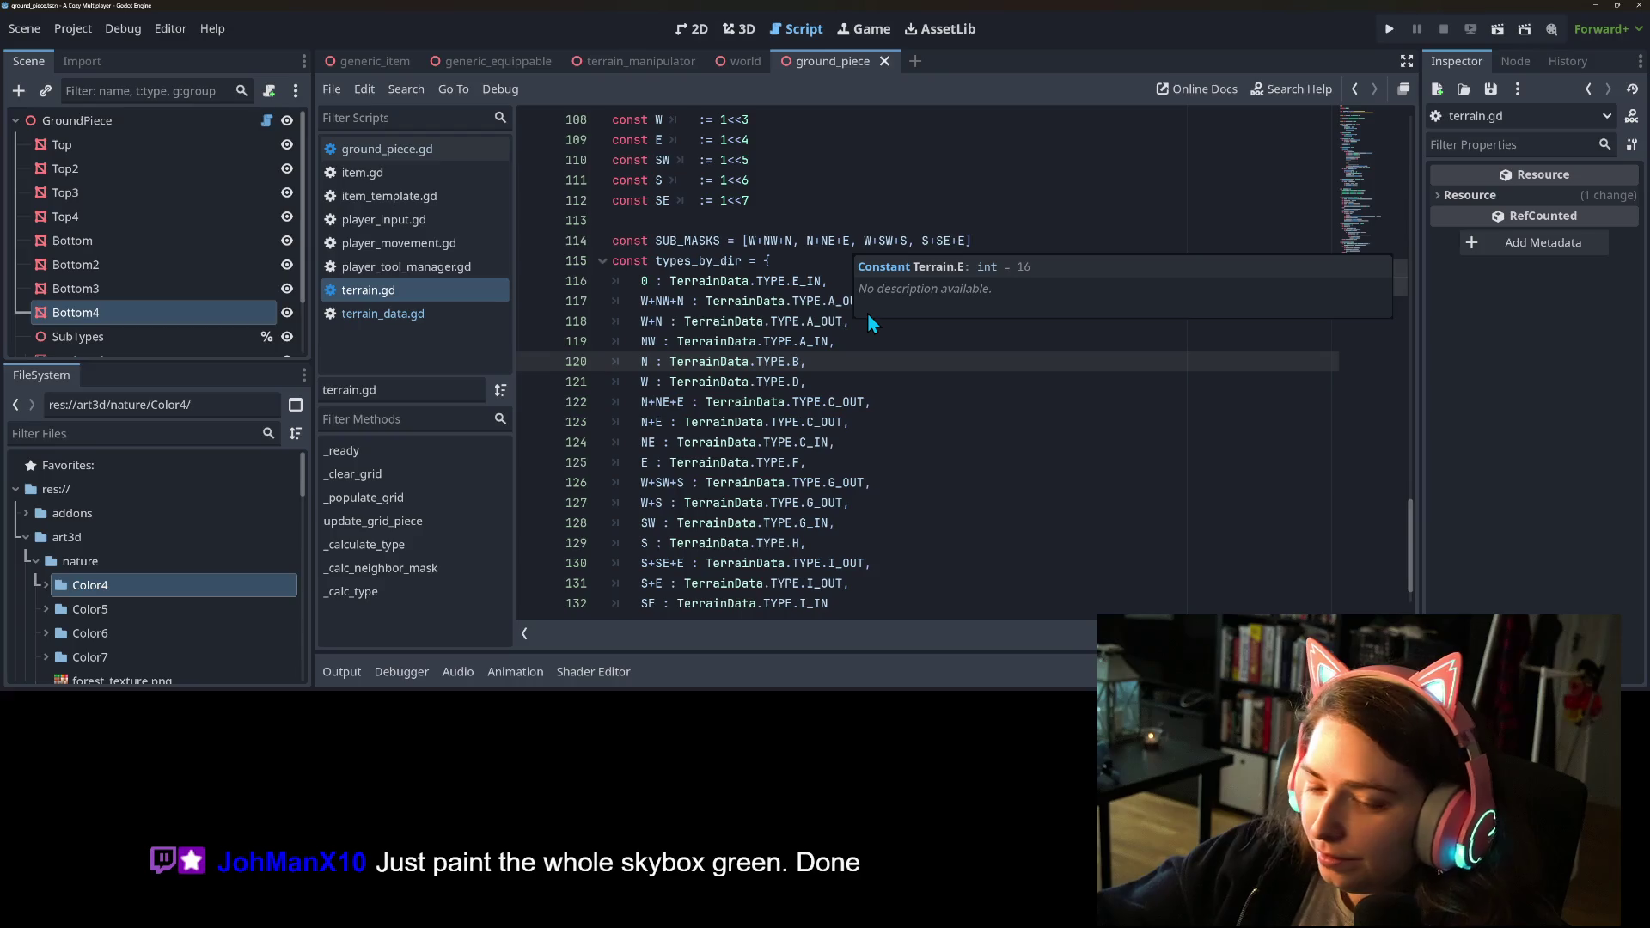
Inspect the NW, N and E direction entries and their B and F type letters in terrain.gd.
left_click(761, 341)
scroll(763, 342, "down", 1)
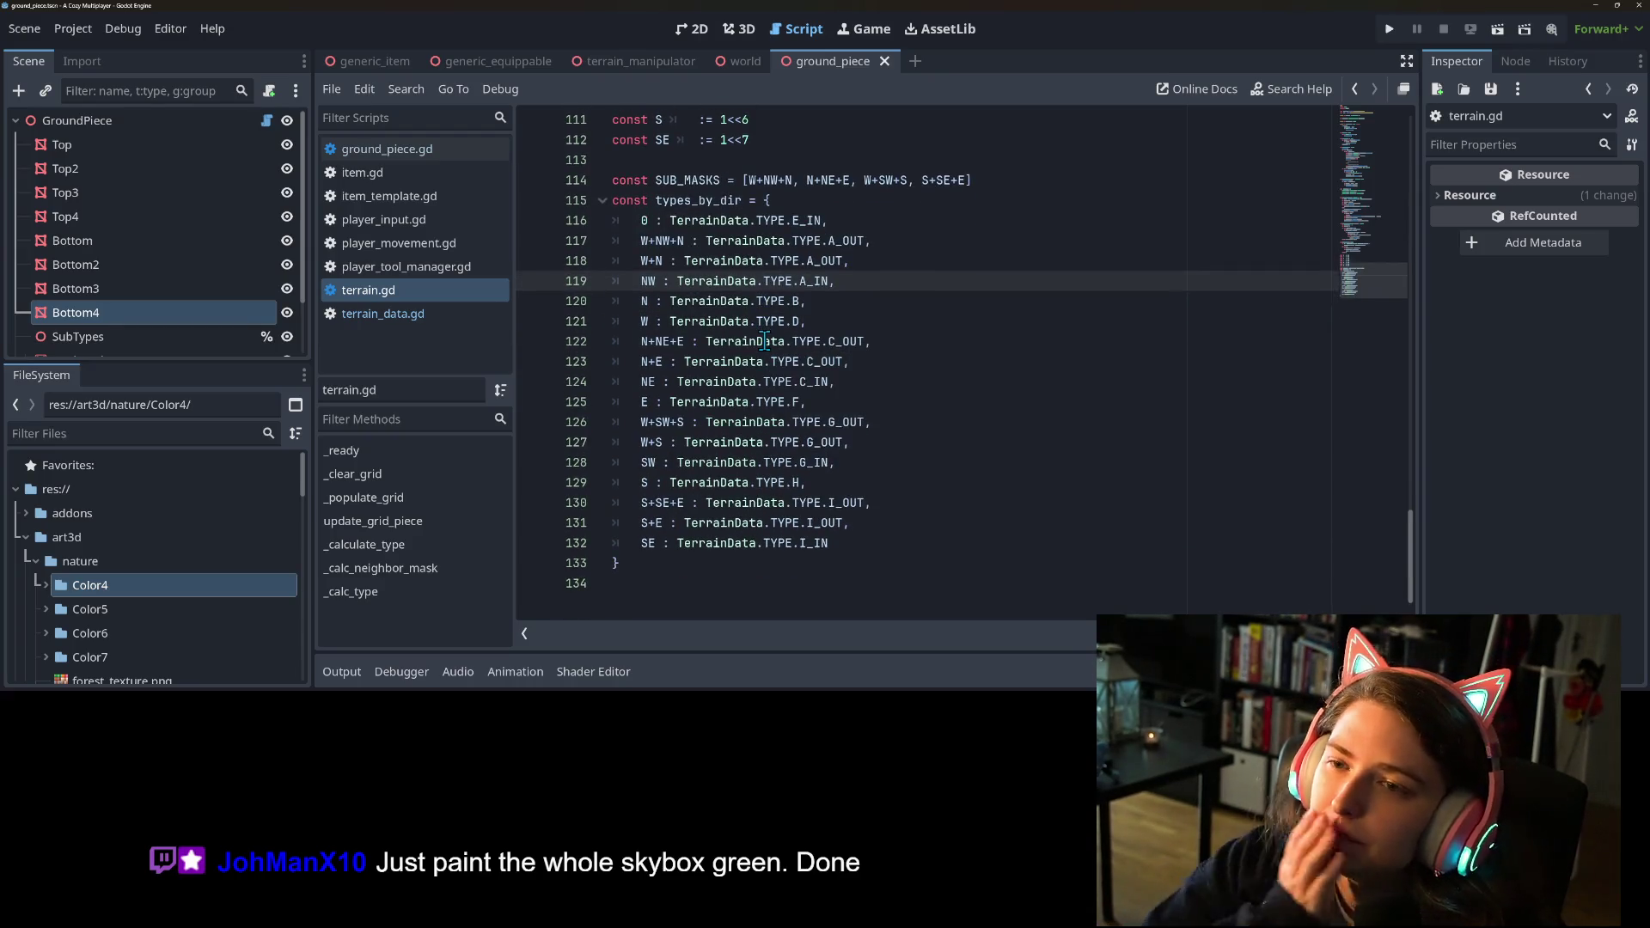
mouse_move(764, 341)
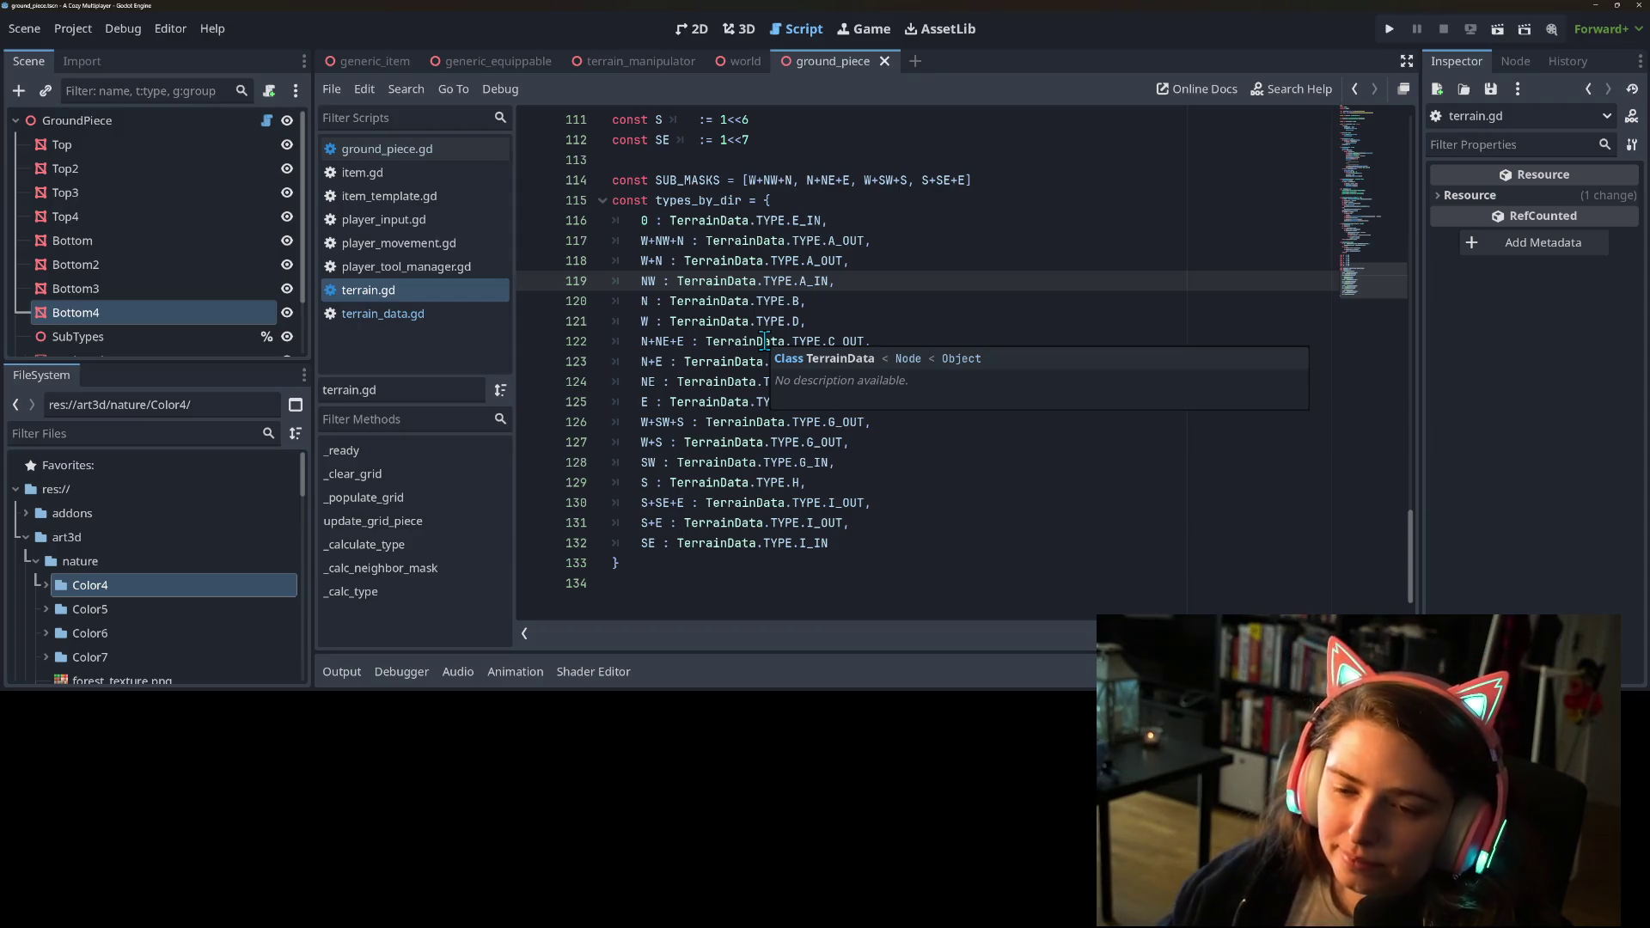
left_click(689, 398)
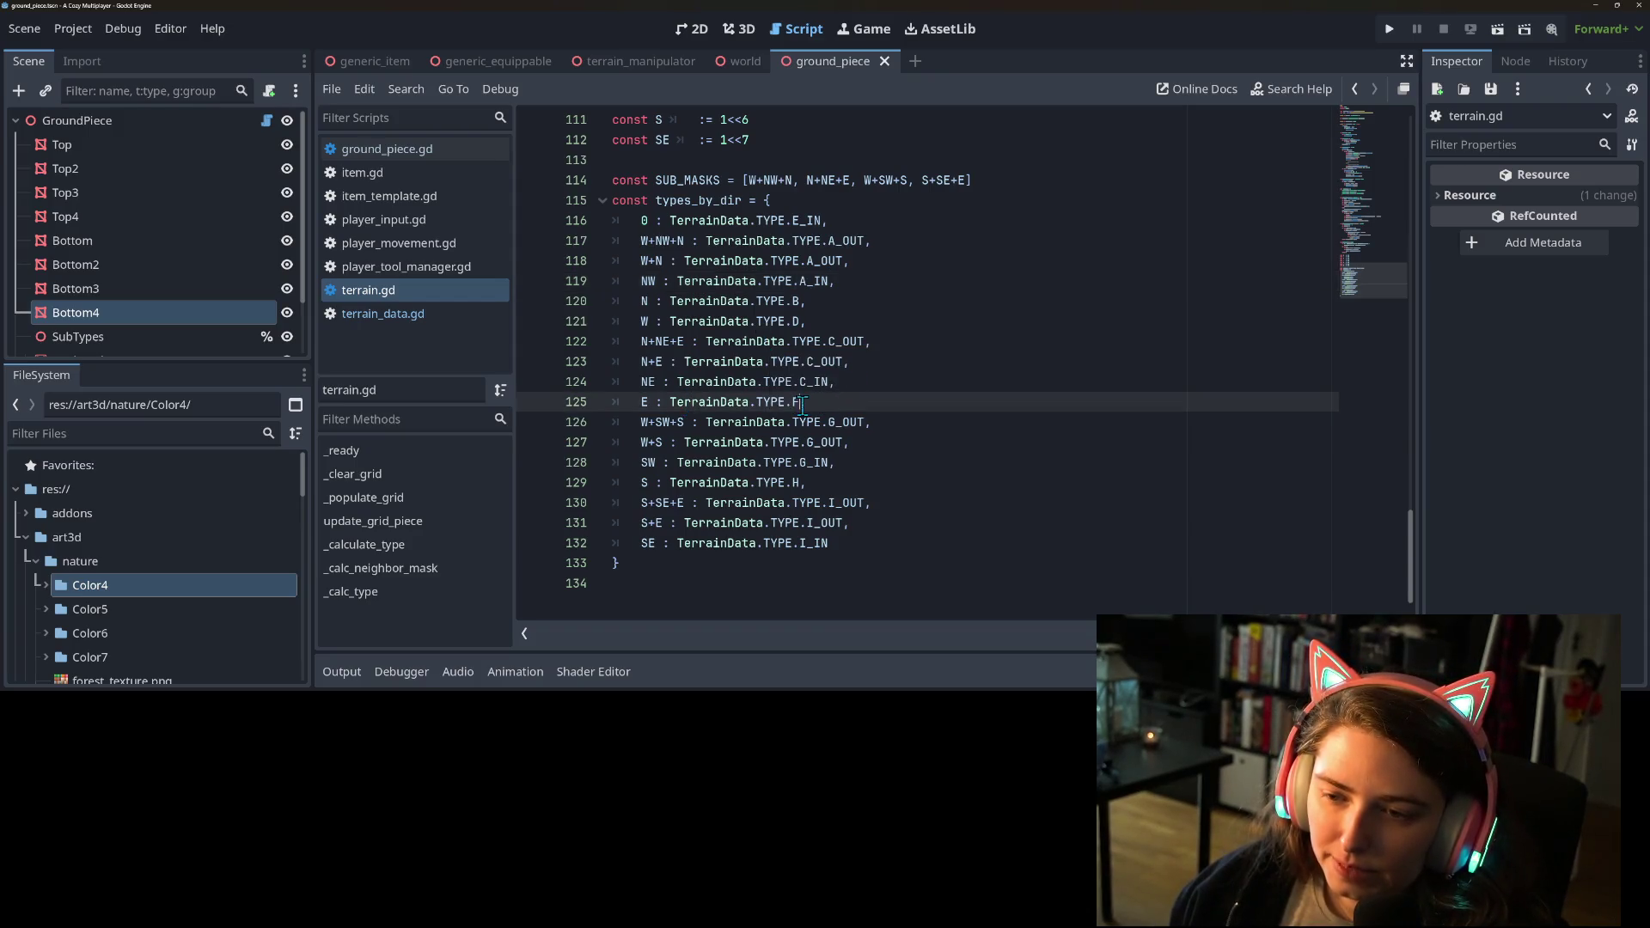
double_click(796, 300)
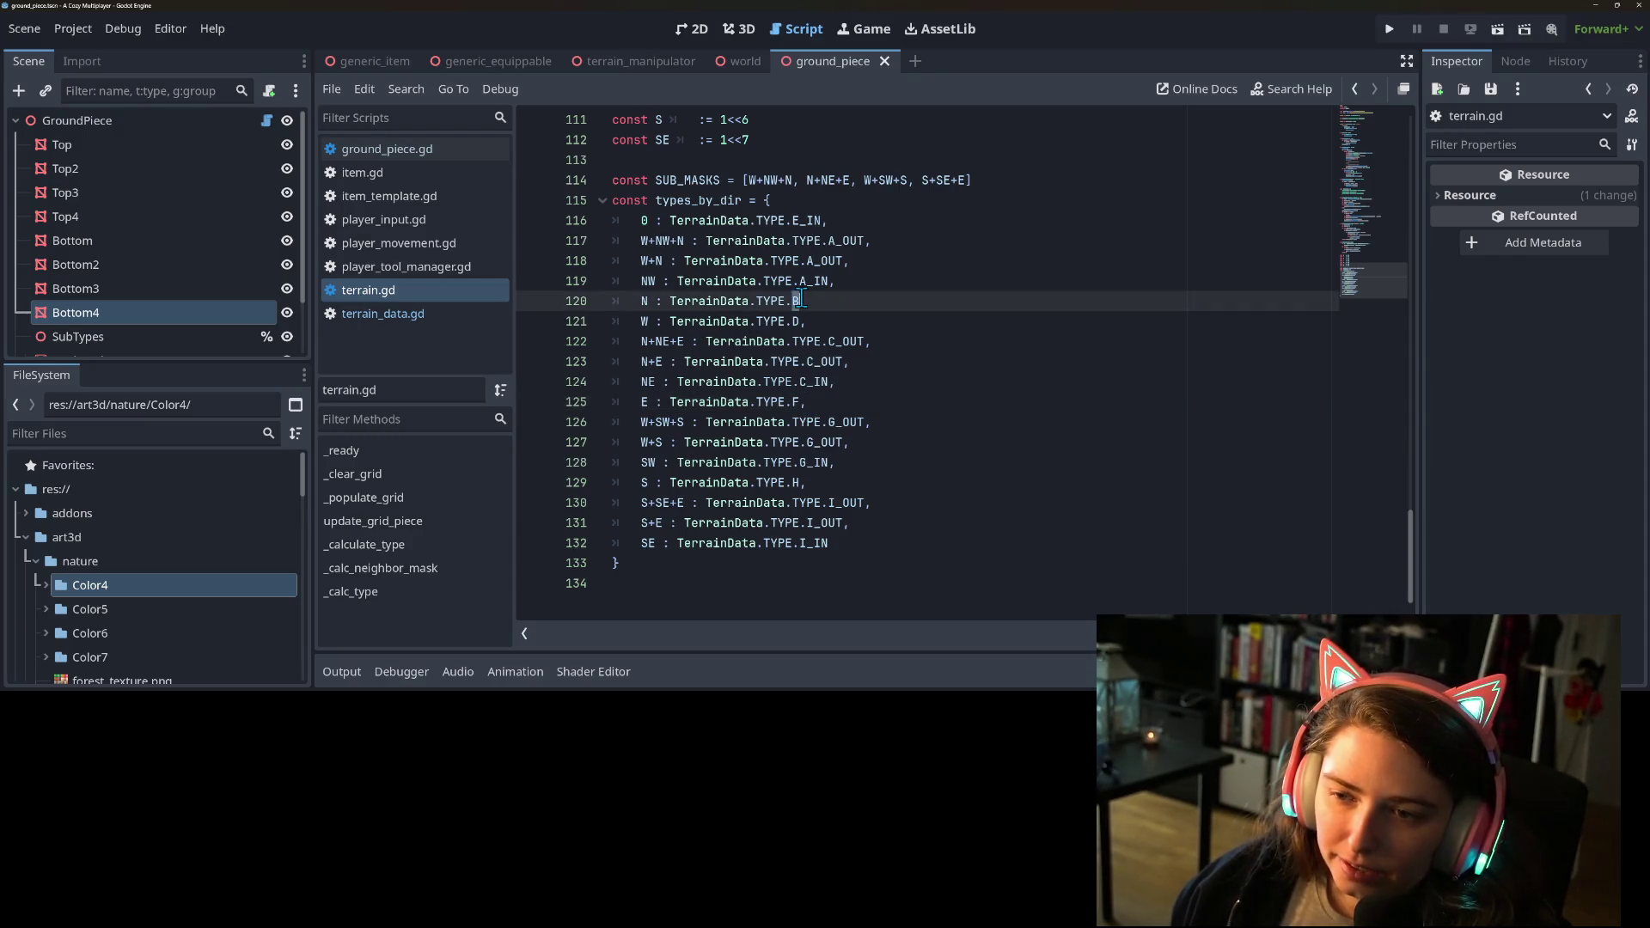
double_click(797, 403)
double_click(803, 404)
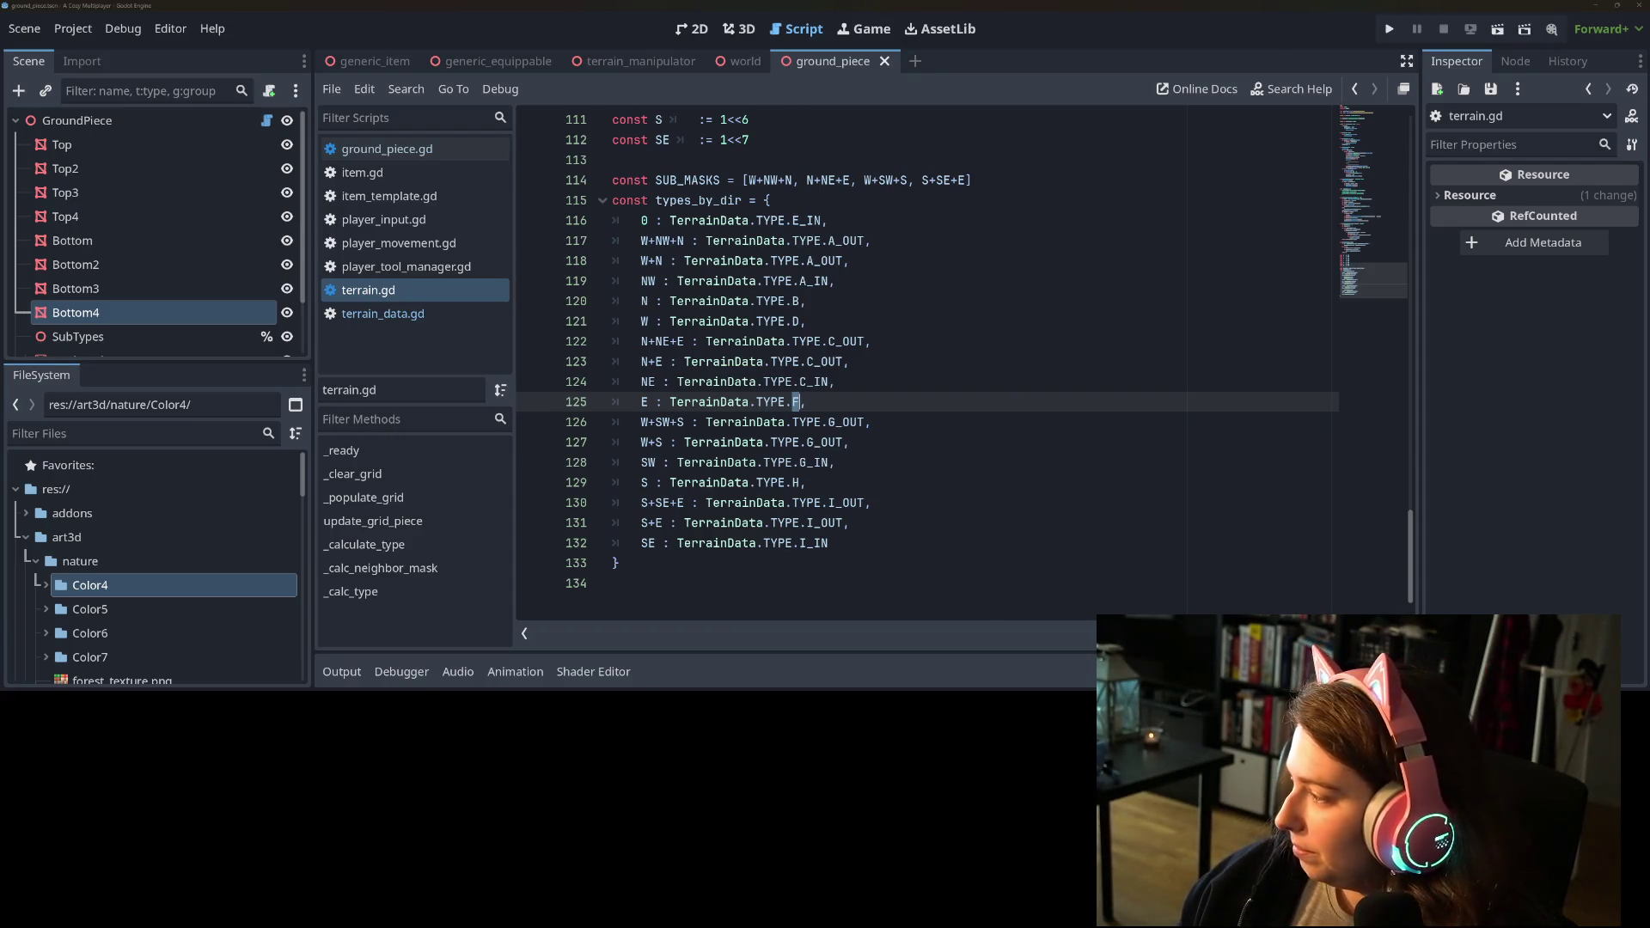
View the Krita direction-grid sketch, then dock Godot on the left half with only the script showing.
key("alt+Tab")
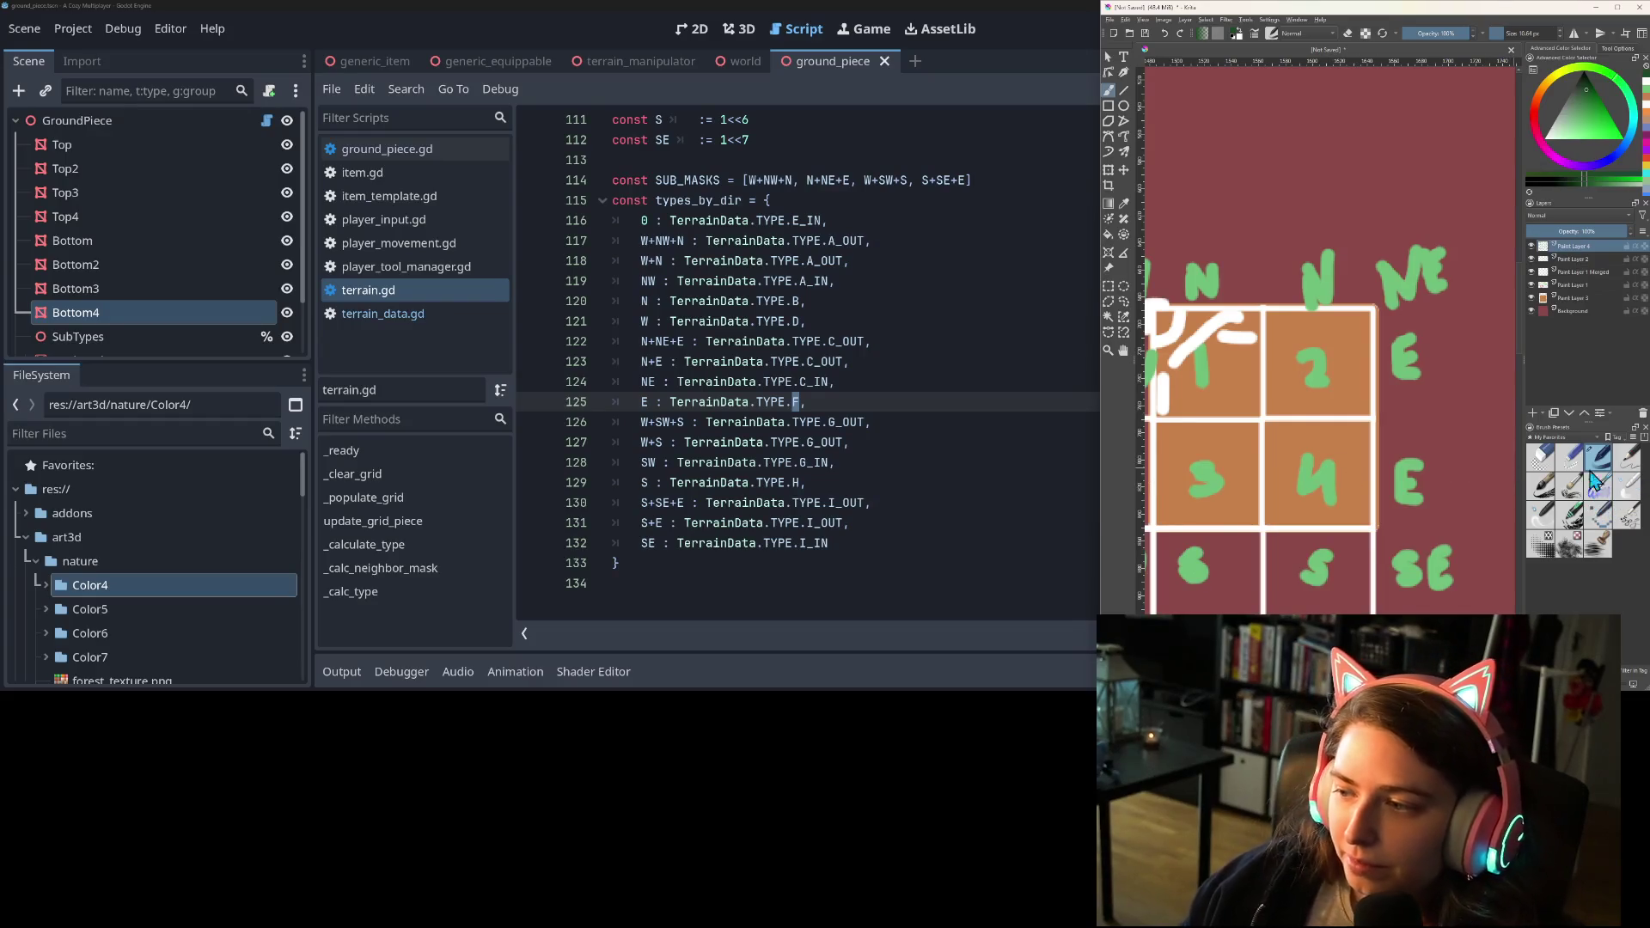
scroll(1306, 335, "right", 2)
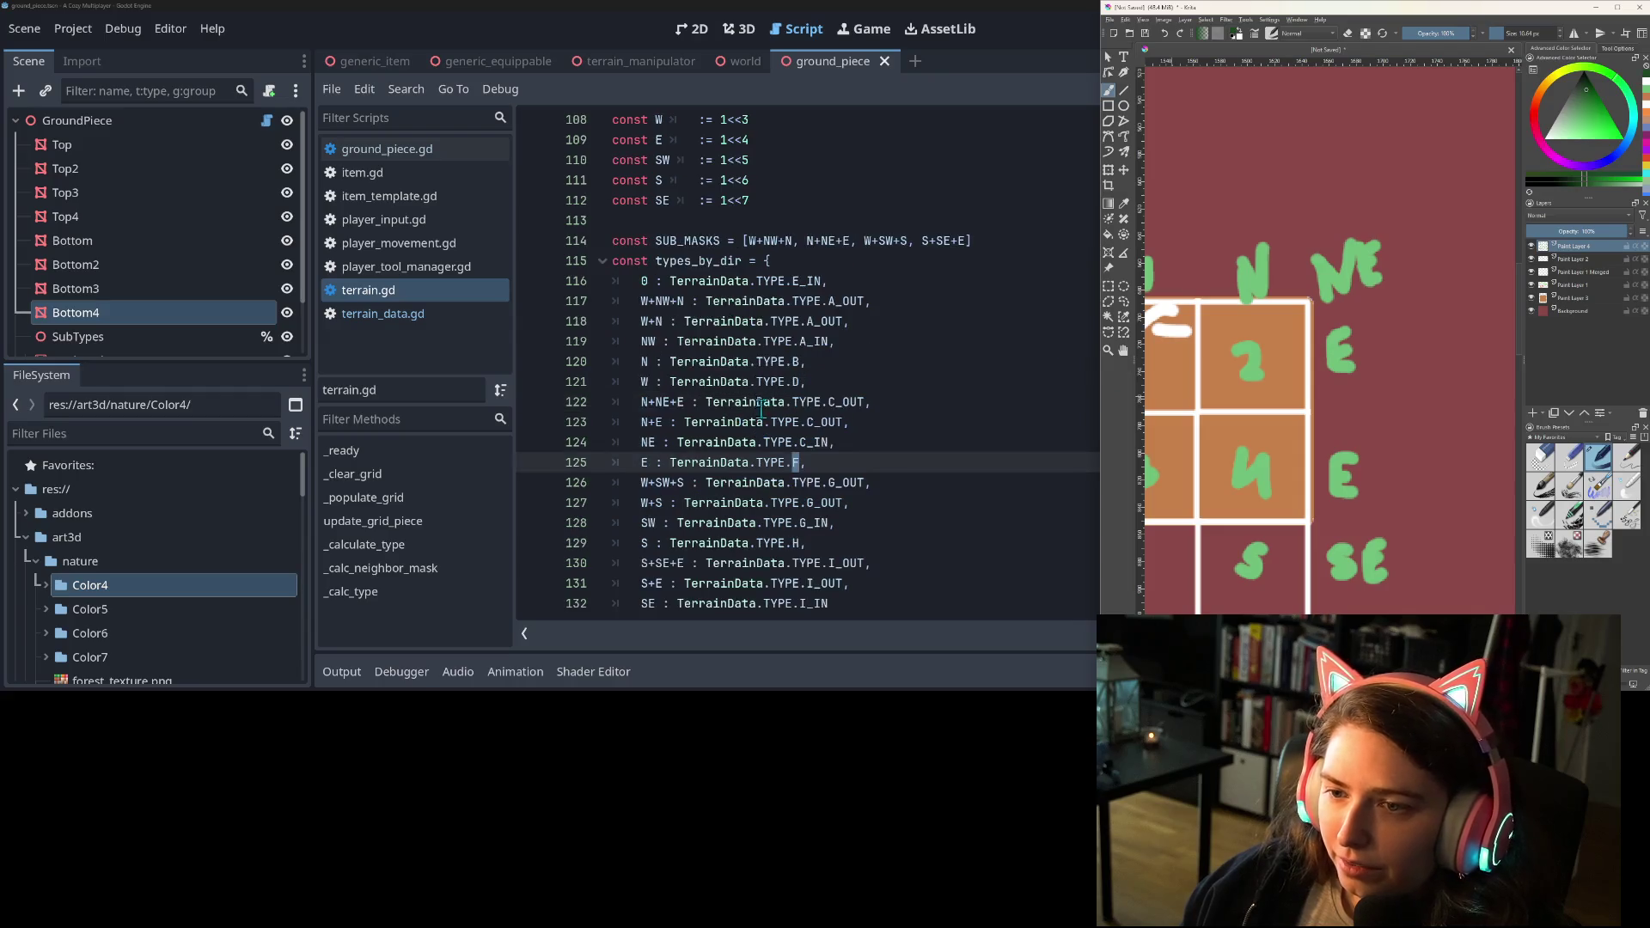
scroll(800, 239, "up", 3)
left_click_drag(807, 241, 969, 241)
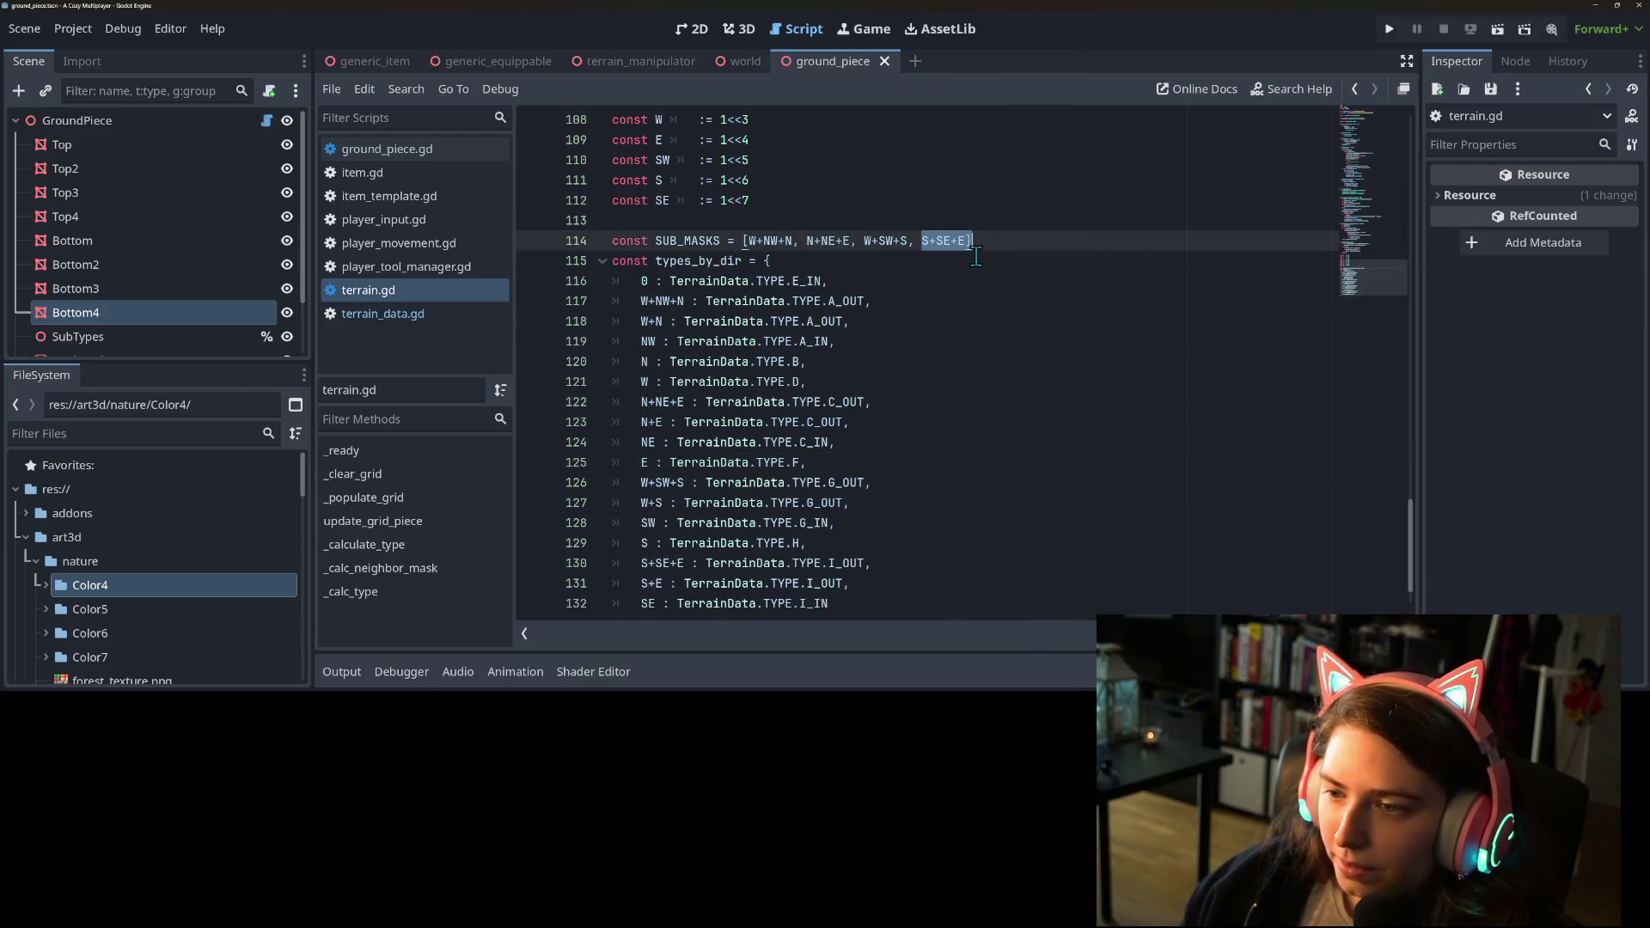
double_click(1212, 10)
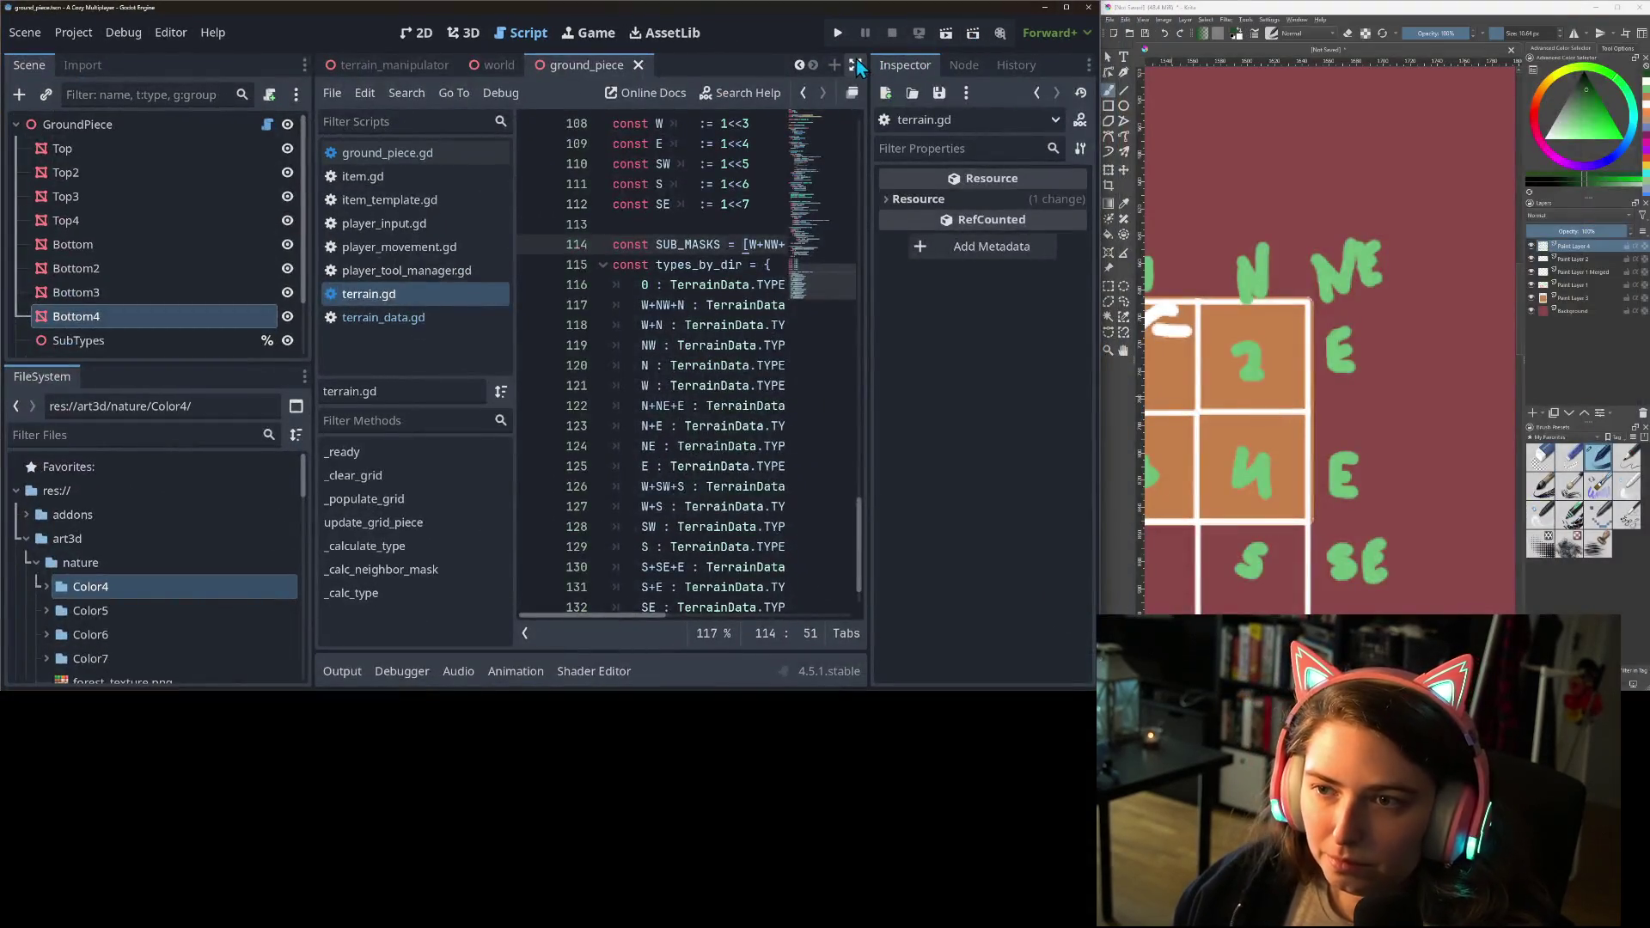
left_click(856, 64)
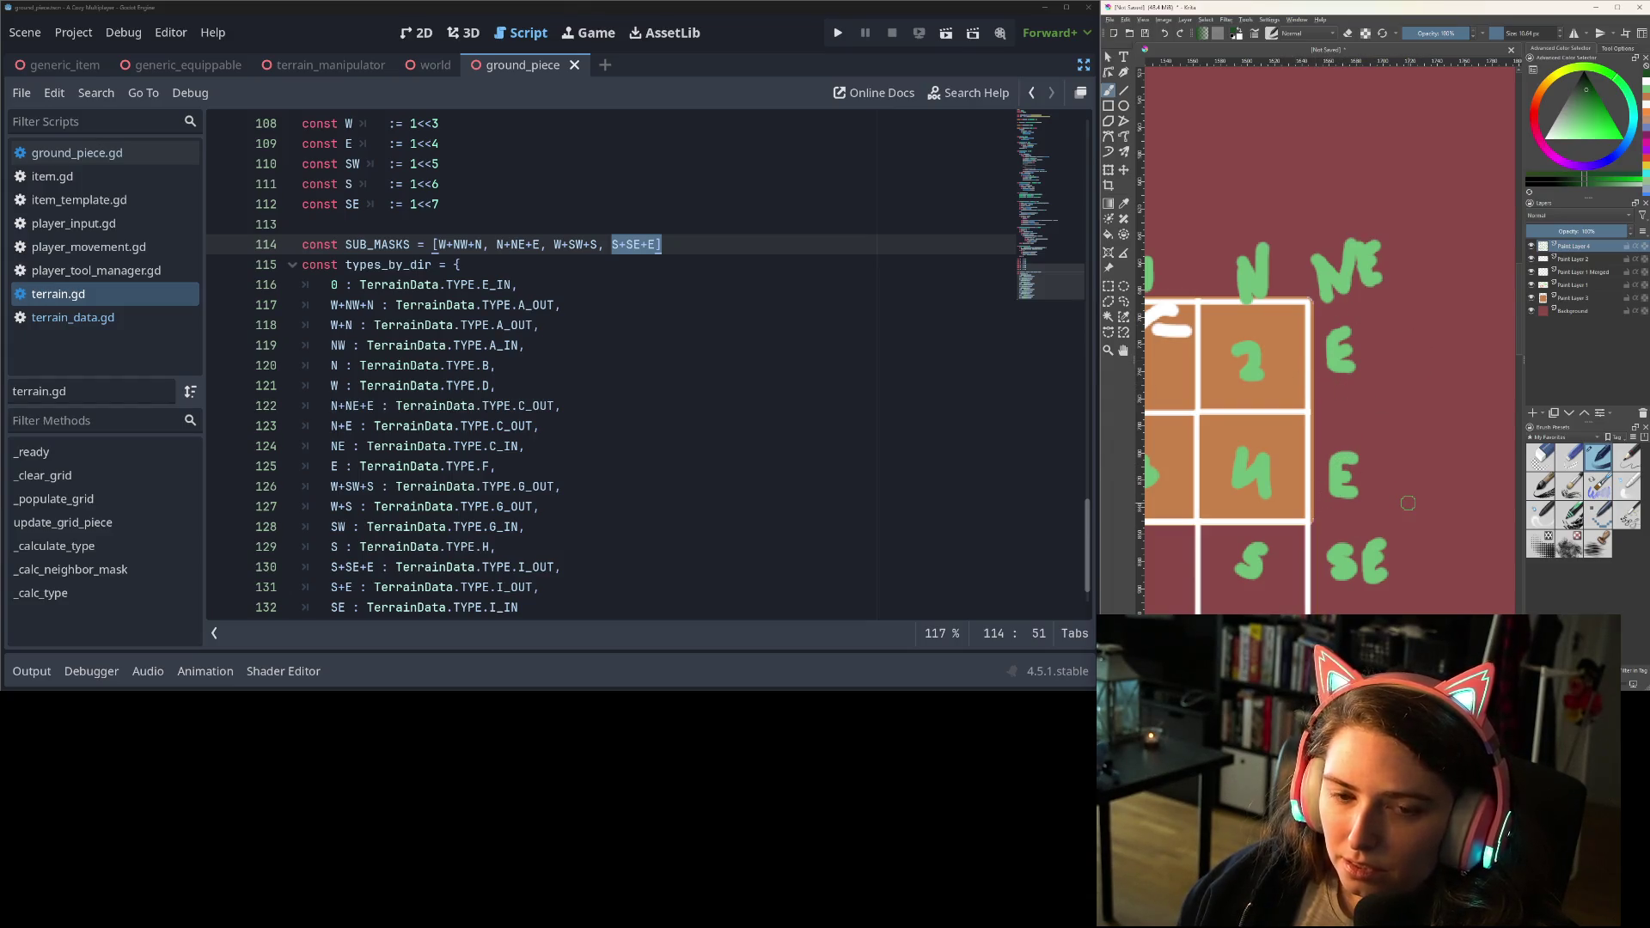
left_click(540, 246)
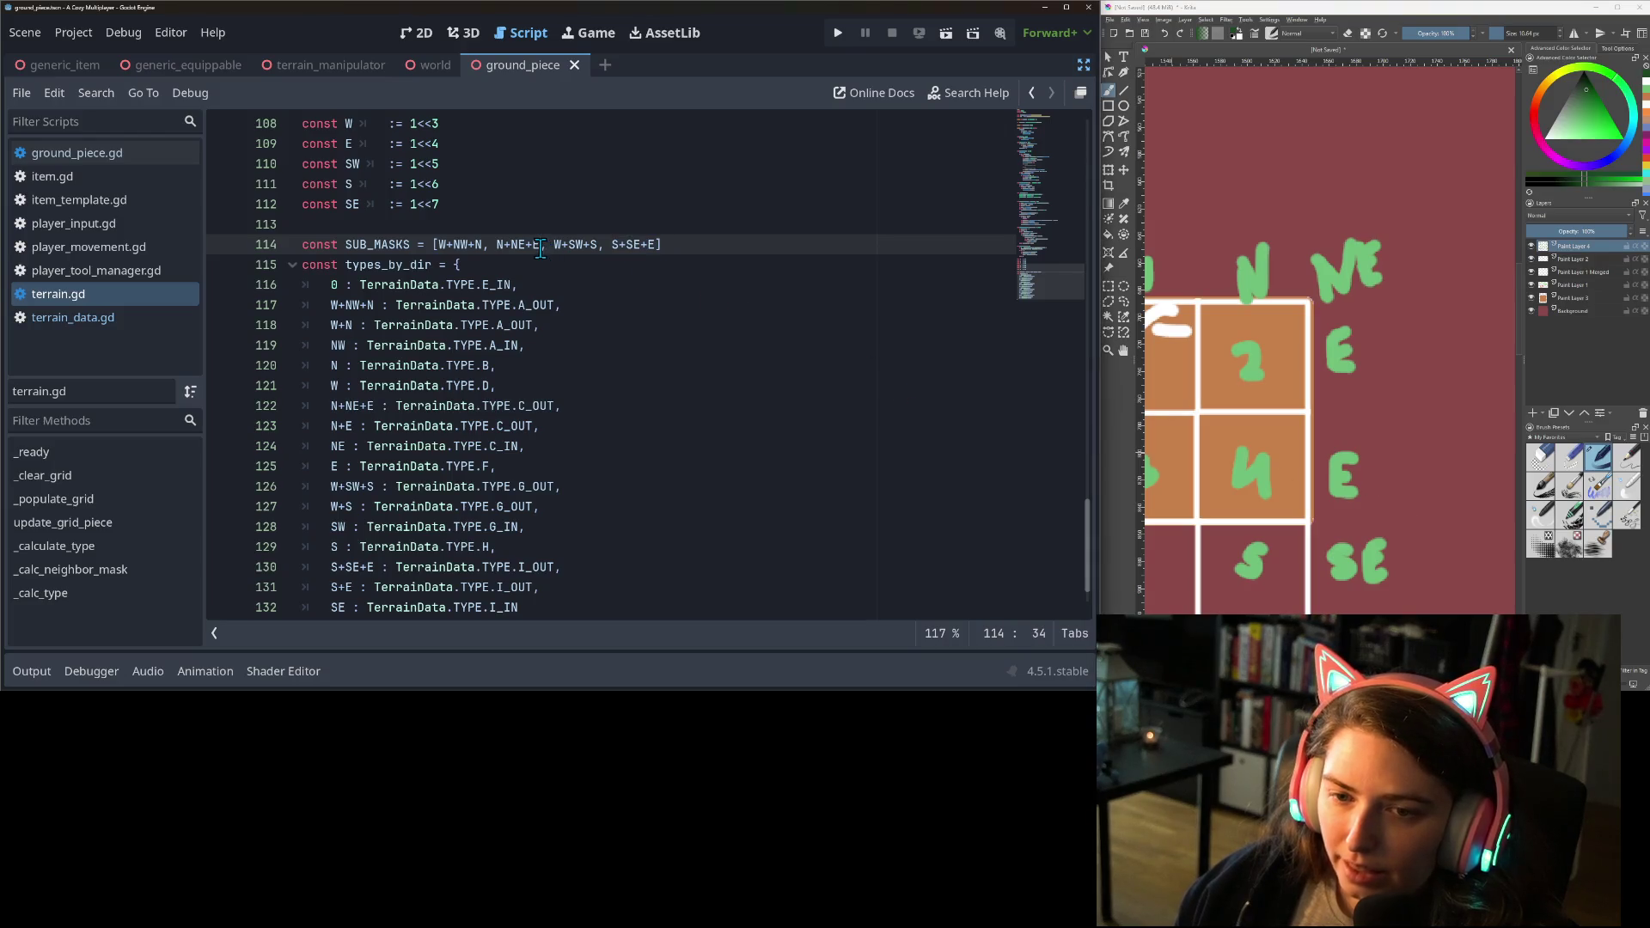
key("shift+Left")
scroll(530, 267, "down", 1)
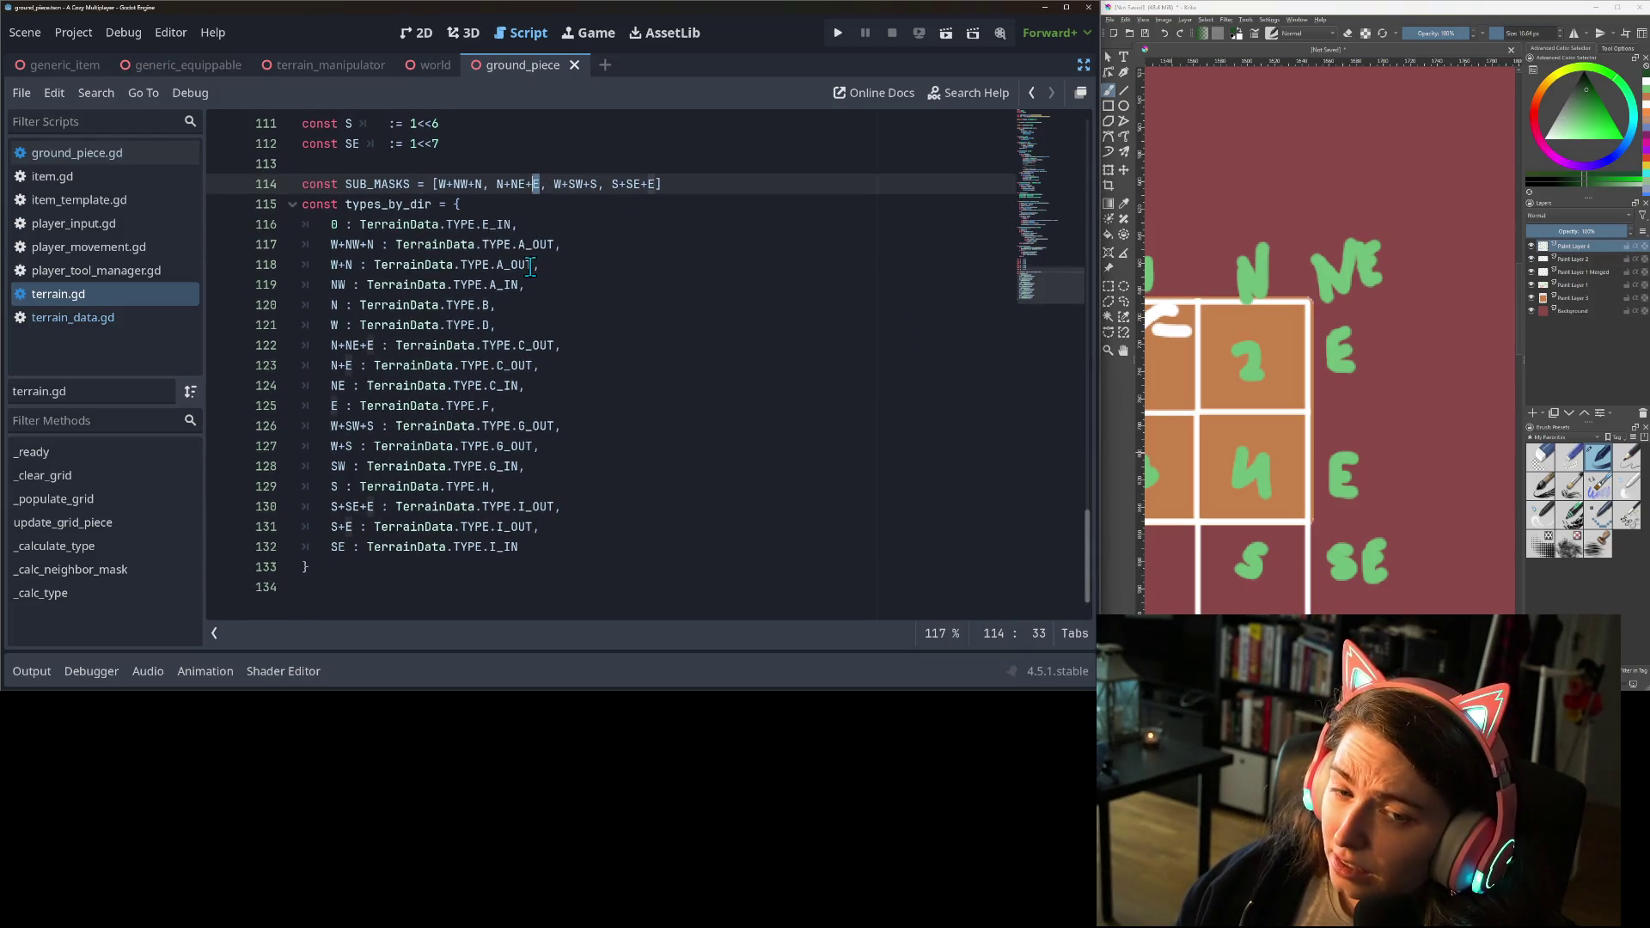
scroll(533, 249, "up", 3)
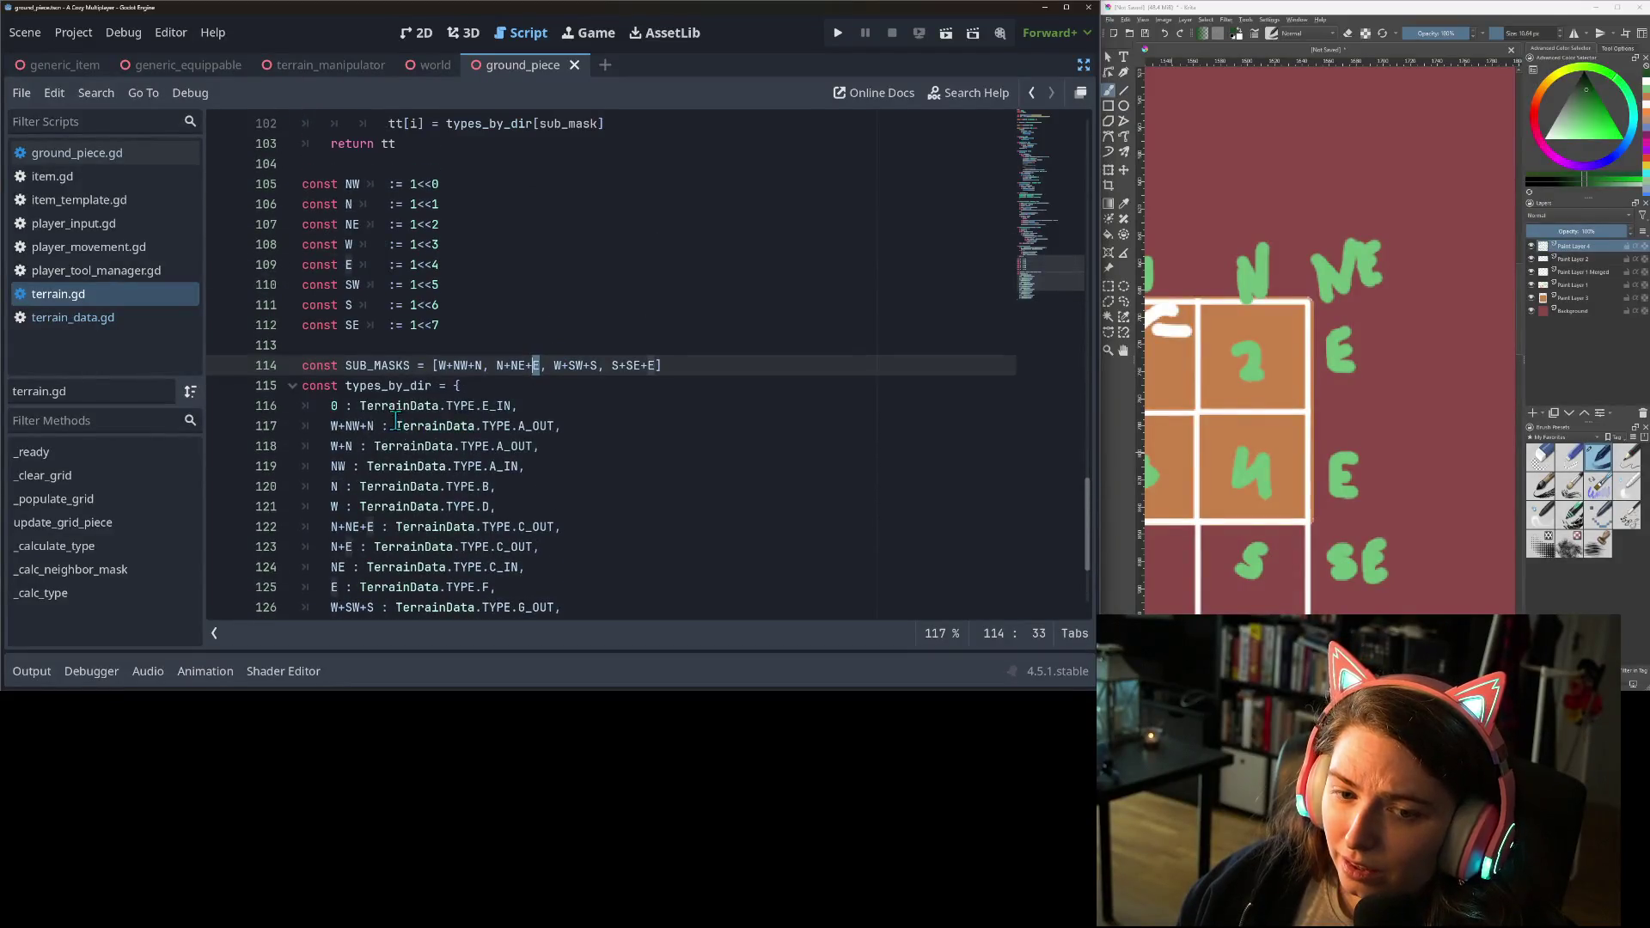
scroll(396, 419, "up", 3)
scroll(517, 423, "down", 5)
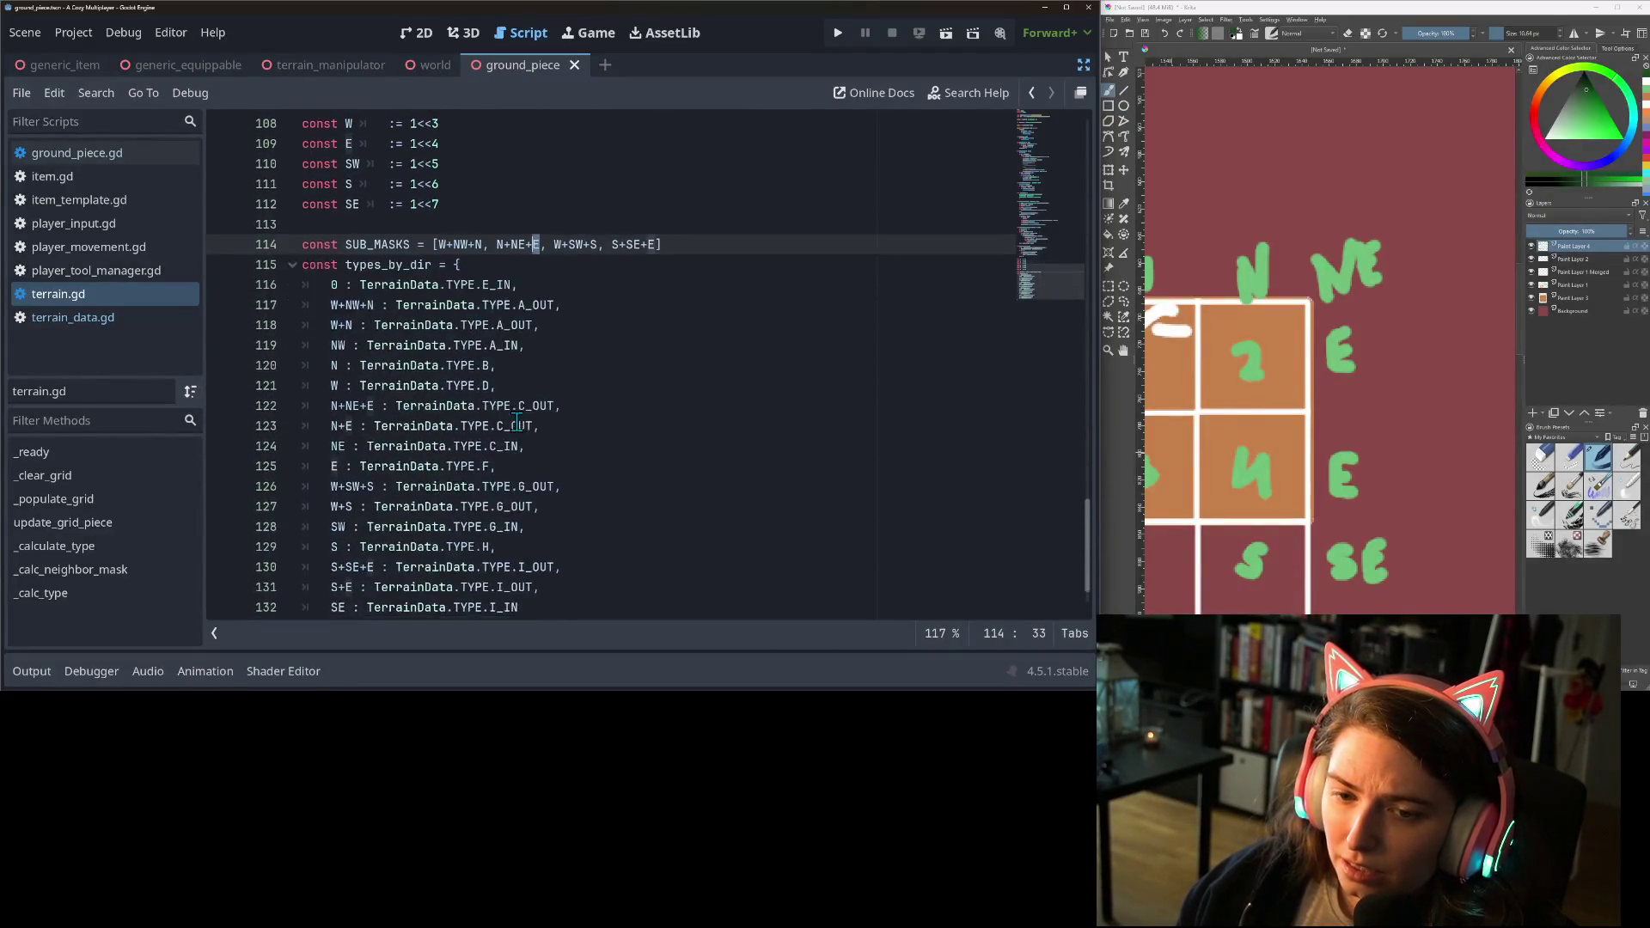
scroll(541, 395, "down", 1)
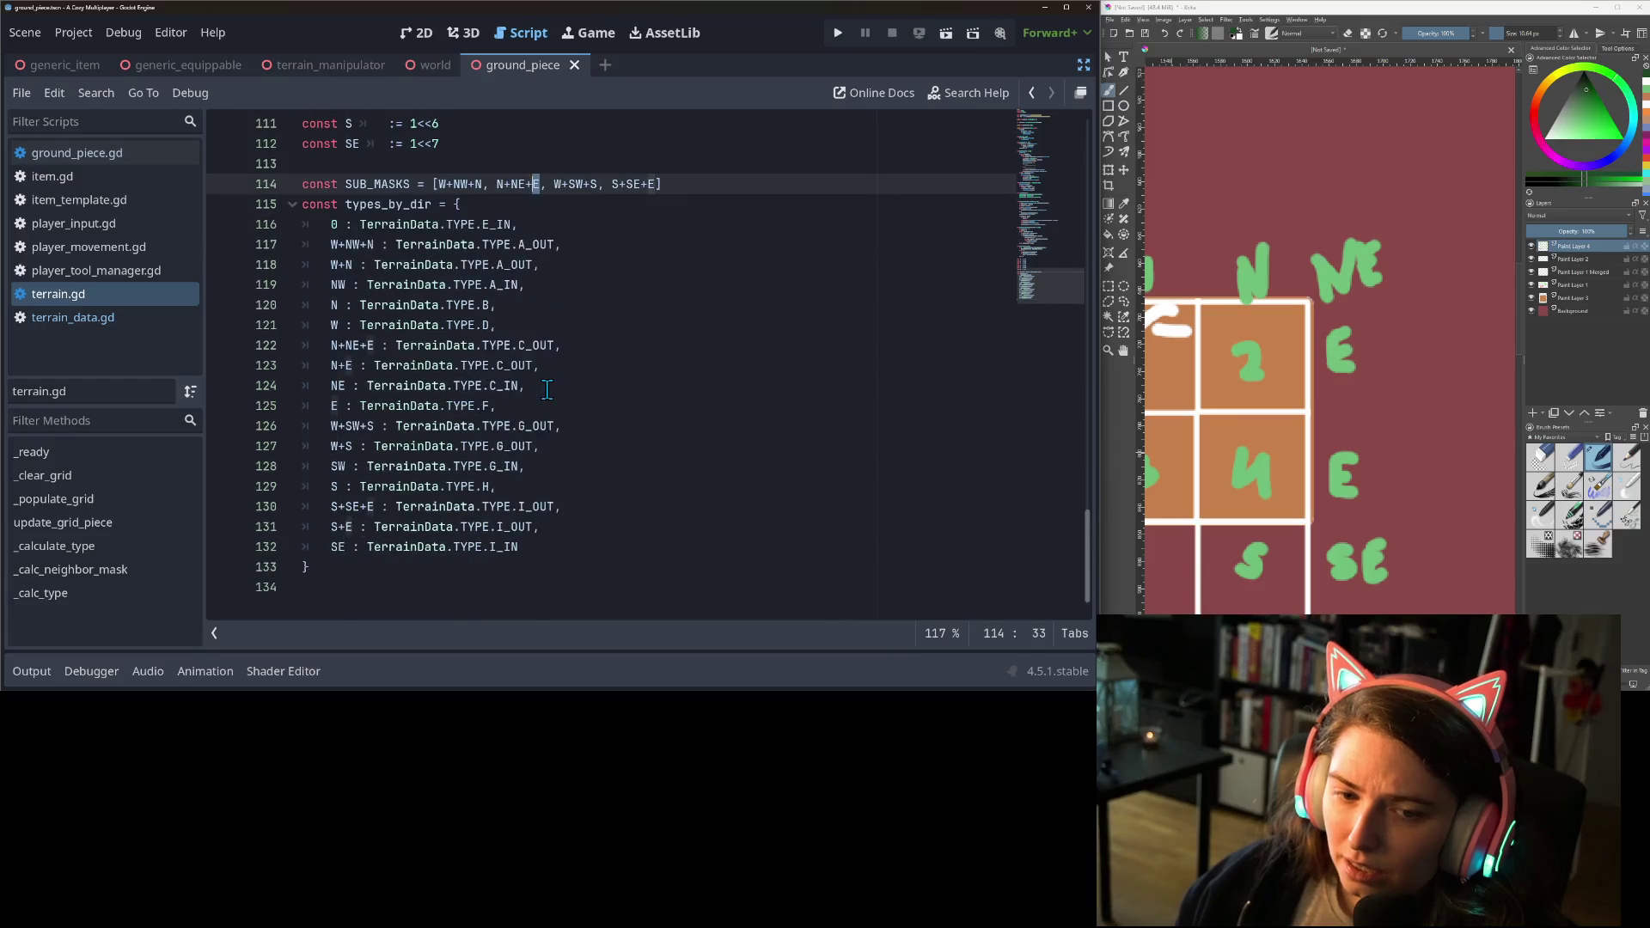
double_click(384, 203)
left_click(332, 407)
double_click(333, 406)
left_click(358, 406)
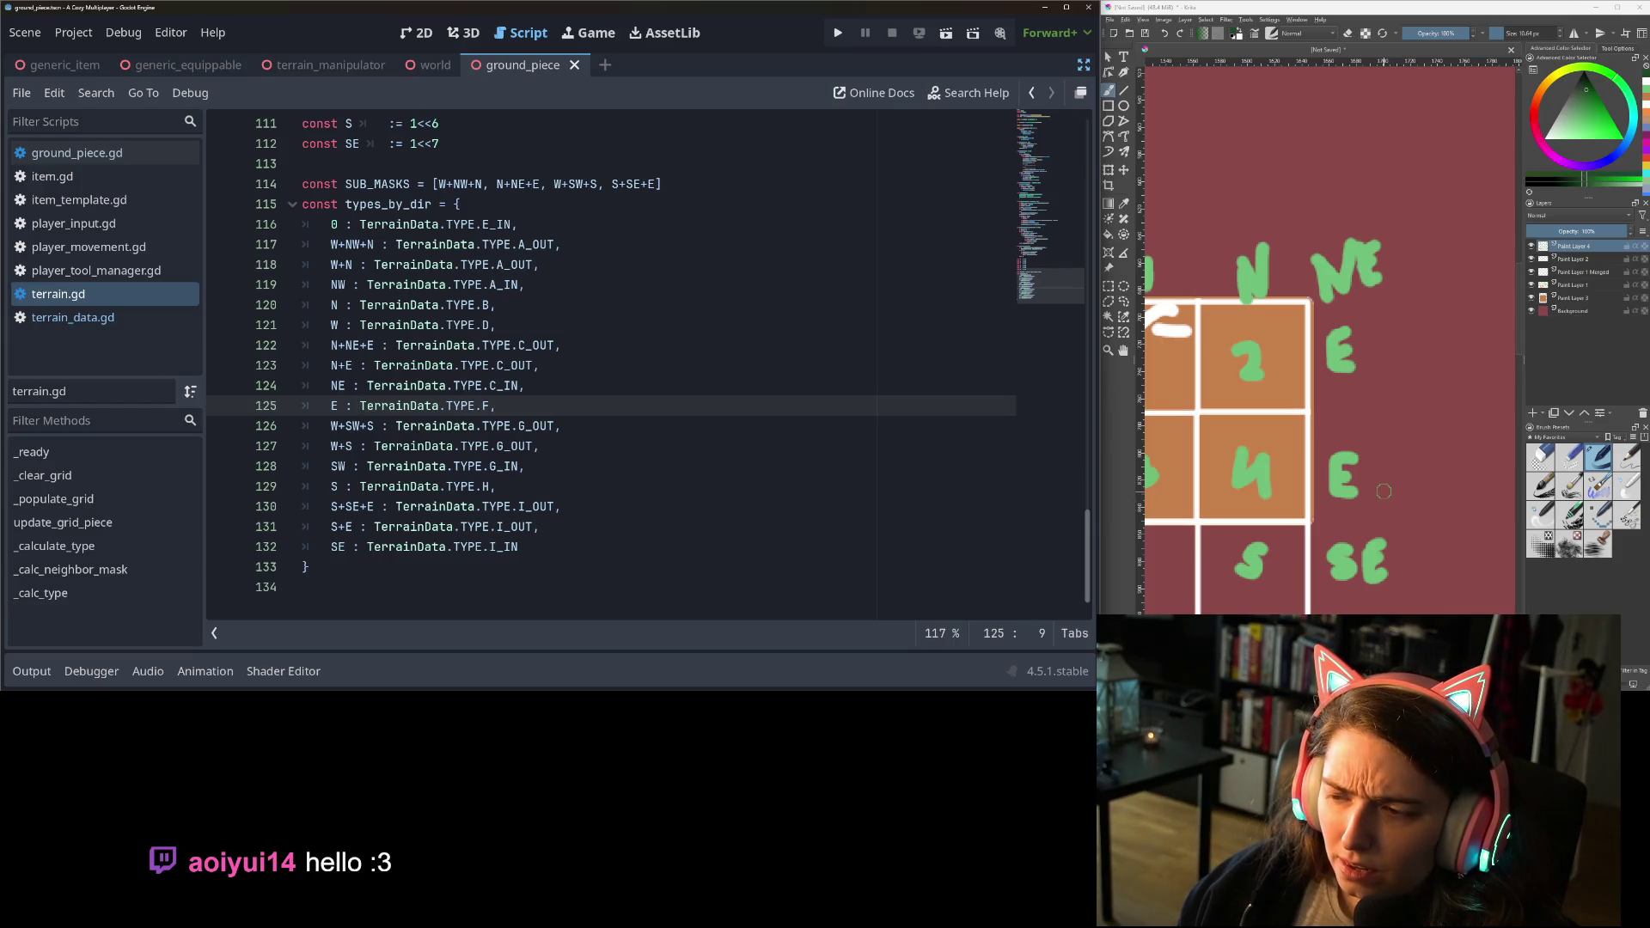
left_click(569, 412)
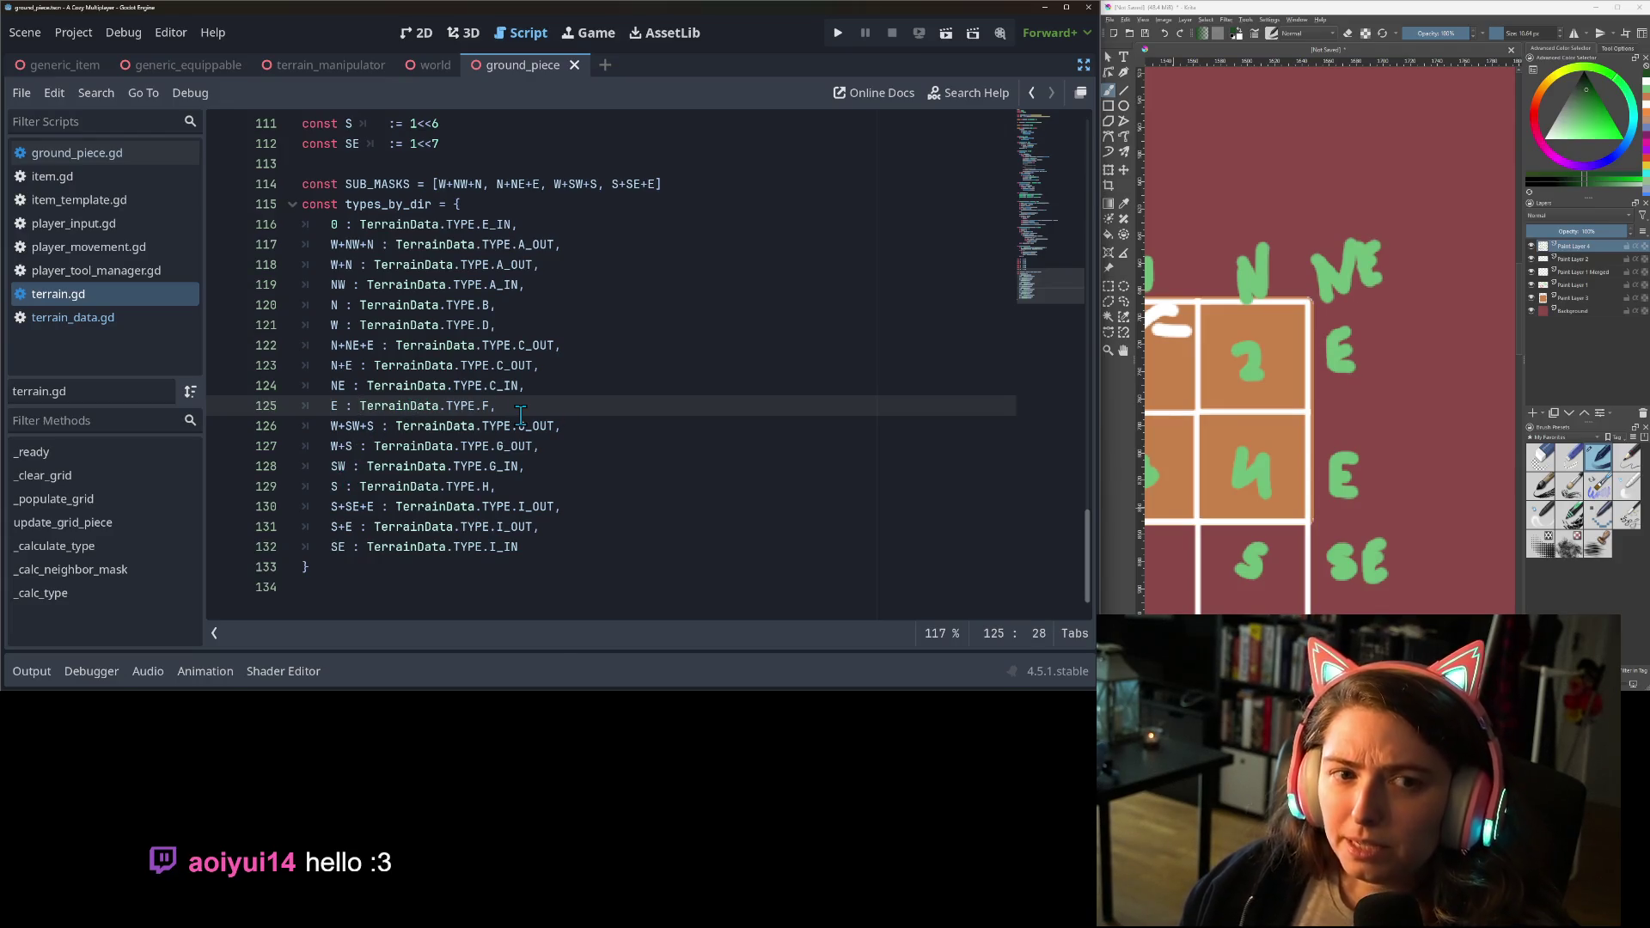
scroll(462, 472, "up", 2)
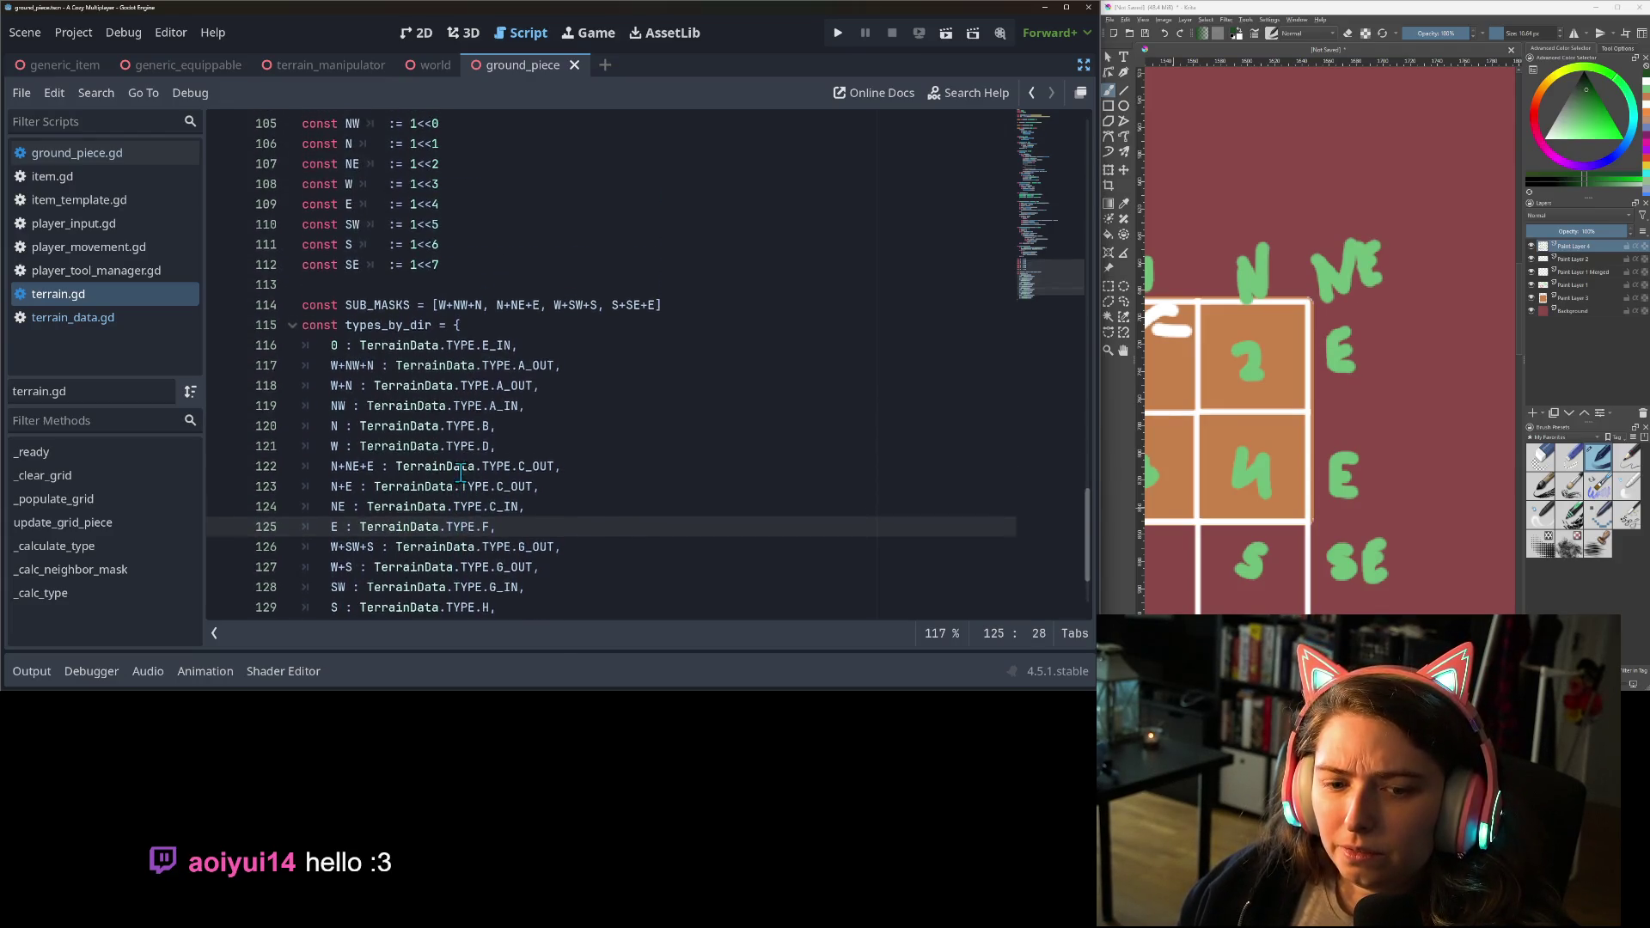
left_click(669, 430)
scroll(655, 486, "up", 1)
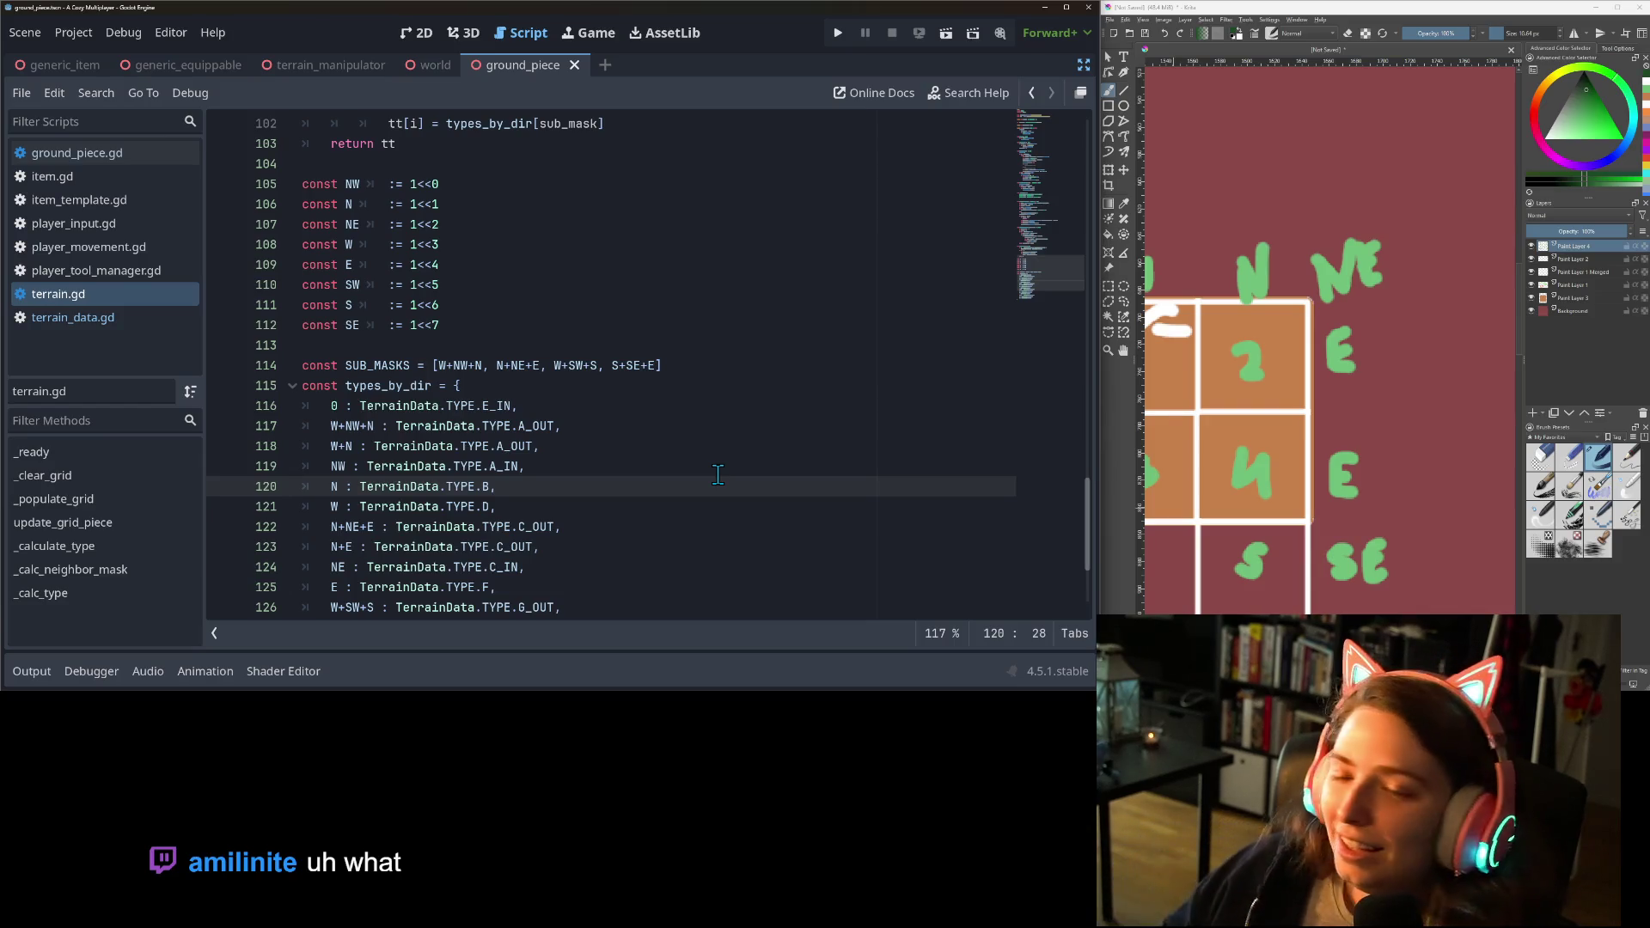
scroll(590, 472, "down", 2)
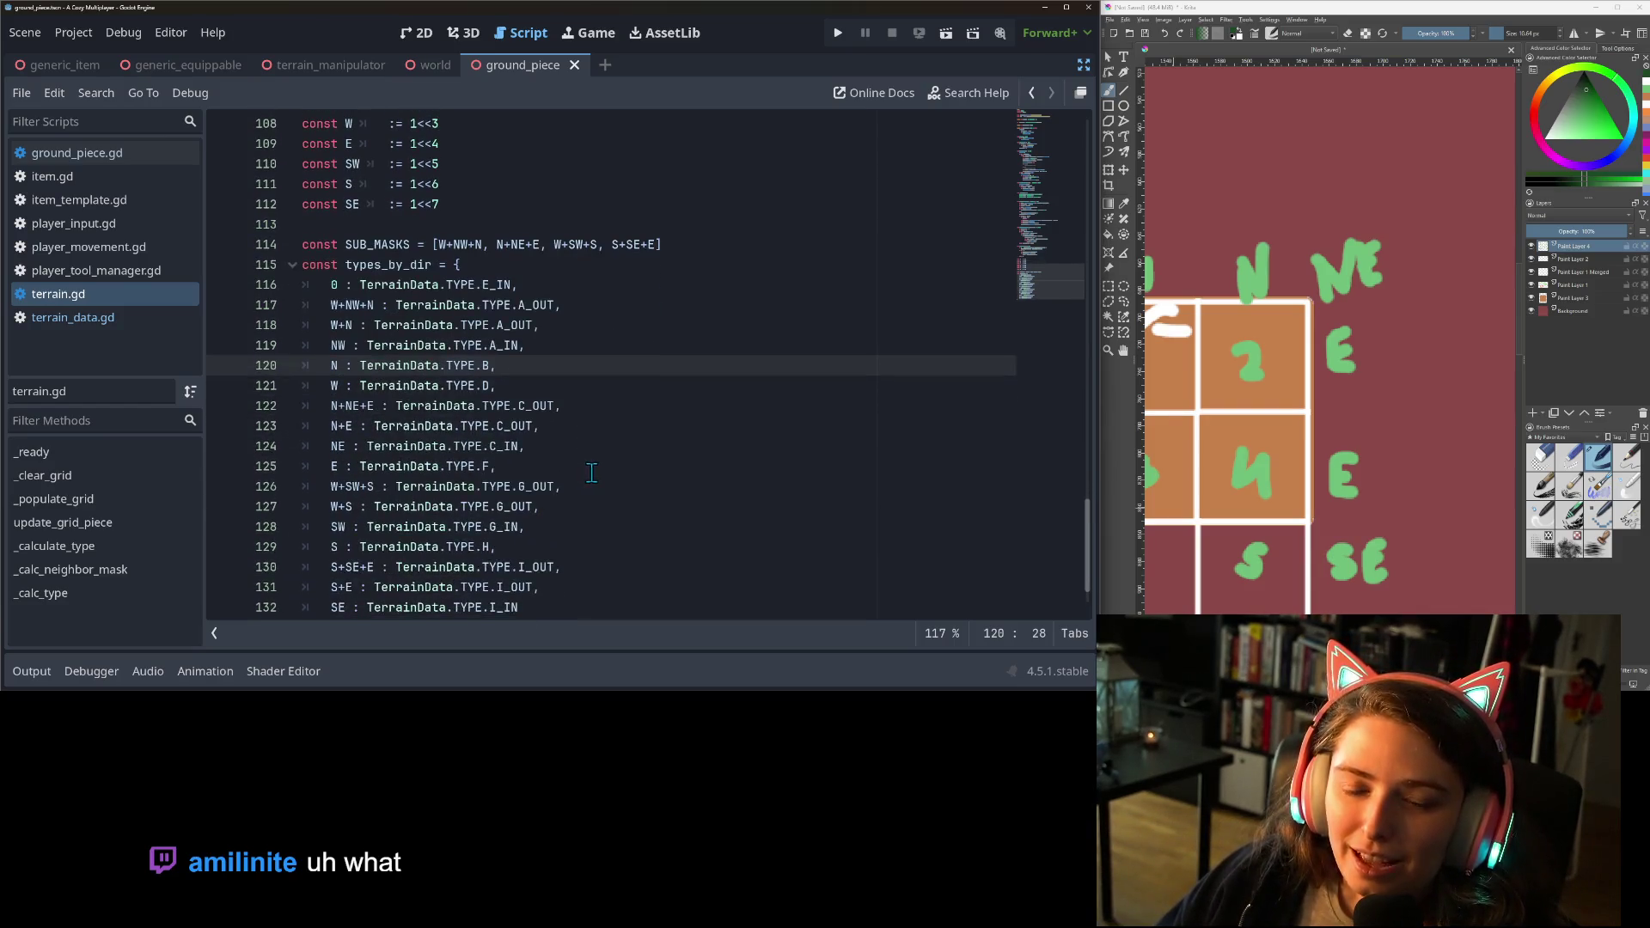
scroll(601, 471, "up", 2)
scroll(601, 472, "up", 2)
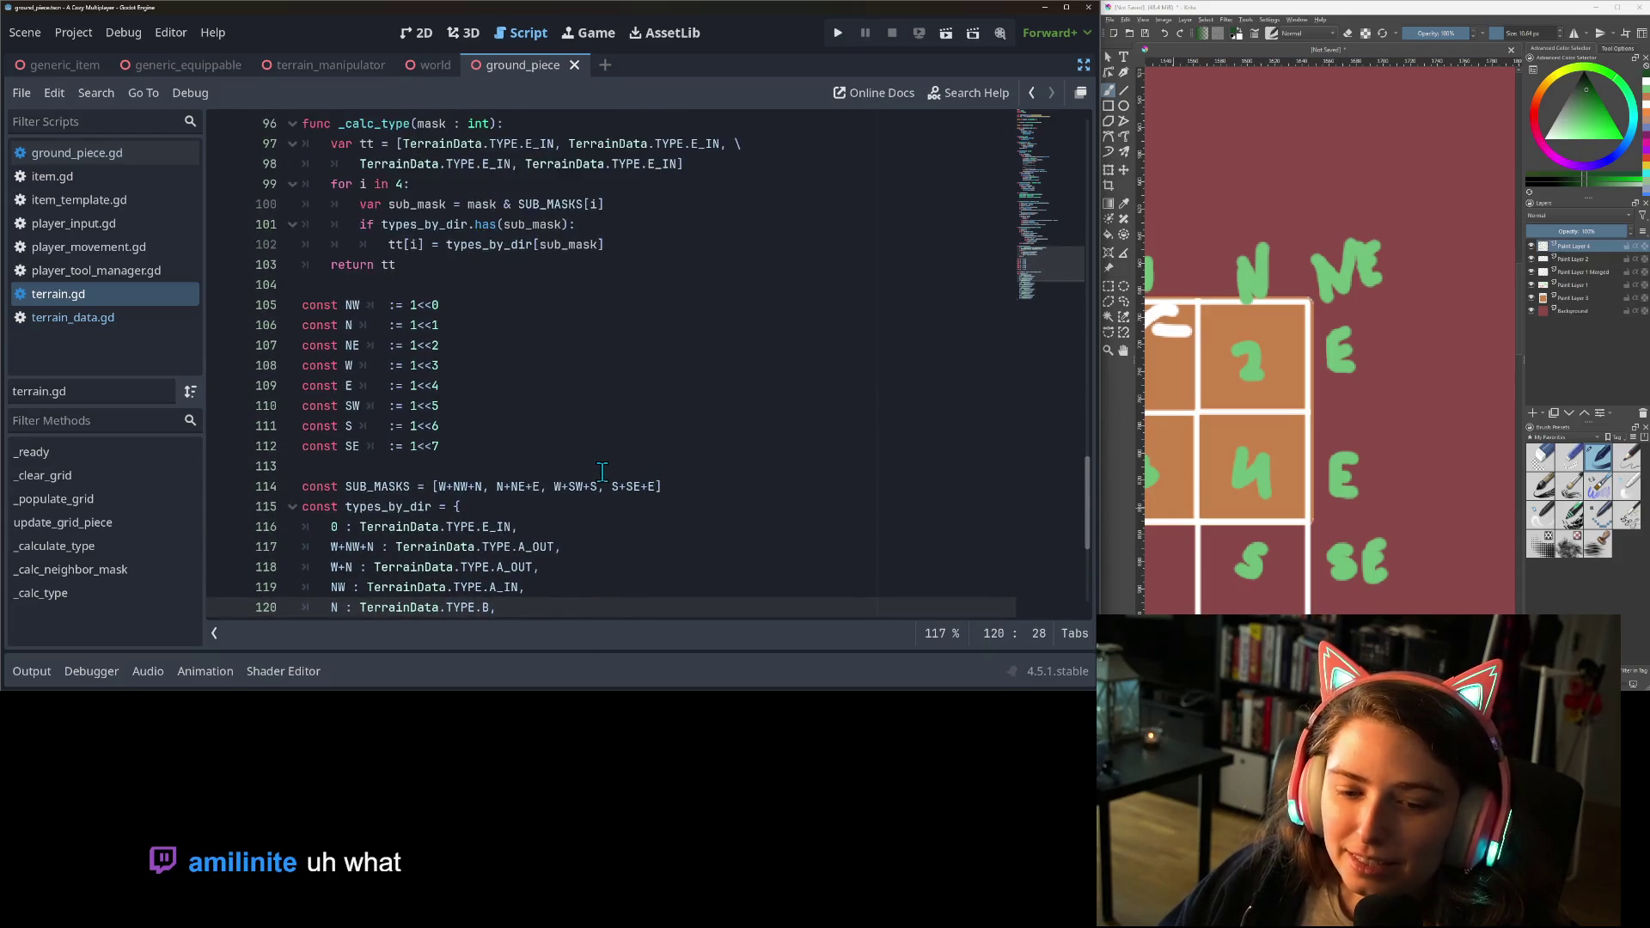
scroll(602, 472, "down", 3)
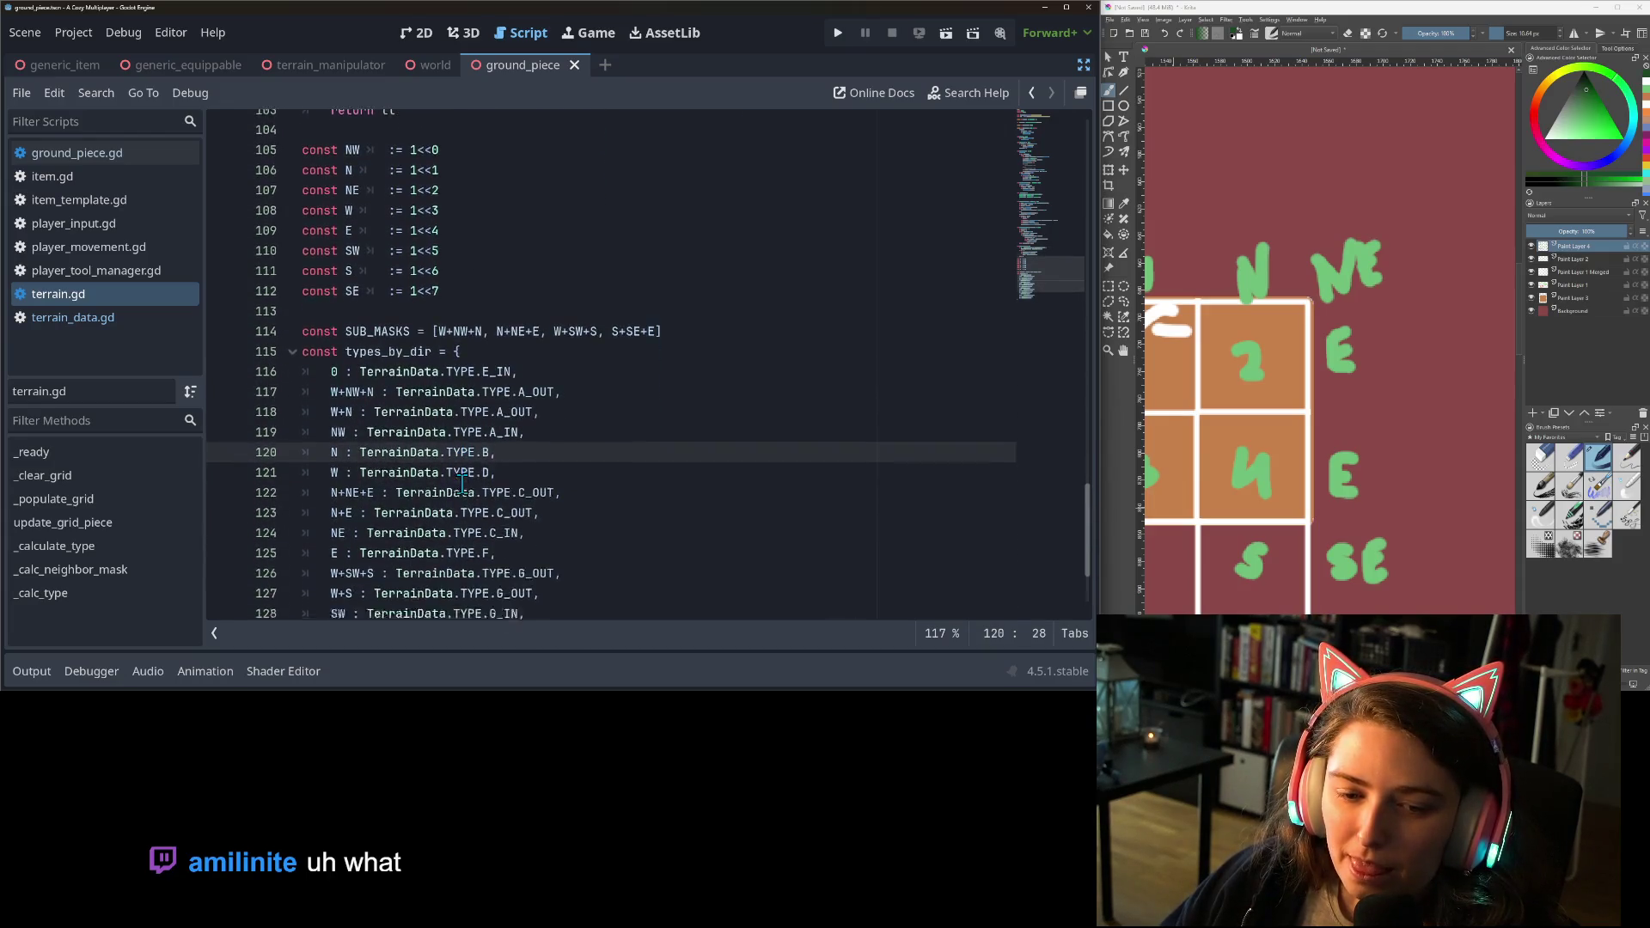
scroll(462, 484, "down", 2)
left_click(340, 446)
double_click(335, 466)
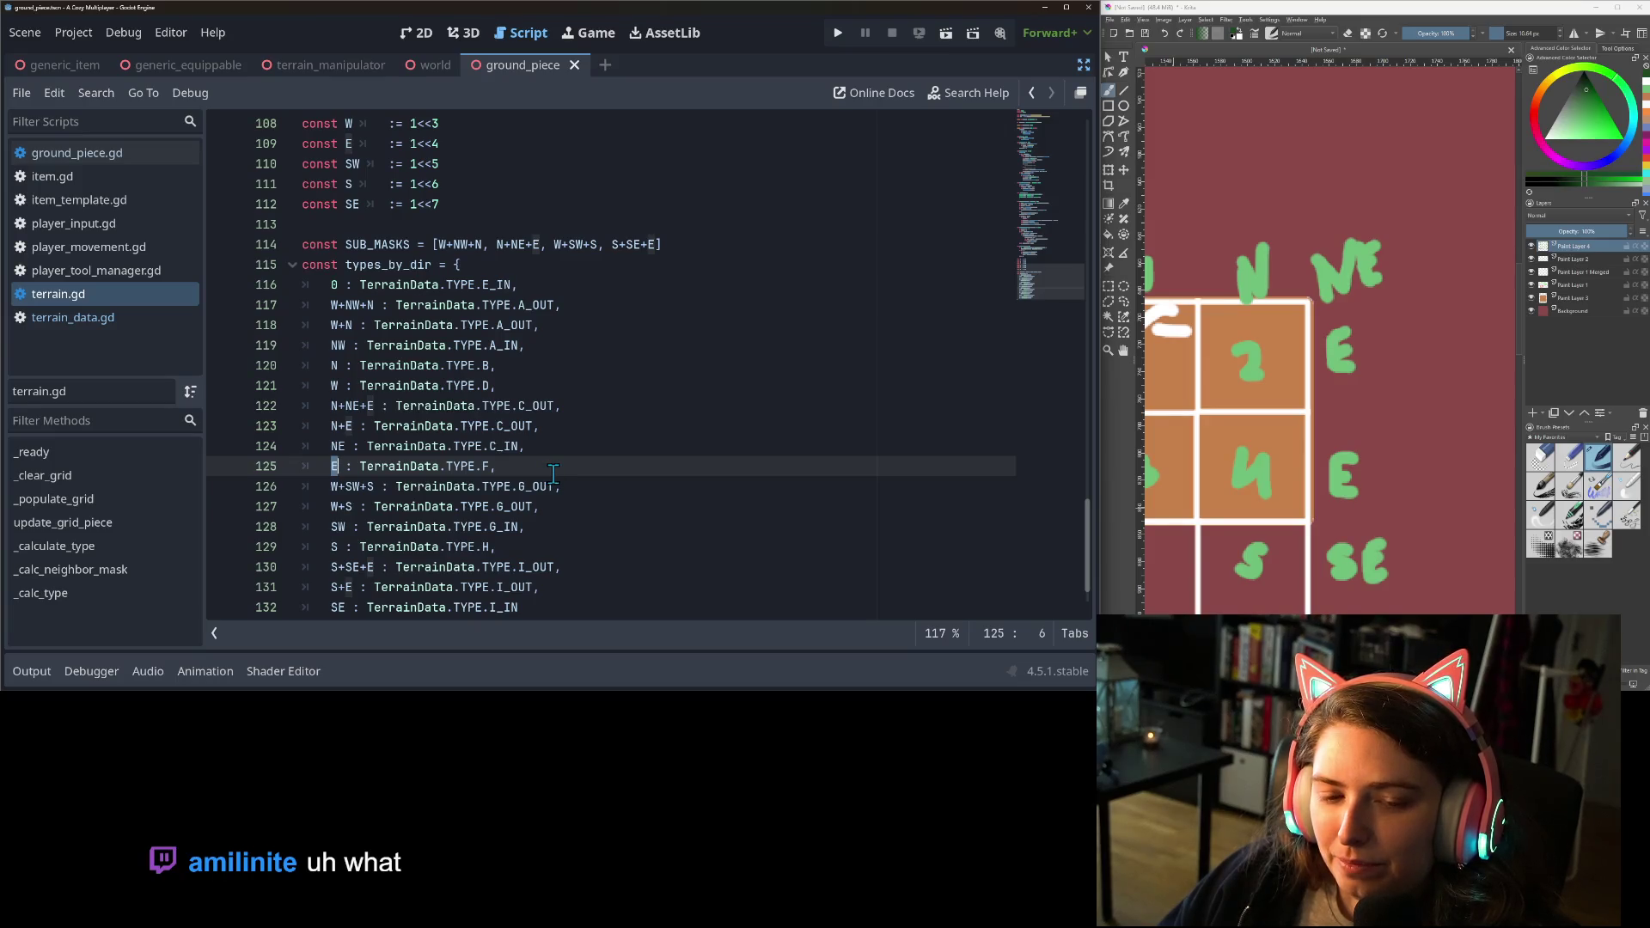
scroll(553, 473, "down", 1)
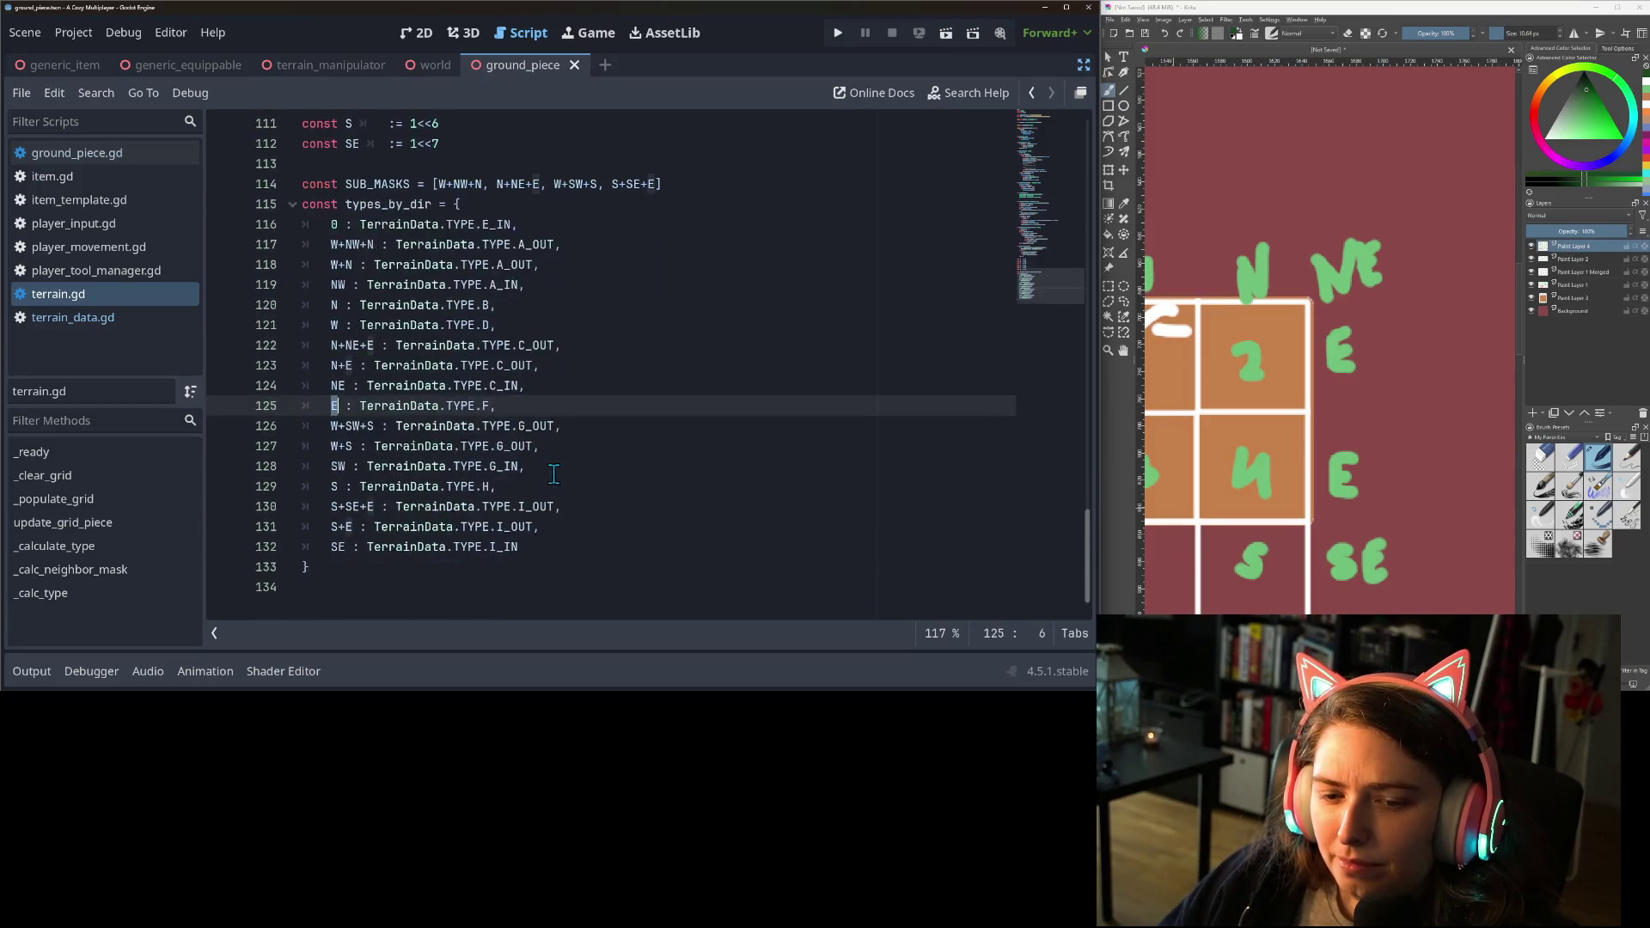
scroll(554, 473, "up", 3)
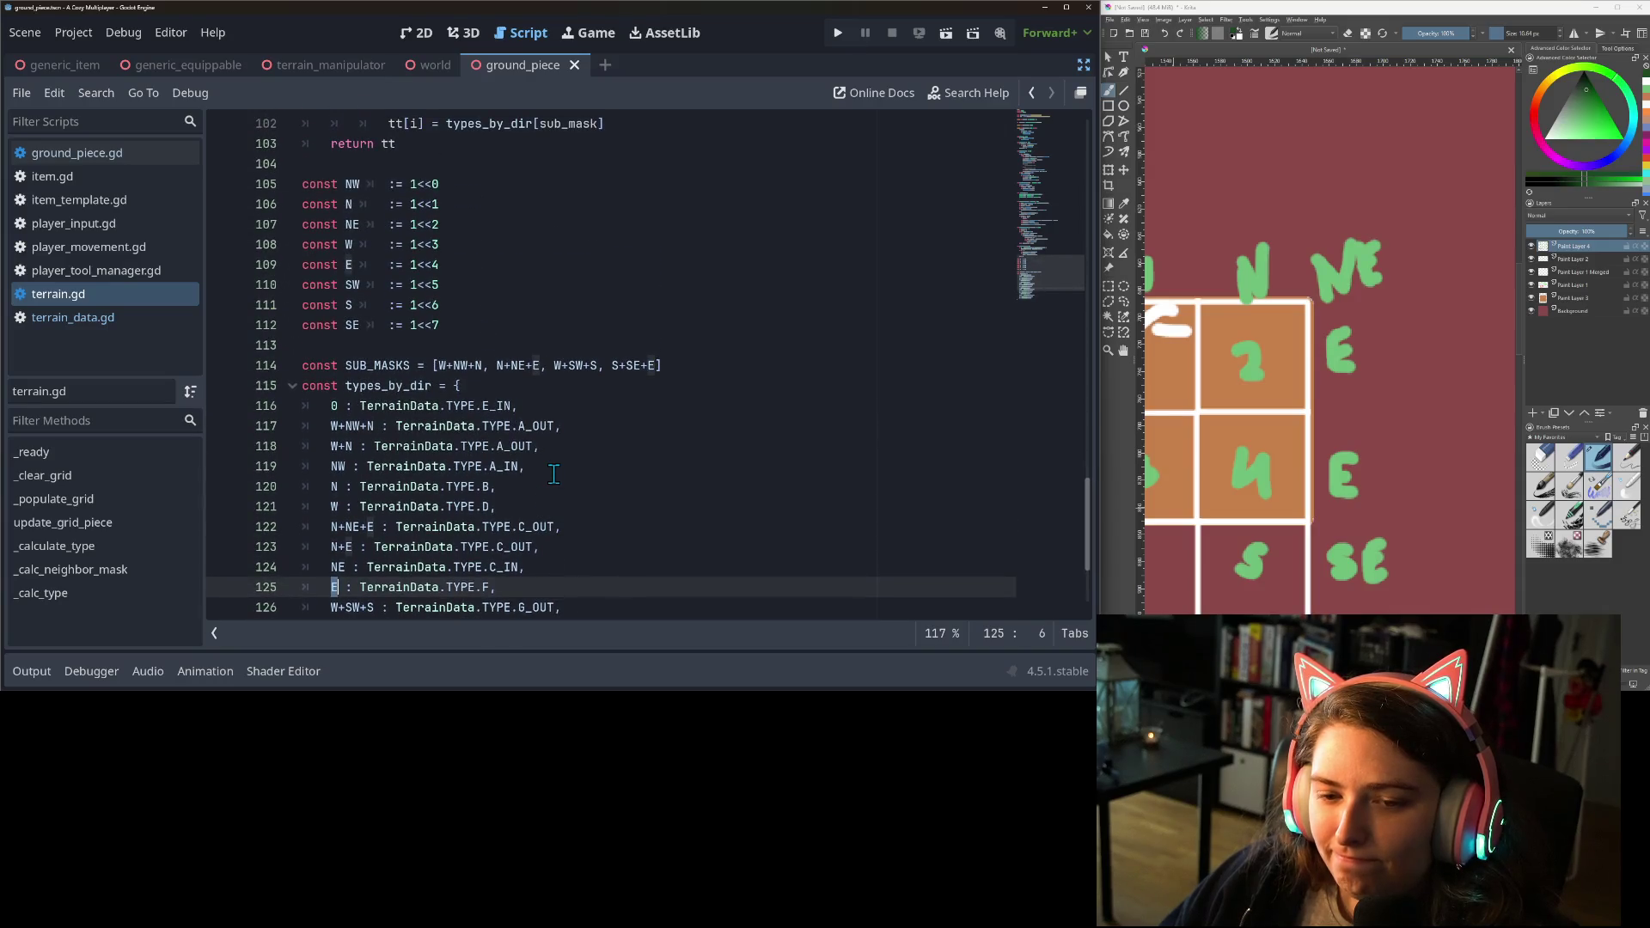
scroll(554, 473, "down", 2)
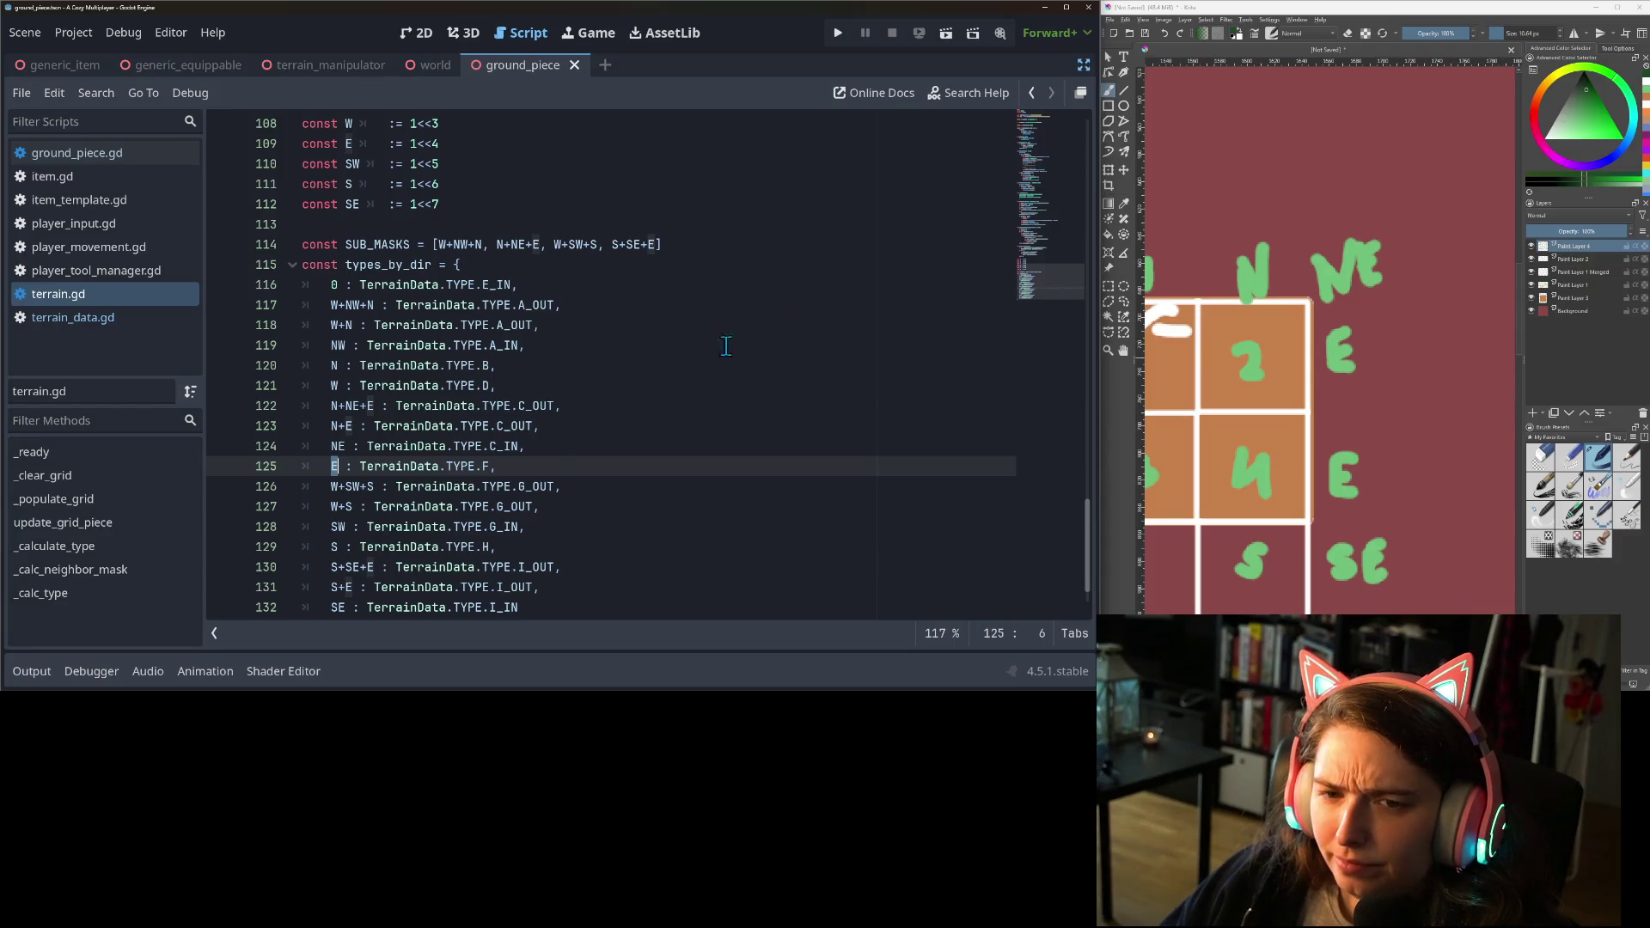
scroll(781, 336, "up", 4)
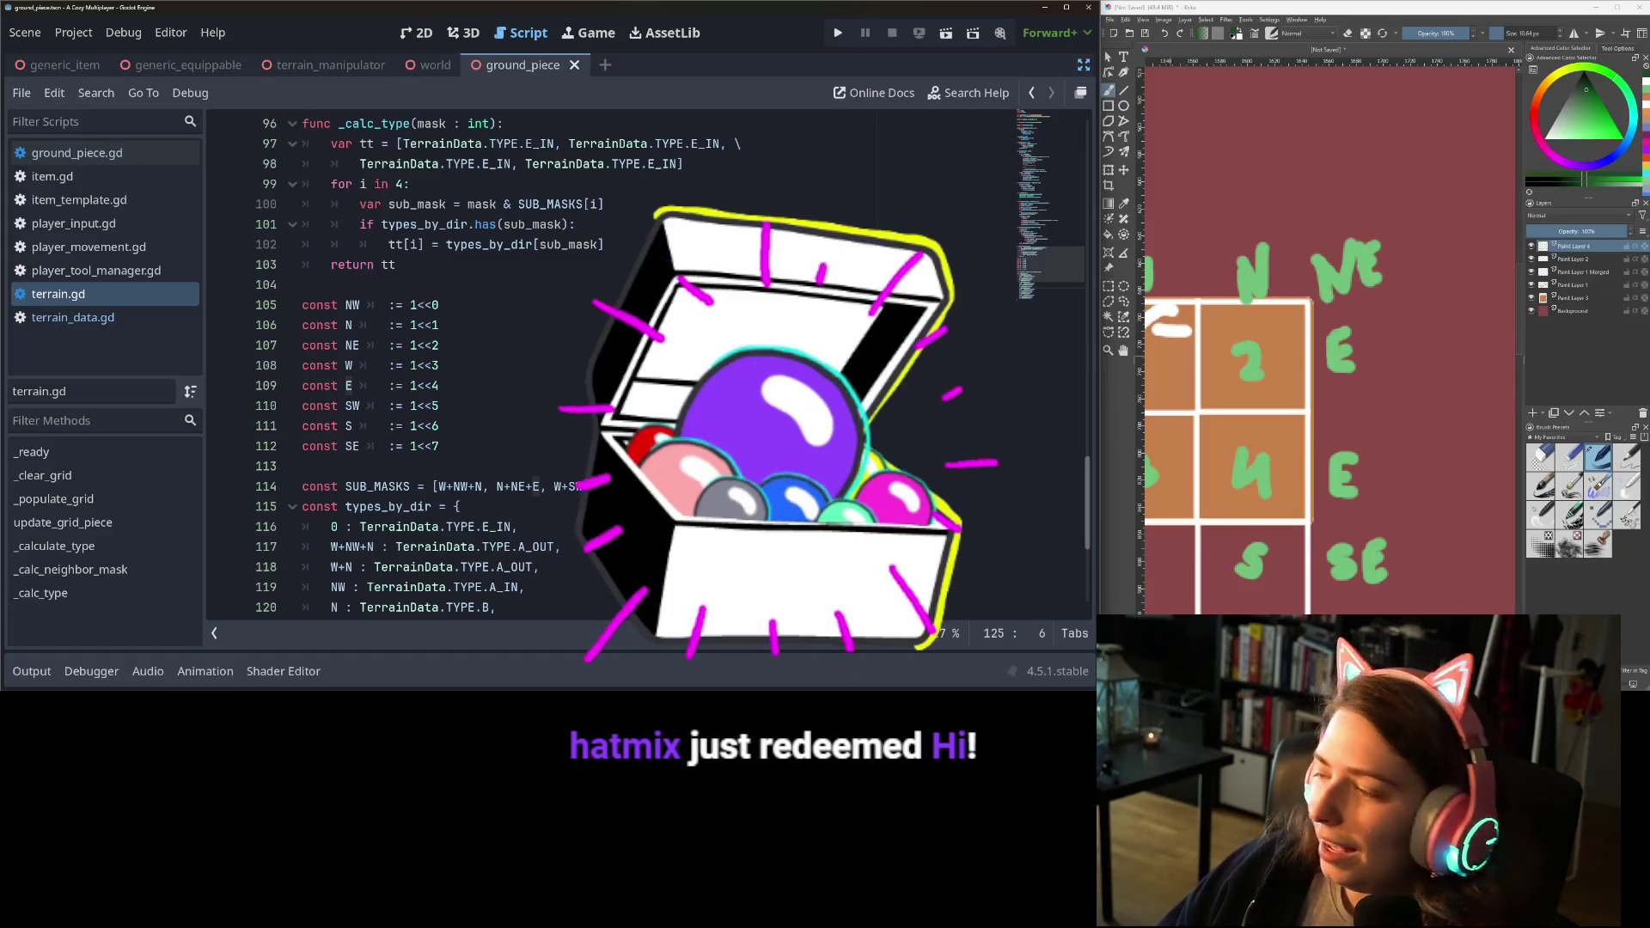
scroll(592, 456, "up", 2)
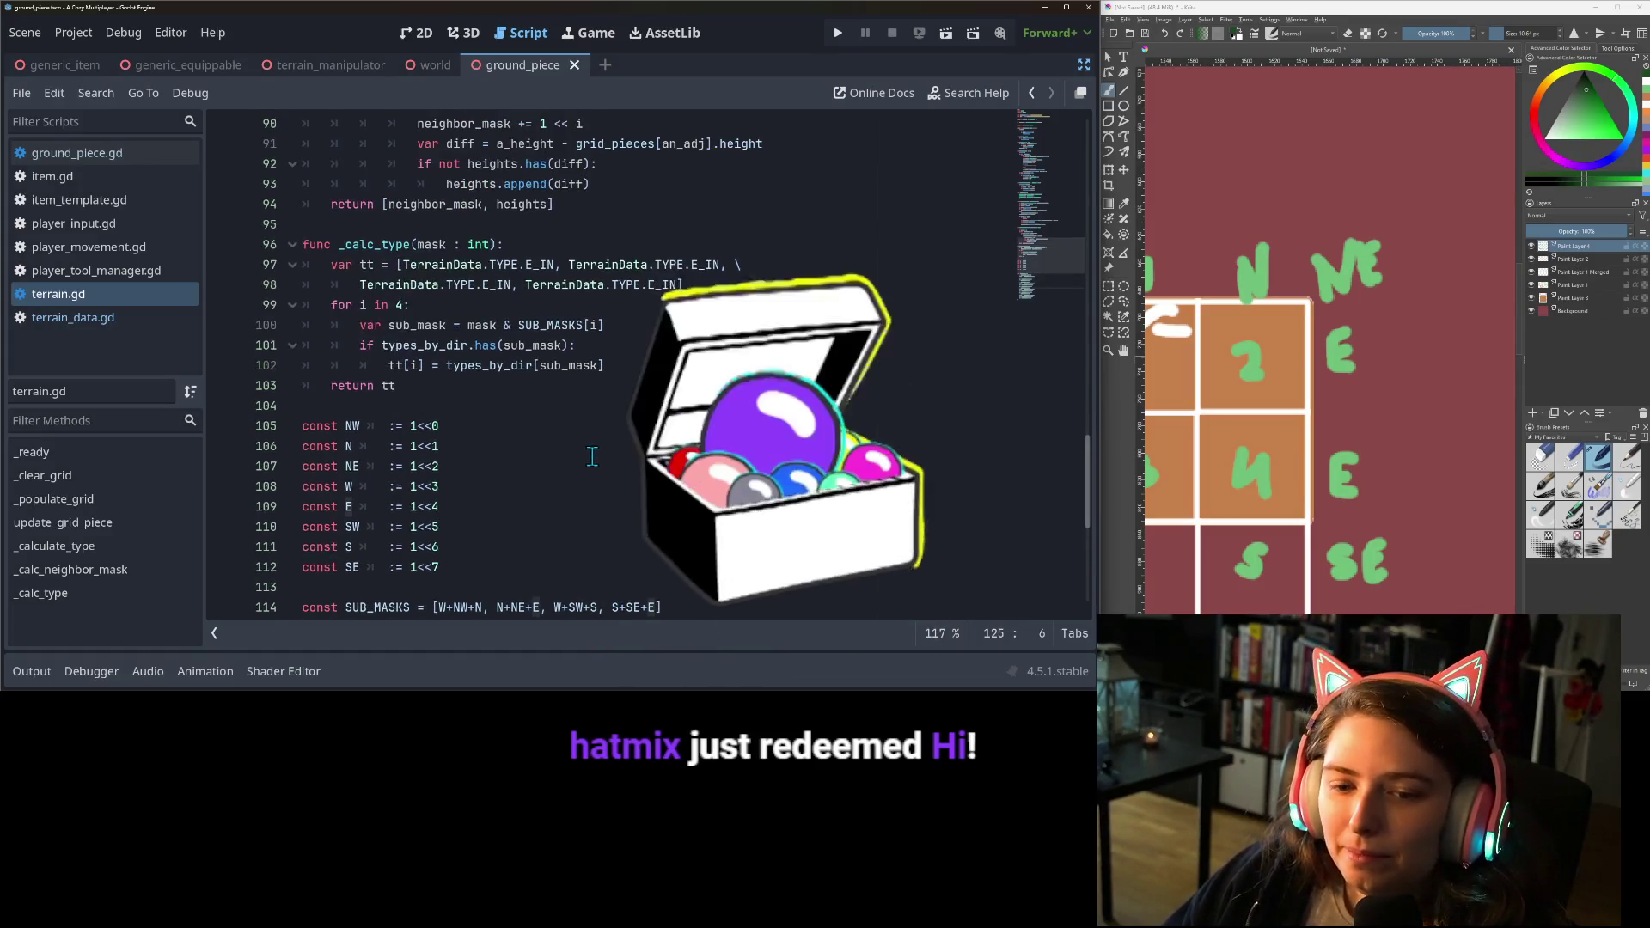
scroll(539, 461, "up", 1)
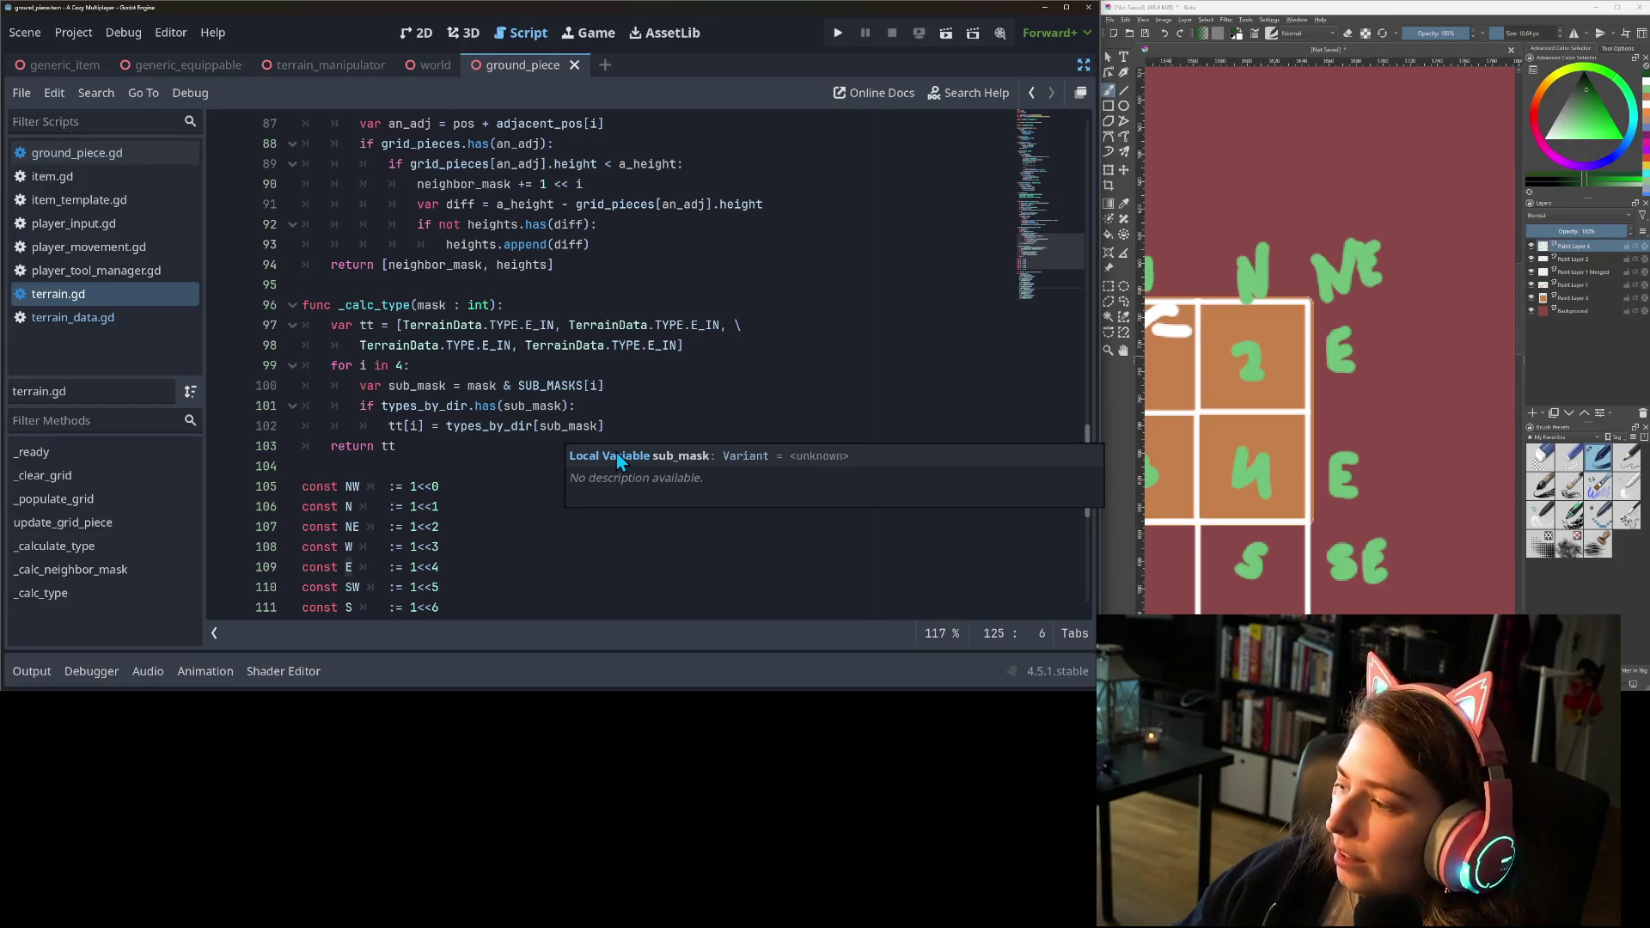
left_click(451, 405)
left_click(451, 434)
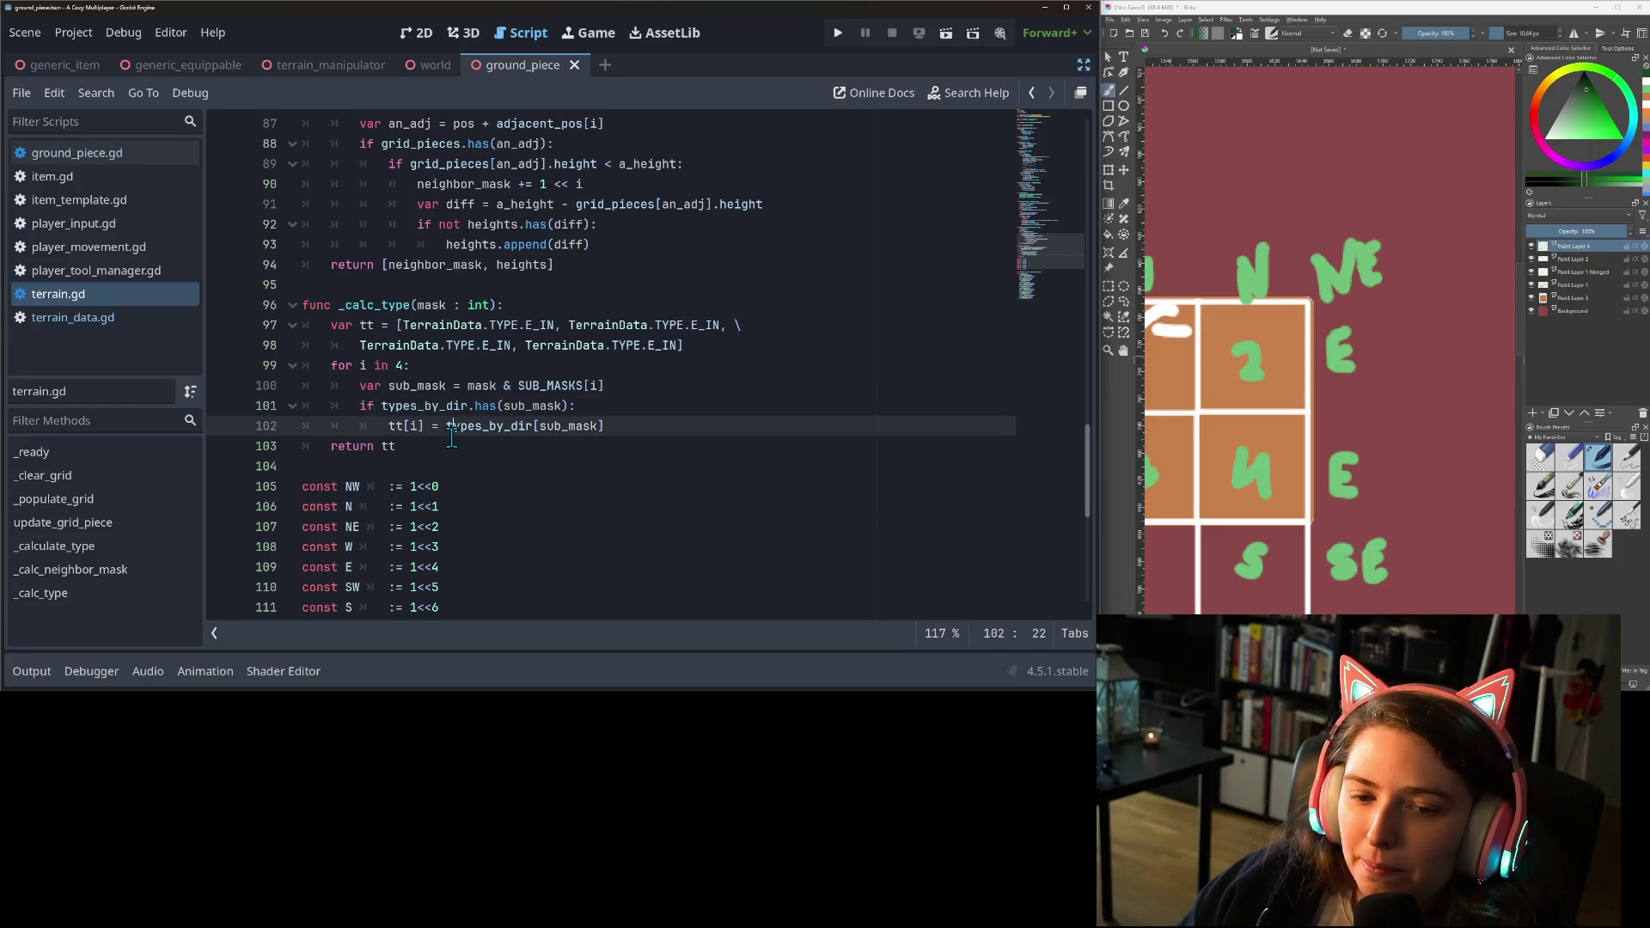
left_click(688, 434)
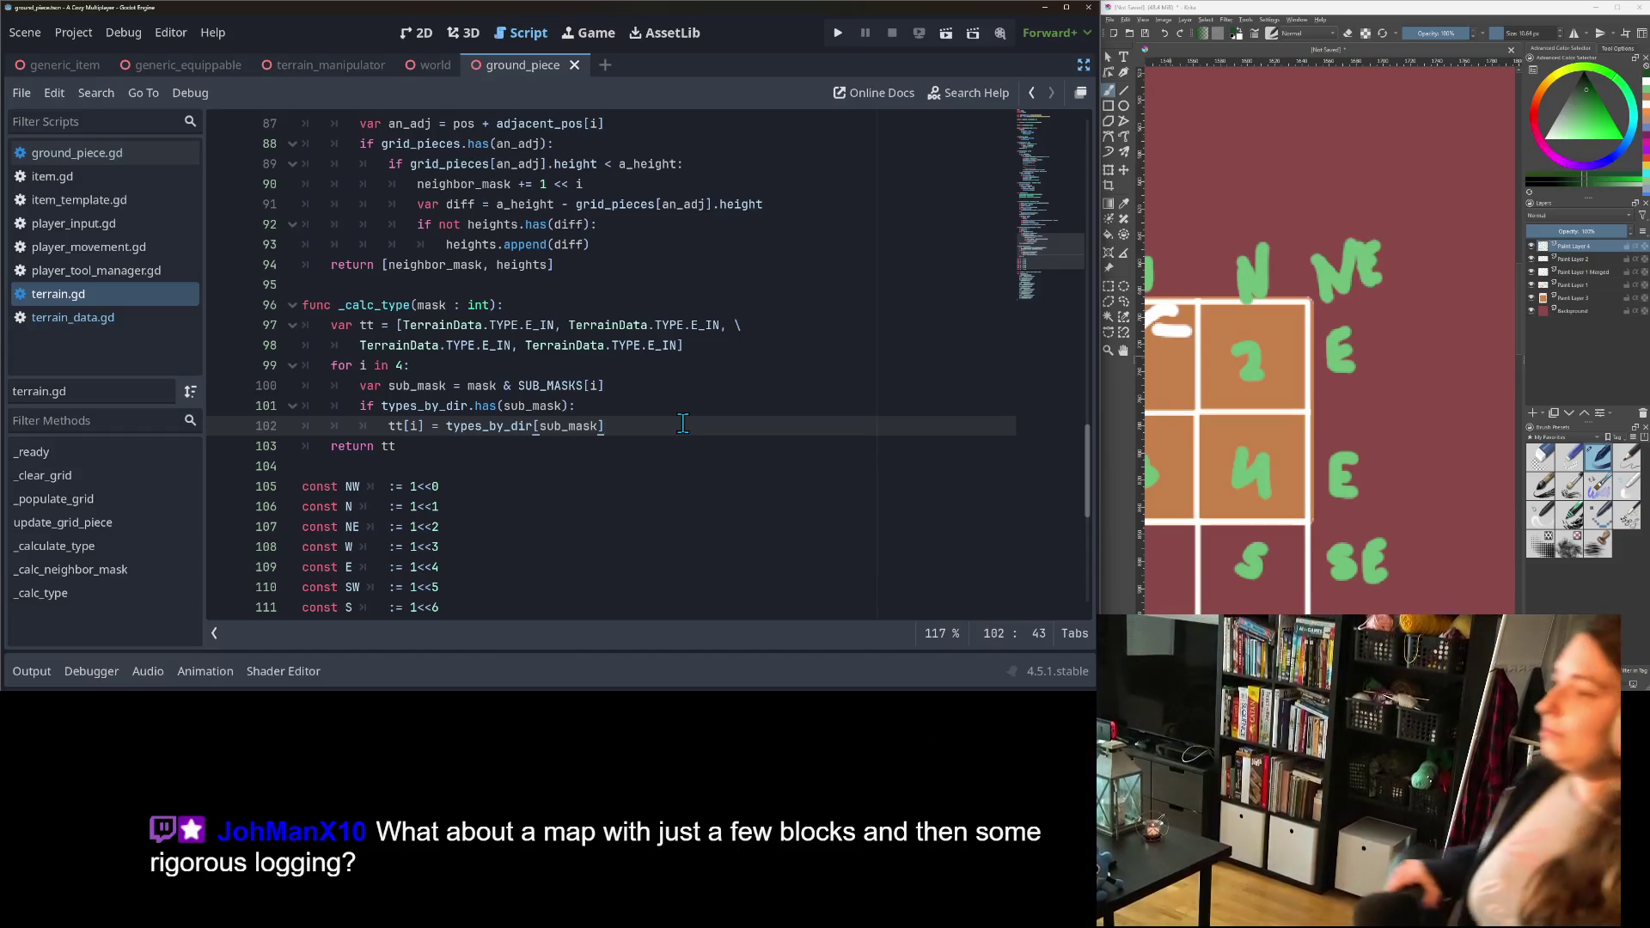
scroll(472, 470, "up", 1)
Add an else branch after line 102 in _calc_type that prints sub_mask.
key("Up")
key("Up")
key("Down")
key("Down")
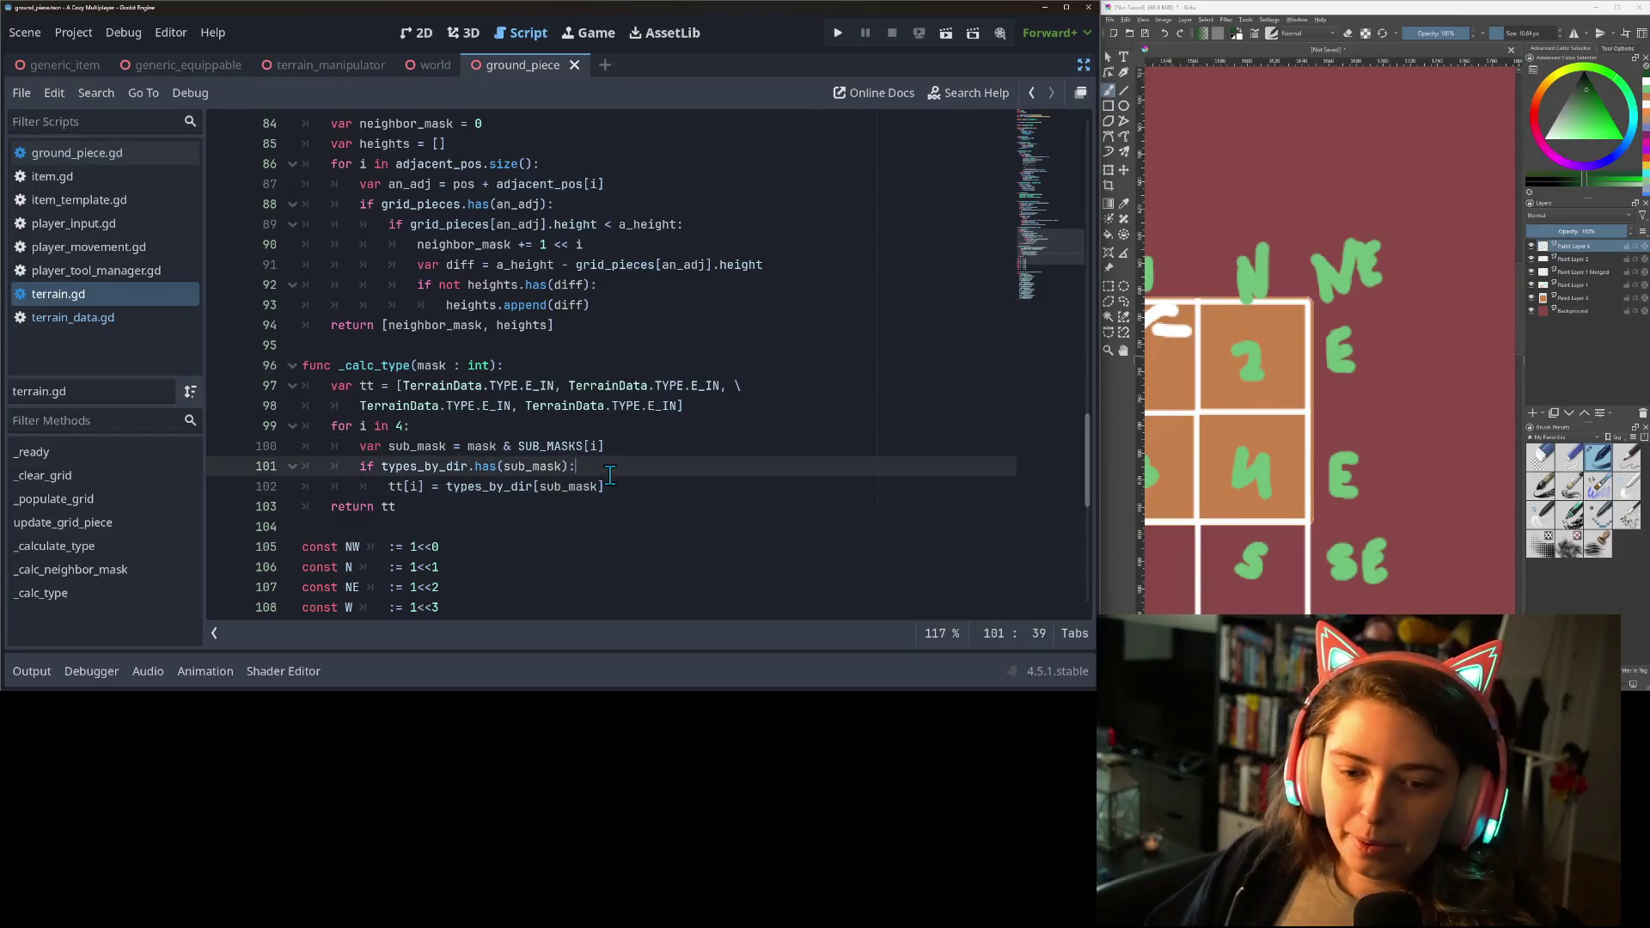
left_click(412, 465)
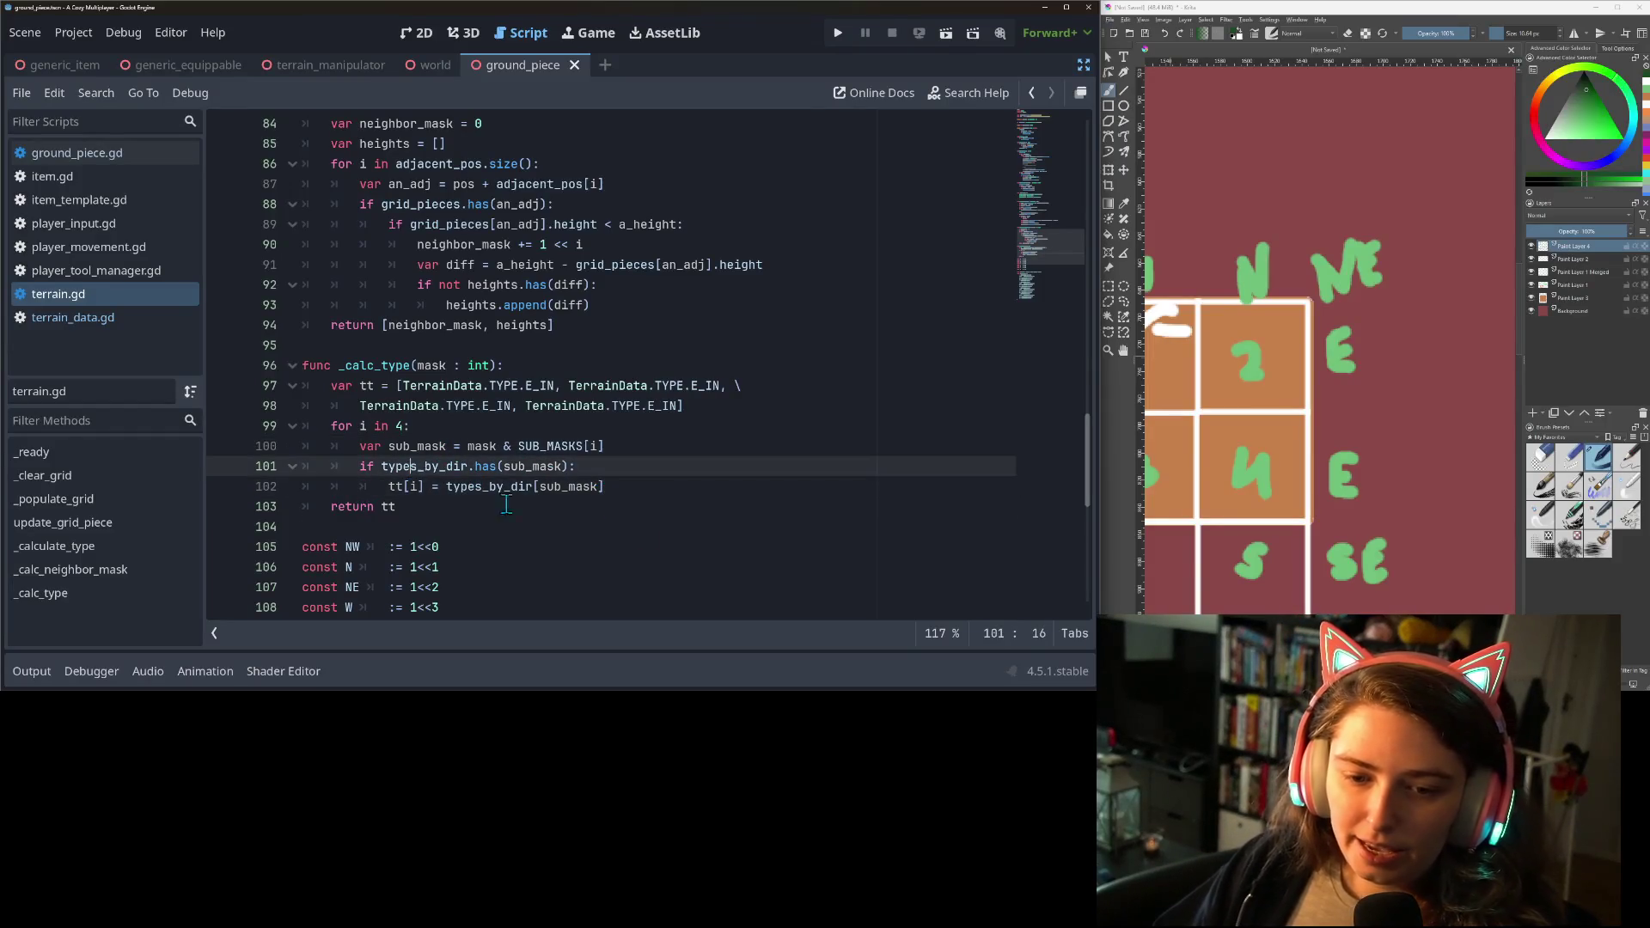
left_click(695, 490)
key("Return")
key("BackSpace")
type("else:")
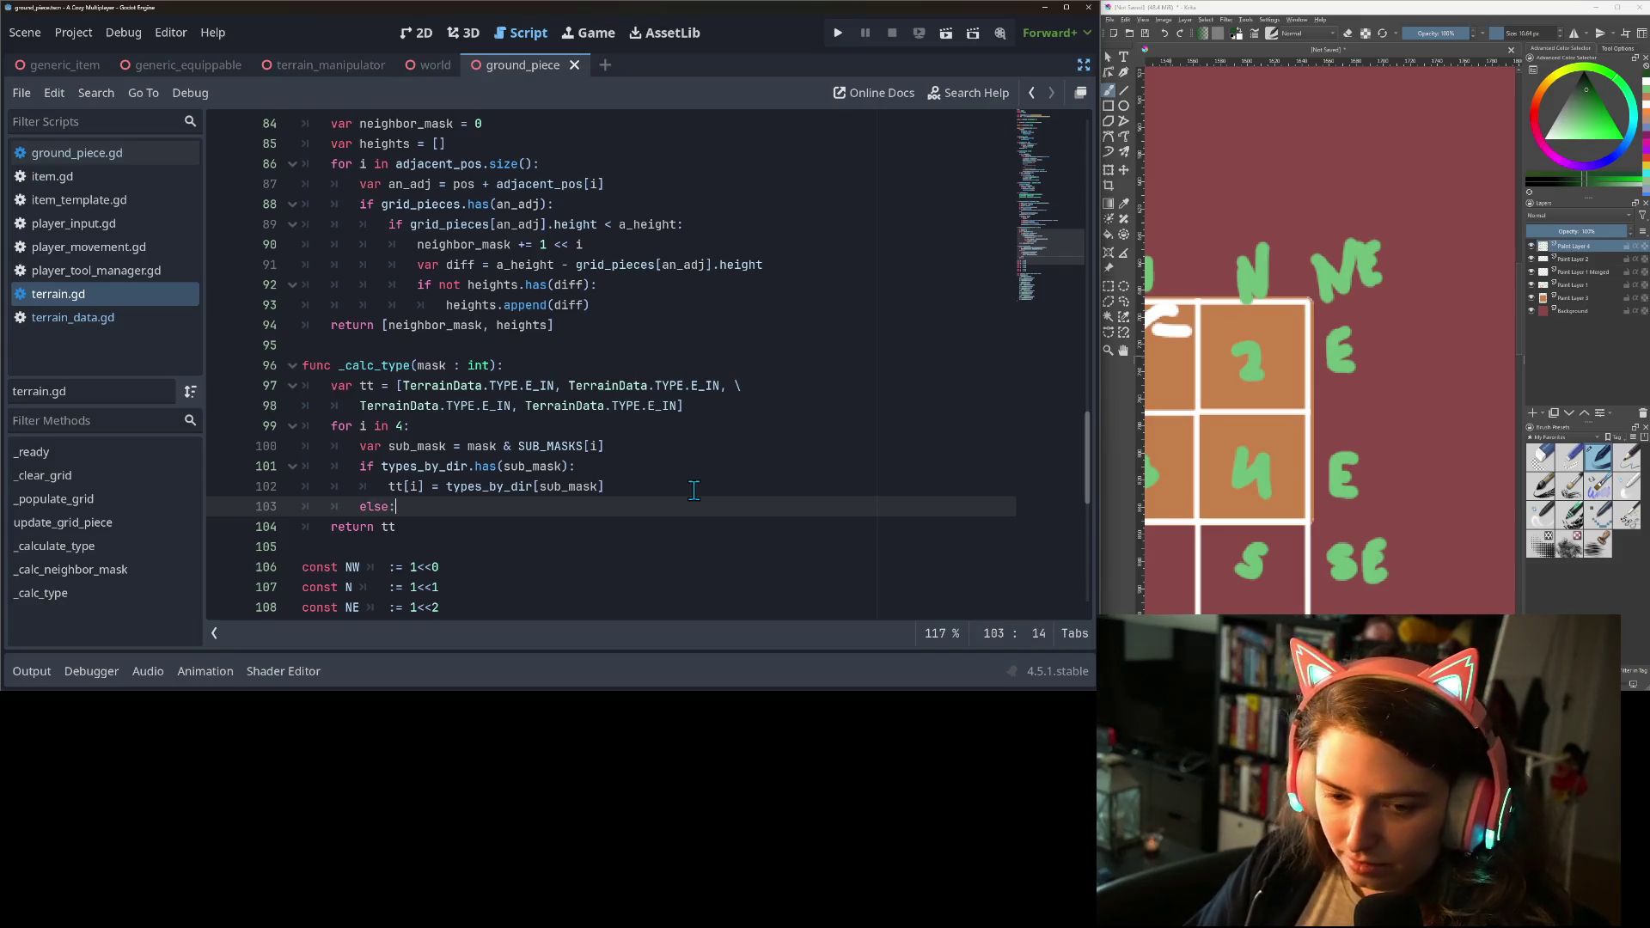
key("Return")
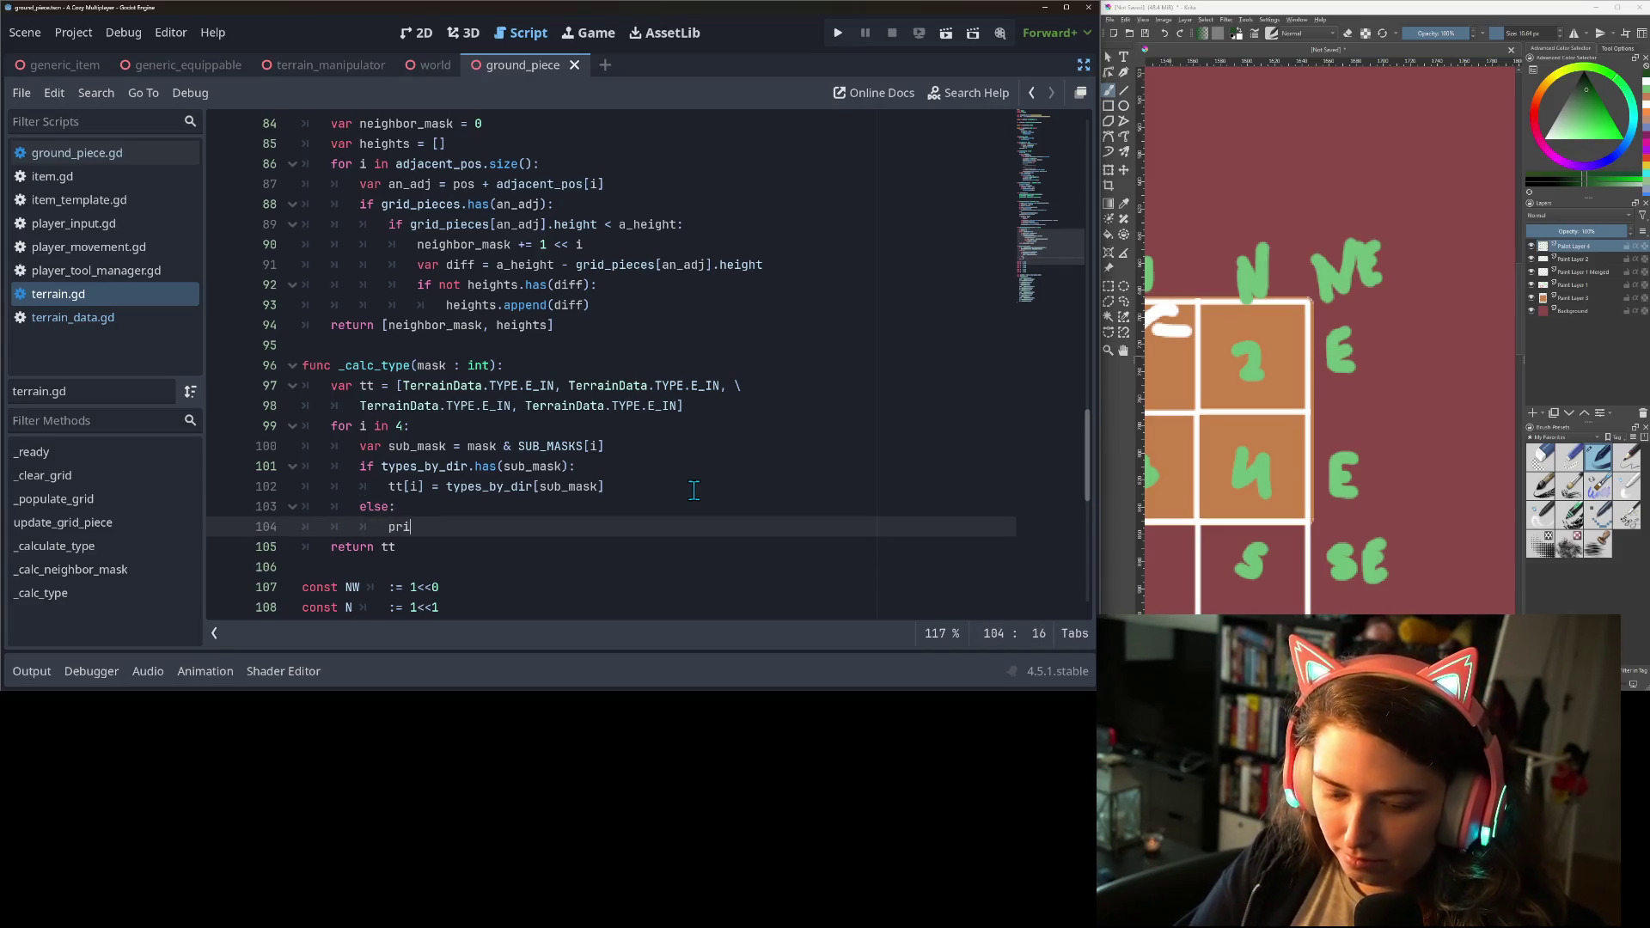
type("nt(su")
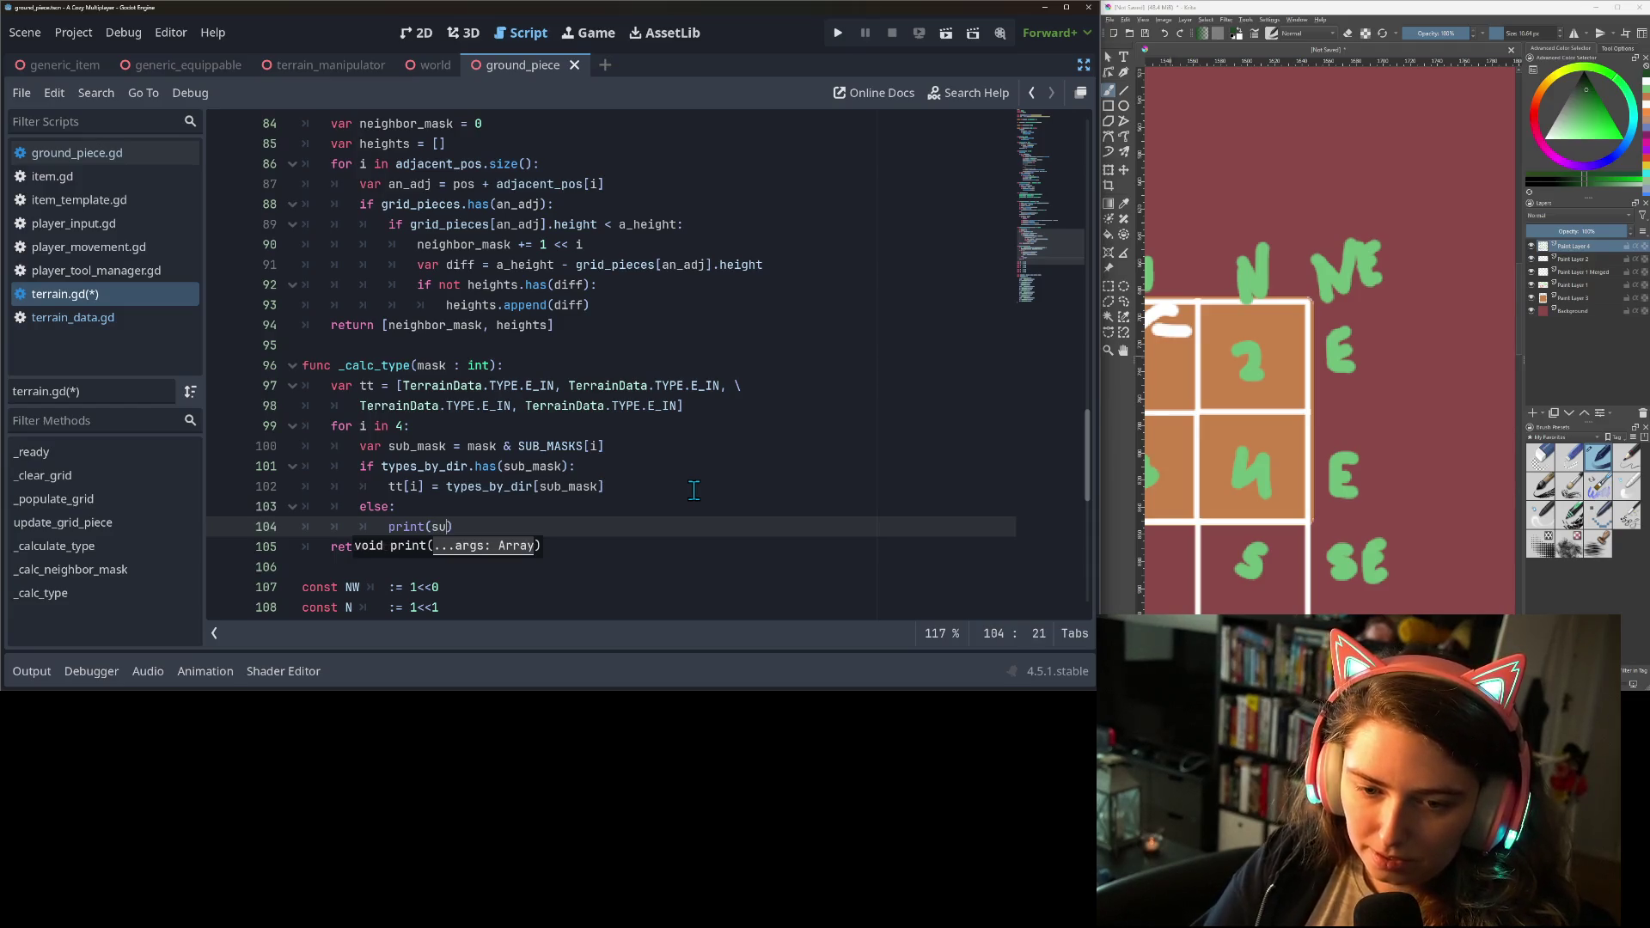
type("b")
key("Return")
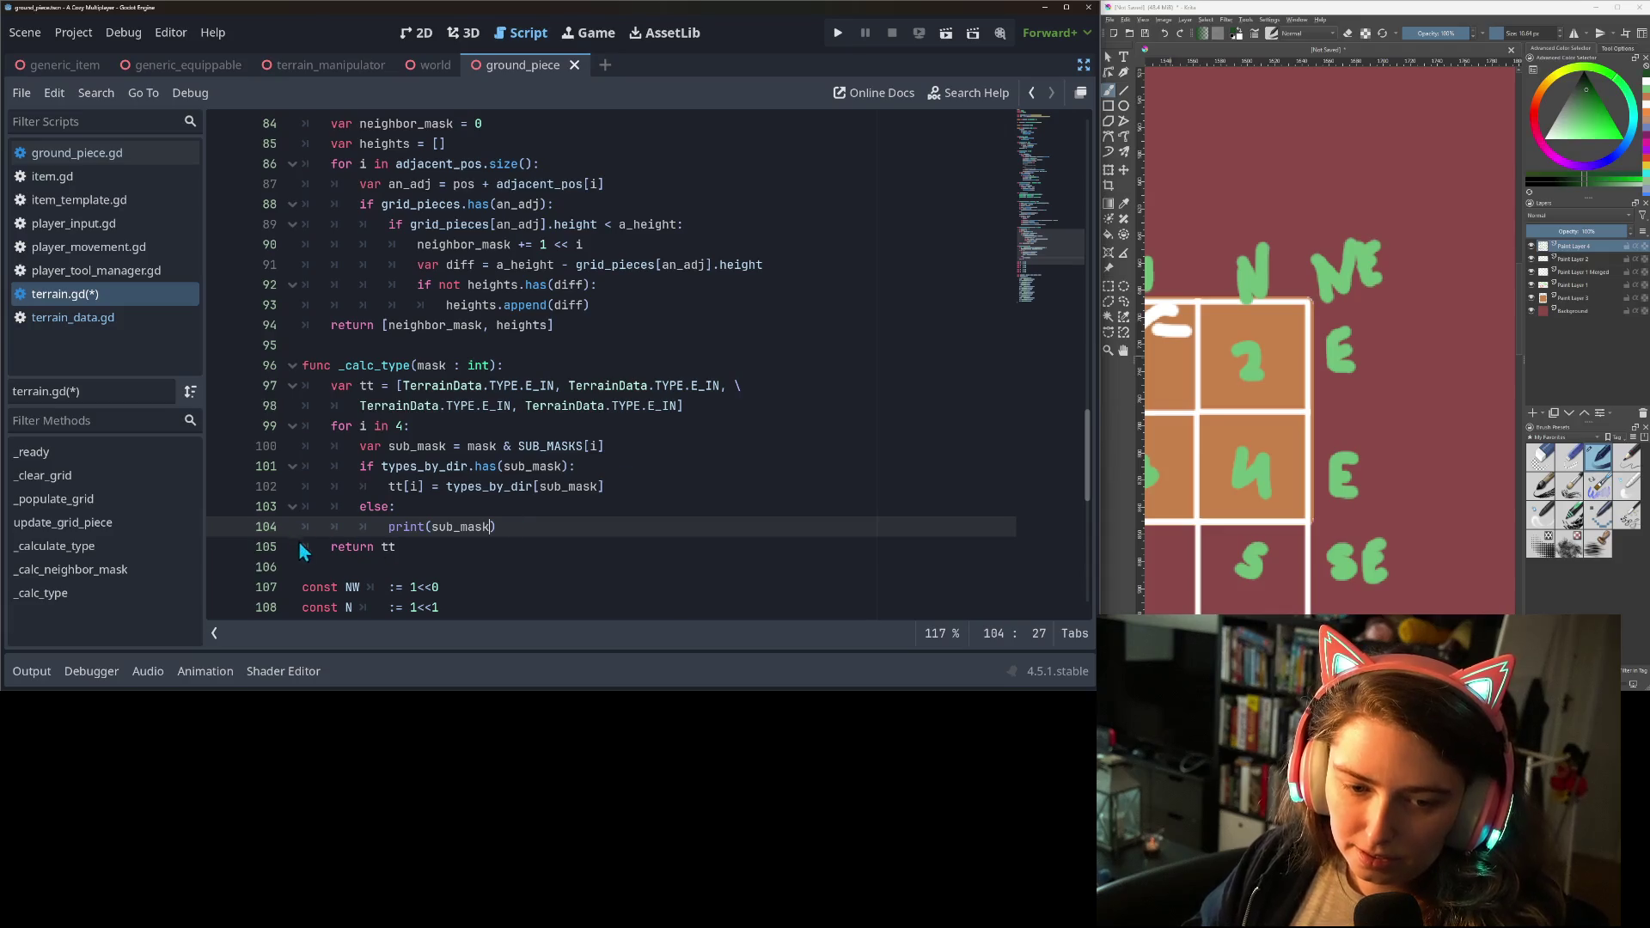
Set a breakpoint on the print line 104 and save terrain.gd.
left_click(224, 529)
key("Down")
key("ctrl+s")
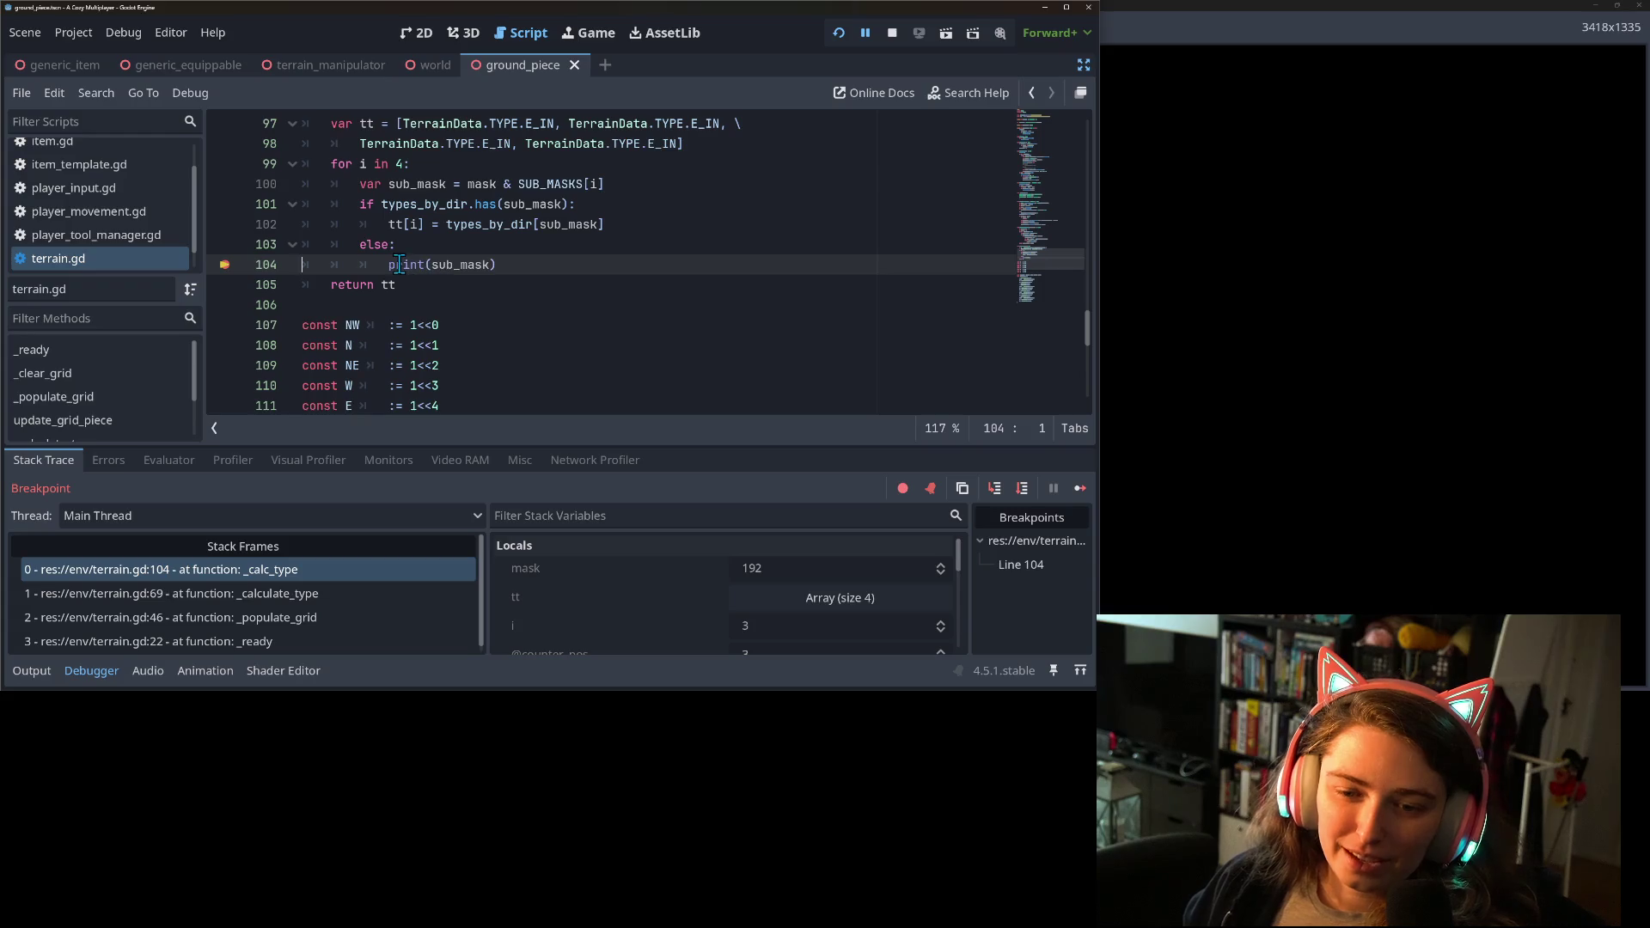
Inspect the mask value in the Debugger Locals at the line 104 breakpoint.
mouse_move(400, 264)
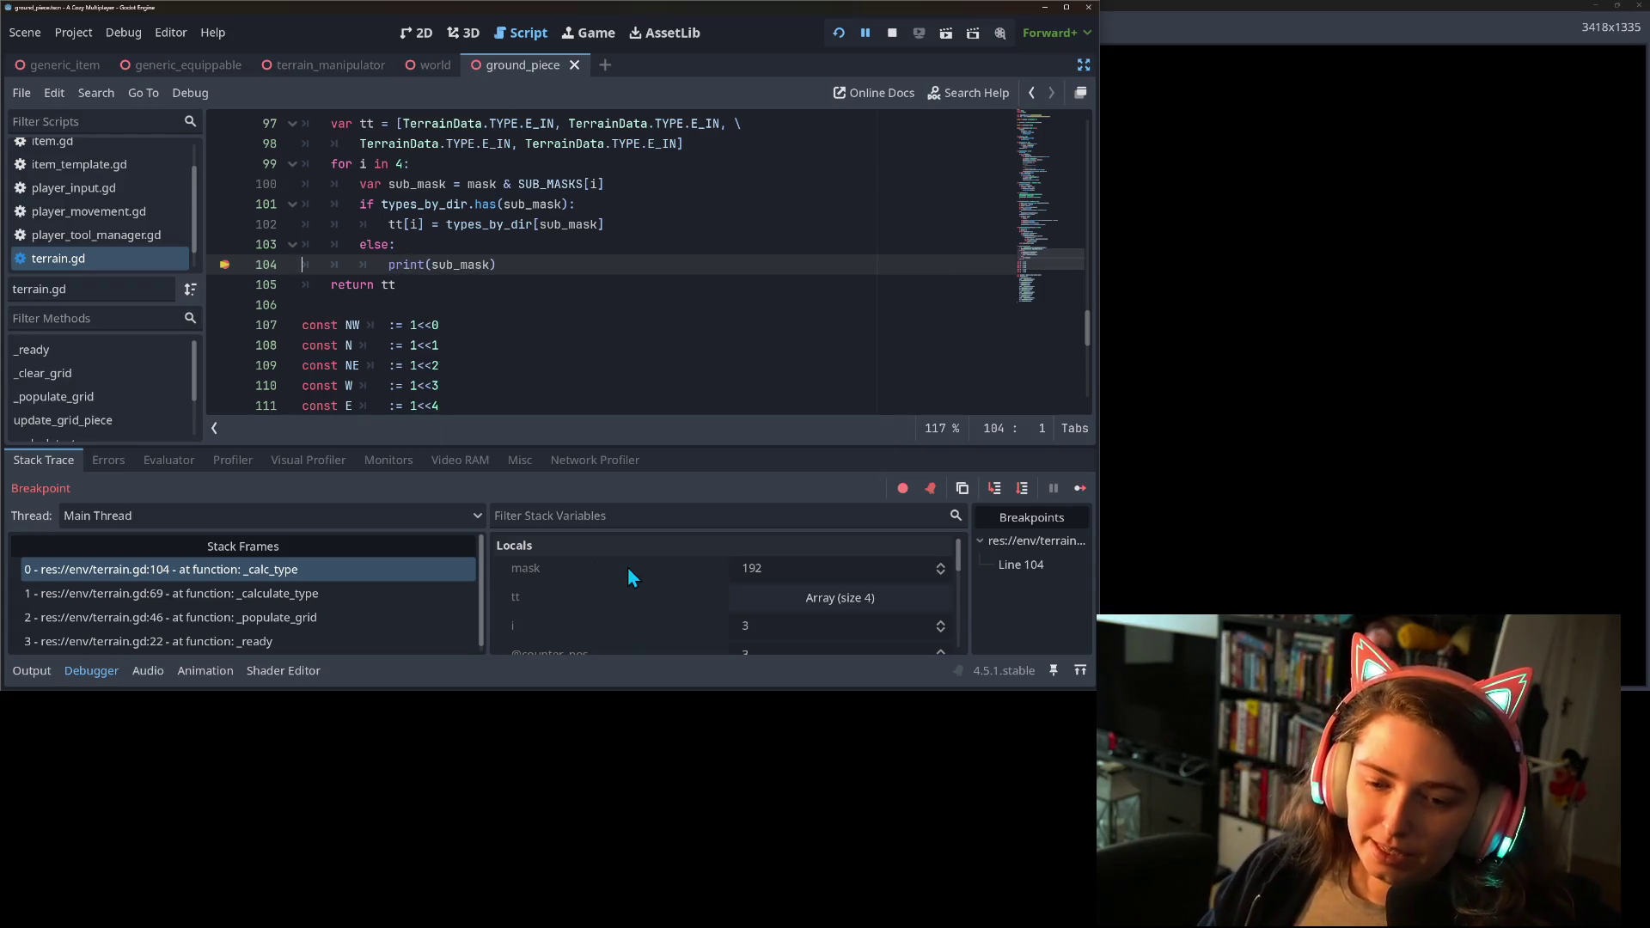
scroll(413, 325, "down", 2)
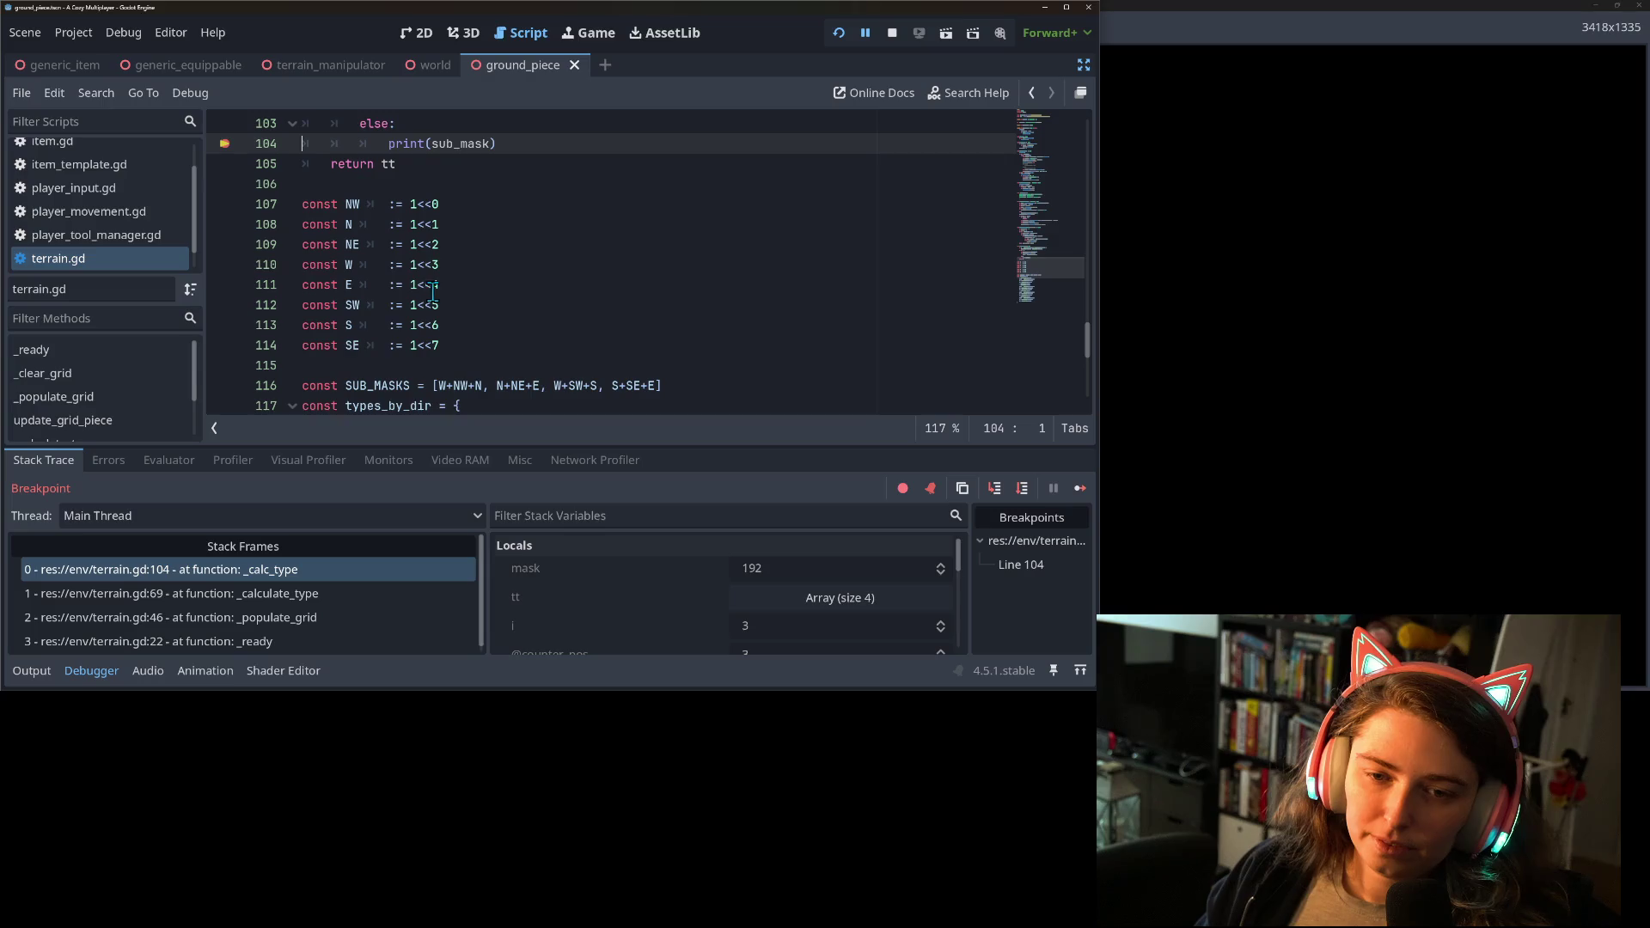
scroll(731, 594, "down", 1)
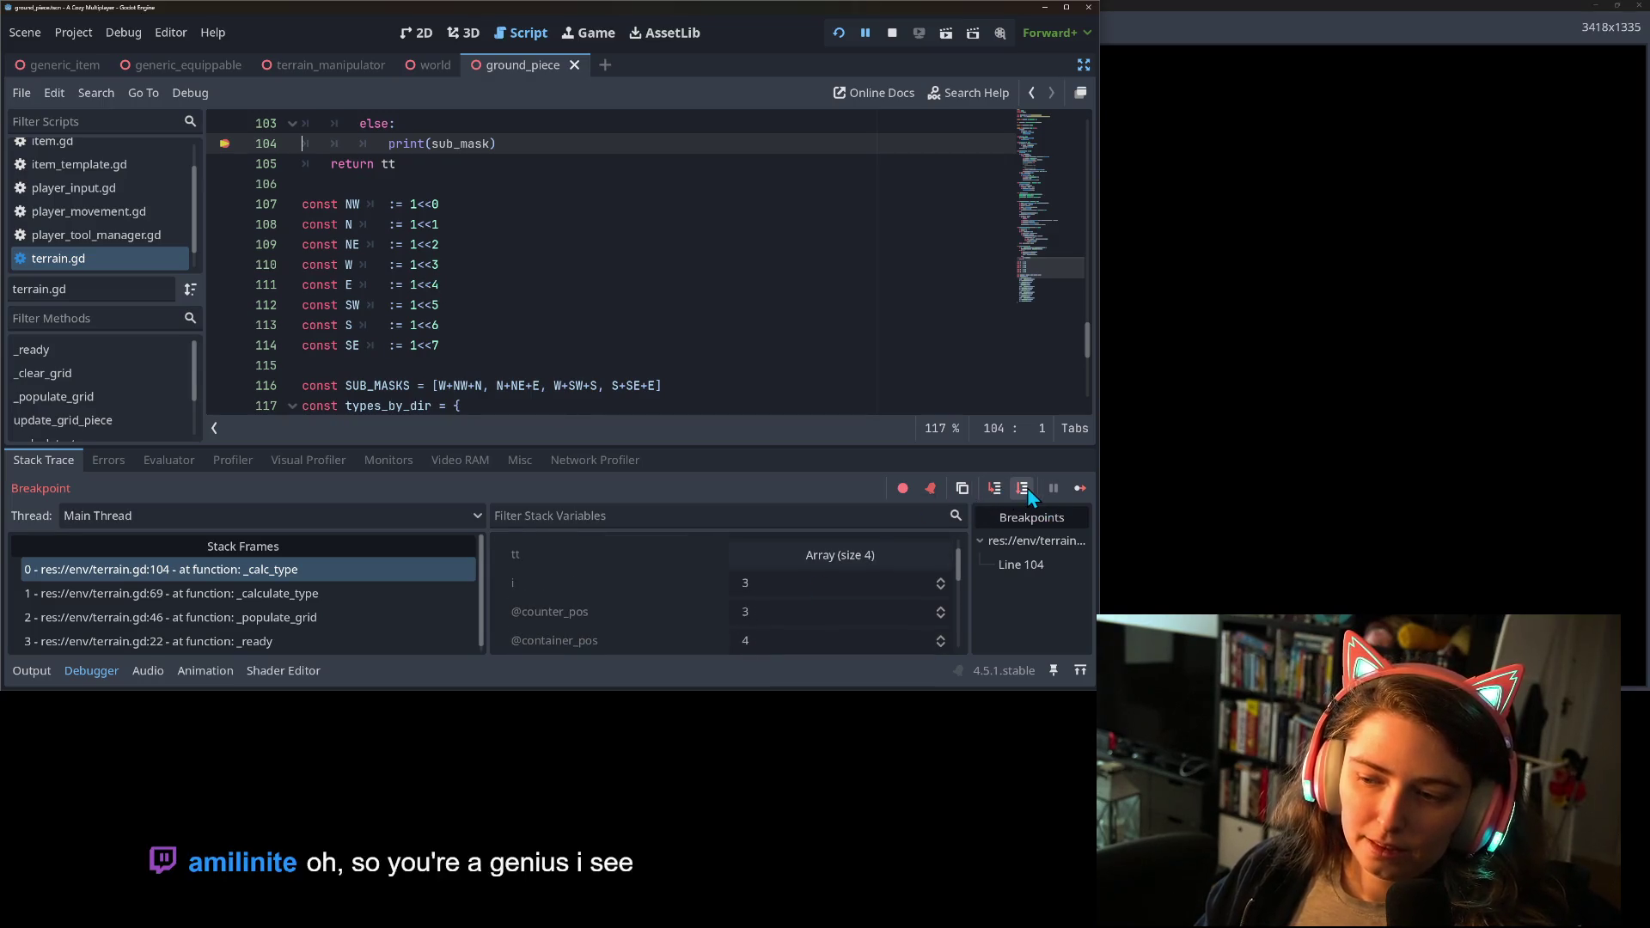
Continue past three more breakpoint hits, then remove the line 104 breakpoint.
left_click(1081, 488)
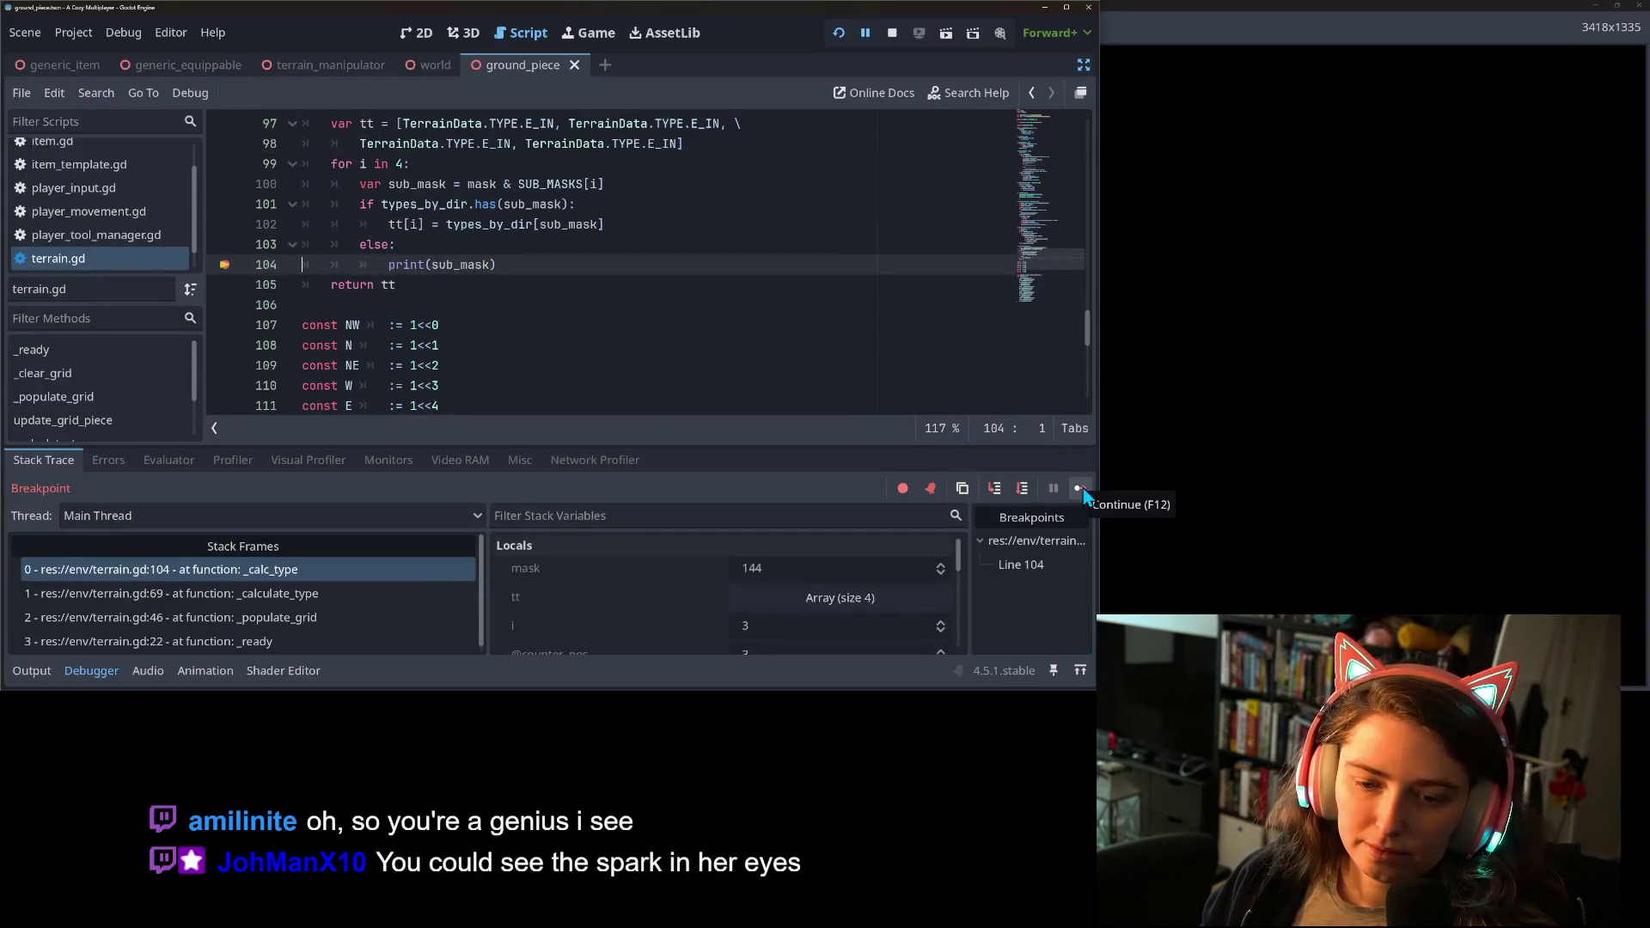
left_click(1079, 488)
left_click(1079, 488)
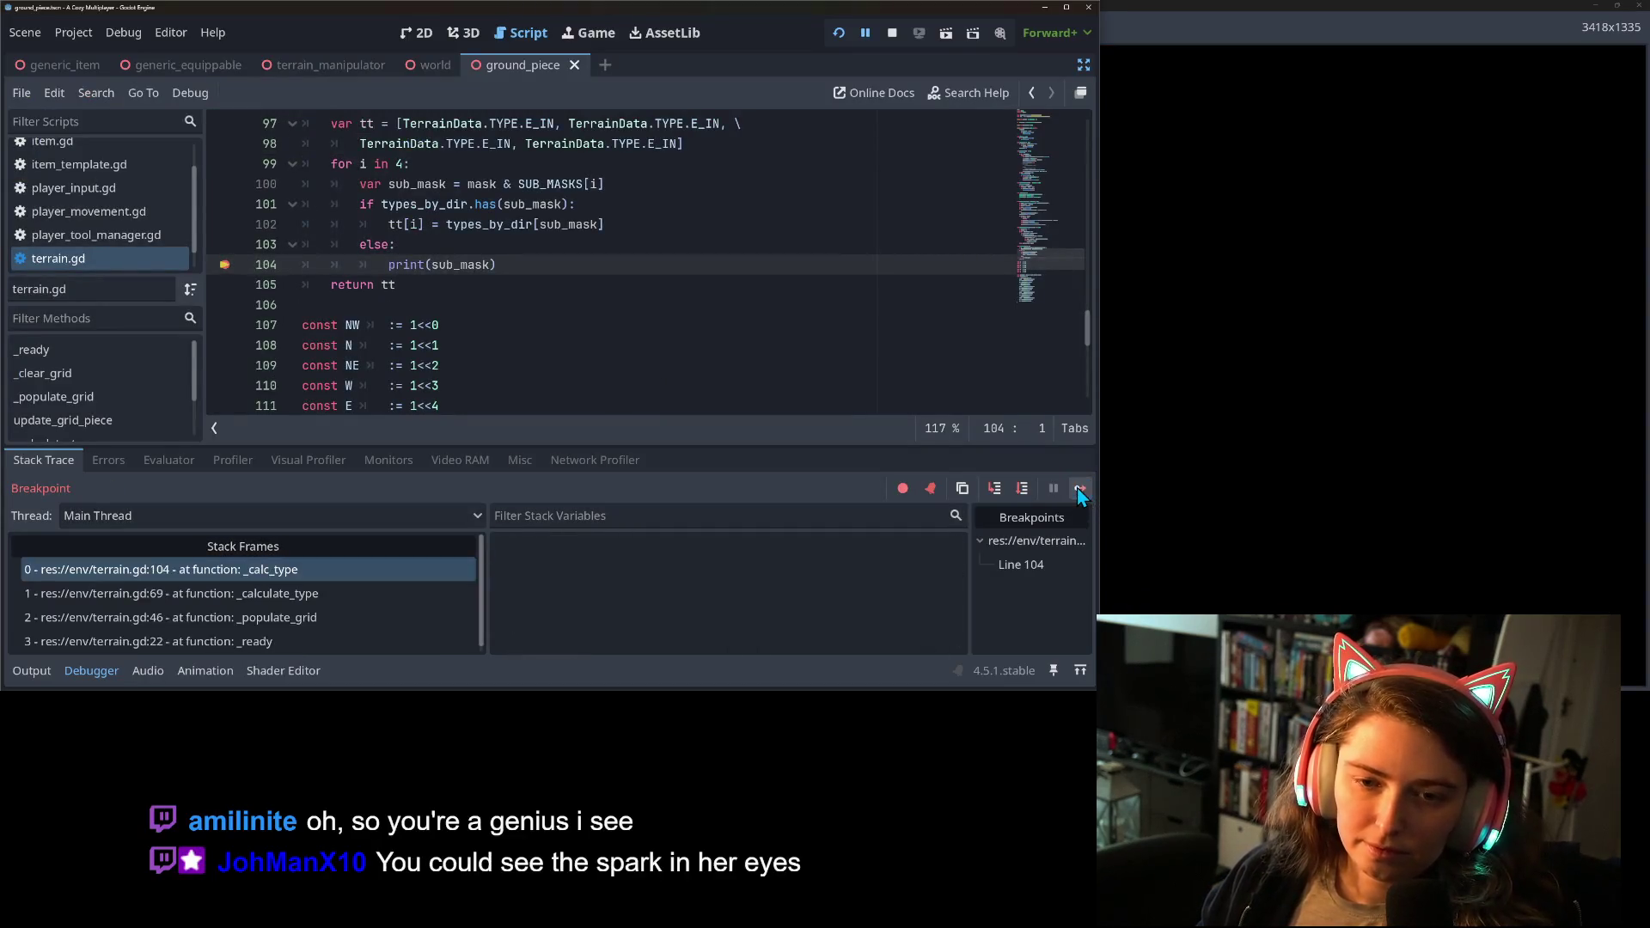
left_click(224, 268)
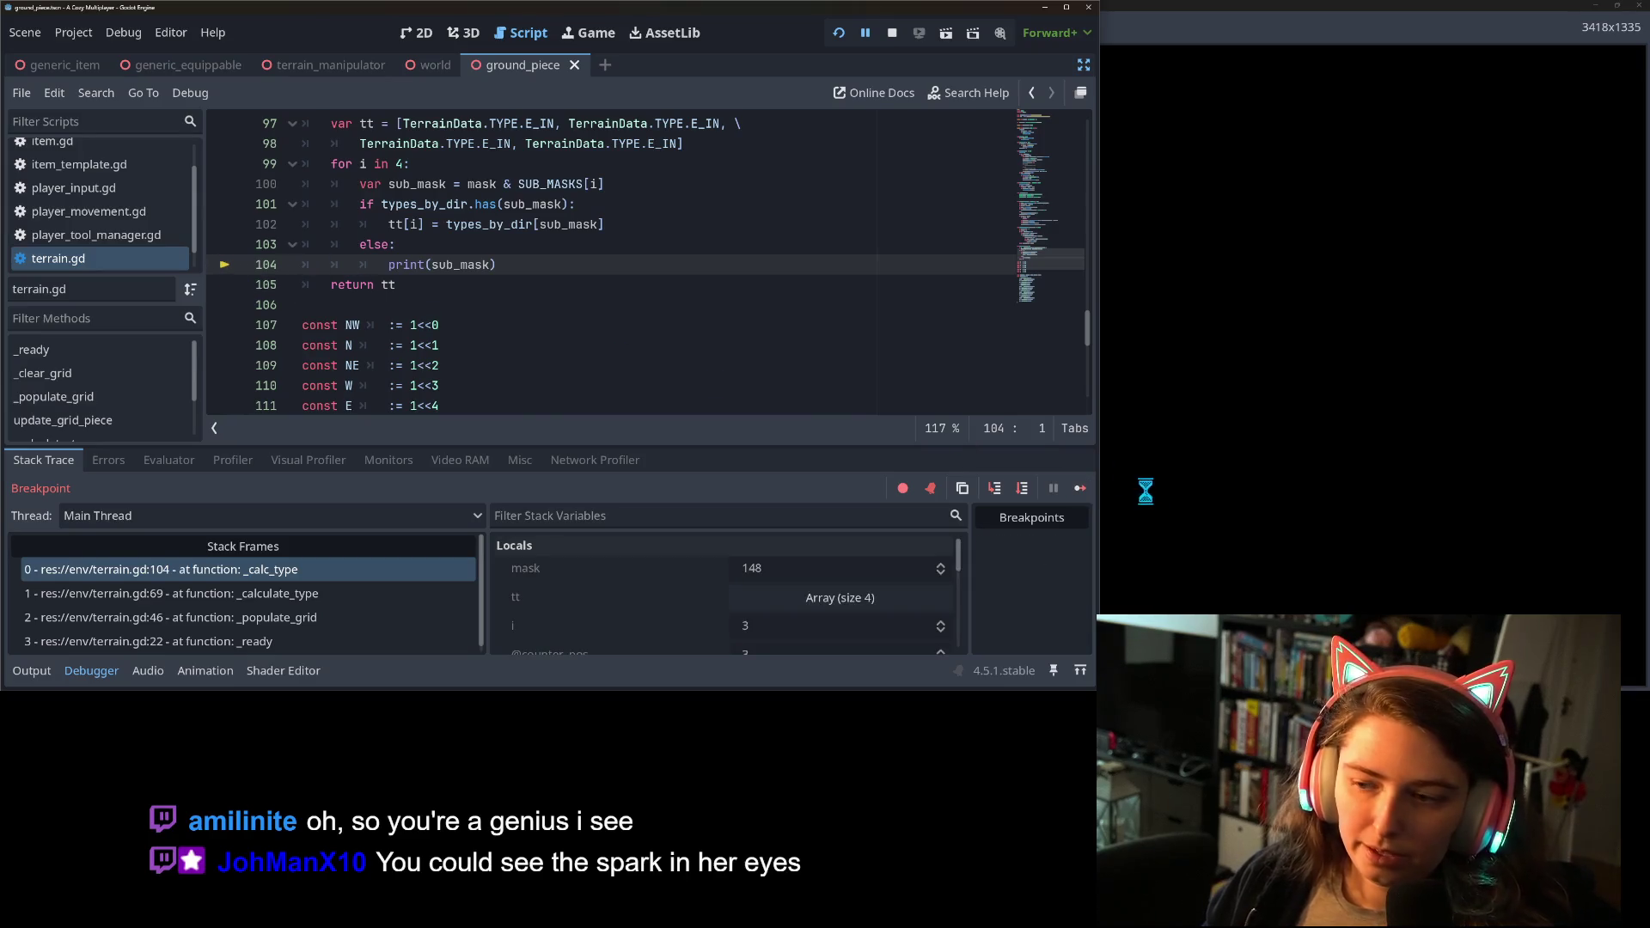
Resume the game, move its window aside, and read printed sub_mask values like 6, 3, 96, 192 in Output.
left_click(1080, 489)
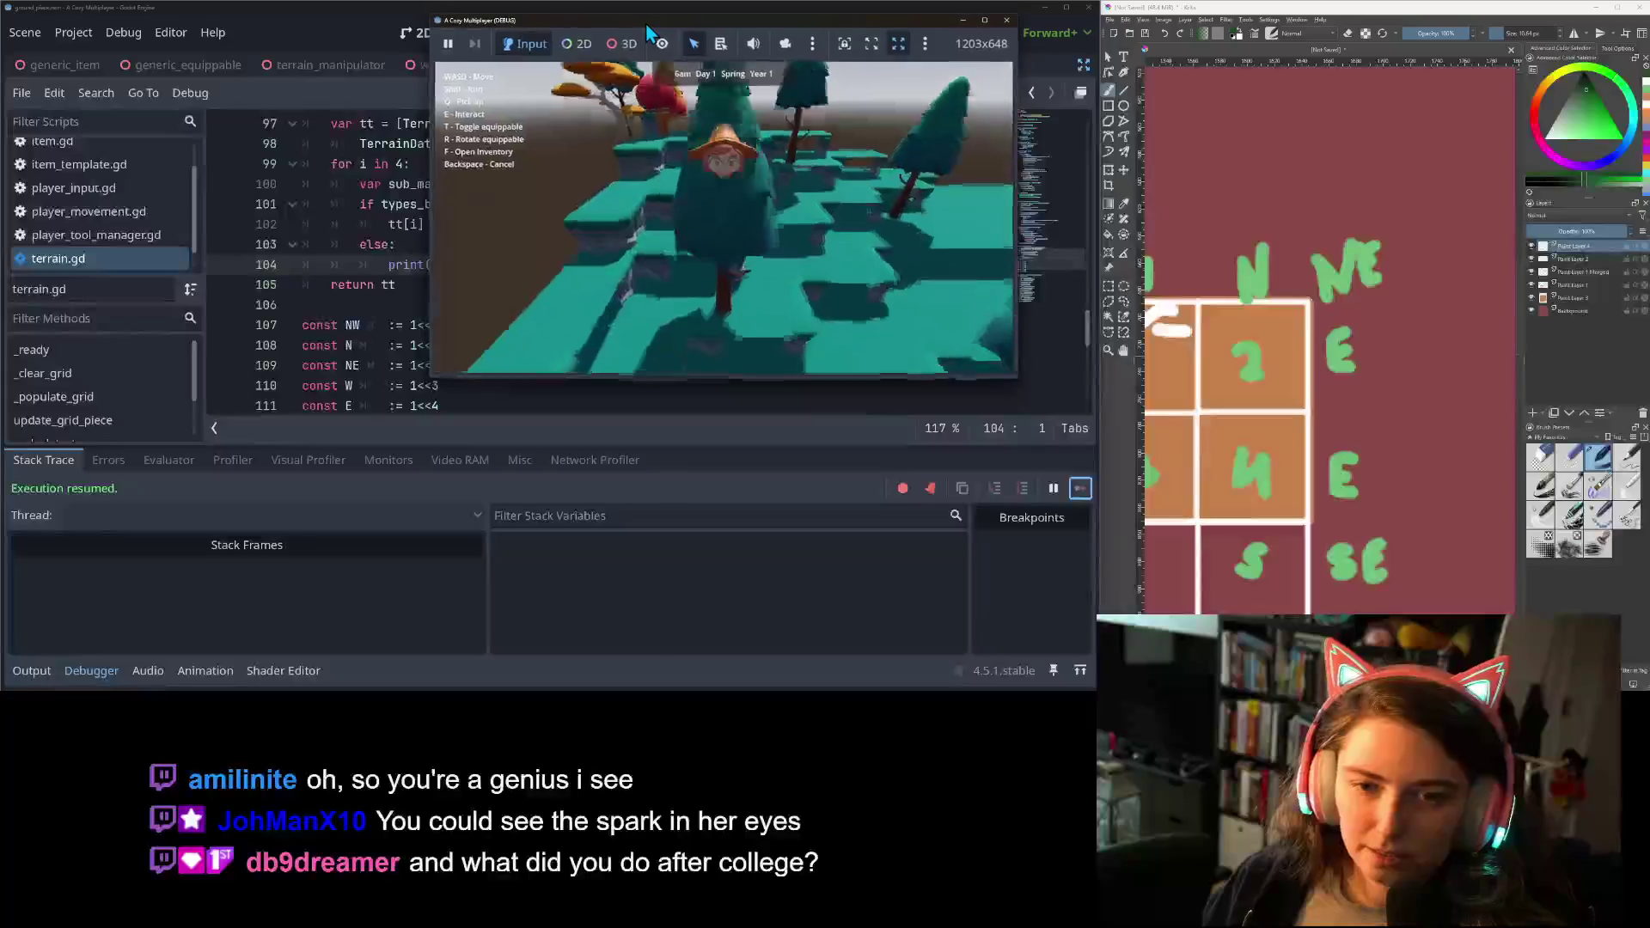
mouse_move(649, 32)
left_mouse_down()
mouse_move(721, 111)
mouse_move(1106, 166)
left_mouse_up()
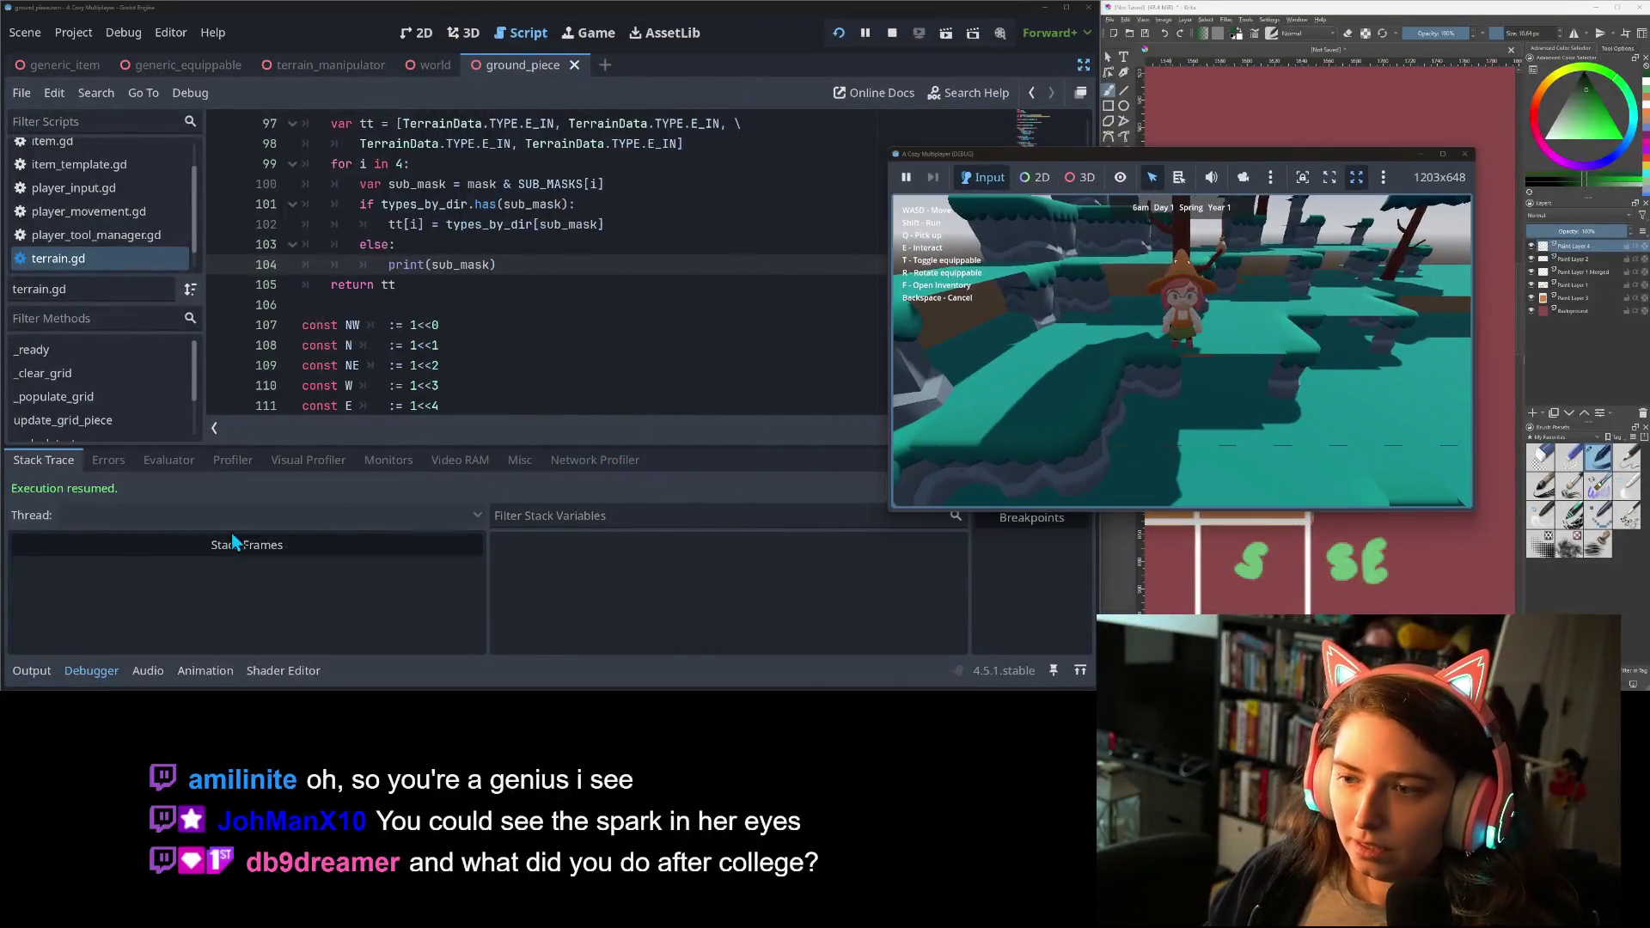
left_click(31, 670)
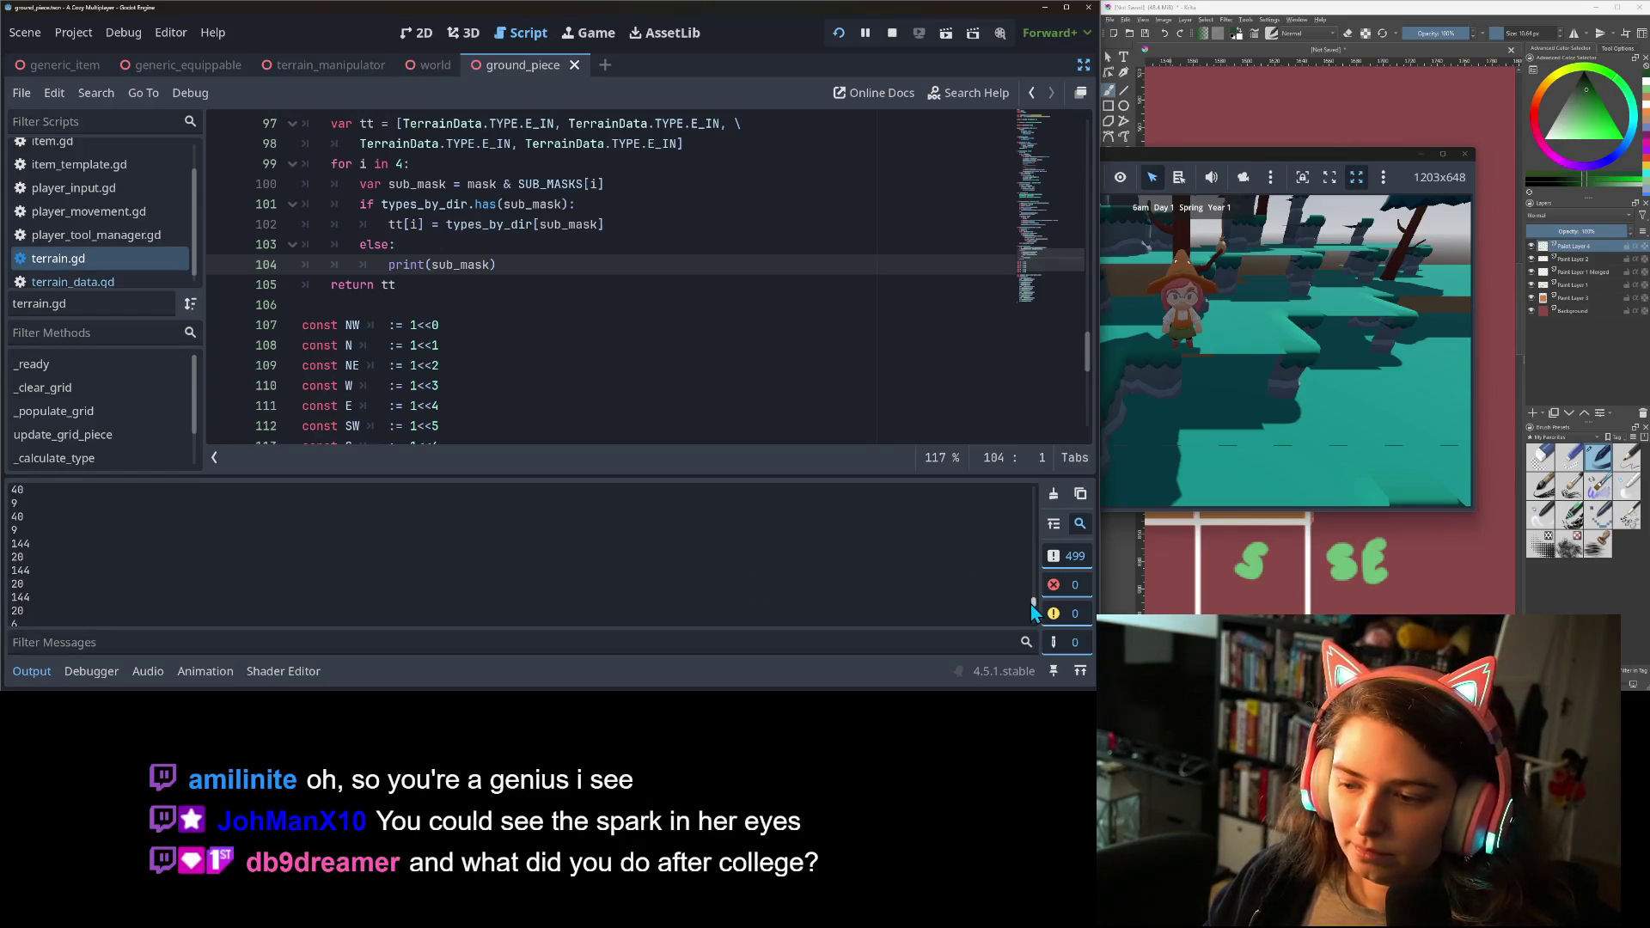
left_click_drag(1034, 605, 1040, 591)
scroll(1041, 593, "down", 5)
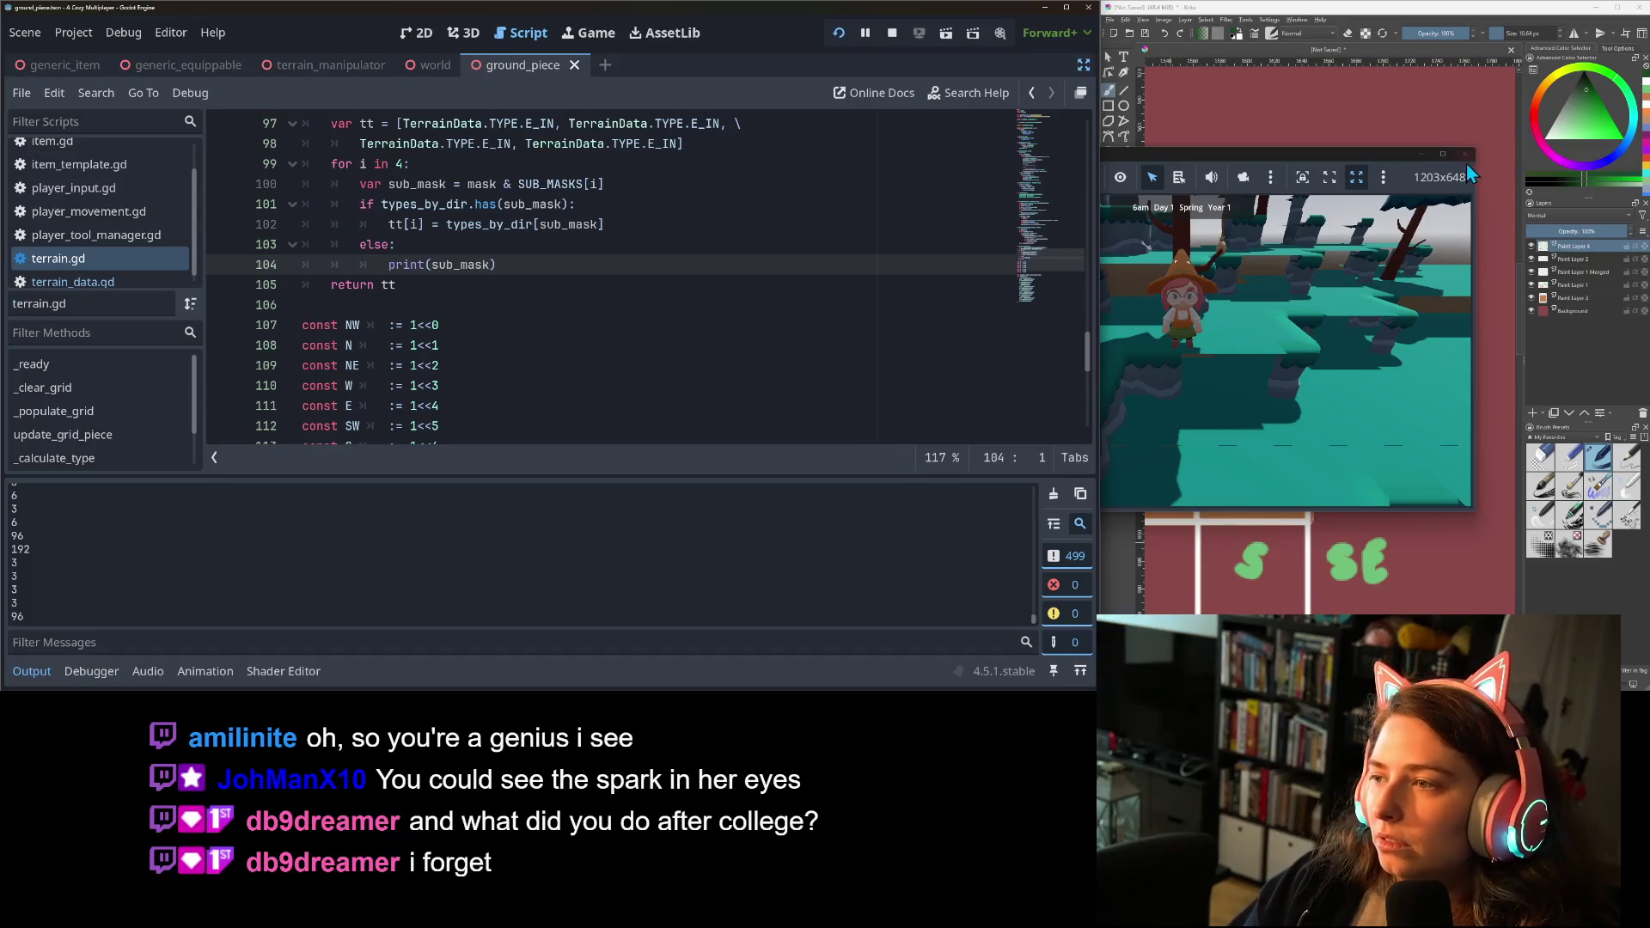
left_click_drag(1394, 162, 835, 141)
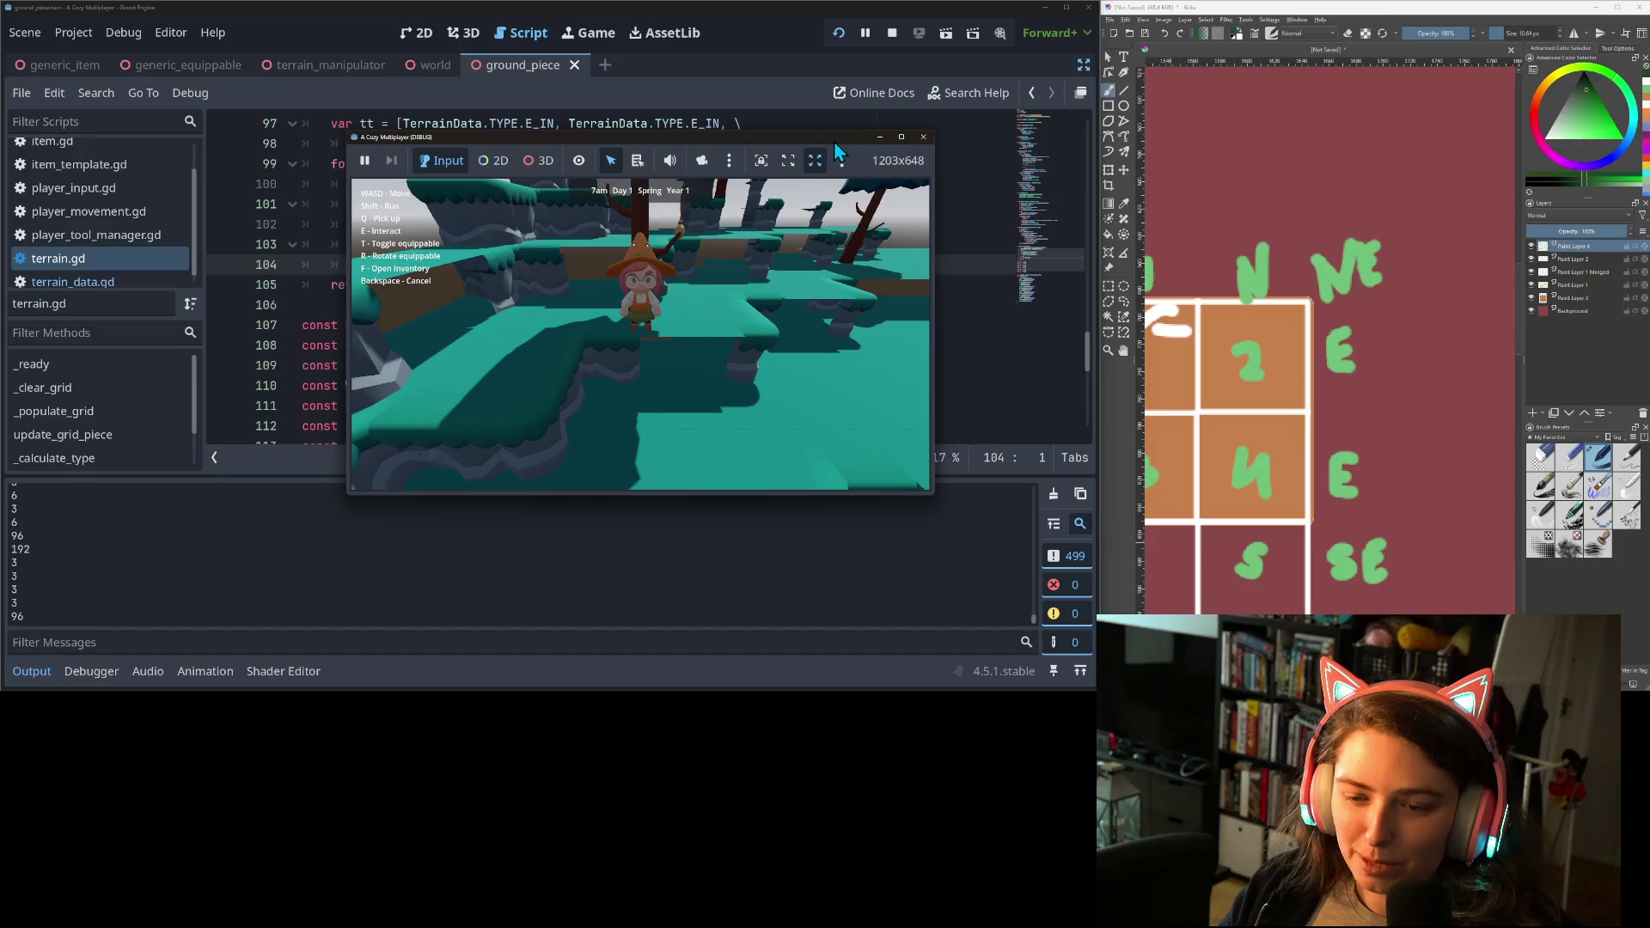
Equip the TerrainManipulator, walk the terrain, and reshape GroundPiece100 and GroundPiece40.
left_click(811, 374)
key("w")
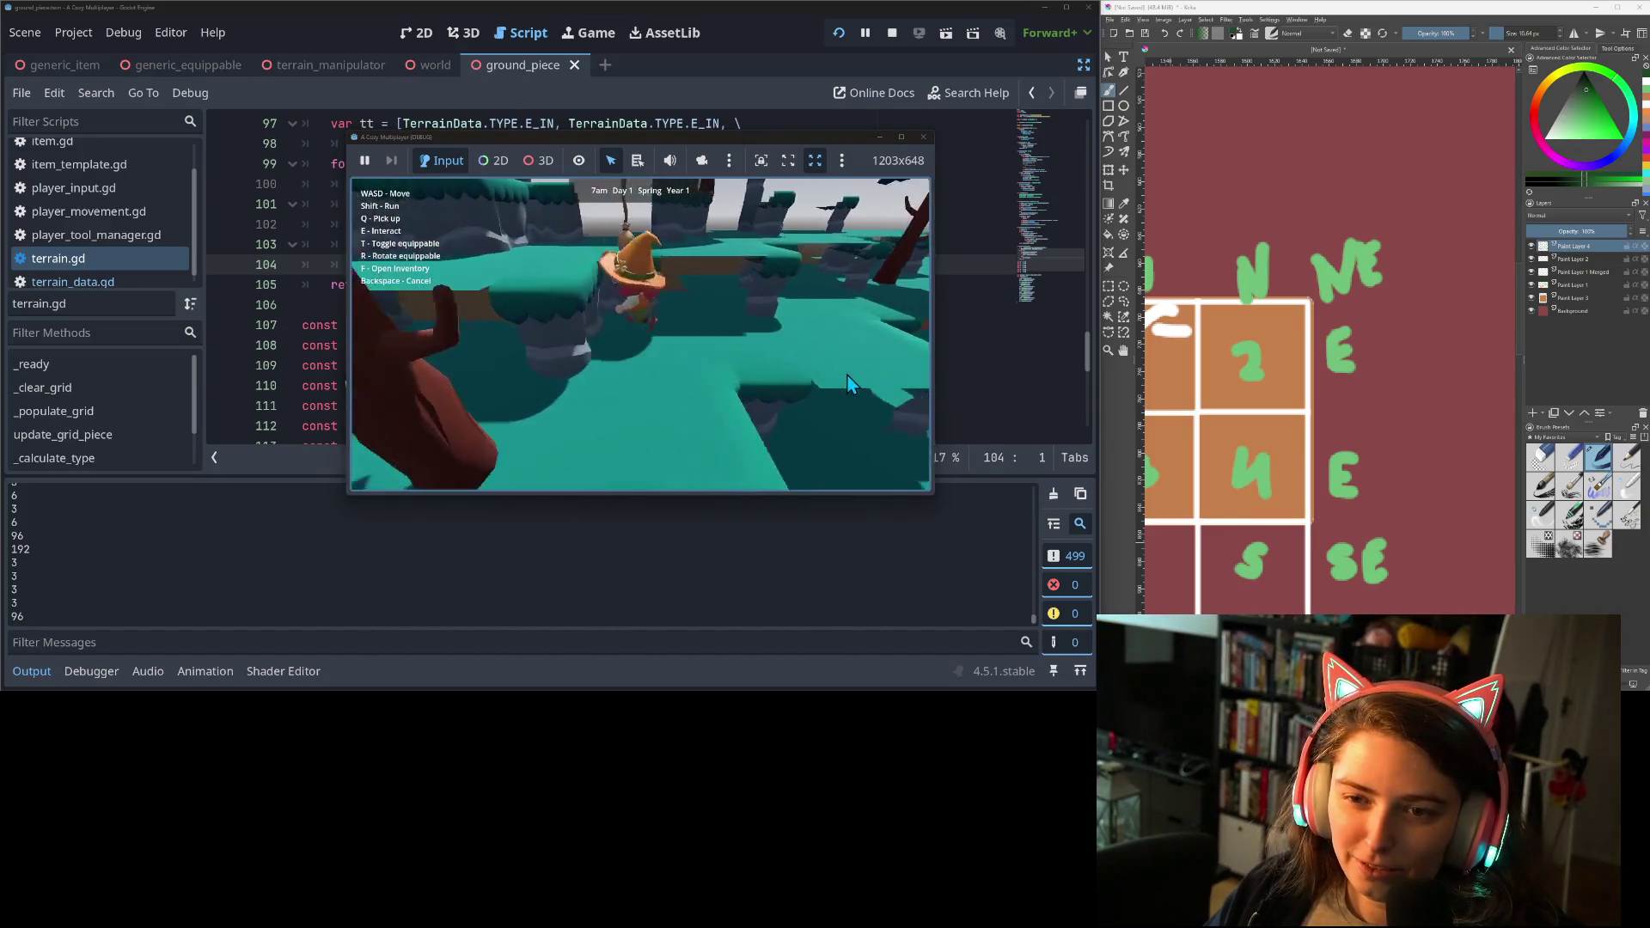
key("w")
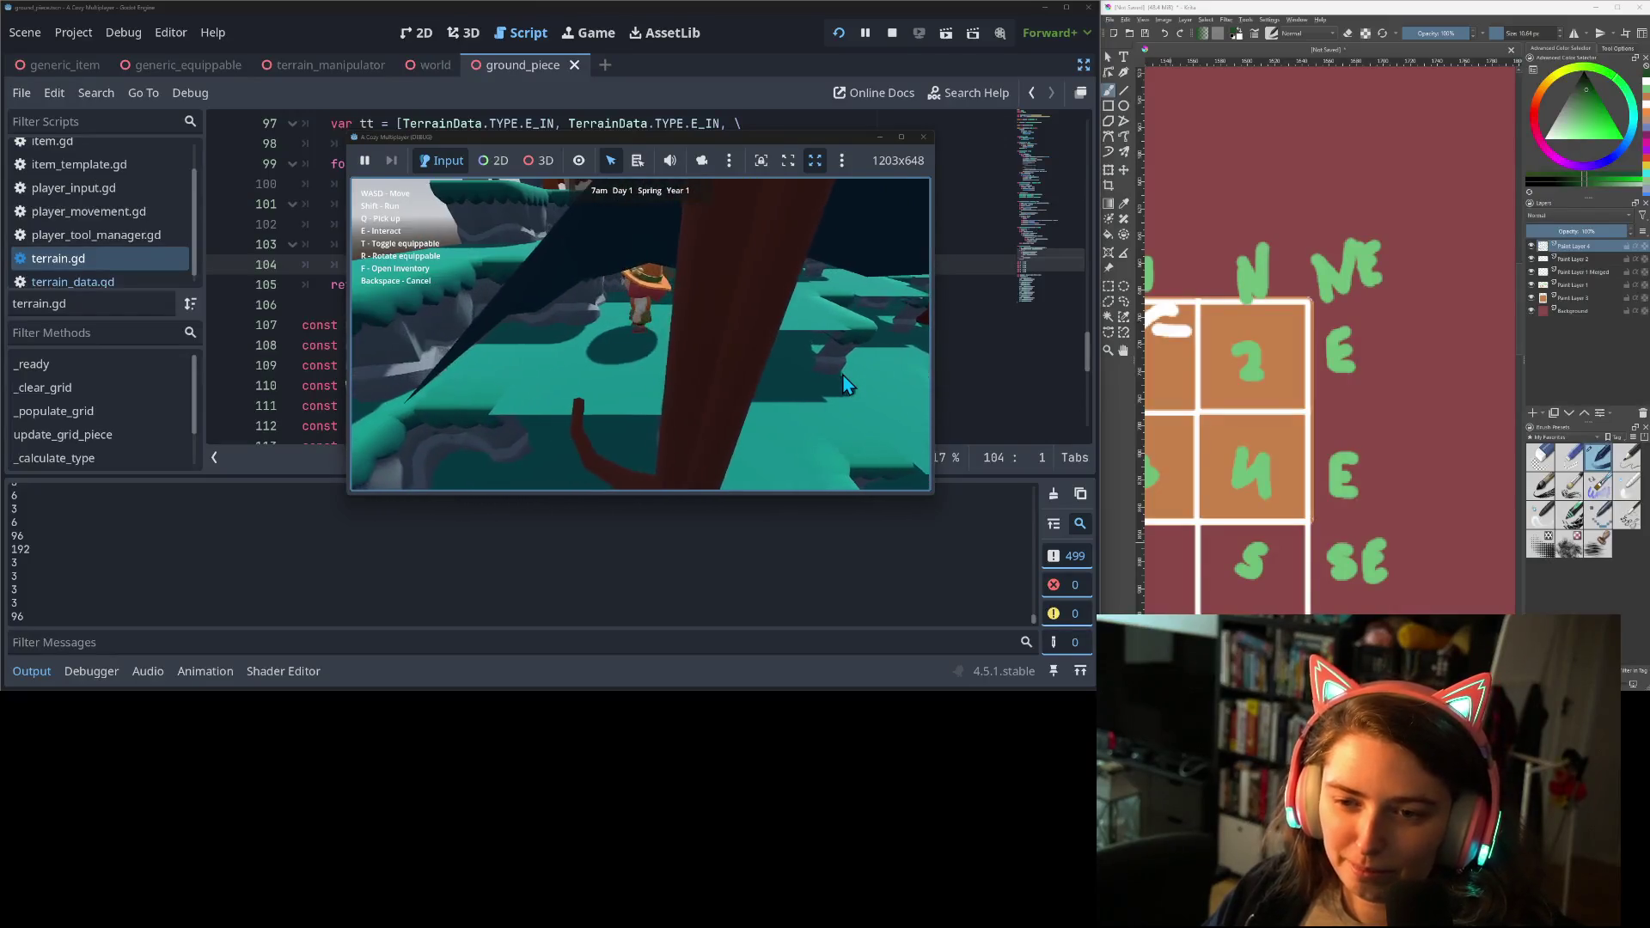
key("q")
key("t")
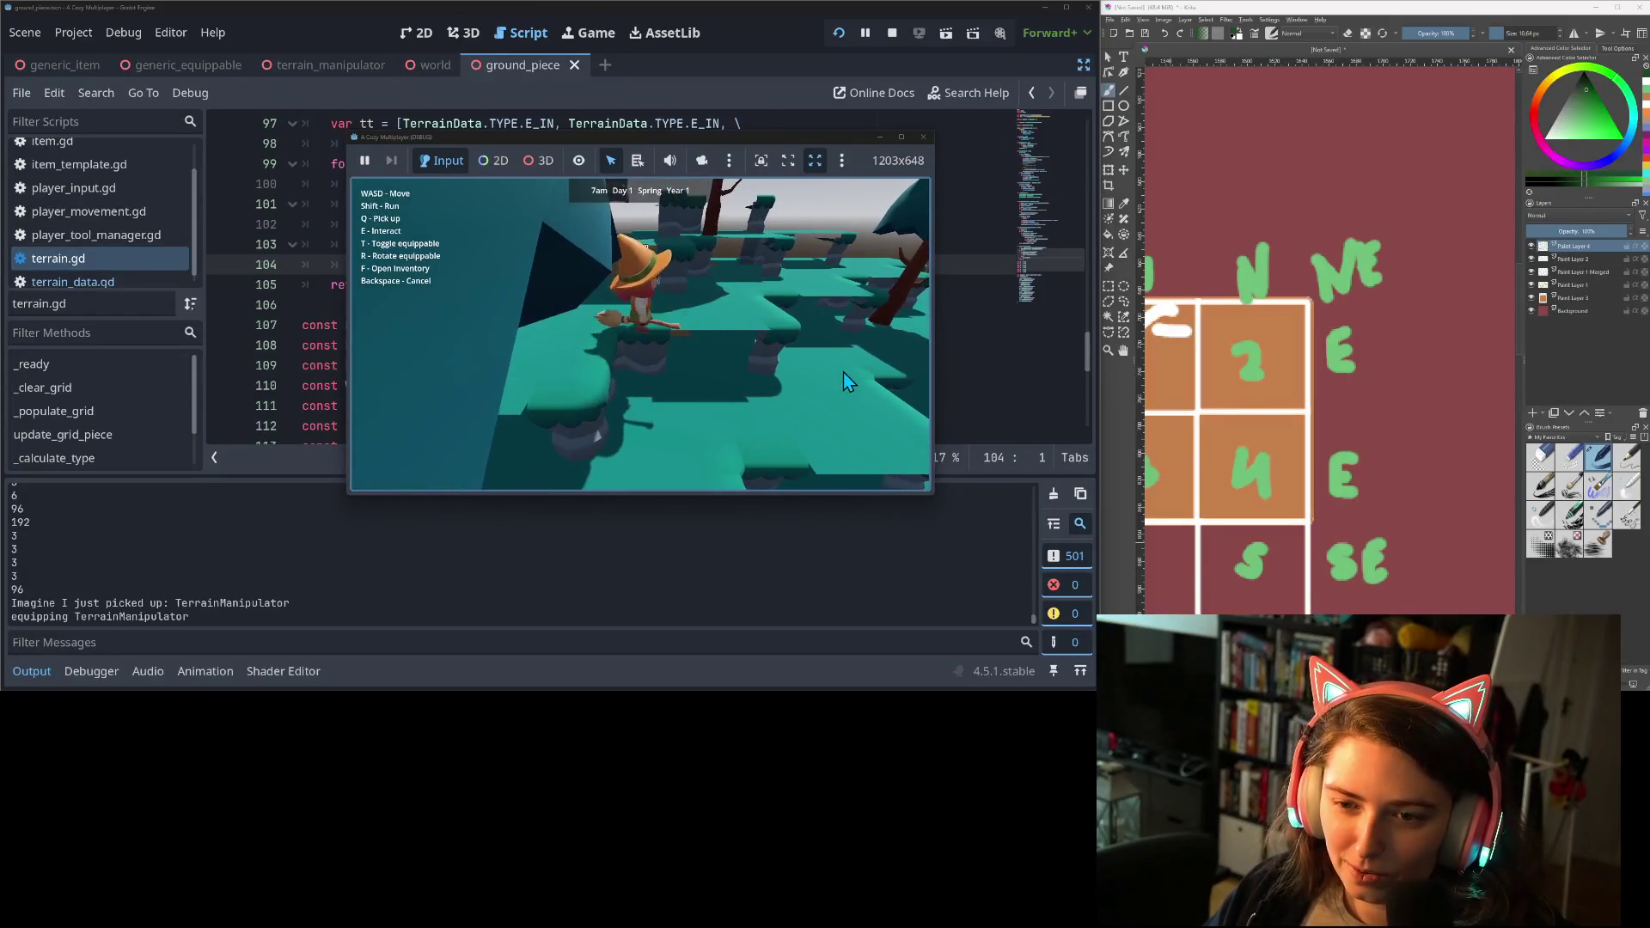
key("s")
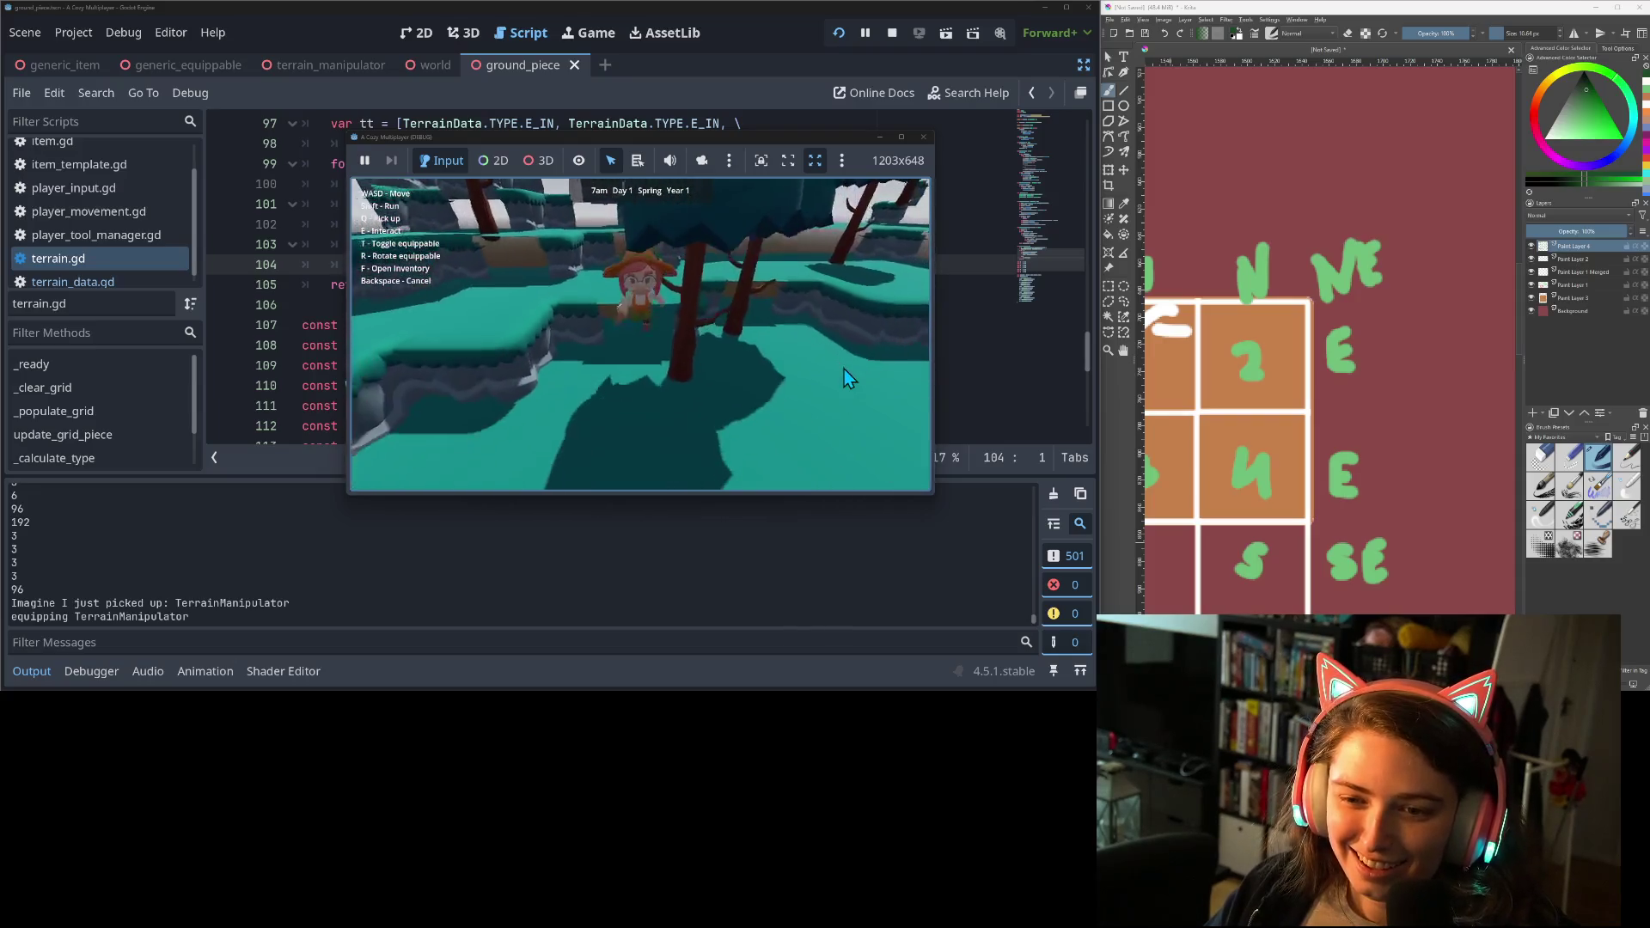
key("w")
key("e")
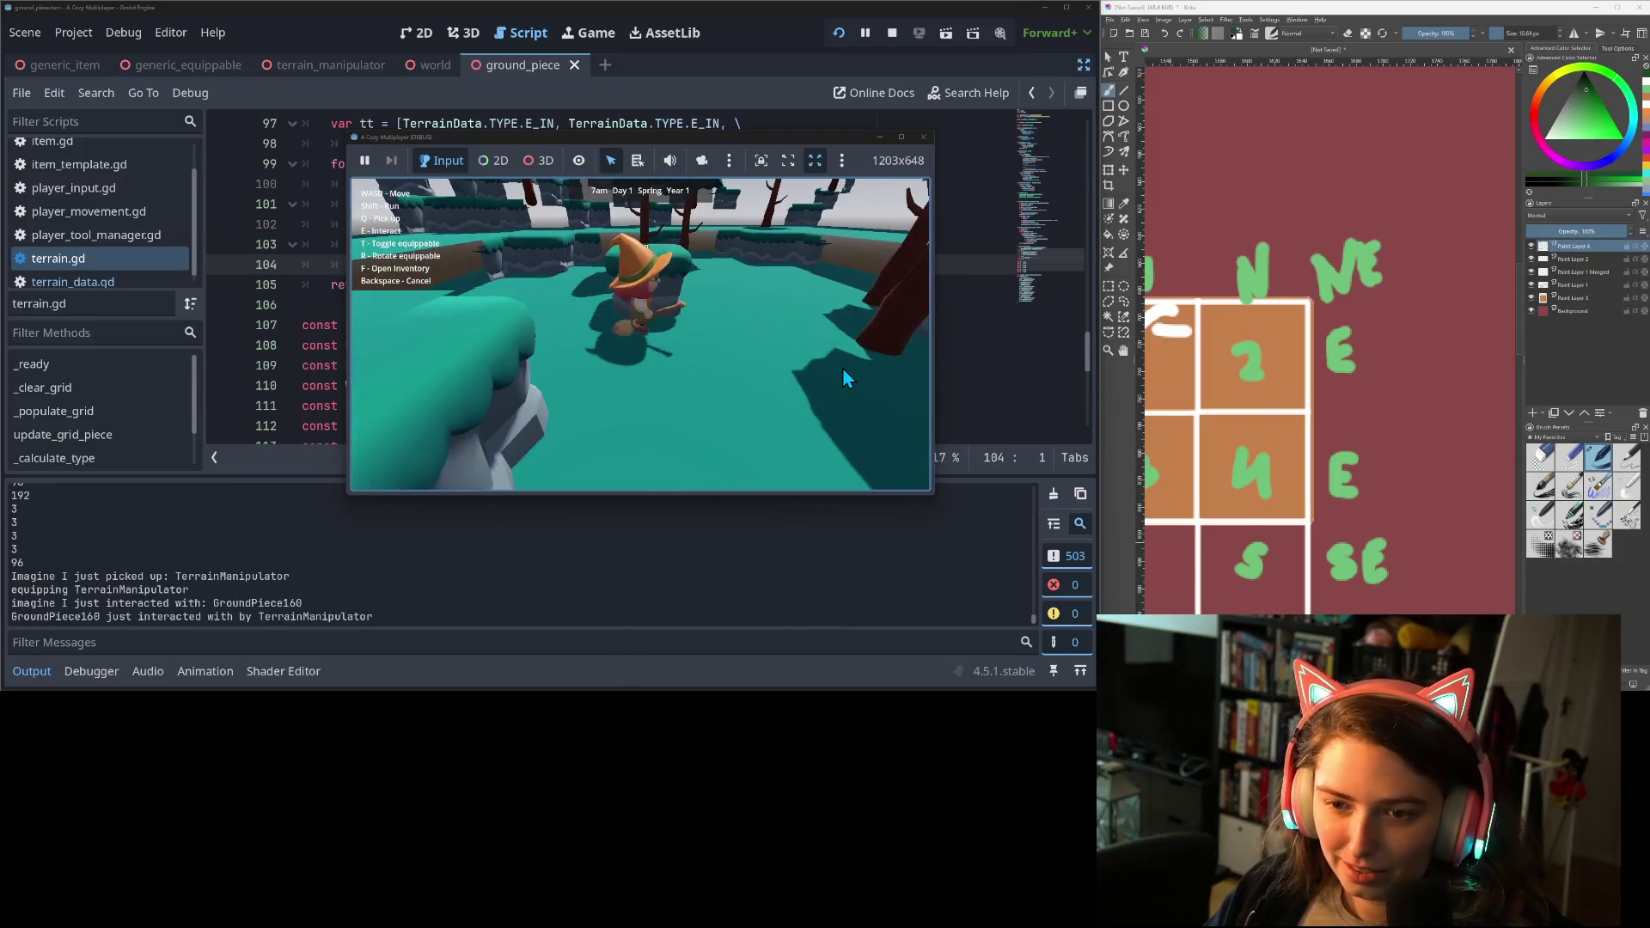
key("w")
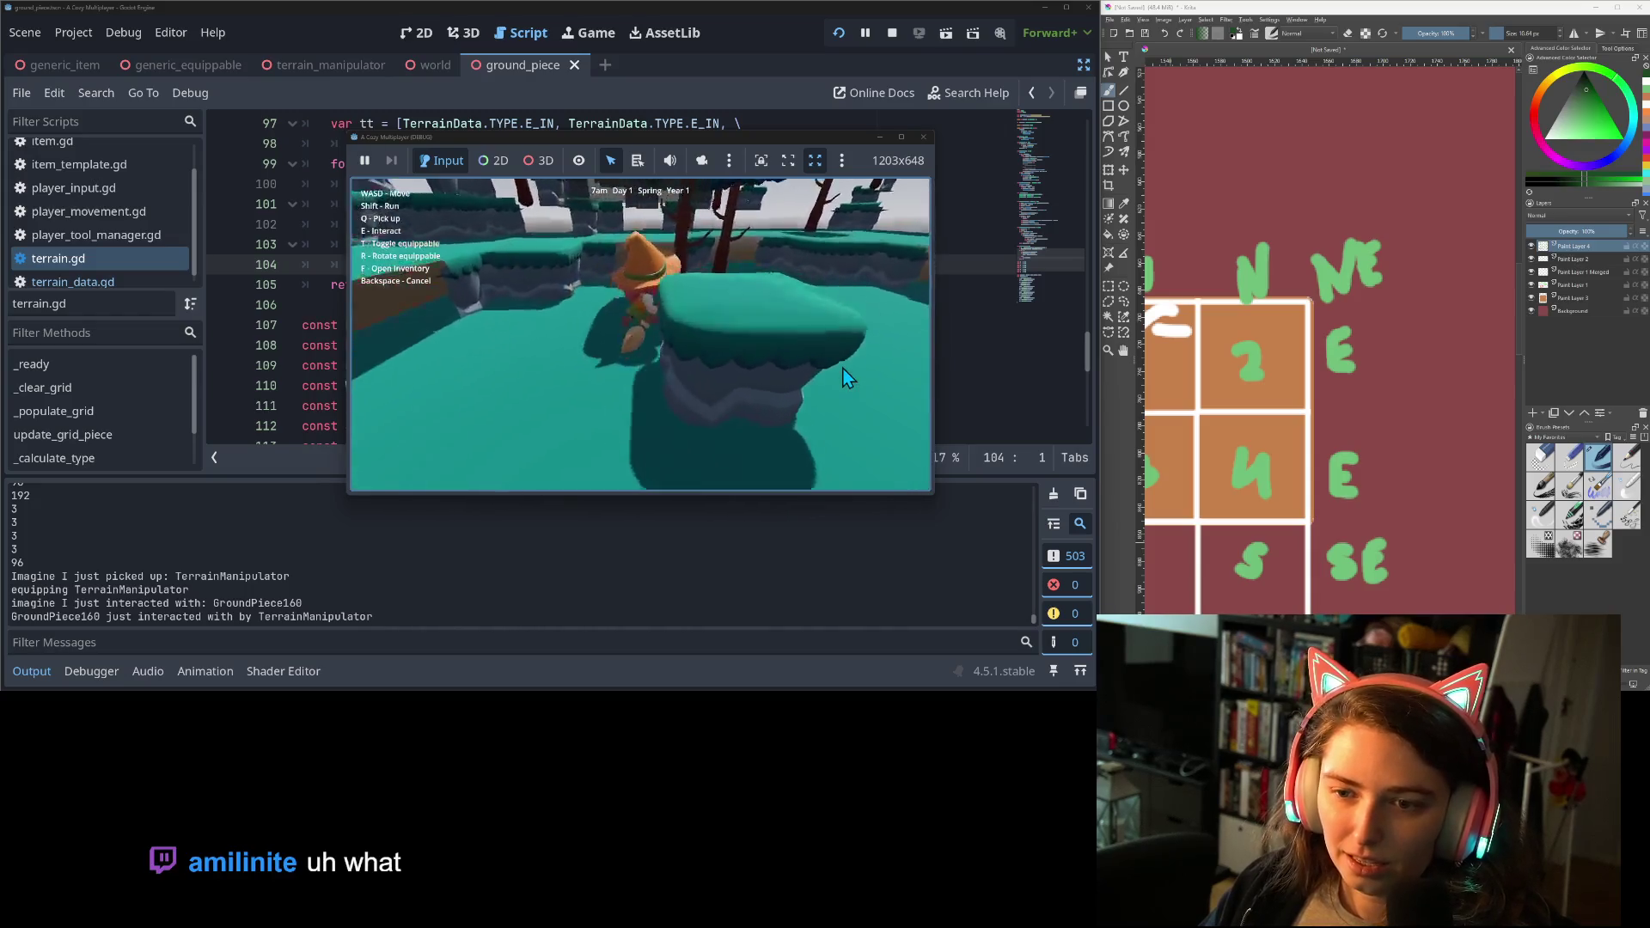
key("w")
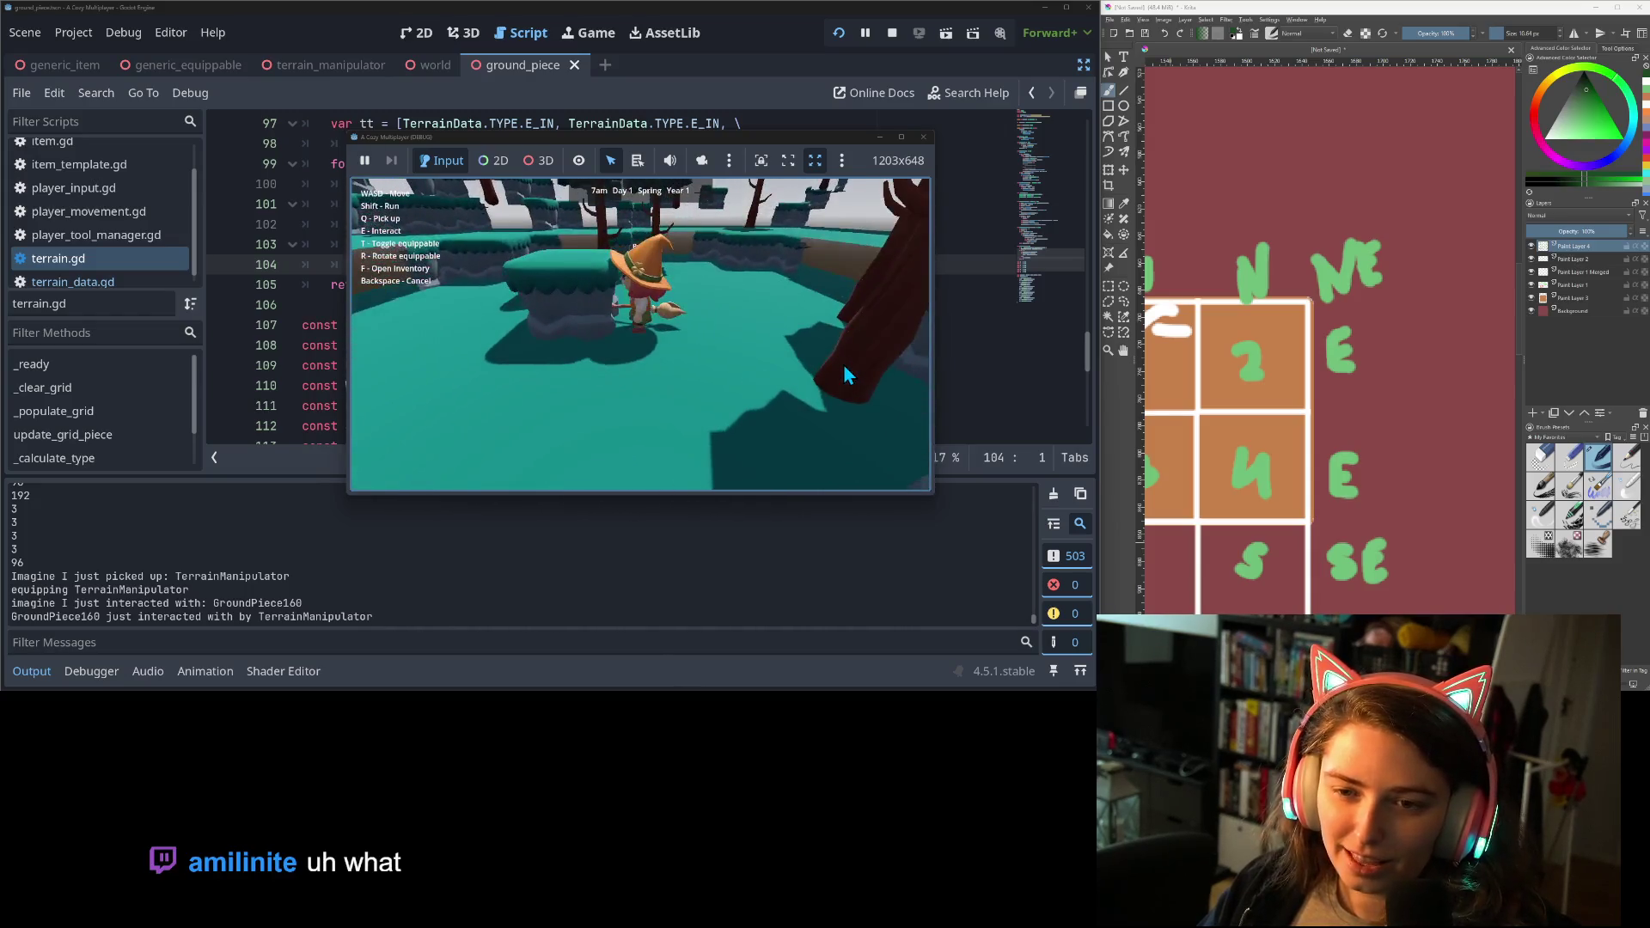
key("w")
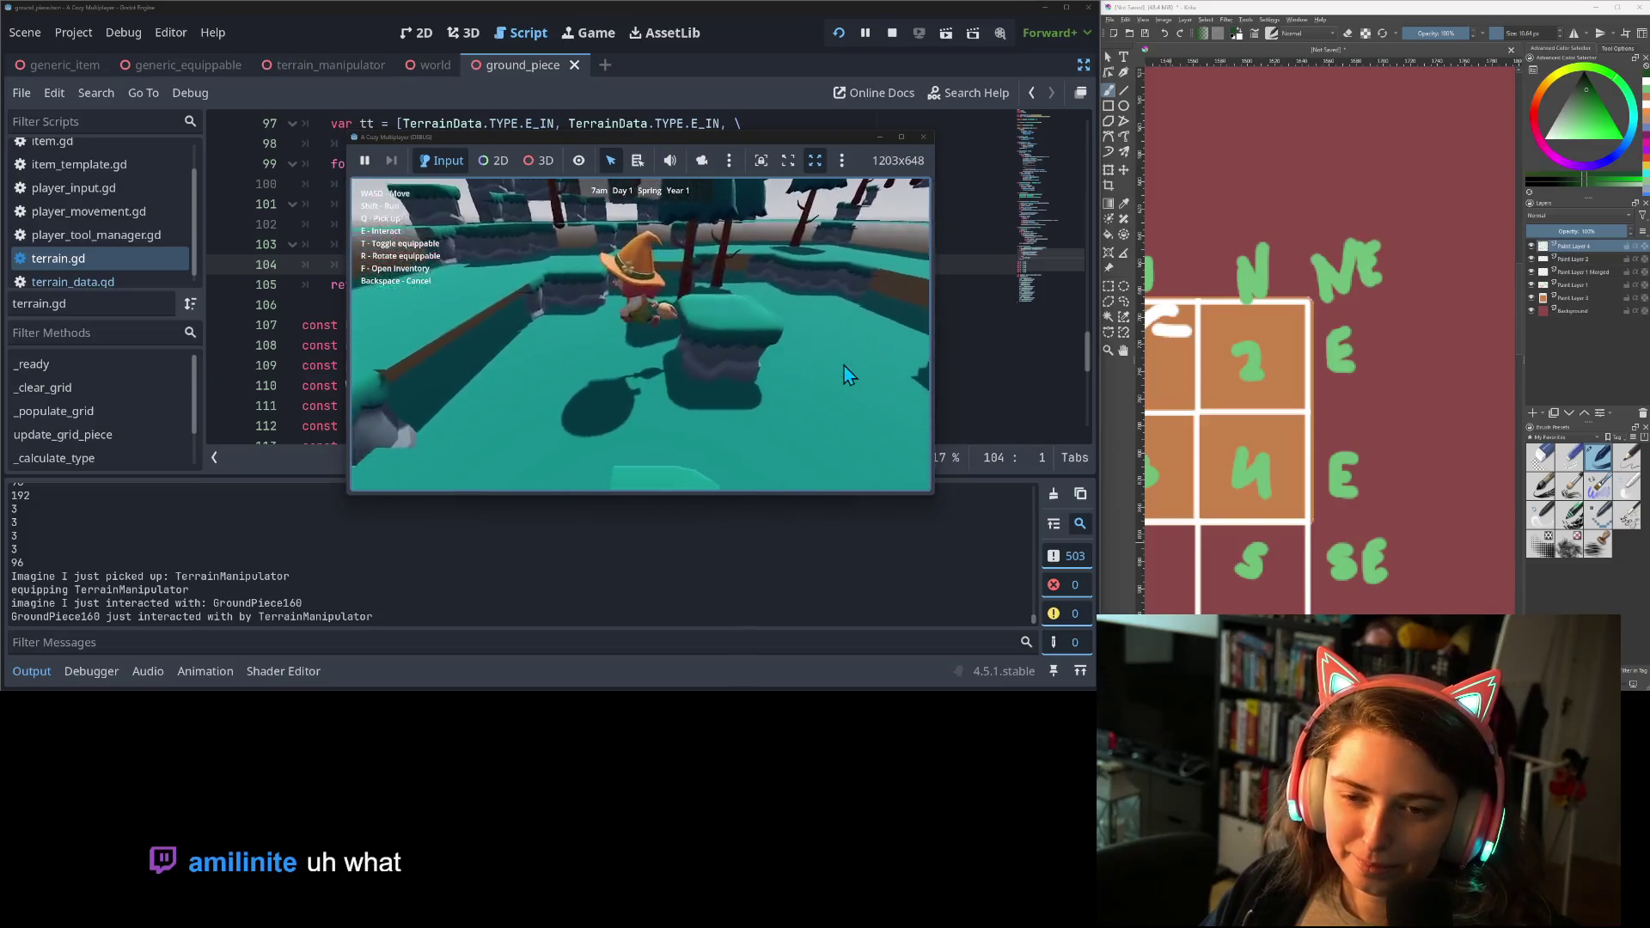
key("w")
key("e")
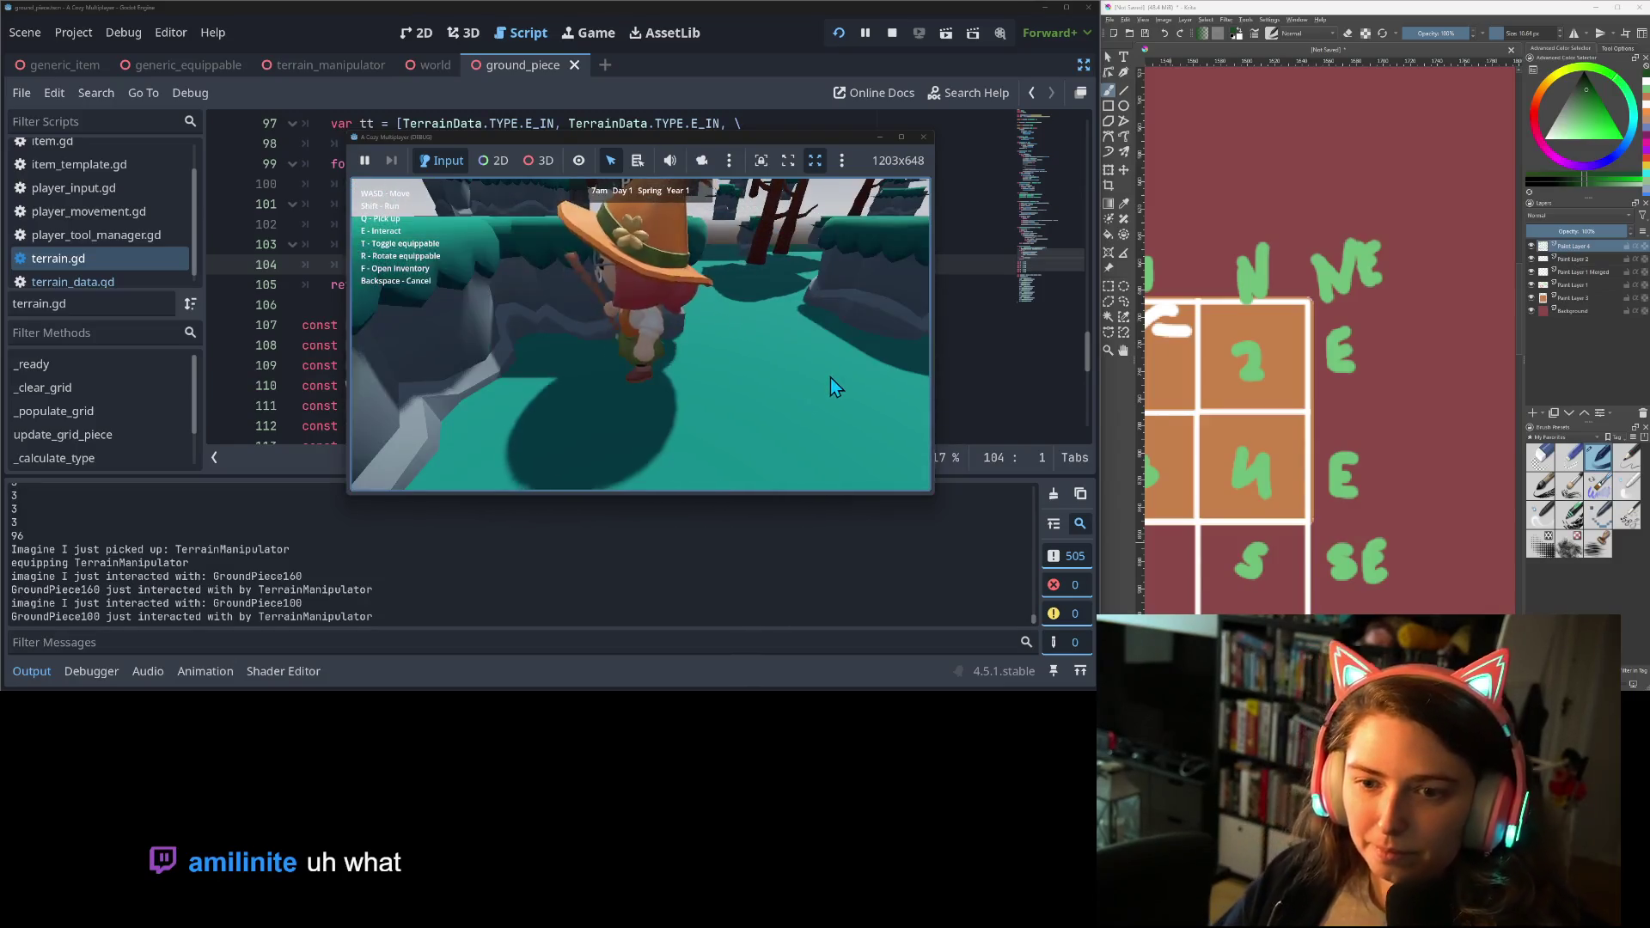
key("w")
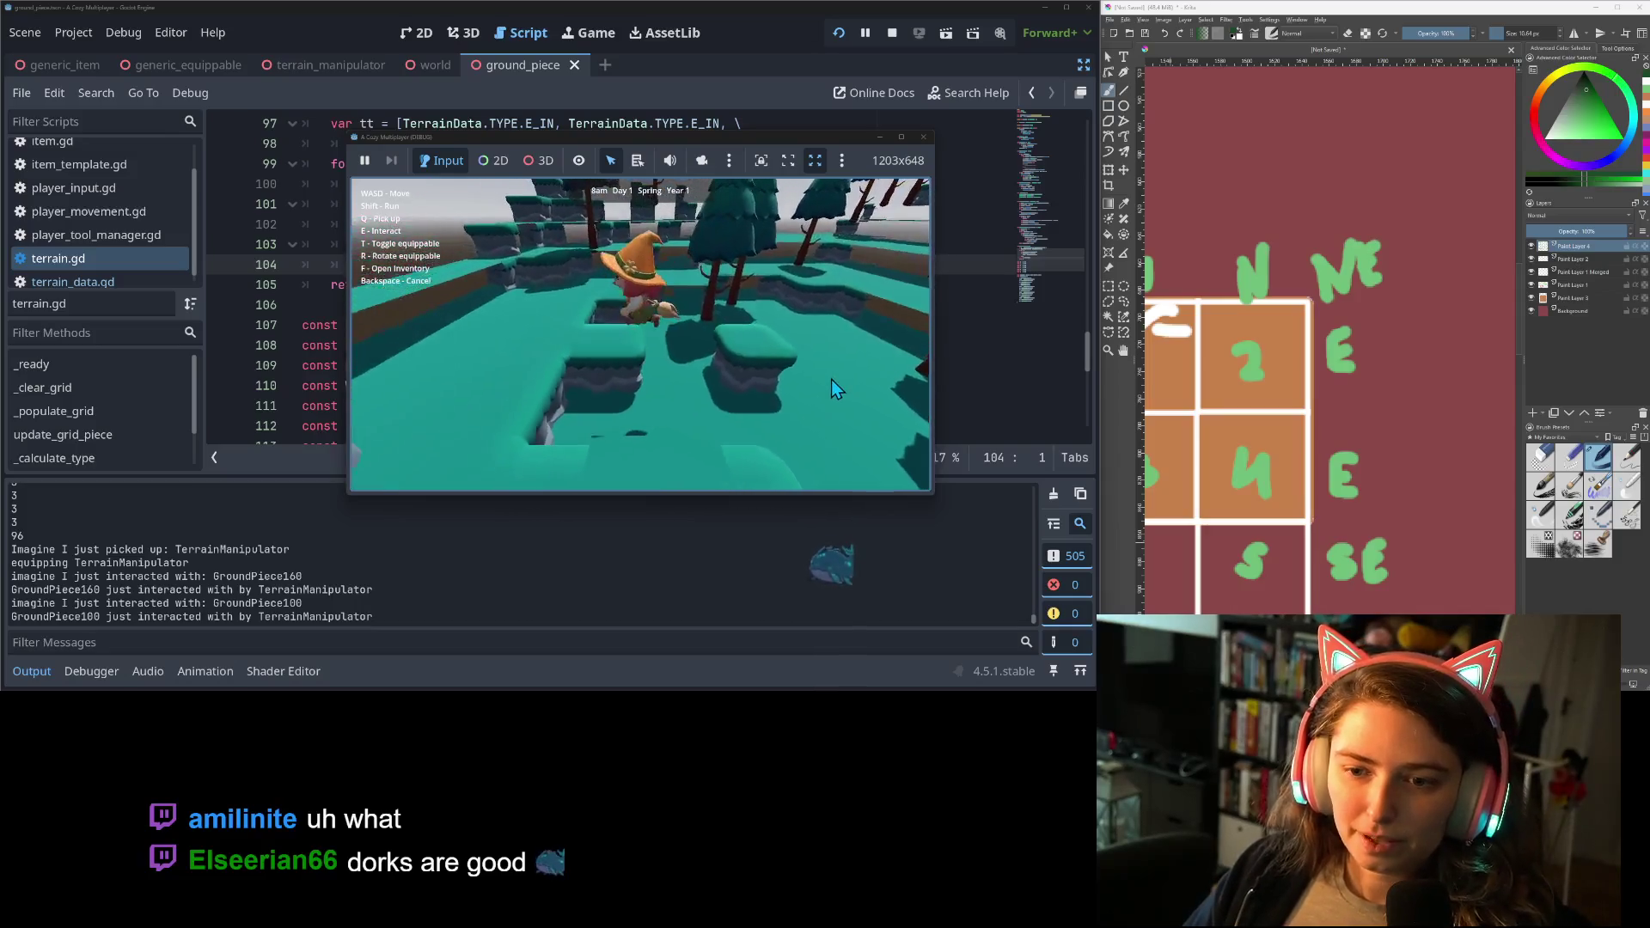
key("w")
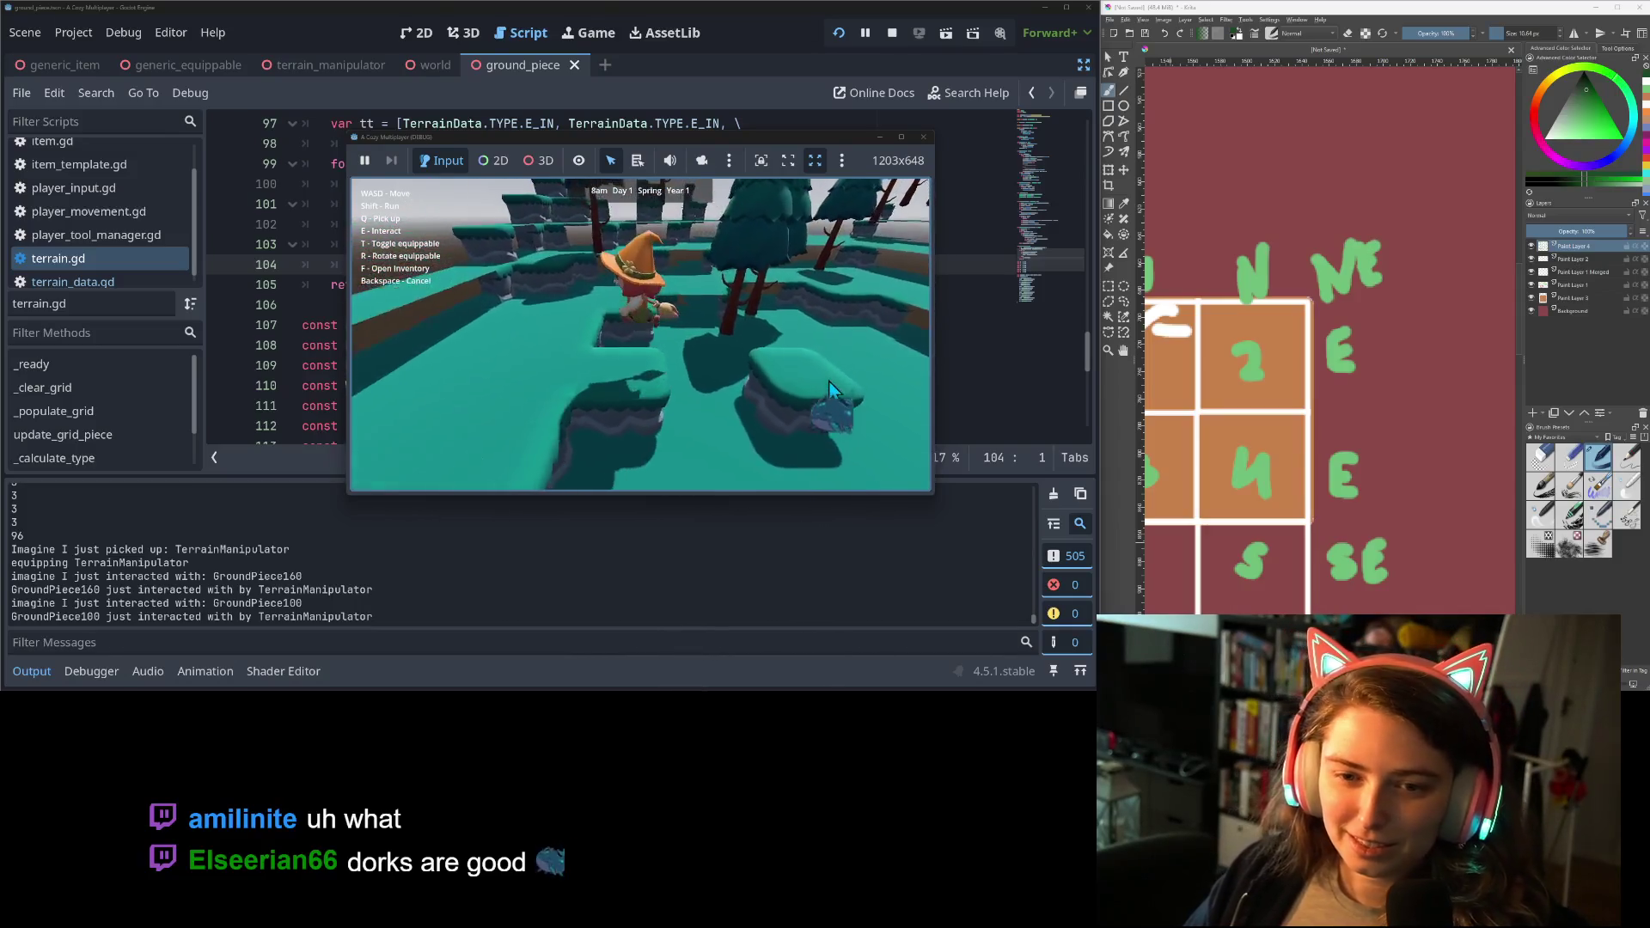
key("w")
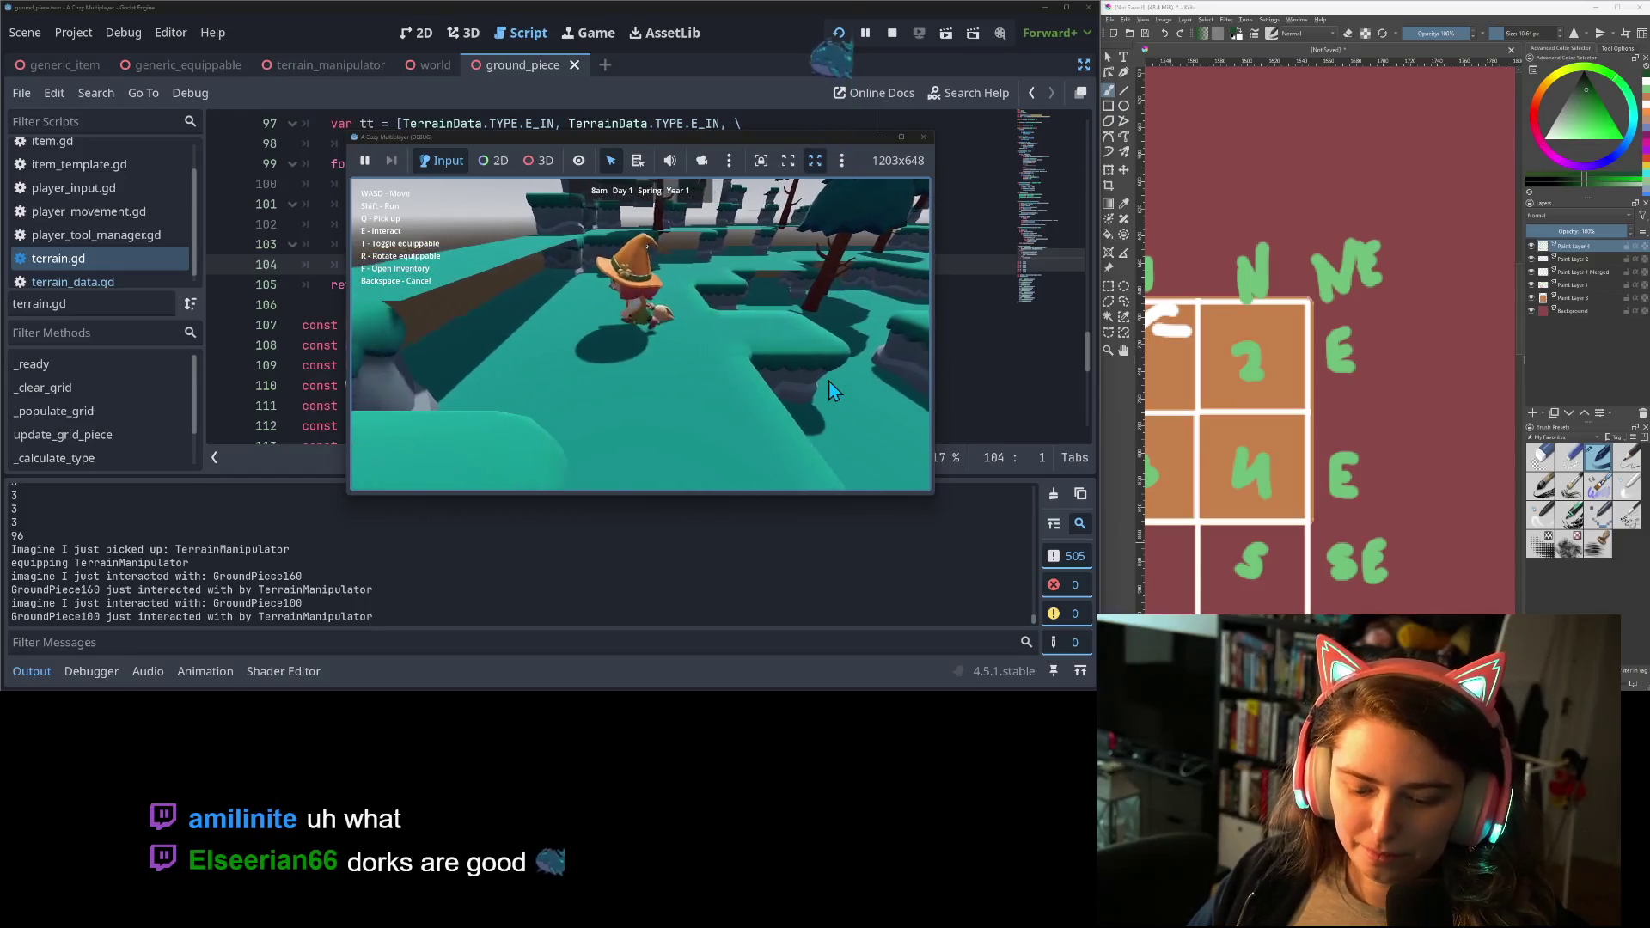
key("w")
key("e")
Walk on to reshape GroundPiece37 and GroundPiece38, then stop the running game.
key("w")
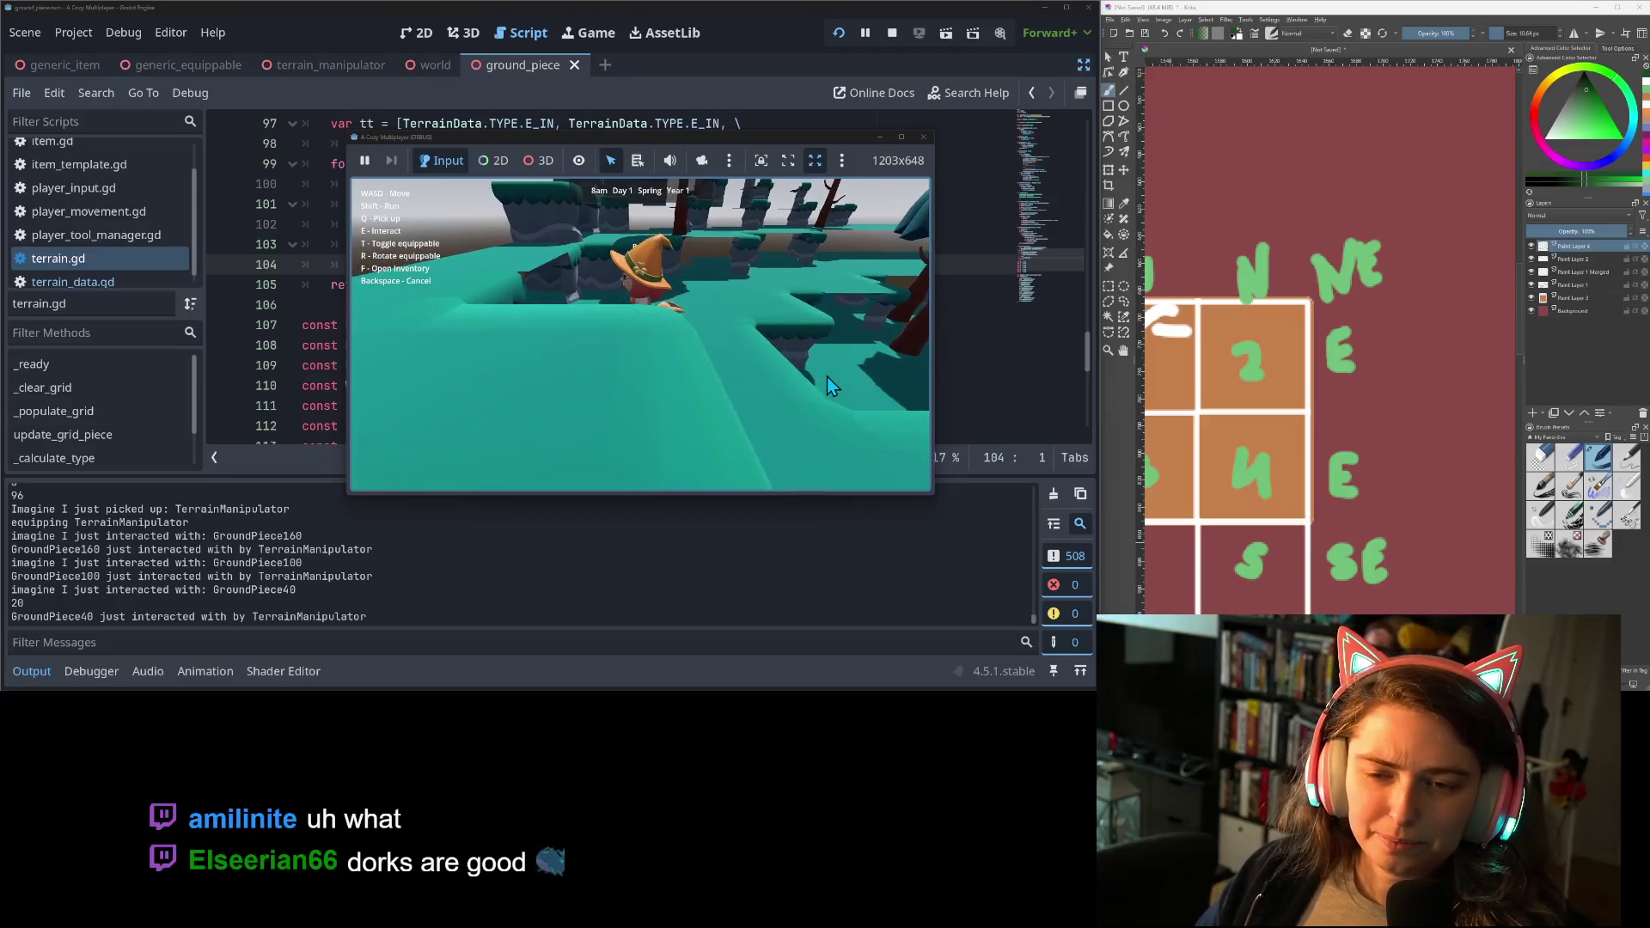
key("s")
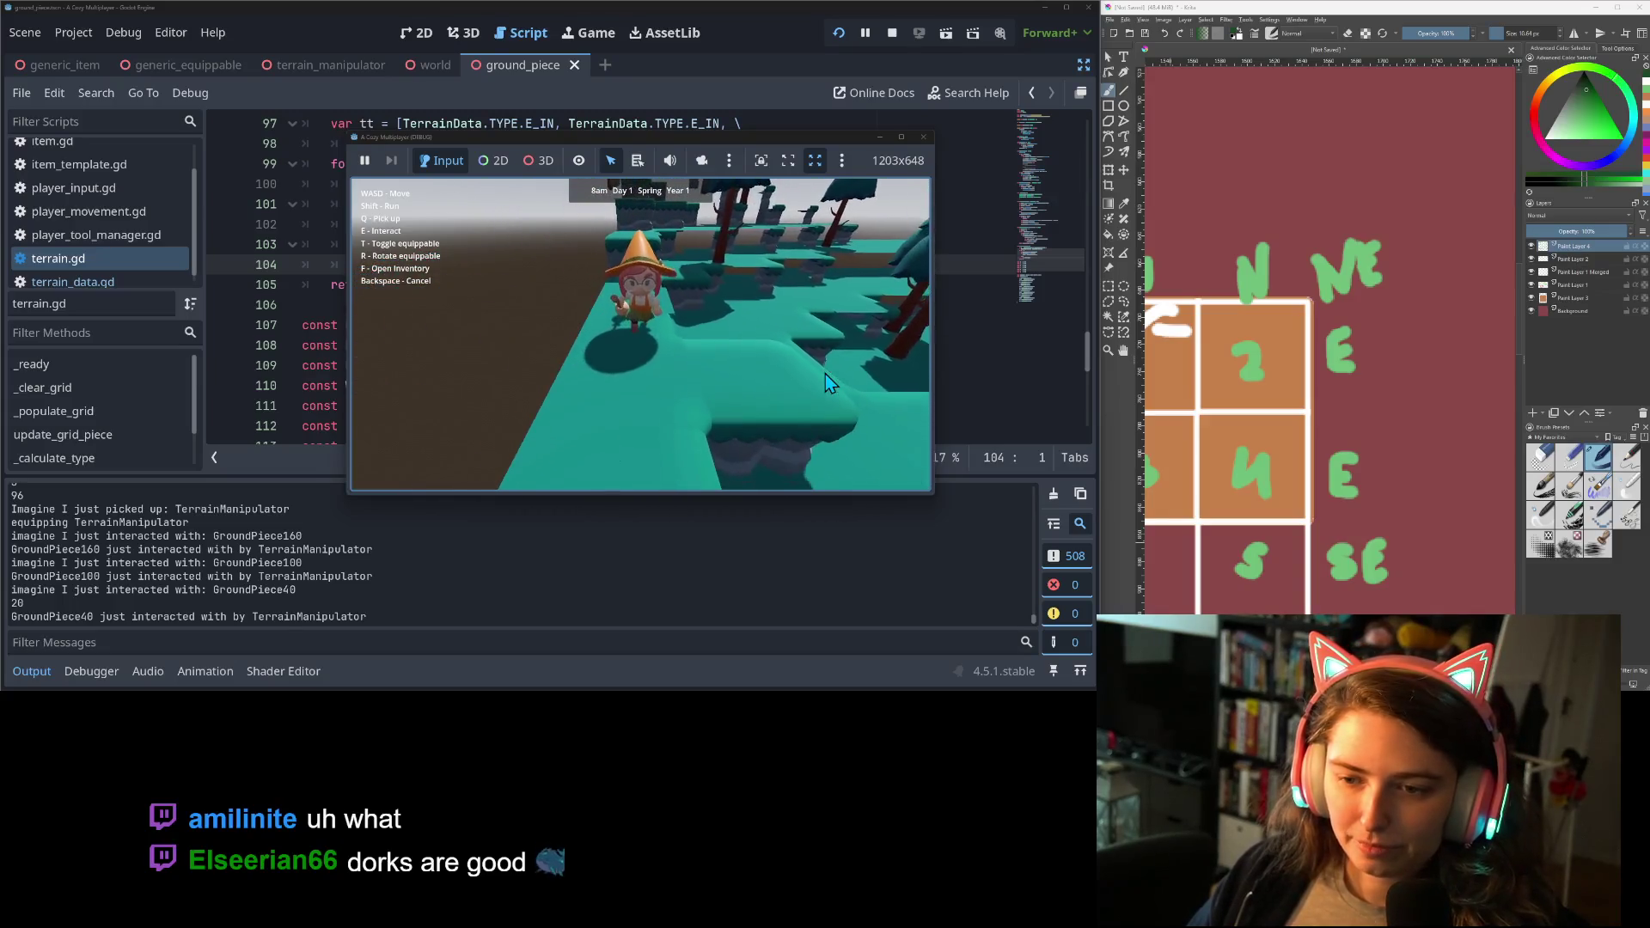
key("w")
key("w")
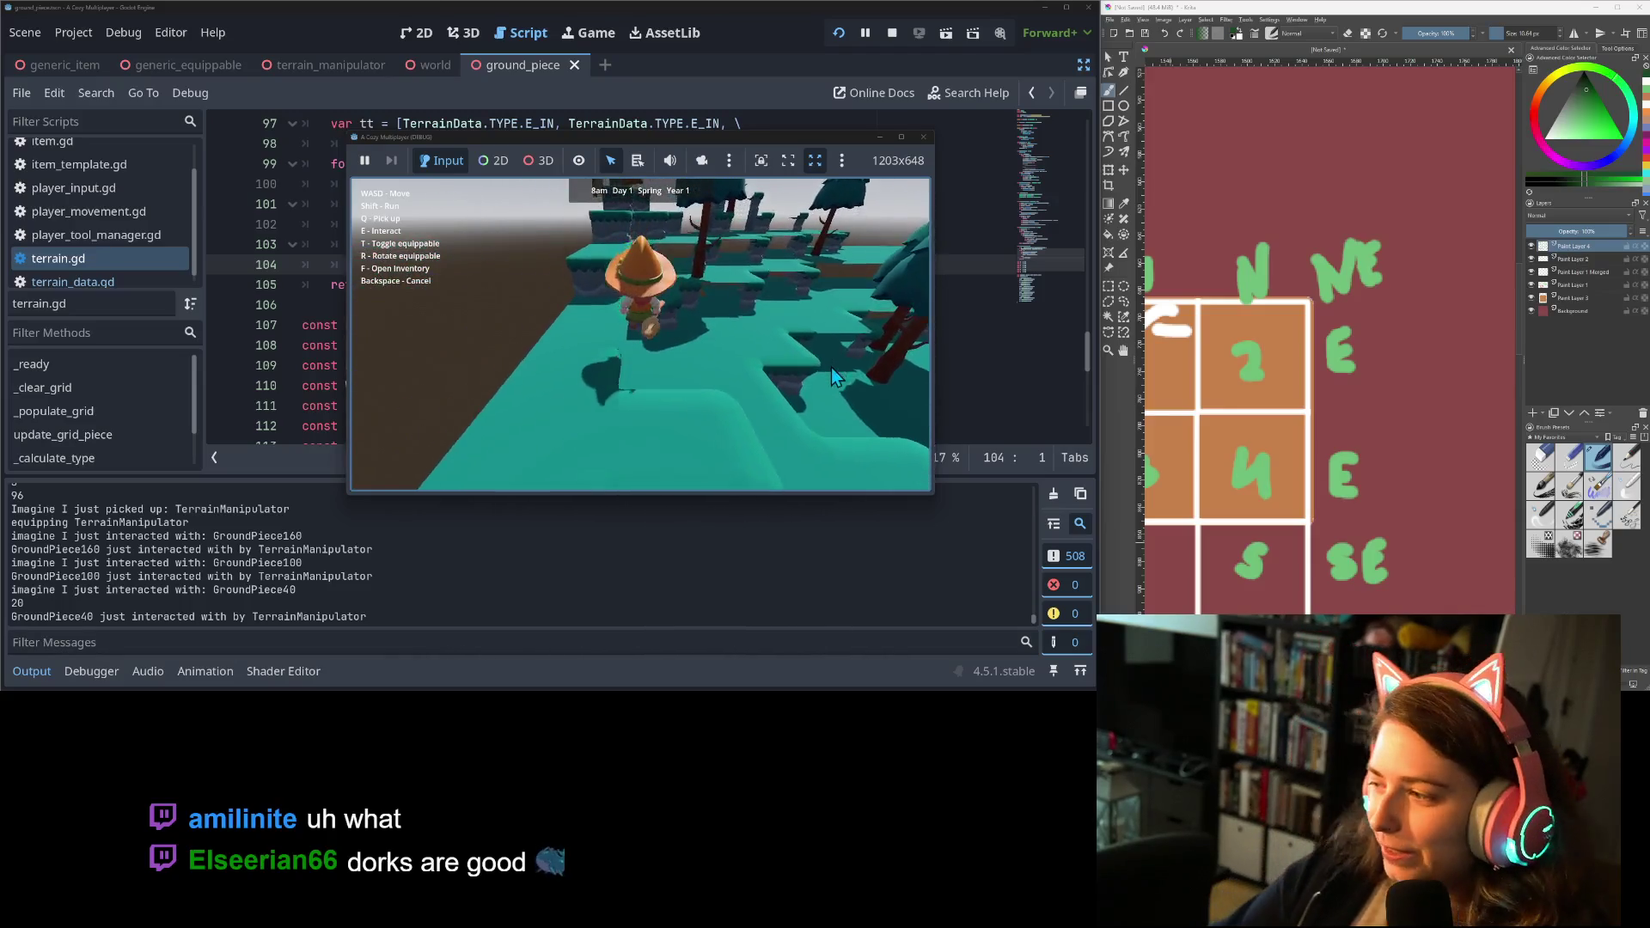
key("w")
key("s")
key("w")
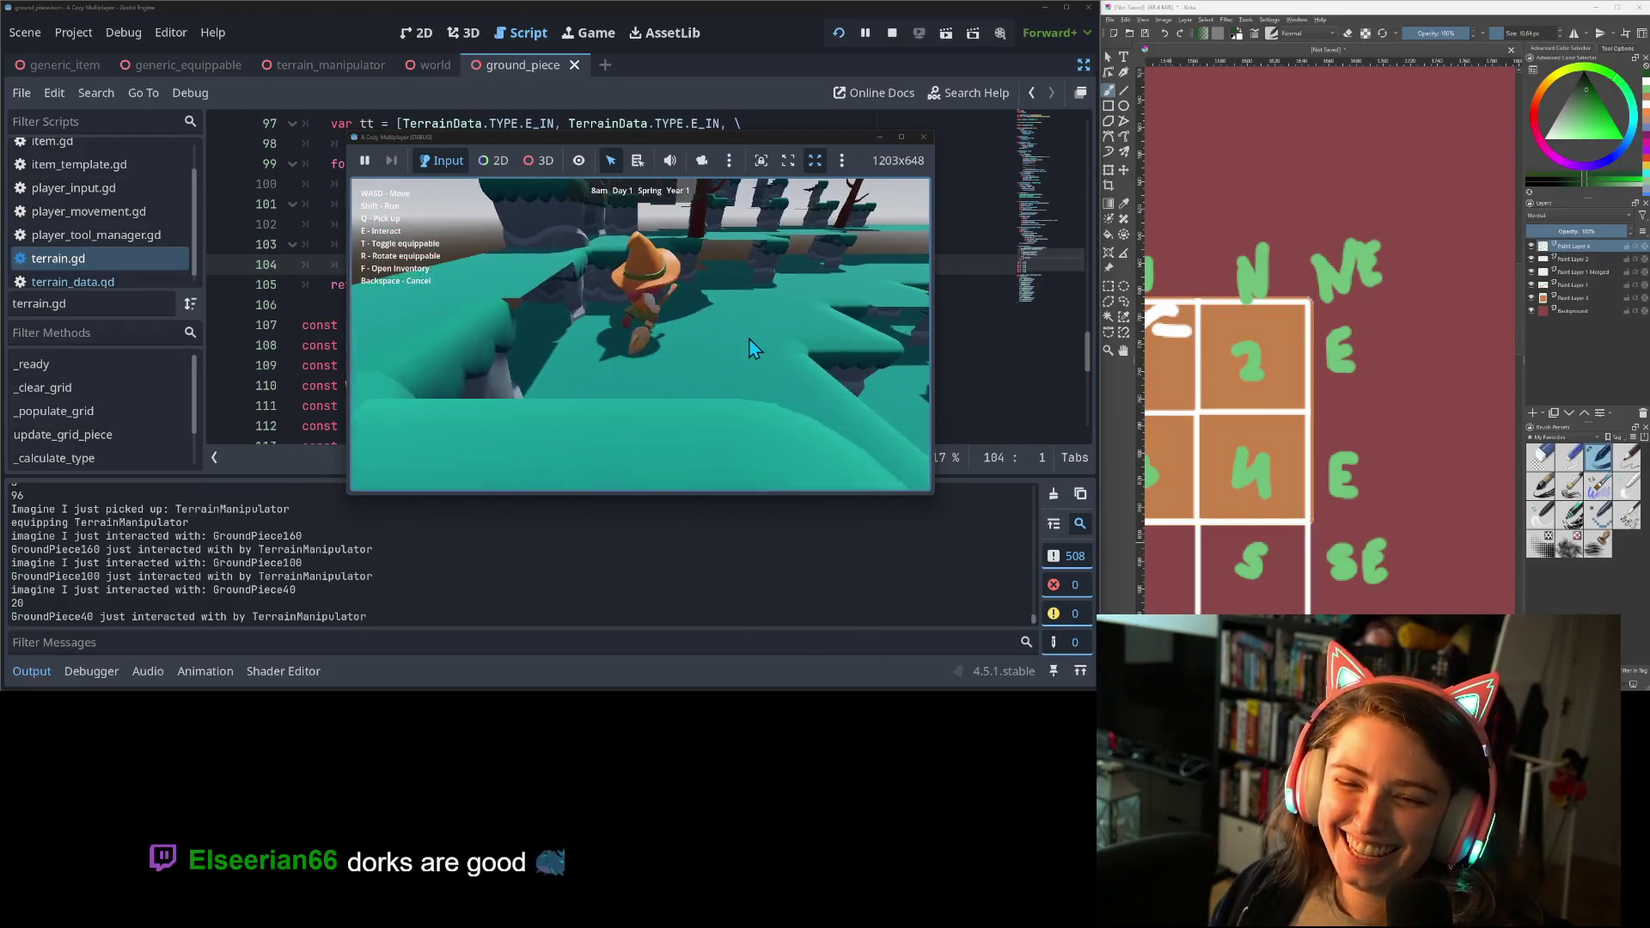
key("s")
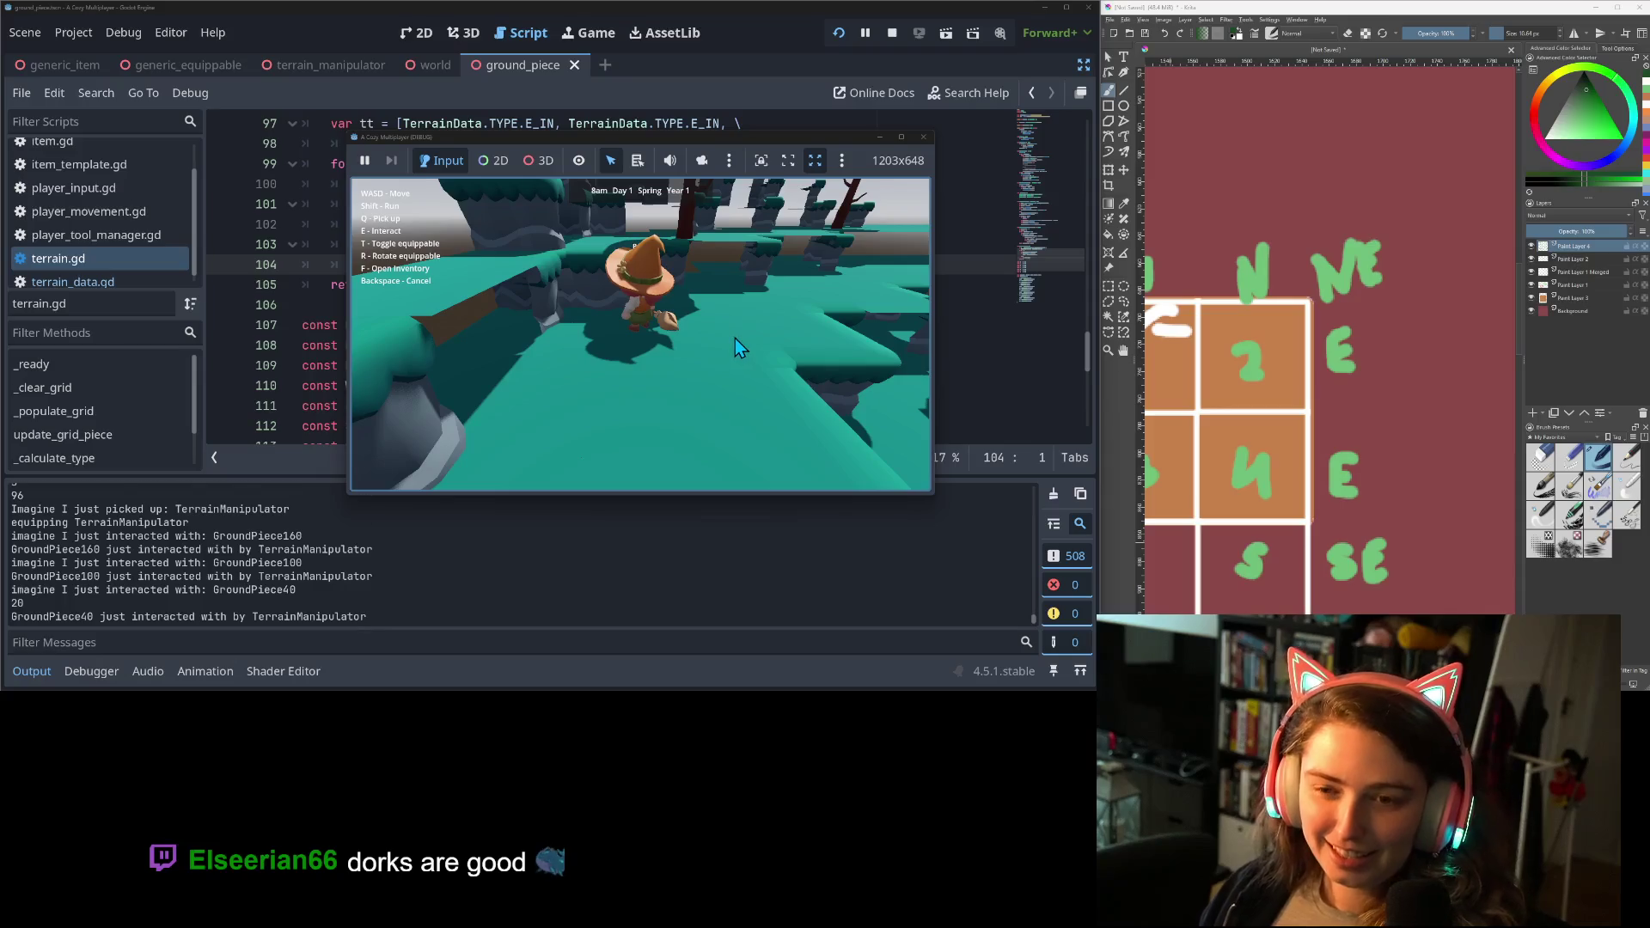
key("e")
key("d")
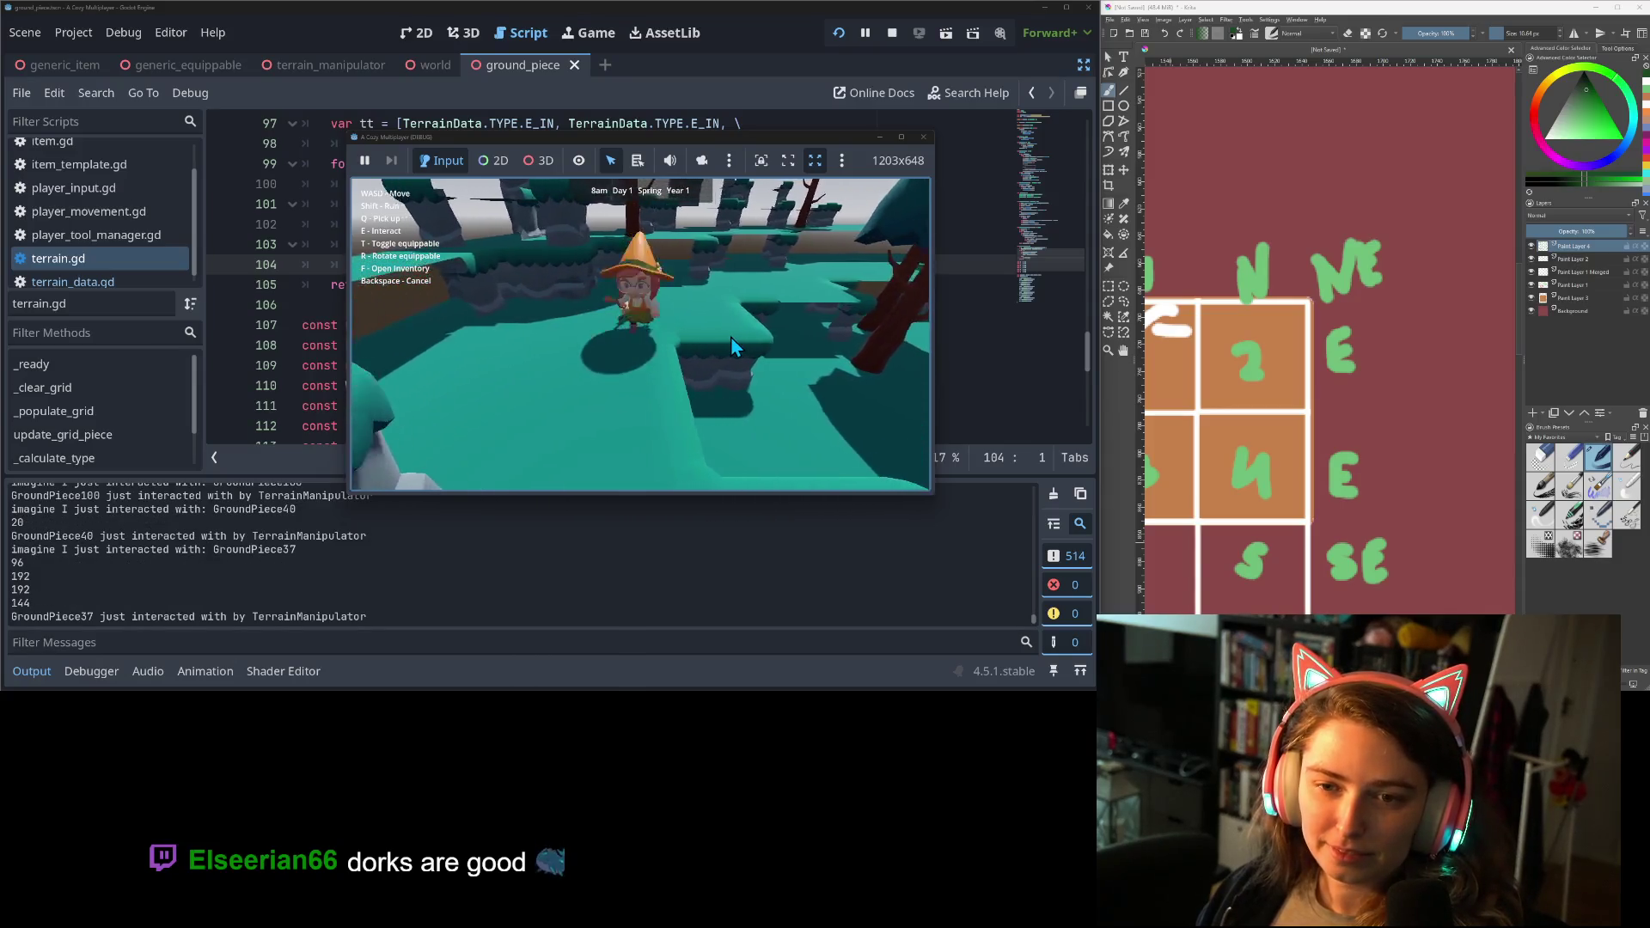
key("e")
key("a")
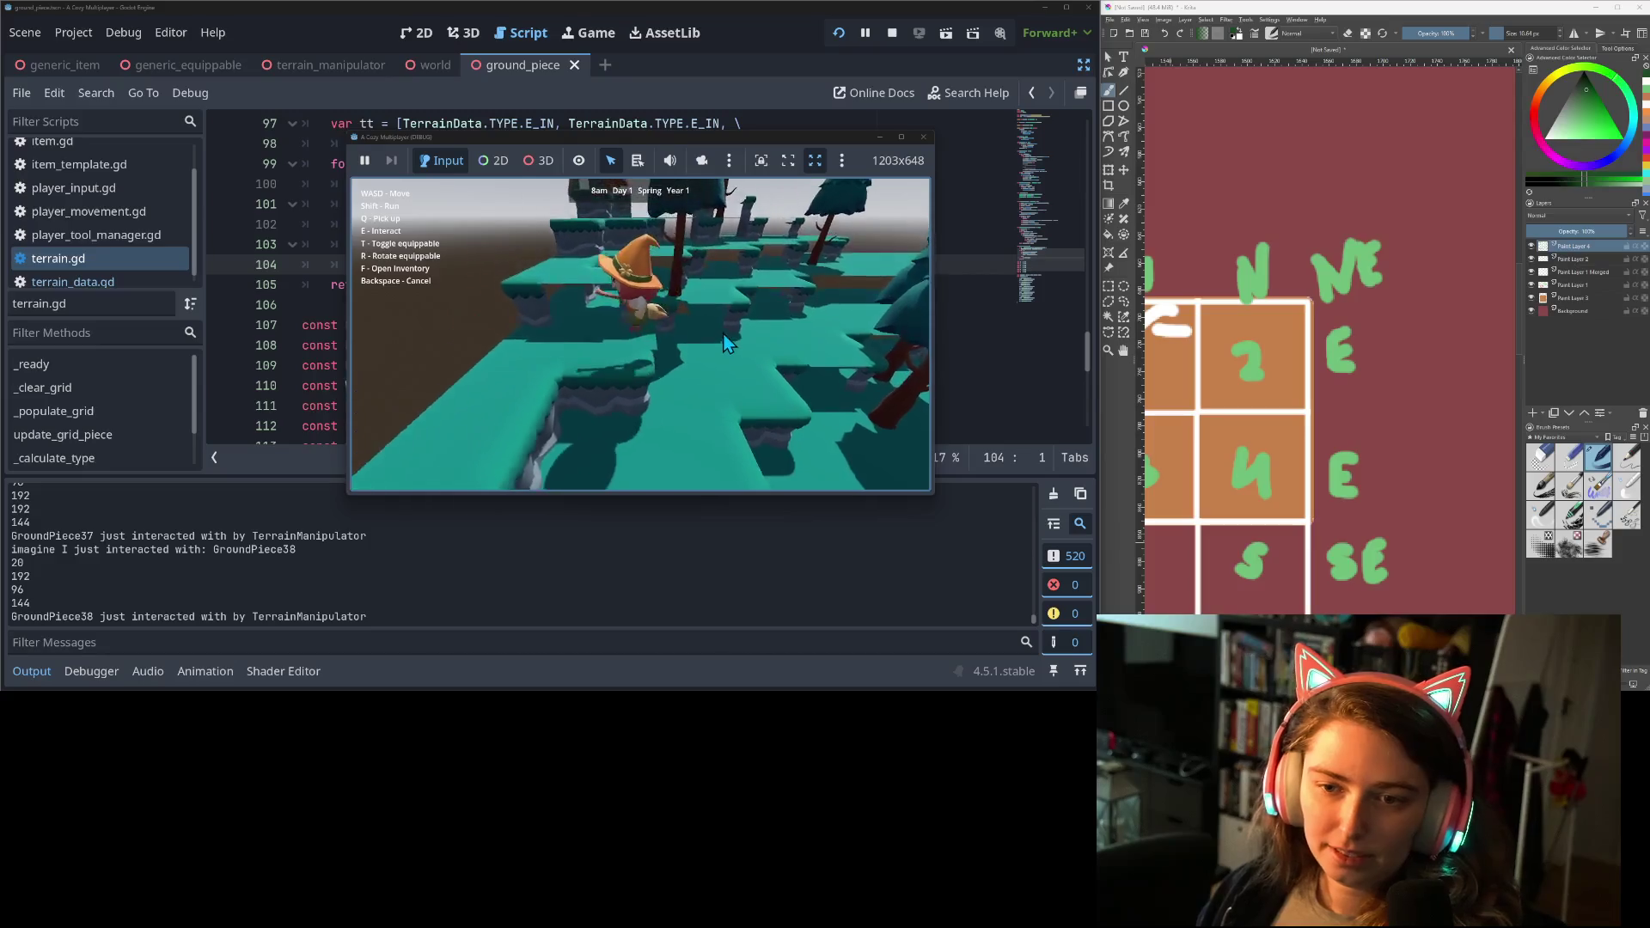
key("s")
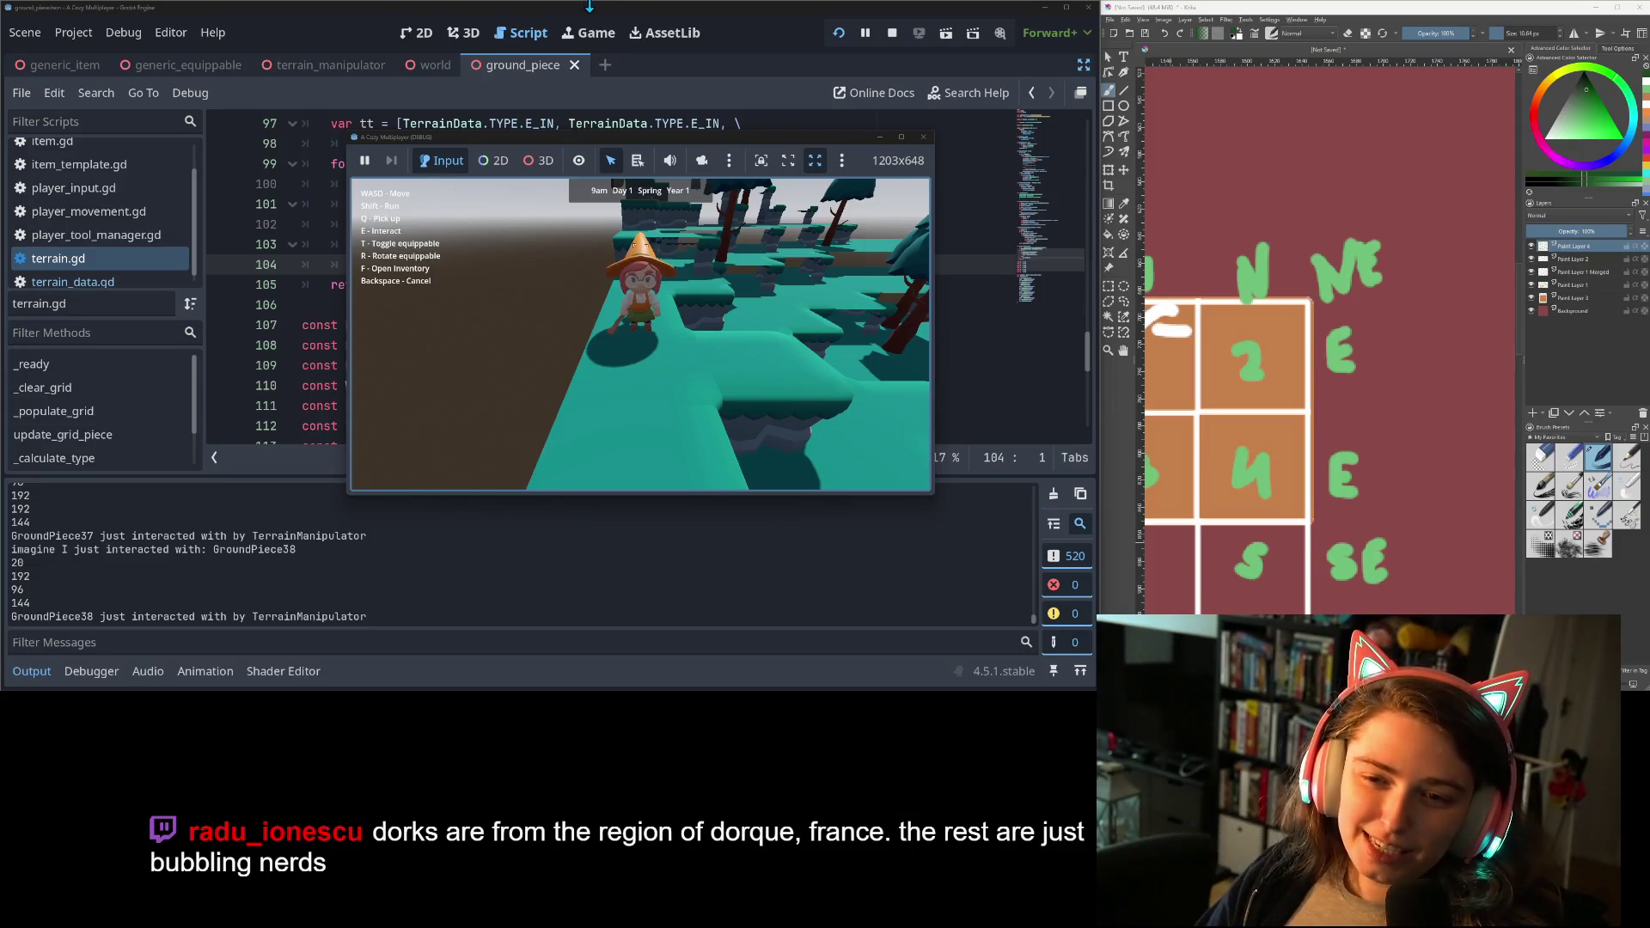
left_click(923, 141)
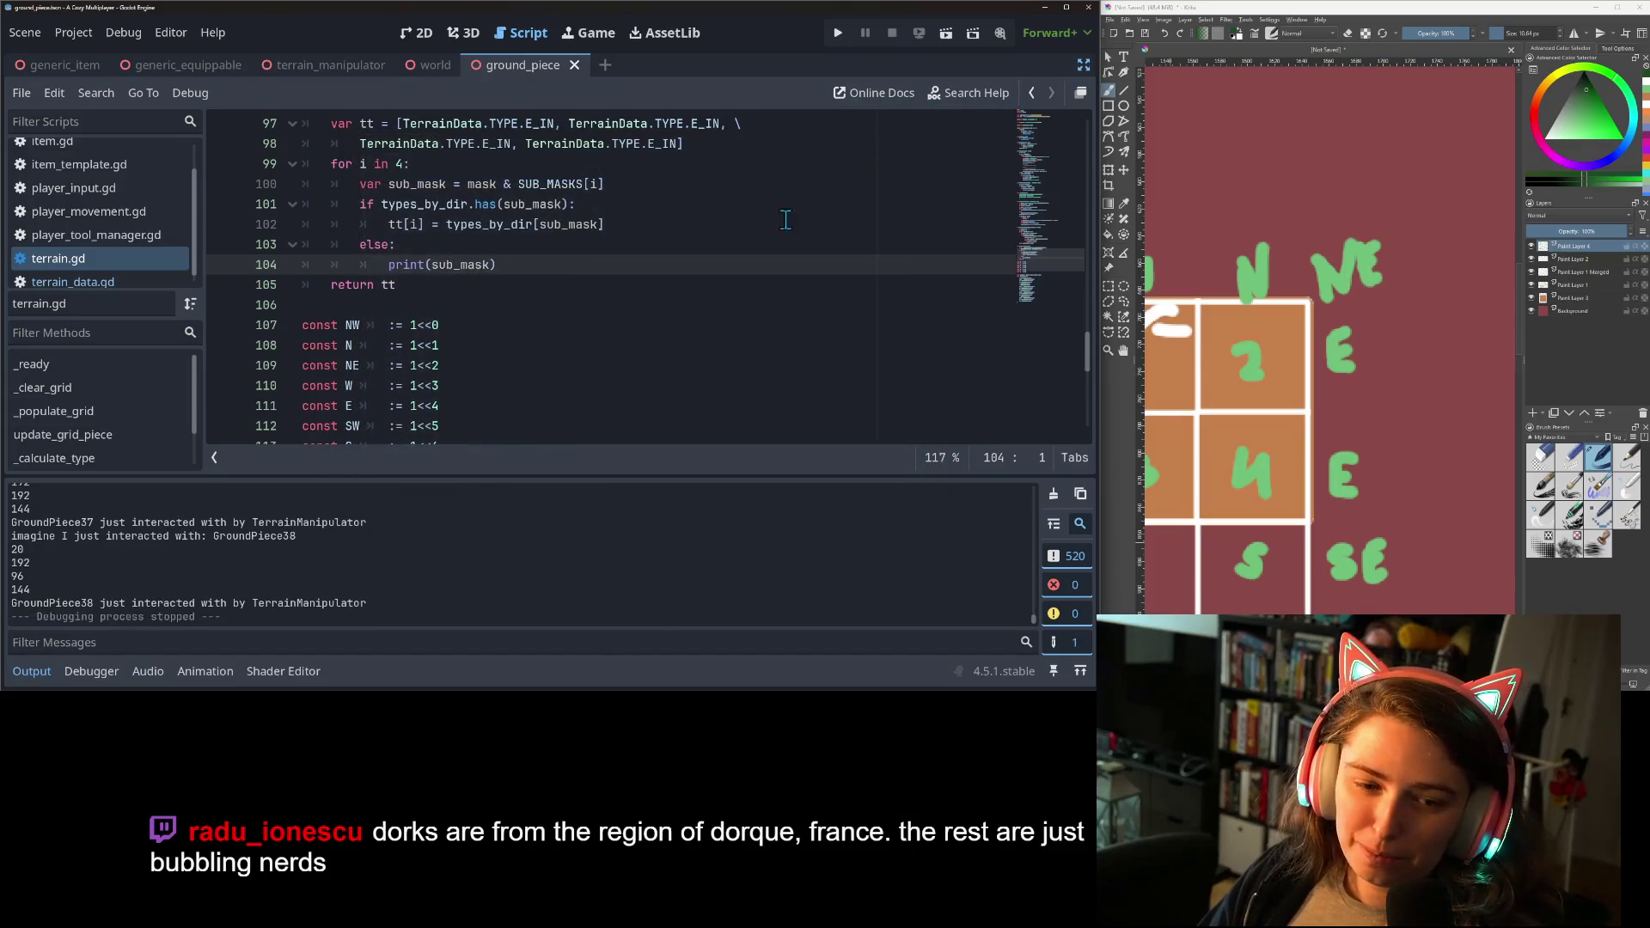
scroll(120, 585, "up", 2)
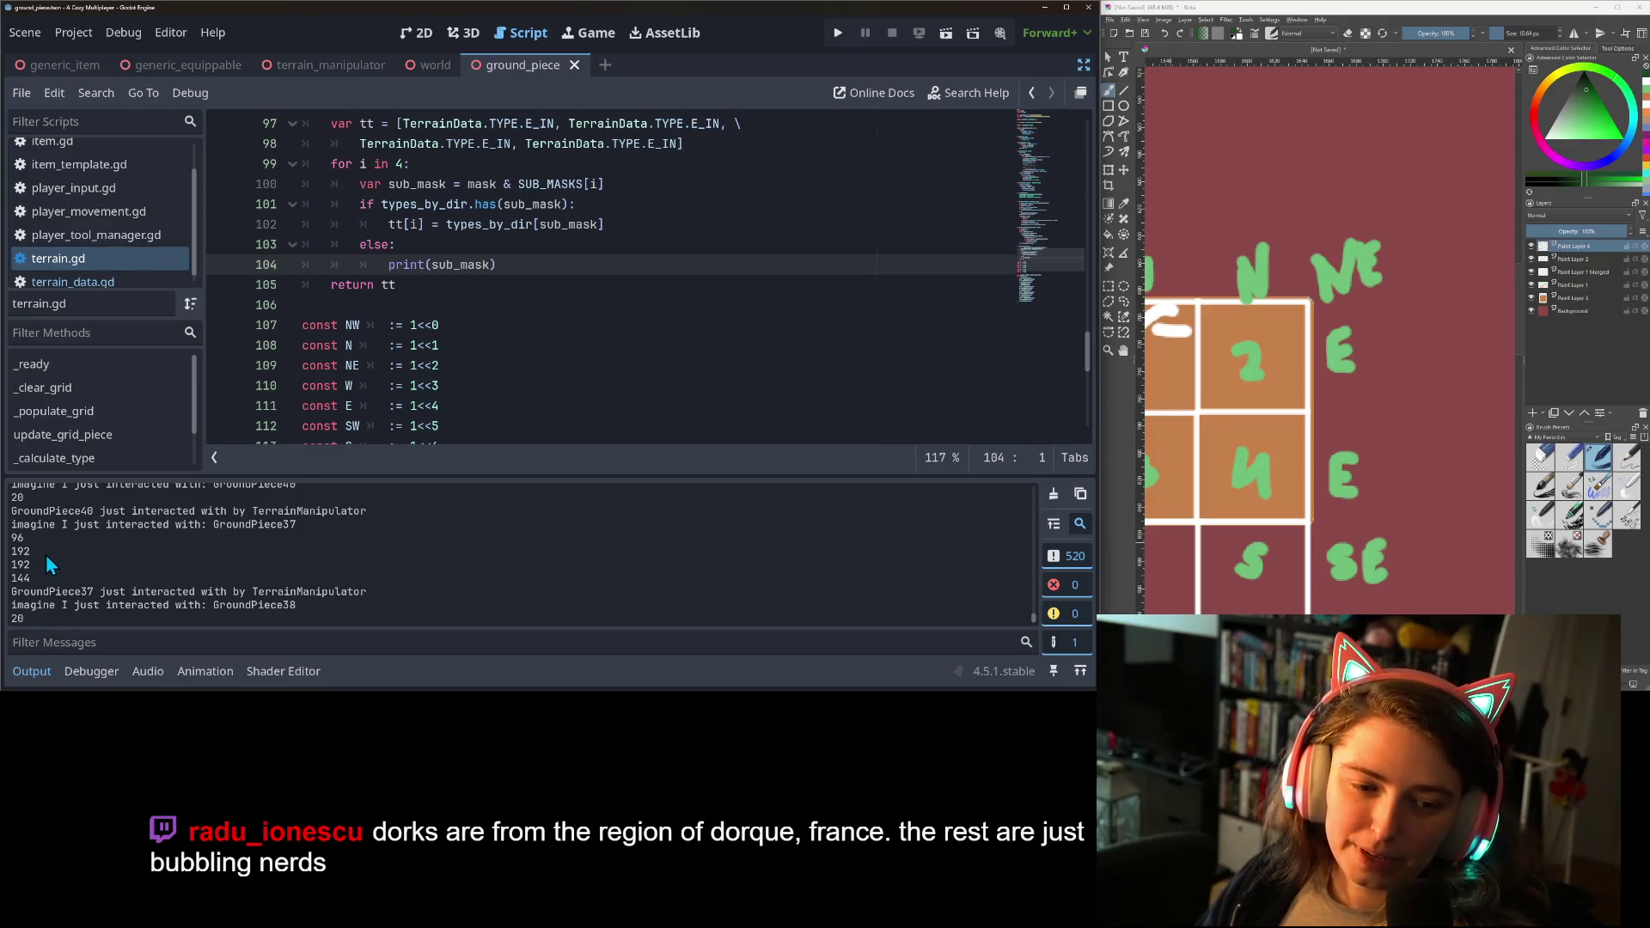
scroll(46, 559, "down", 2)
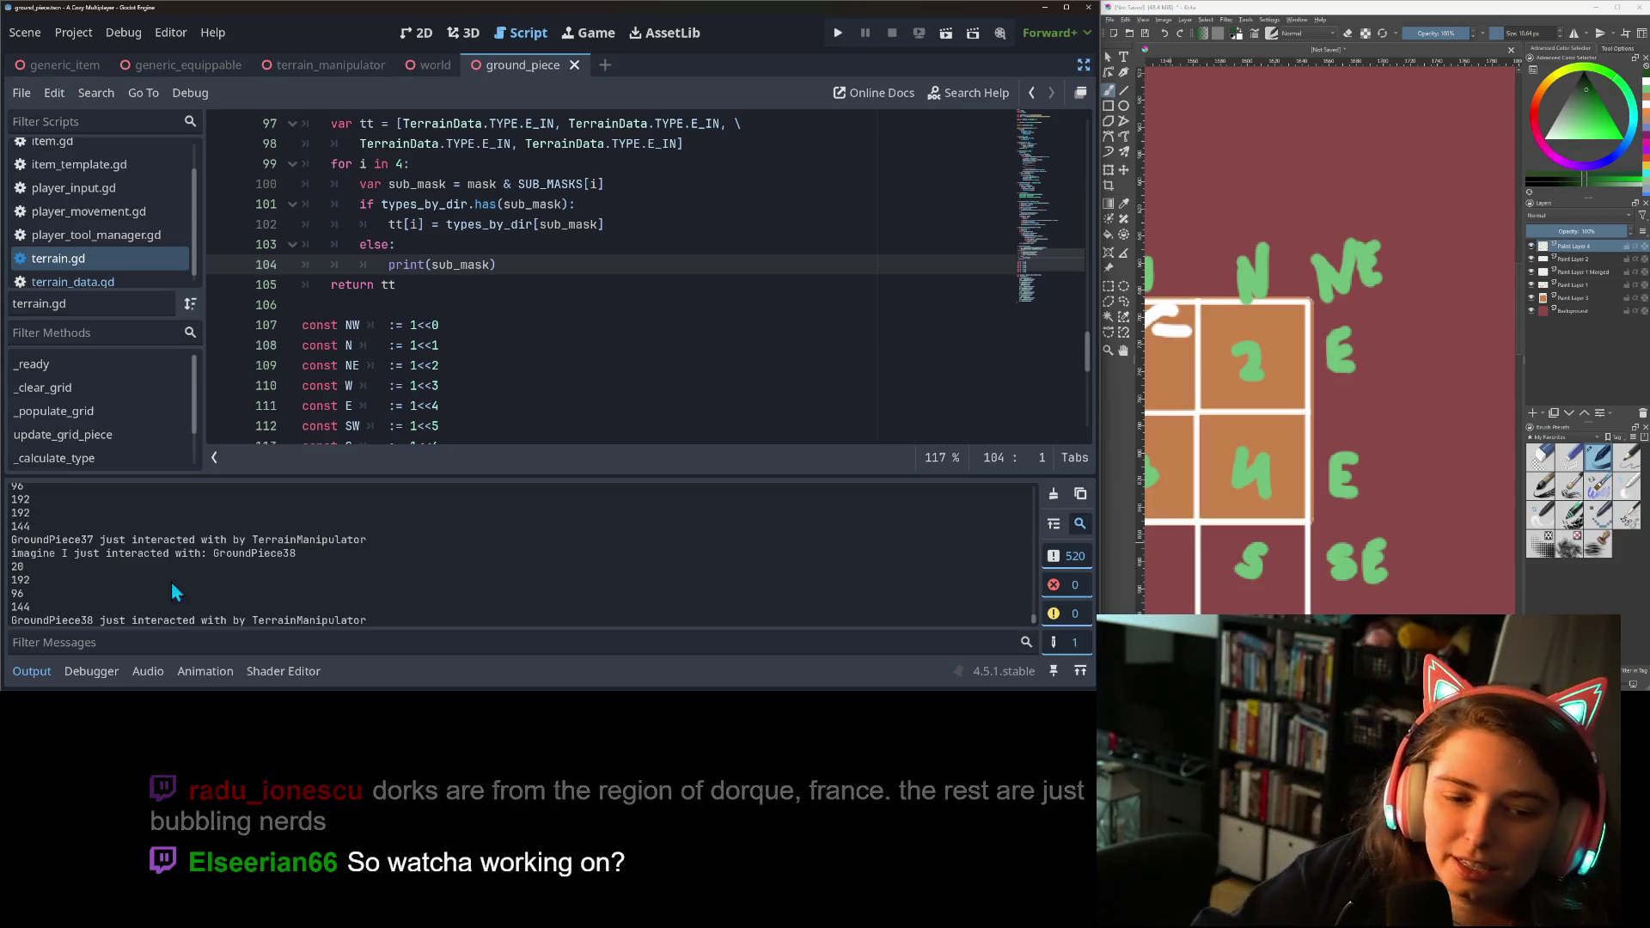
scroll(167, 595, "down", 1)
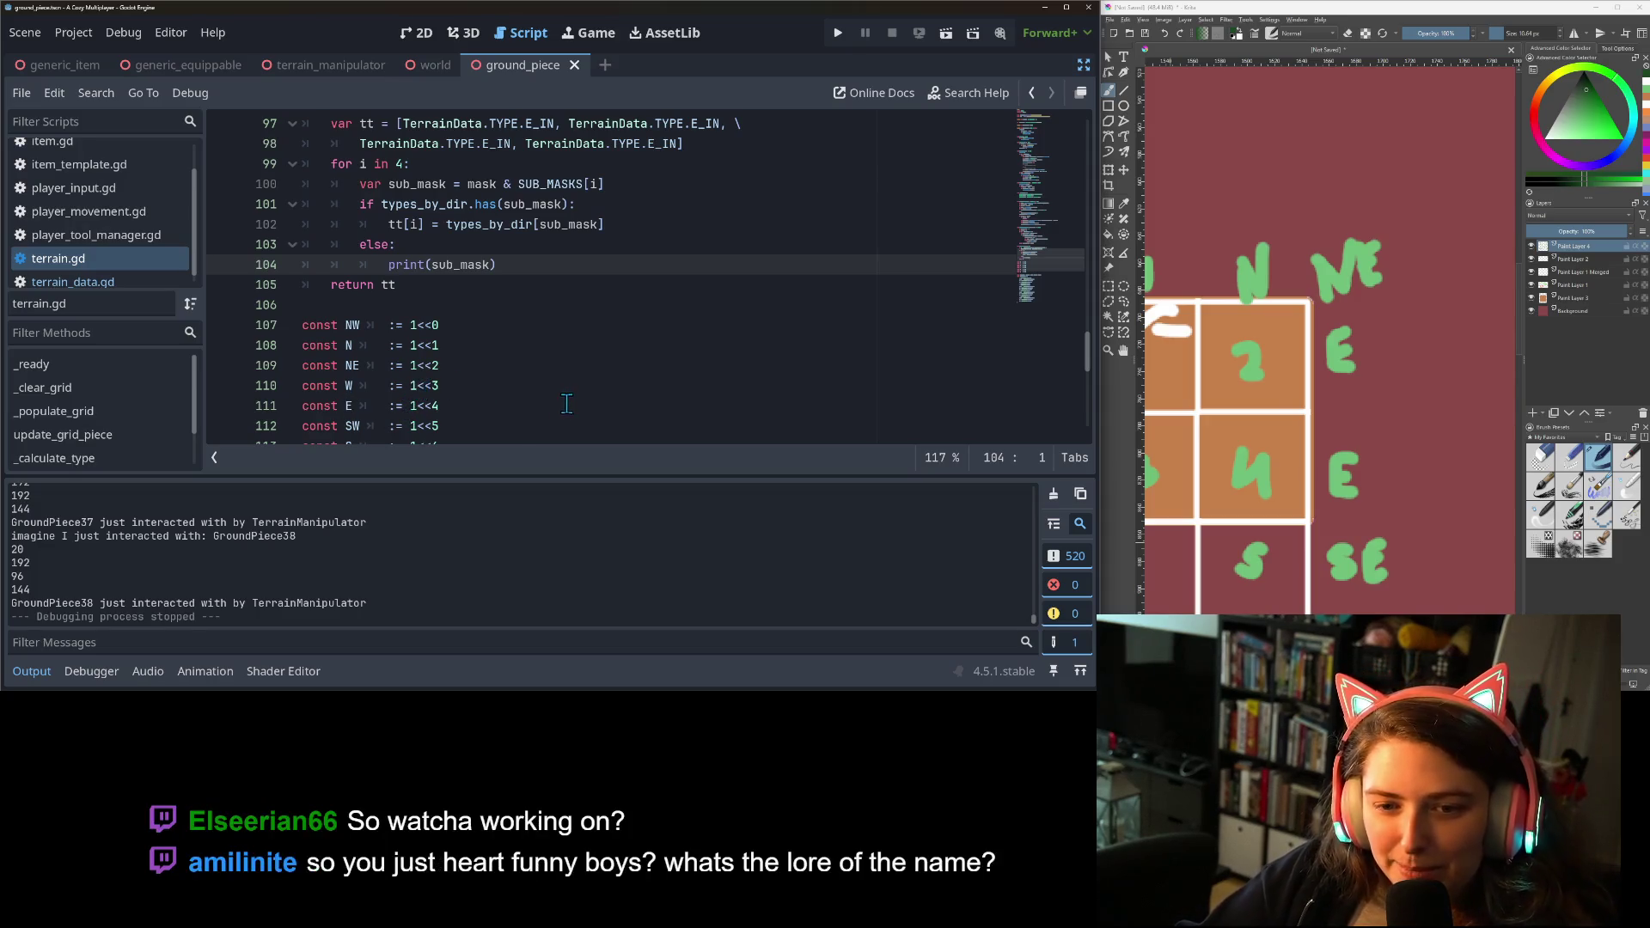
scroll(379, 518, "up", 2)
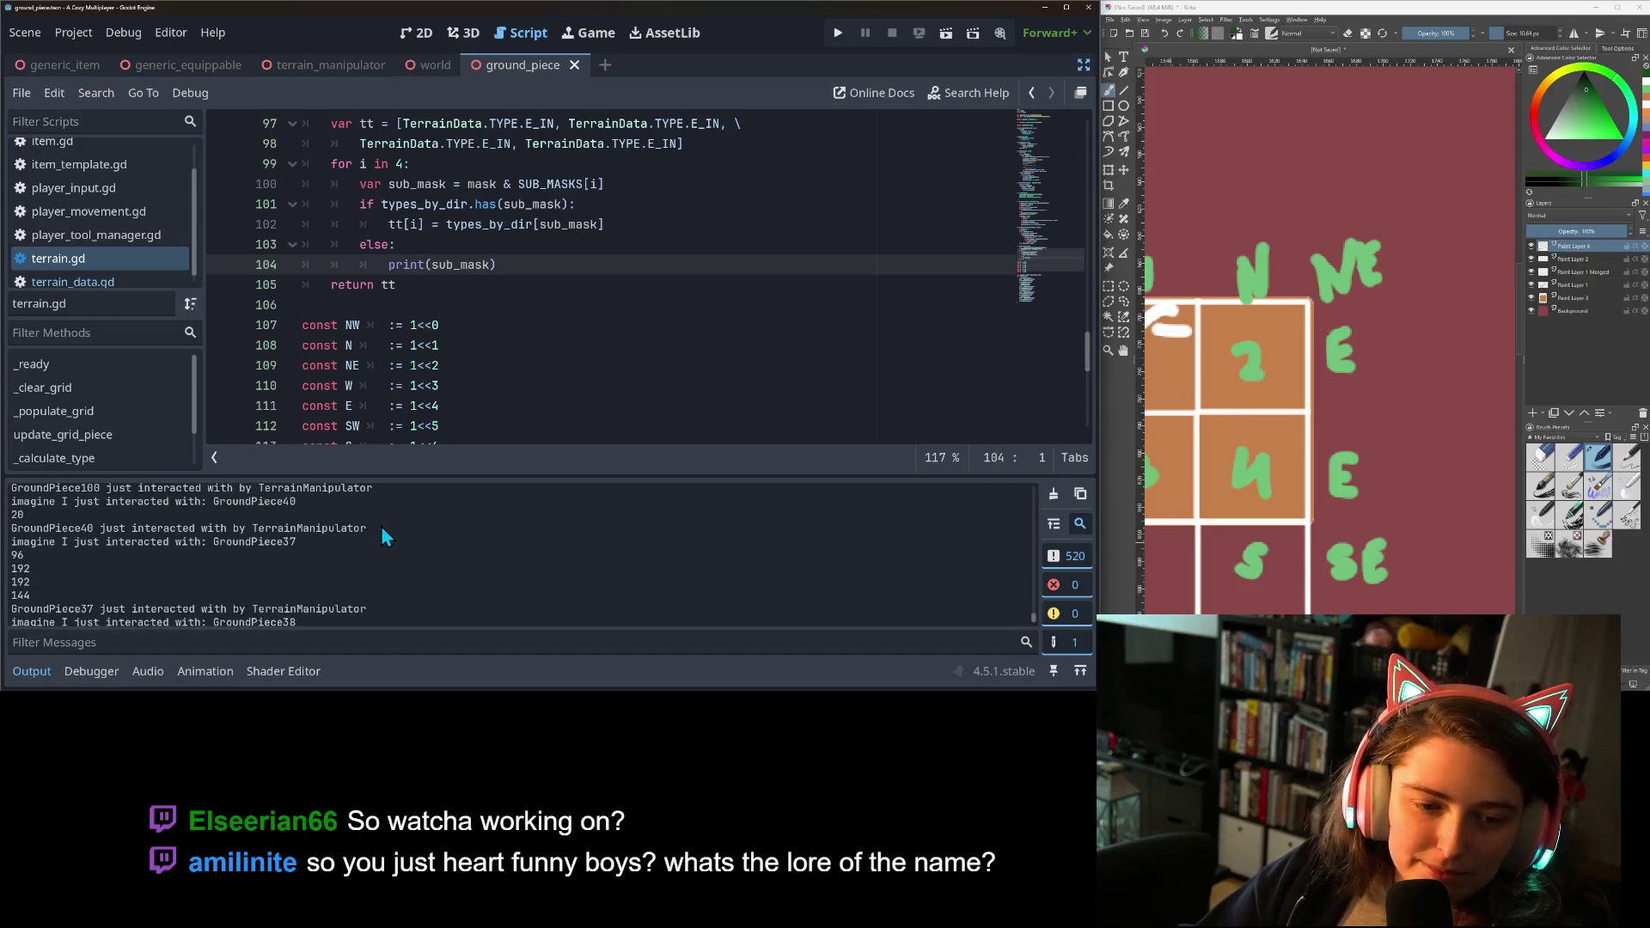
scroll(380, 529, "up", 2)
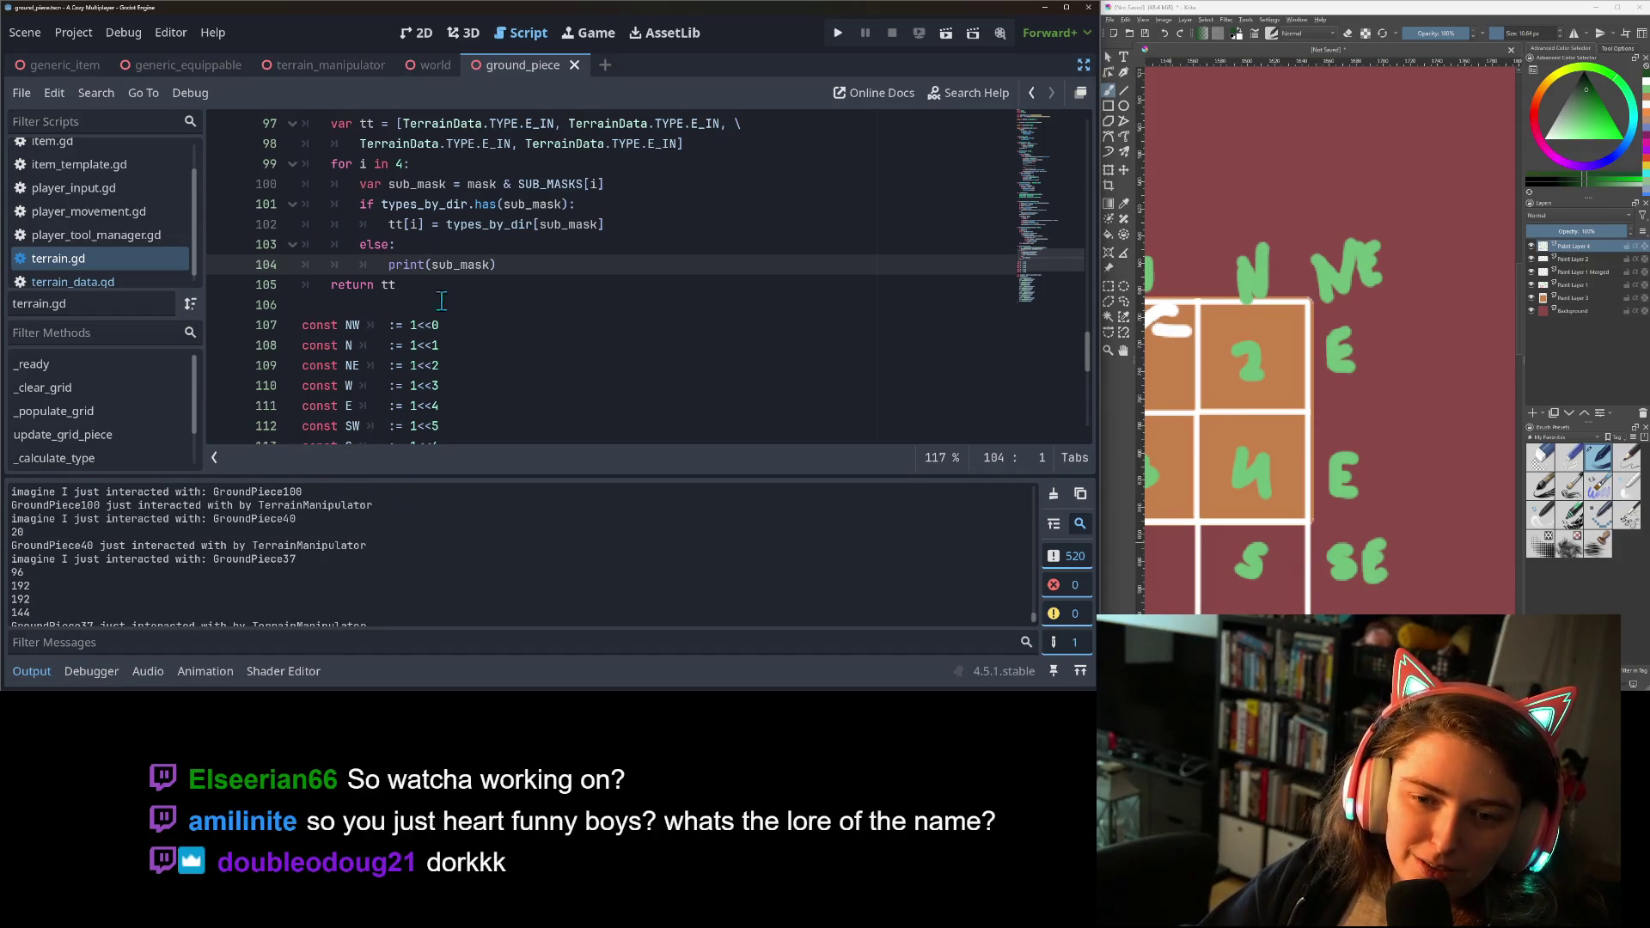
left_click(423, 346)
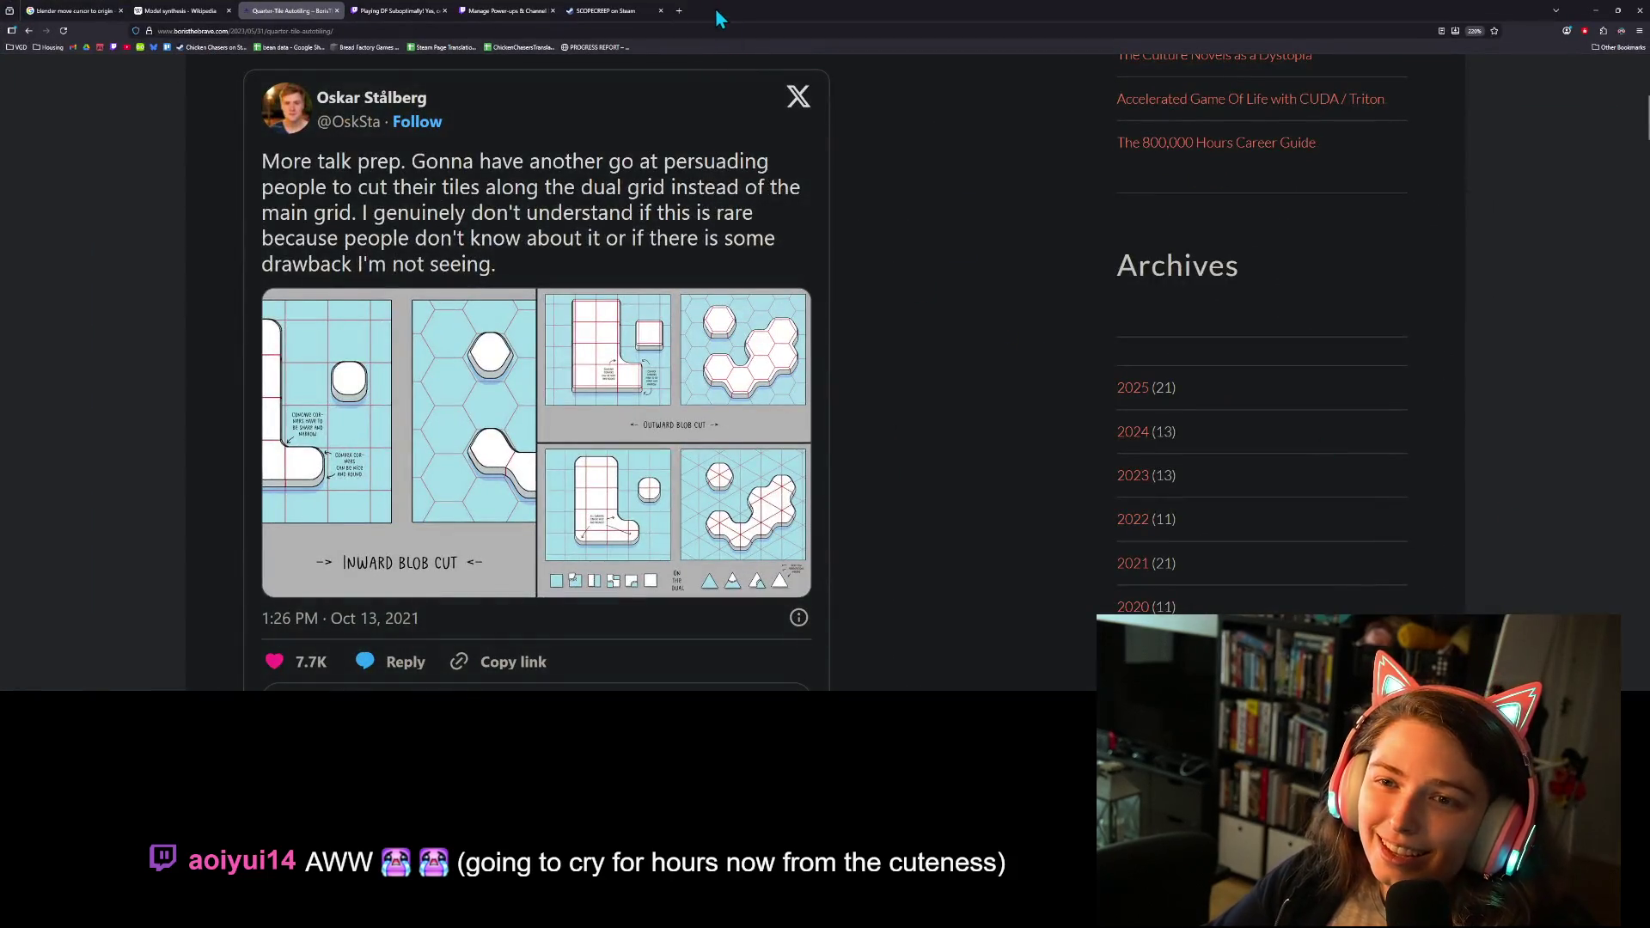
Open a new browser tab on the itch.io creator dashboard.
left_click(679, 11)
left_click(99, 47)
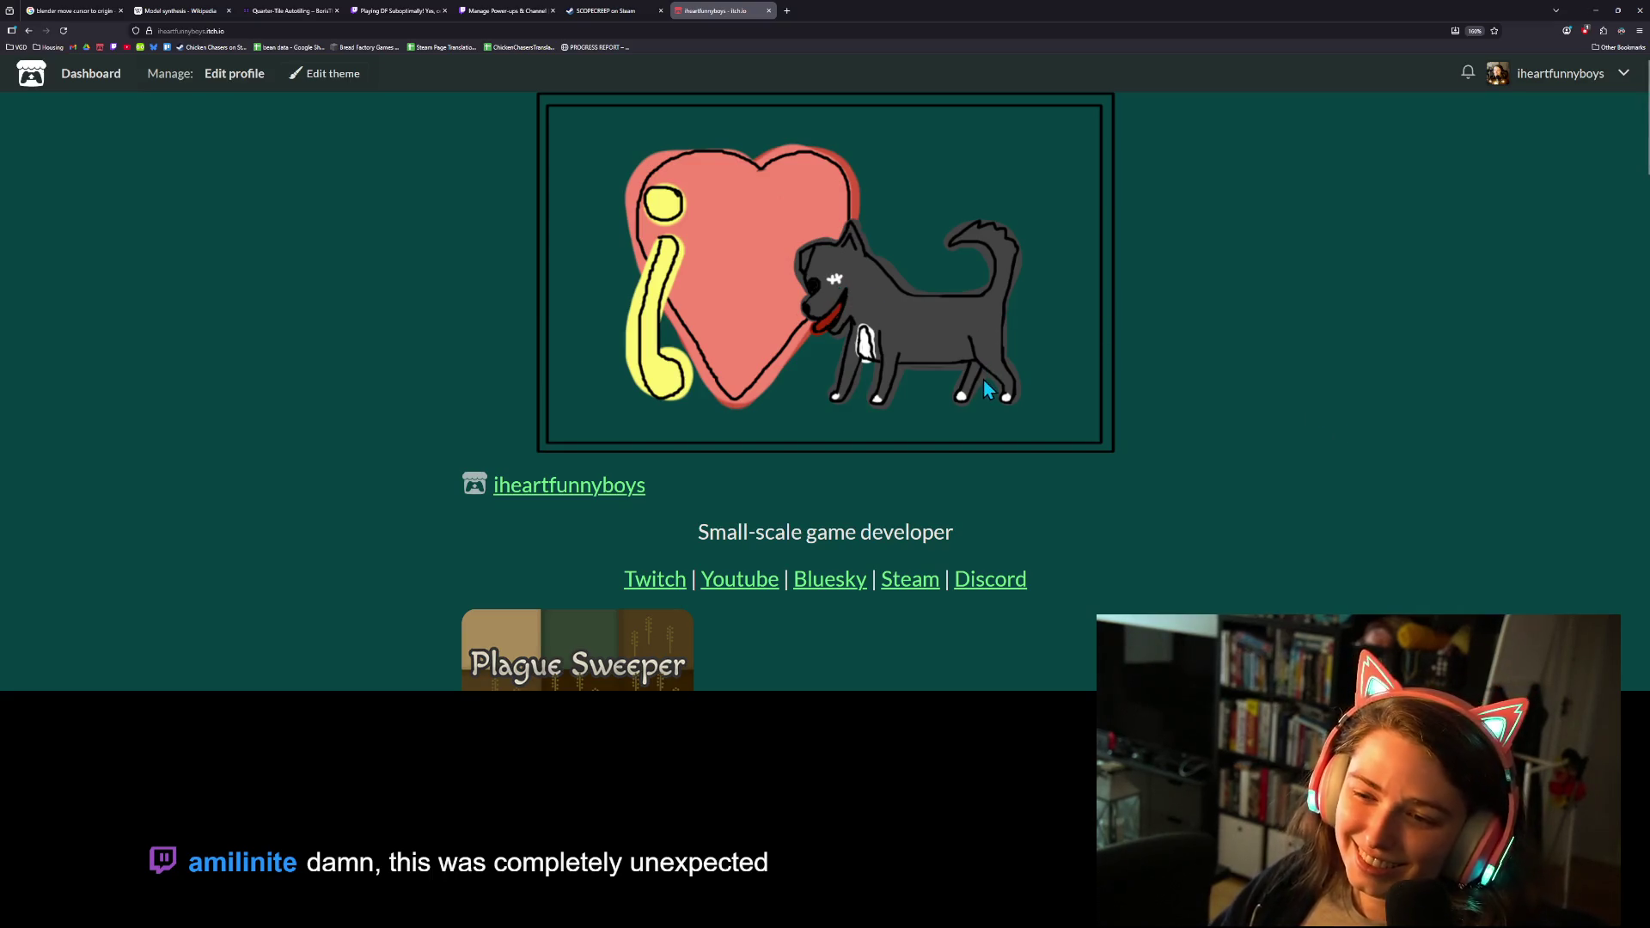
Zoom the itch.io page in and back out to show the banner, then close the tab and browser.
key("ctrl+plus")
key("ctrl+plus")
key("ctrl+plus")
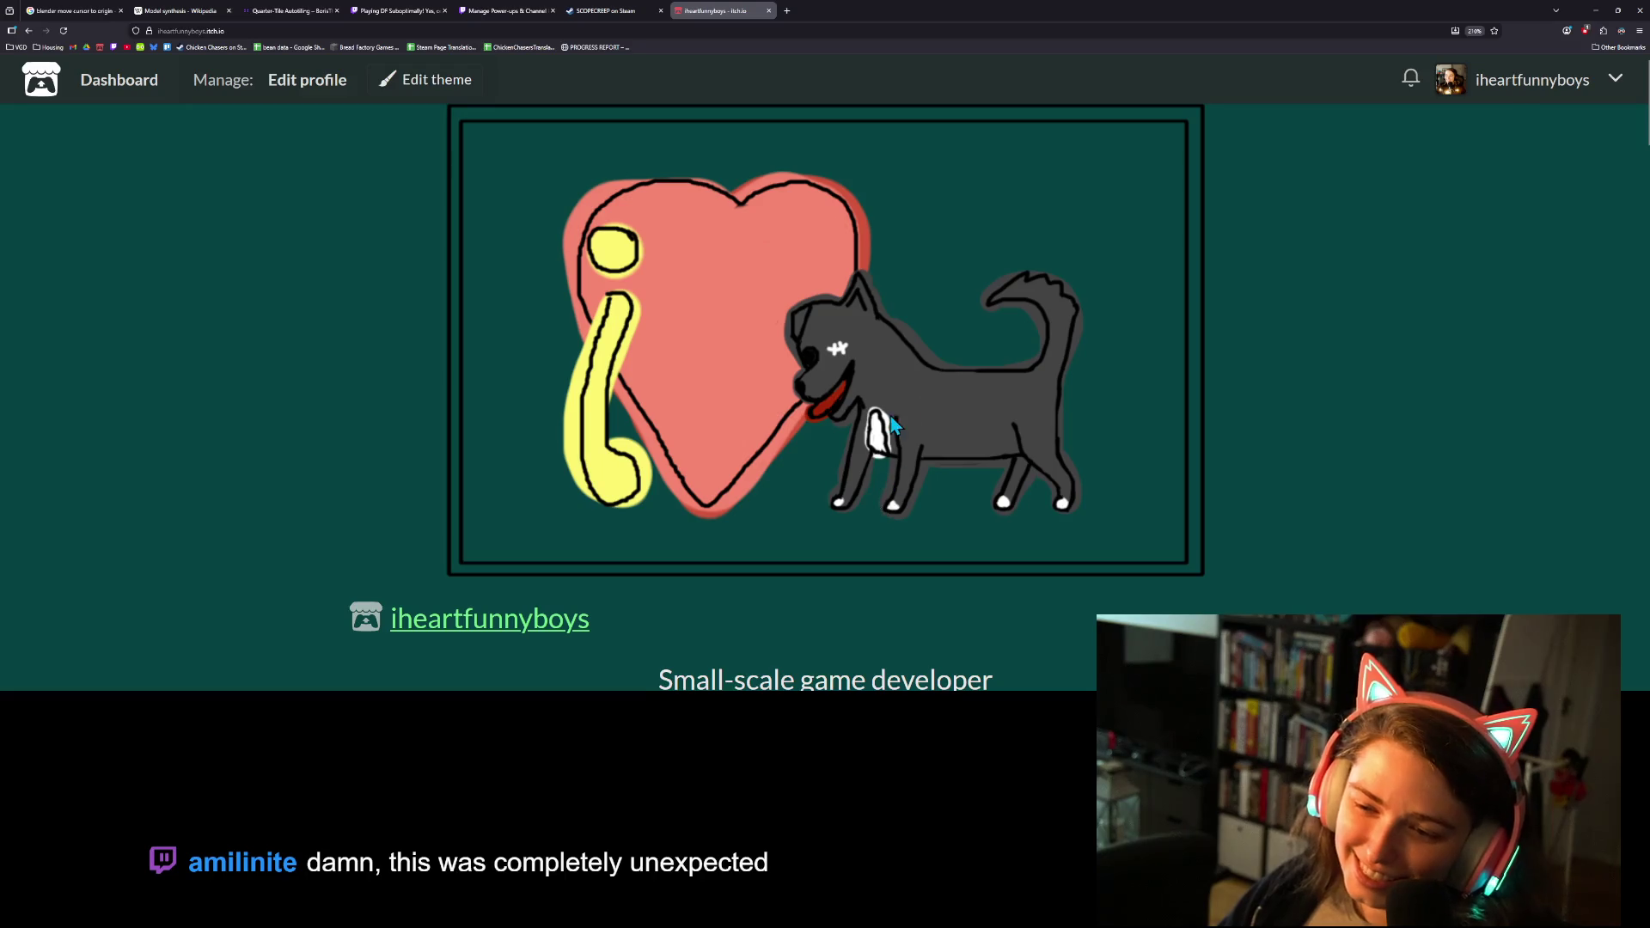
key("ctrl+minus")
key("ctrl+minus")
key("ctrl+minus")
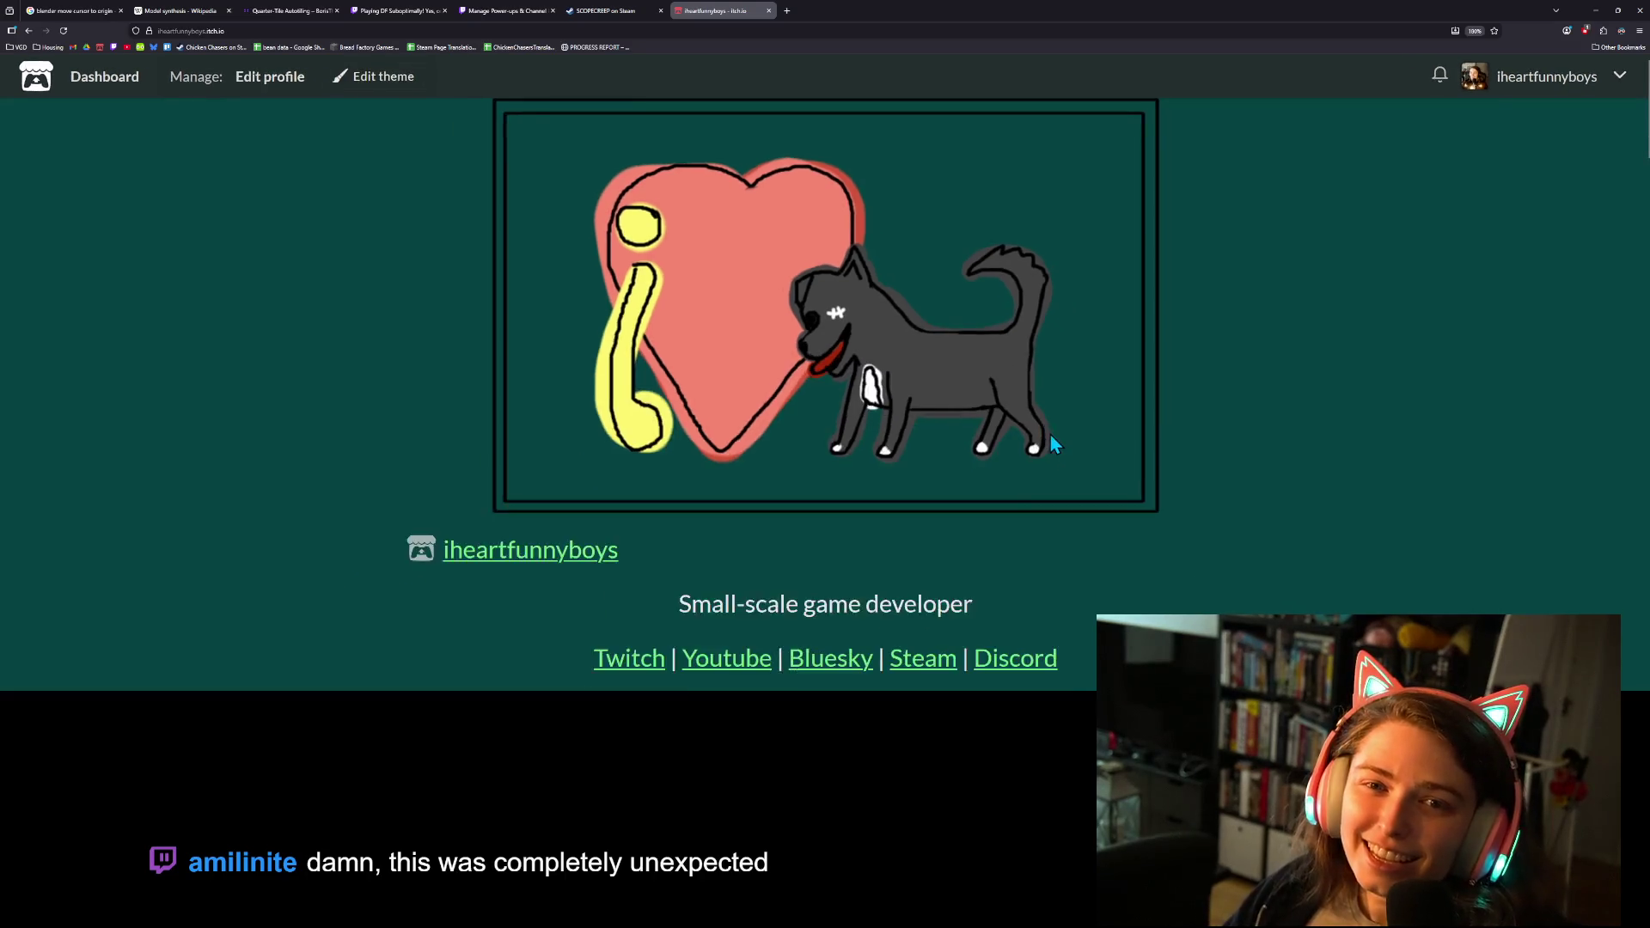
left_click(769, 11)
left_click(1636, 12)
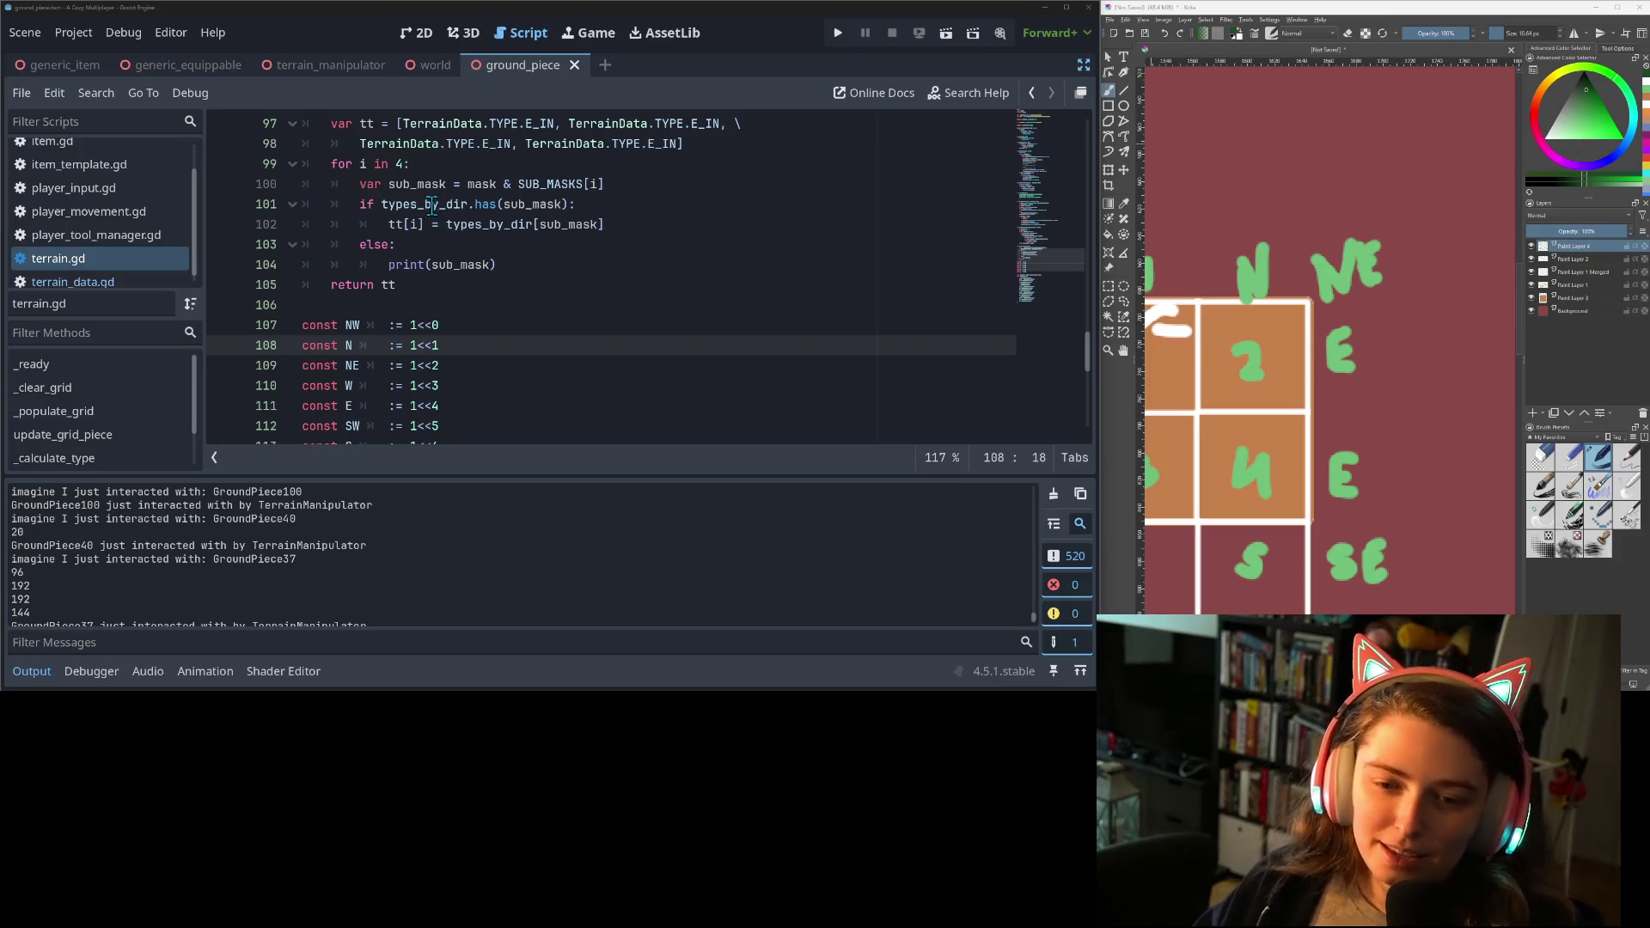
Scroll down past _calc_type to the NW := 1<<0 direction bit constants.
scroll(553, 413, "down", 1)
scroll(551, 389, "up", 1)
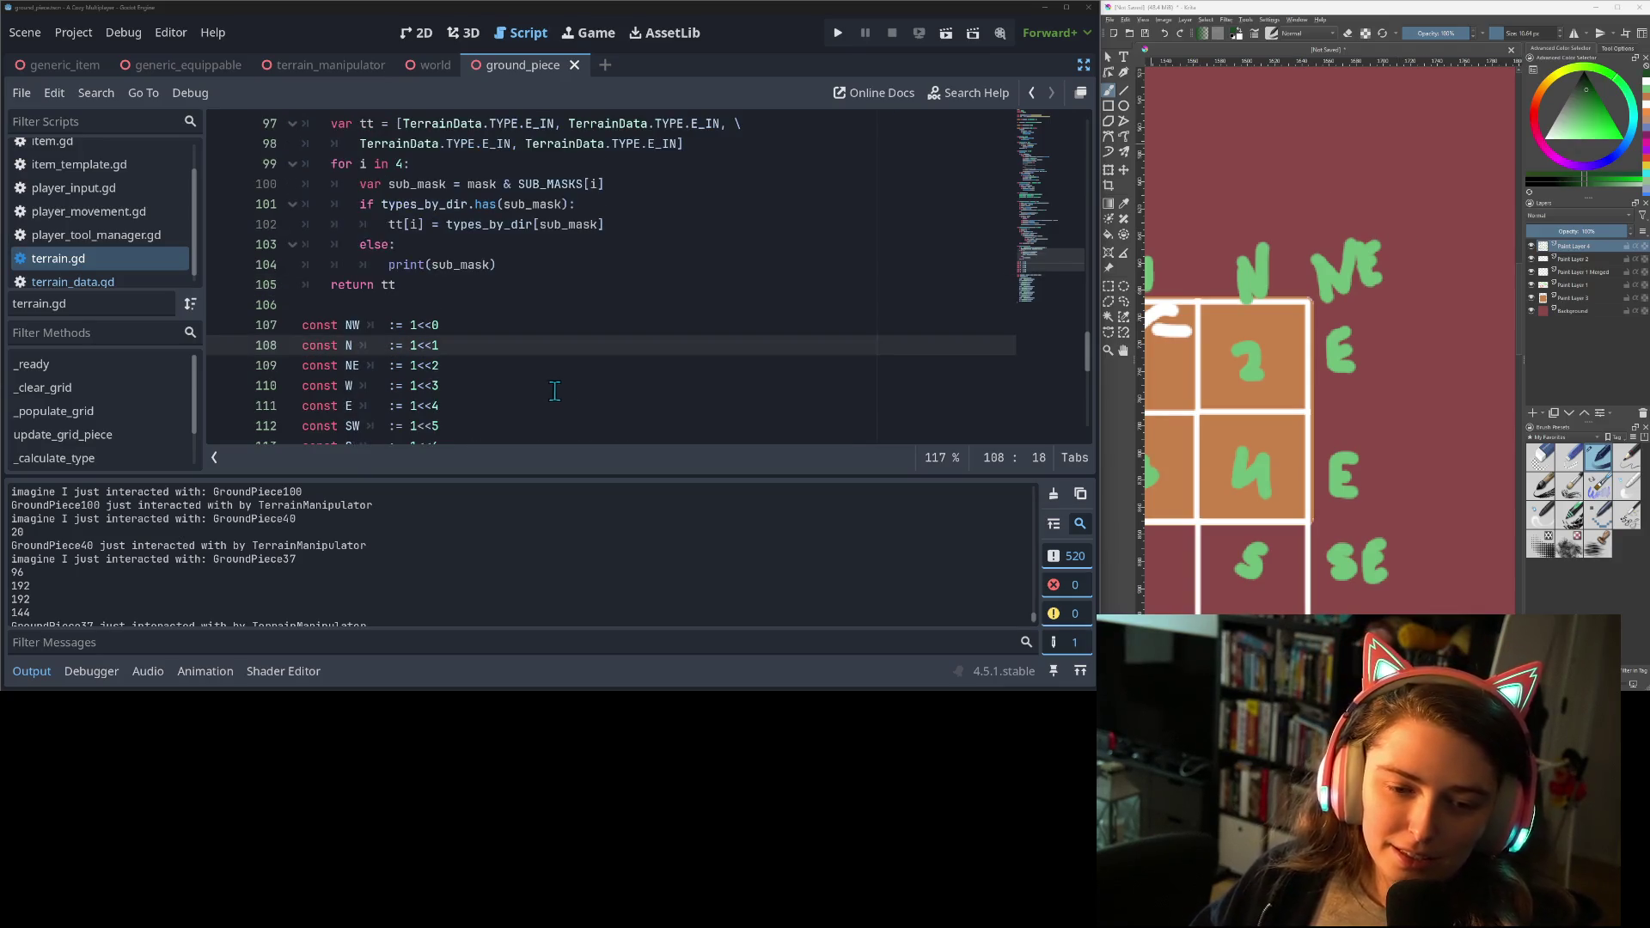
scroll(421, 352, "down", 1)
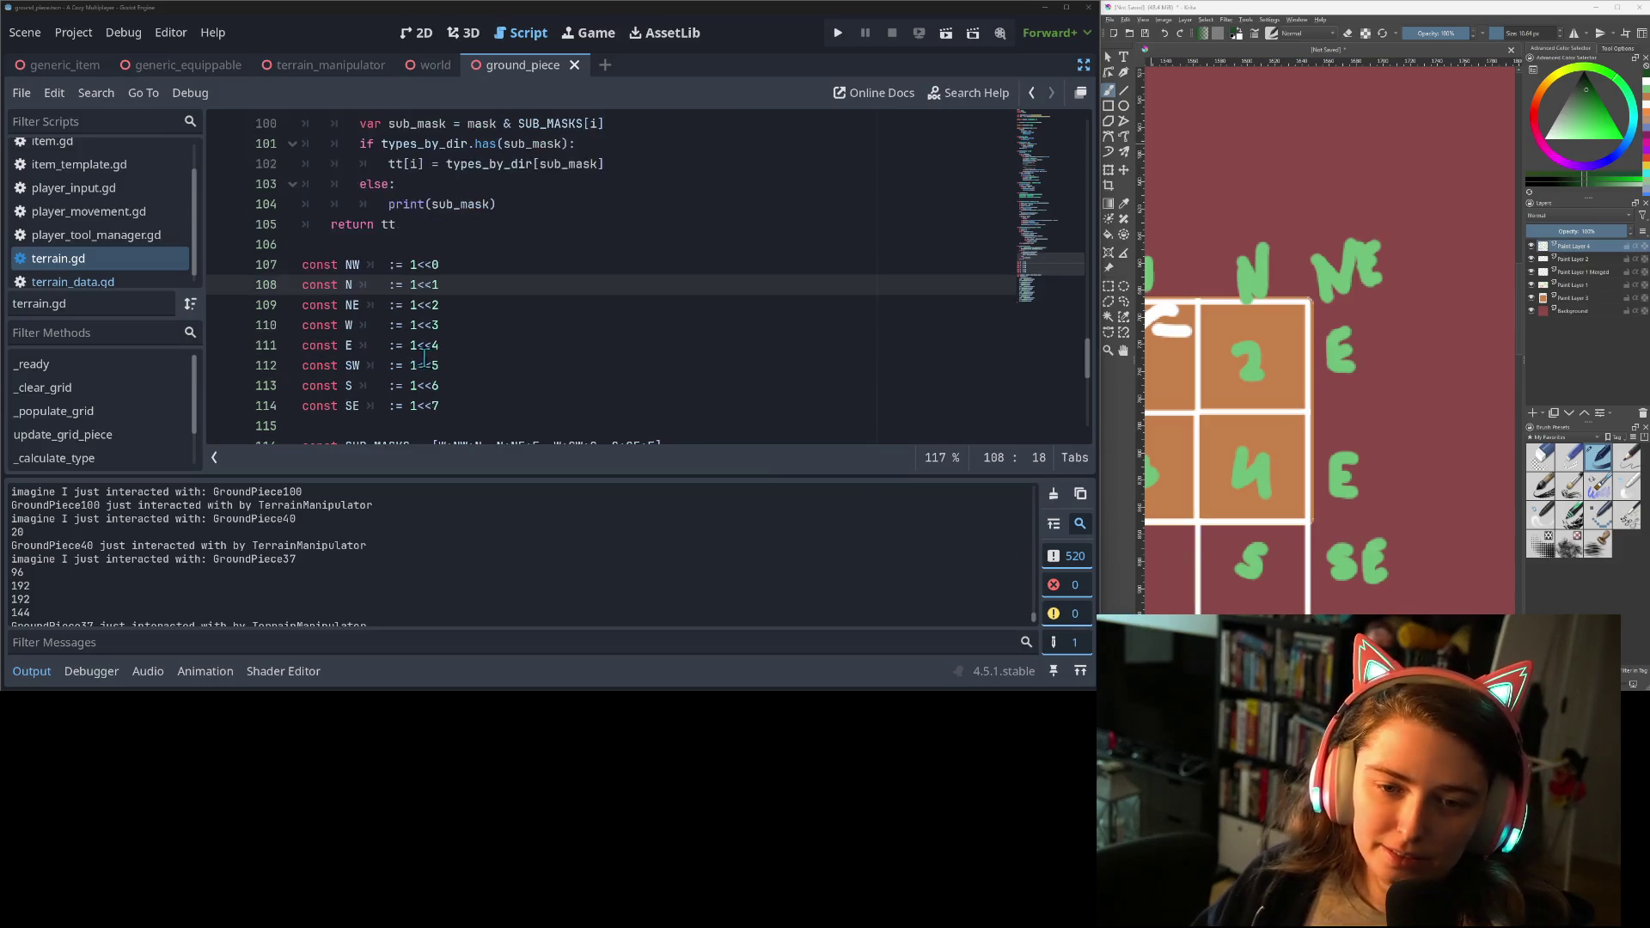
scroll(425, 358, "down", 1)
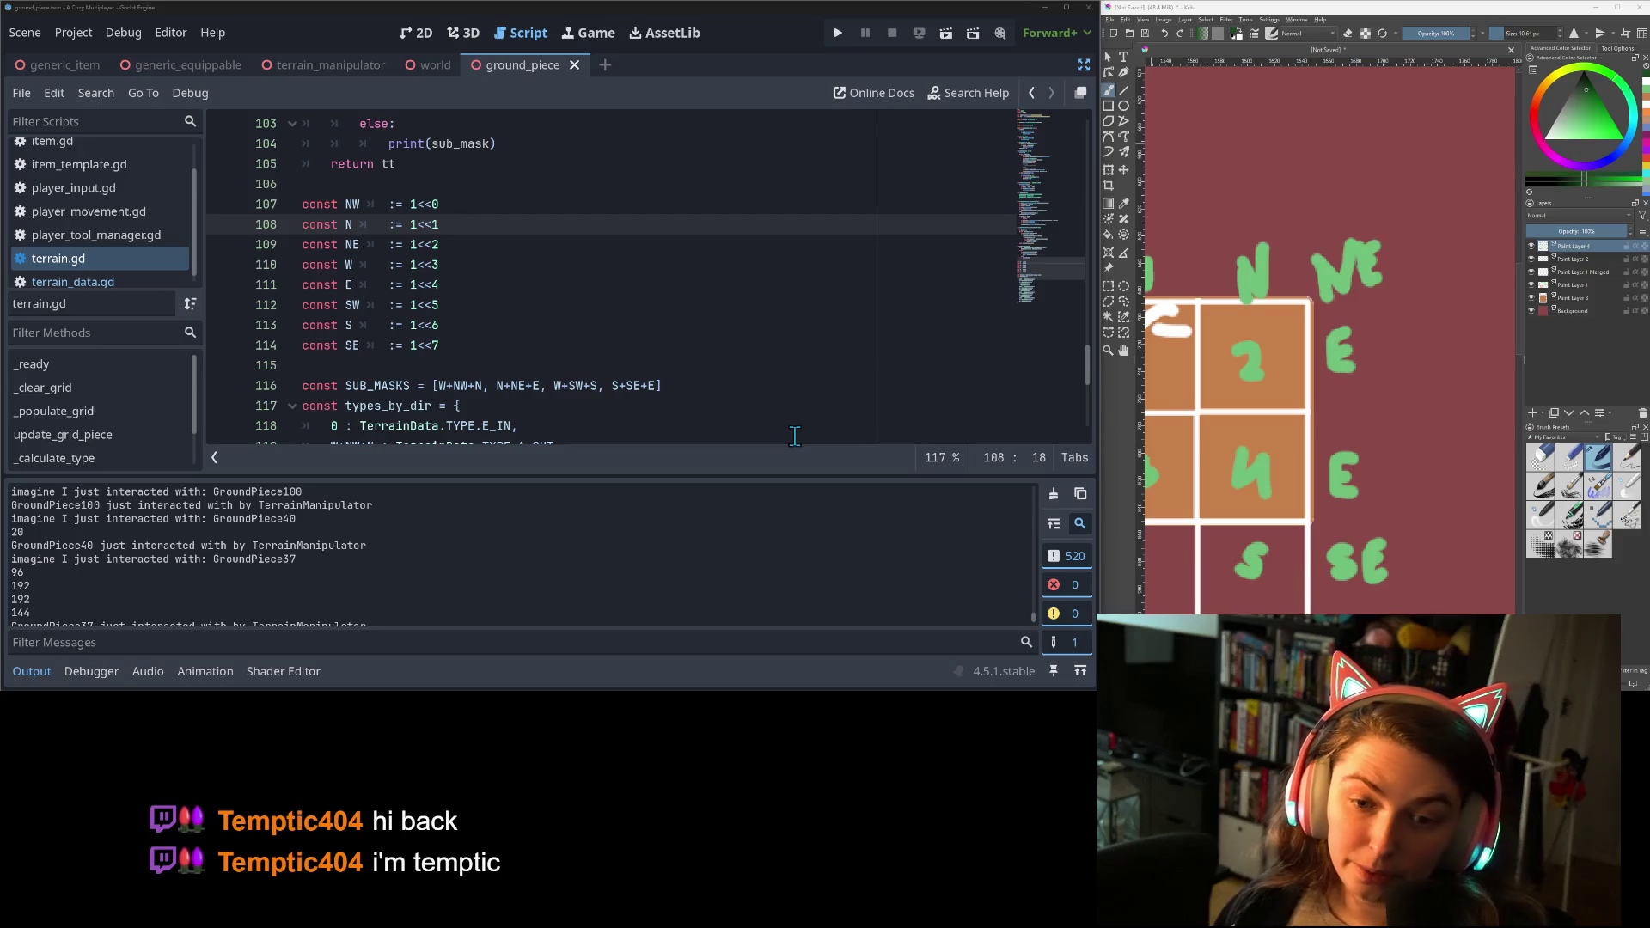
left_click(491, 386)
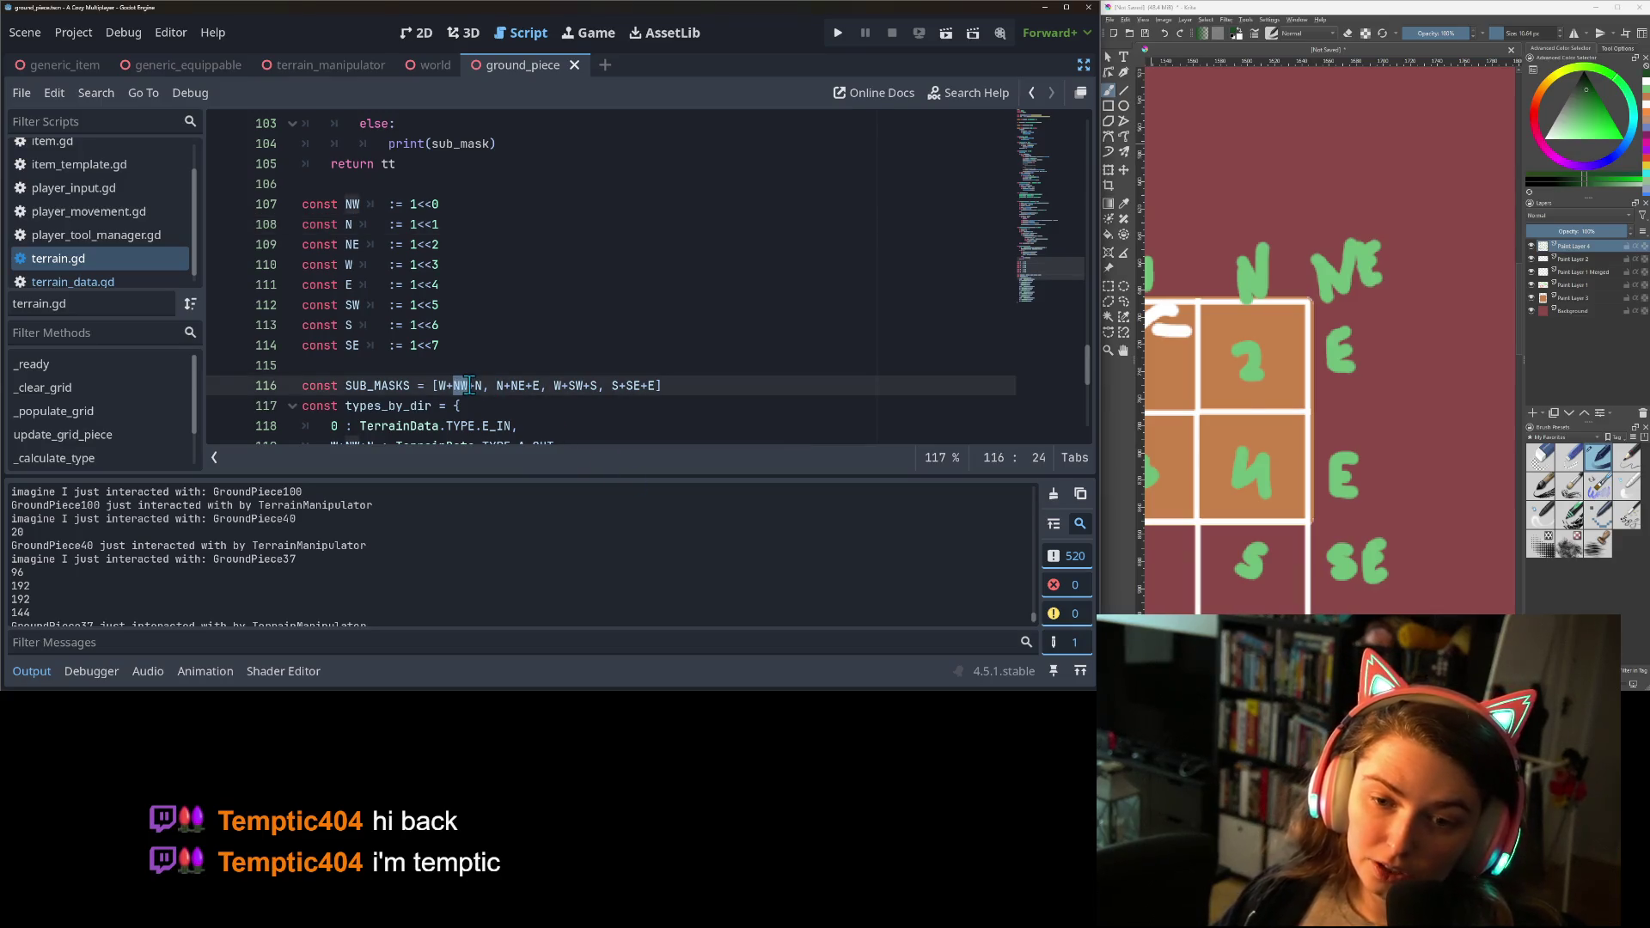
left_click(476, 387)
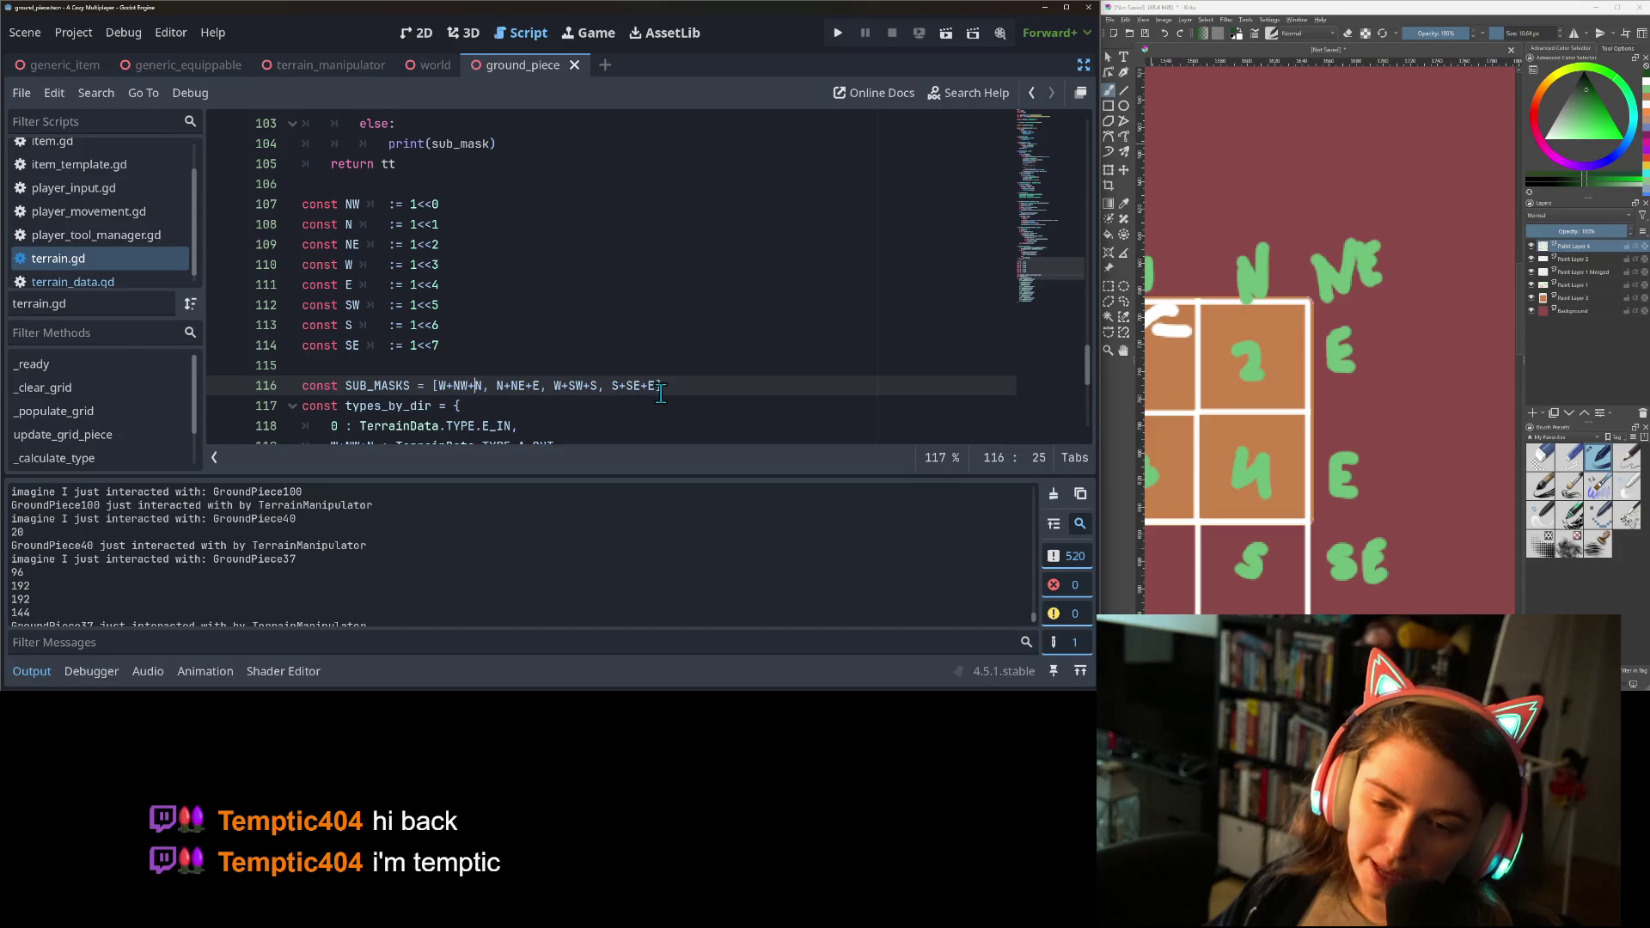
scroll(658, 378, "down", 5)
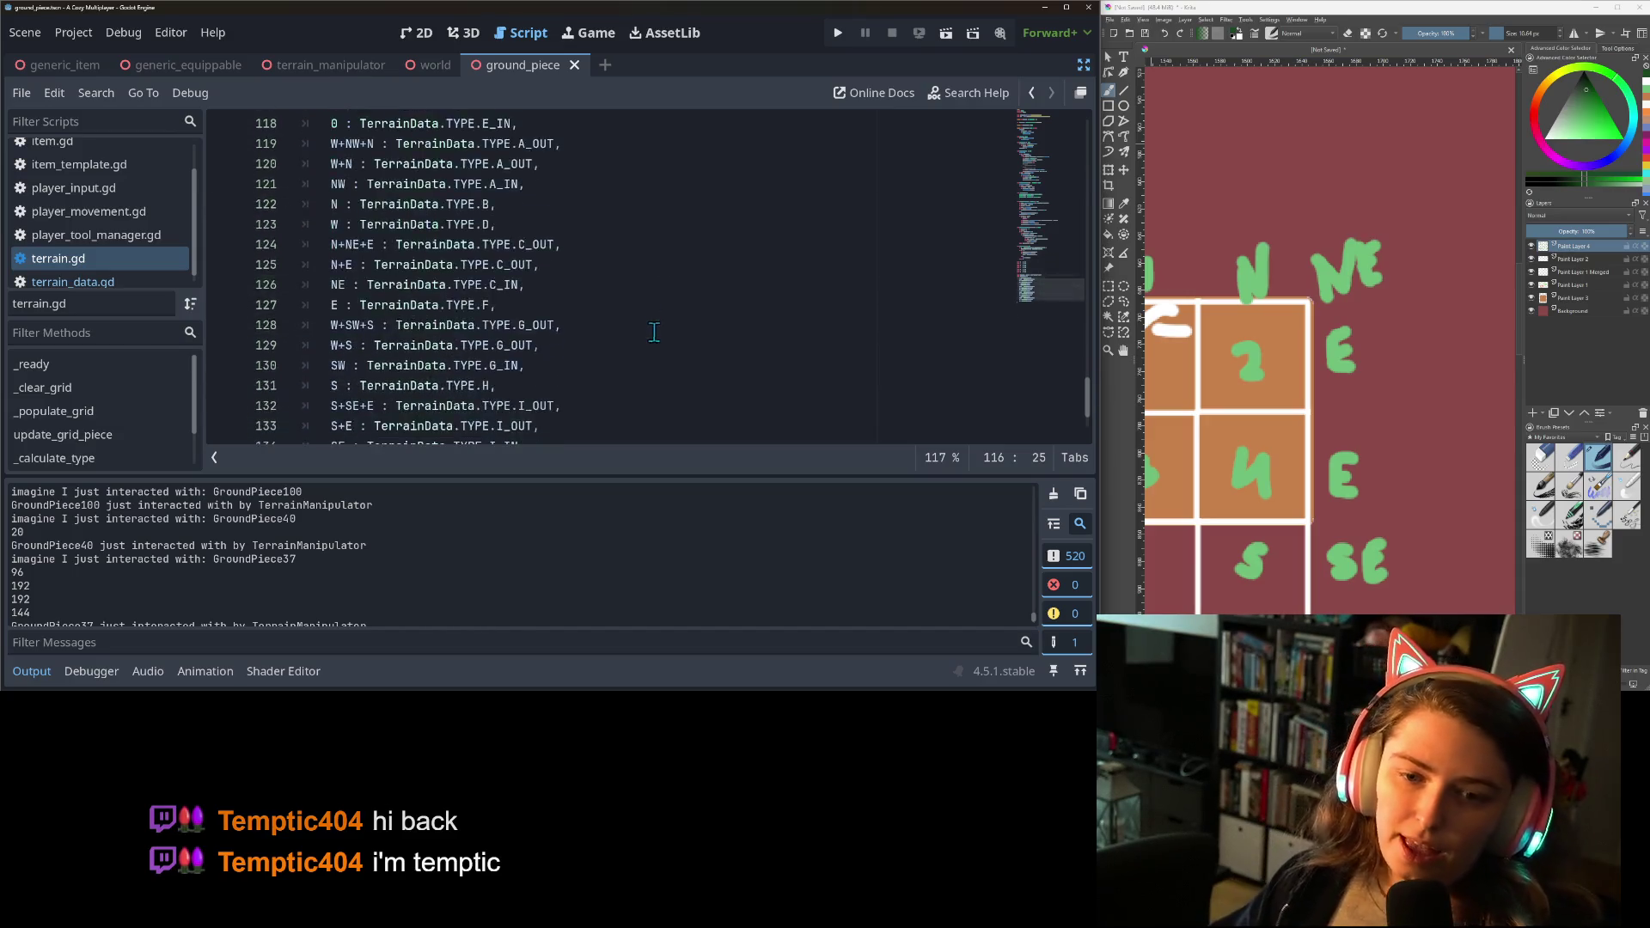
scroll(656, 348, "up", 2)
scroll(641, 354, "down", 1, "ctrl")
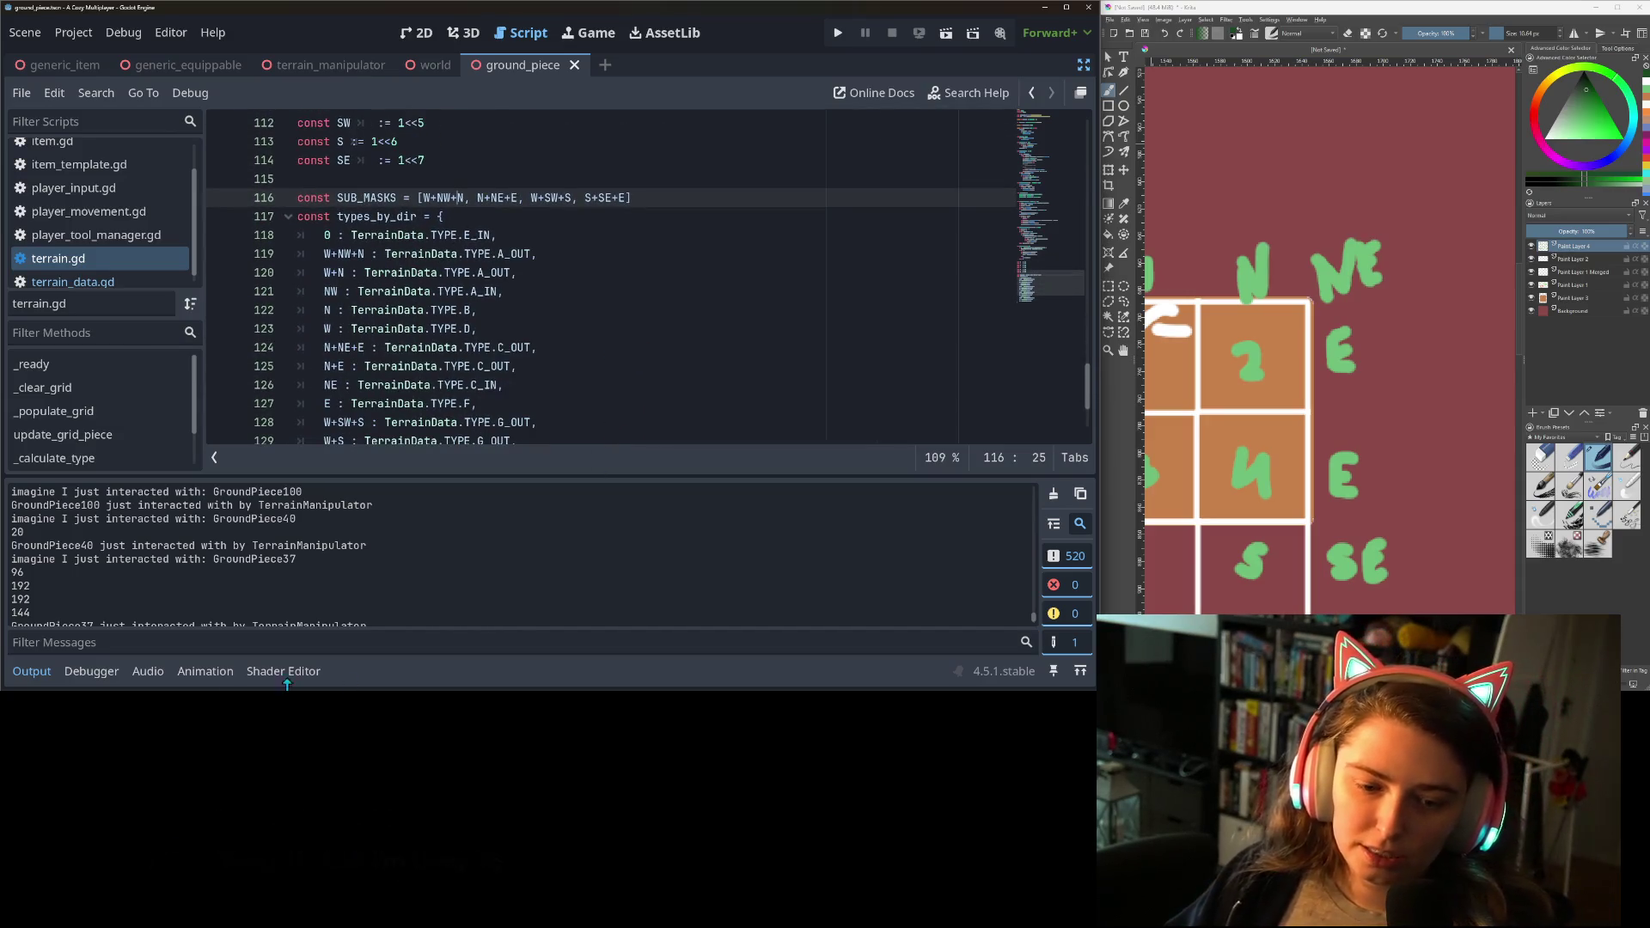
scroll(534, 288, "down", 1)
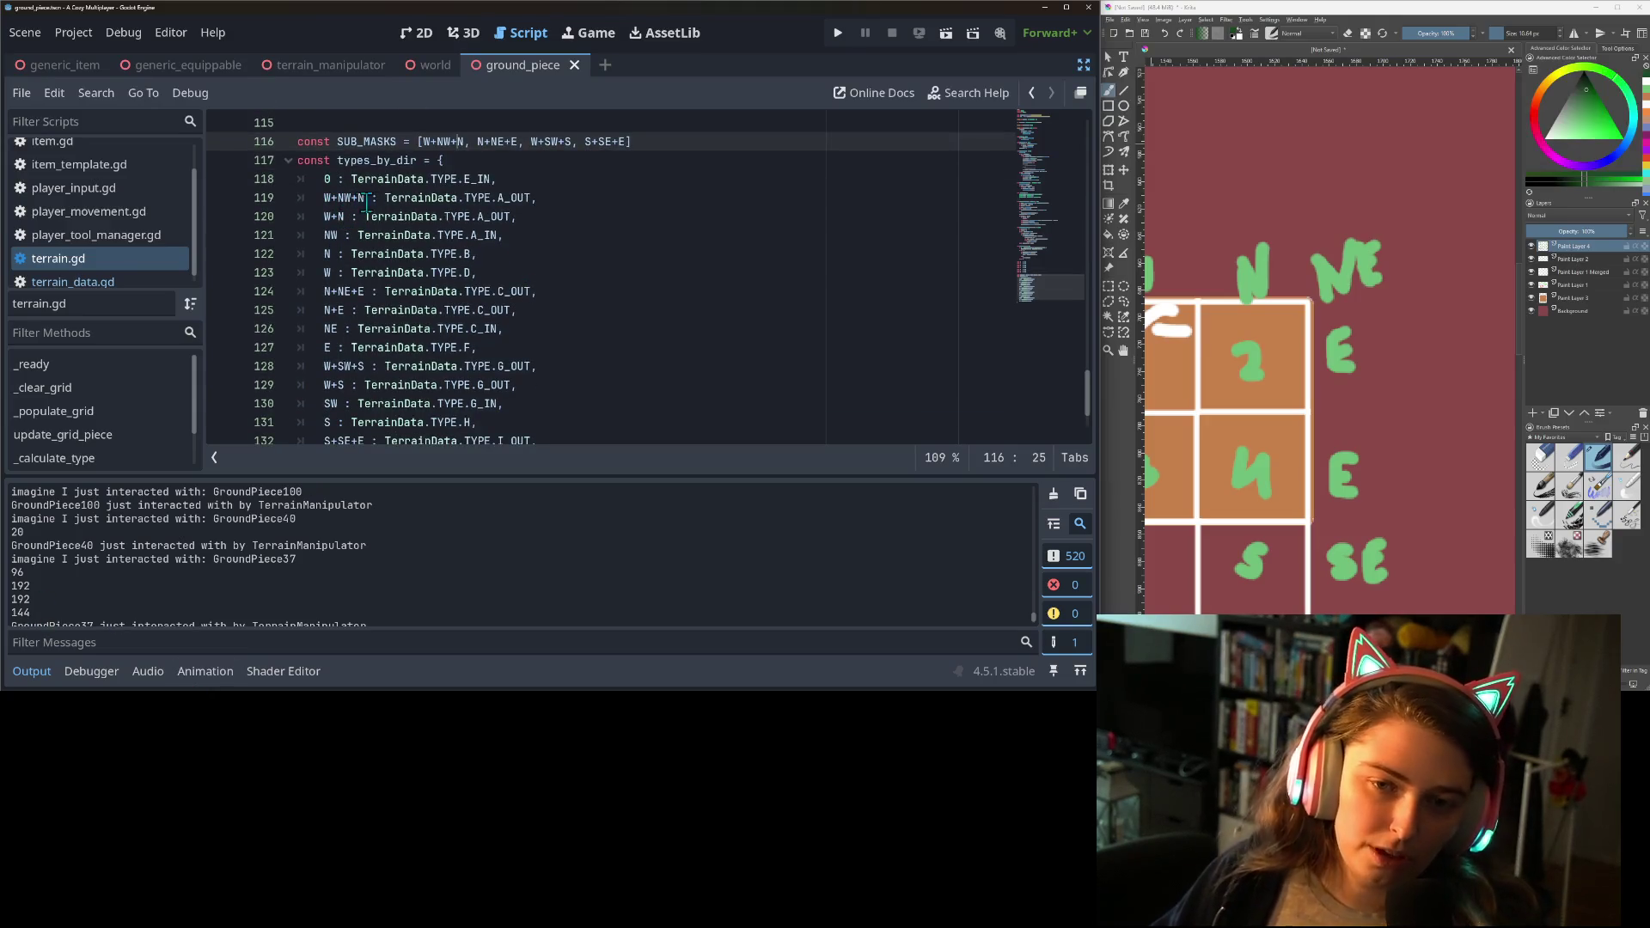
scroll(378, 215, "up", 1)
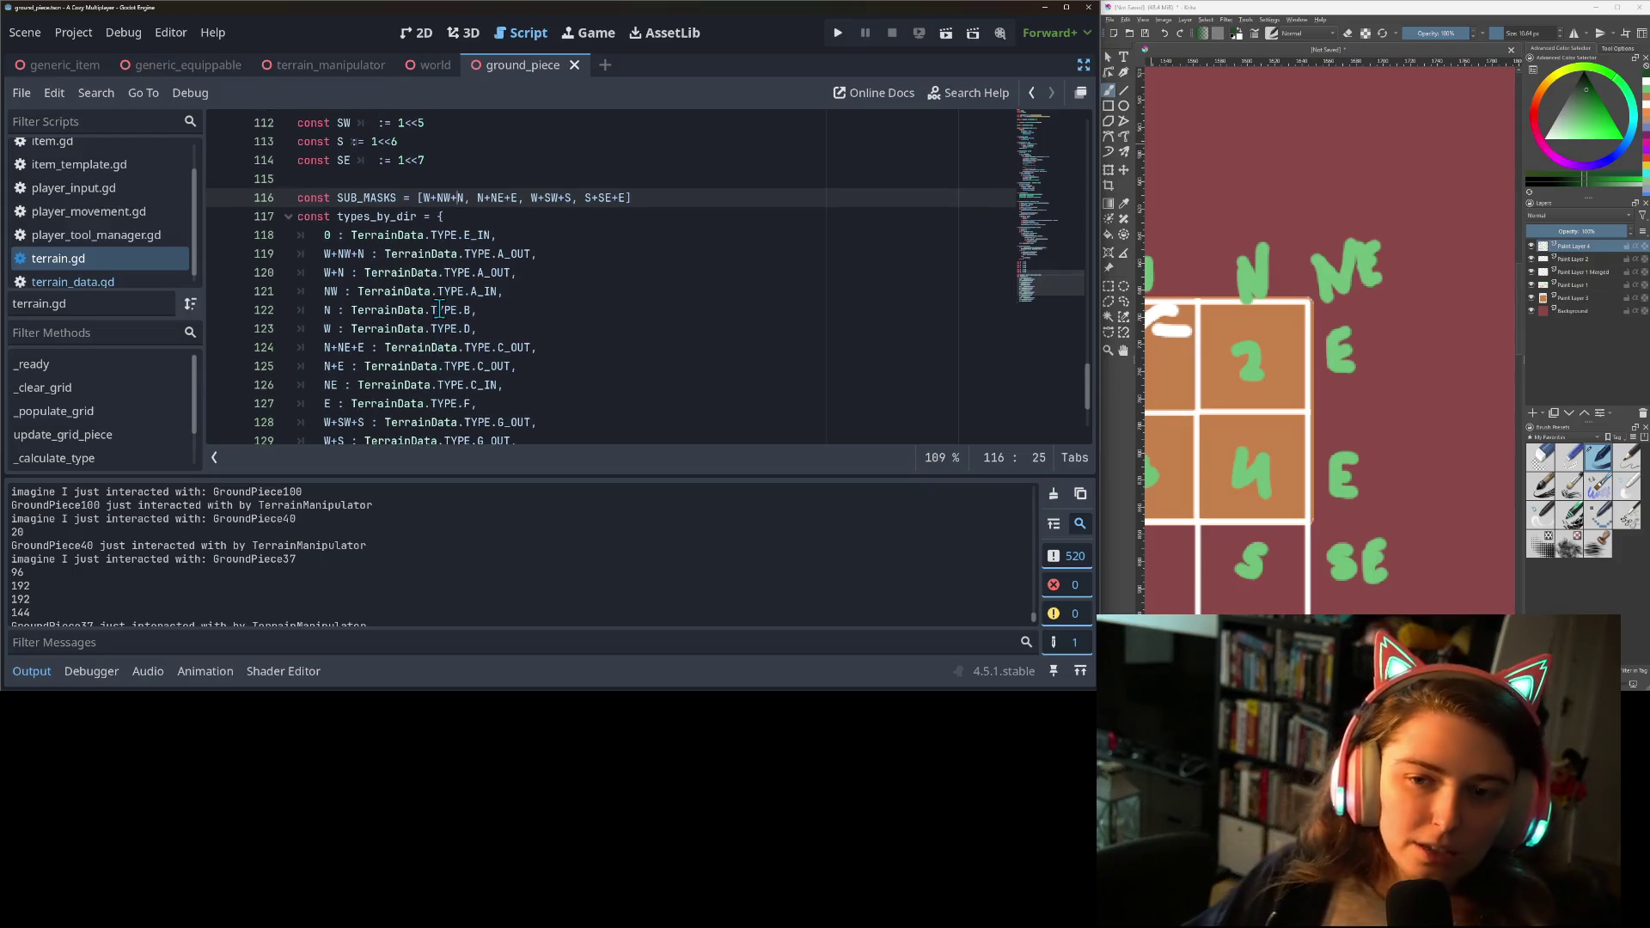
scroll(435, 320, "down", 1)
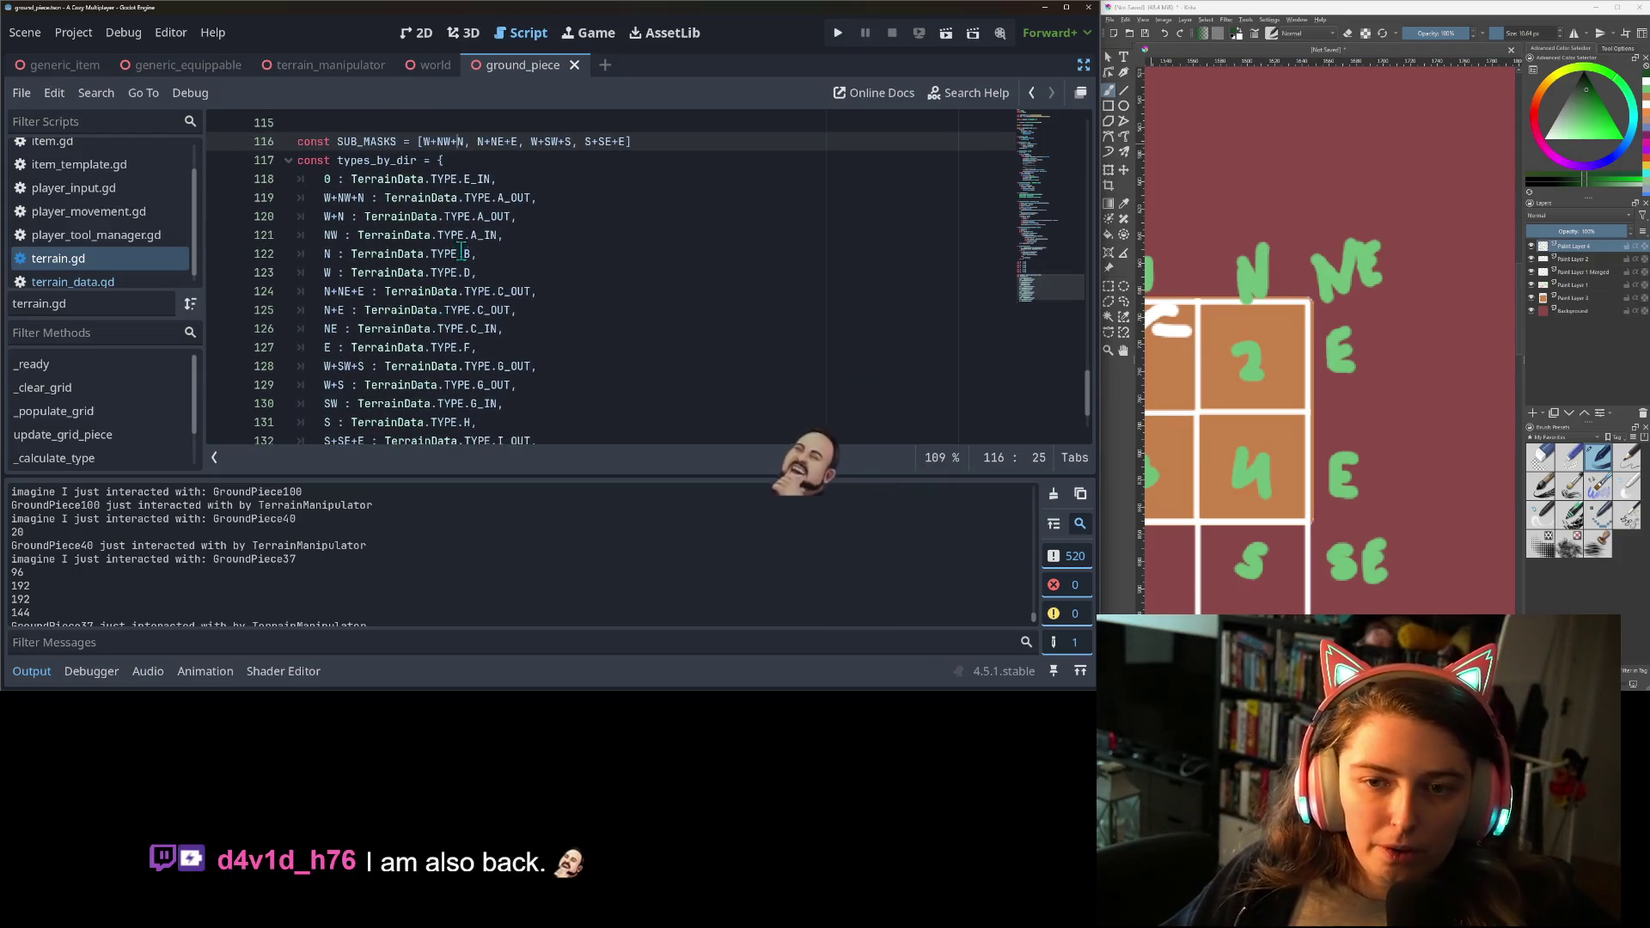
left_click(431, 142)
left_click(468, 144)
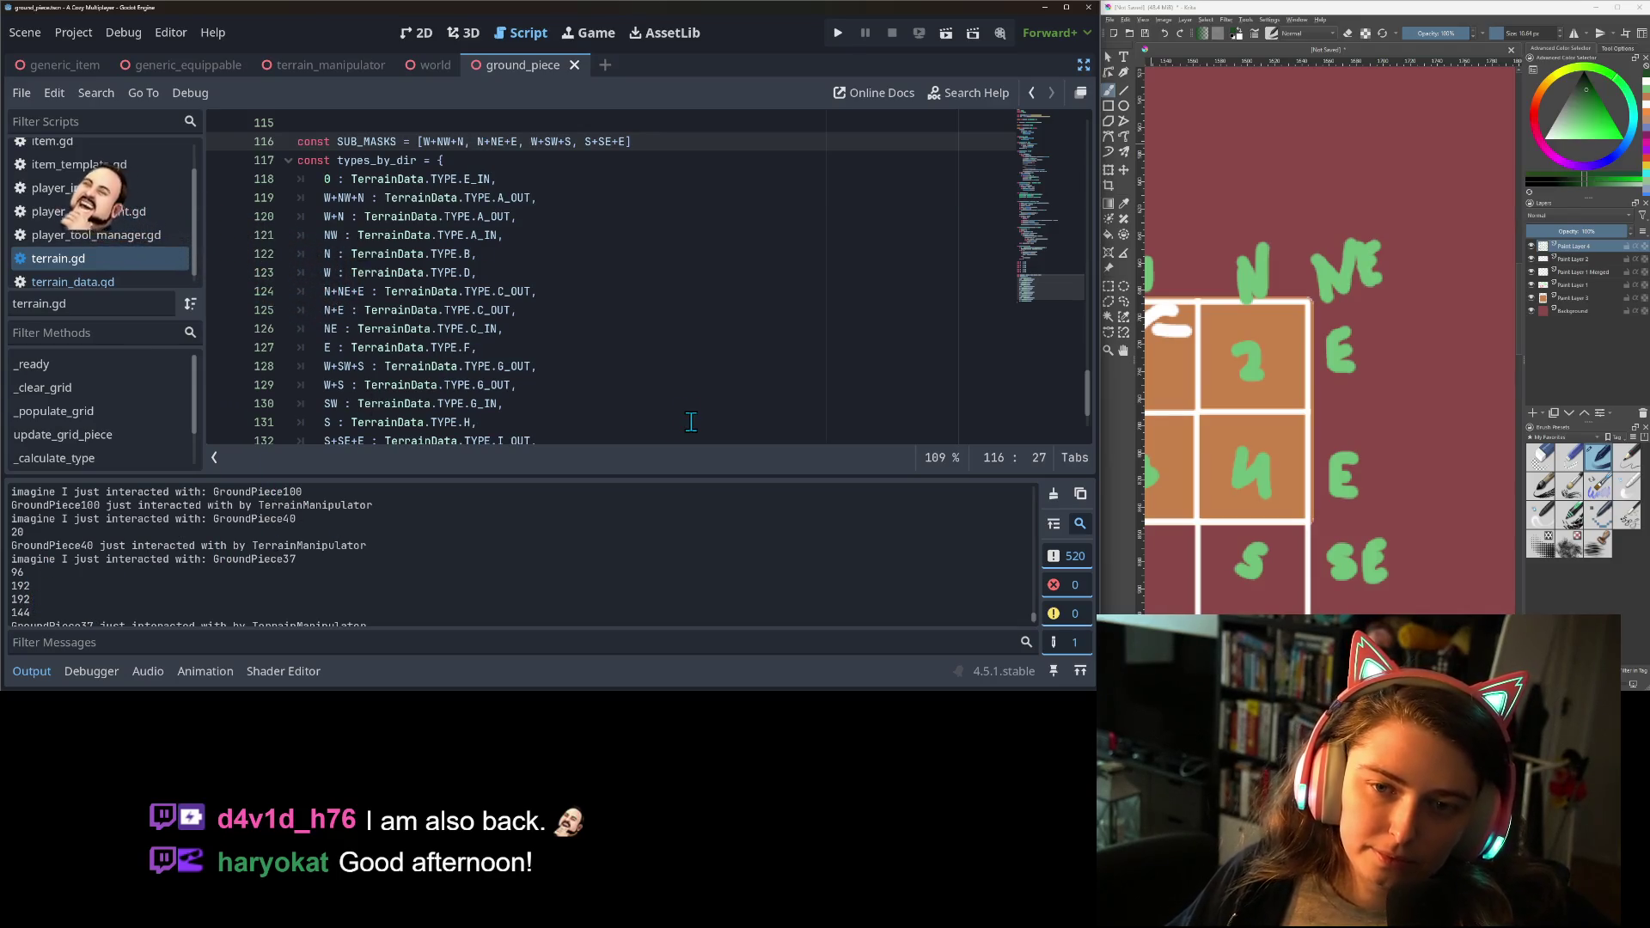
scroll(436, 180, "down", 1)
scroll(437, 181, "up", 1)
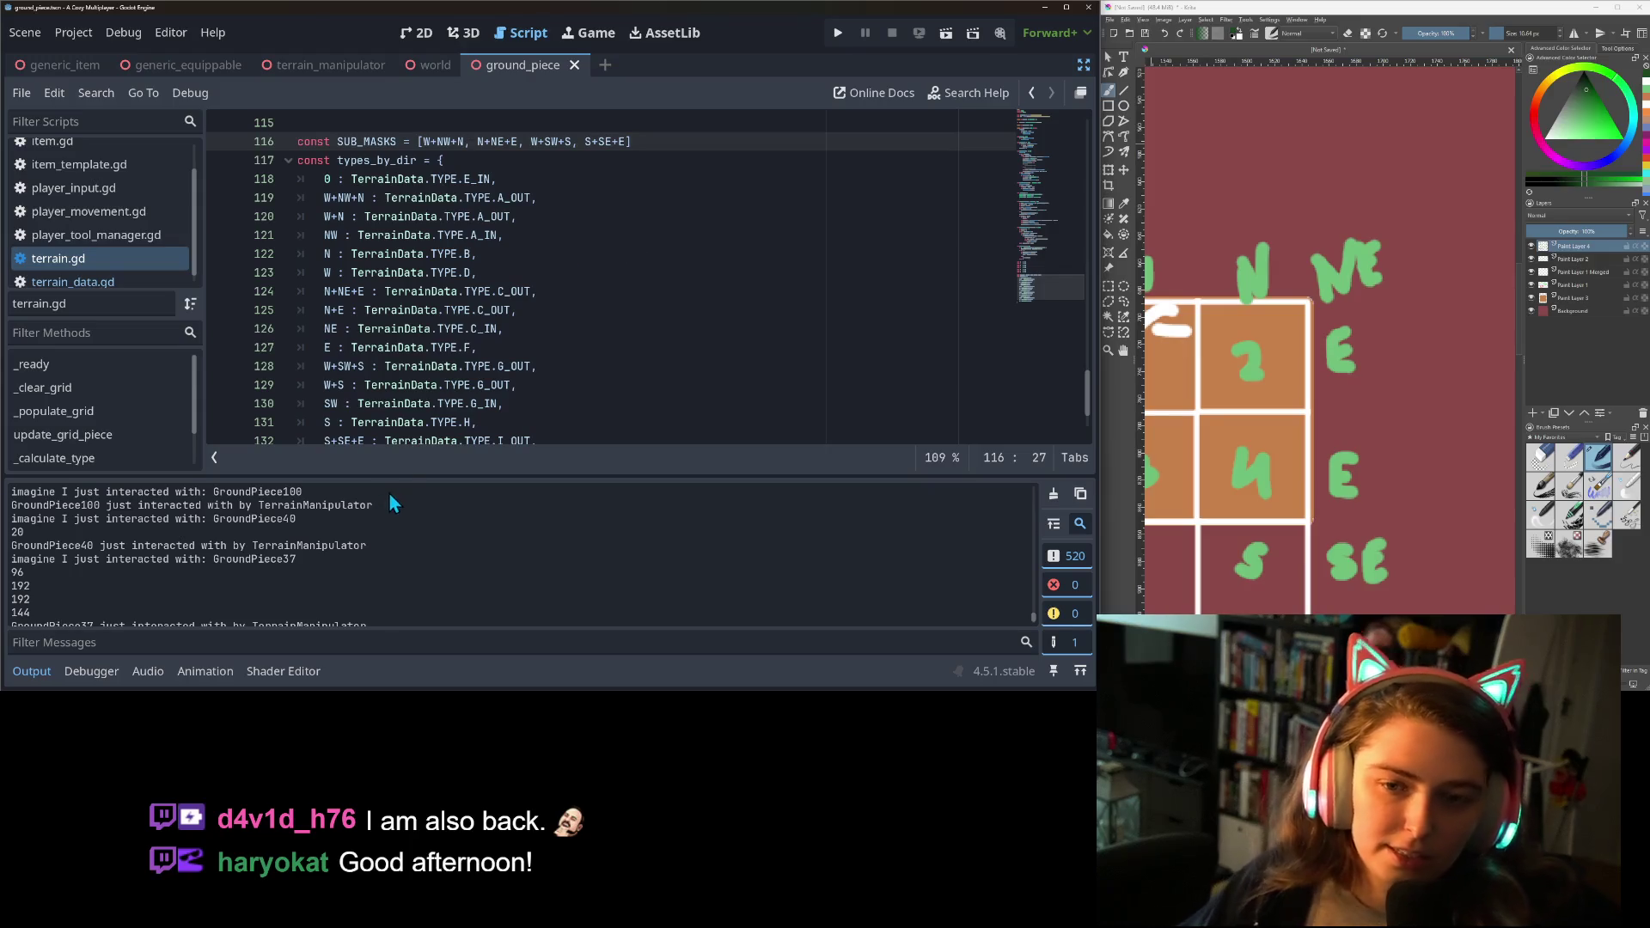
scroll(417, 337, "down", 1)
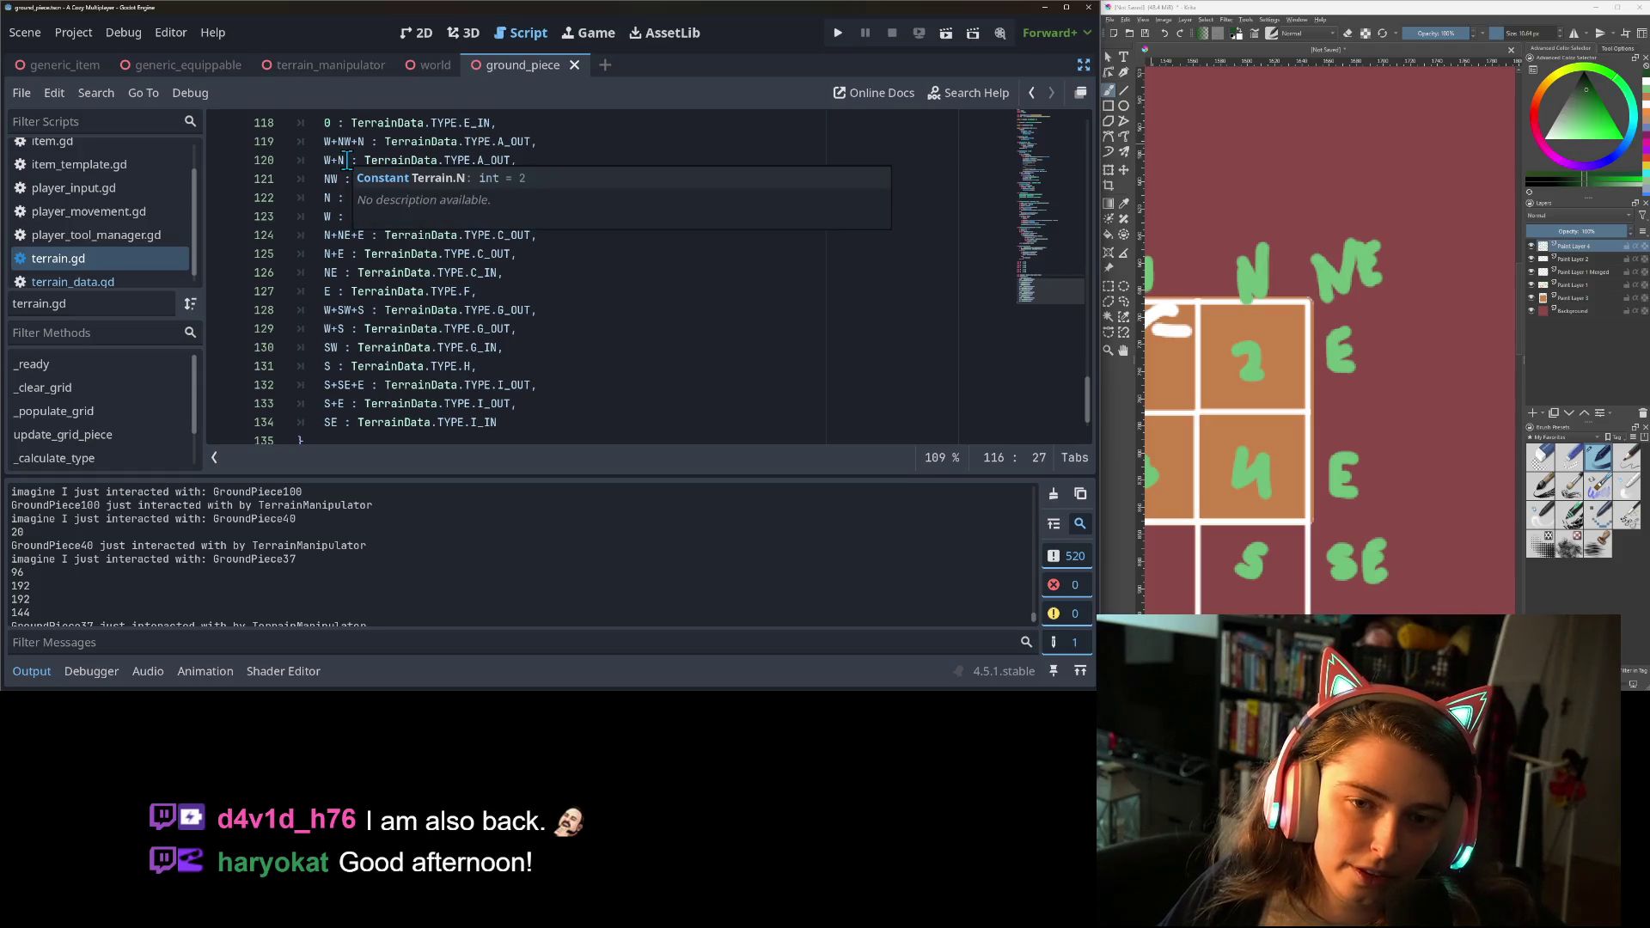
left_click(329, 142)
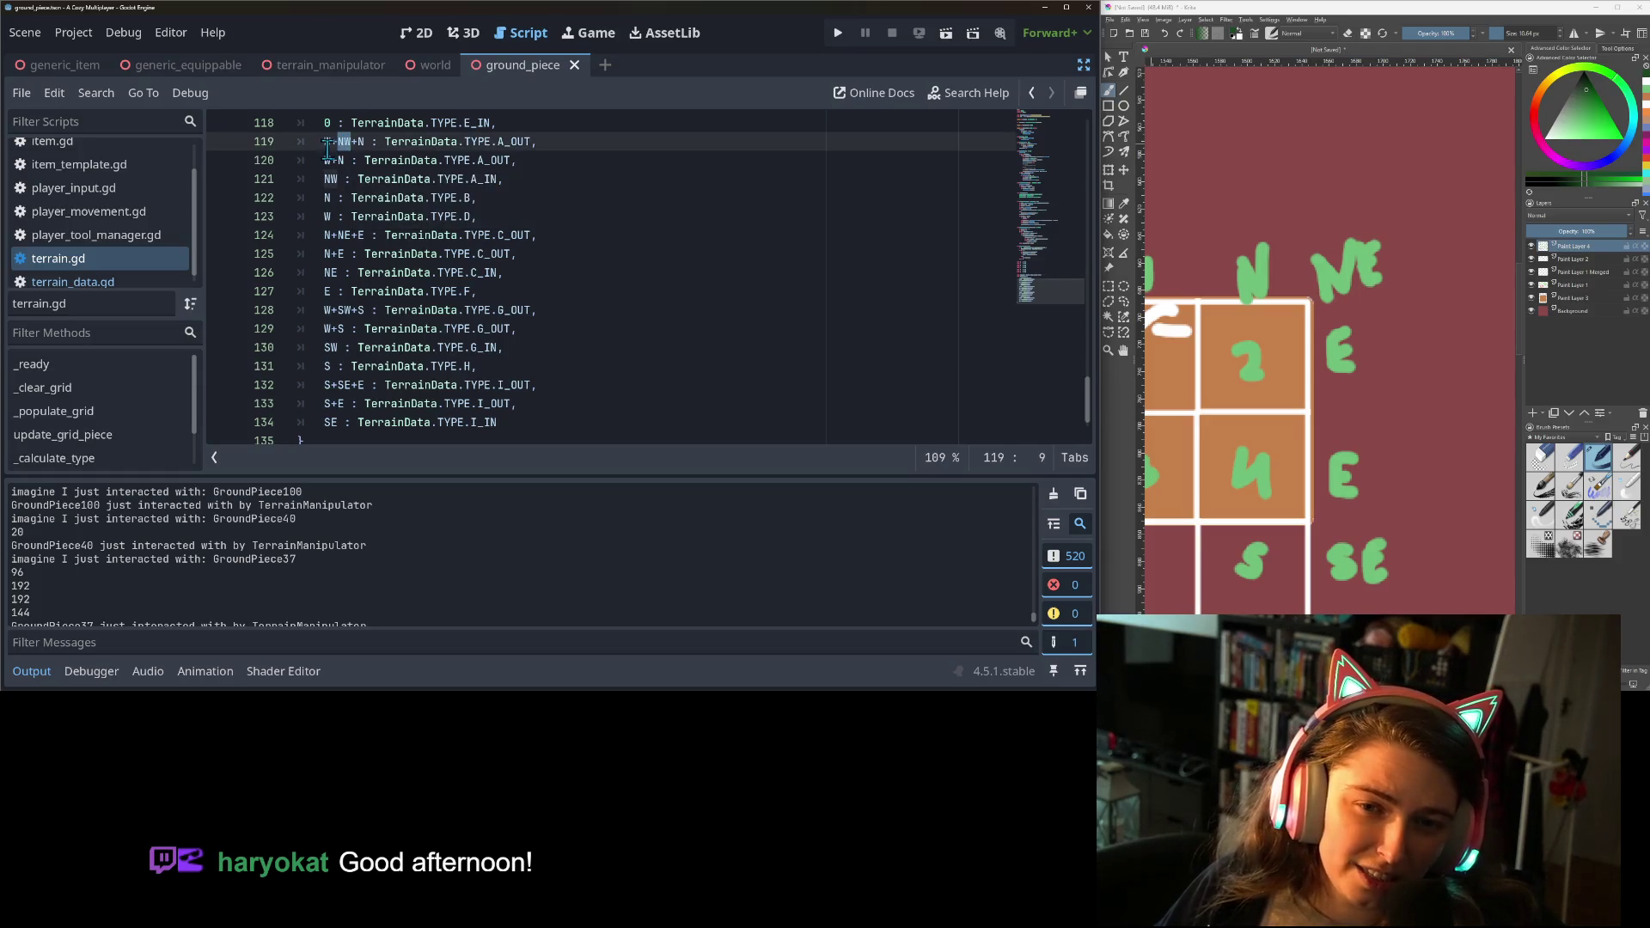
double_click(345, 142)
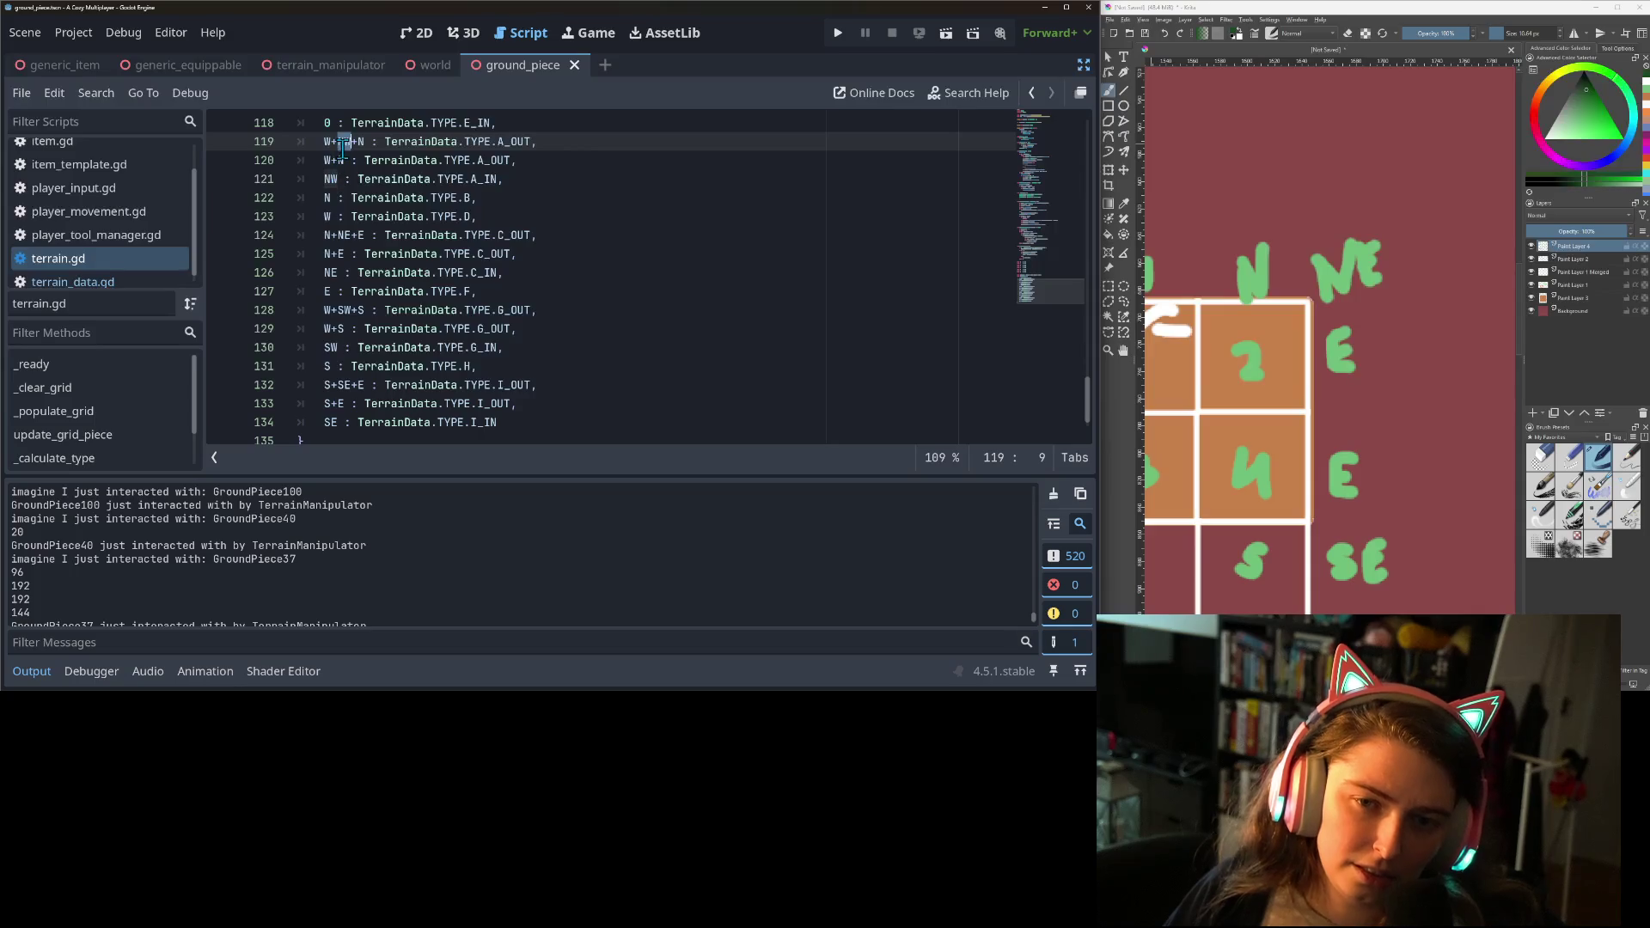
double_click(361, 142)
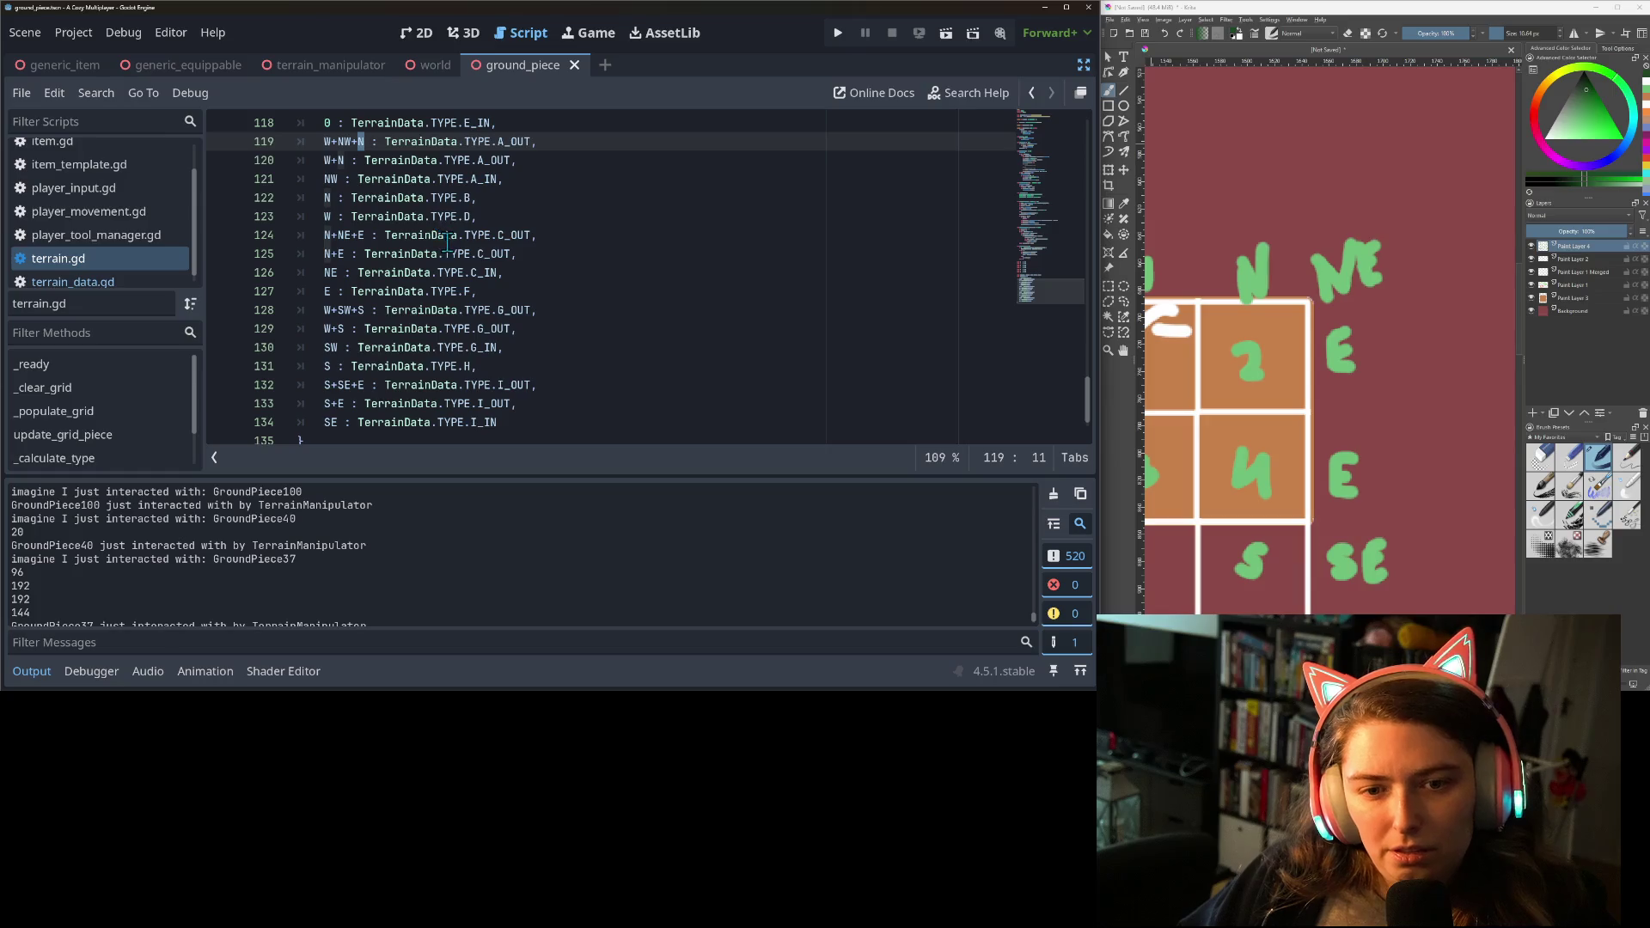
left_click(408, 261)
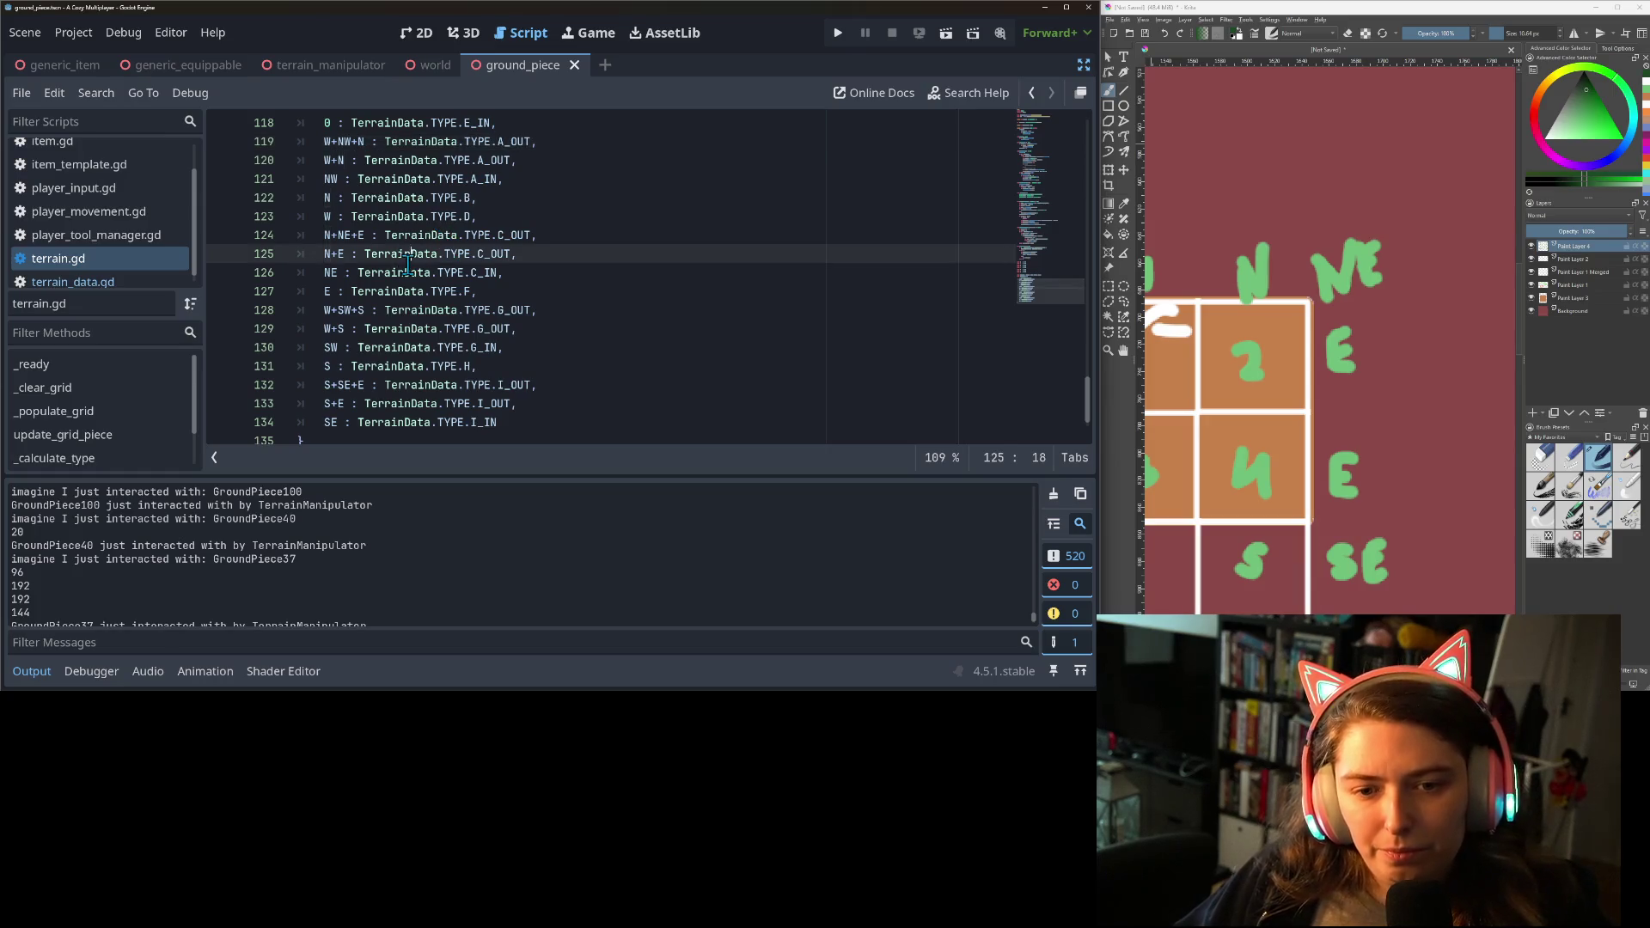
double_click(329, 272)
double_click(344, 234)
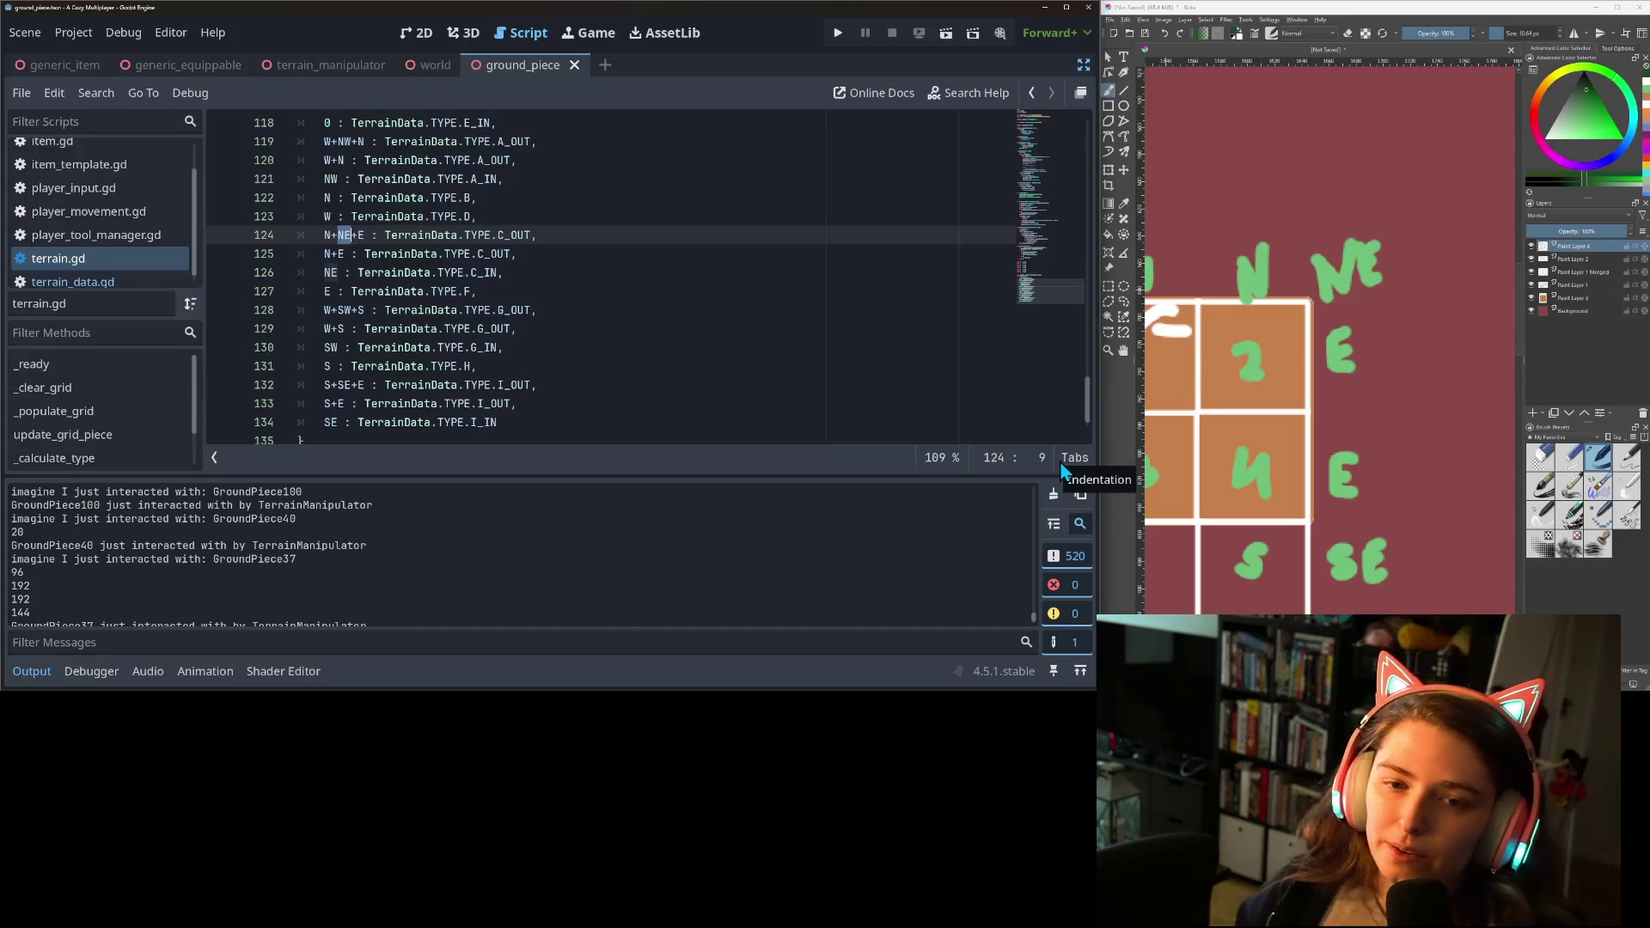
scroll(806, 163, "up", 1)
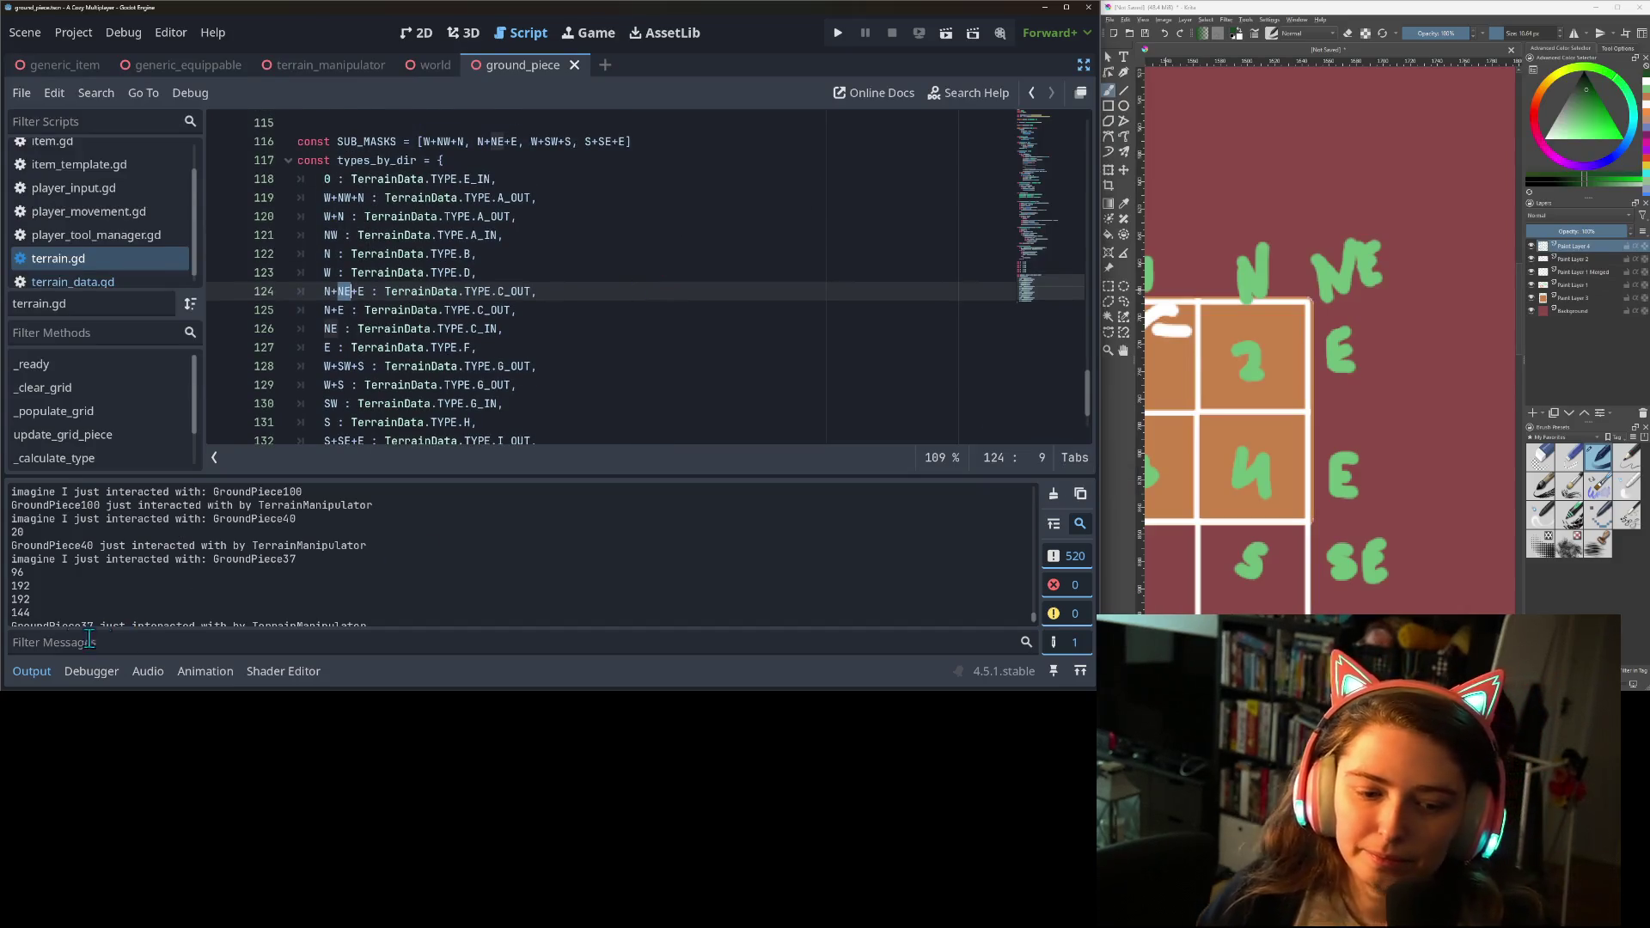
Duplicate the N entry twice in types_by_dir and rekey the copies as N+NW and N+NE.
left_click(46, 674)
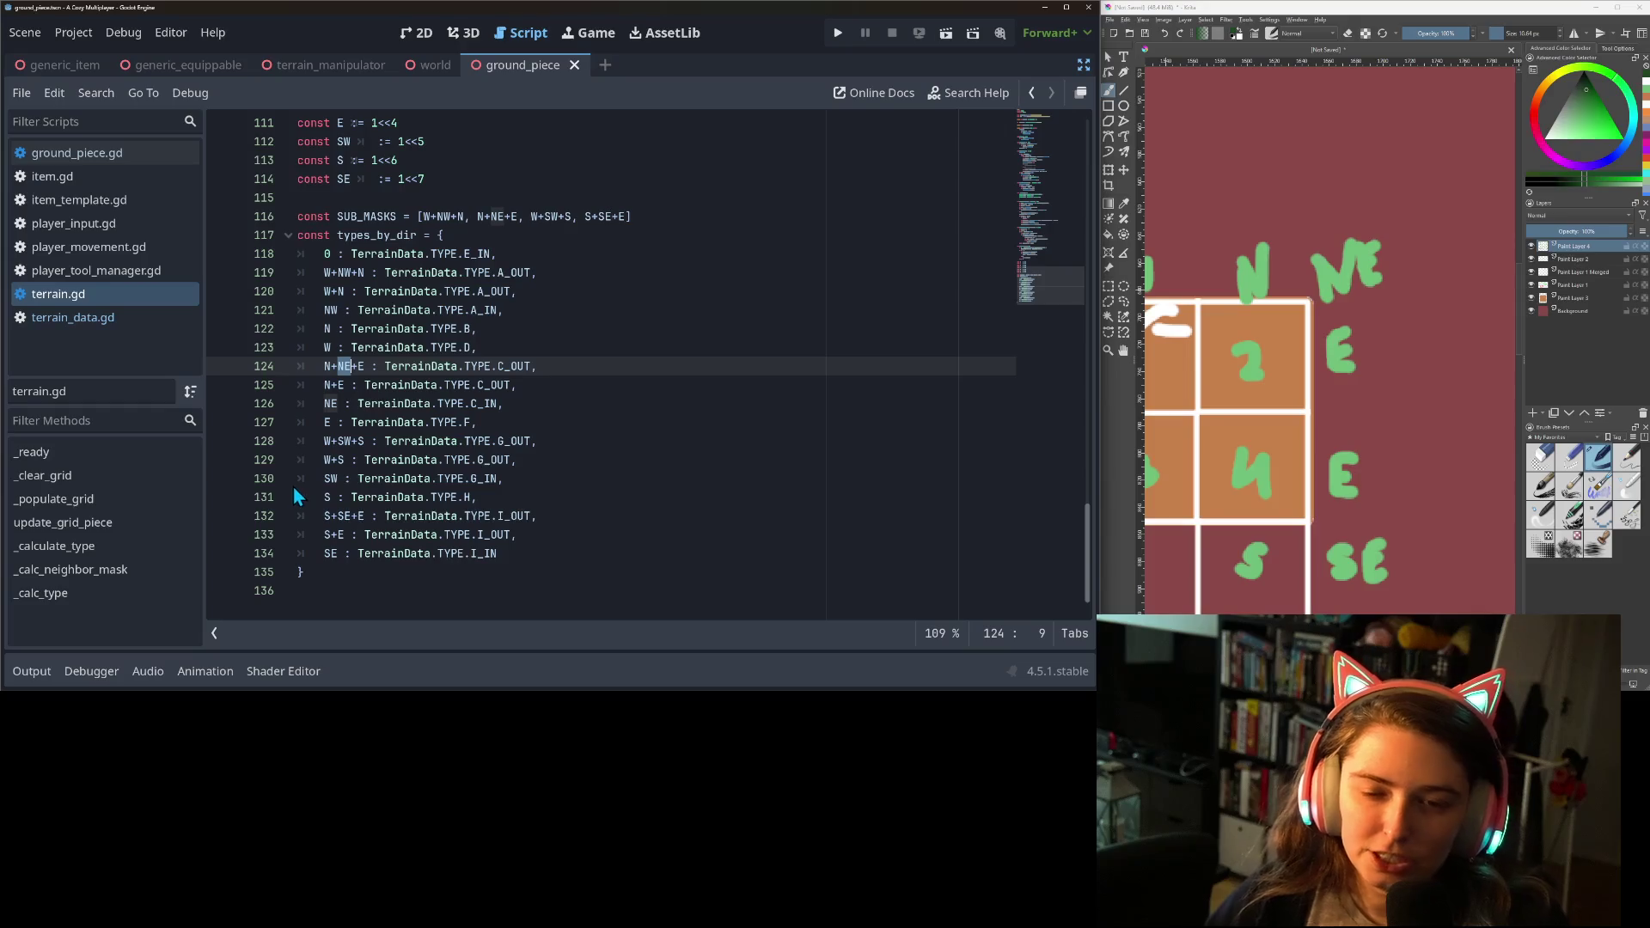
left_click(533, 291)
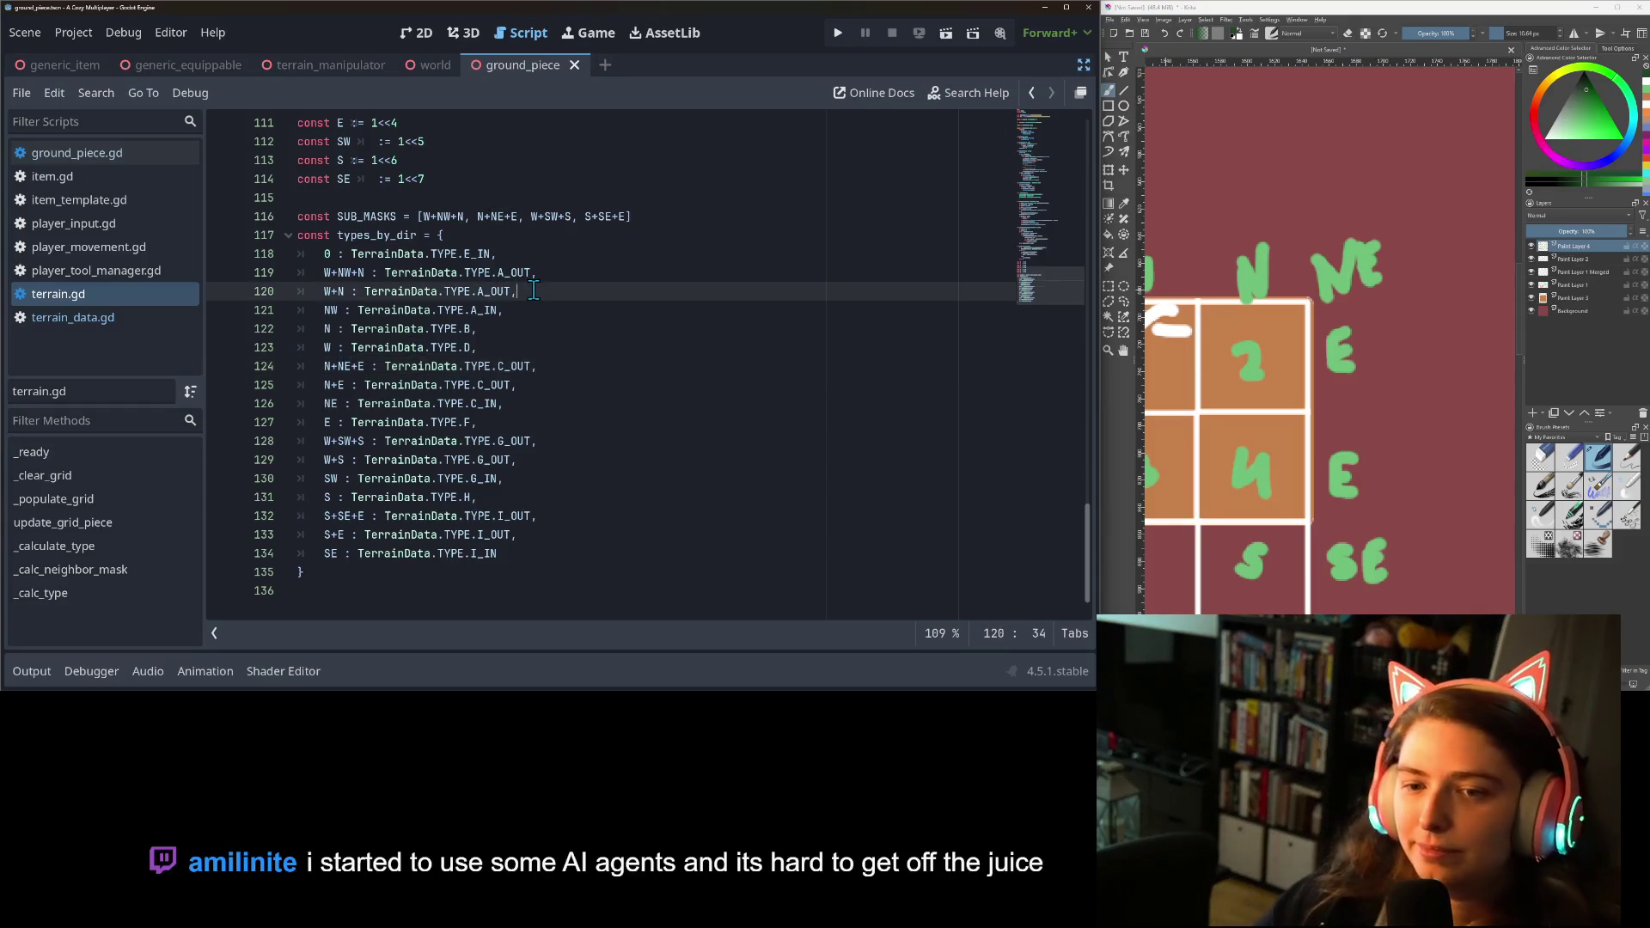
left_click(523, 311)
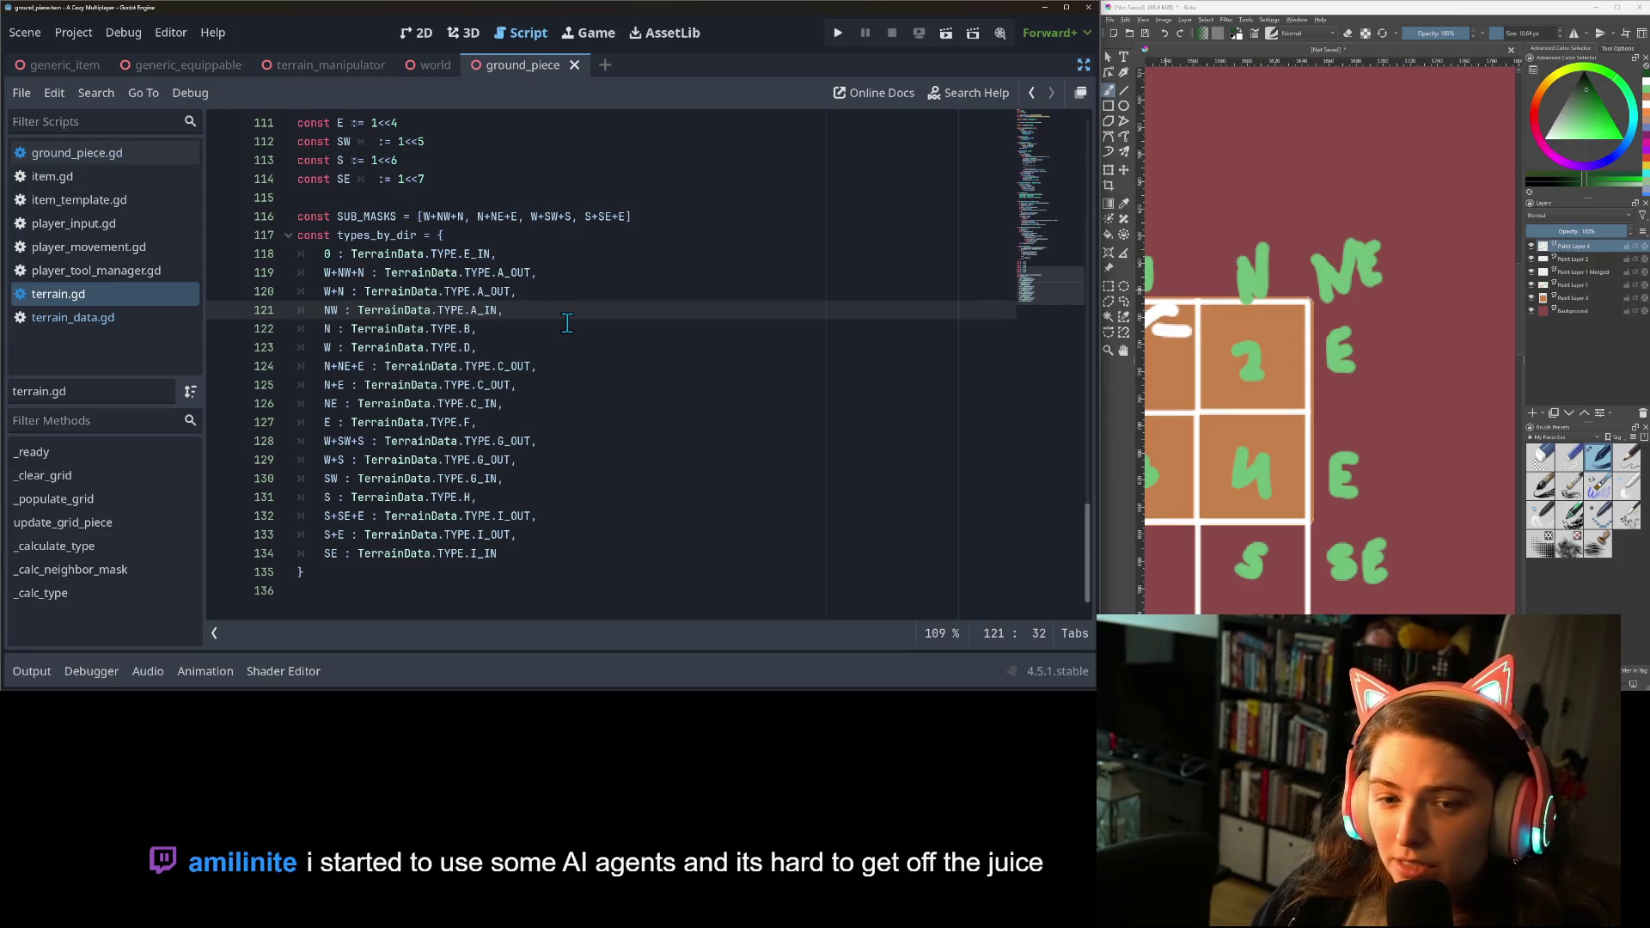
left_click(549, 334)
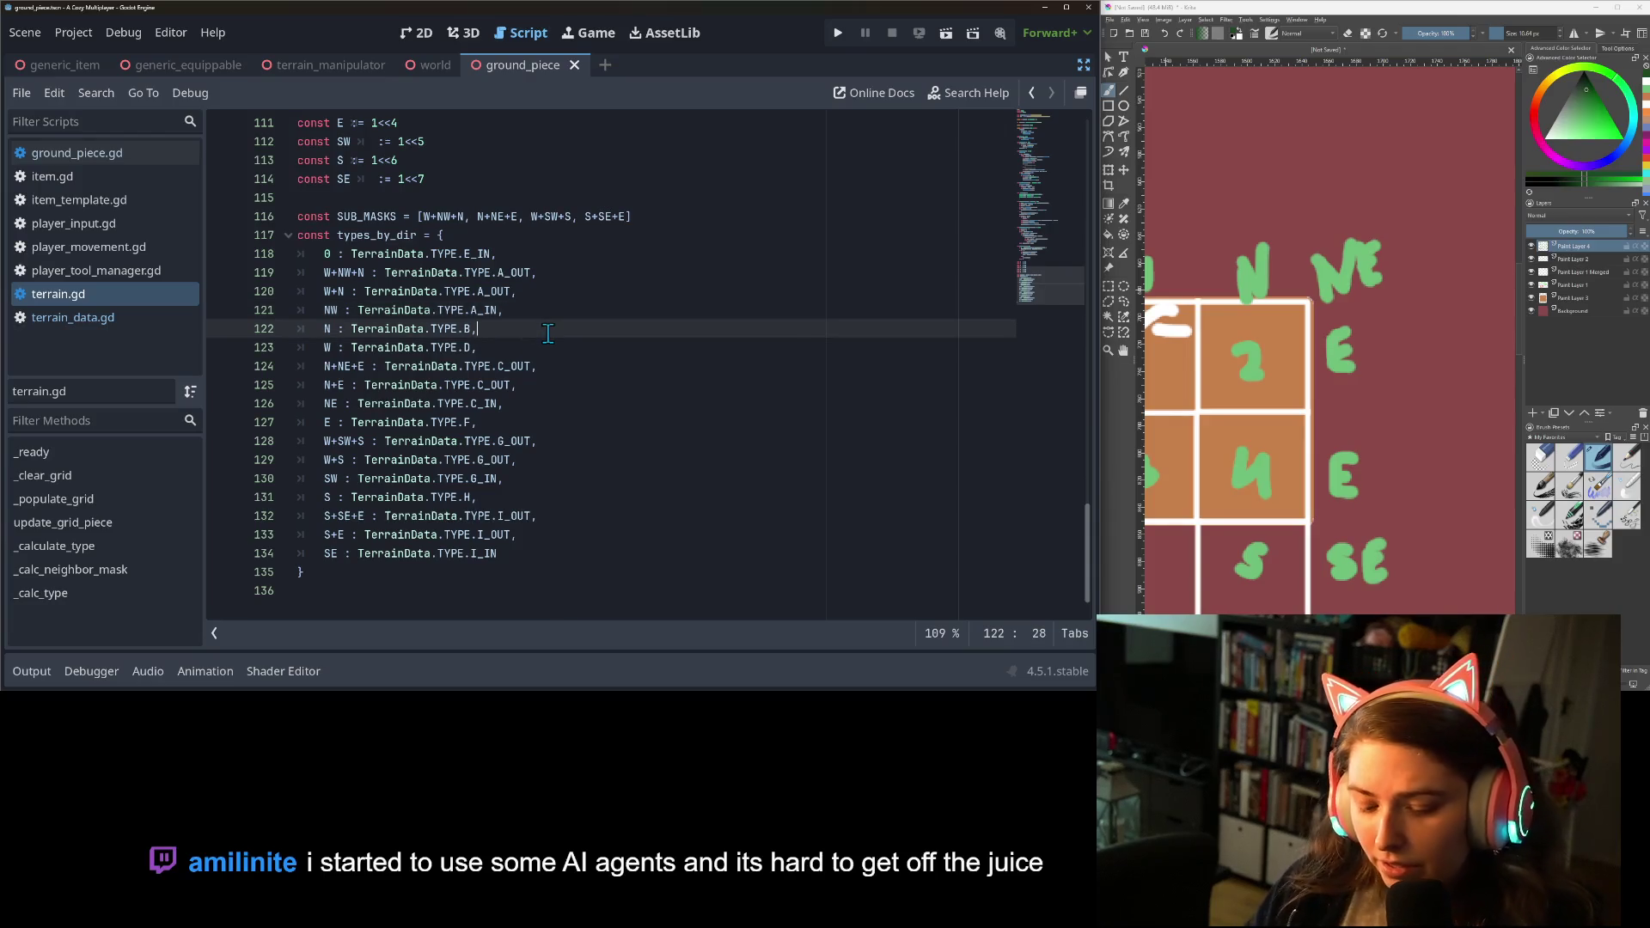
key("ctrl+shift+d")
key("ctrl+shift+d")
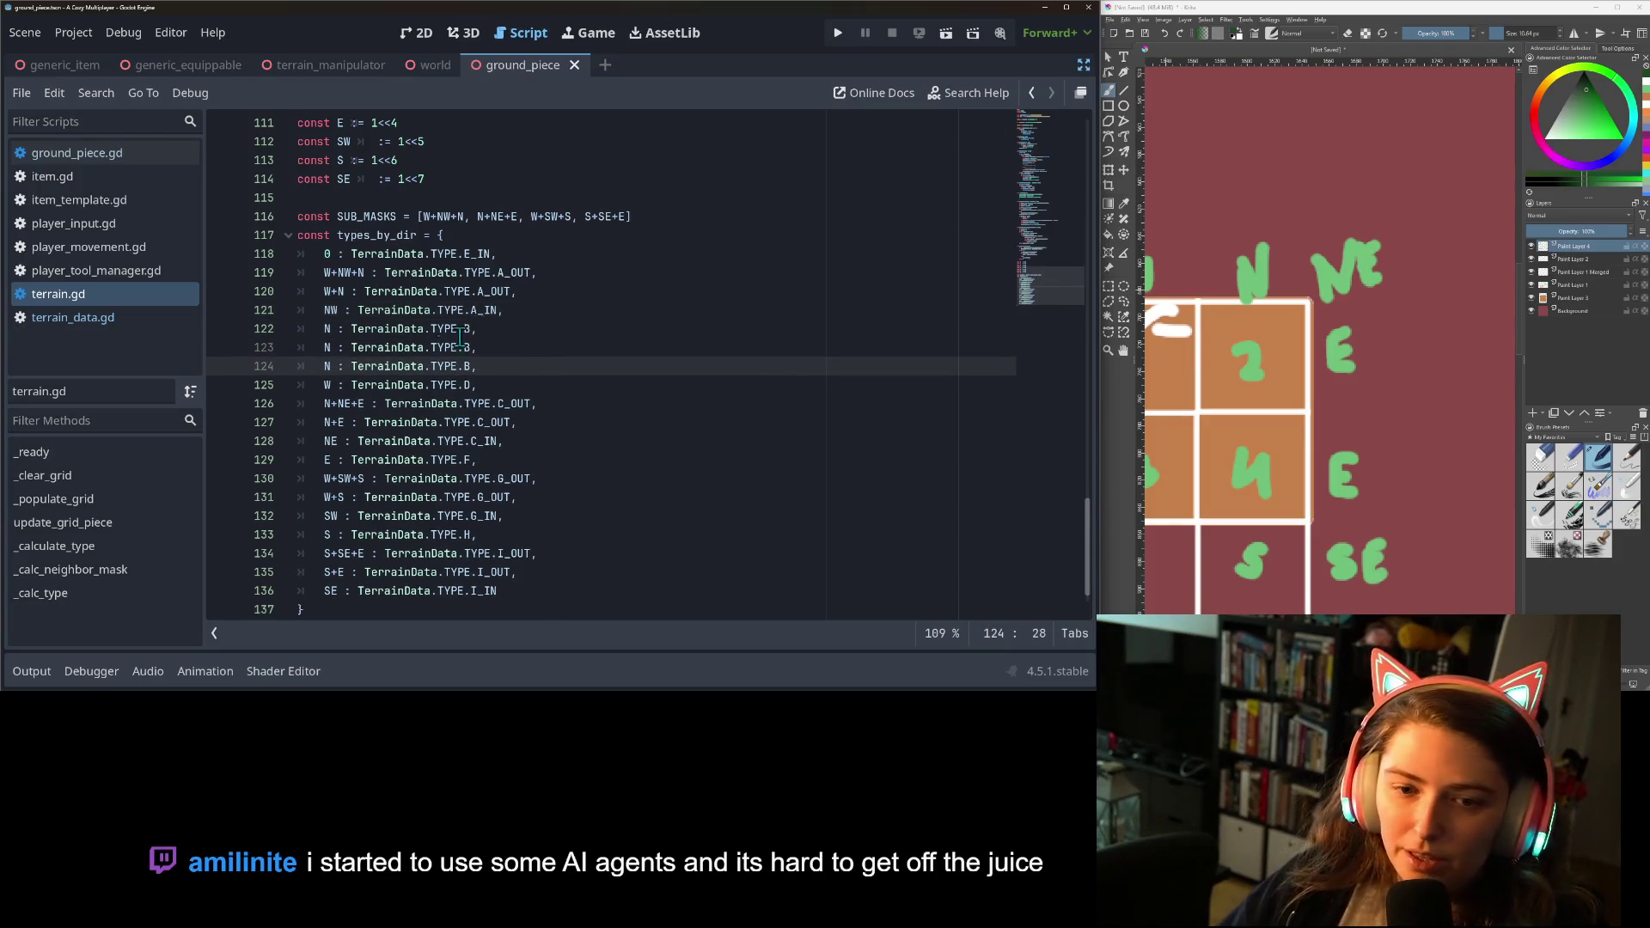
left_click(333, 329)
type("+NW")
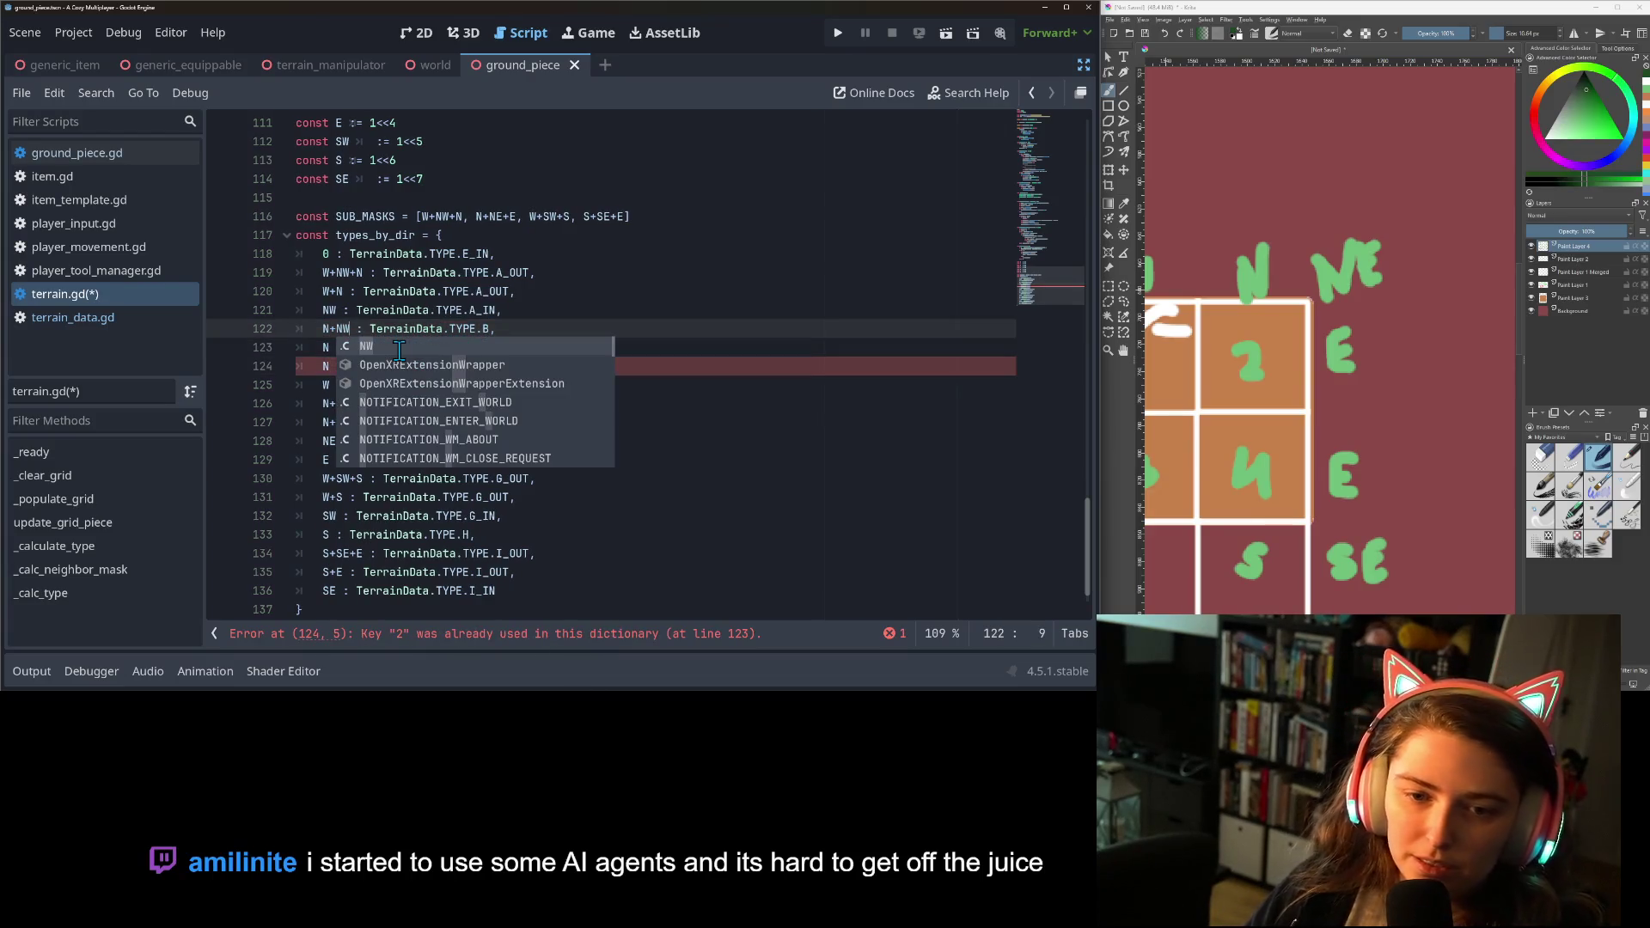
left_click(330, 348)
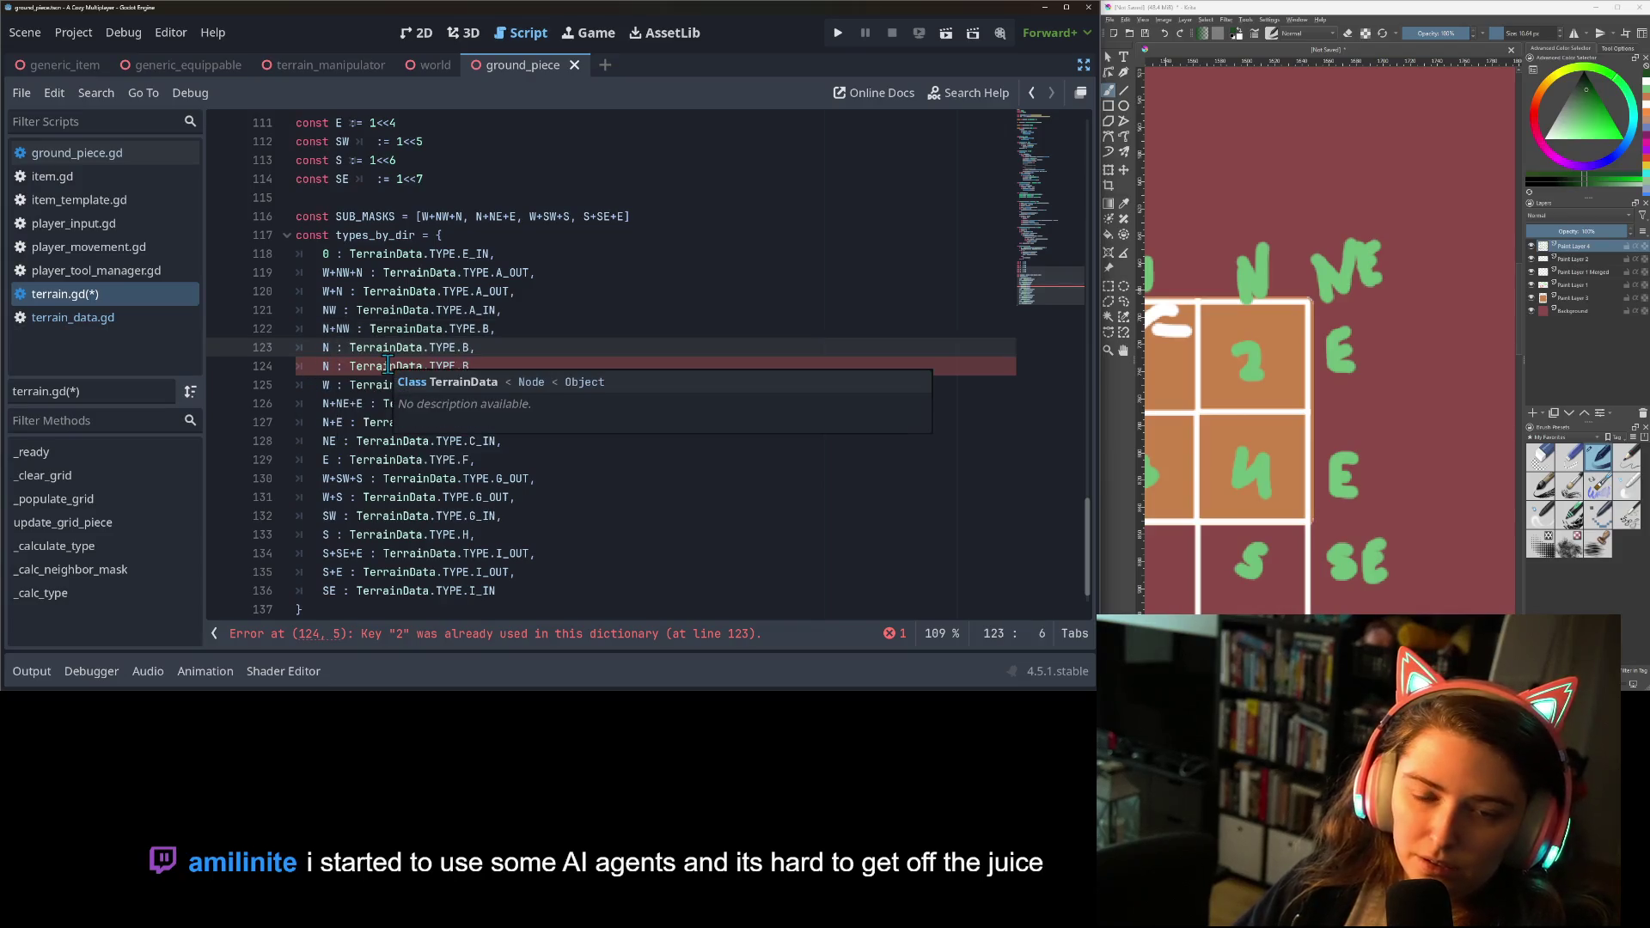
type("+NE")
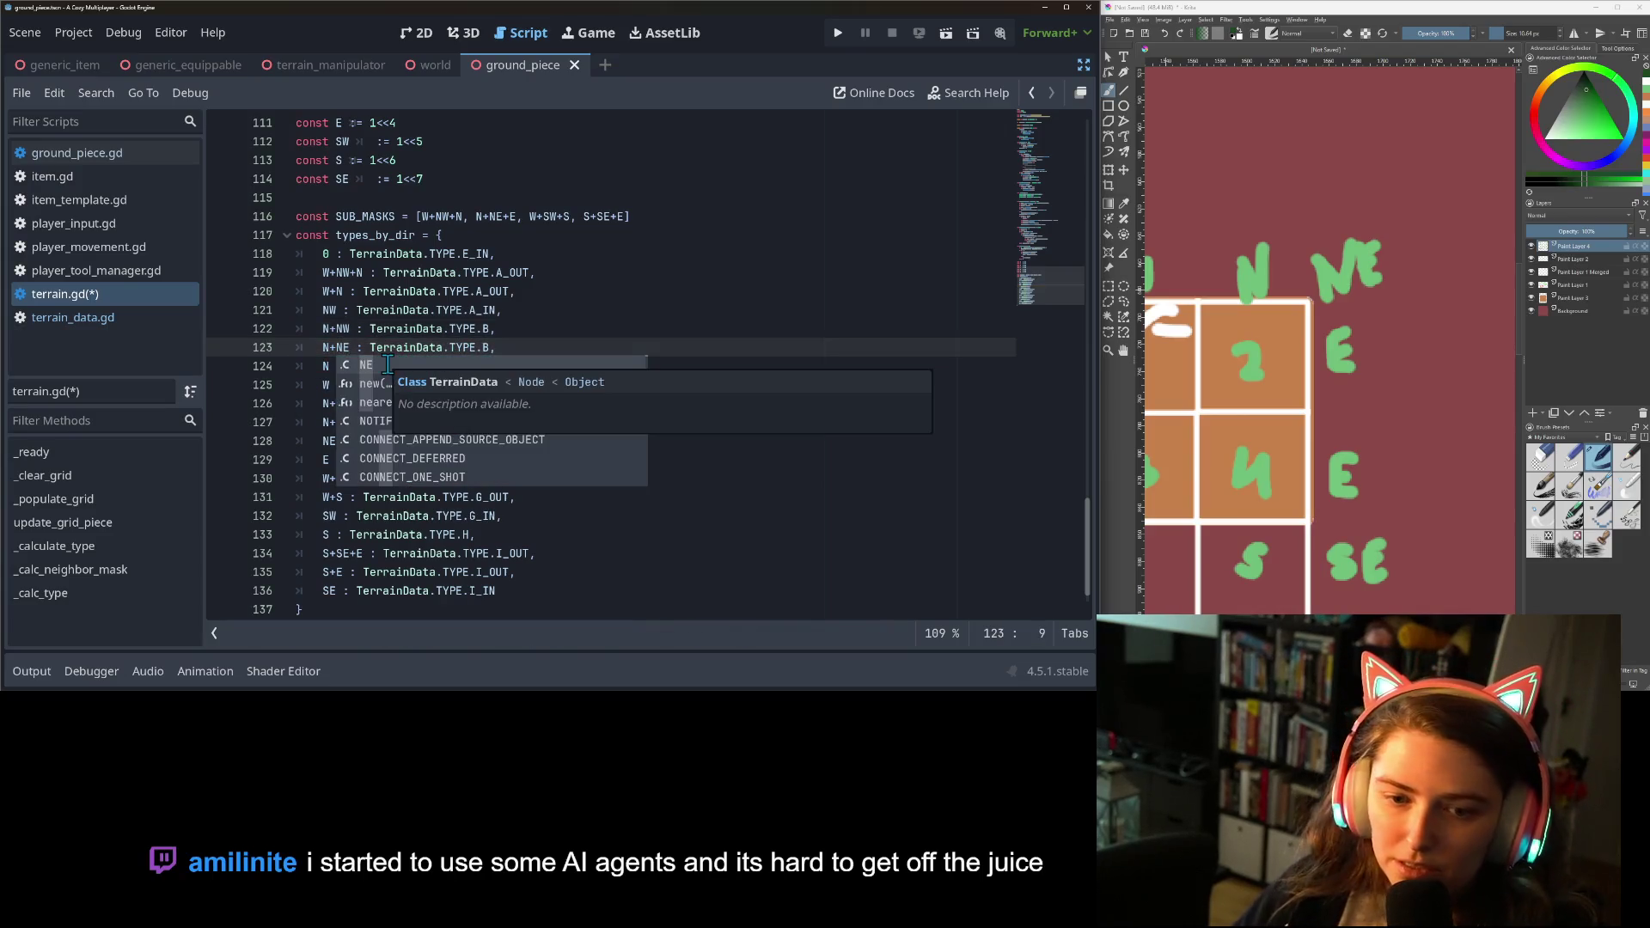
Duplicate the E entry twice and rekey the copies as E+NE and E+SE.
left_click(359, 316)
left_click(517, 457)
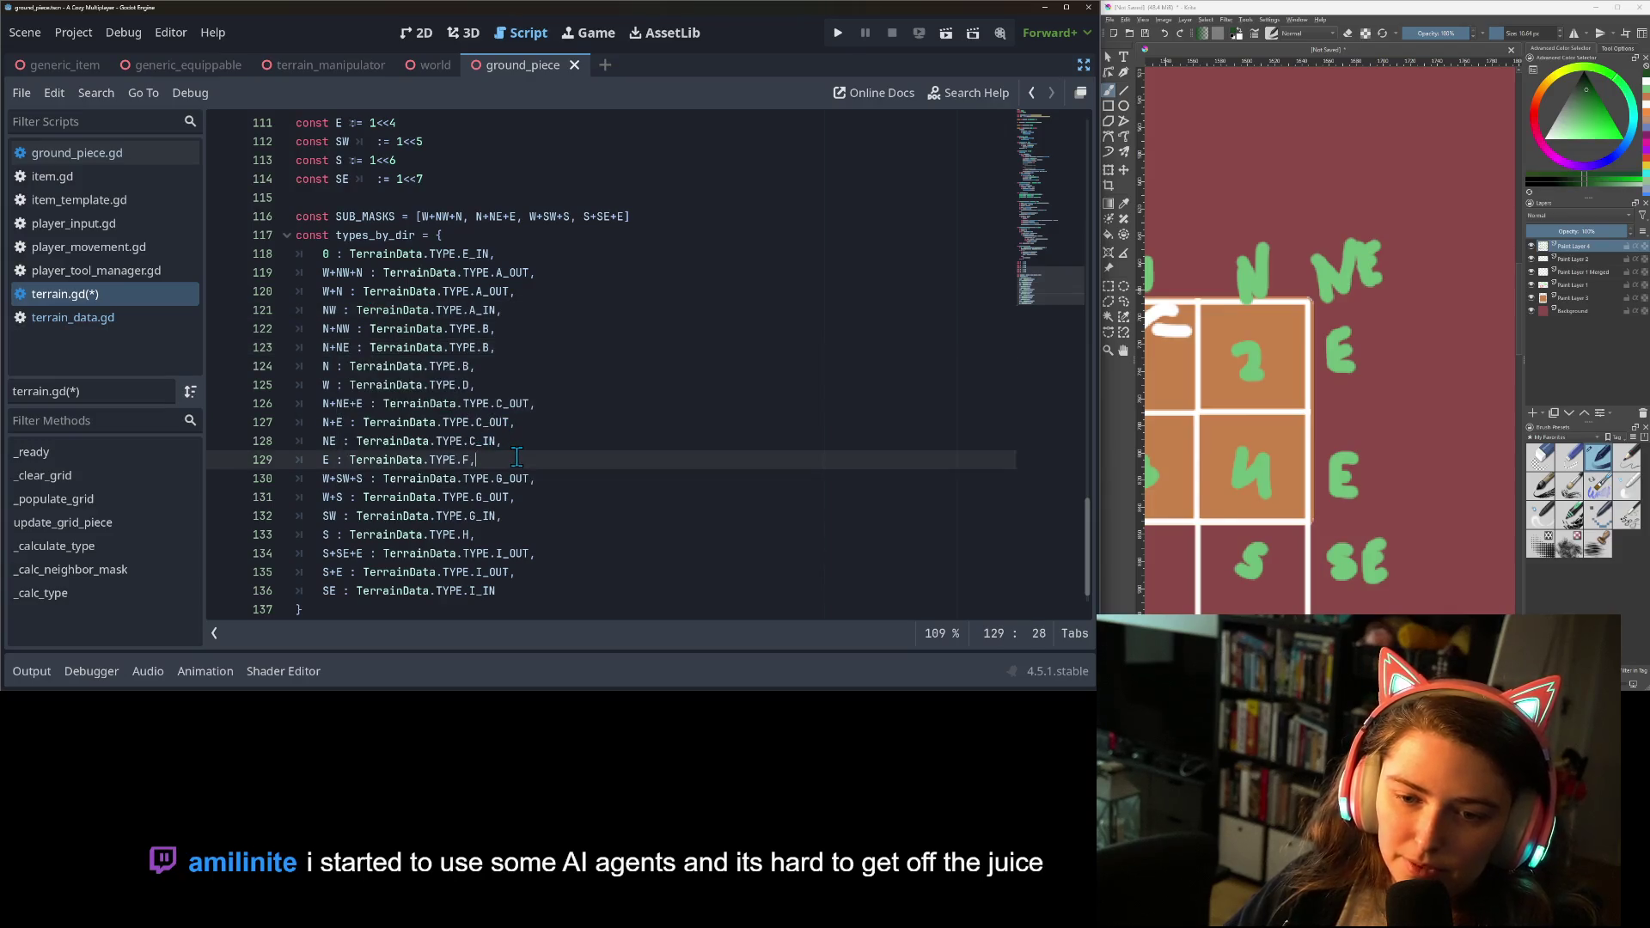
key("ctrl+shift+d")
key("ctrl+shift+d")
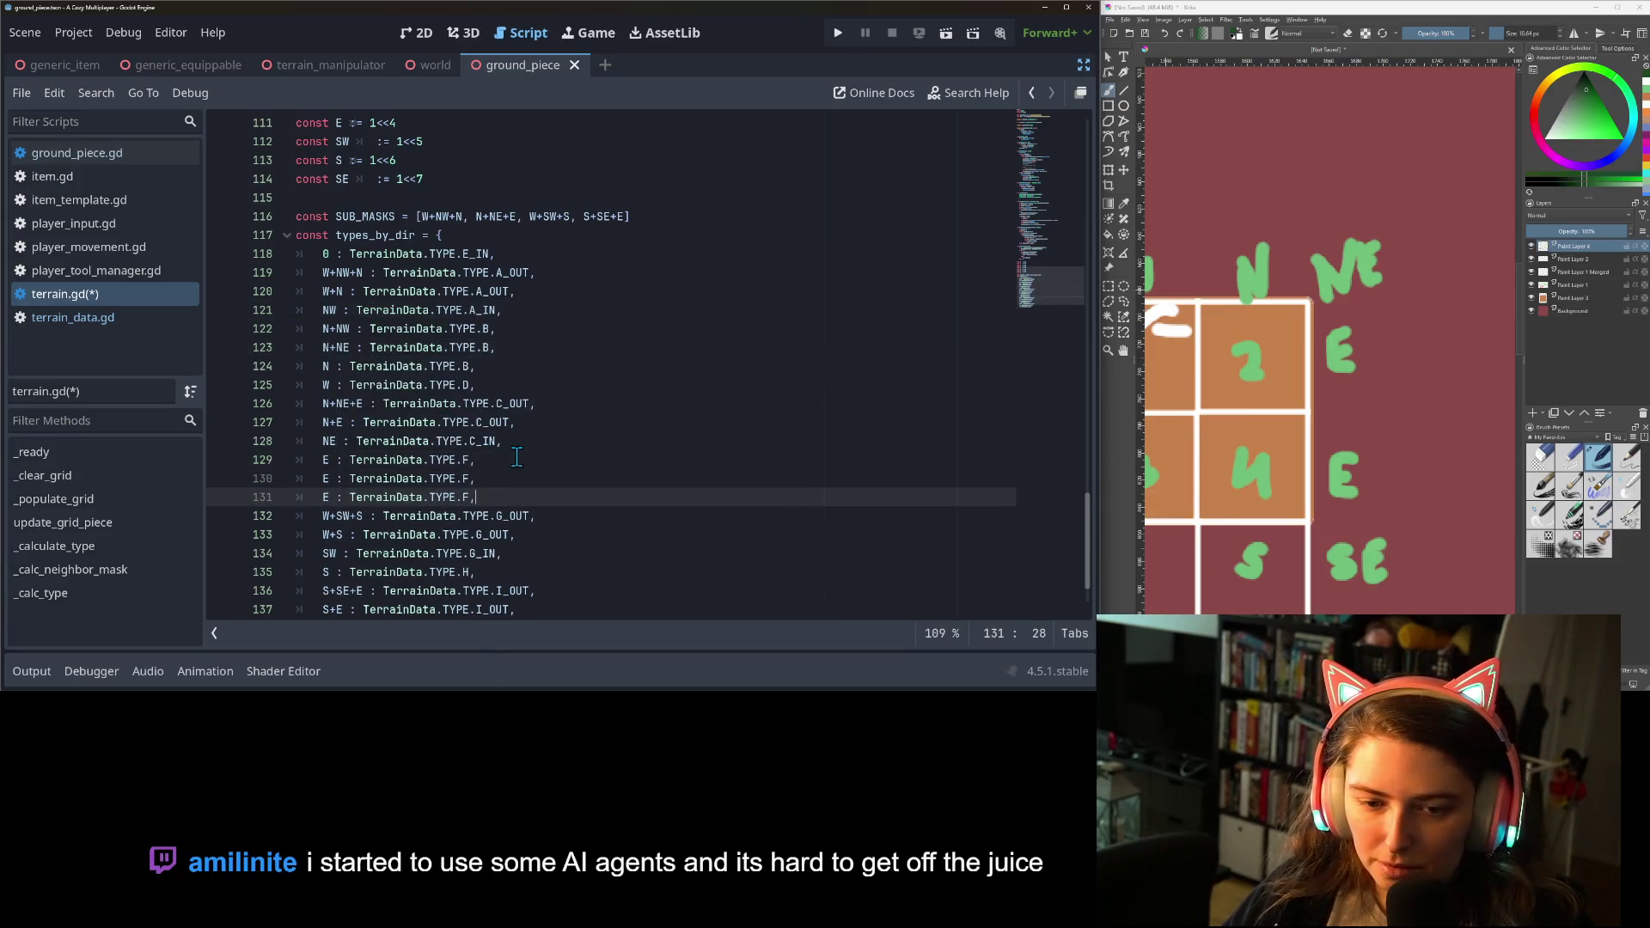
left_click(332, 467)
type("+")
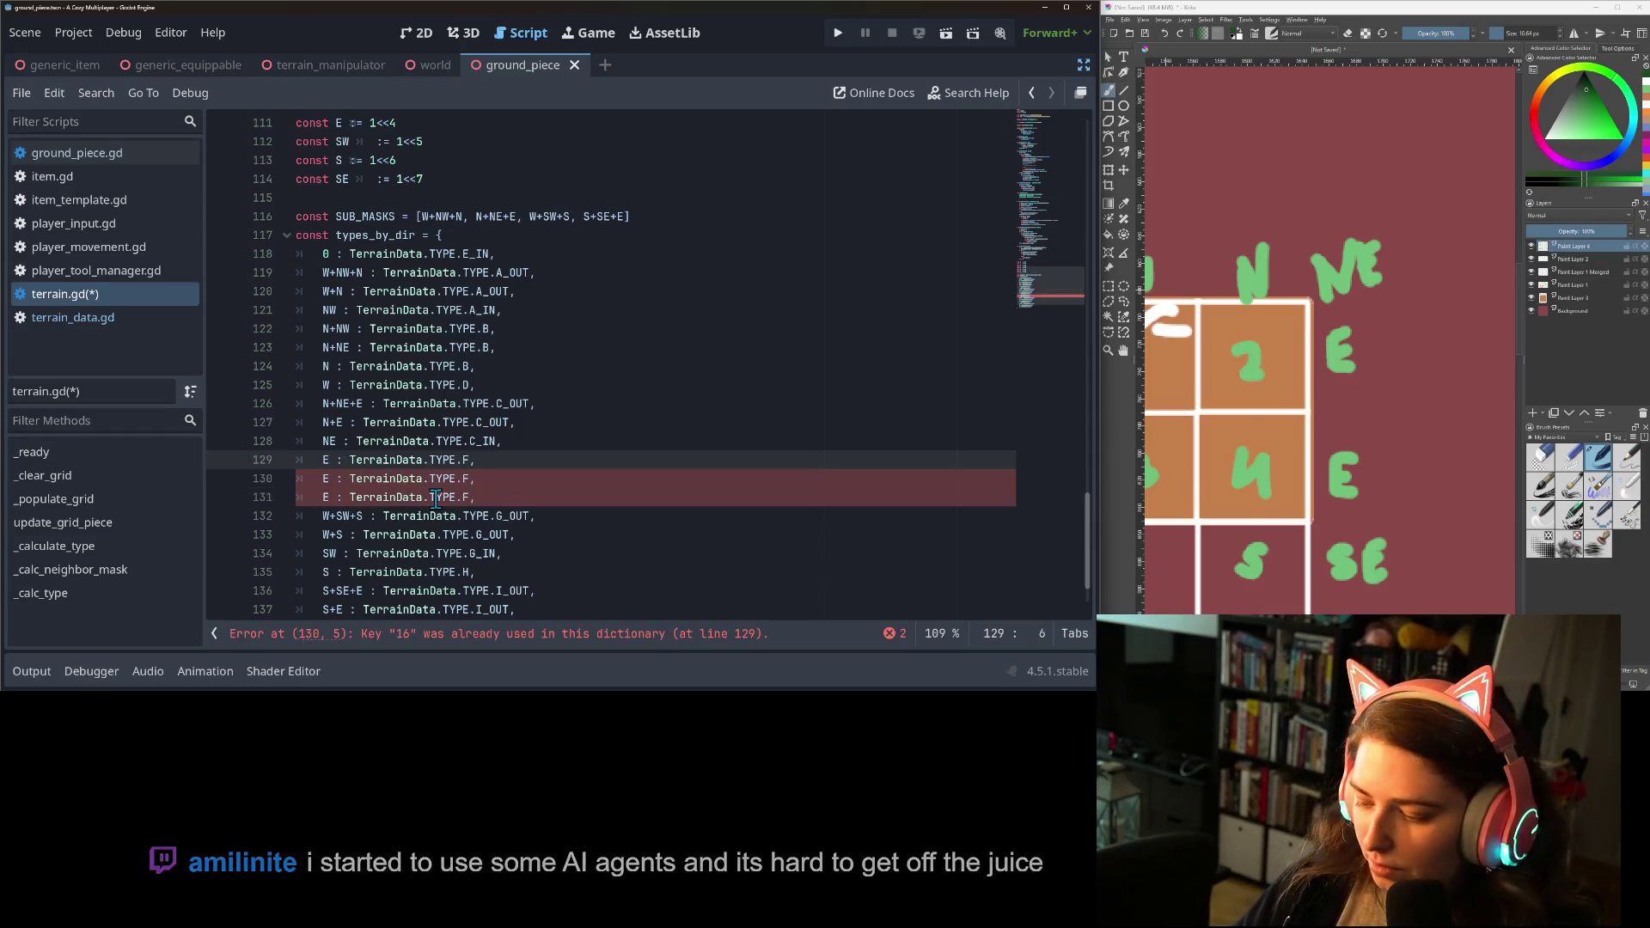
type("NE")
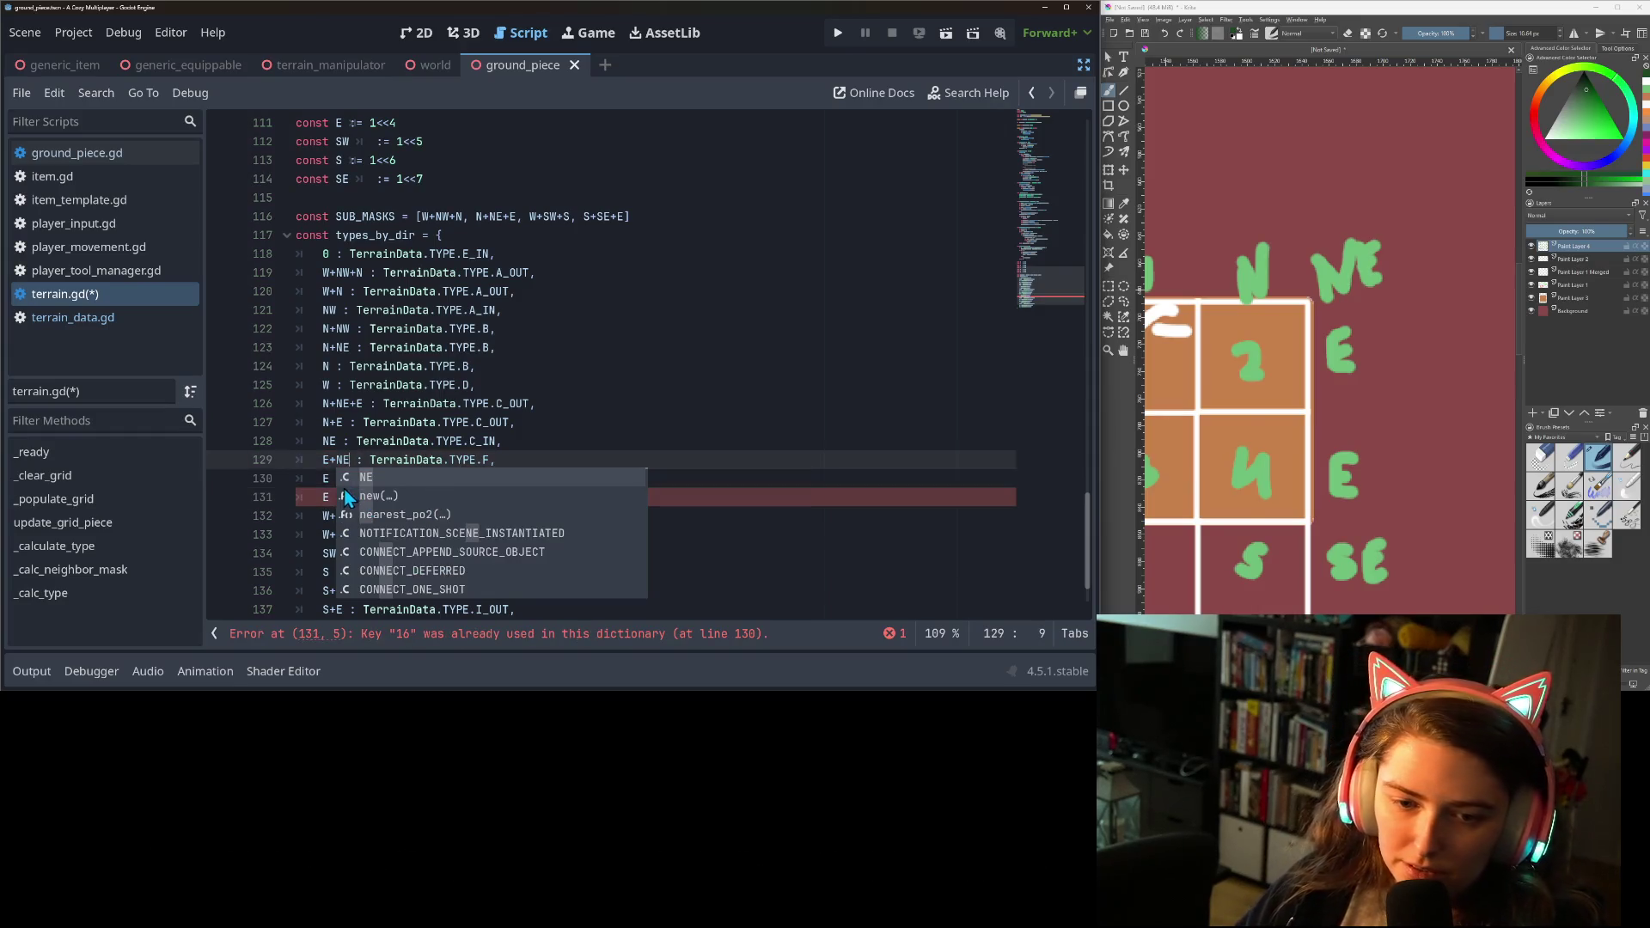
left_click(330, 479)
type("+SE")
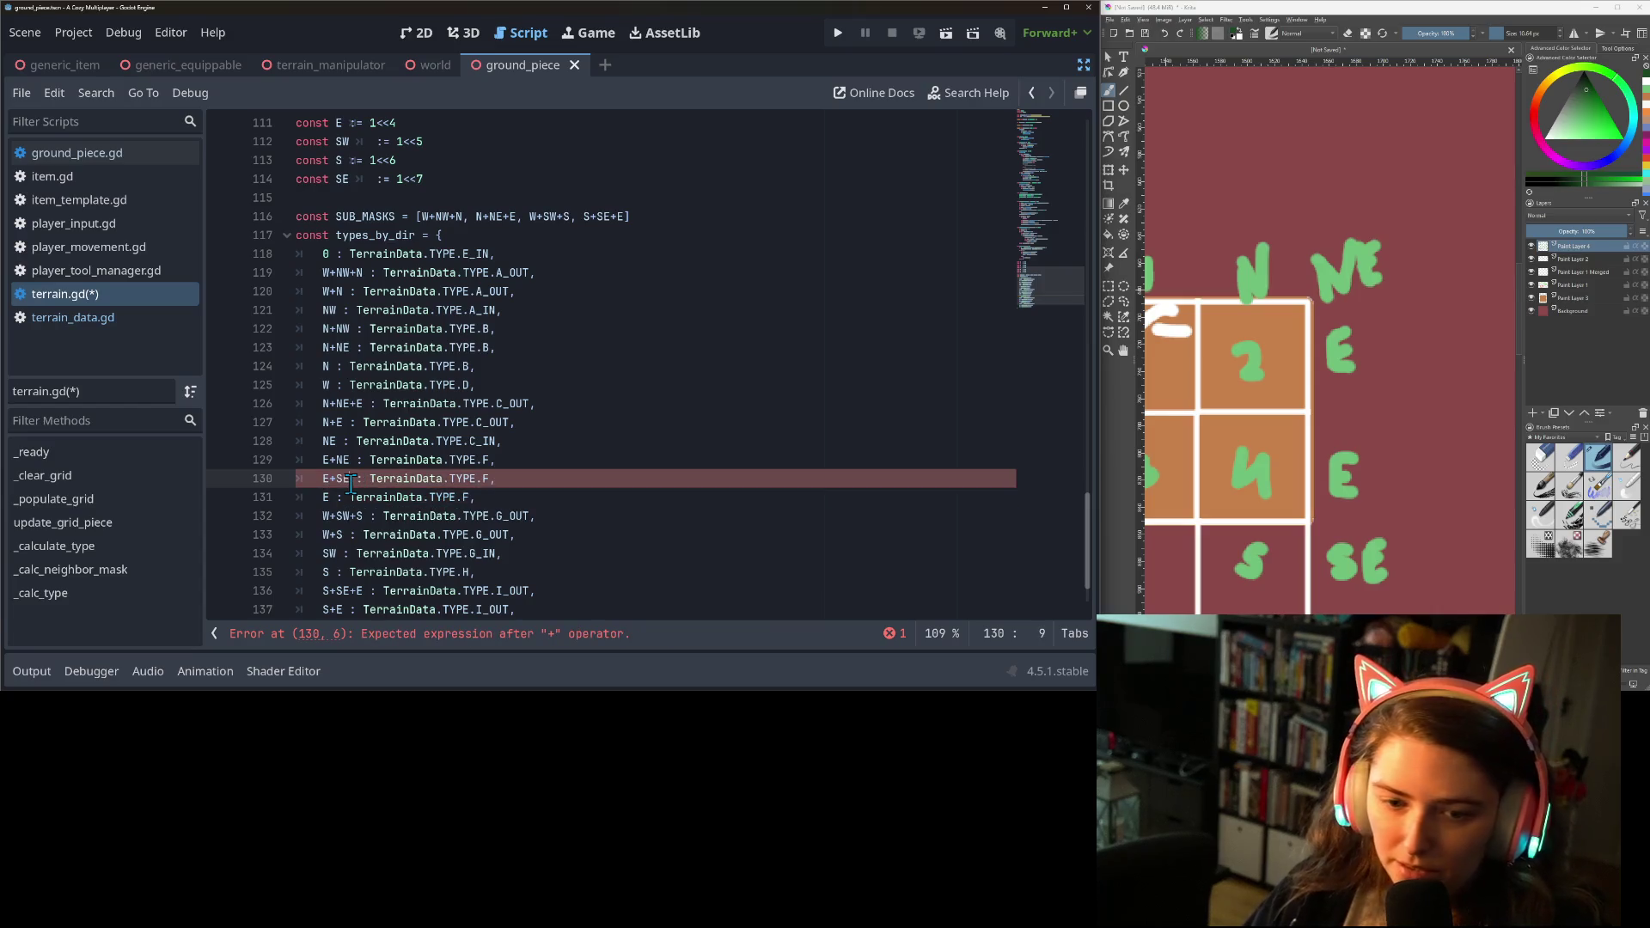
Duplicate the S entry twice and rekey the entries as S+SE and S+SW, leaving plain S.
left_click(331, 572)
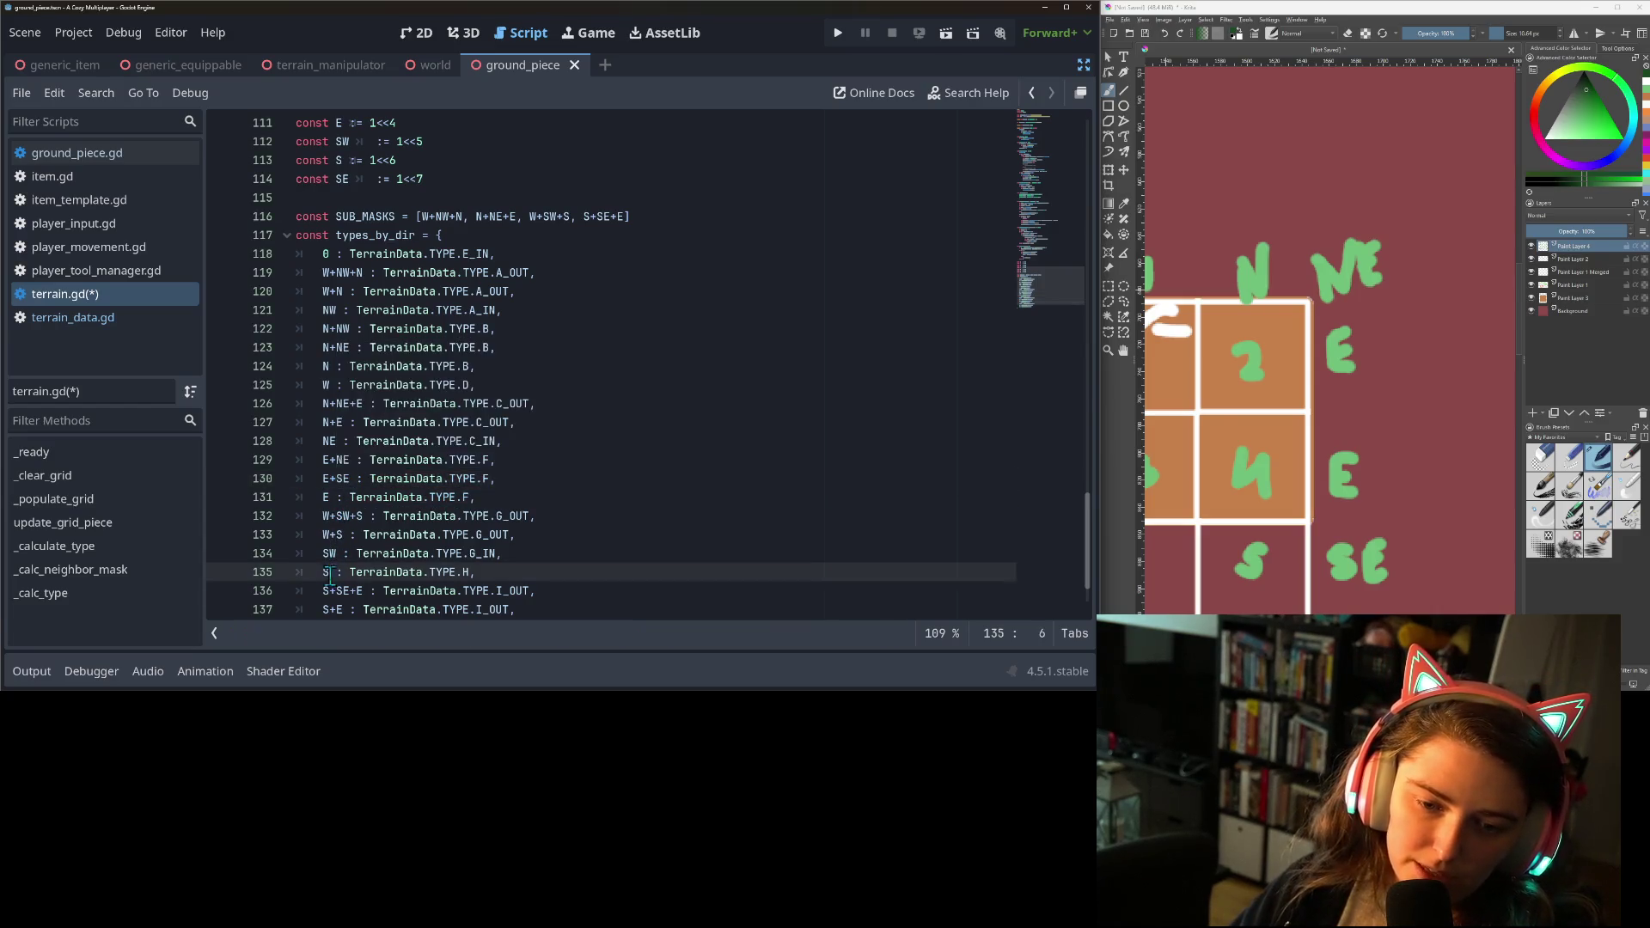
scroll(412, 573, "down", 2)
key("ctrl+shift+d")
key("ctrl+shift+d")
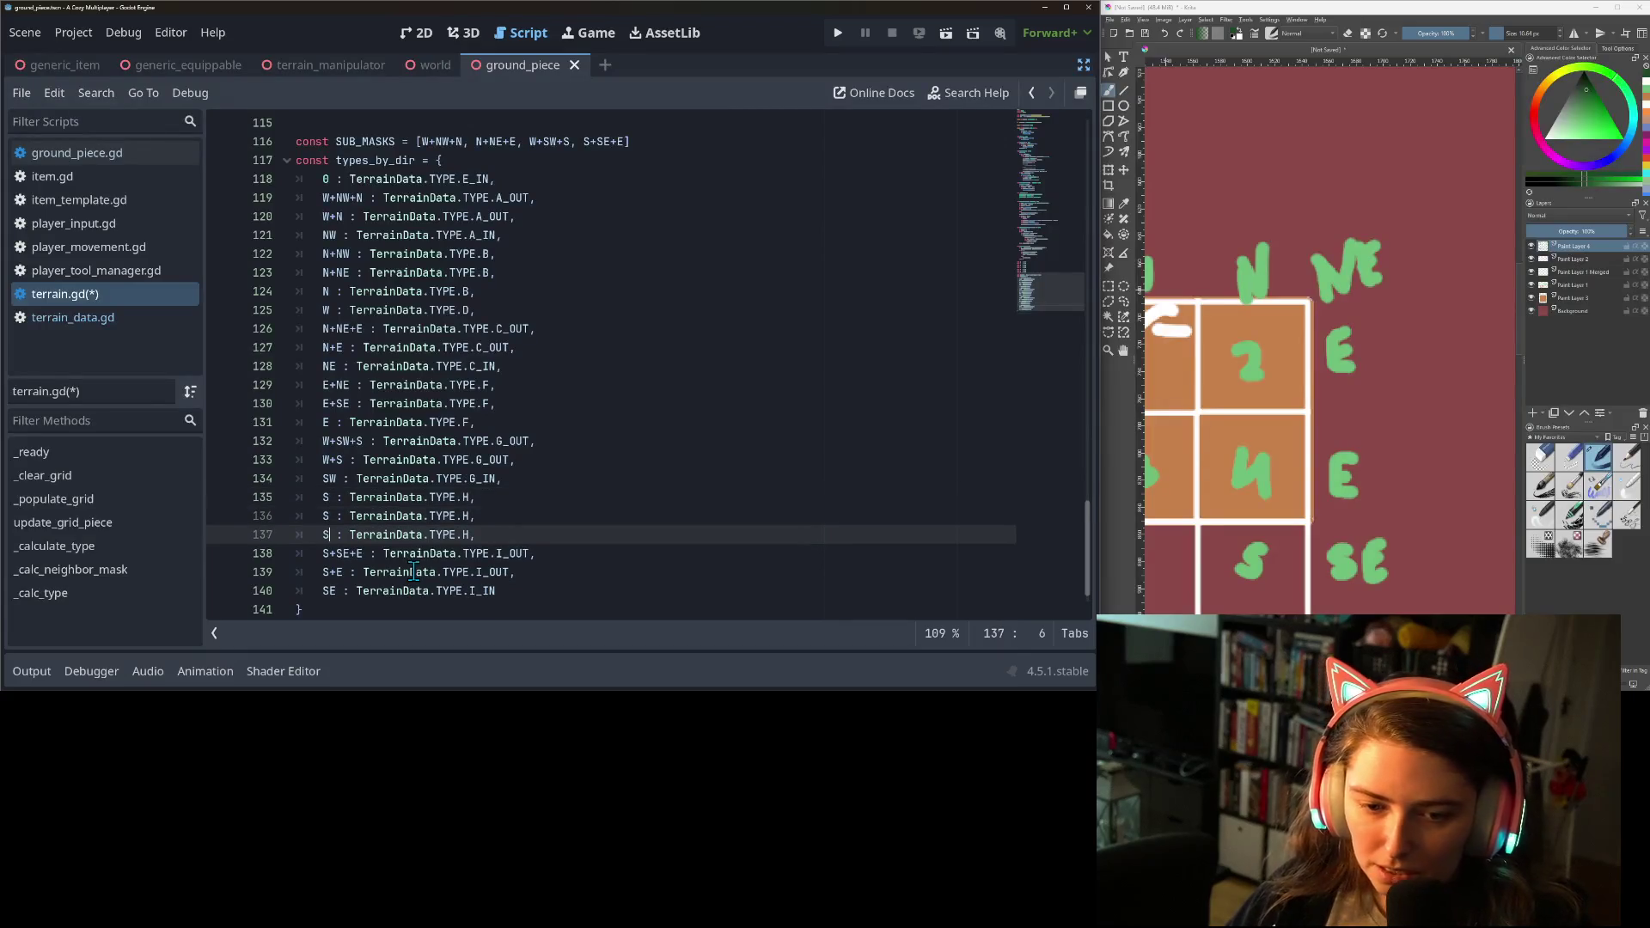
key("Up")
key("Up")
key("Home")
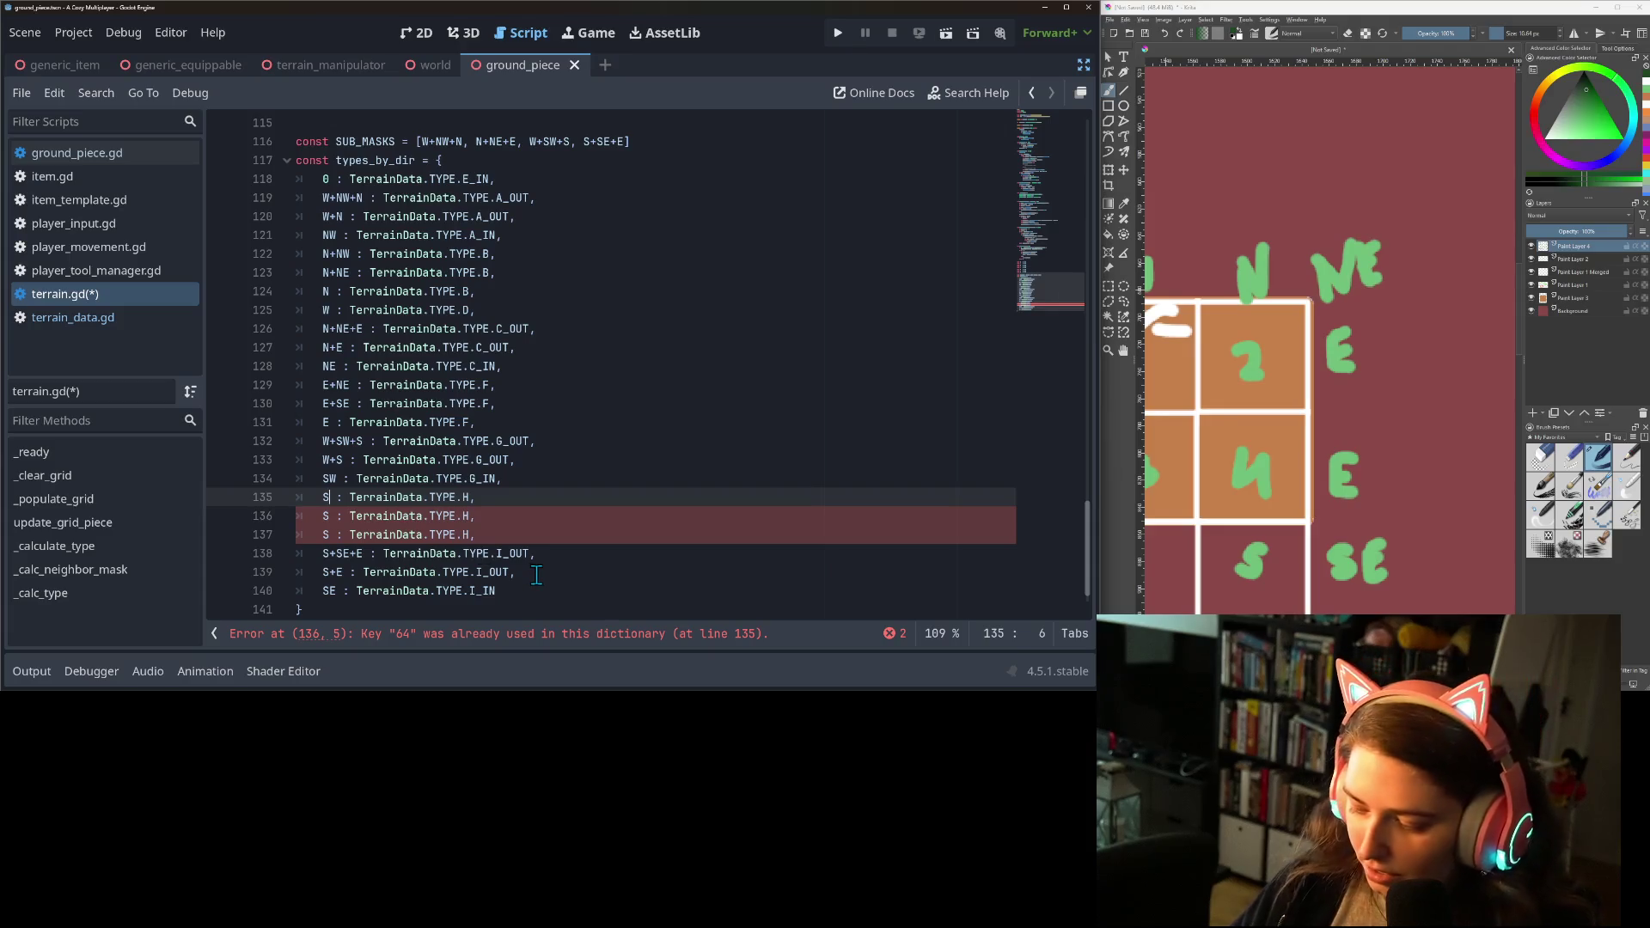
type("+SE")
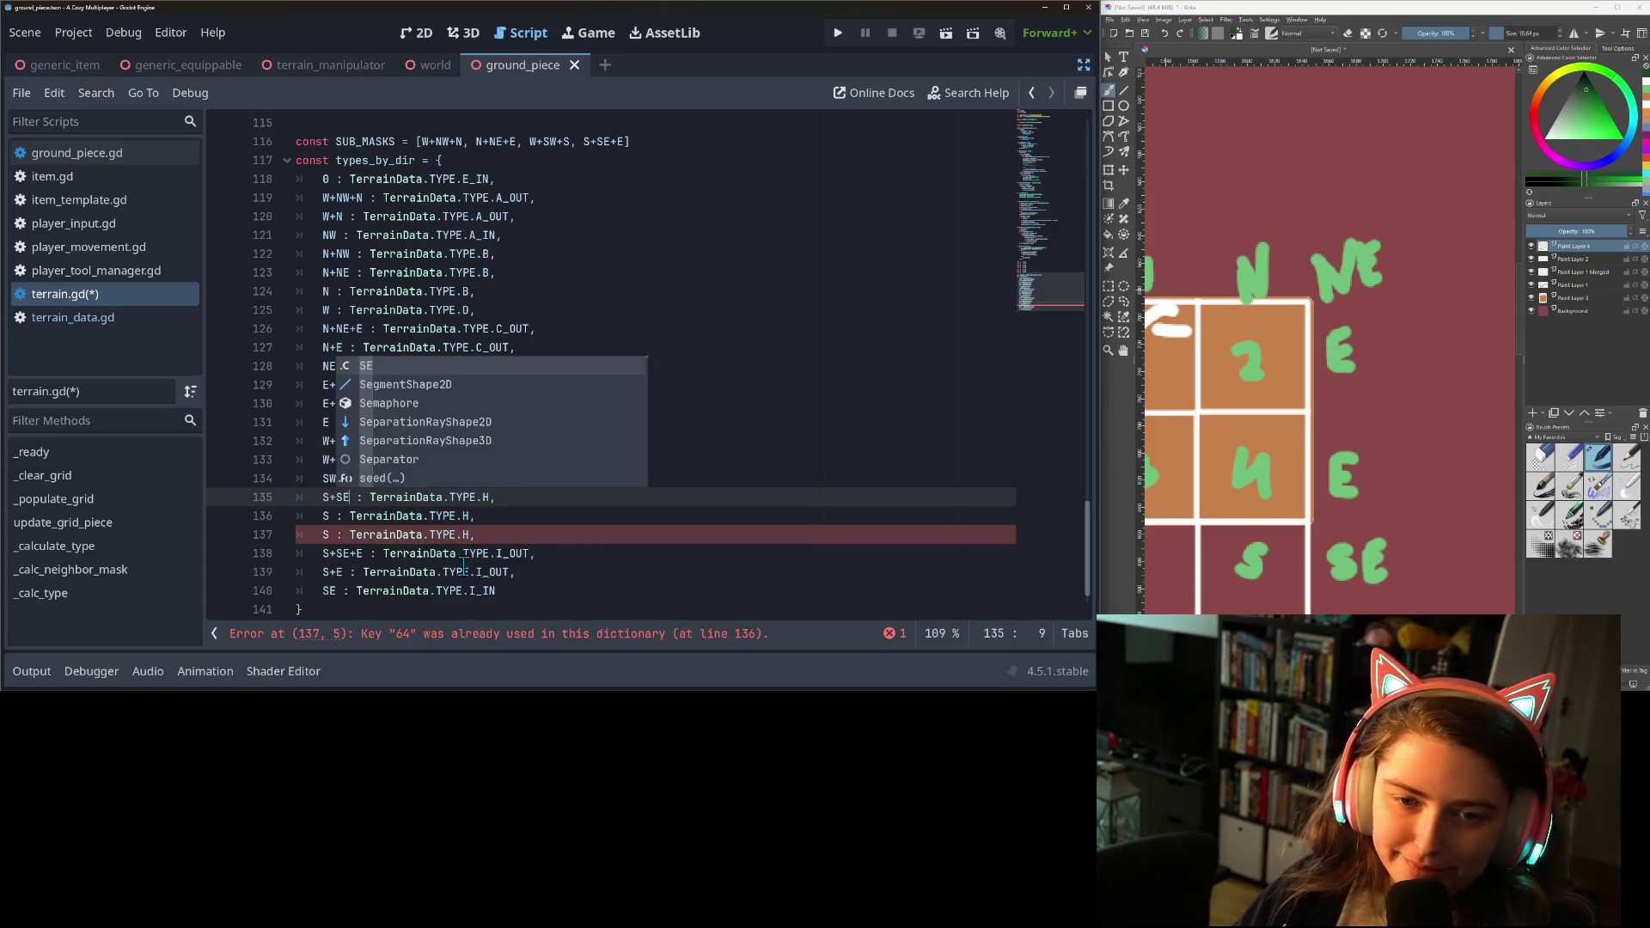
left_click(331, 519)
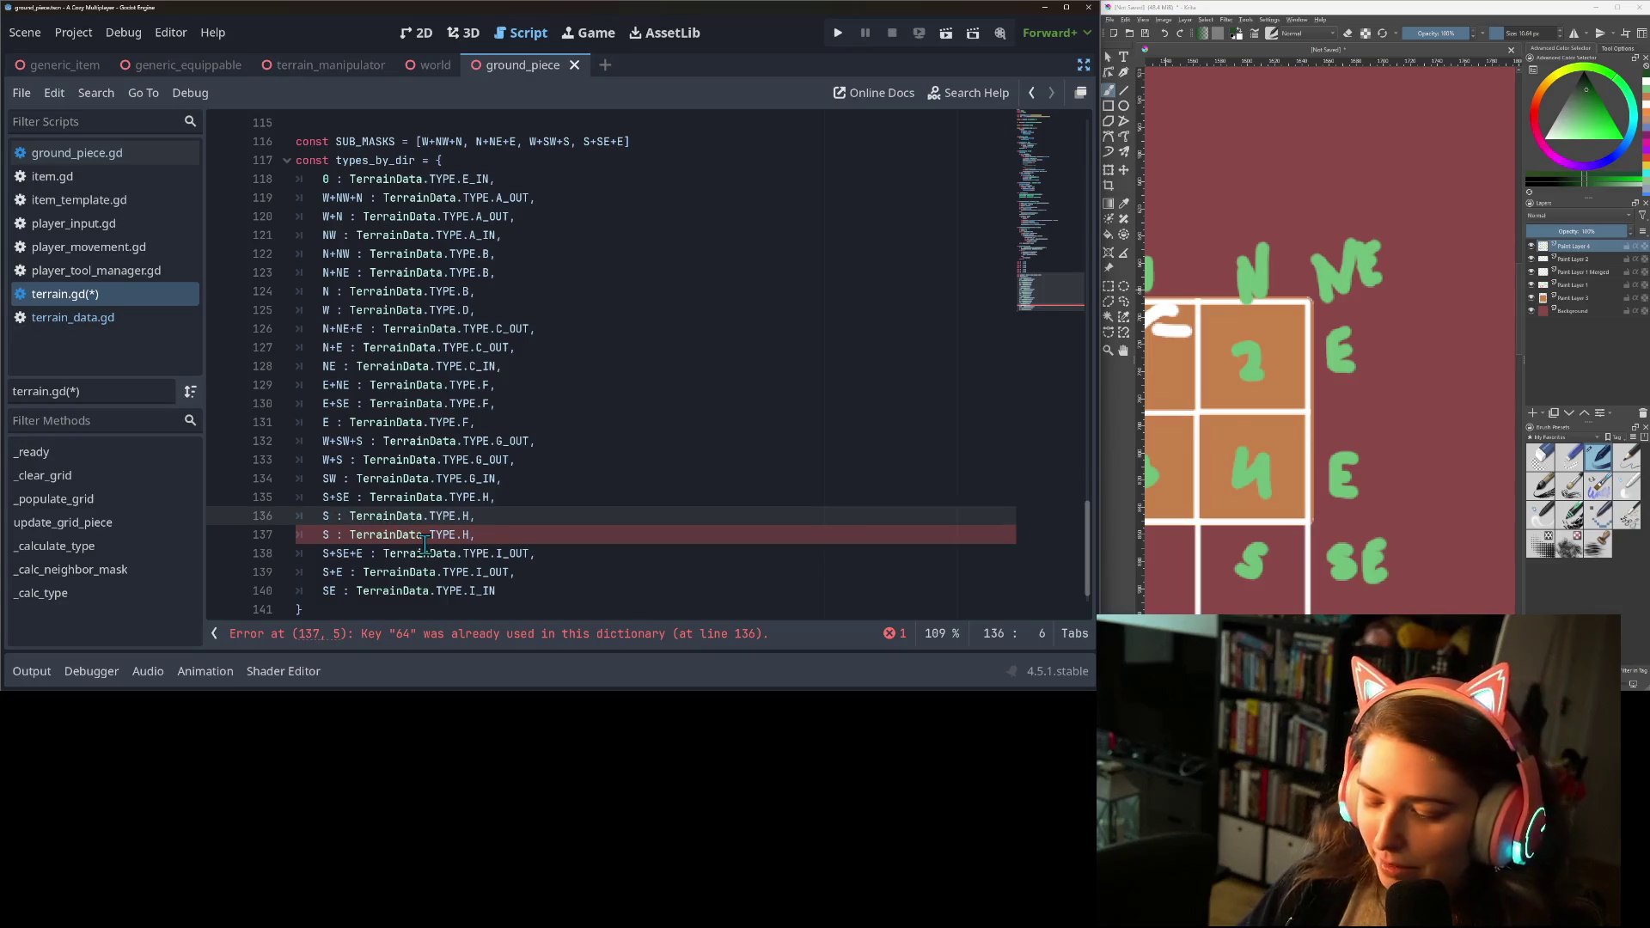
type("+SW")
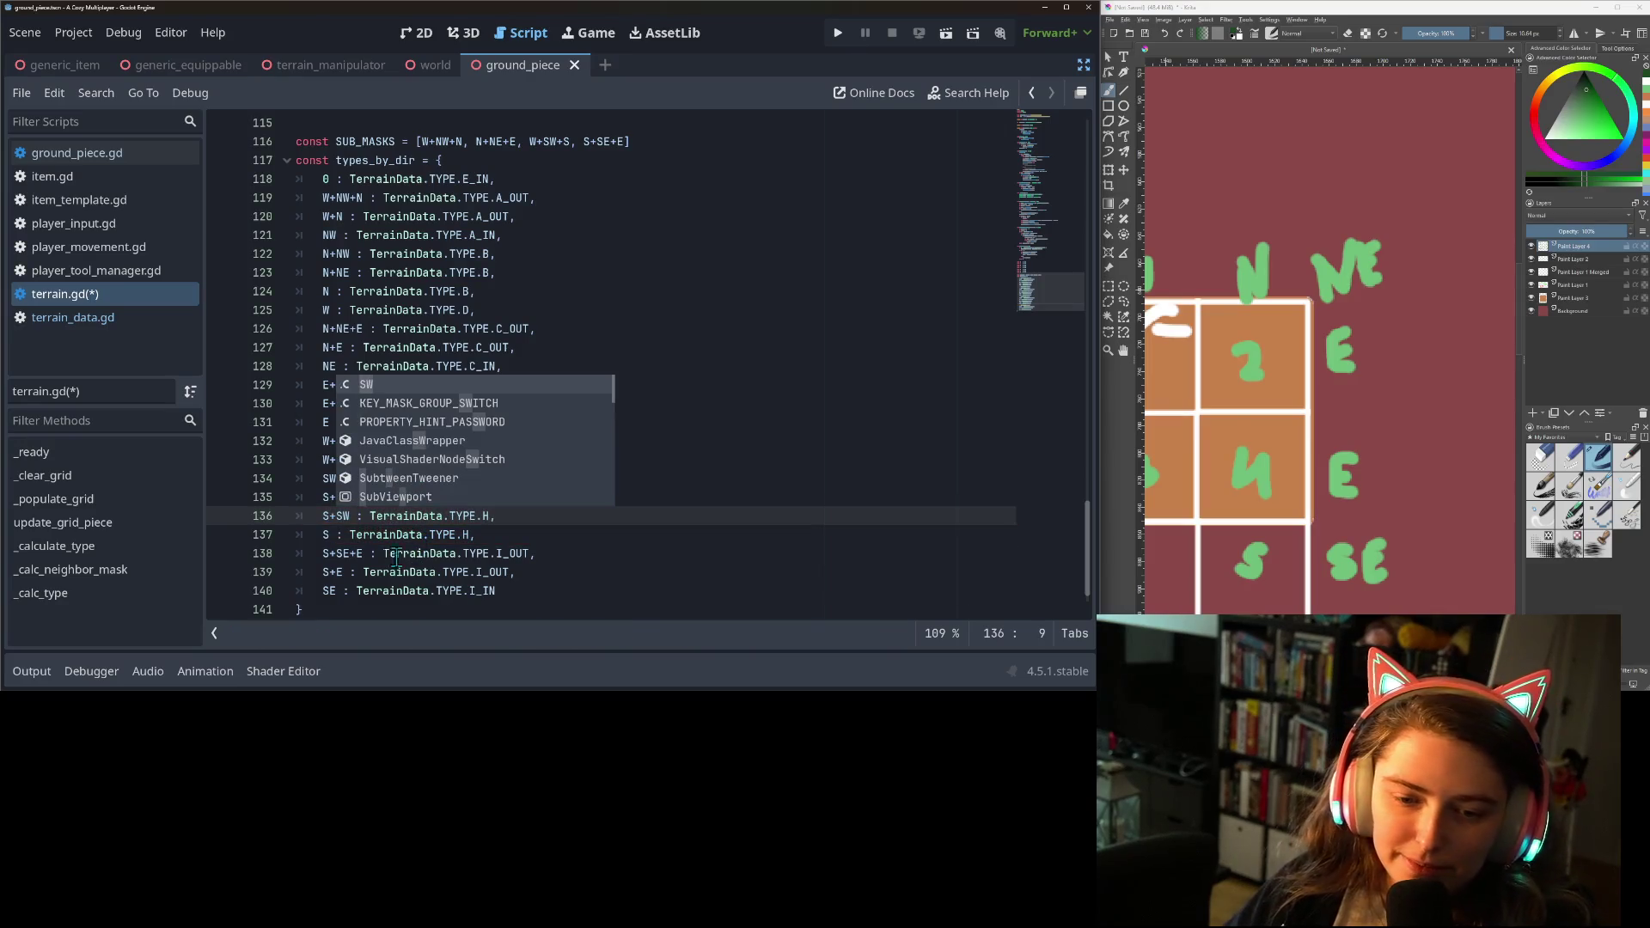
scroll(360, 574, "up", 1)
scroll(360, 574, "down", 1)
left_click(356, 460)
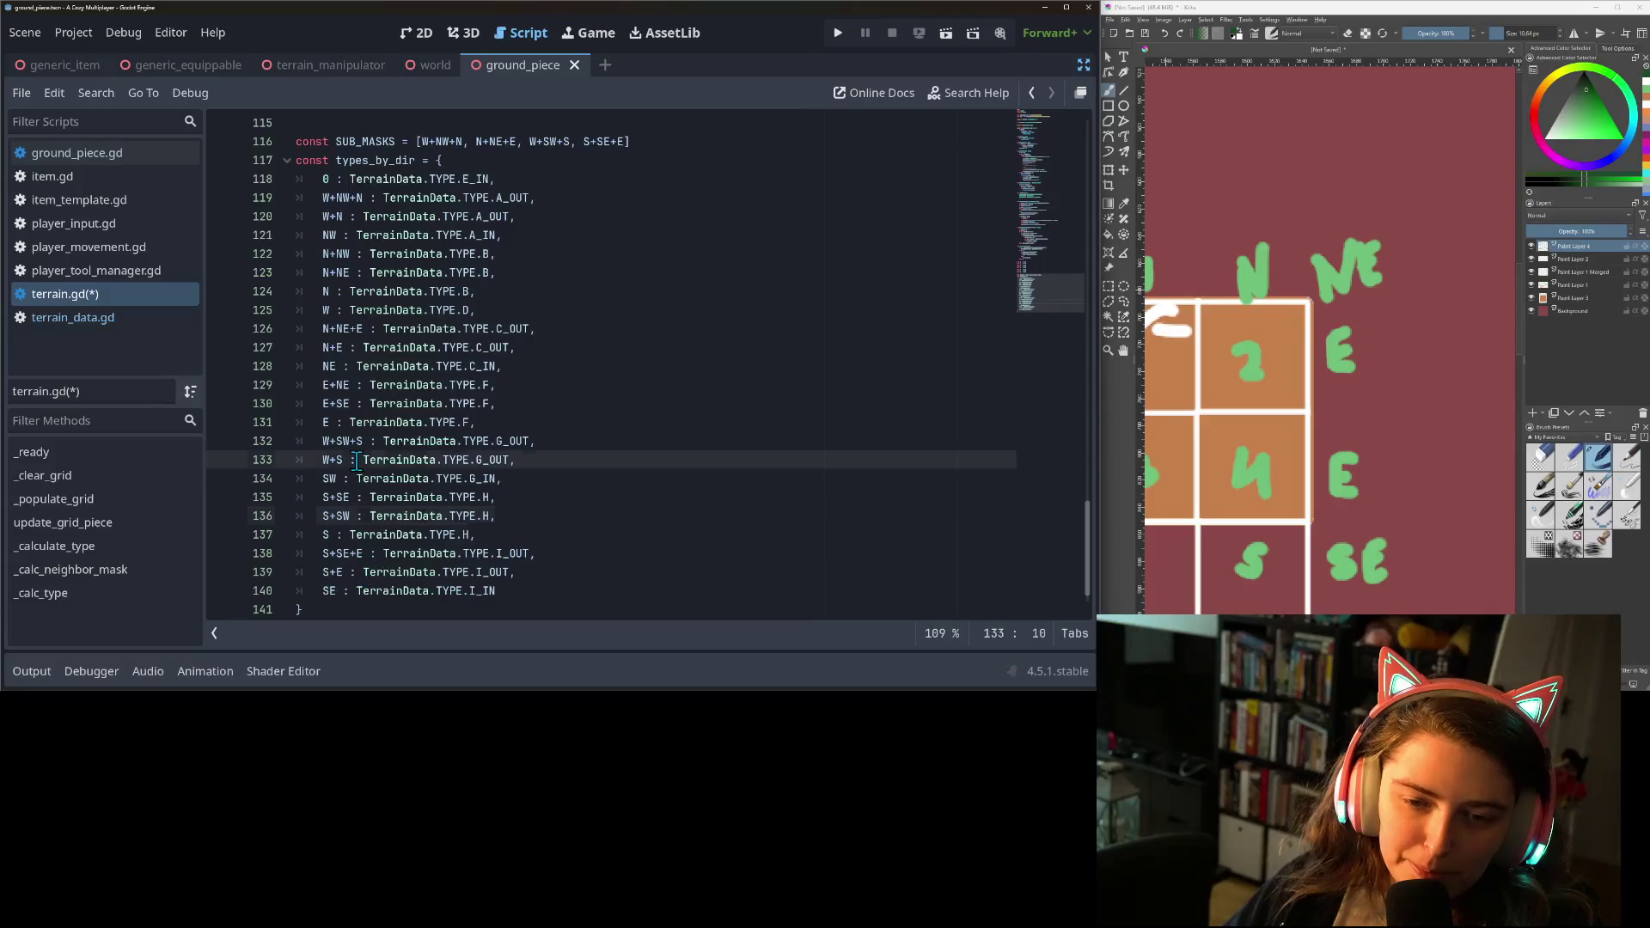
left_click(331, 422)
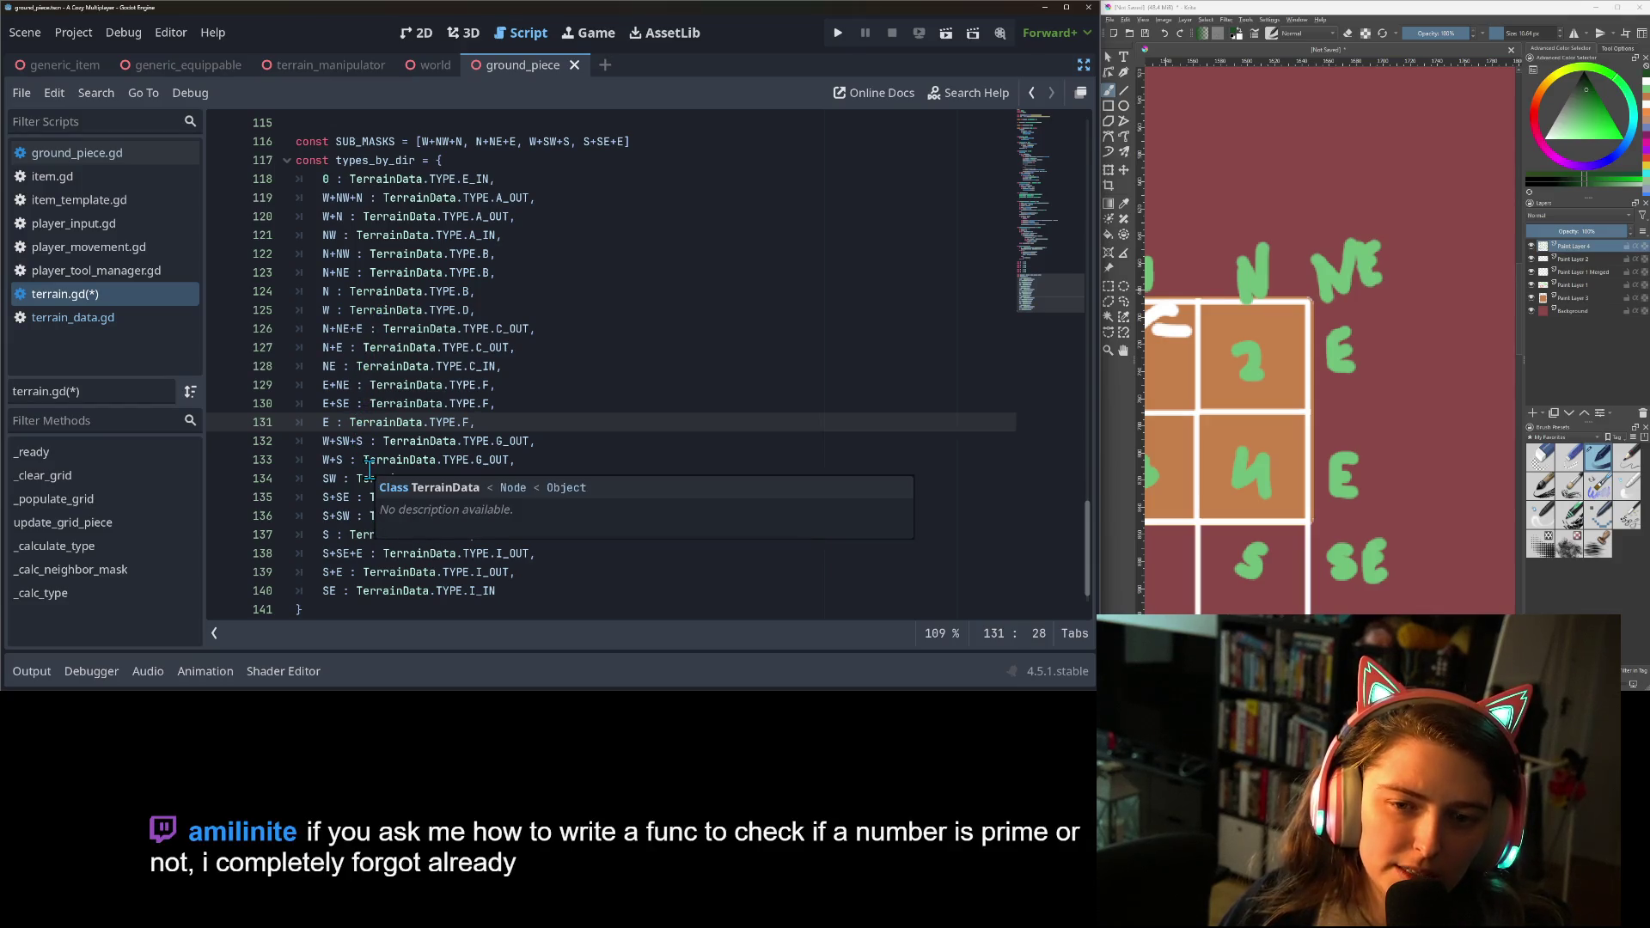
Add W+NW and W+SW copies of the W : TerrainData.TYPE.D entry, save terrain.gd, and run the game.
left_click(326, 310)
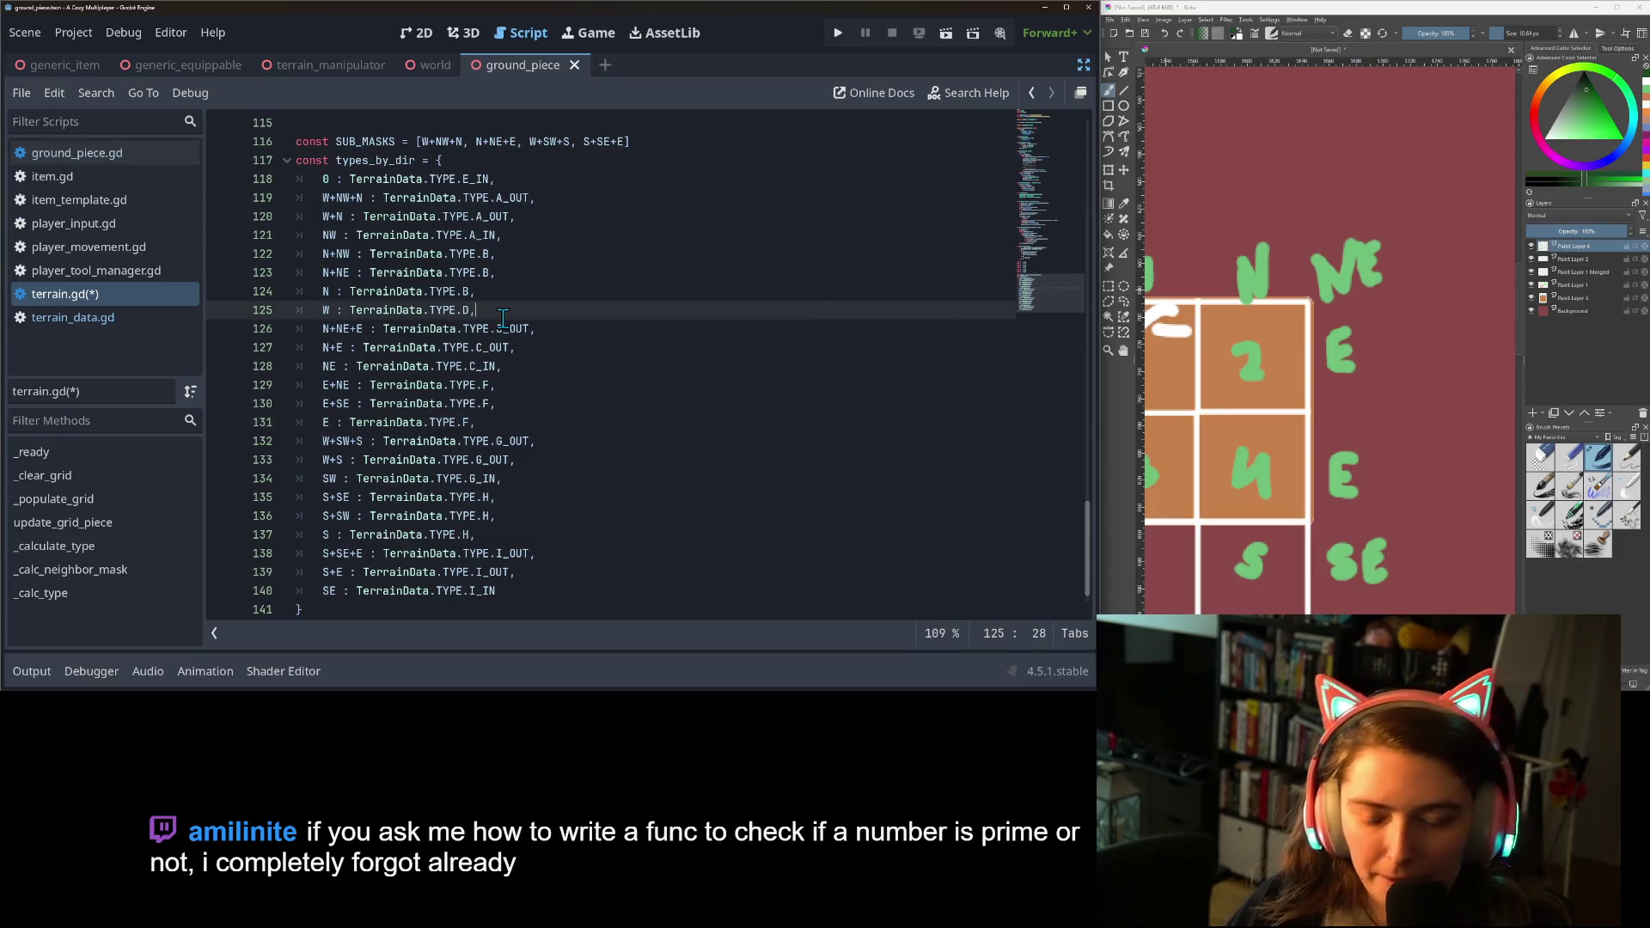
key("ctrl+shift+d")
key("ctrl+shift+d")
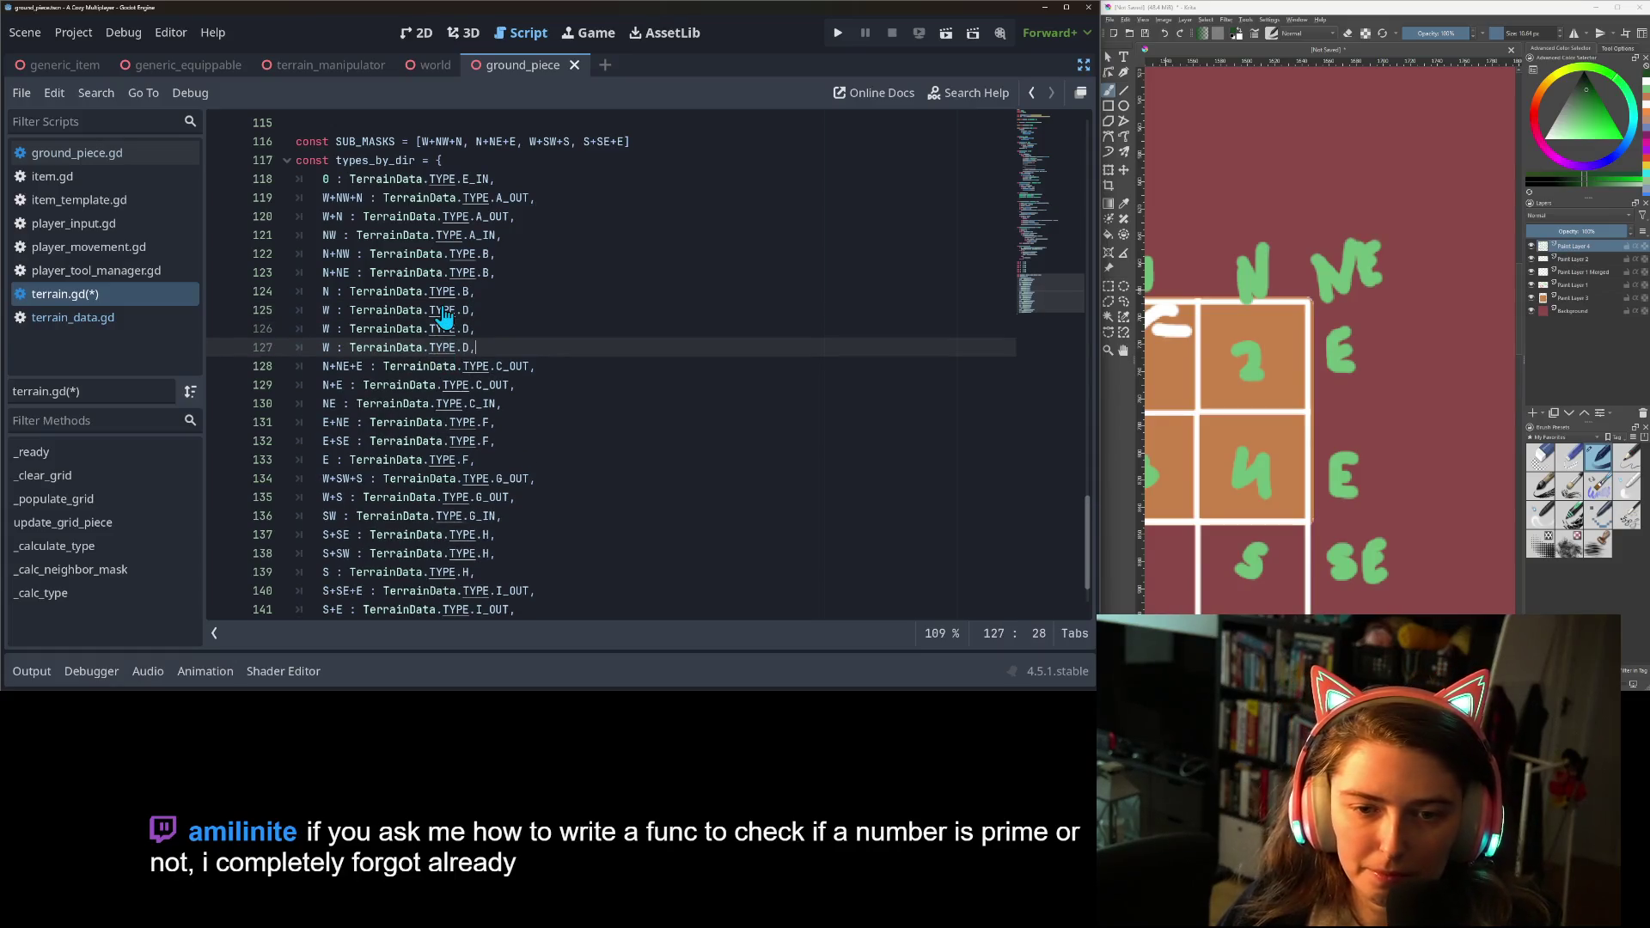
left_click(334, 310)
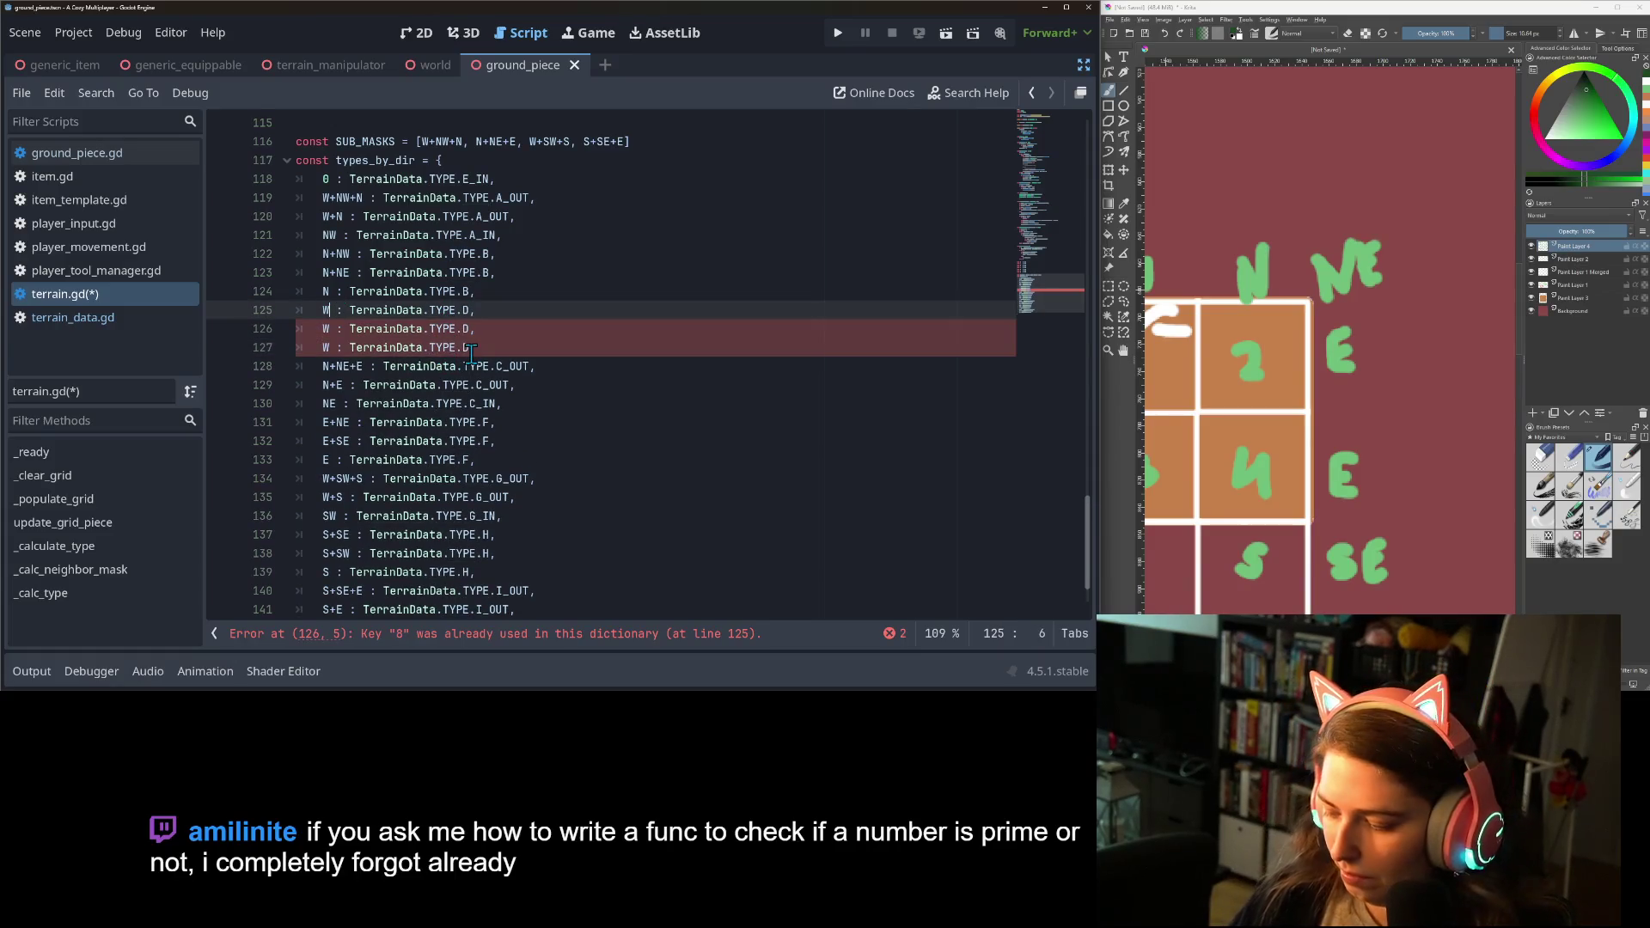
type("+NW")
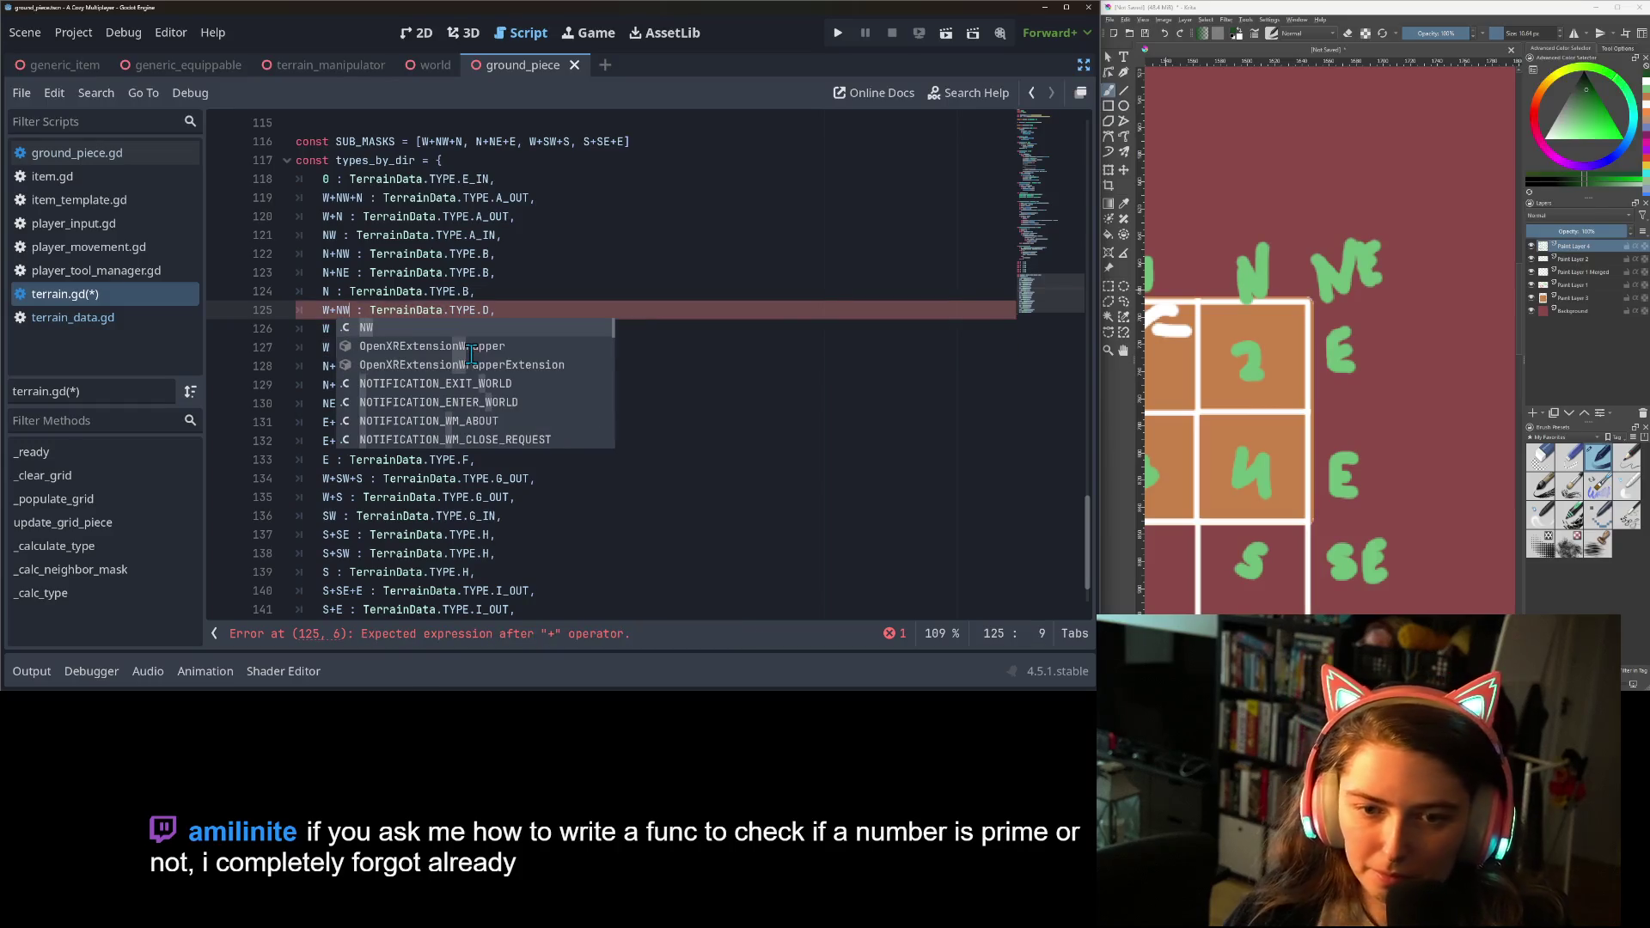
left_click(327, 329)
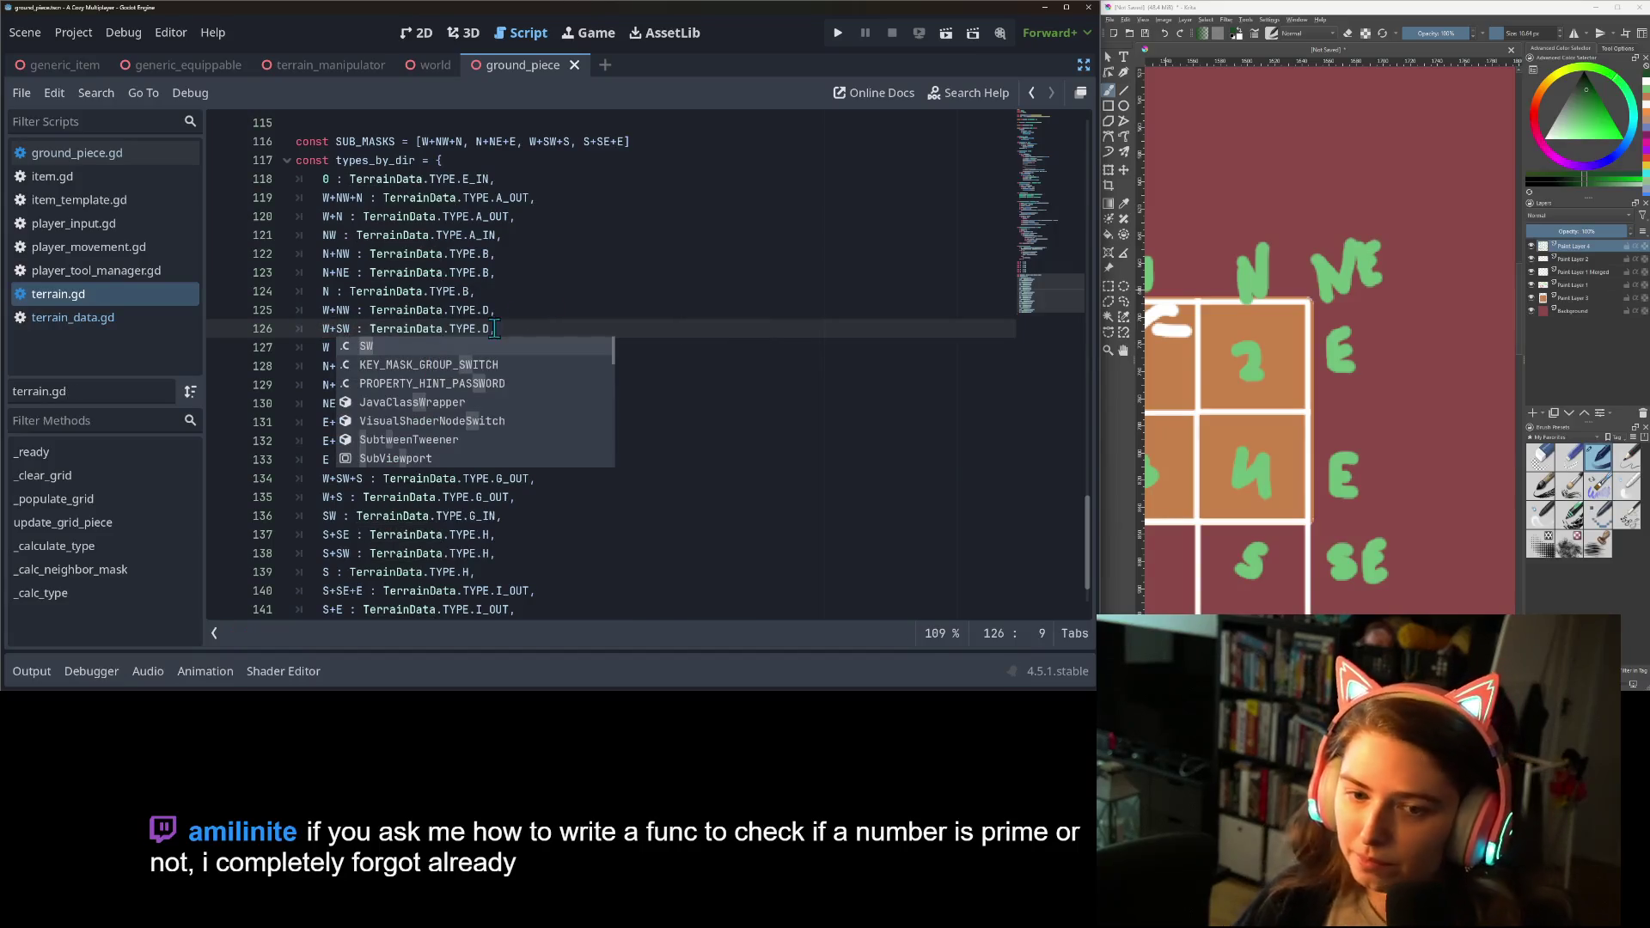
left_click(565, 296)
key("ctrl+s")
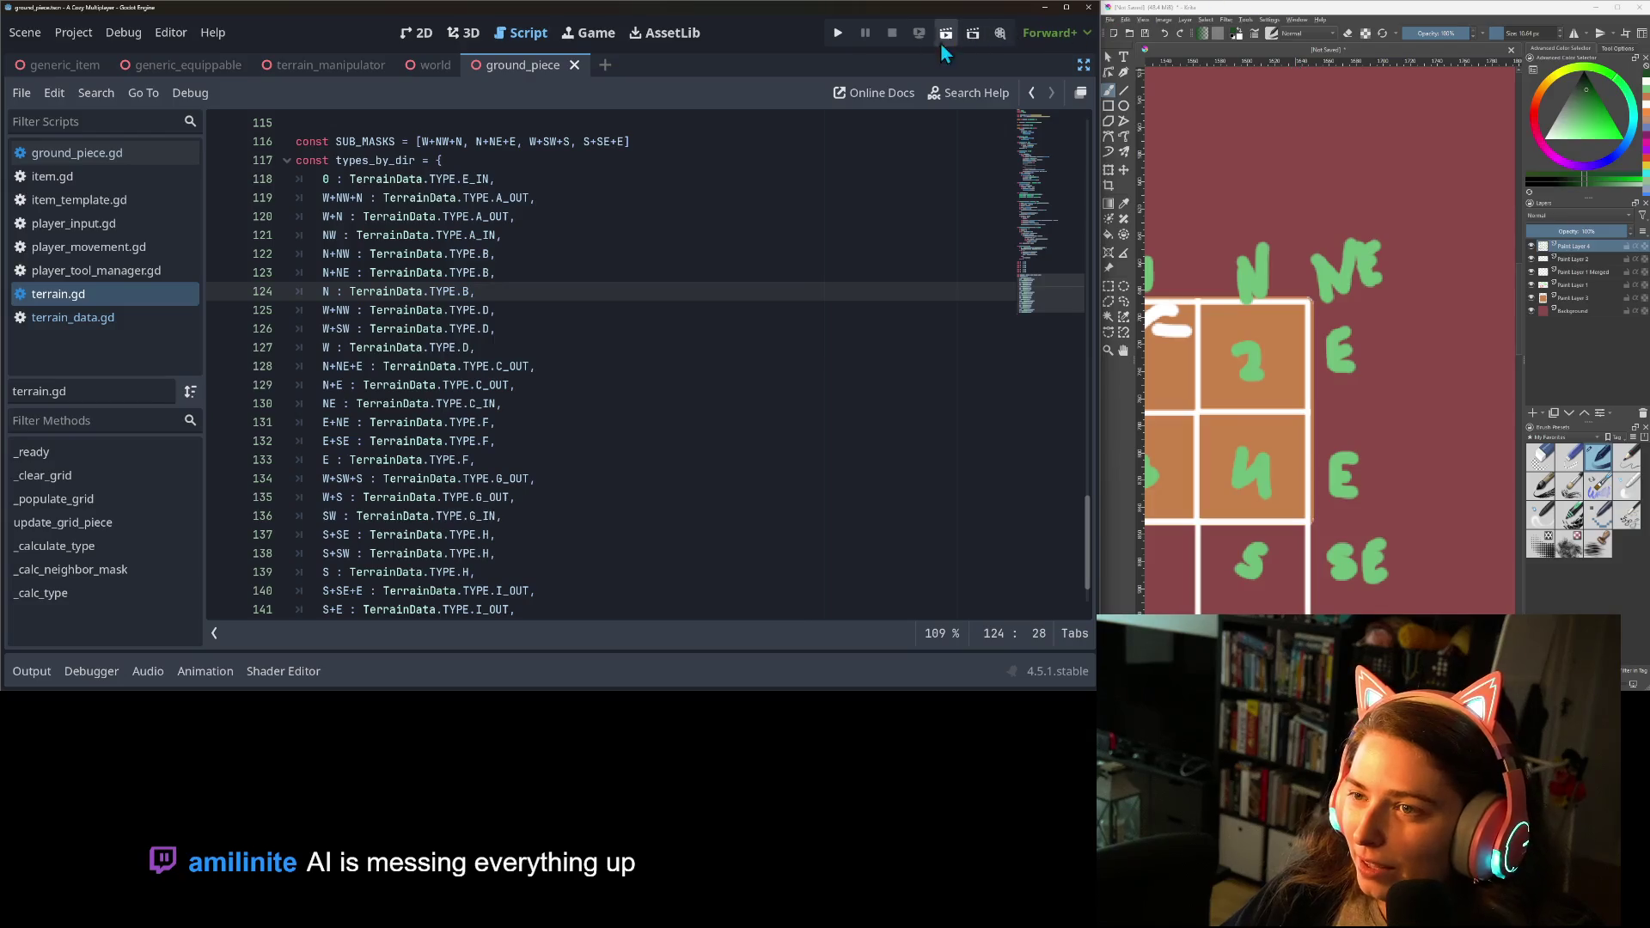
left_click(839, 34)
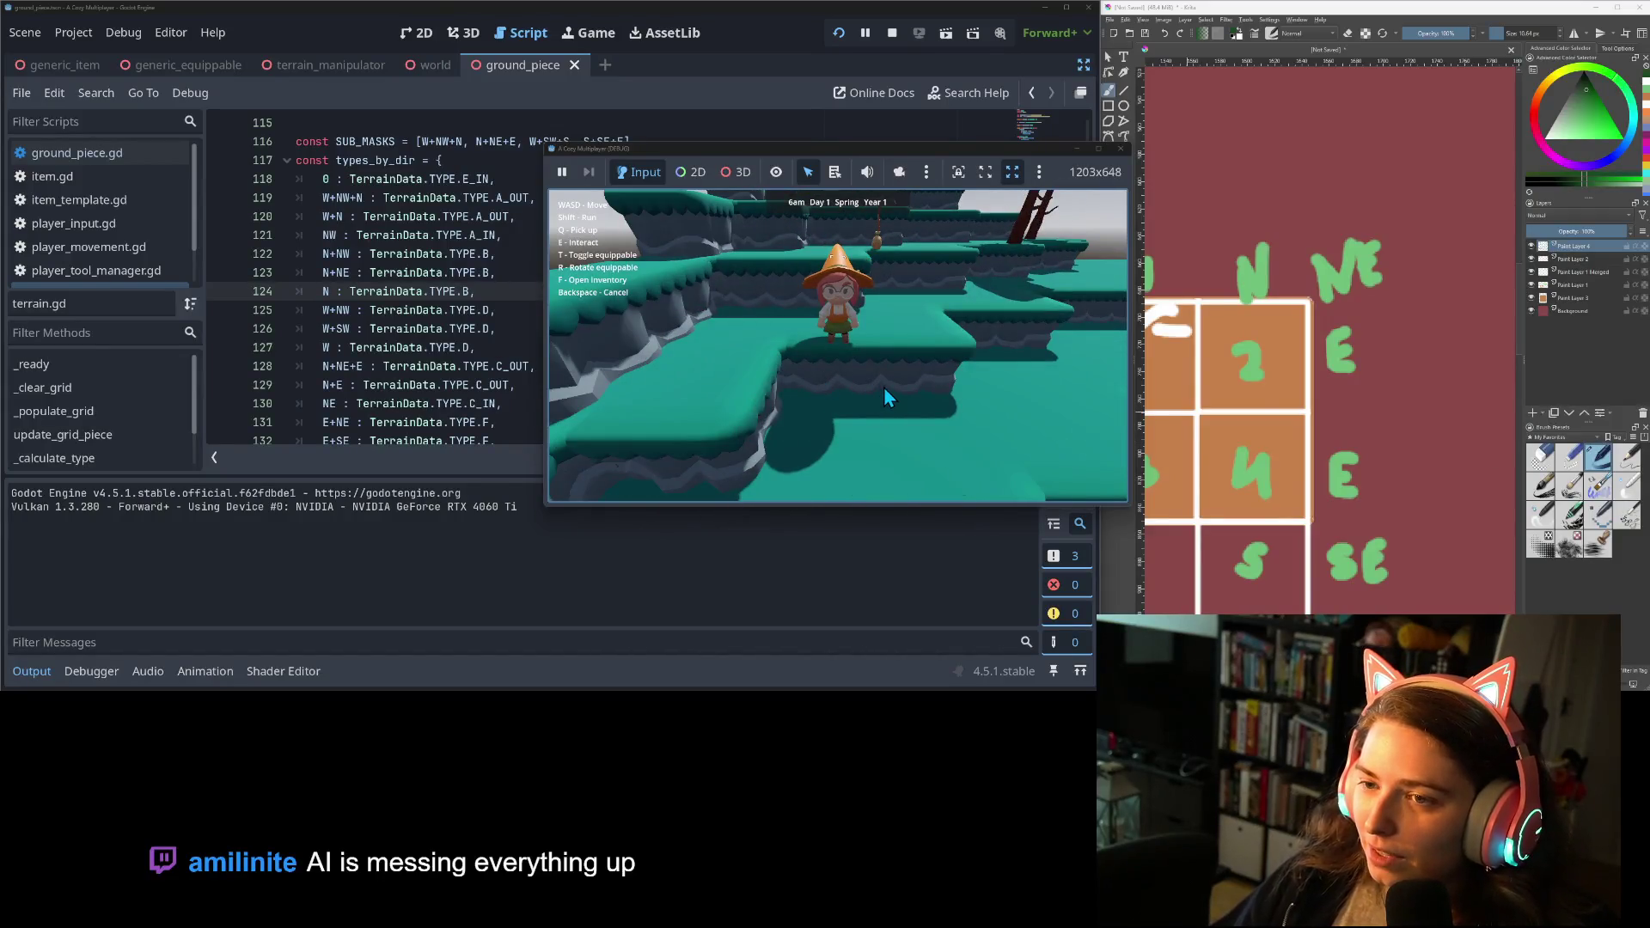
Walk the character forward, back, right and over the raised terrain near the start.
key("w")
key("s")
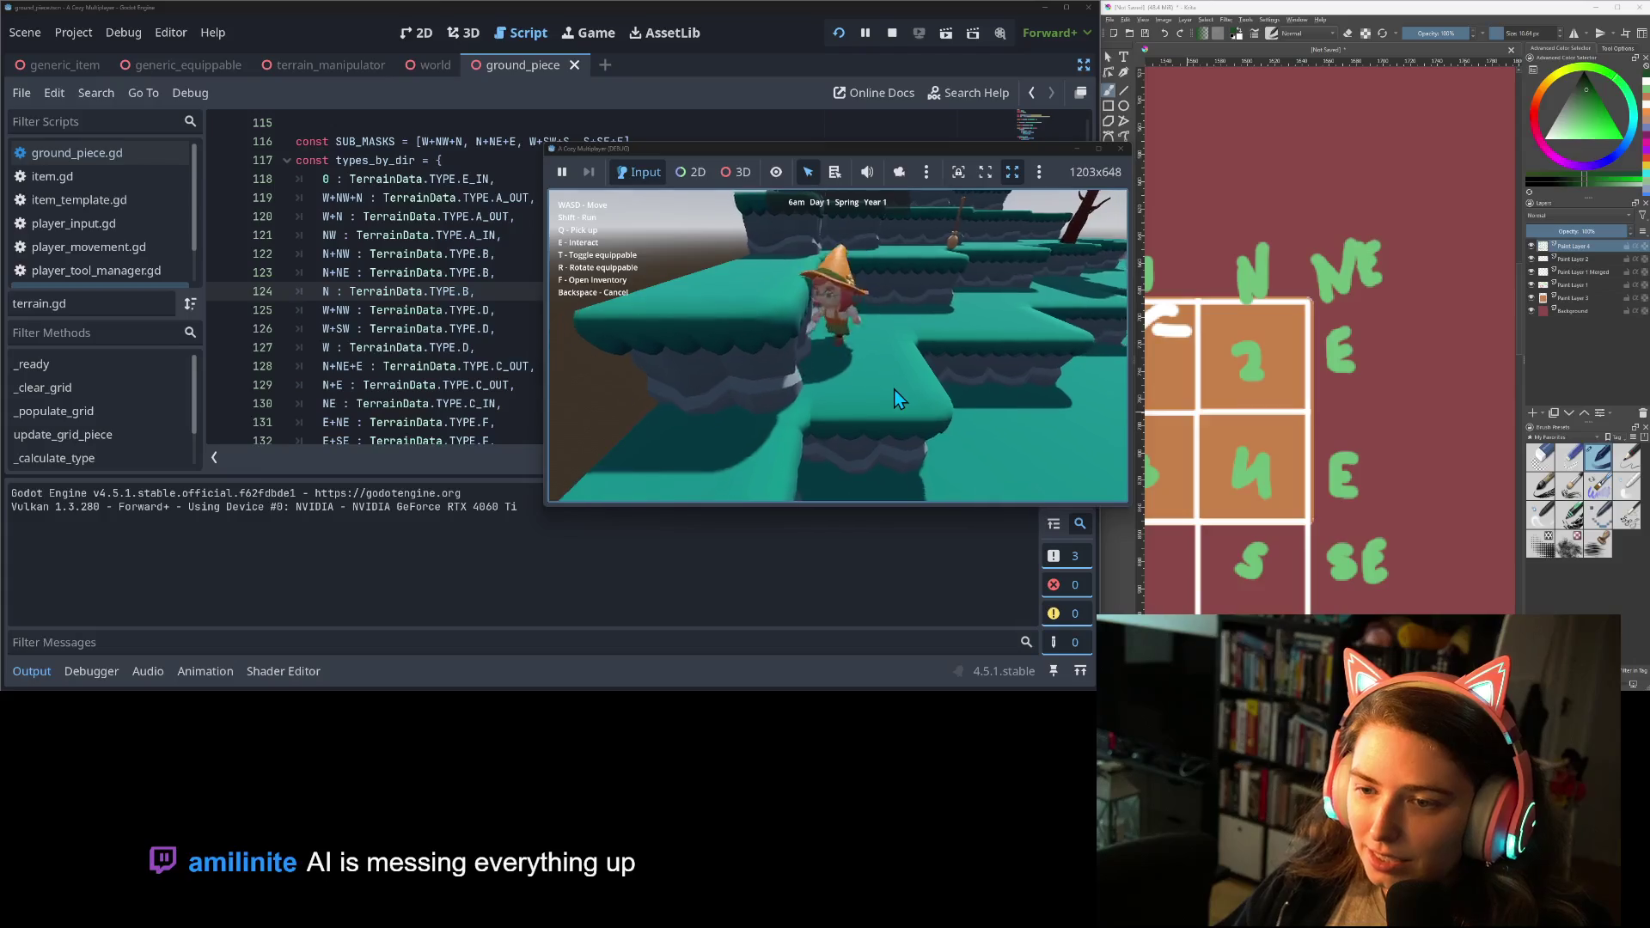
key("d")
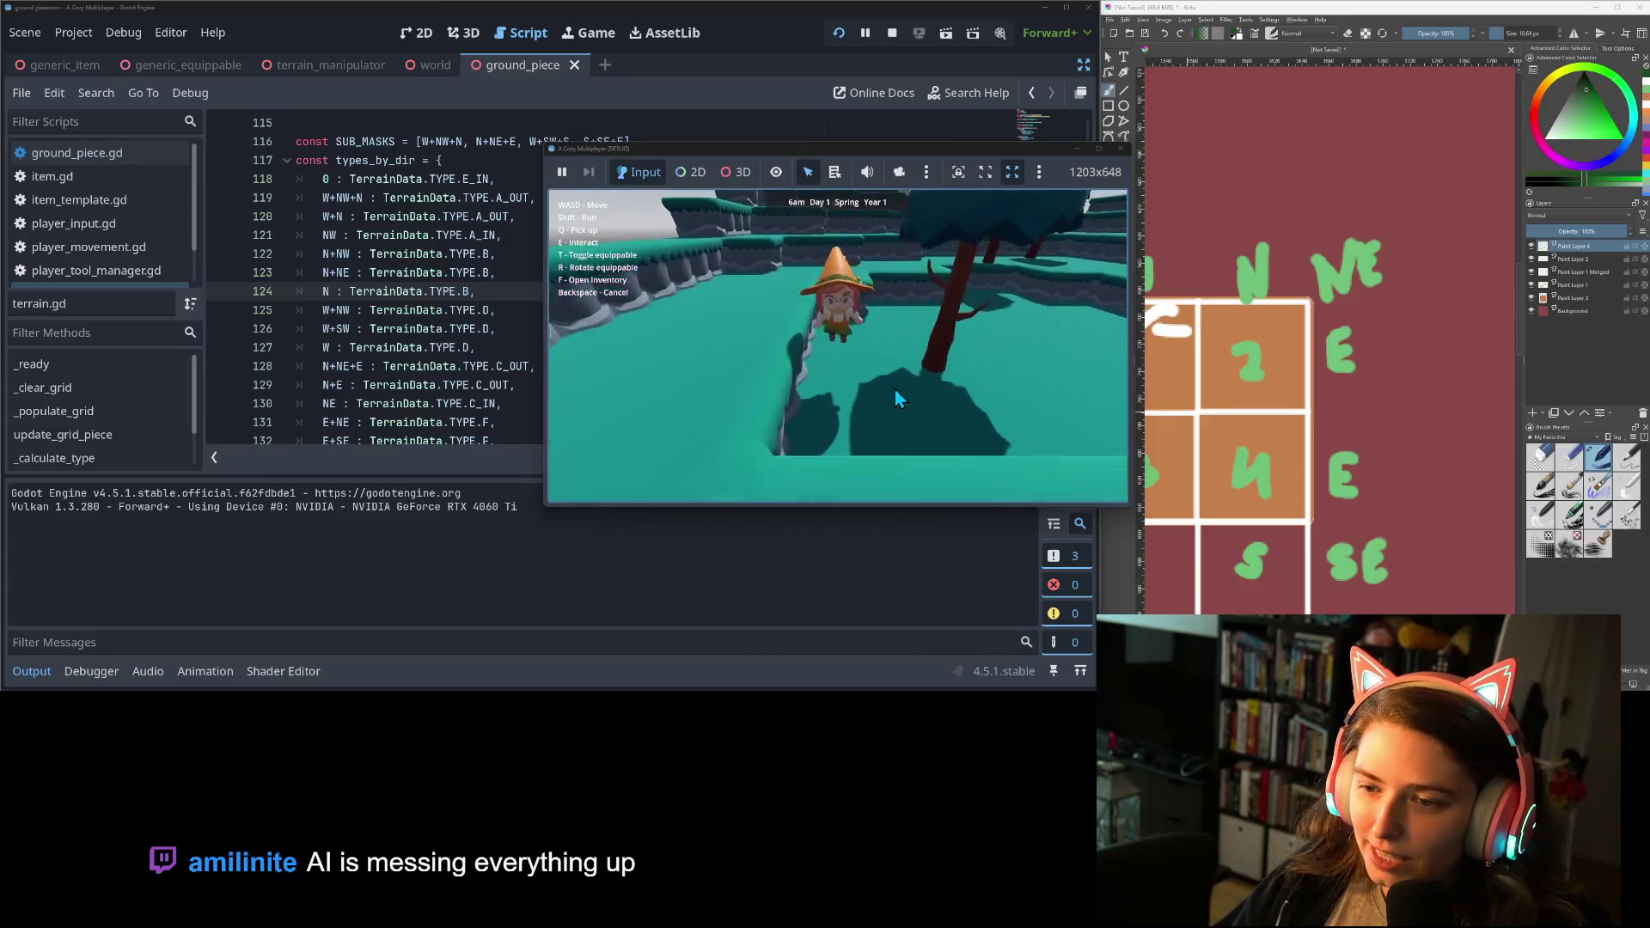
key("a")
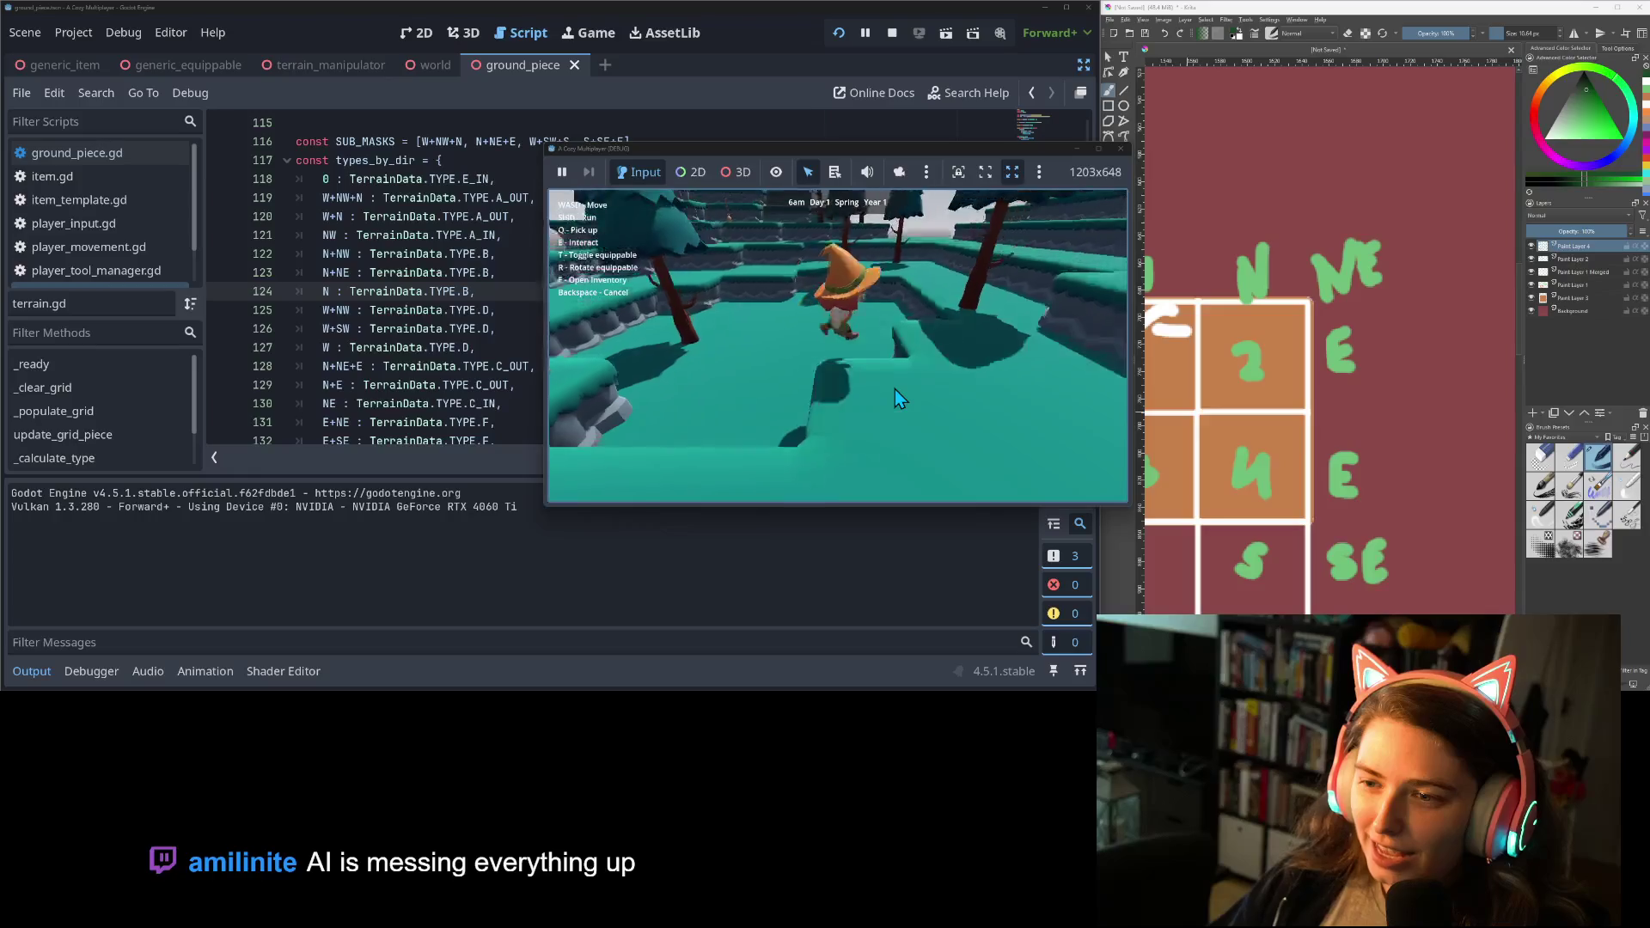
key("s")
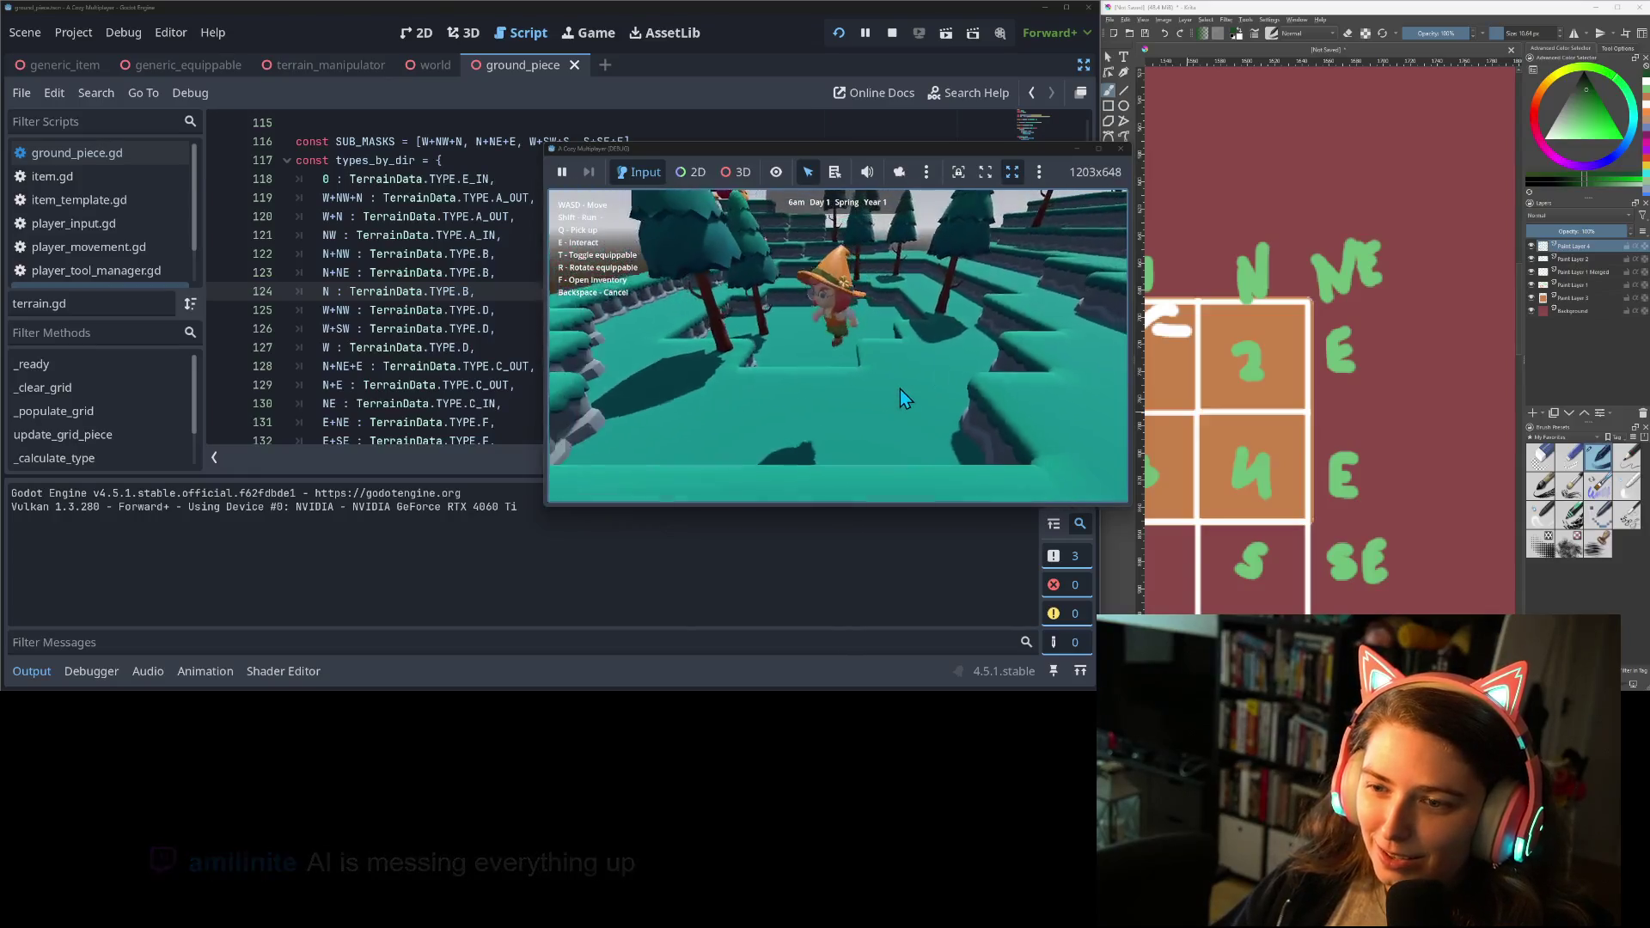
key("s")
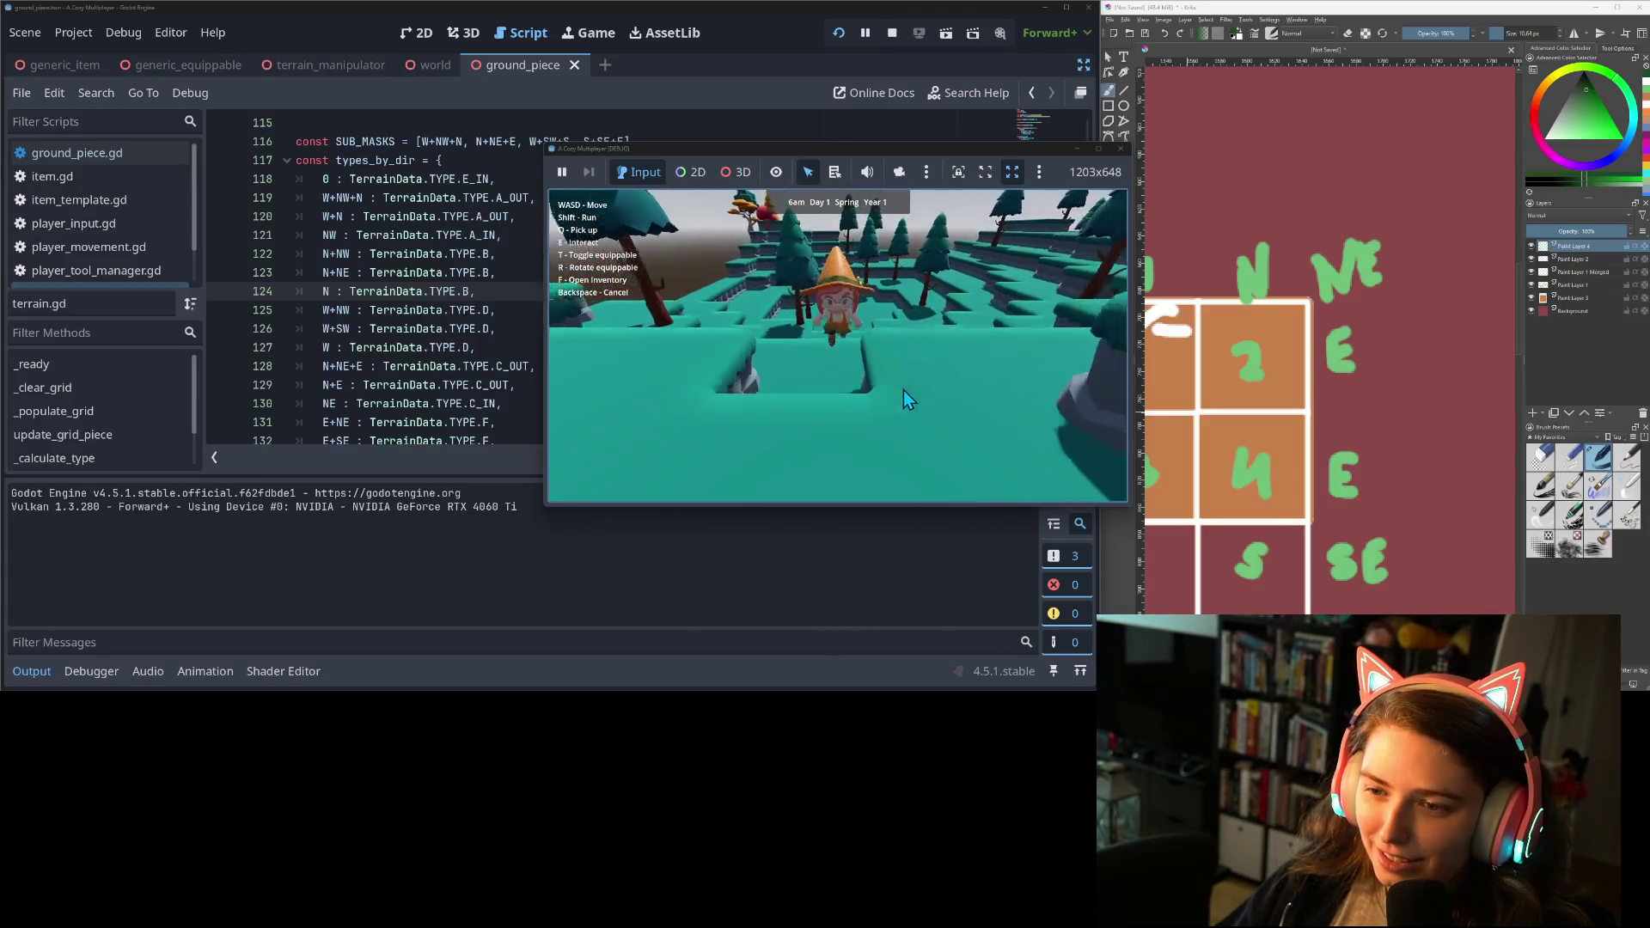
key("s")
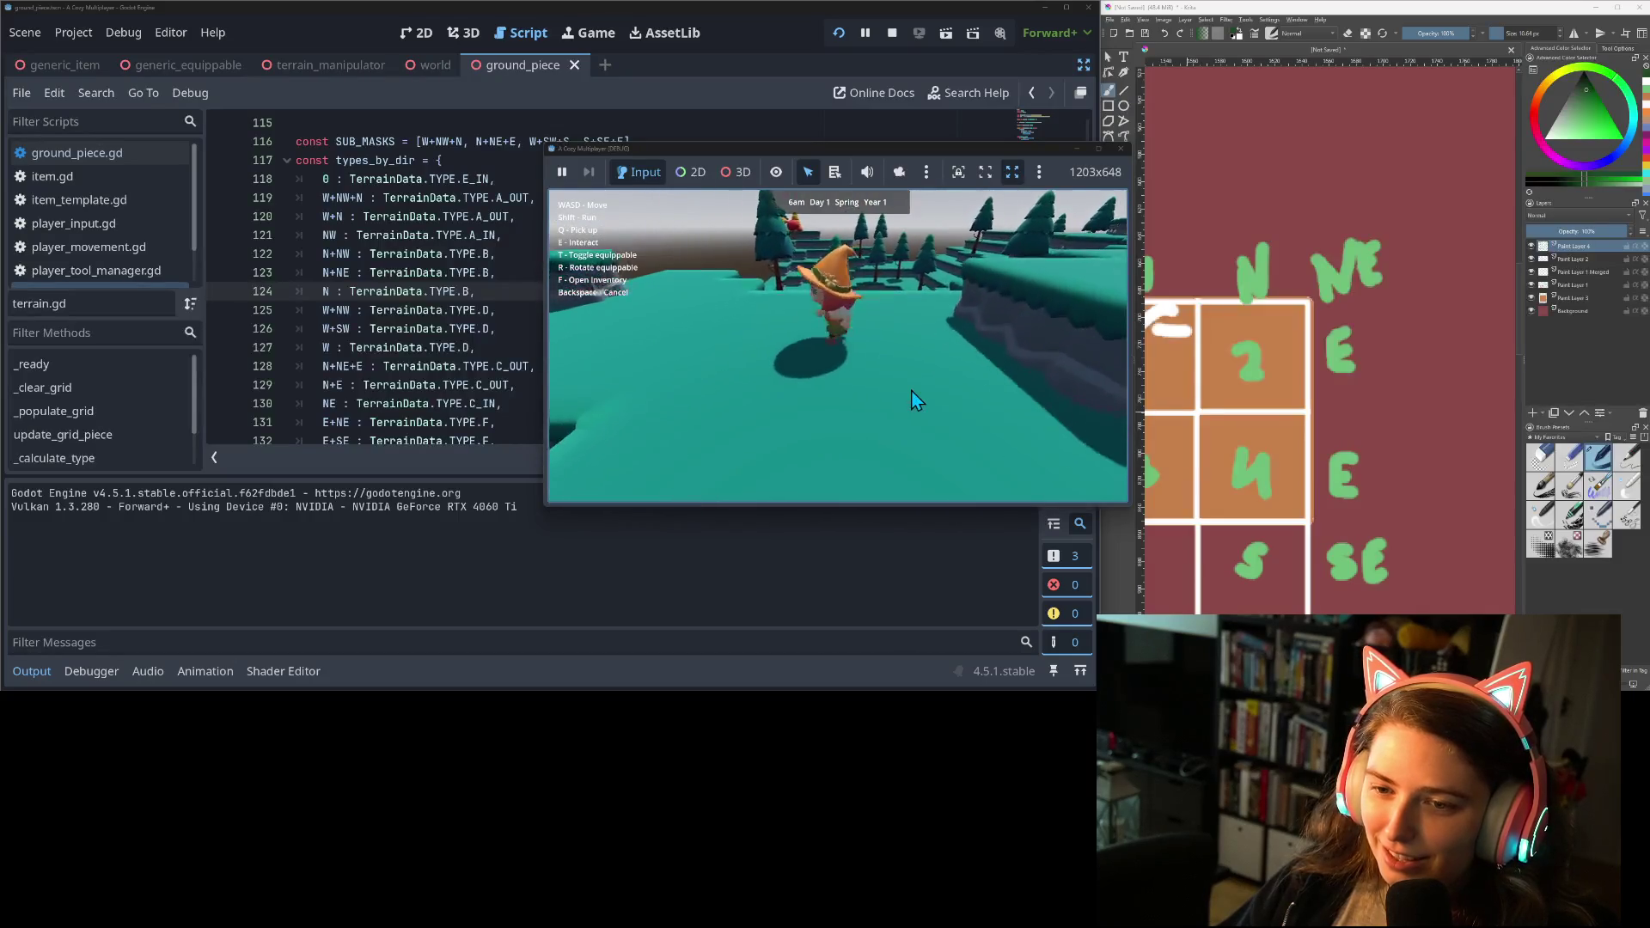
Walk the character down the teal terraces toward the large tree and over to the broom.
key("w")
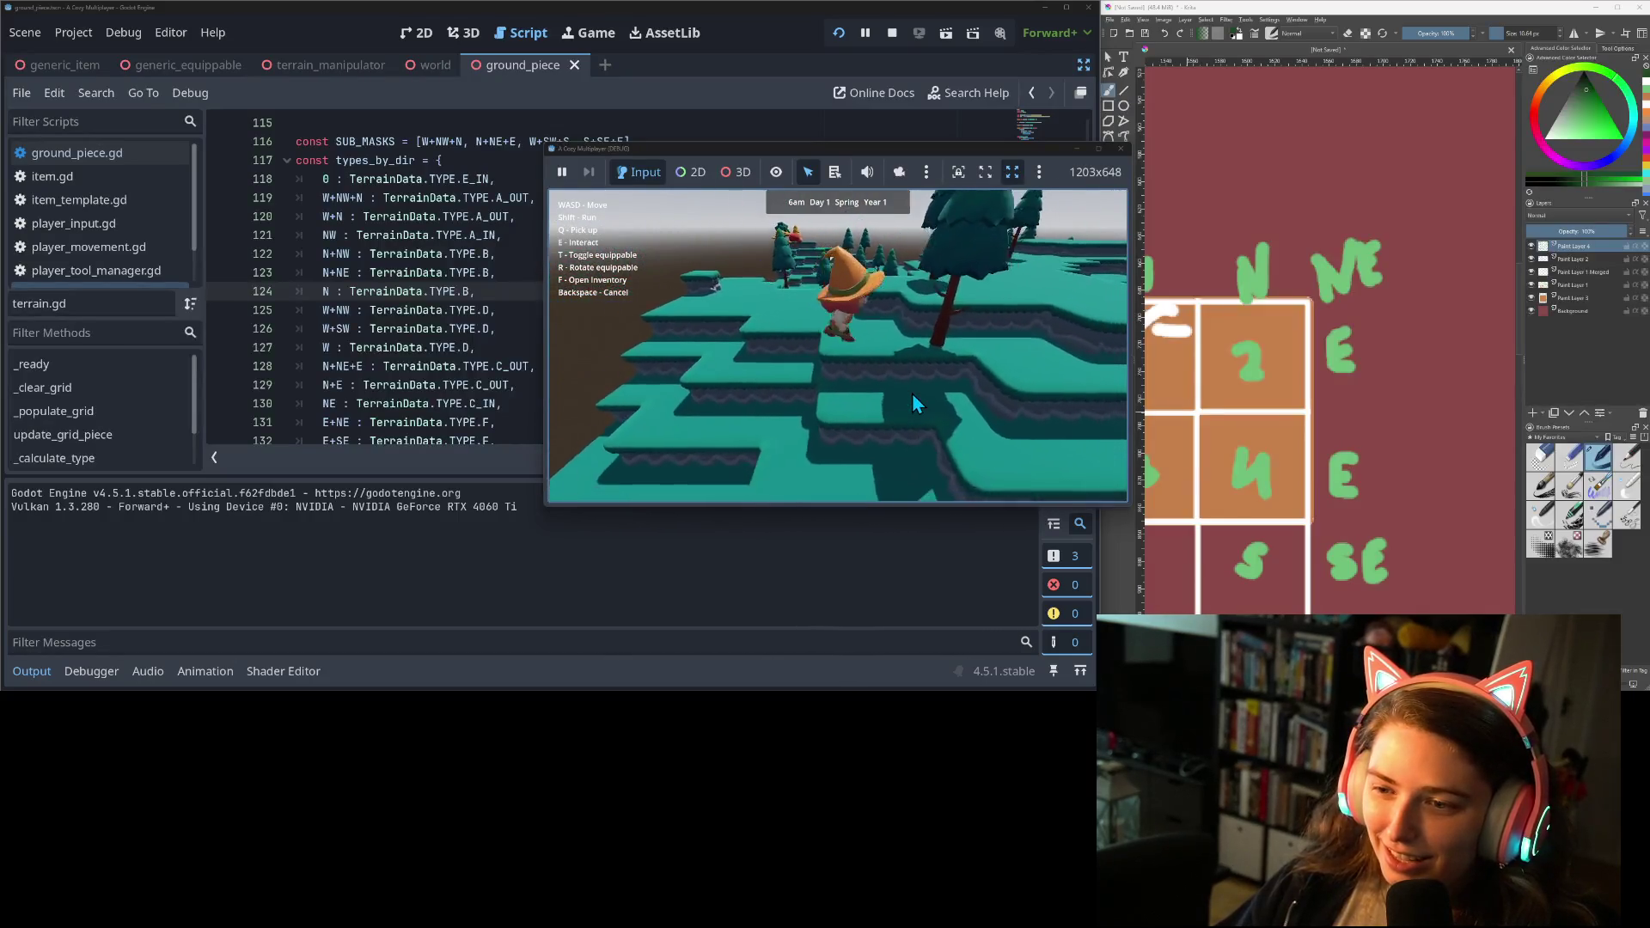
key("w")
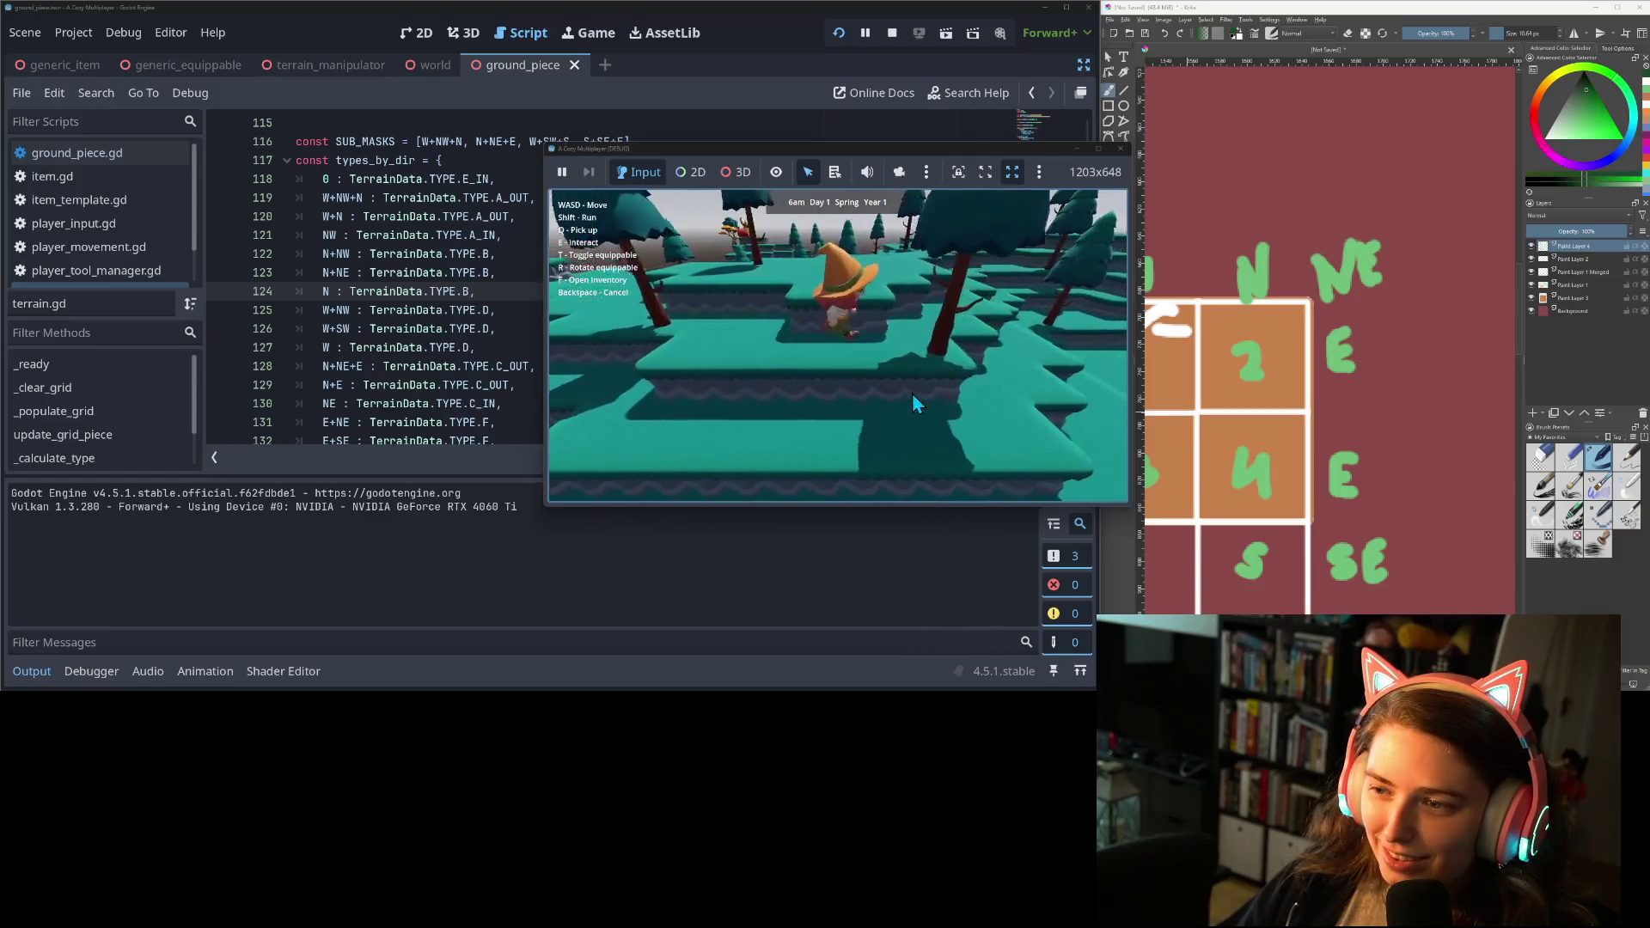
key("w")
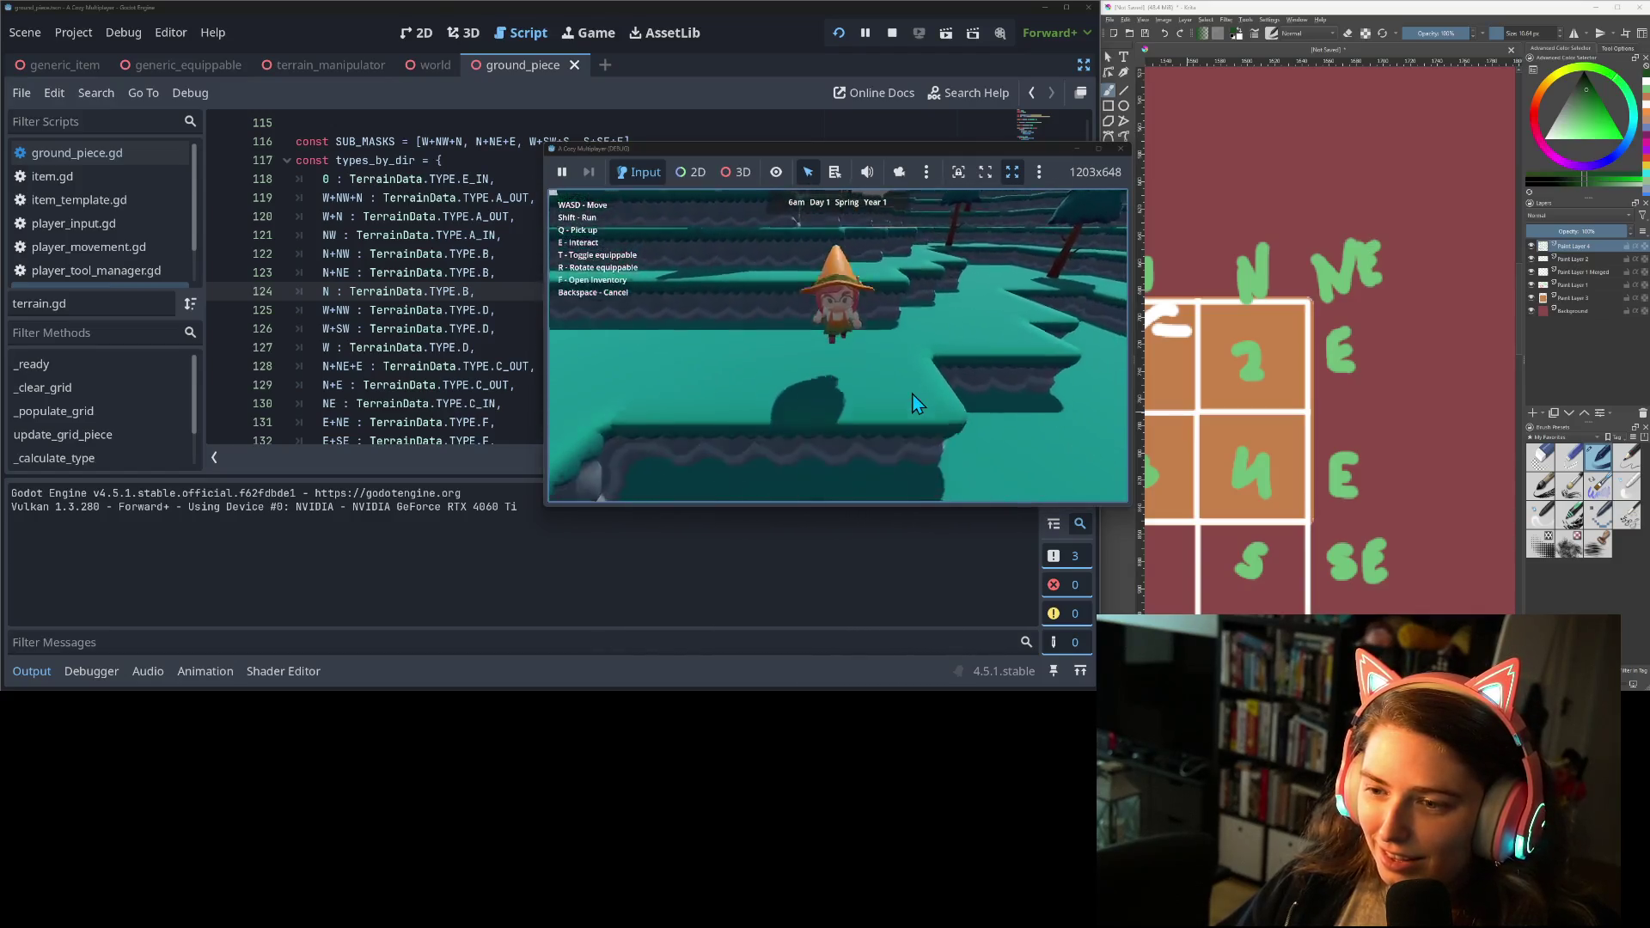
key("w")
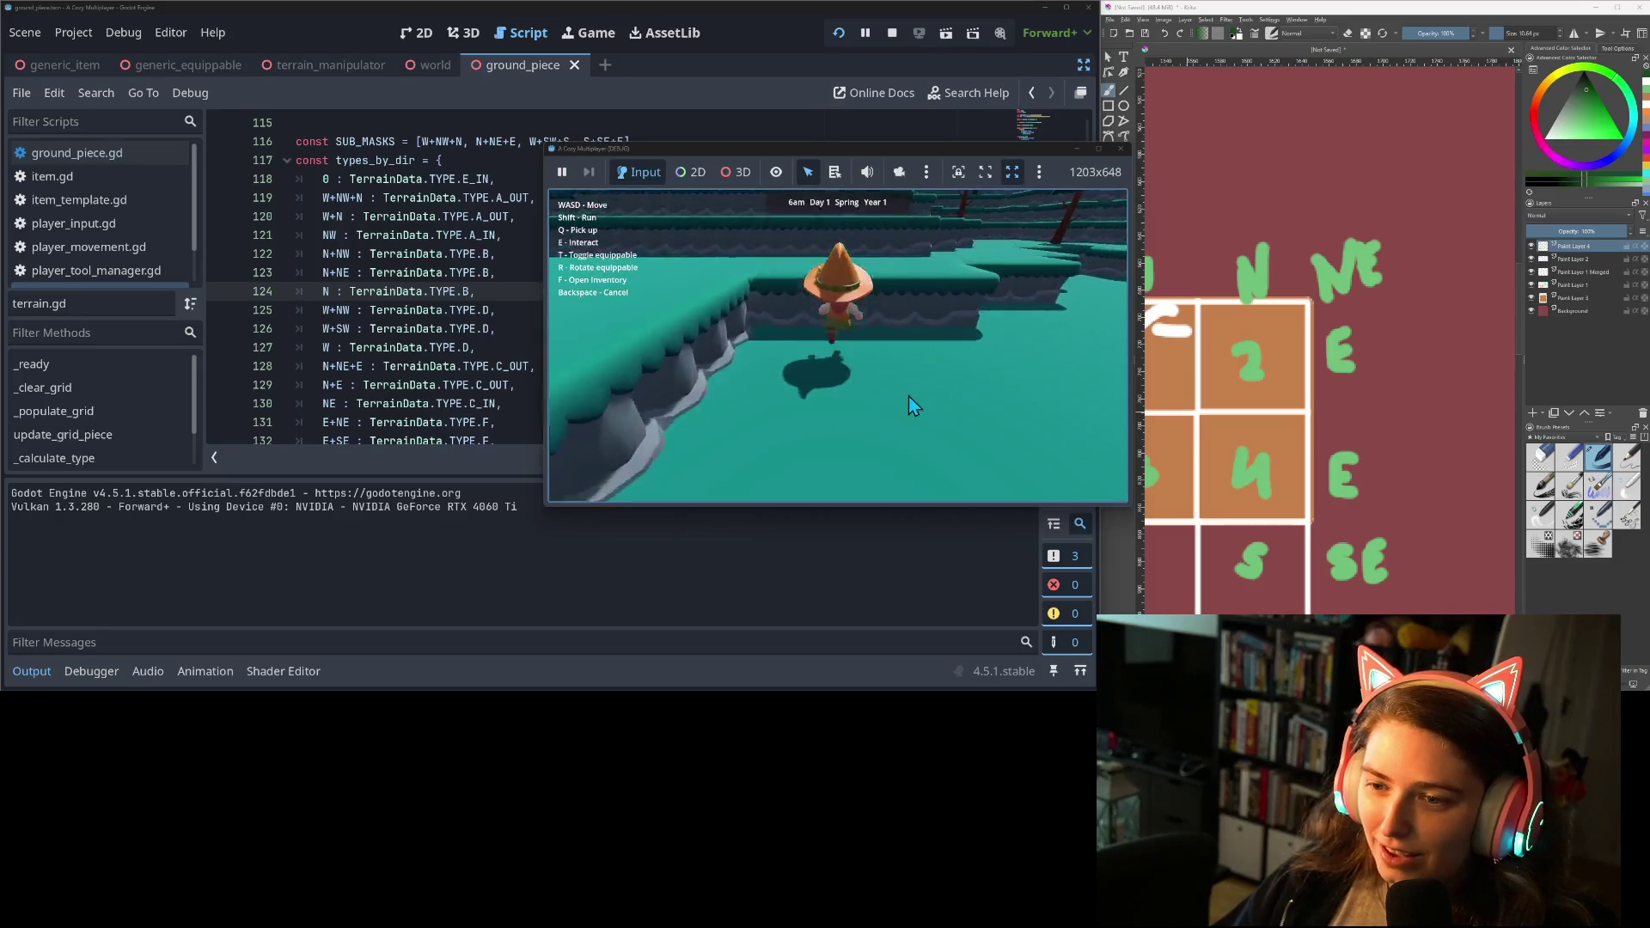
key("w")
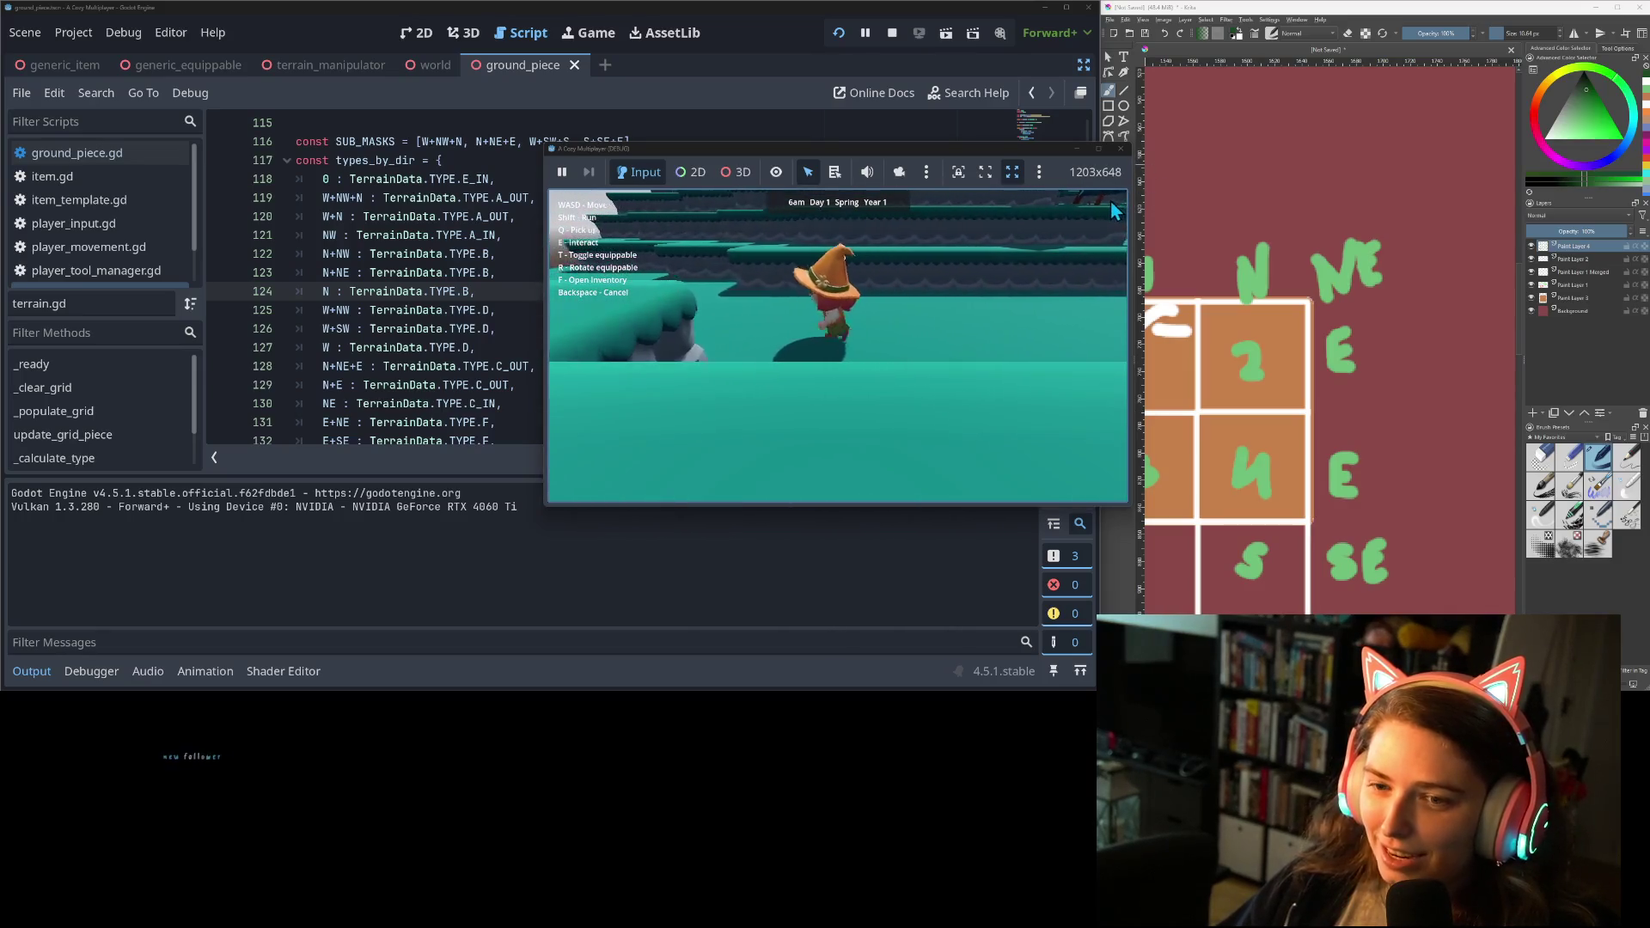
key("w")
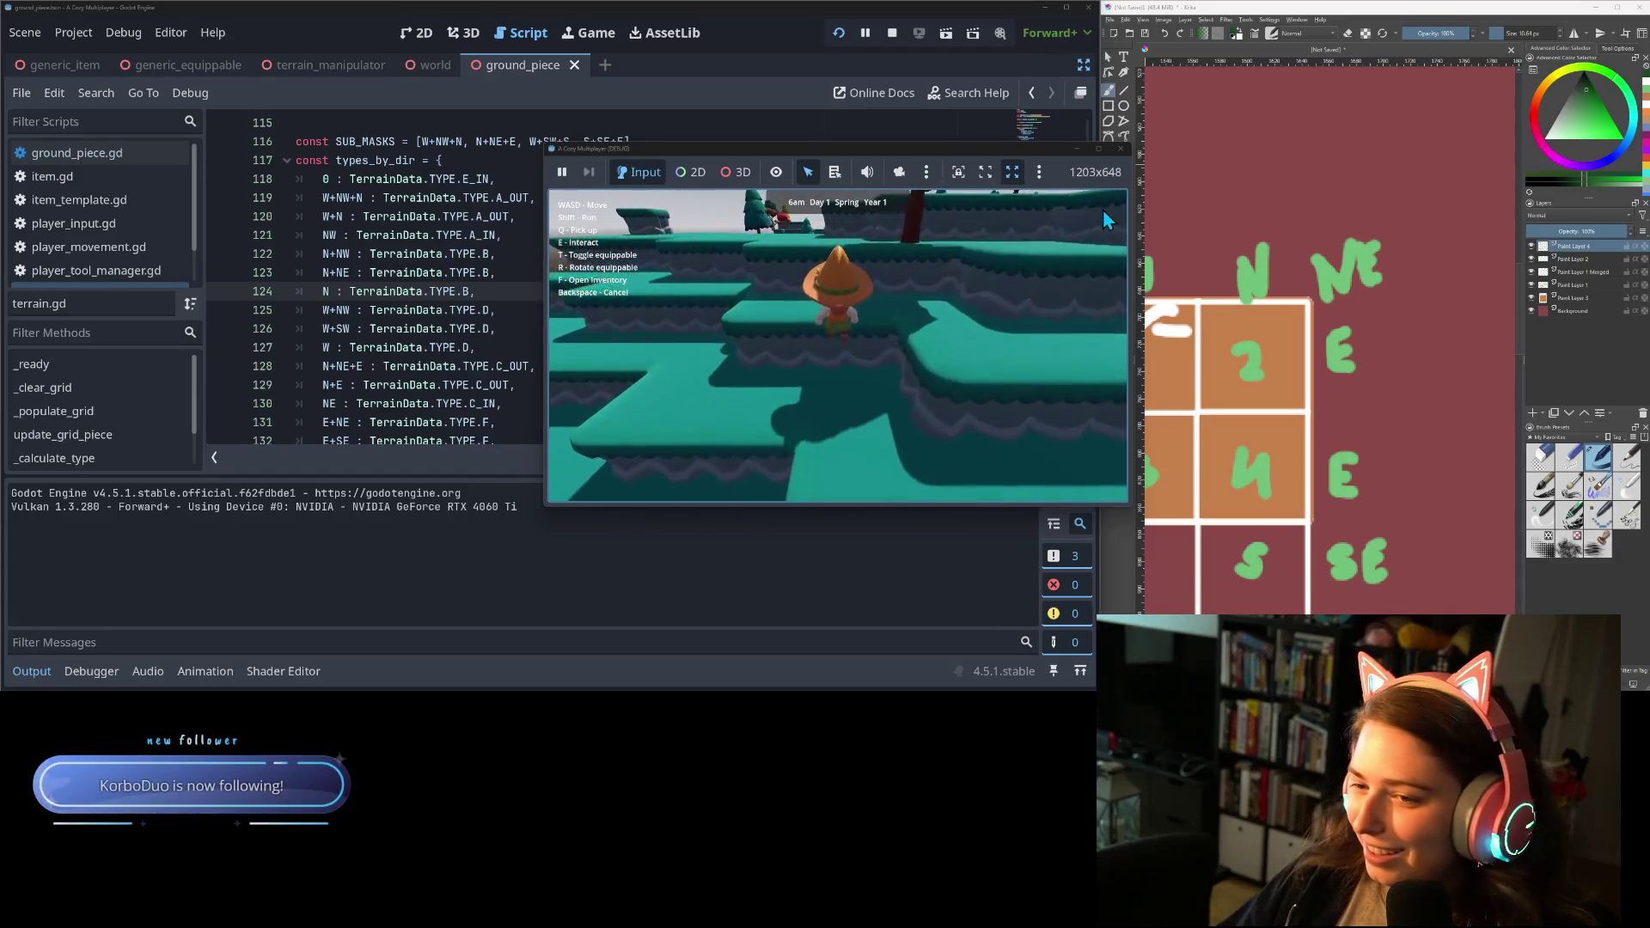
key("w")
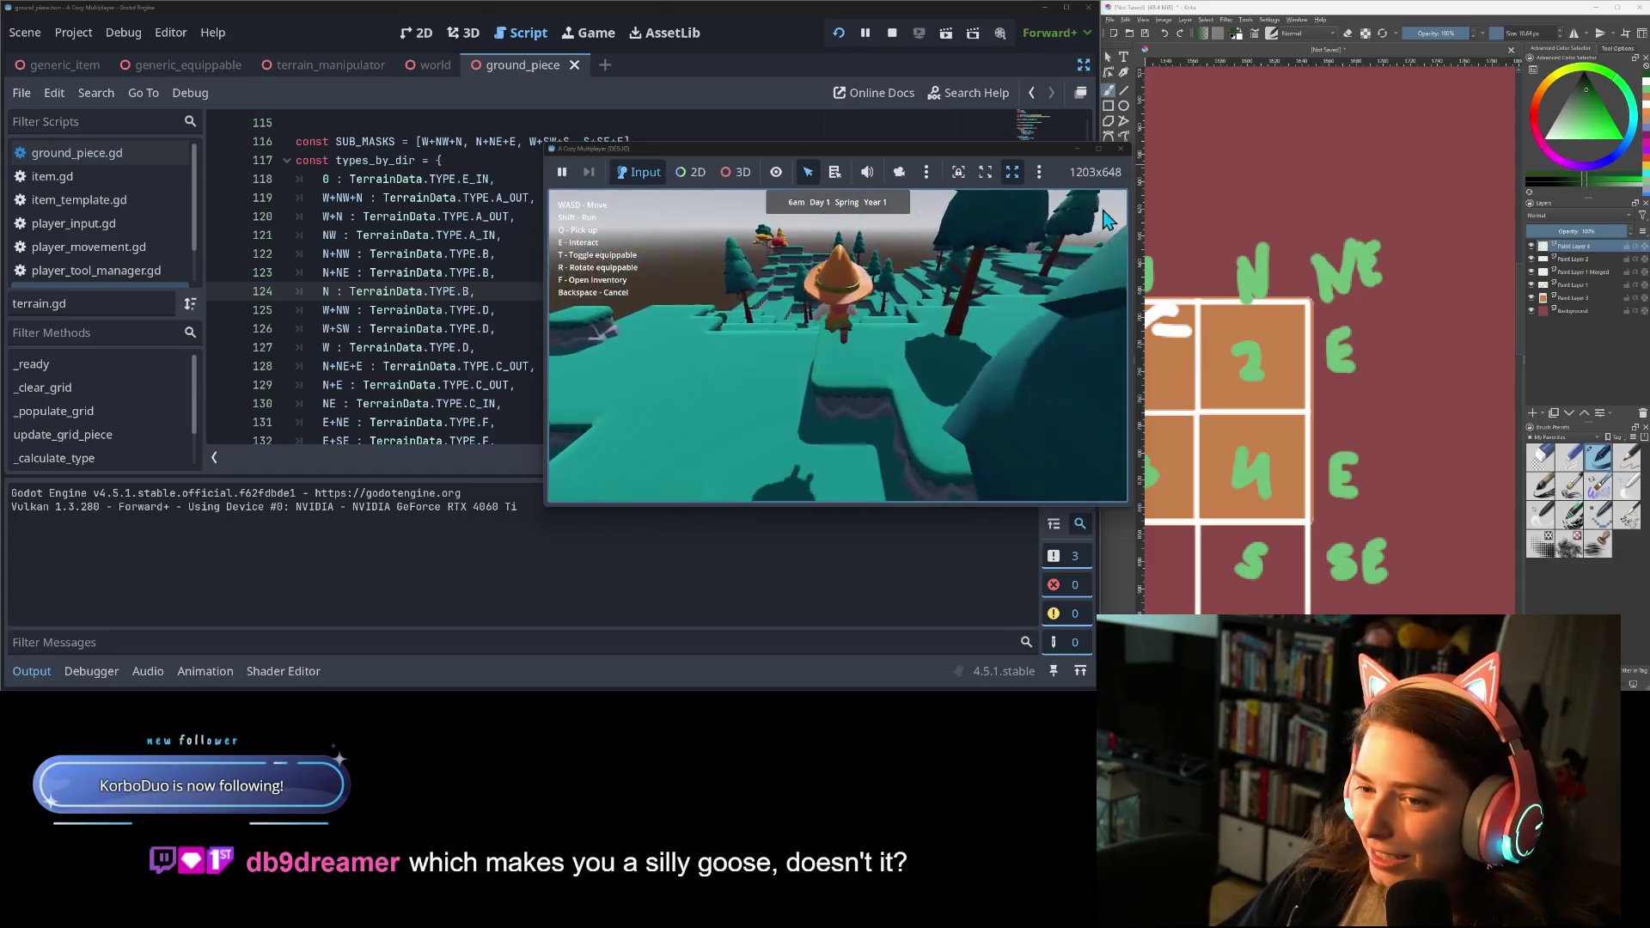
key("w")
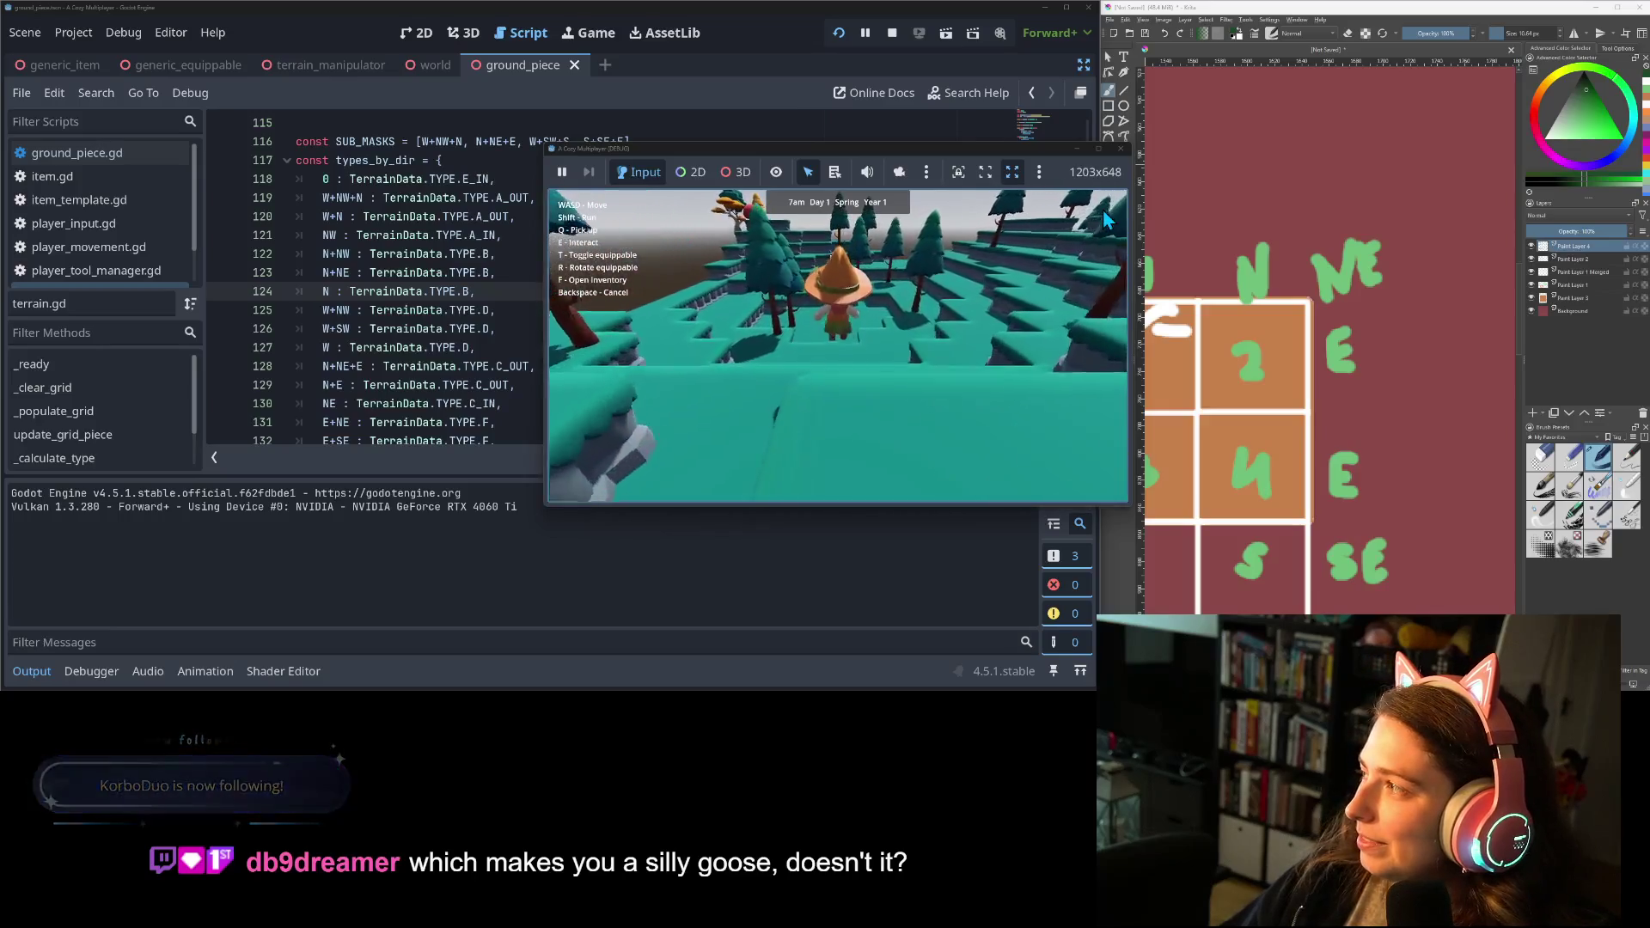
key("w")
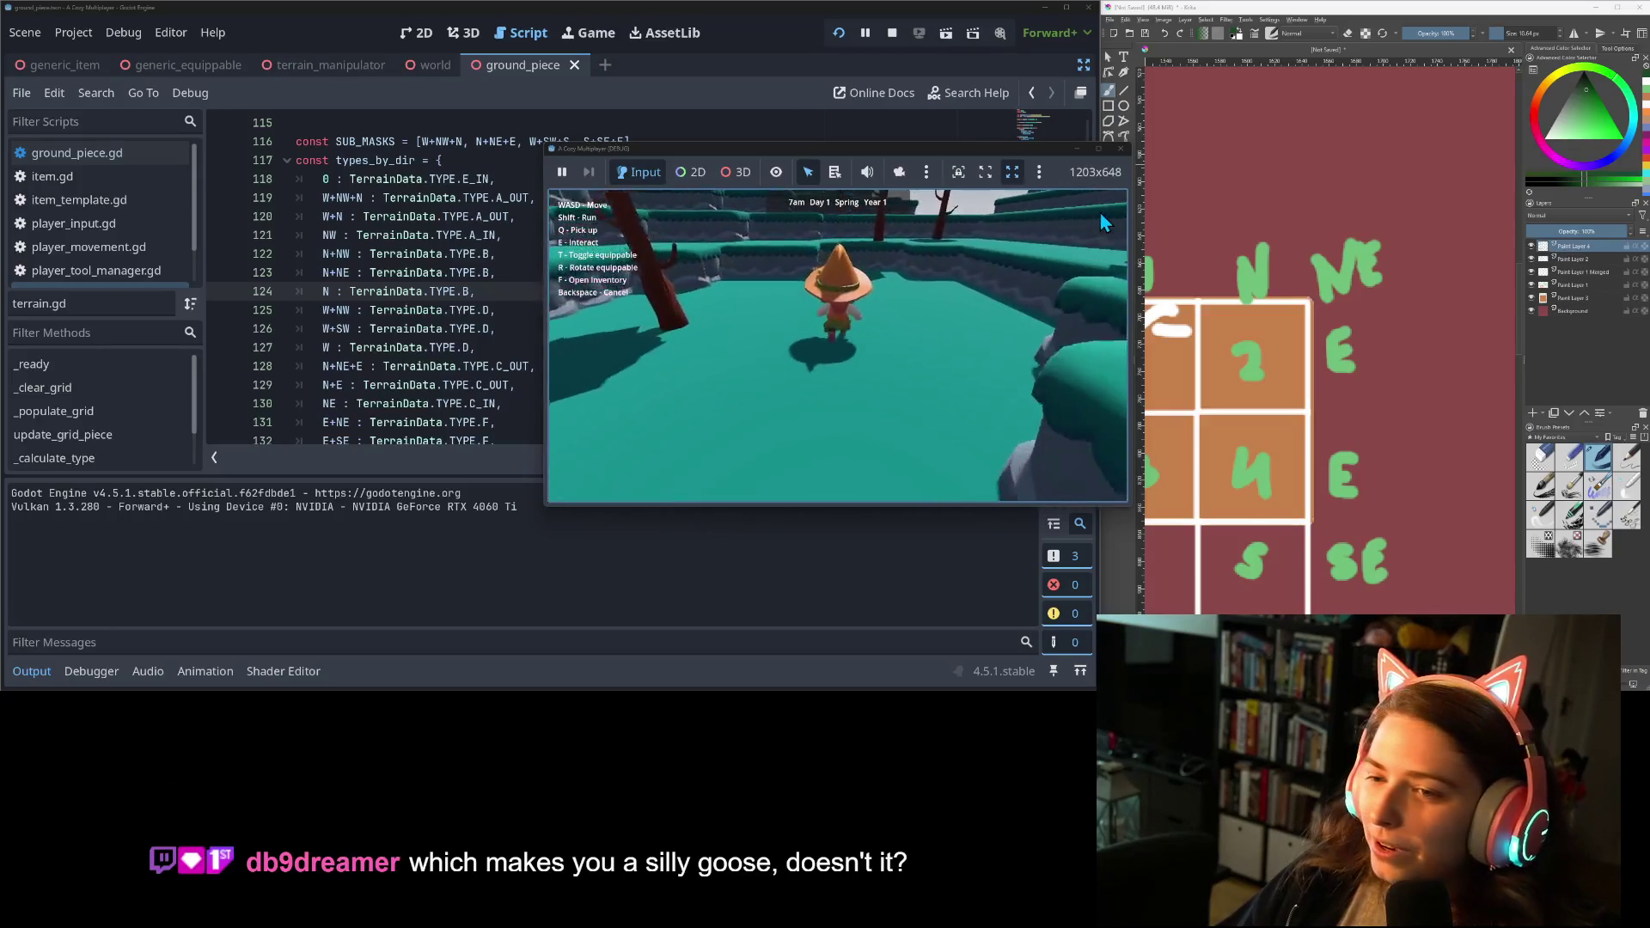
key("w")
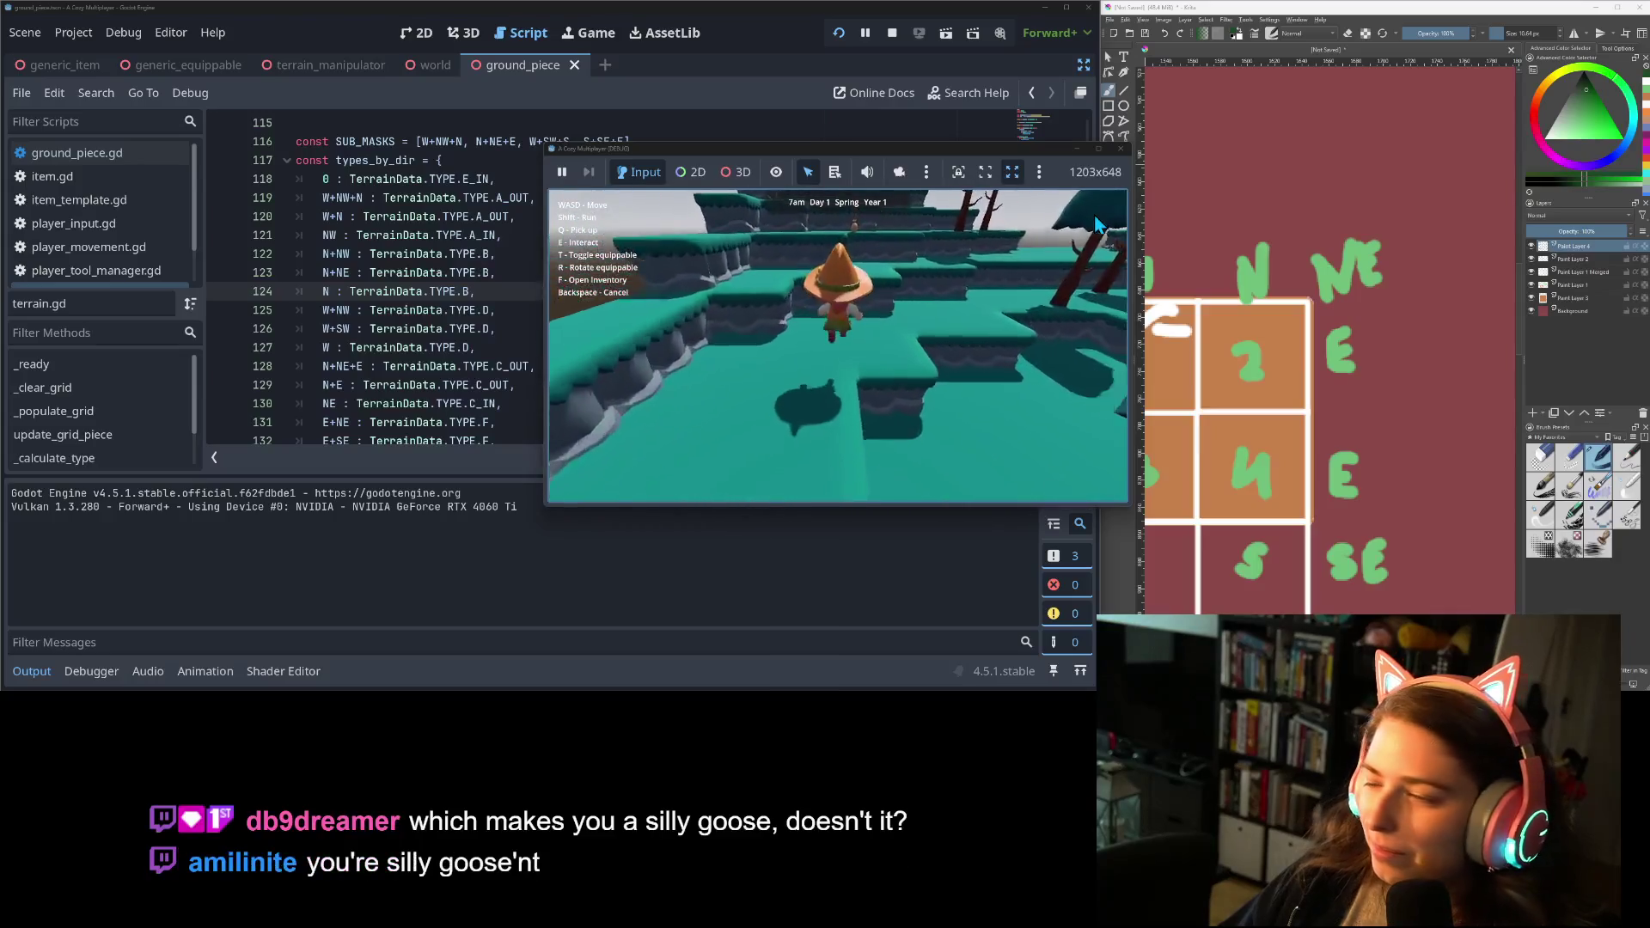
key("w")
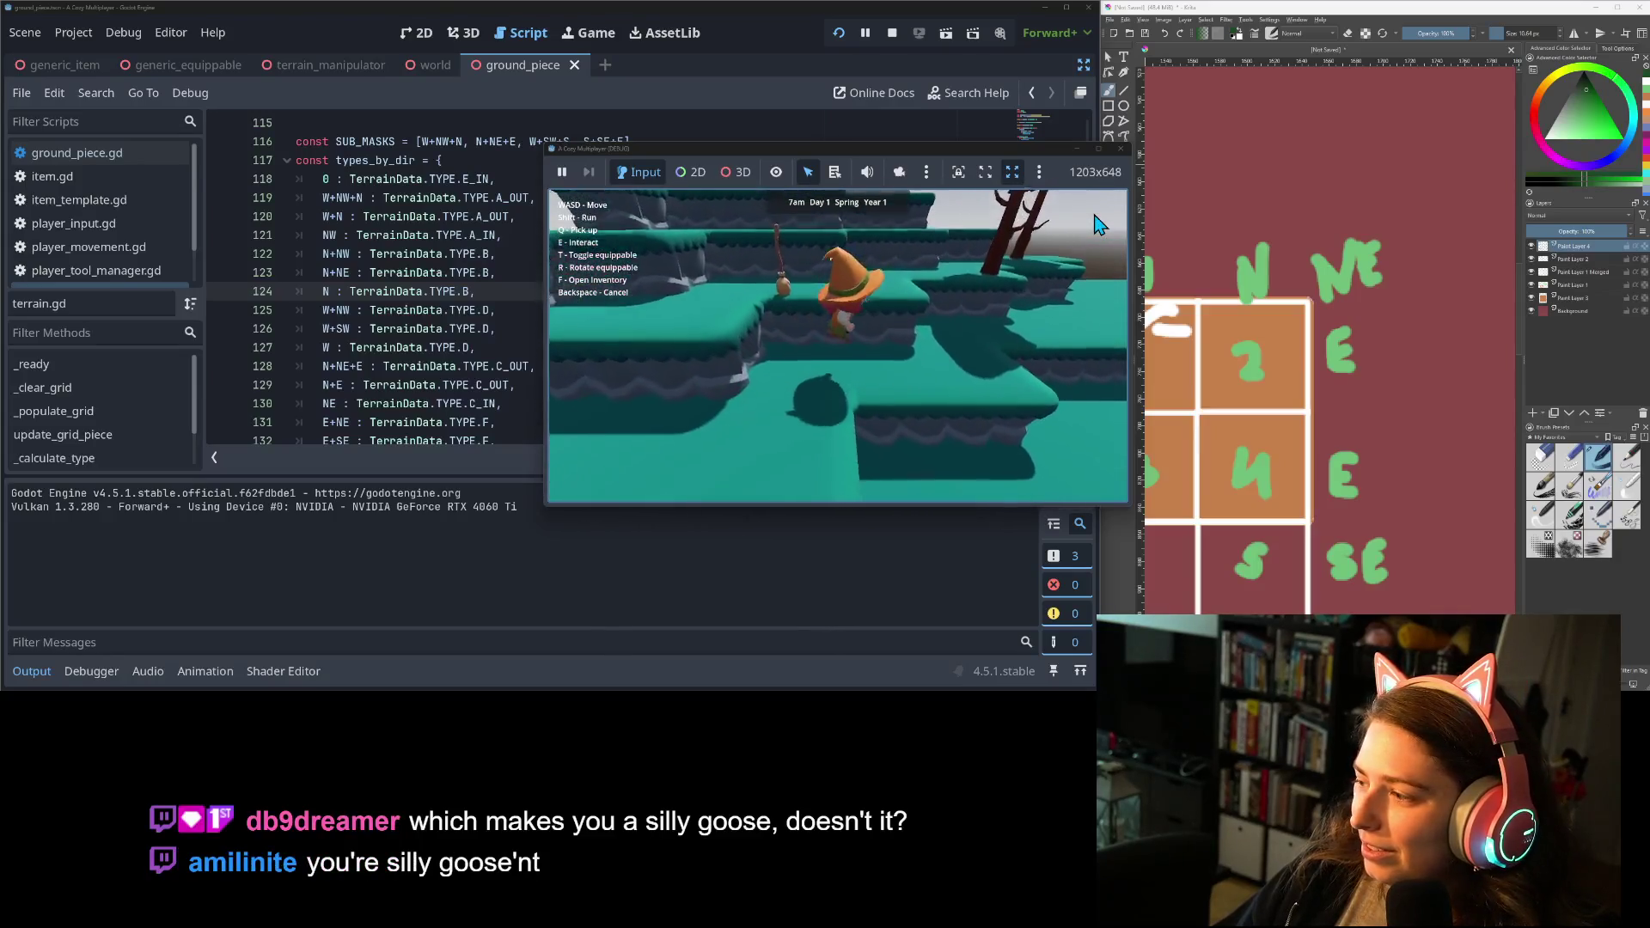
key("a")
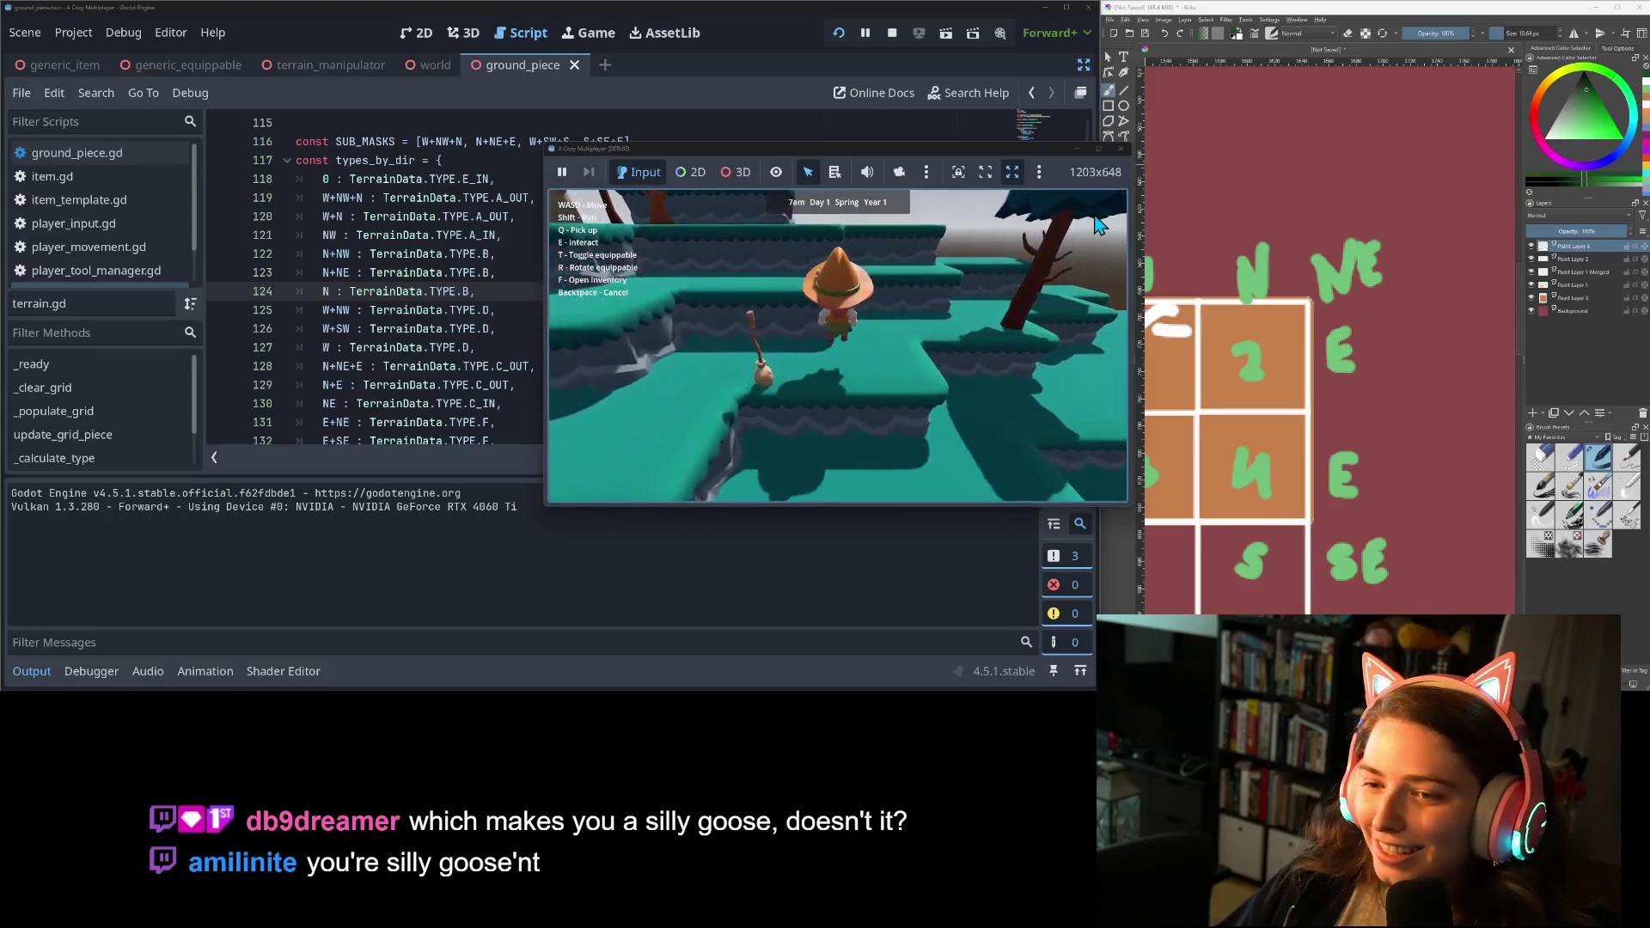
key("s")
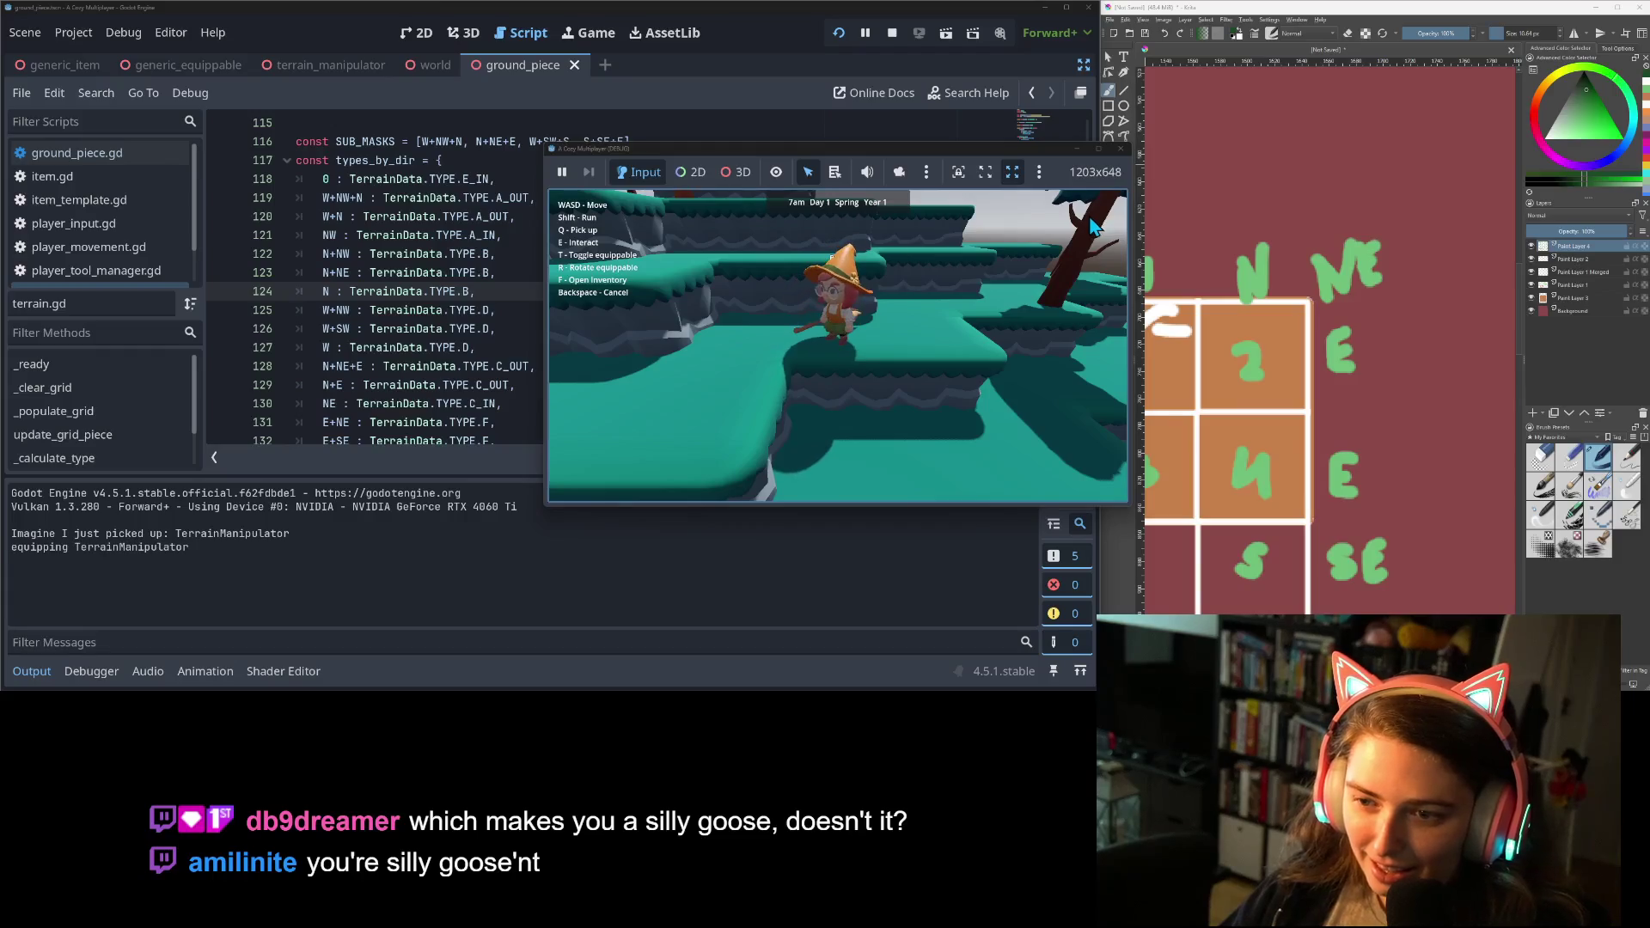
Walk across the terrace, using the terrain tool on GroundPiece219 and then GroundPiece191.
key("w")
key("e")
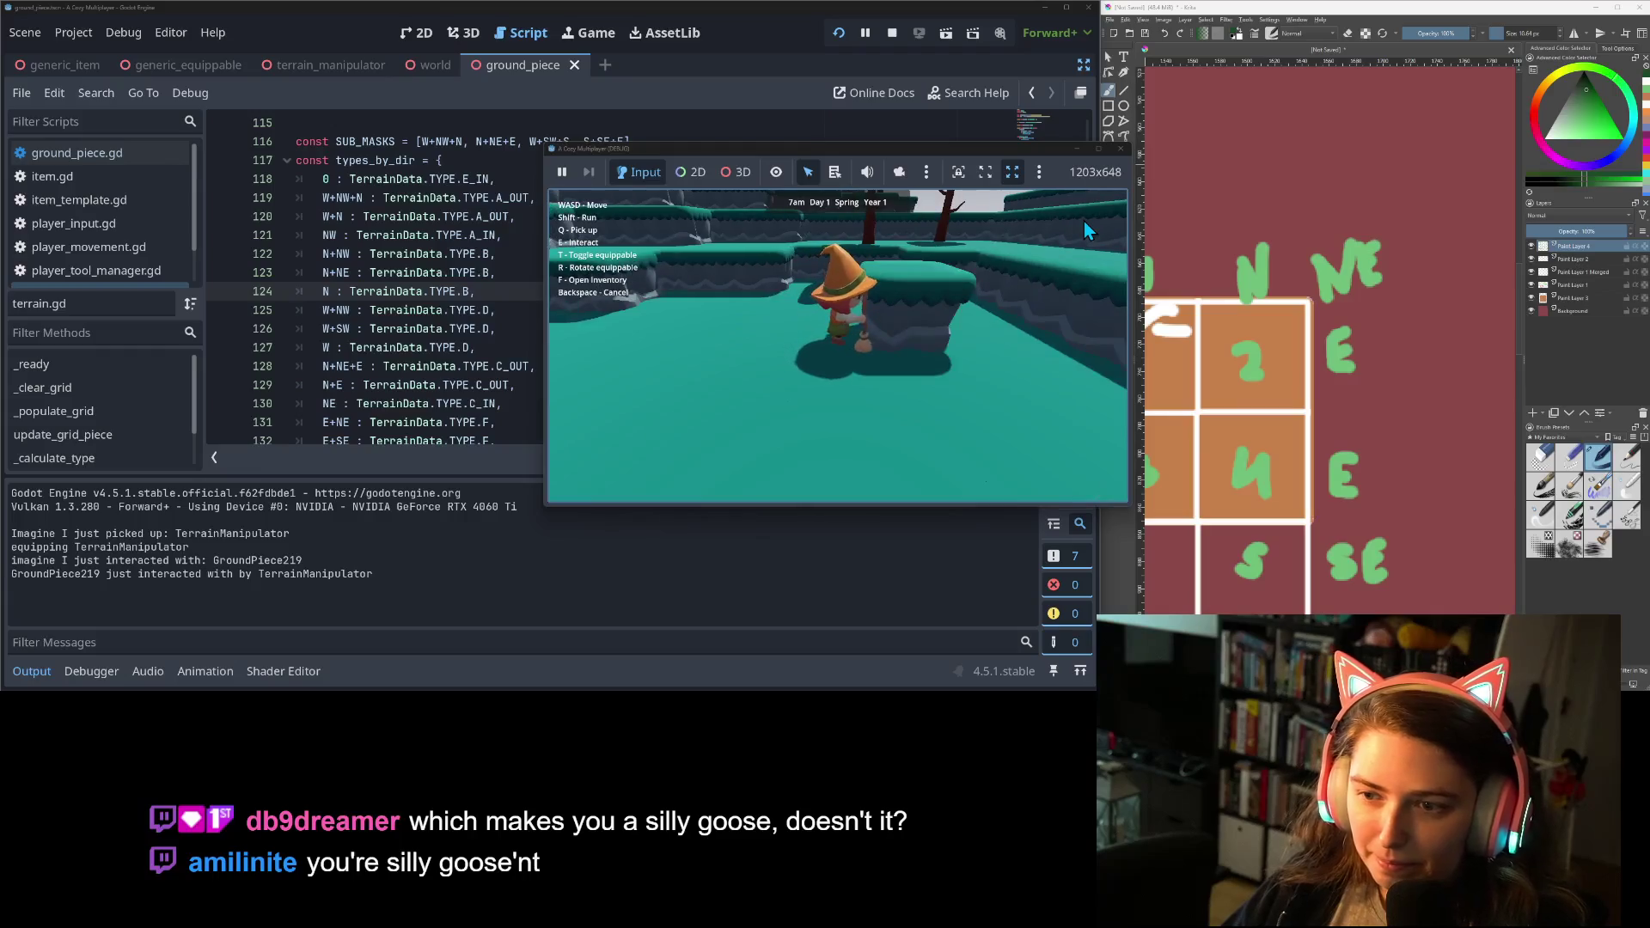
key("s")
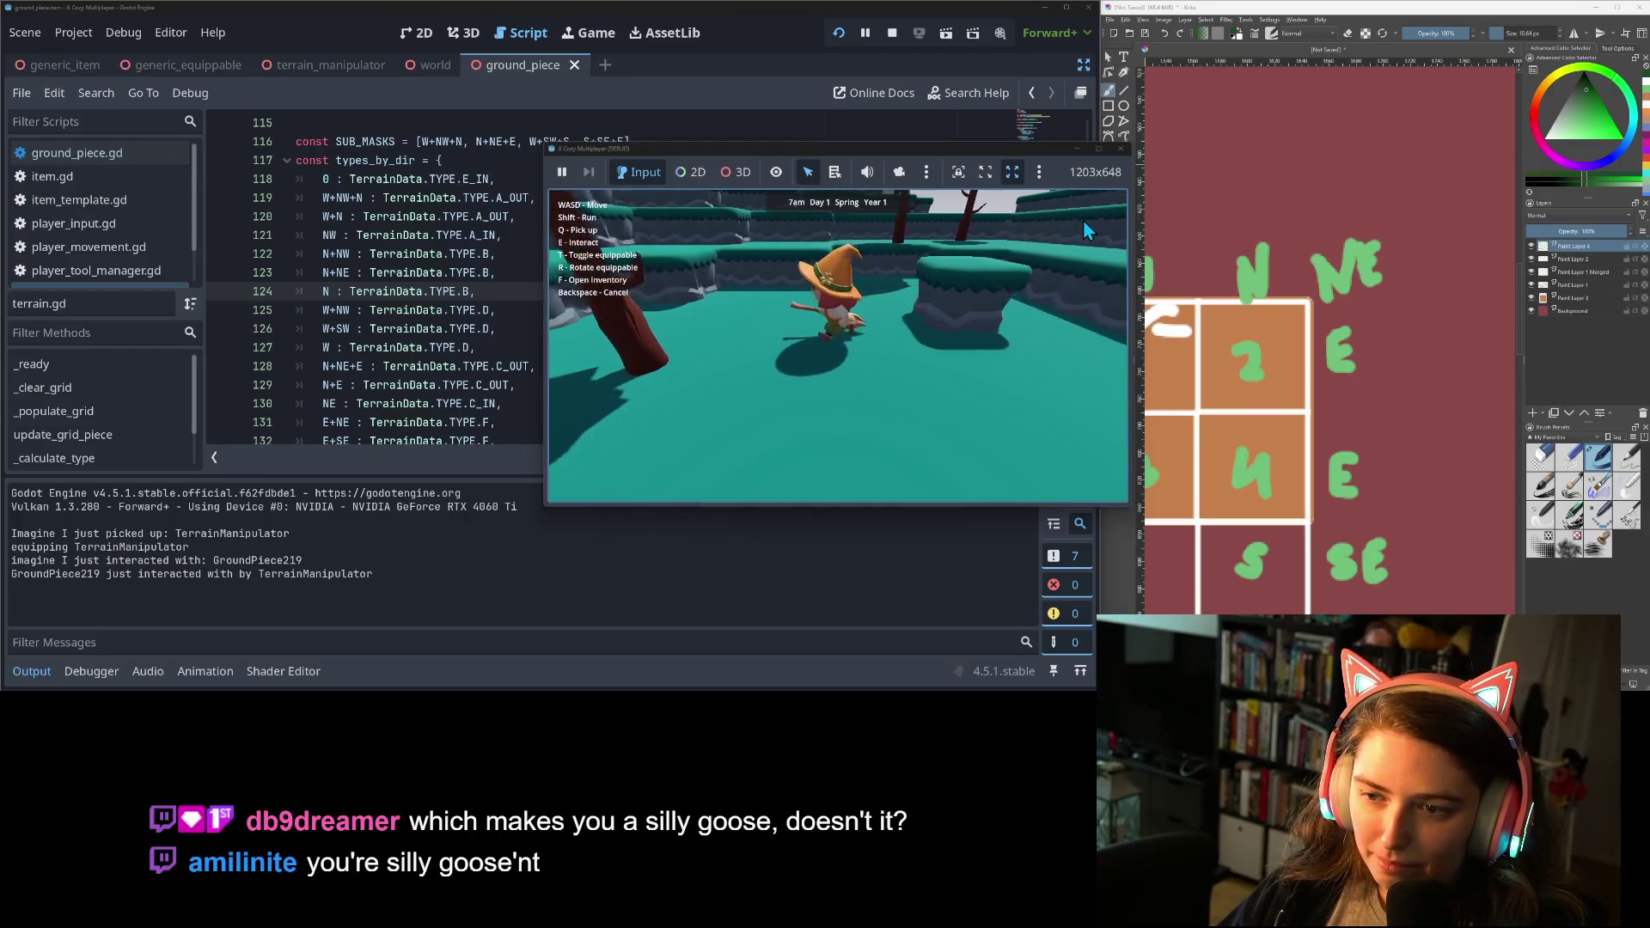
key("e")
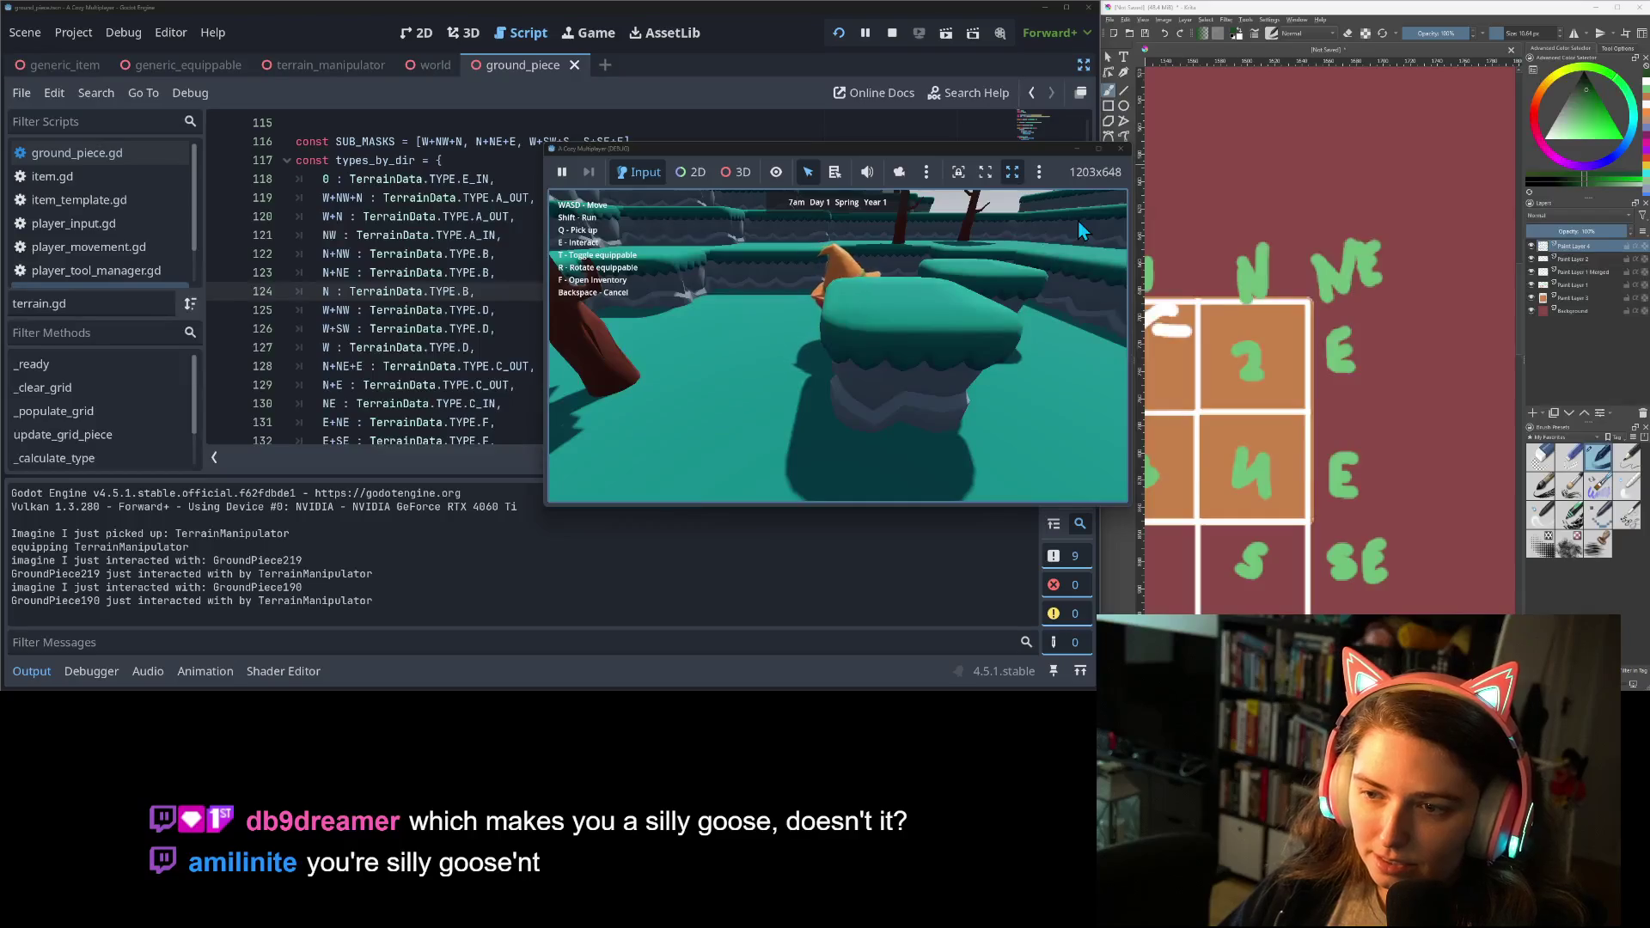
key("d")
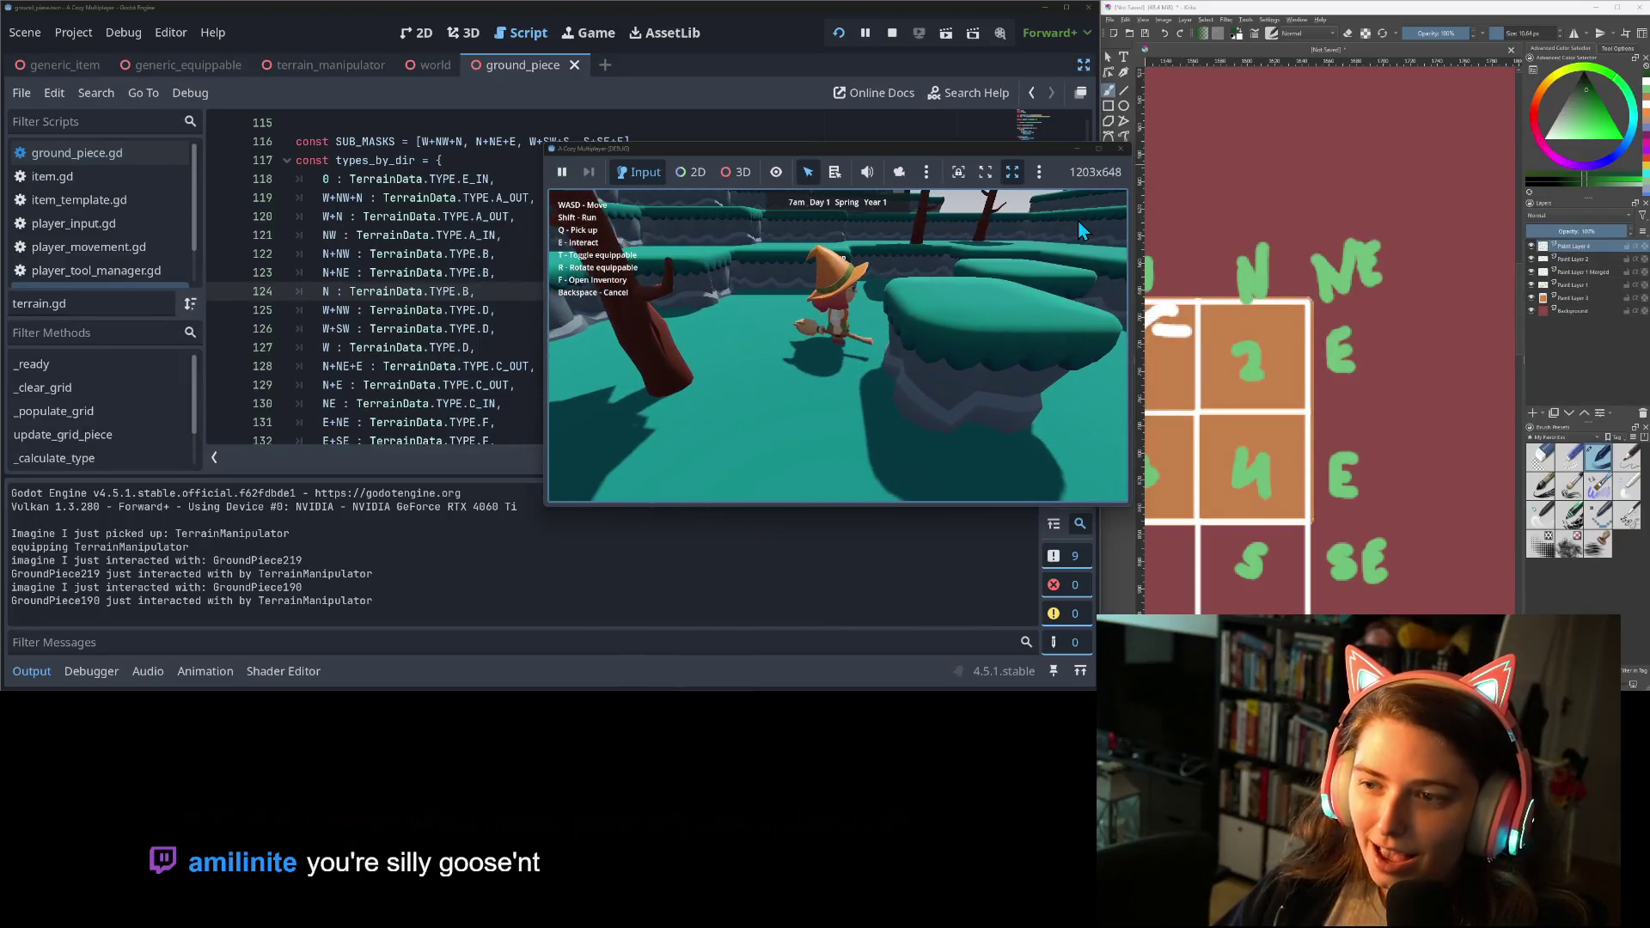
key("w")
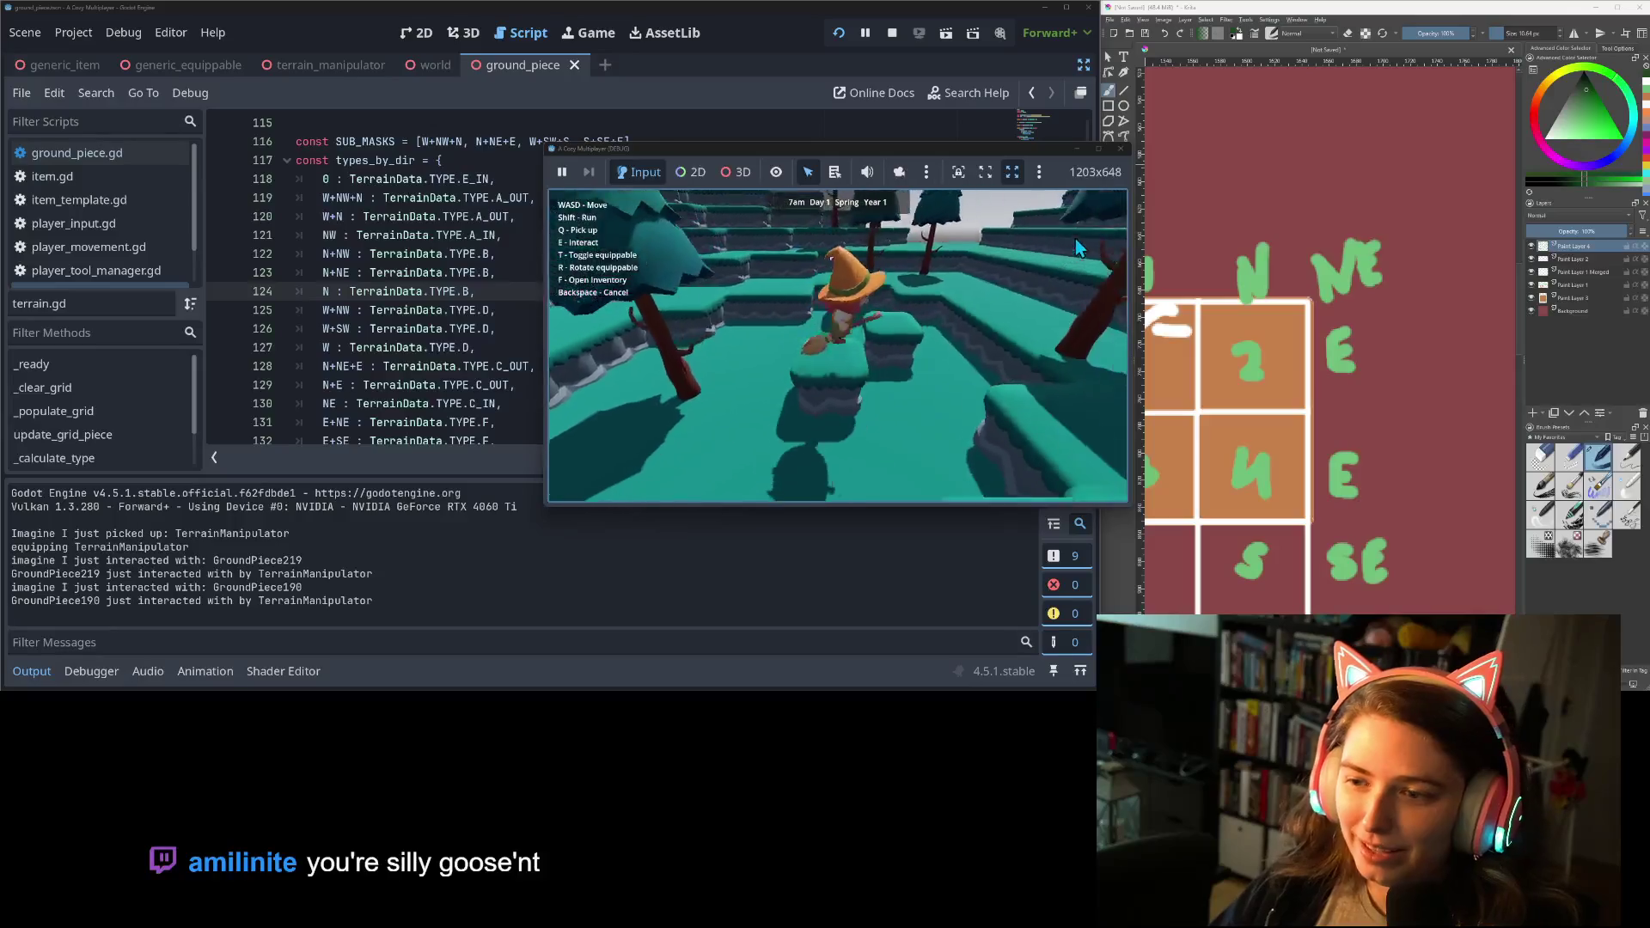
key("s")
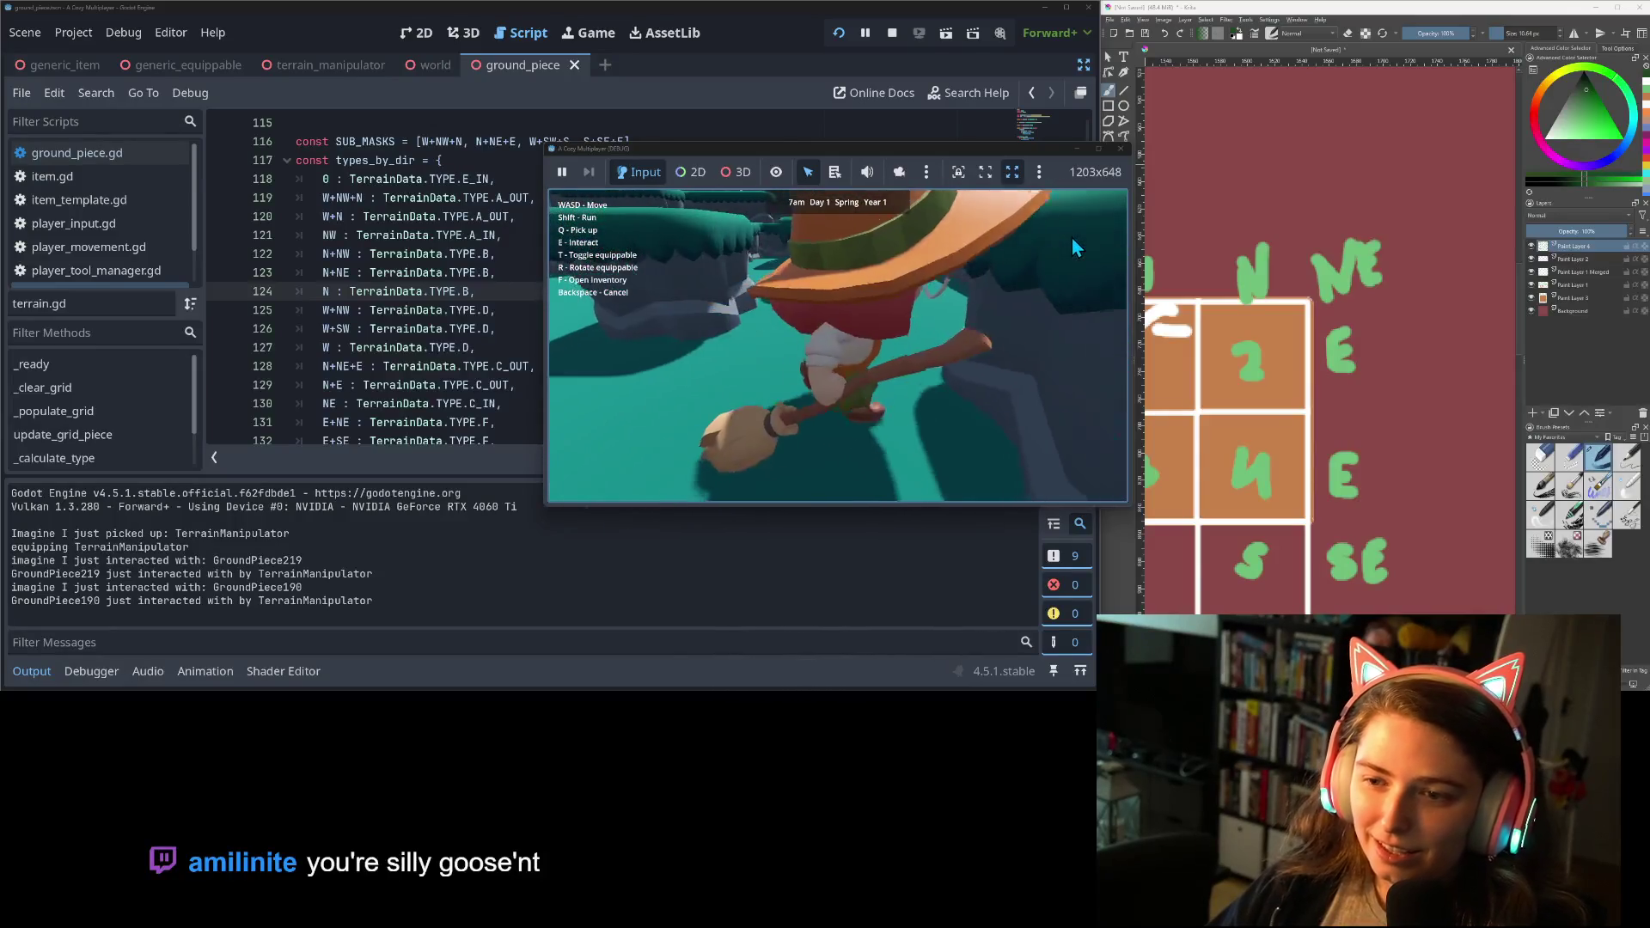
key("w")
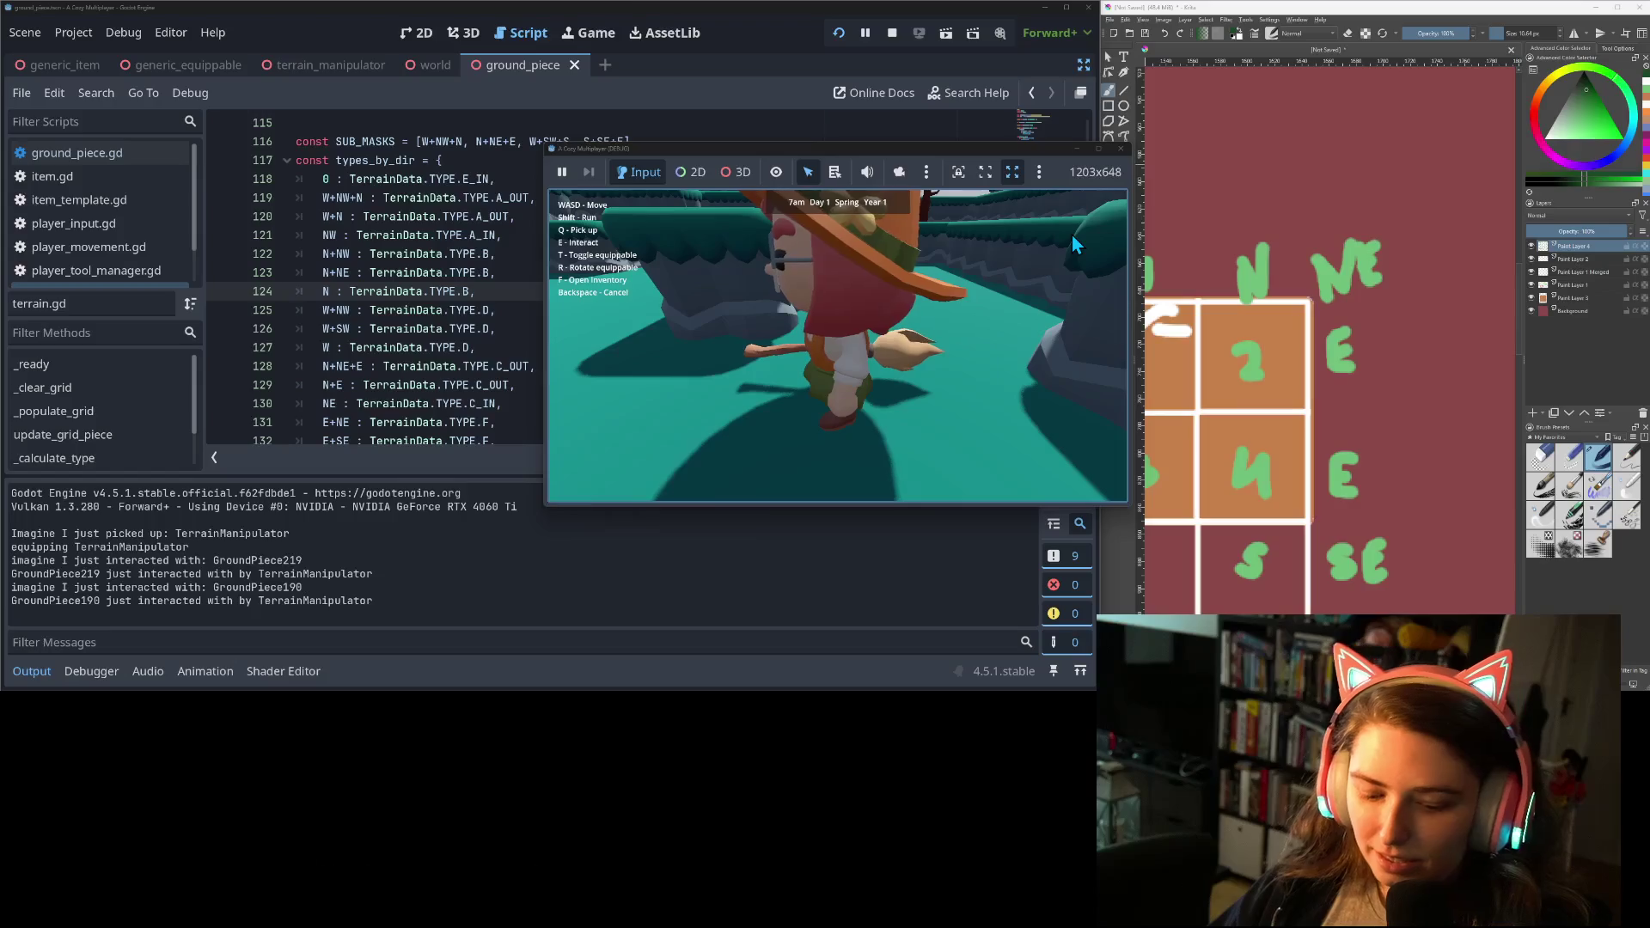
key("e")
Move left across the terrace and use the terrain tool again on GroundPiece219, then GroundPiece188.
key("w")
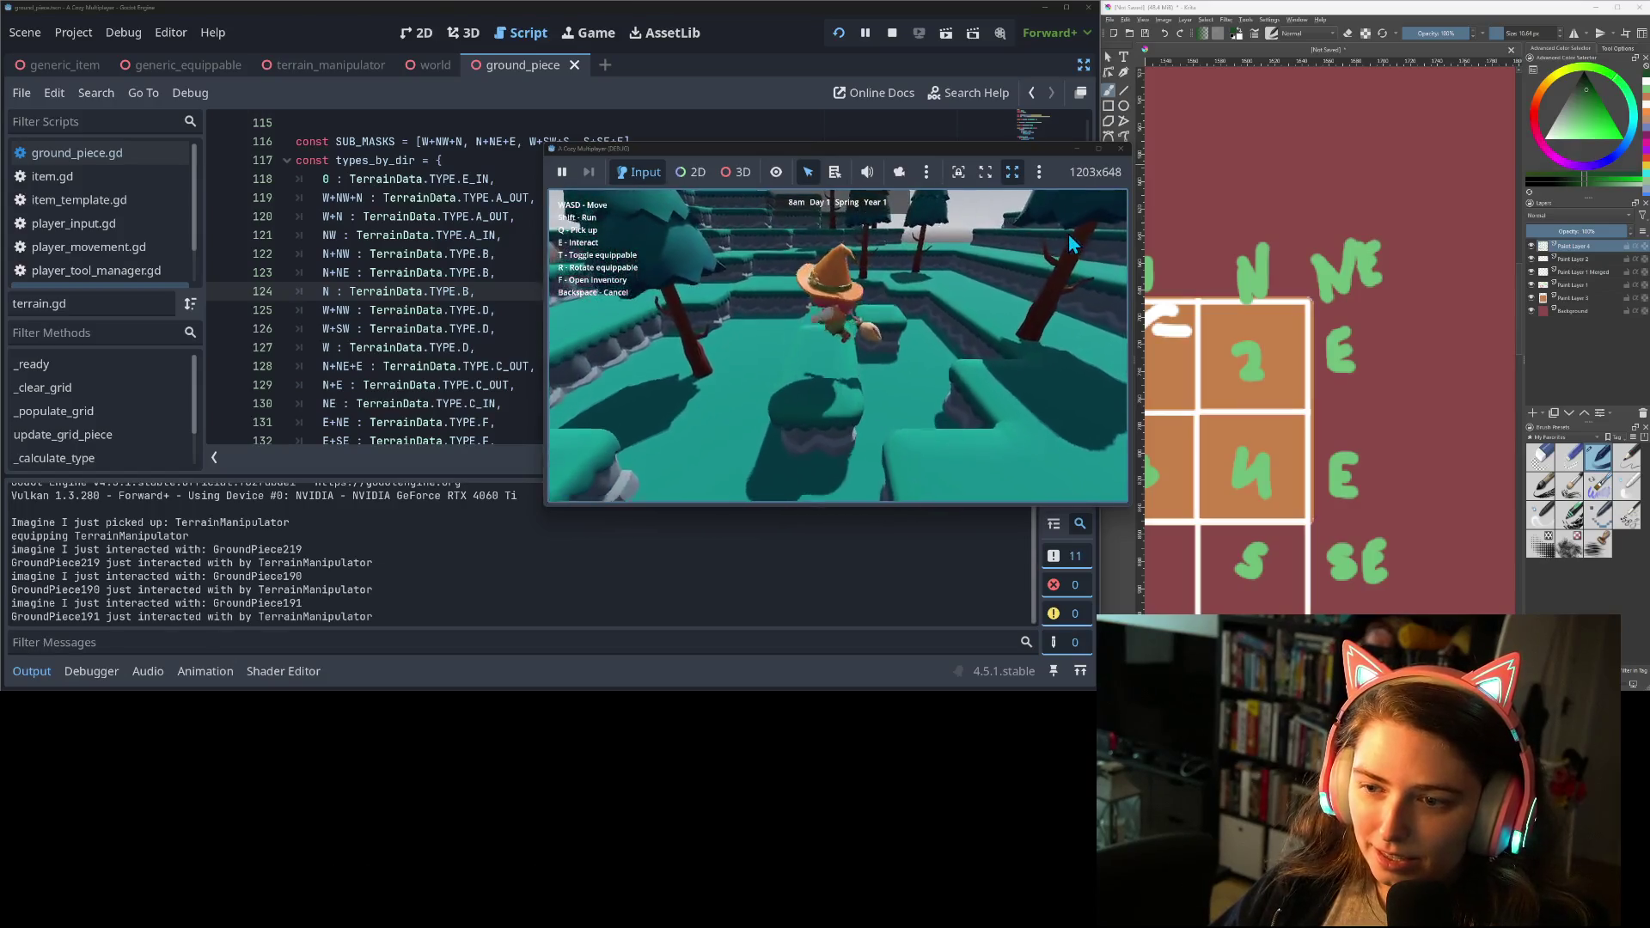
key("a")
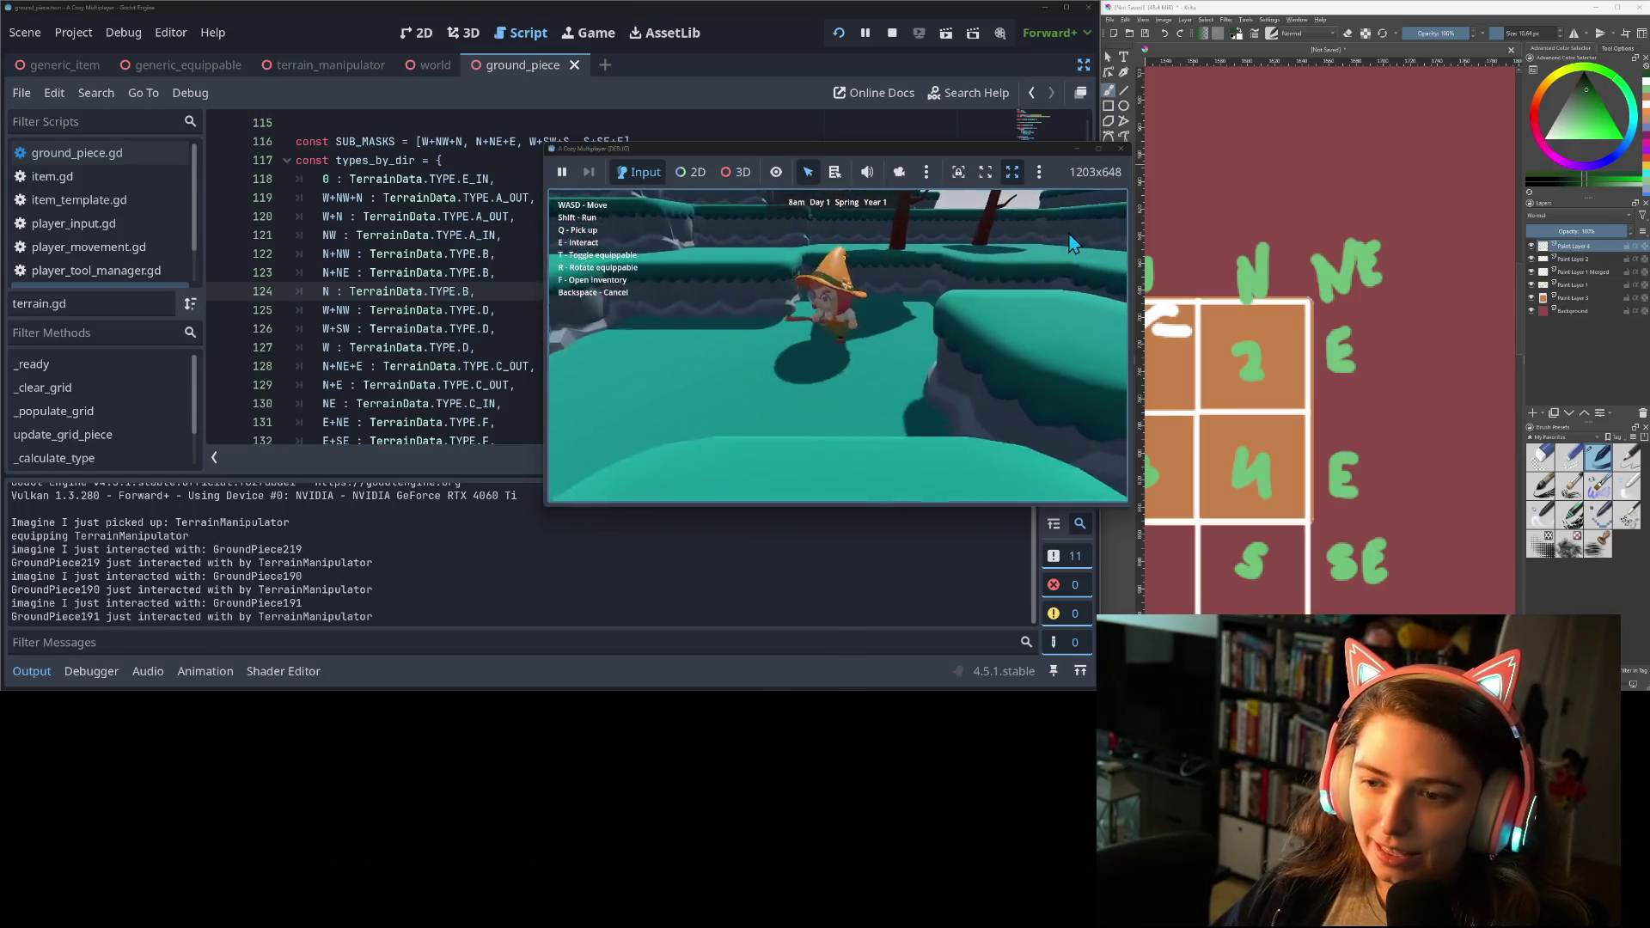
key("e")
key("a")
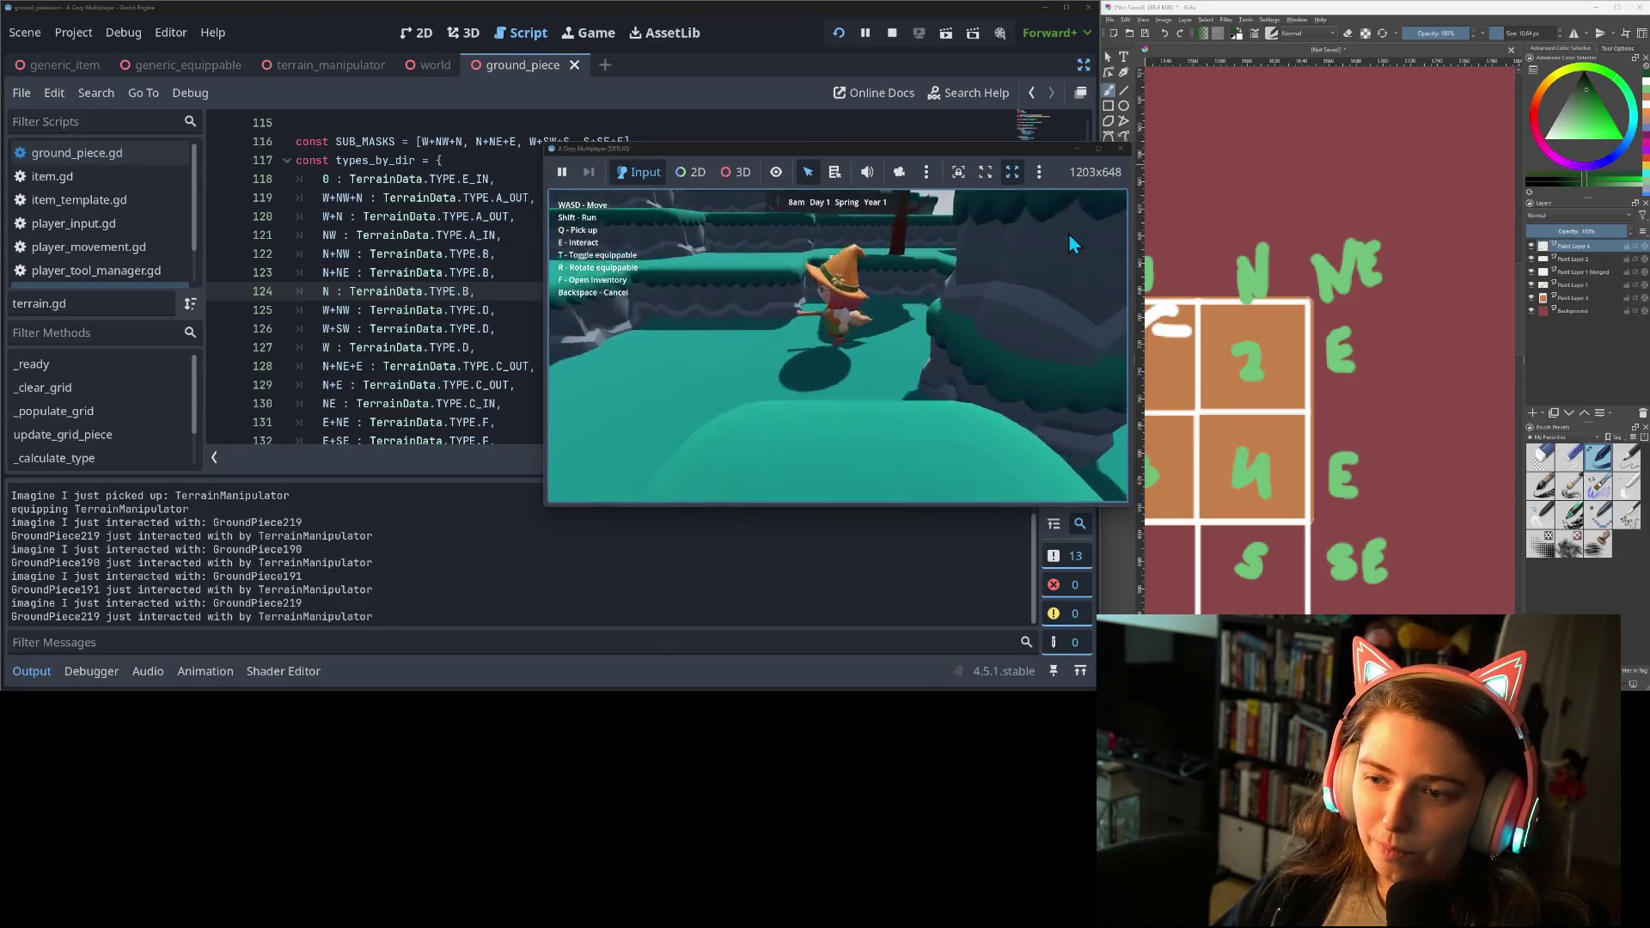
key("w")
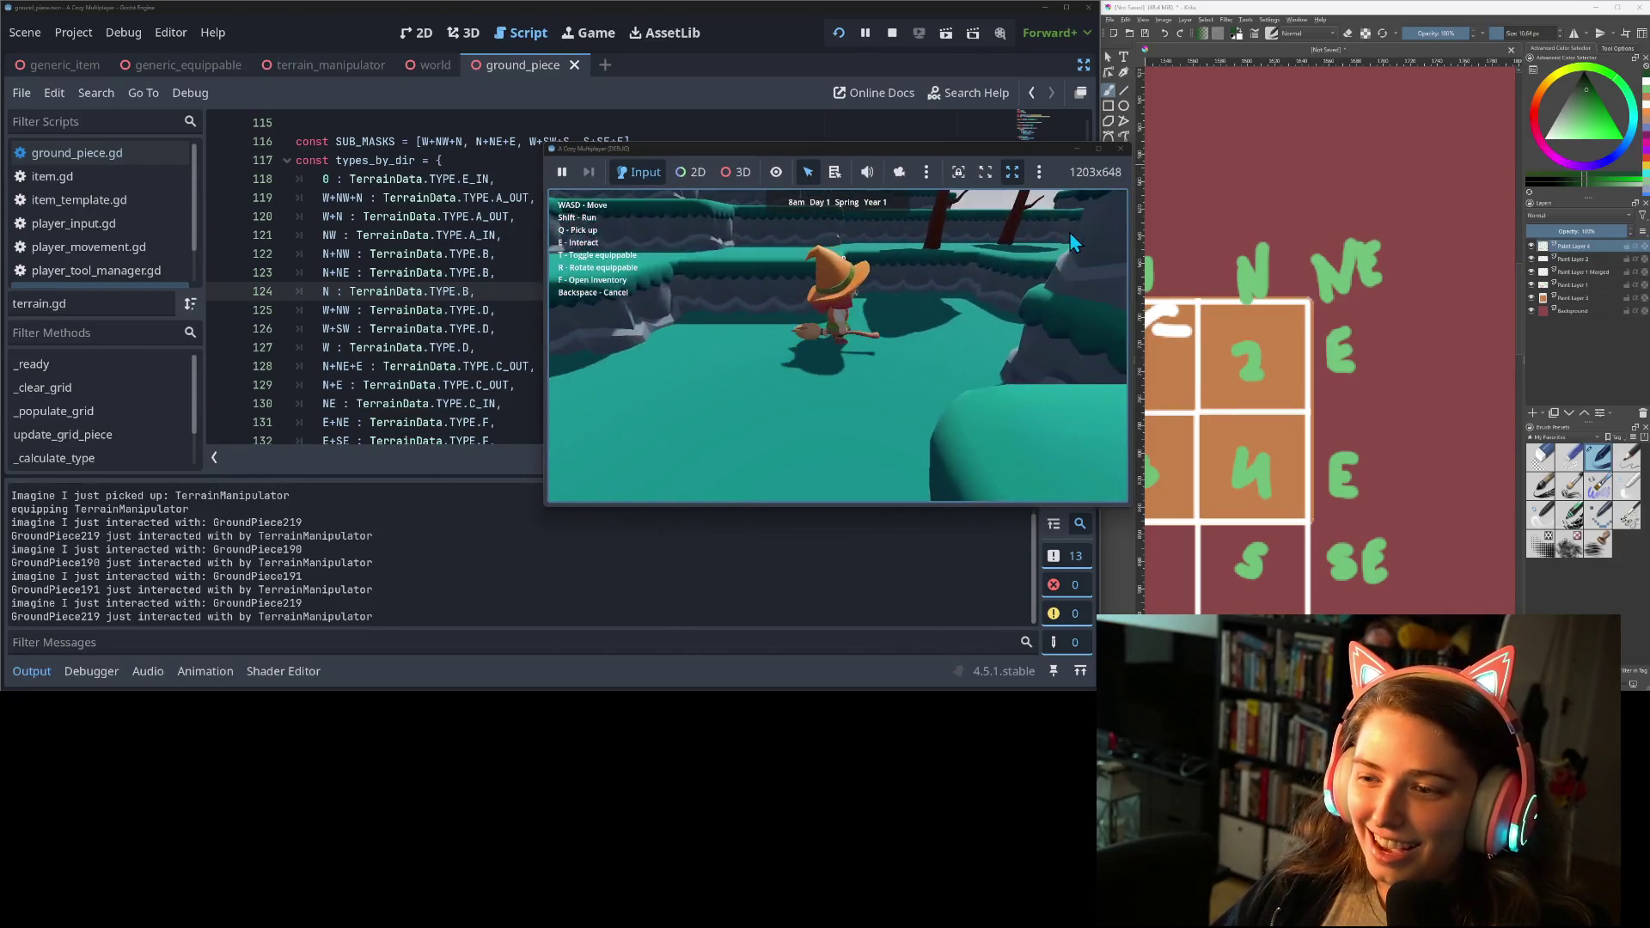
key("w")
key("e")
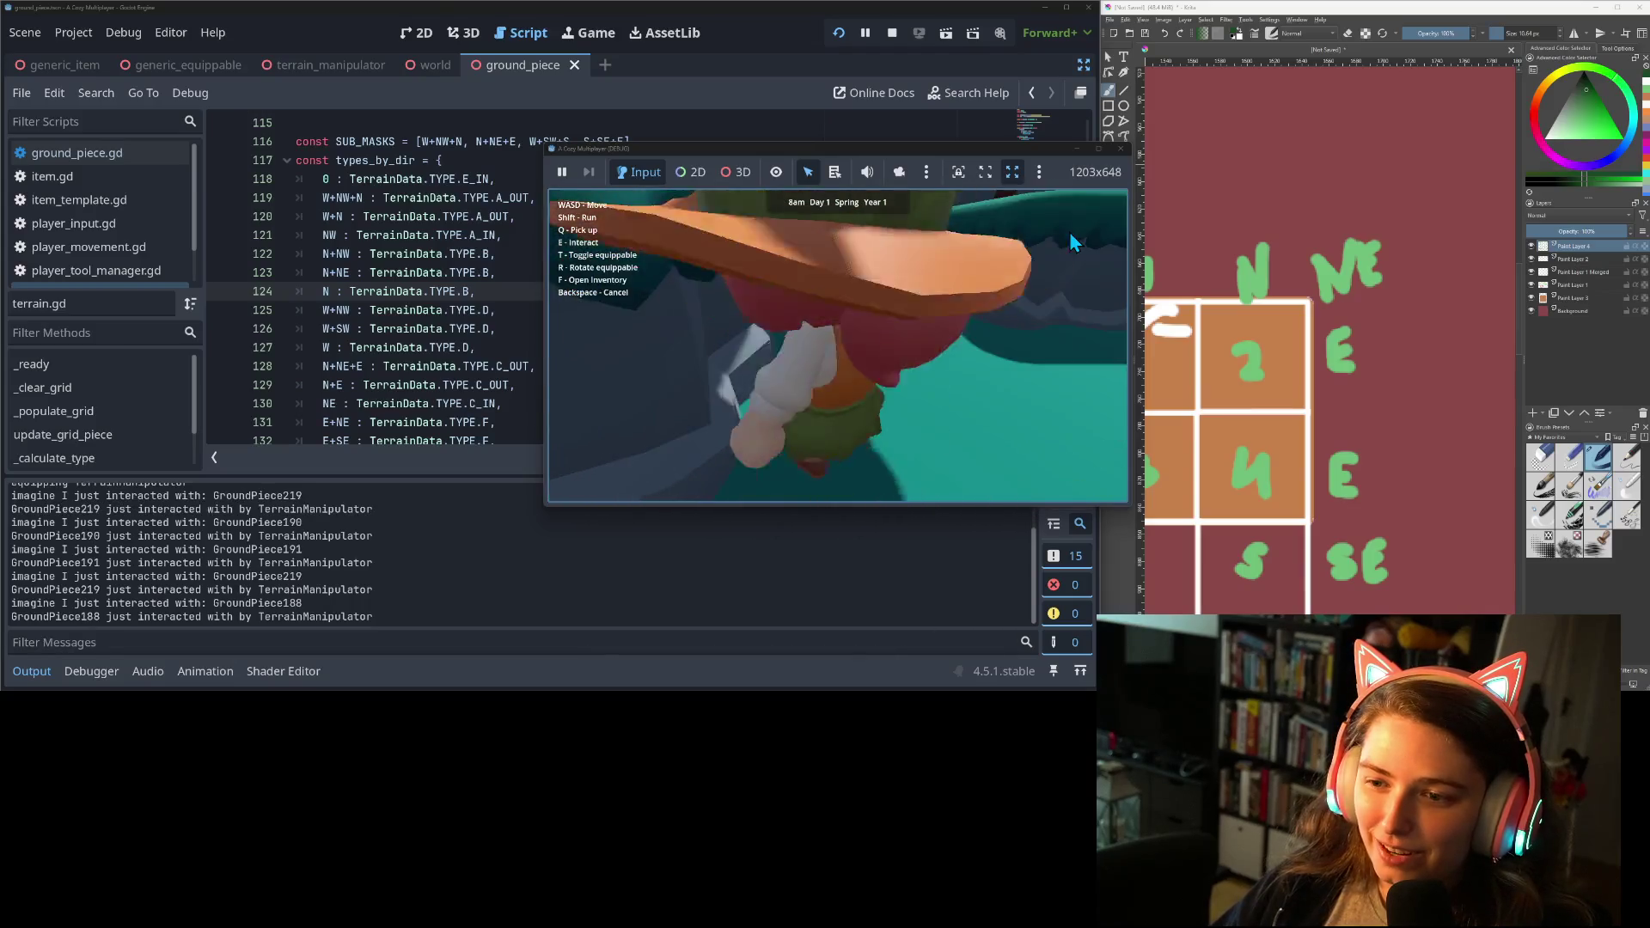
Walk out from behind the rock pillar along the terrace and toggle the terrain tool with T.
key("w")
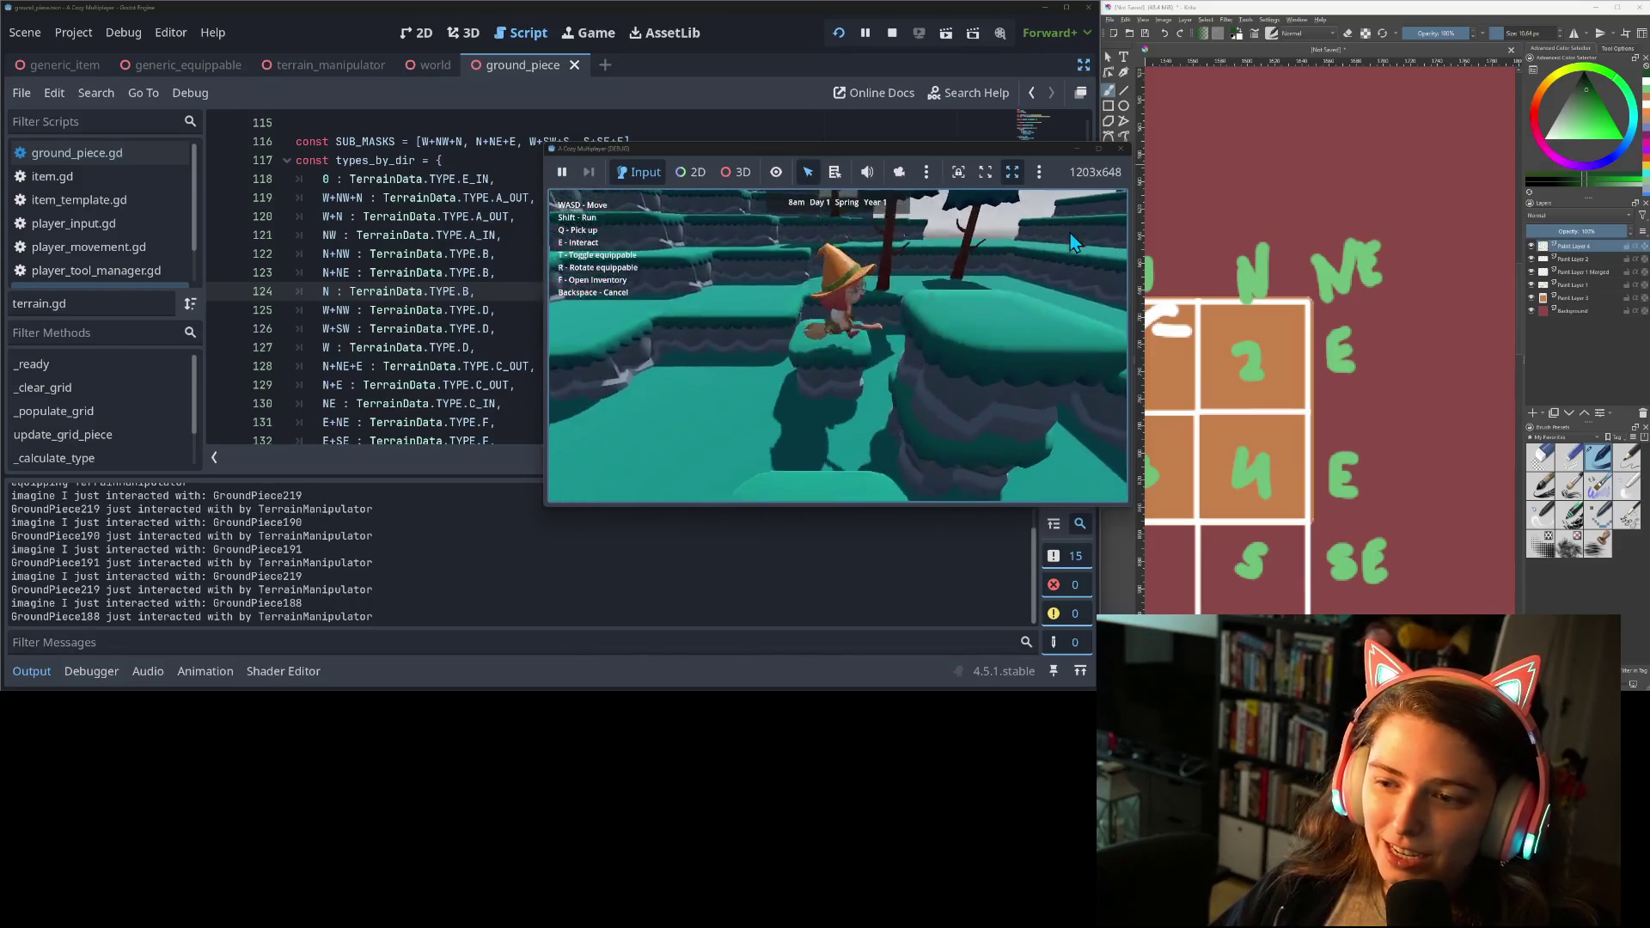
key("w")
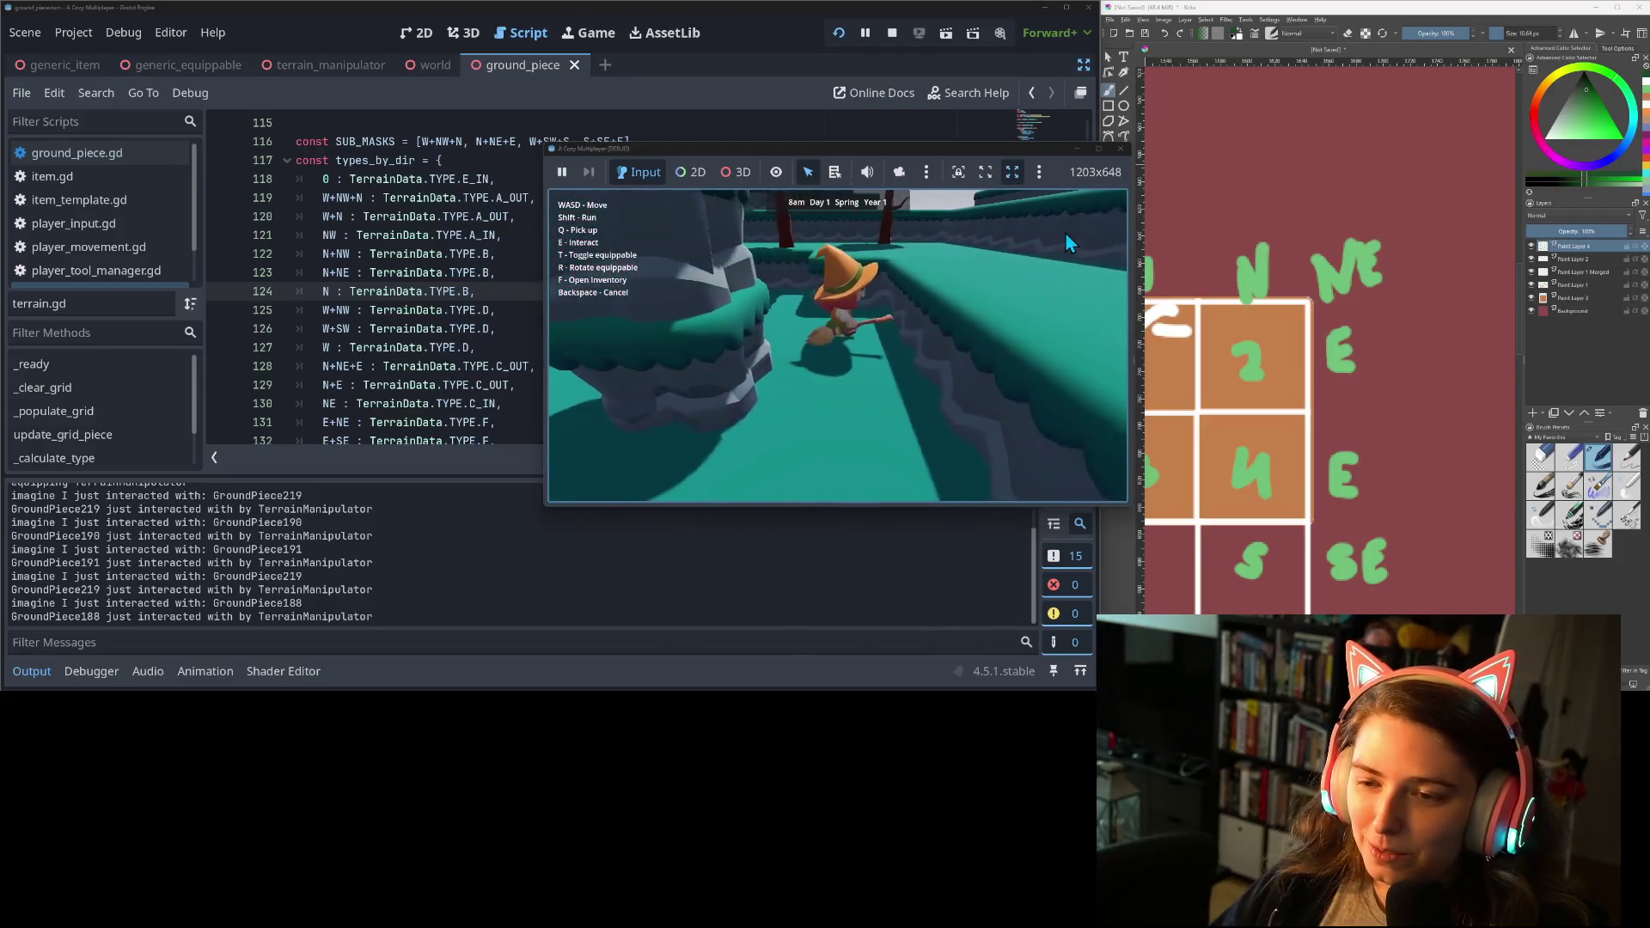
key("w")
key("t")
key("s")
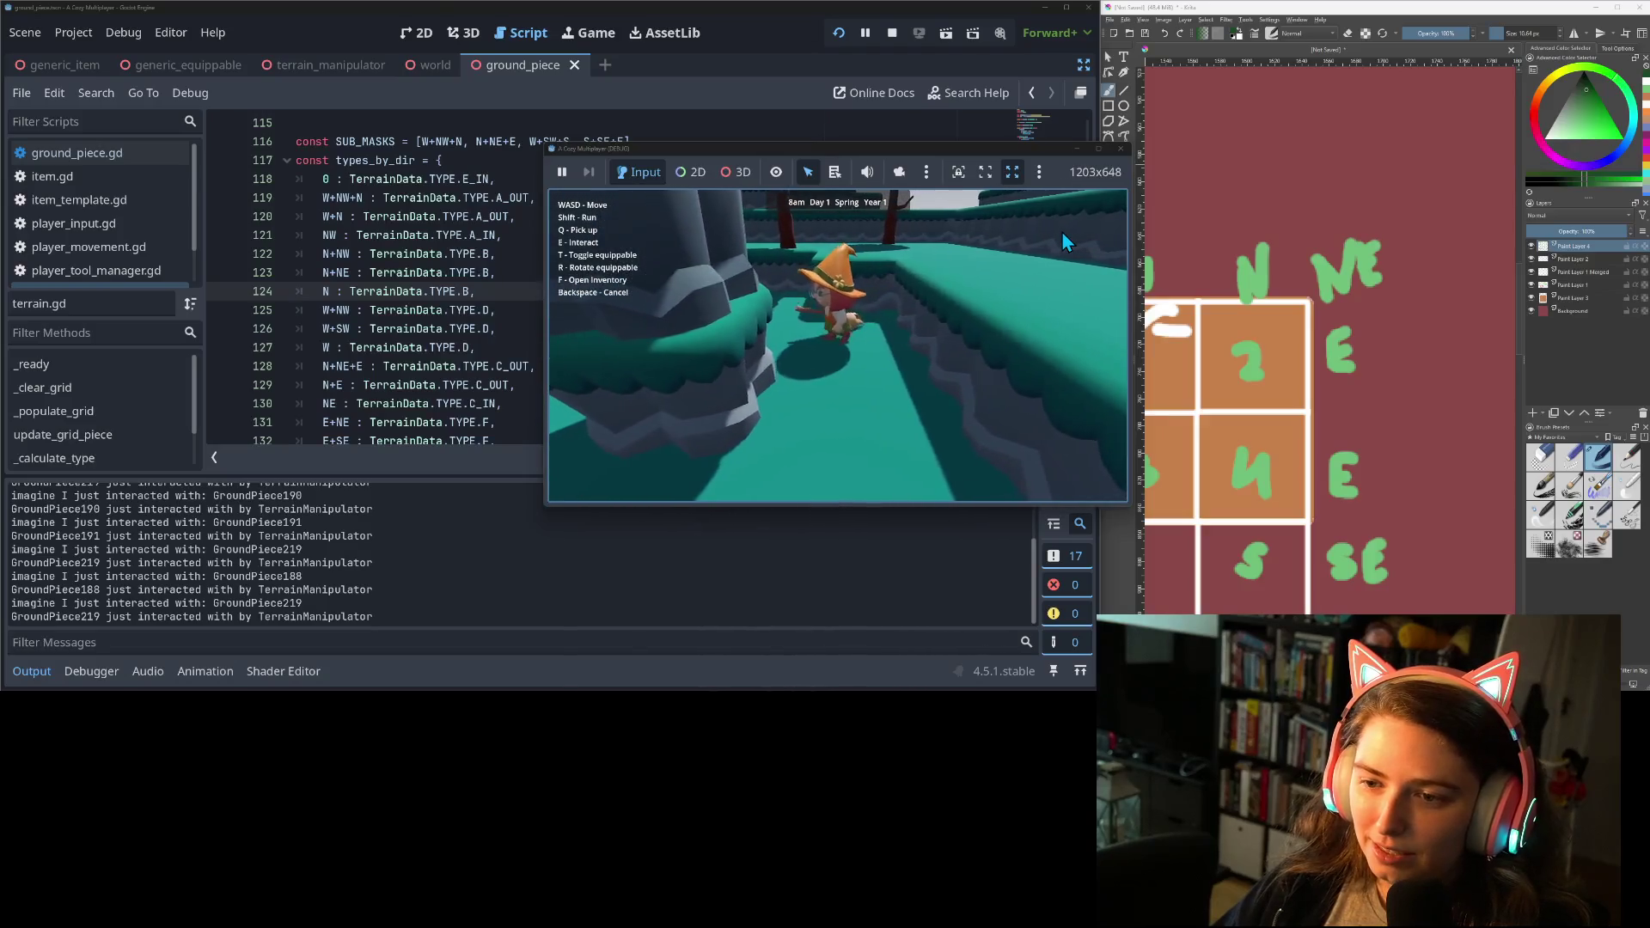
key("w")
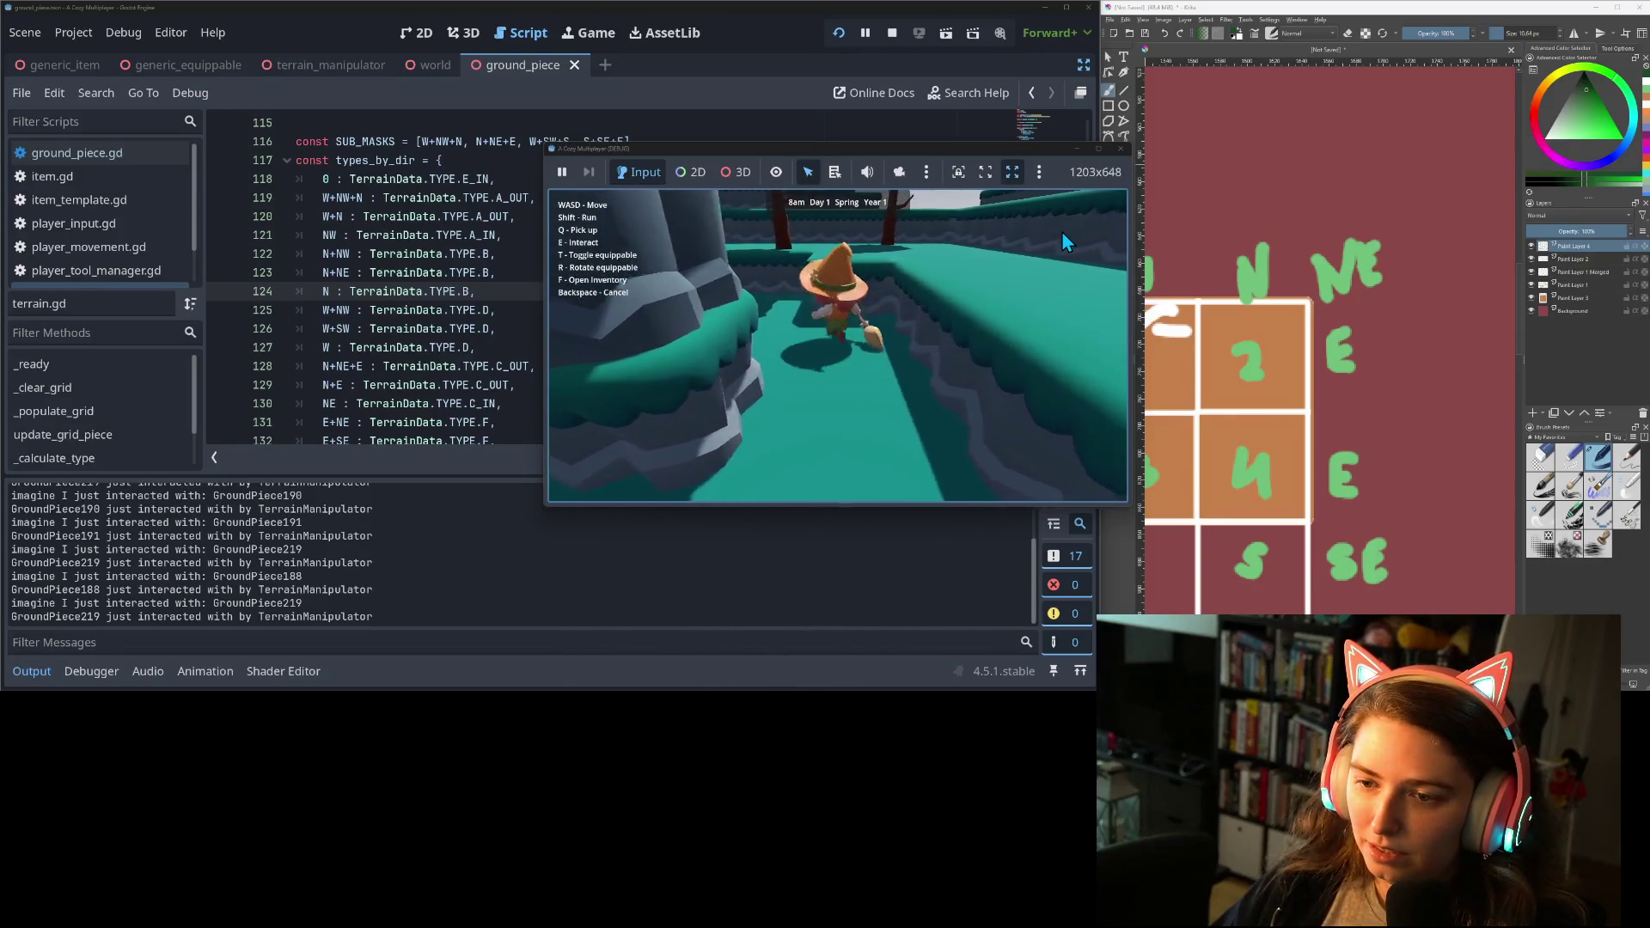
Toggle the equipped tool with T and walk the character toward the trees onto a new ledge.
key("s")
key("t")
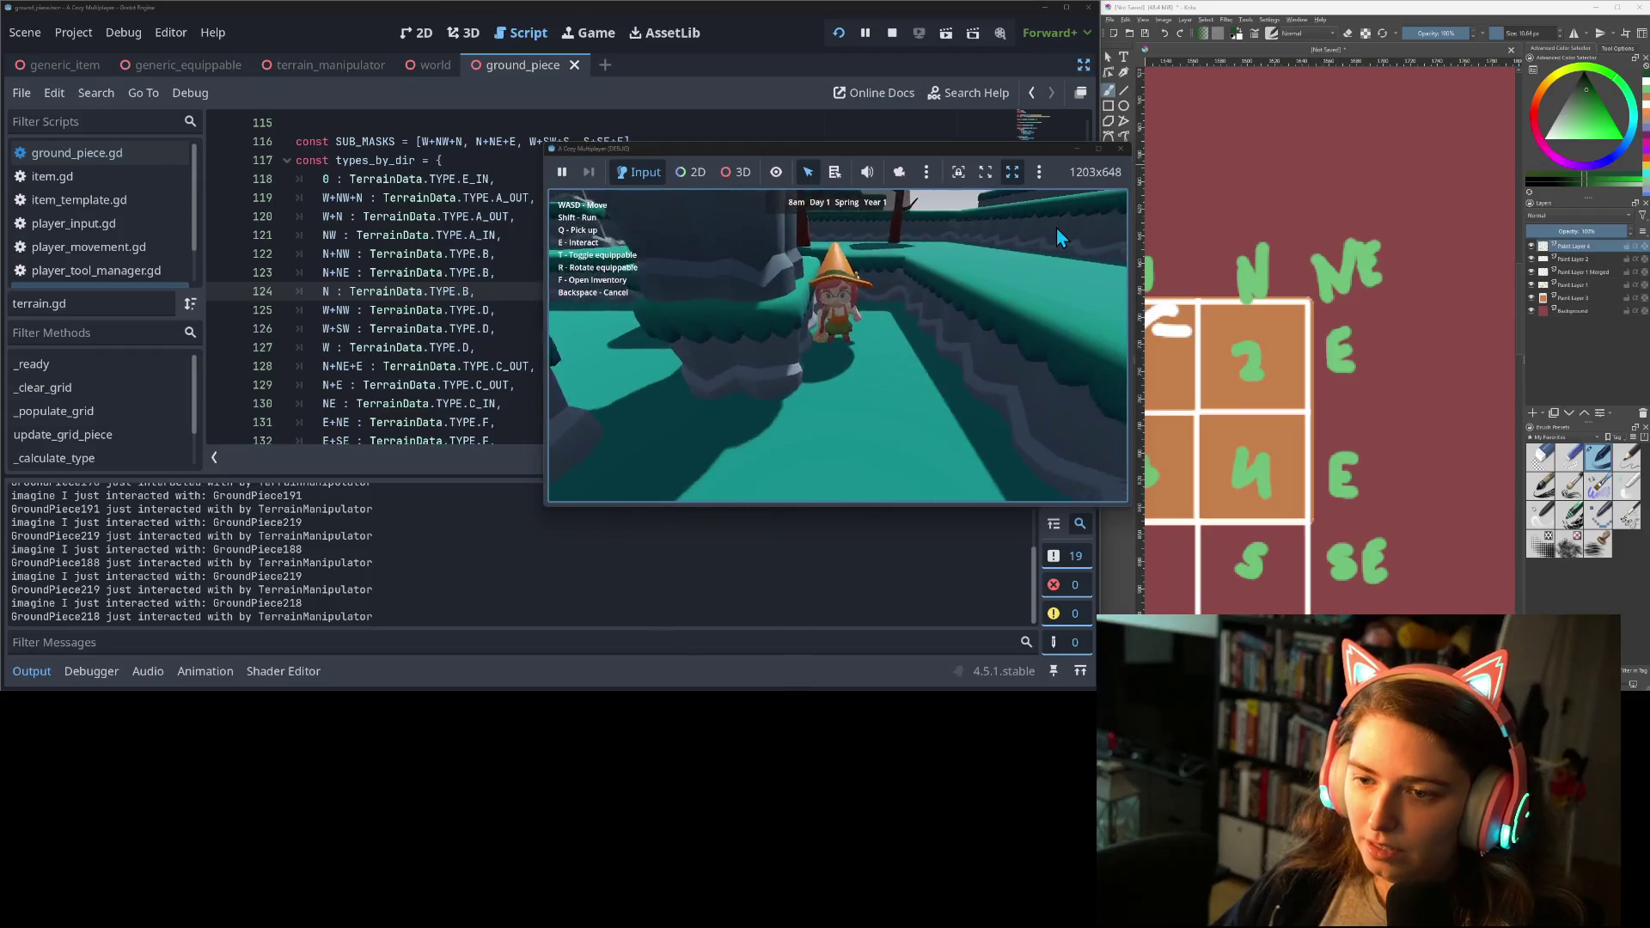
key("s")
key("s")
key("t")
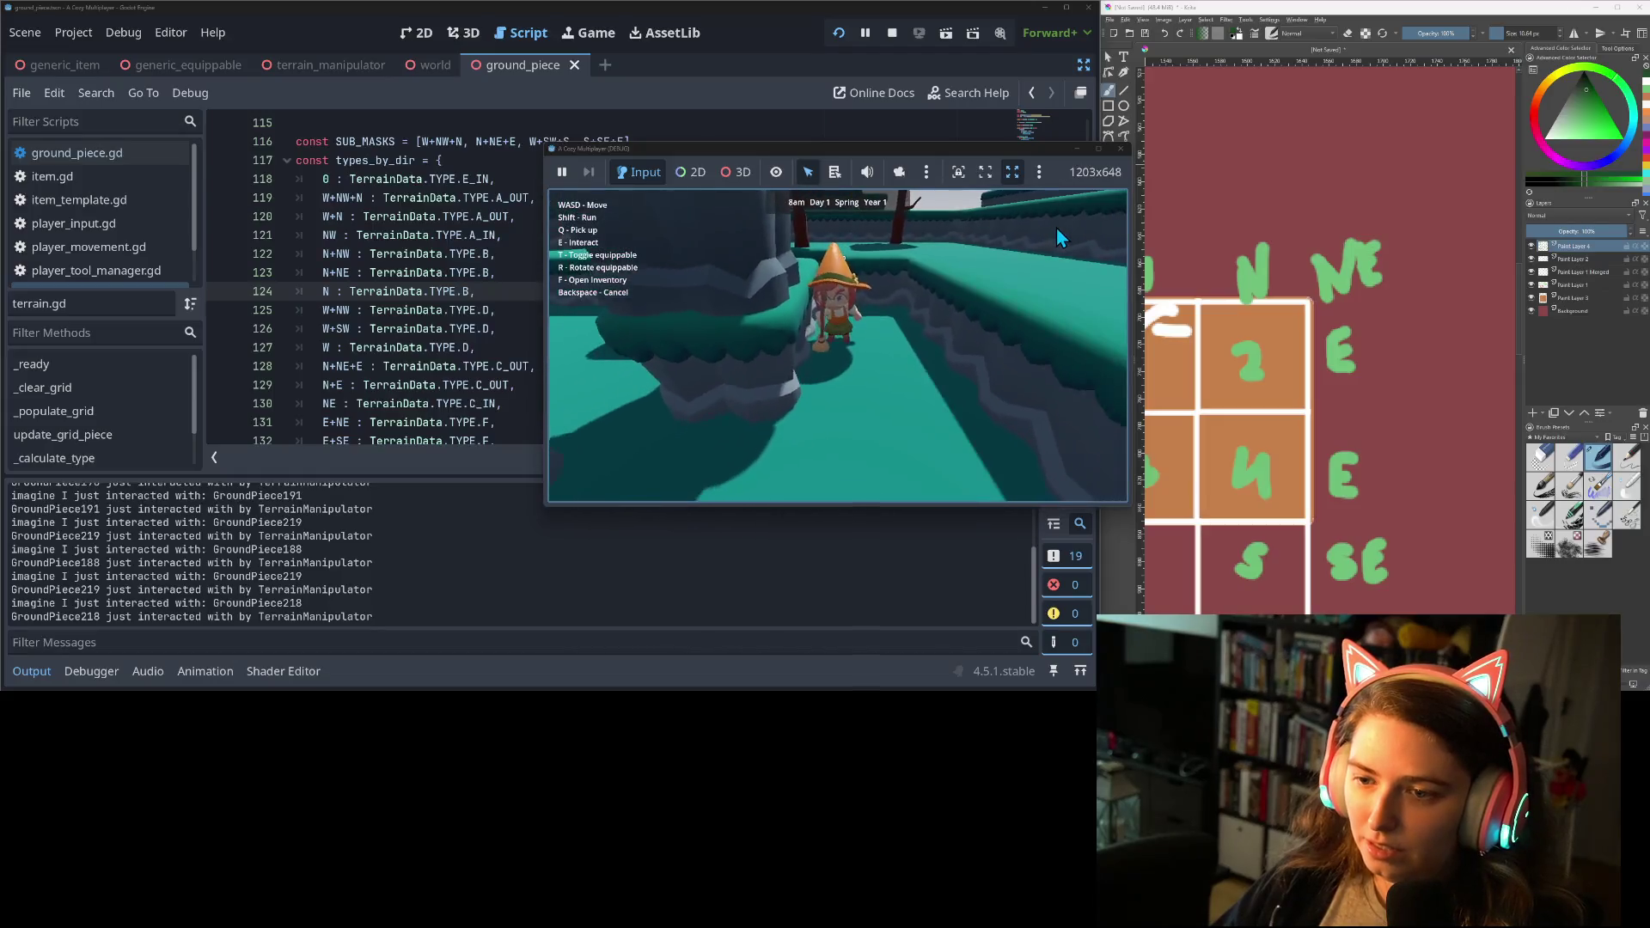
key("s")
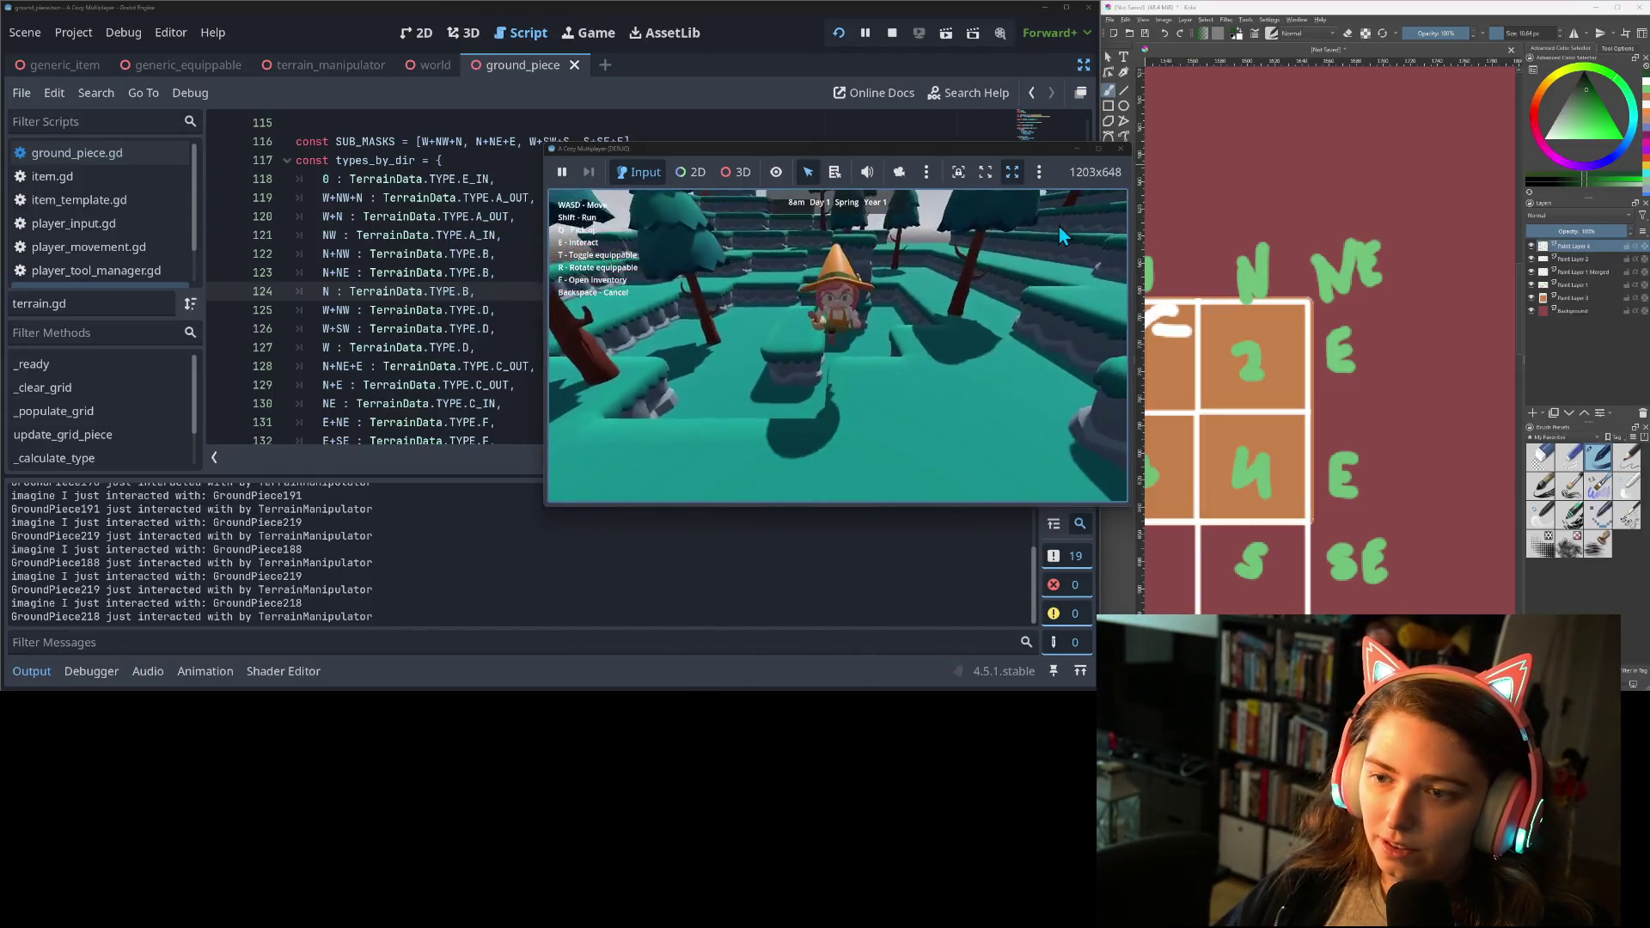
key("w")
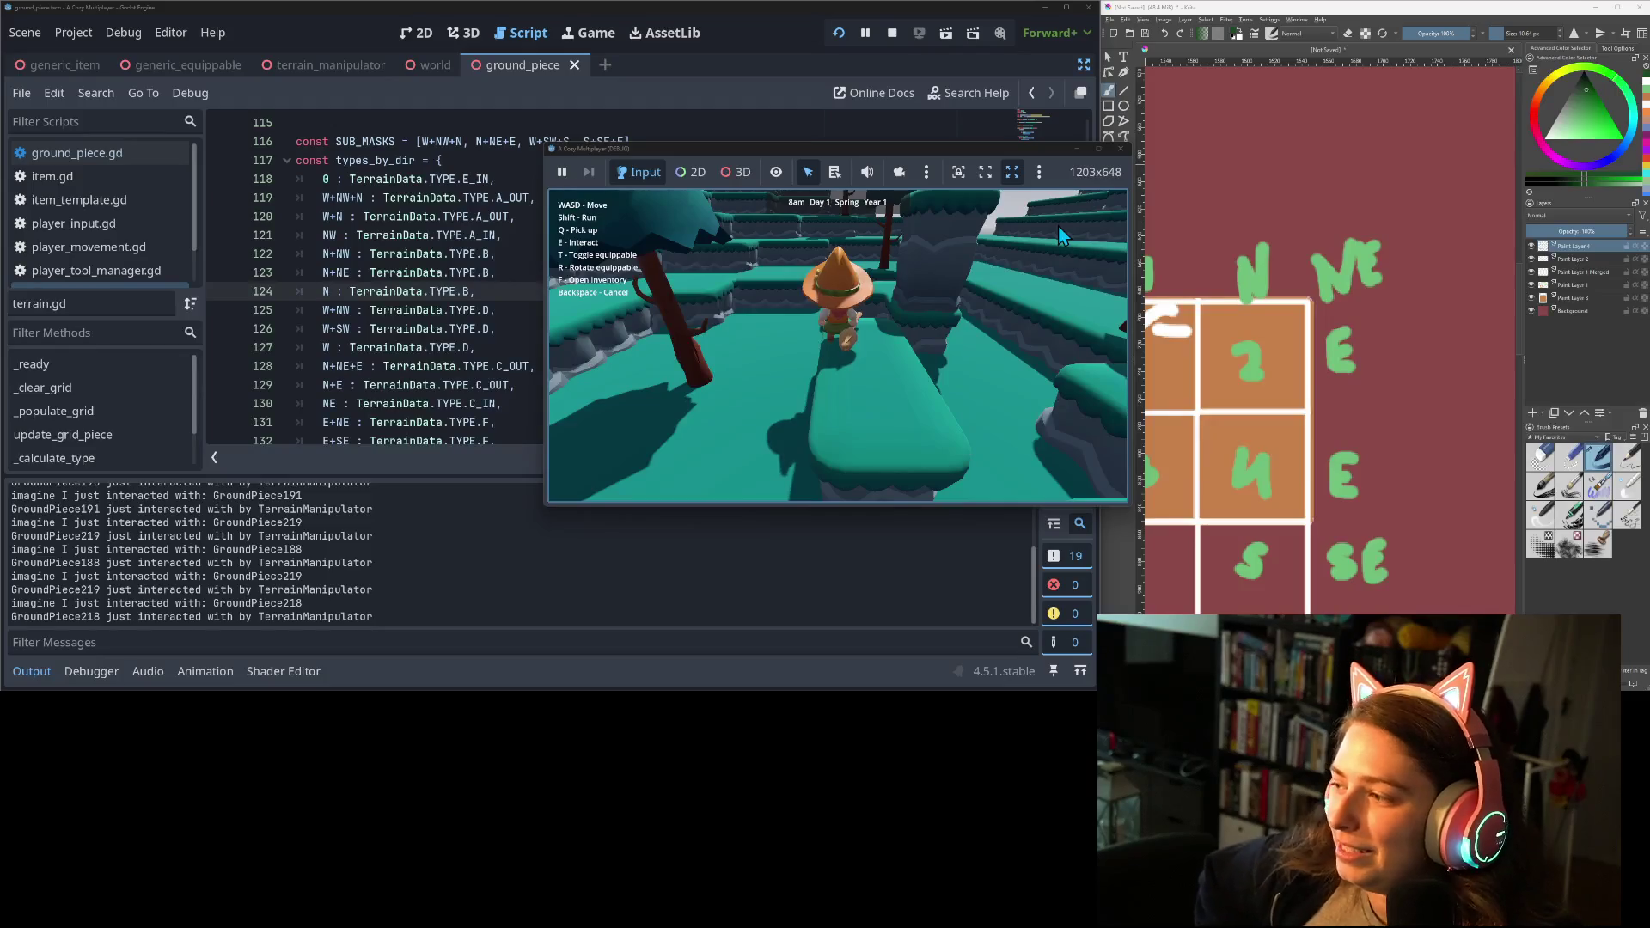
key("s")
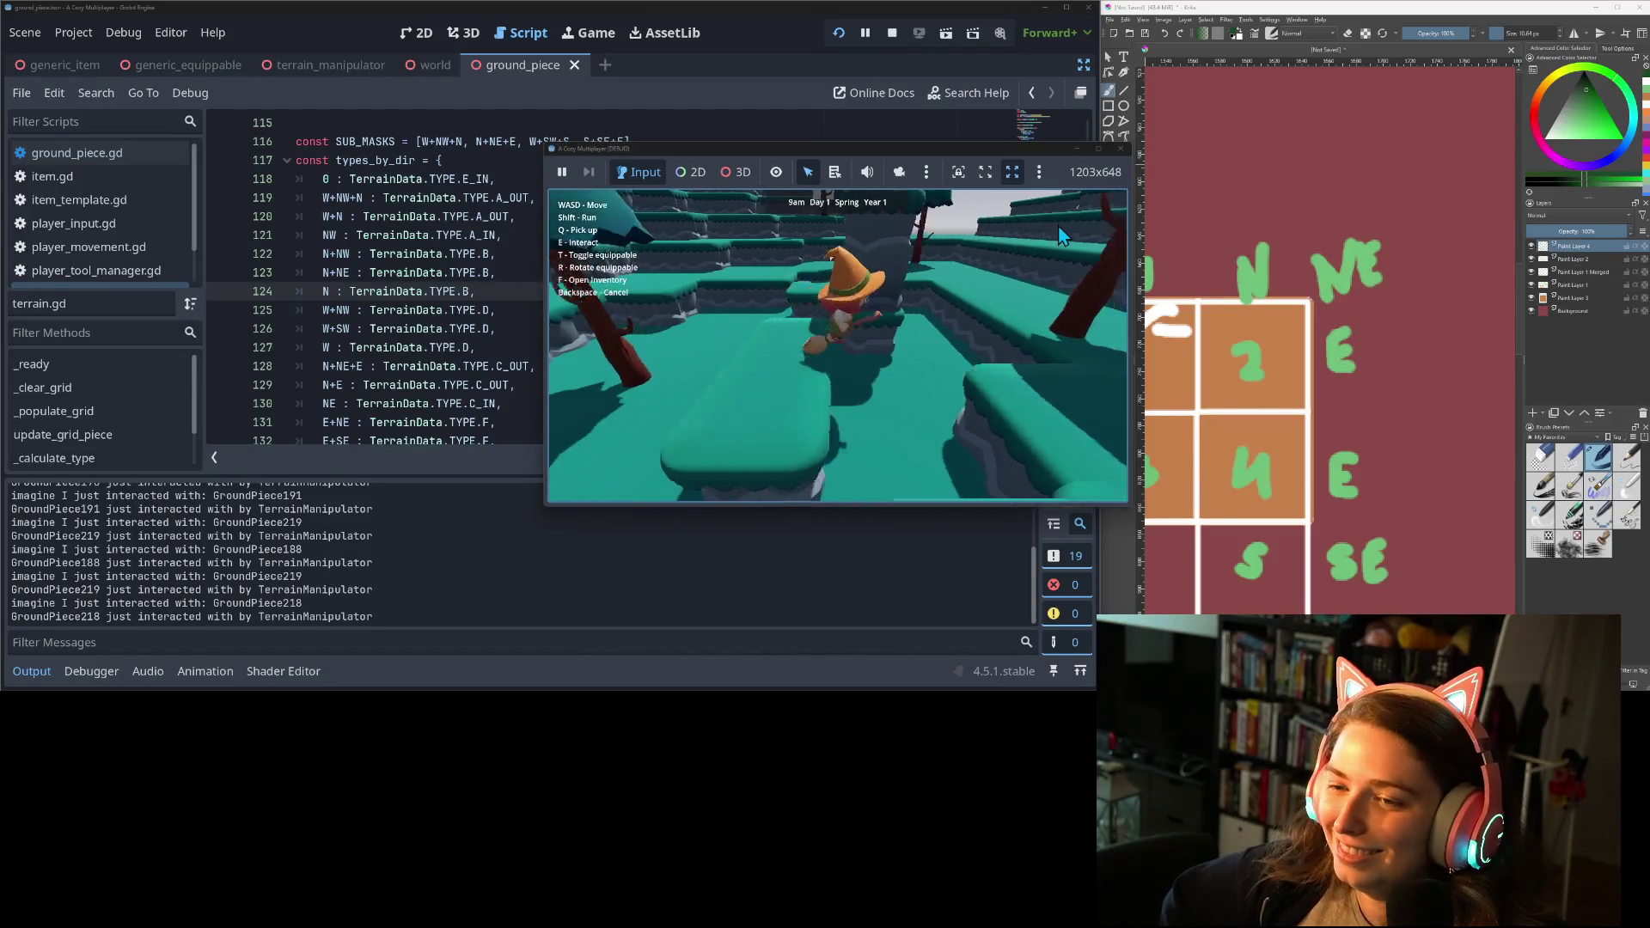
key("s")
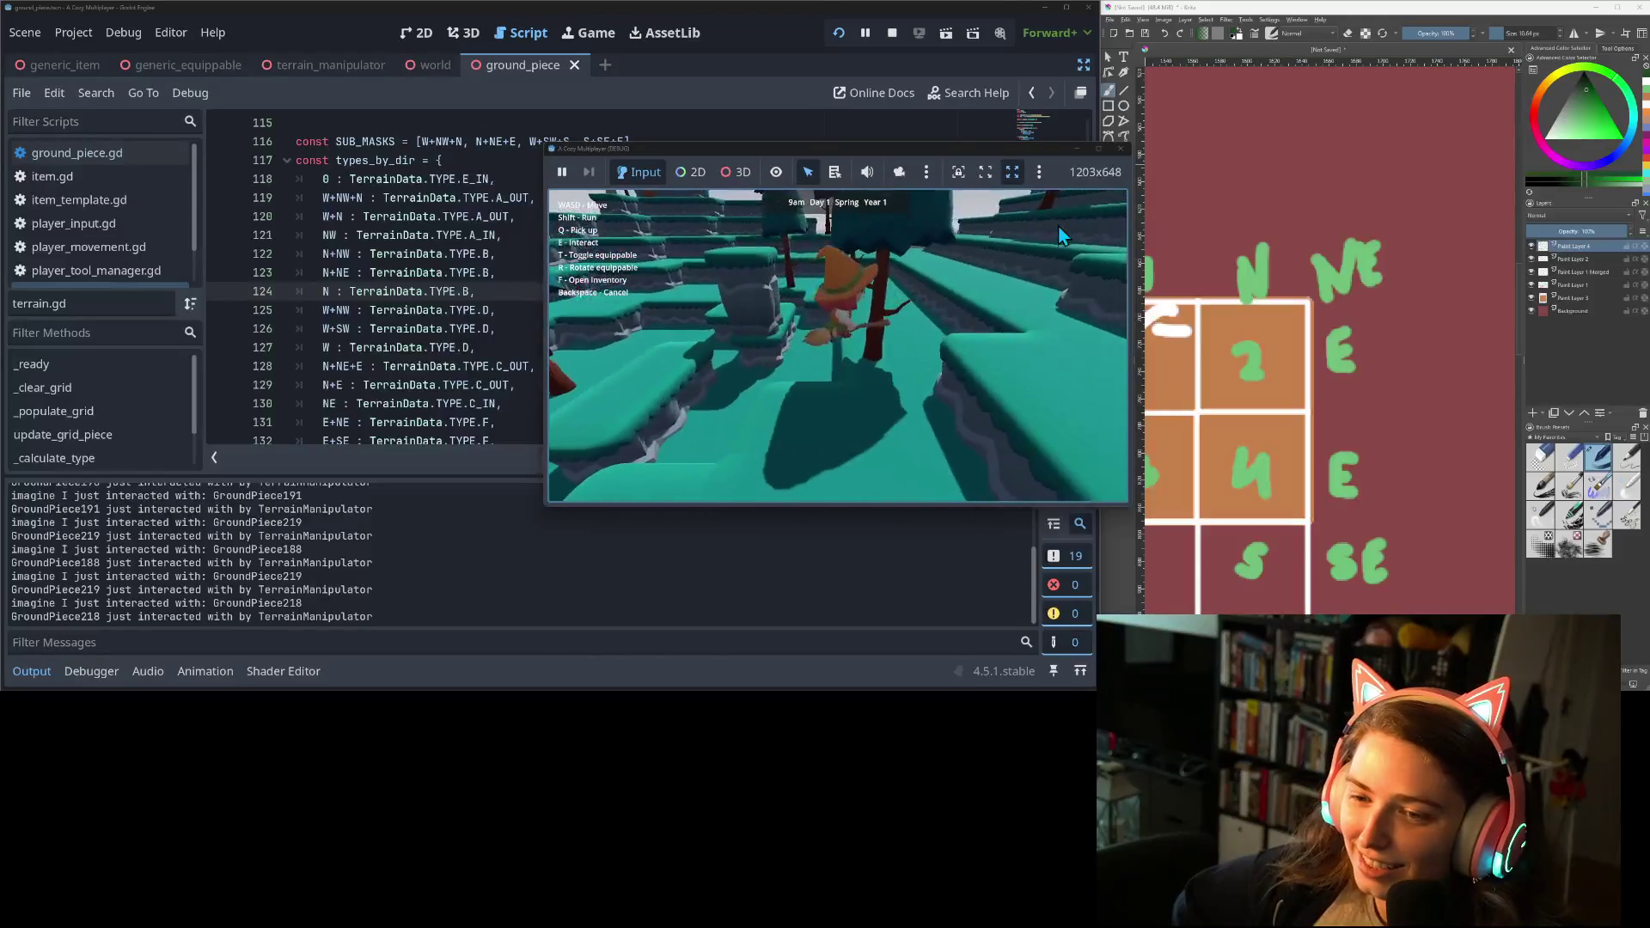
Use the terrain tool on GroundPiece221 and GroundPiece250, then walk toward a farther ledge.
key("w")
key("e")
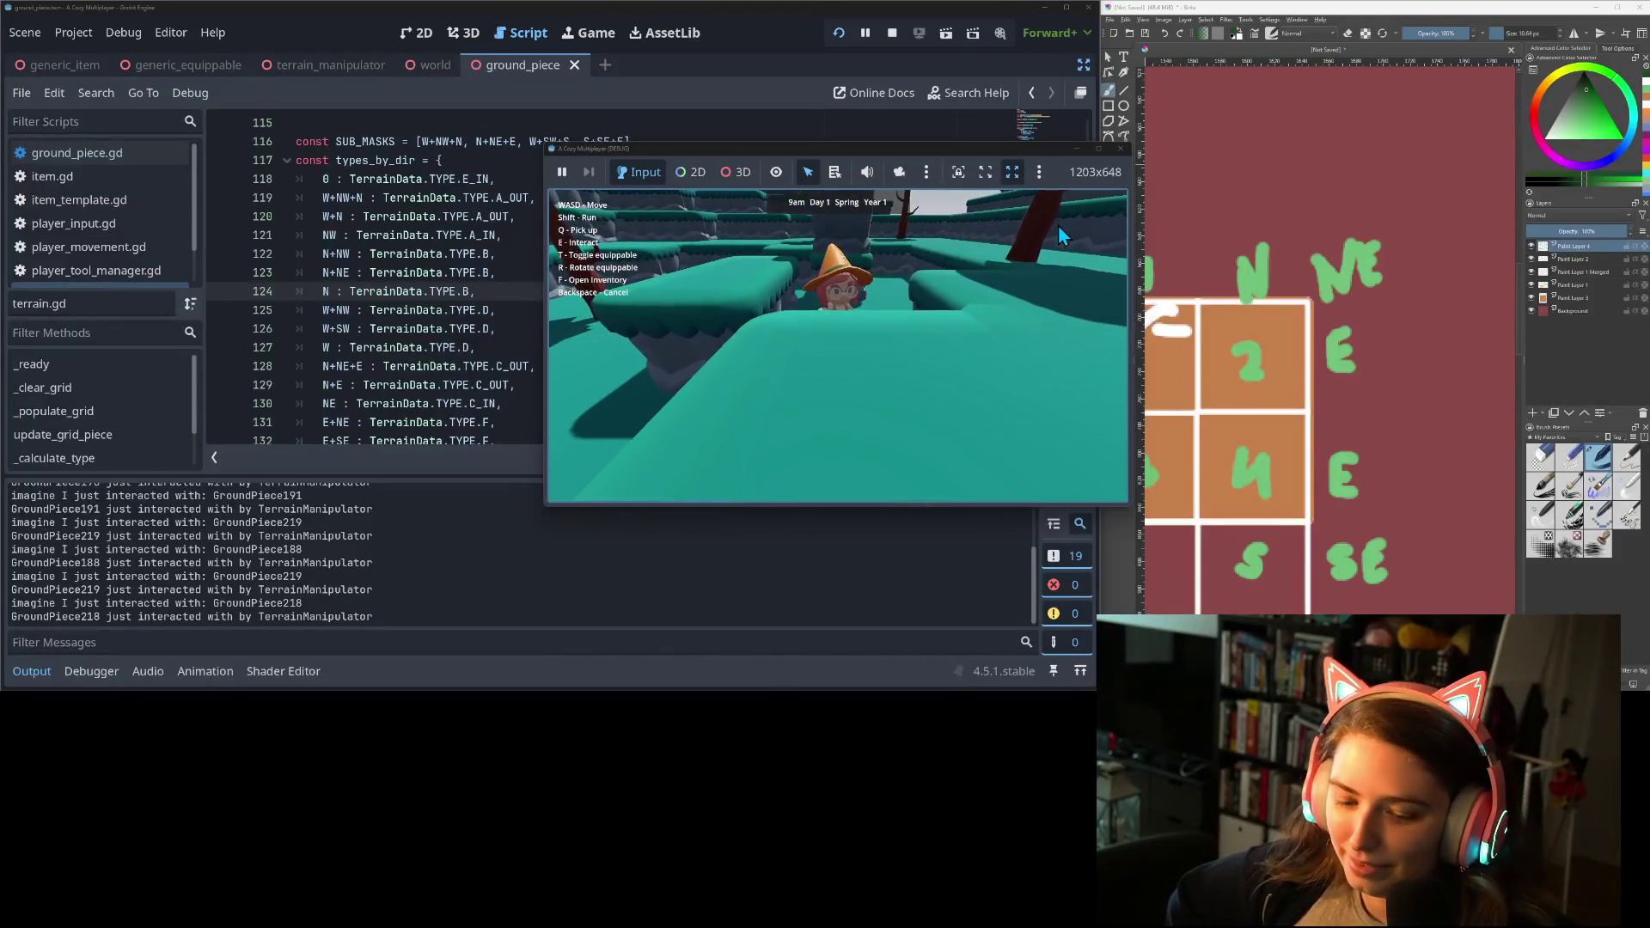
key("w")
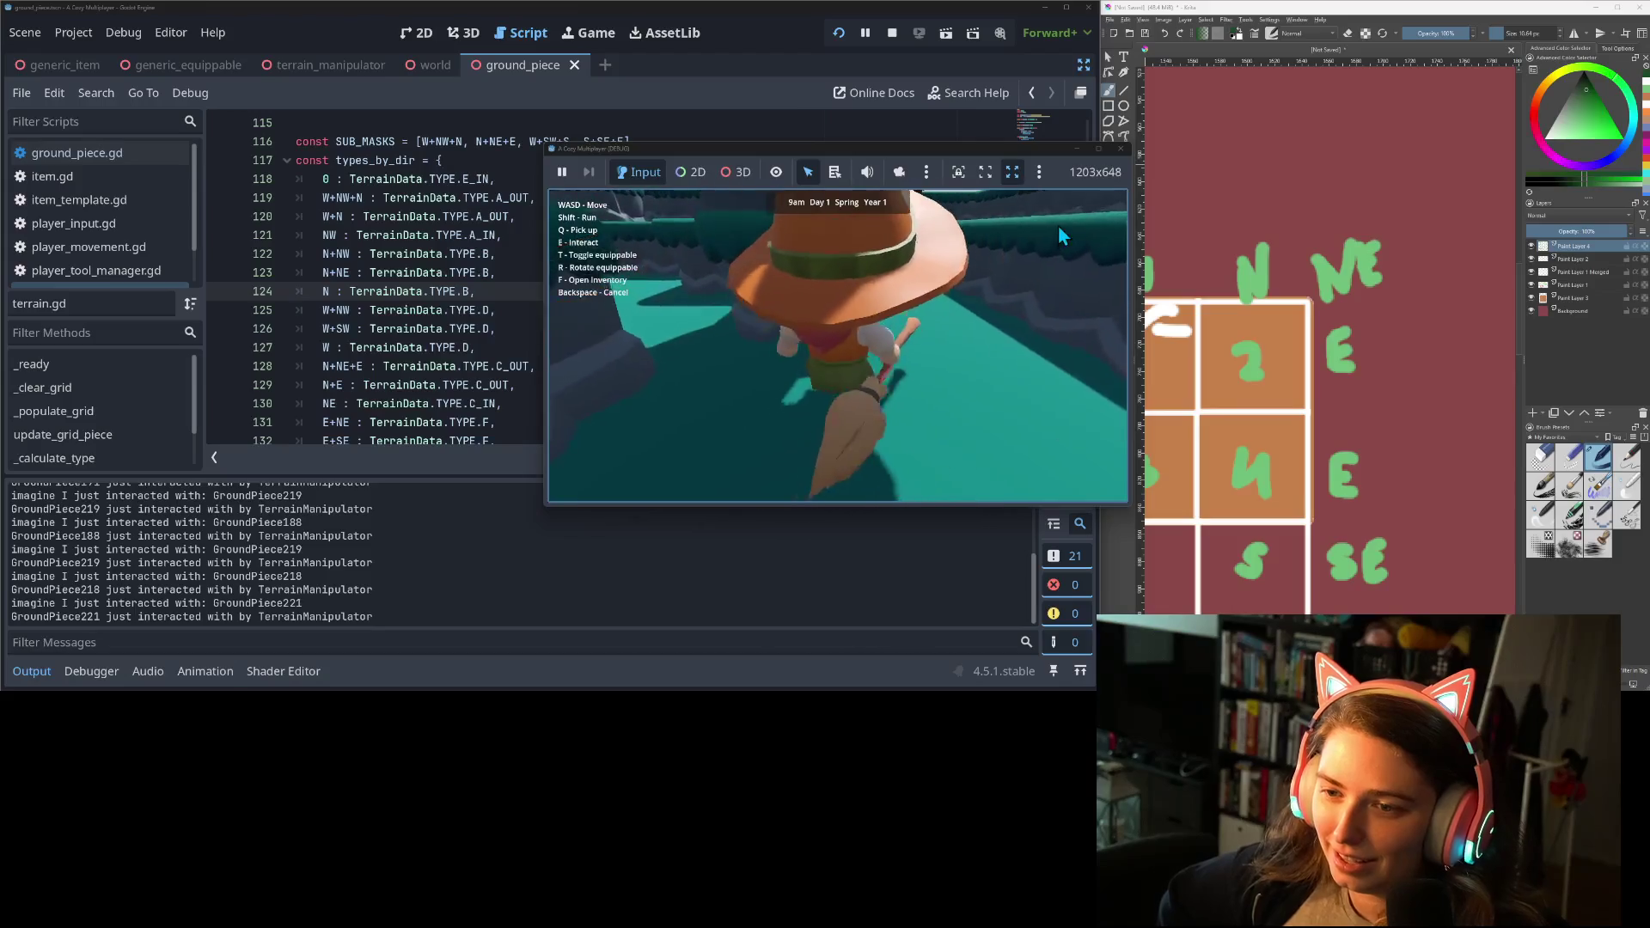
key("e")
key("w")
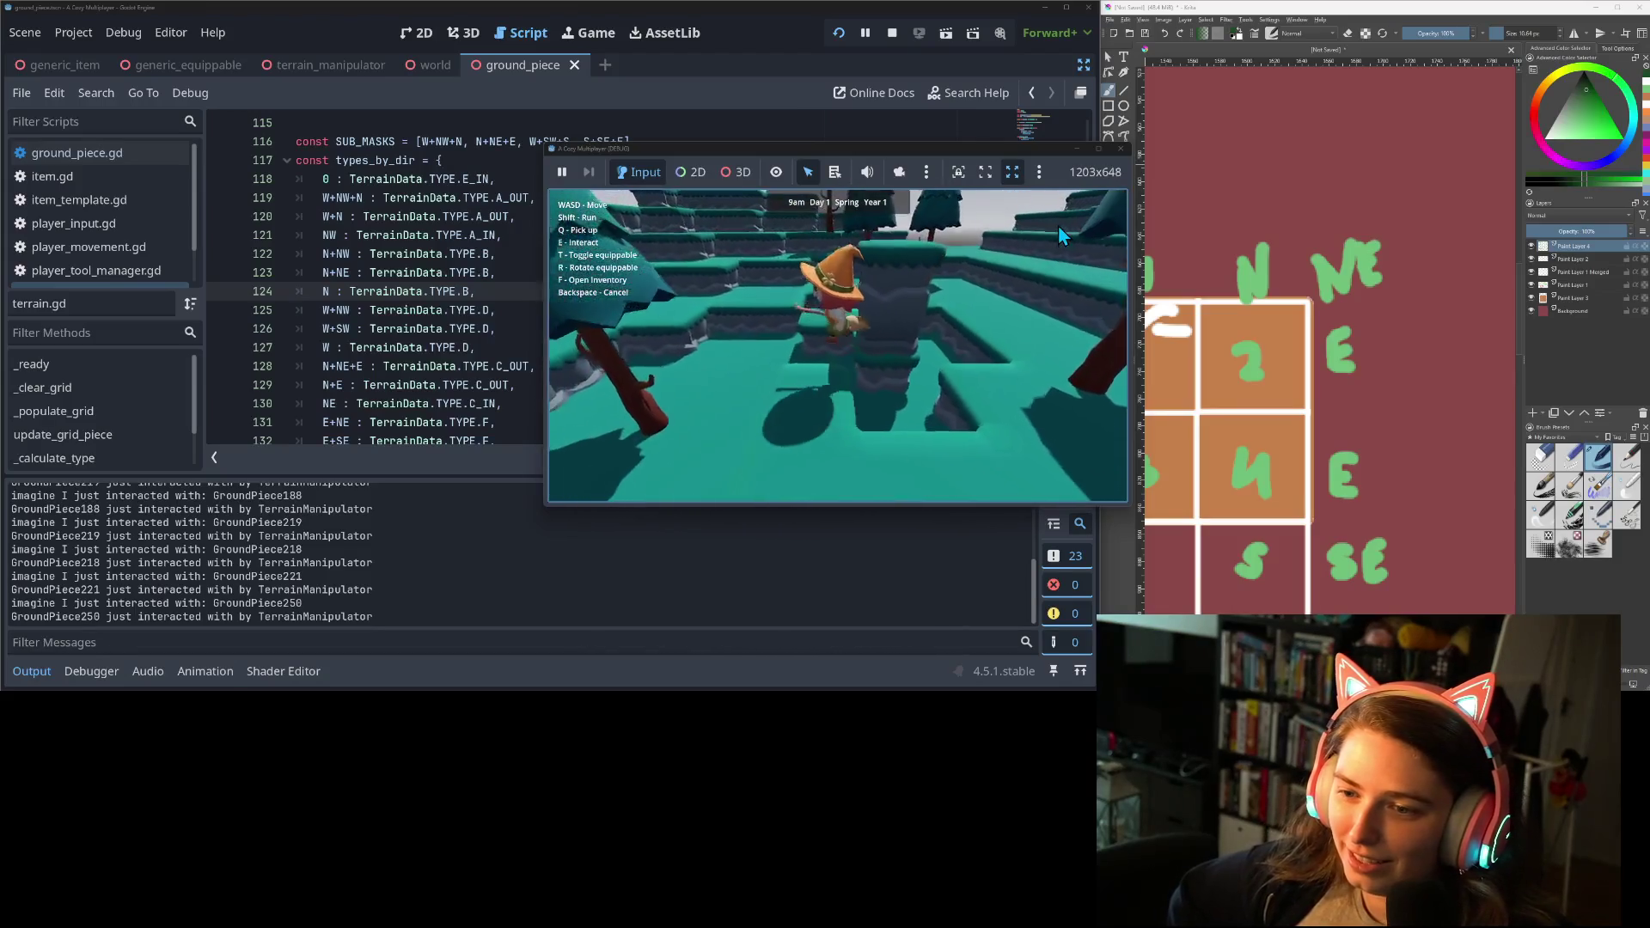
key("w")
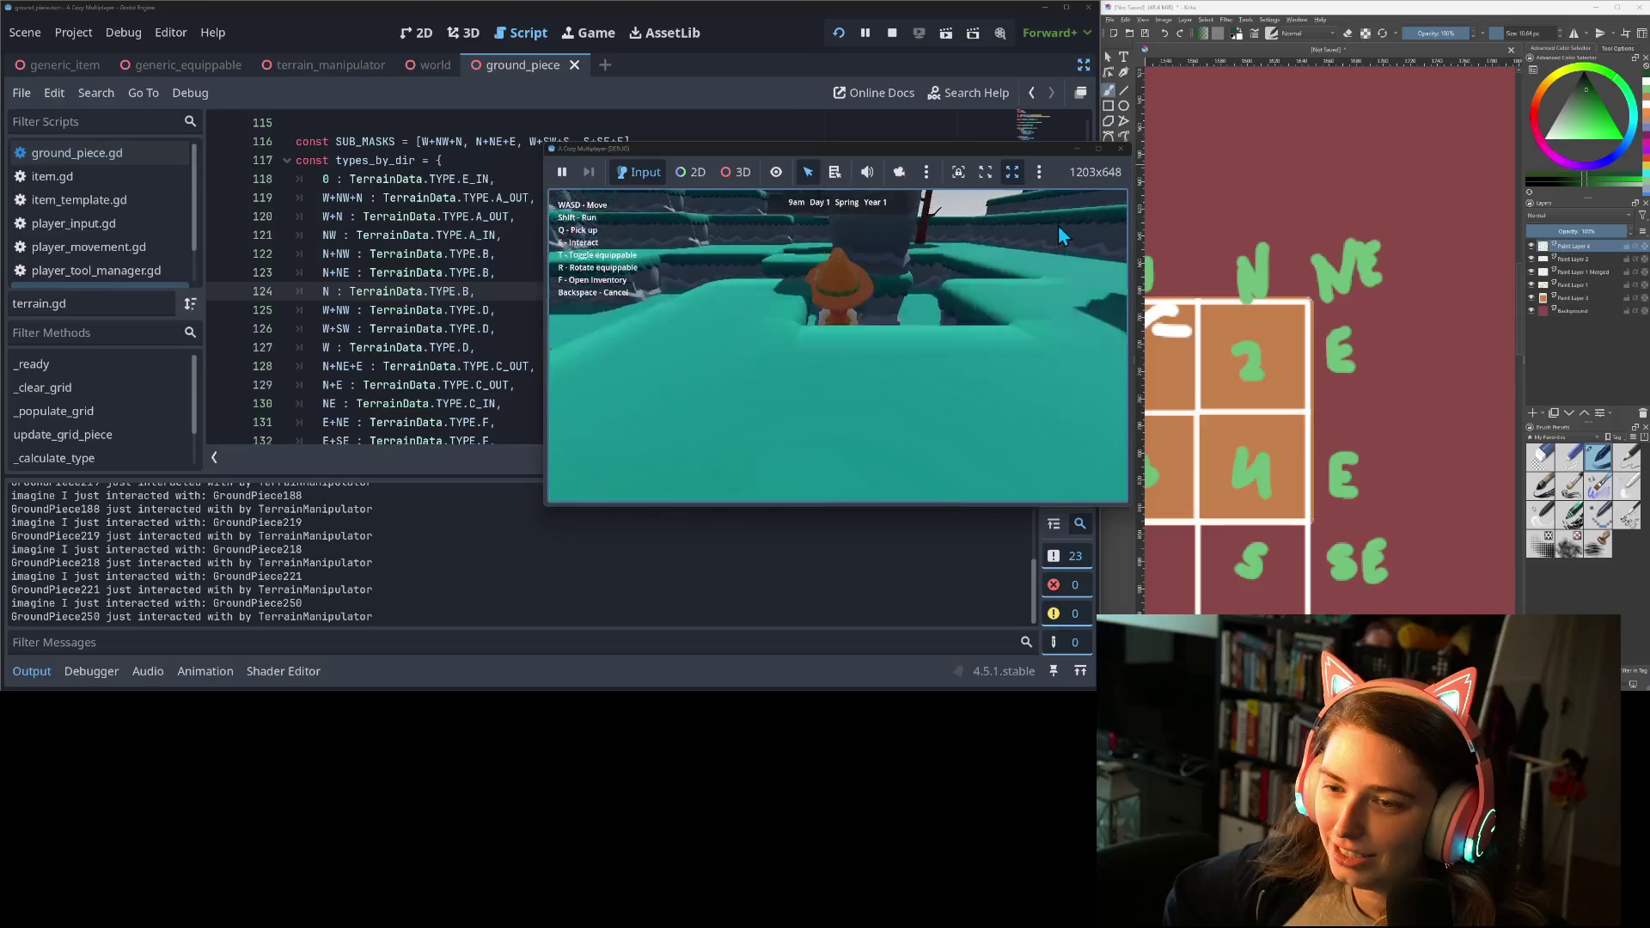
key("s")
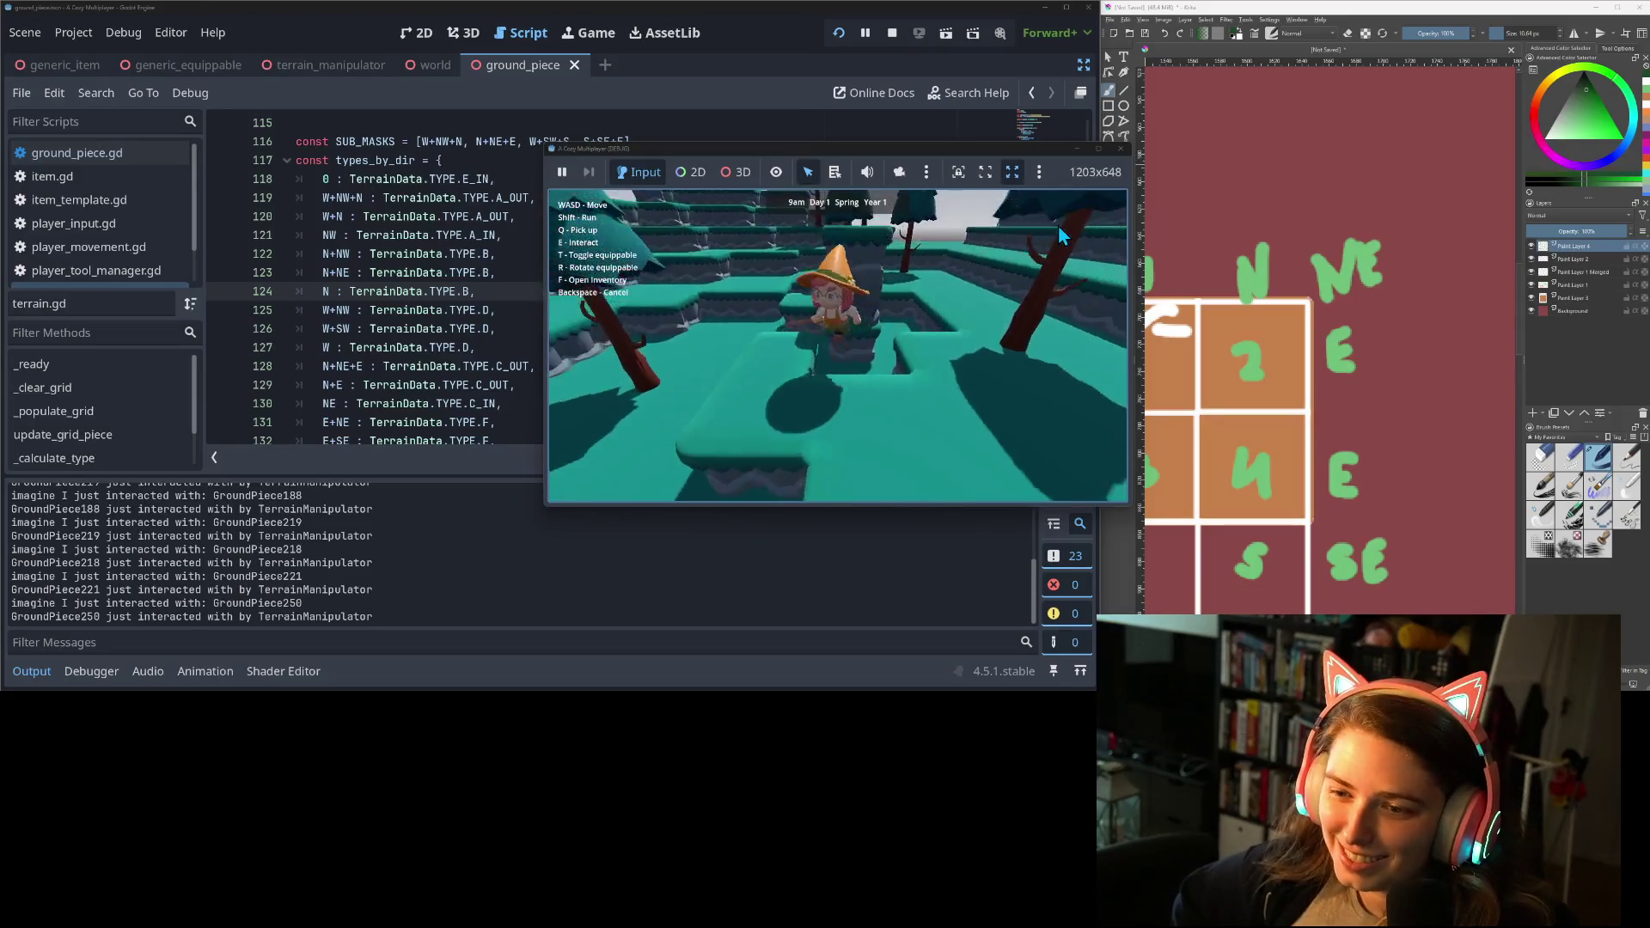
Walk the character across the terrain toward the trees and interact with GroundPiece130.
key("w")
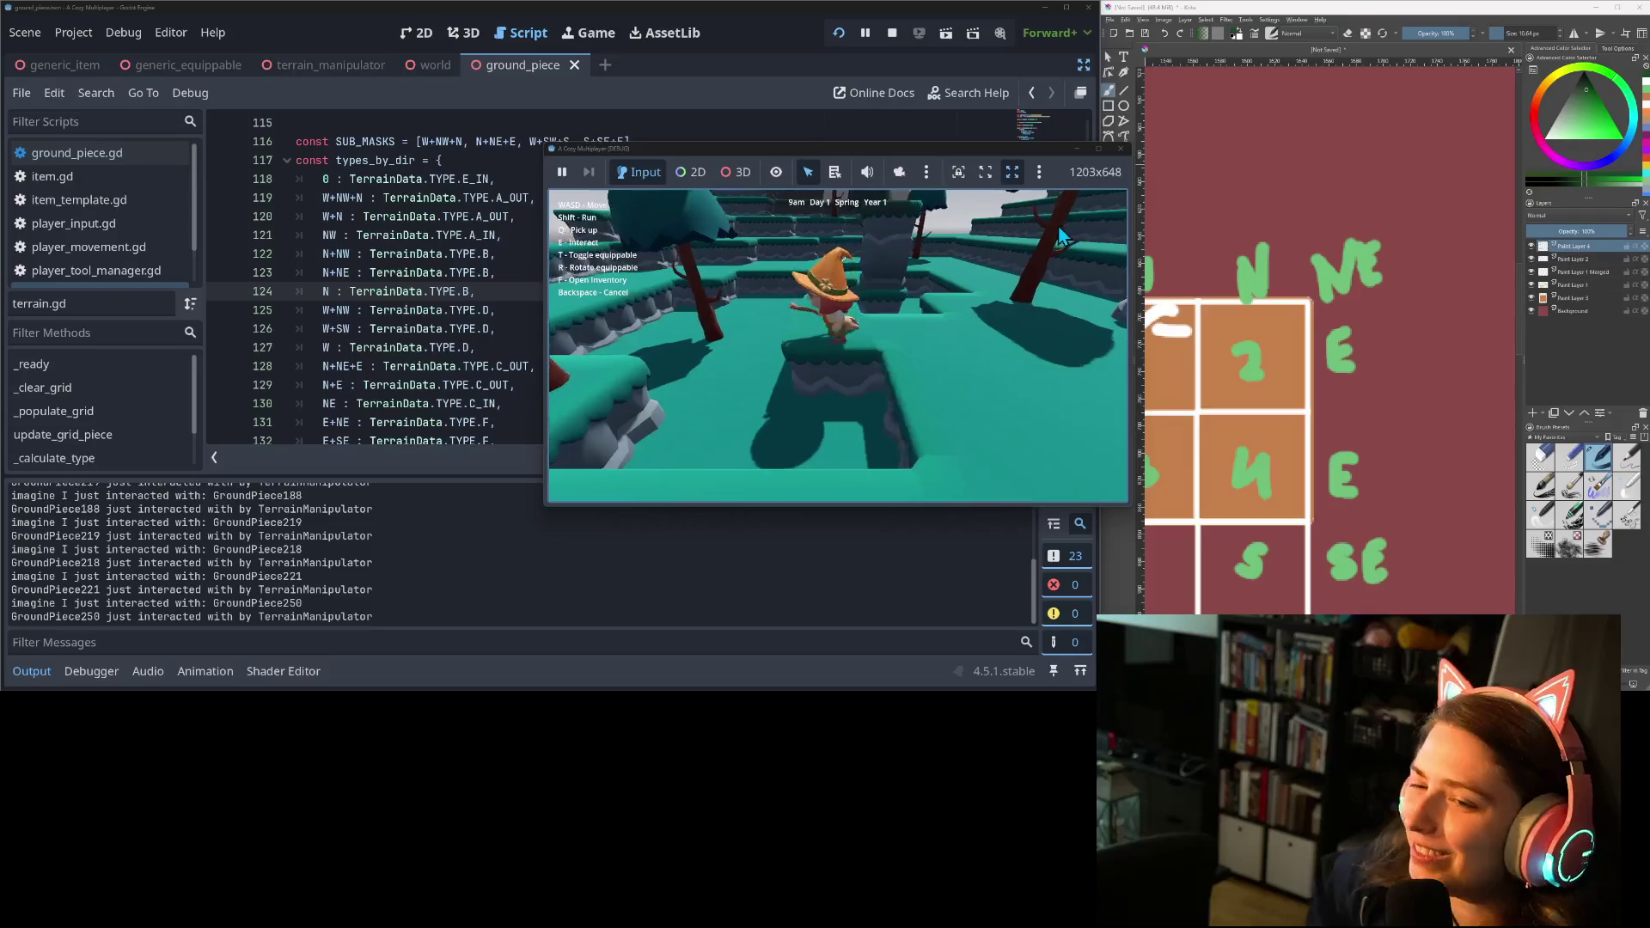
key("w")
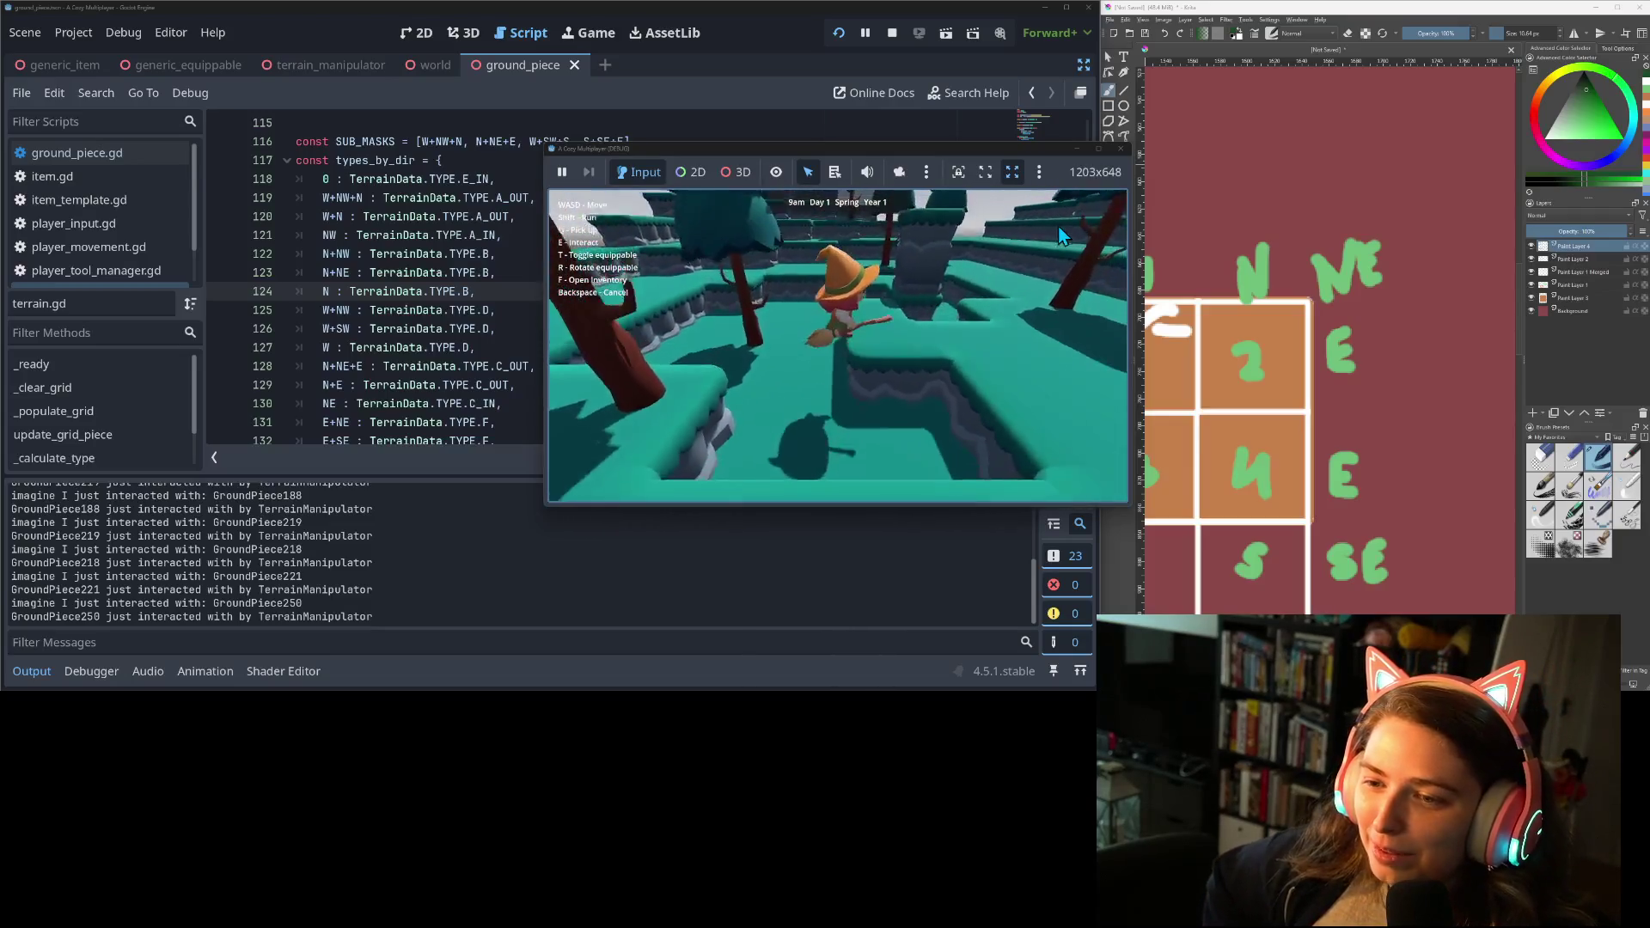
key("w")
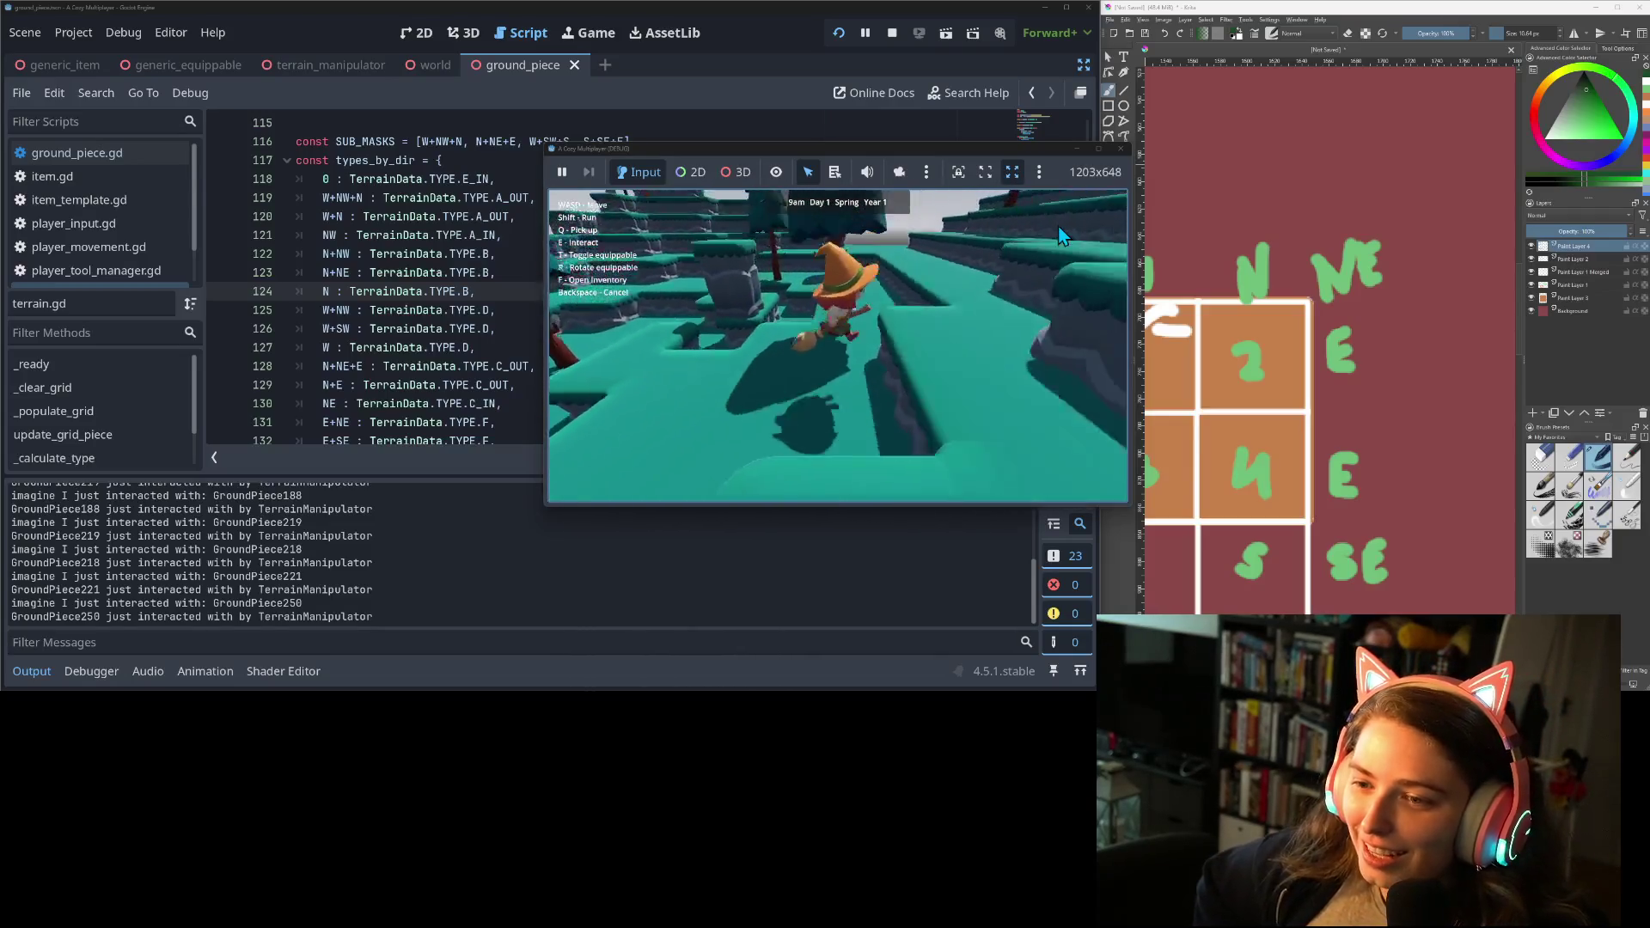
key("w")
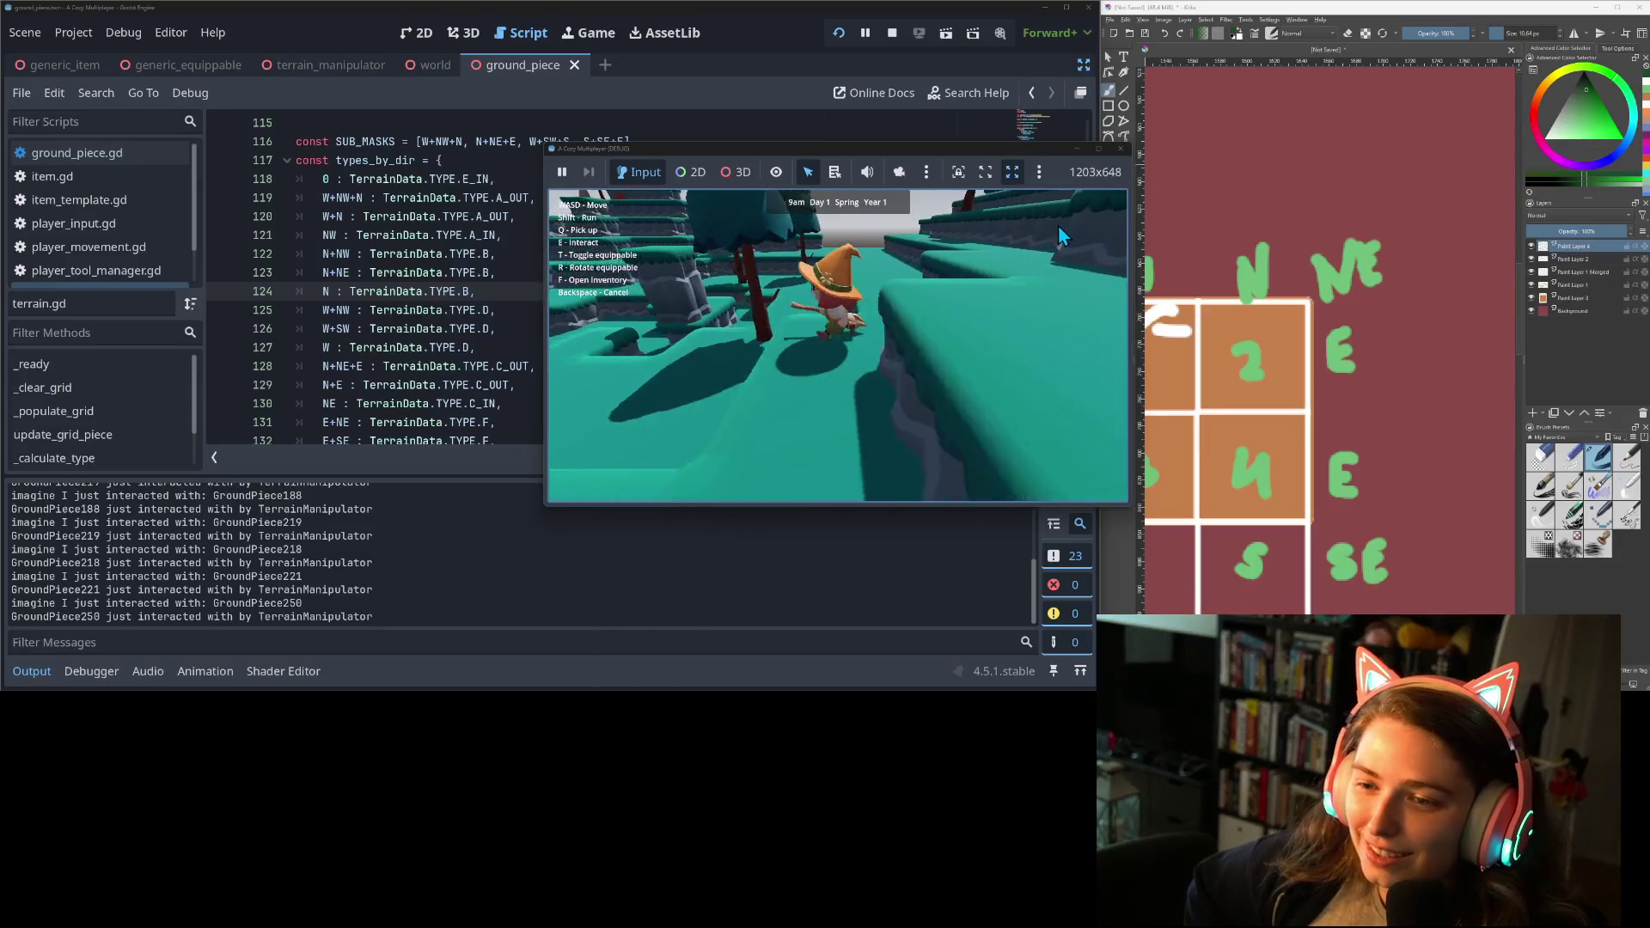
key("w")
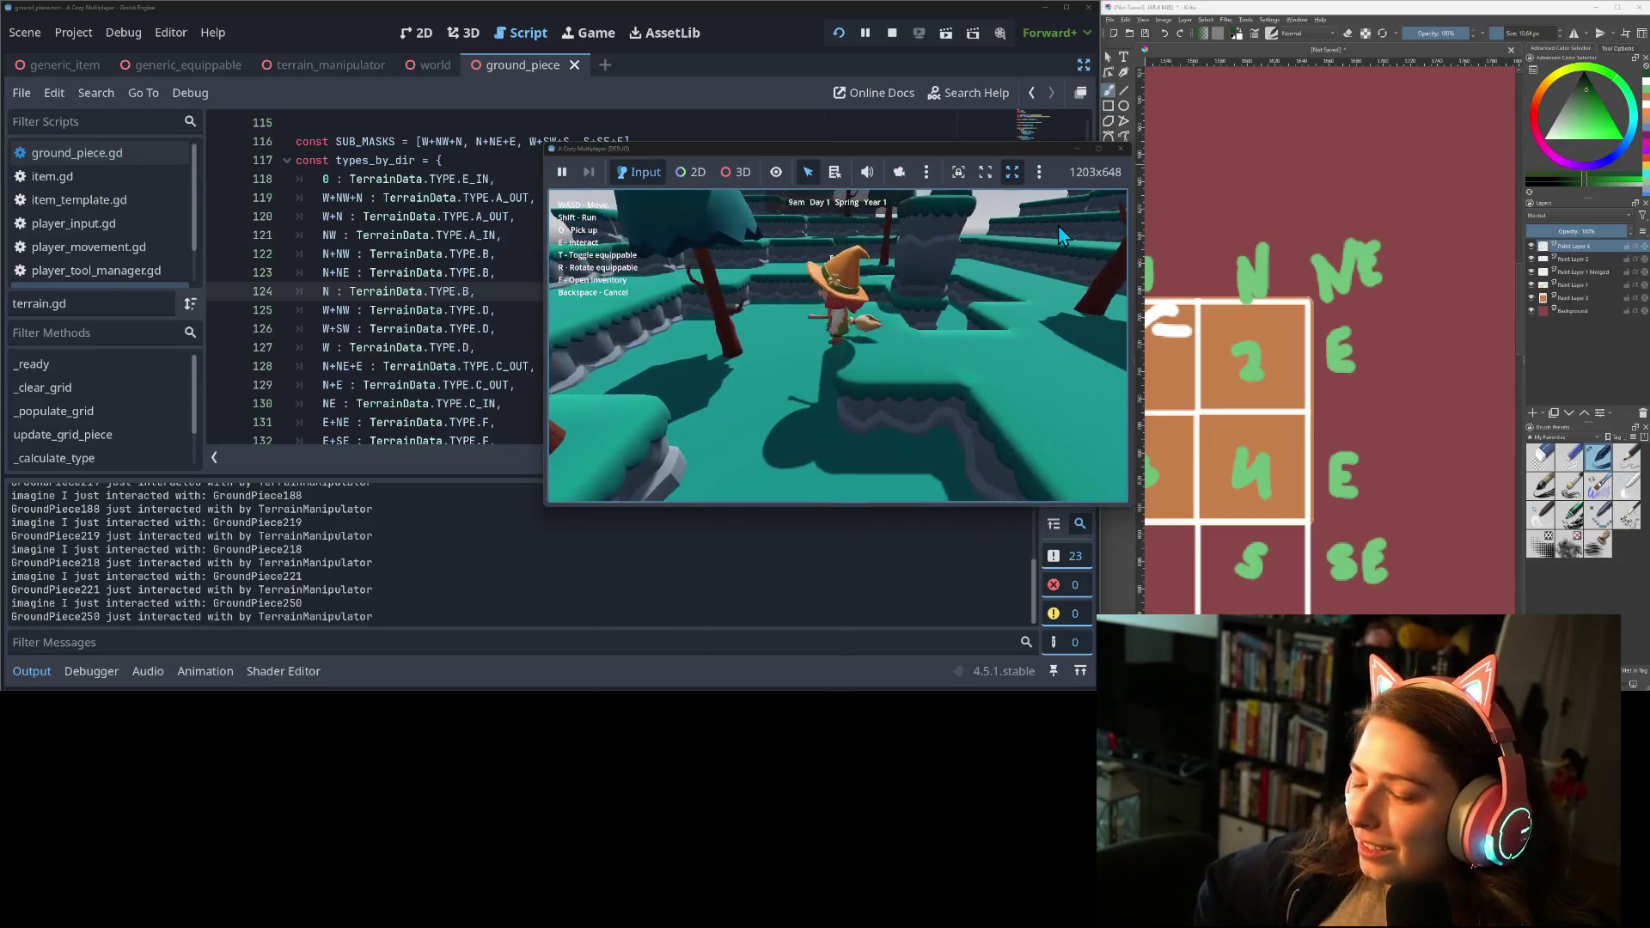
key("w")
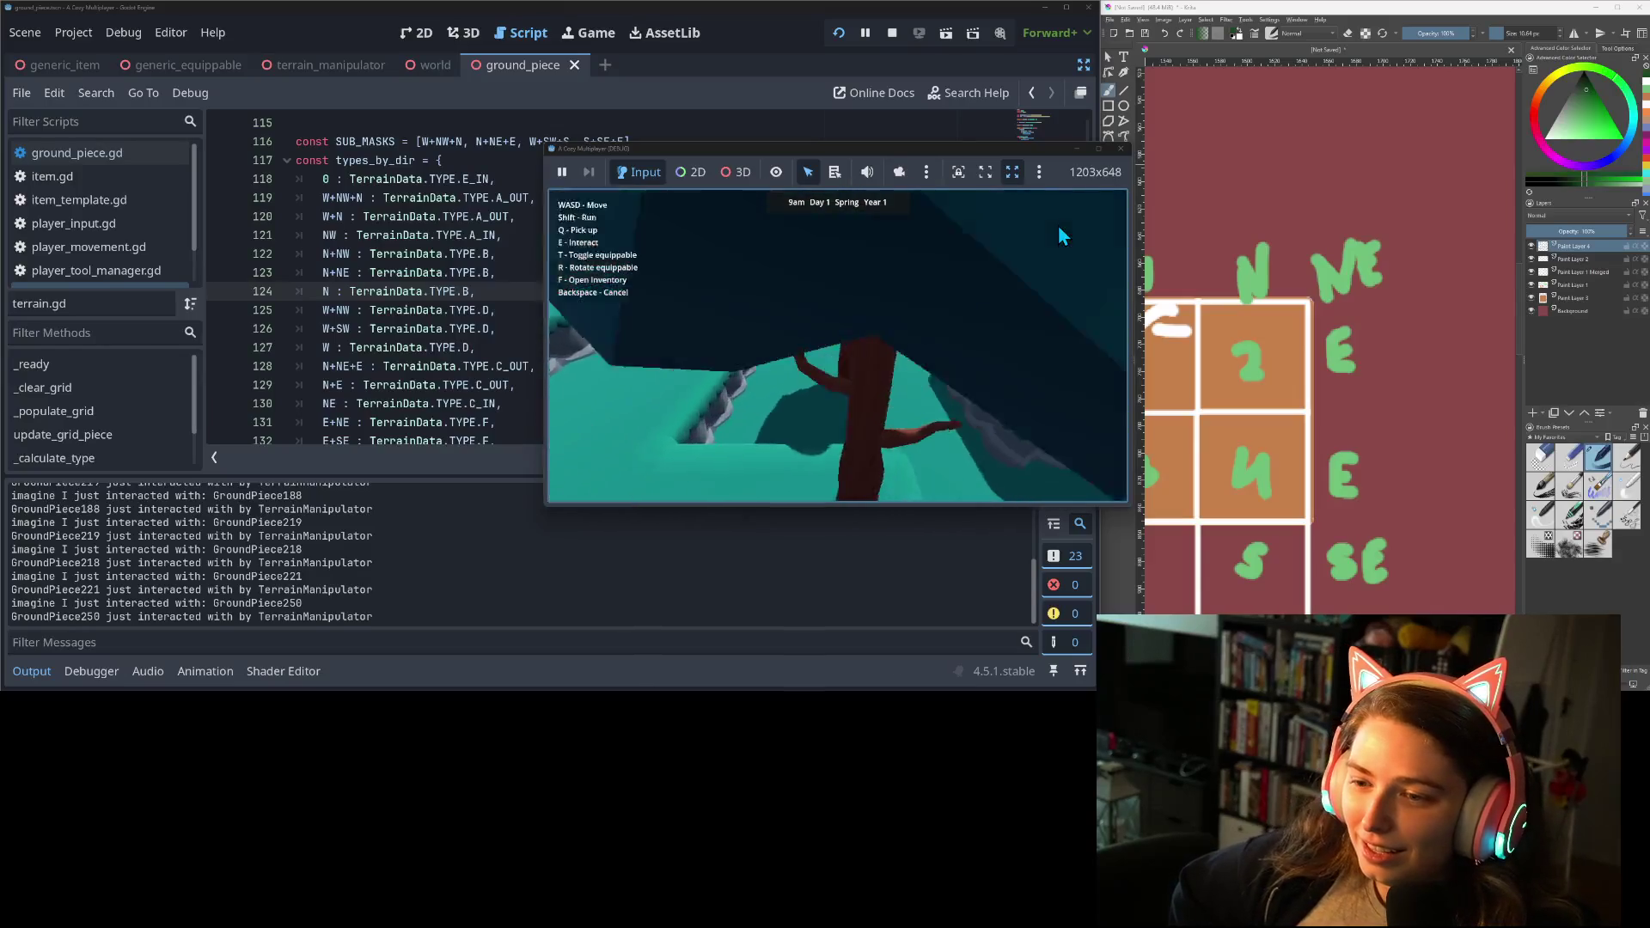
key("w")
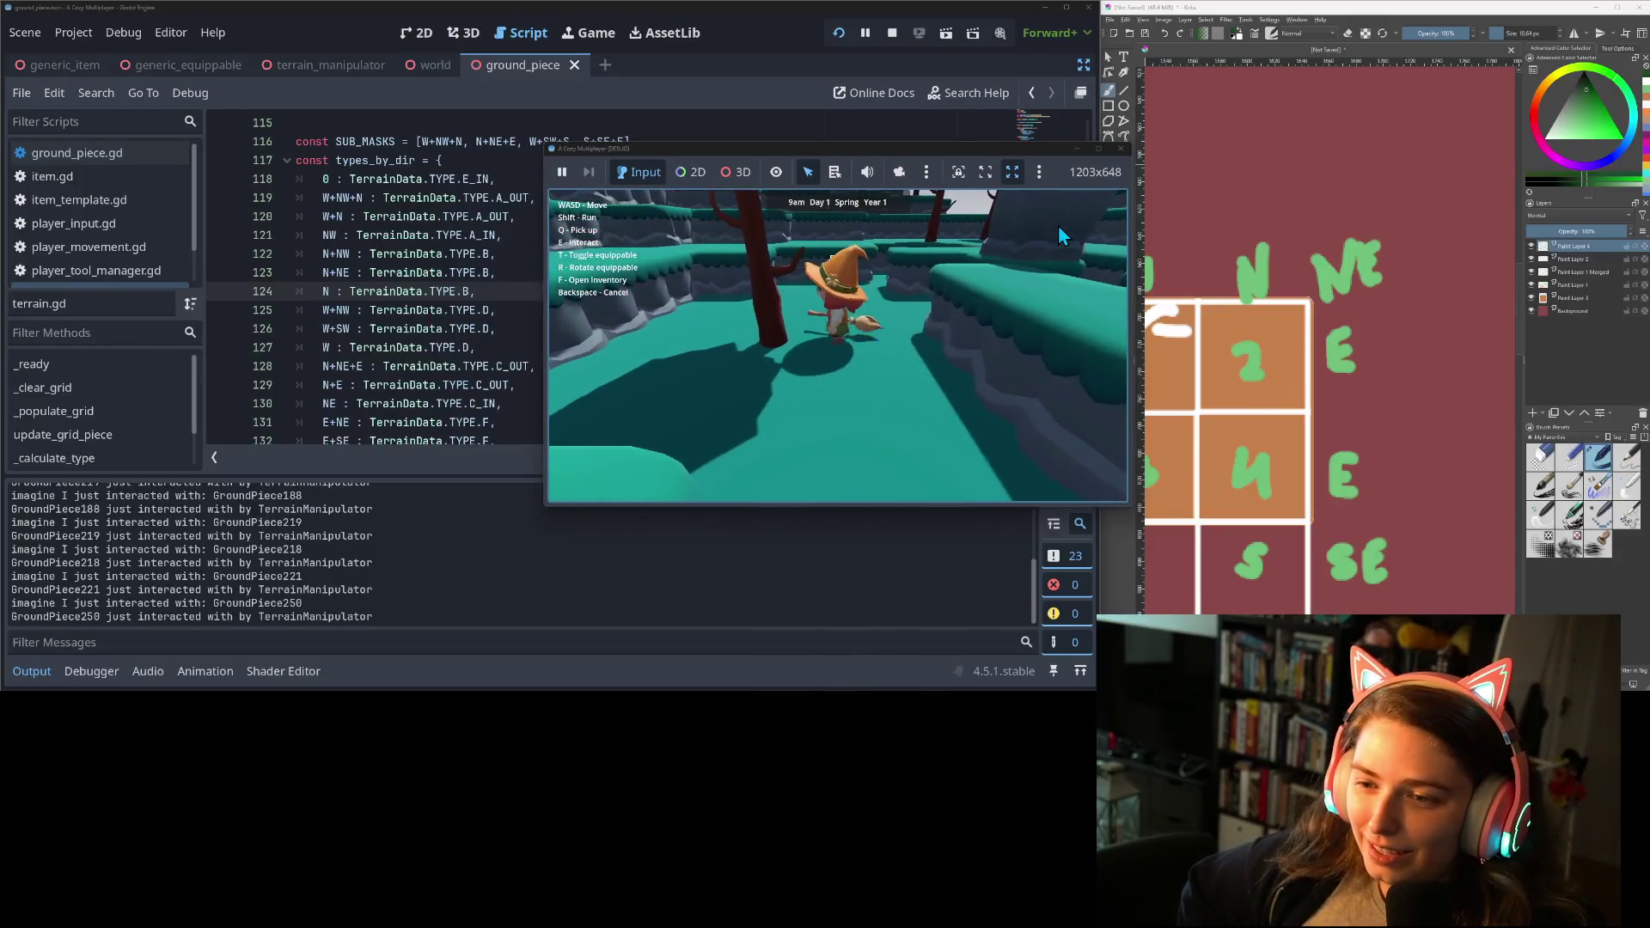
key("w")
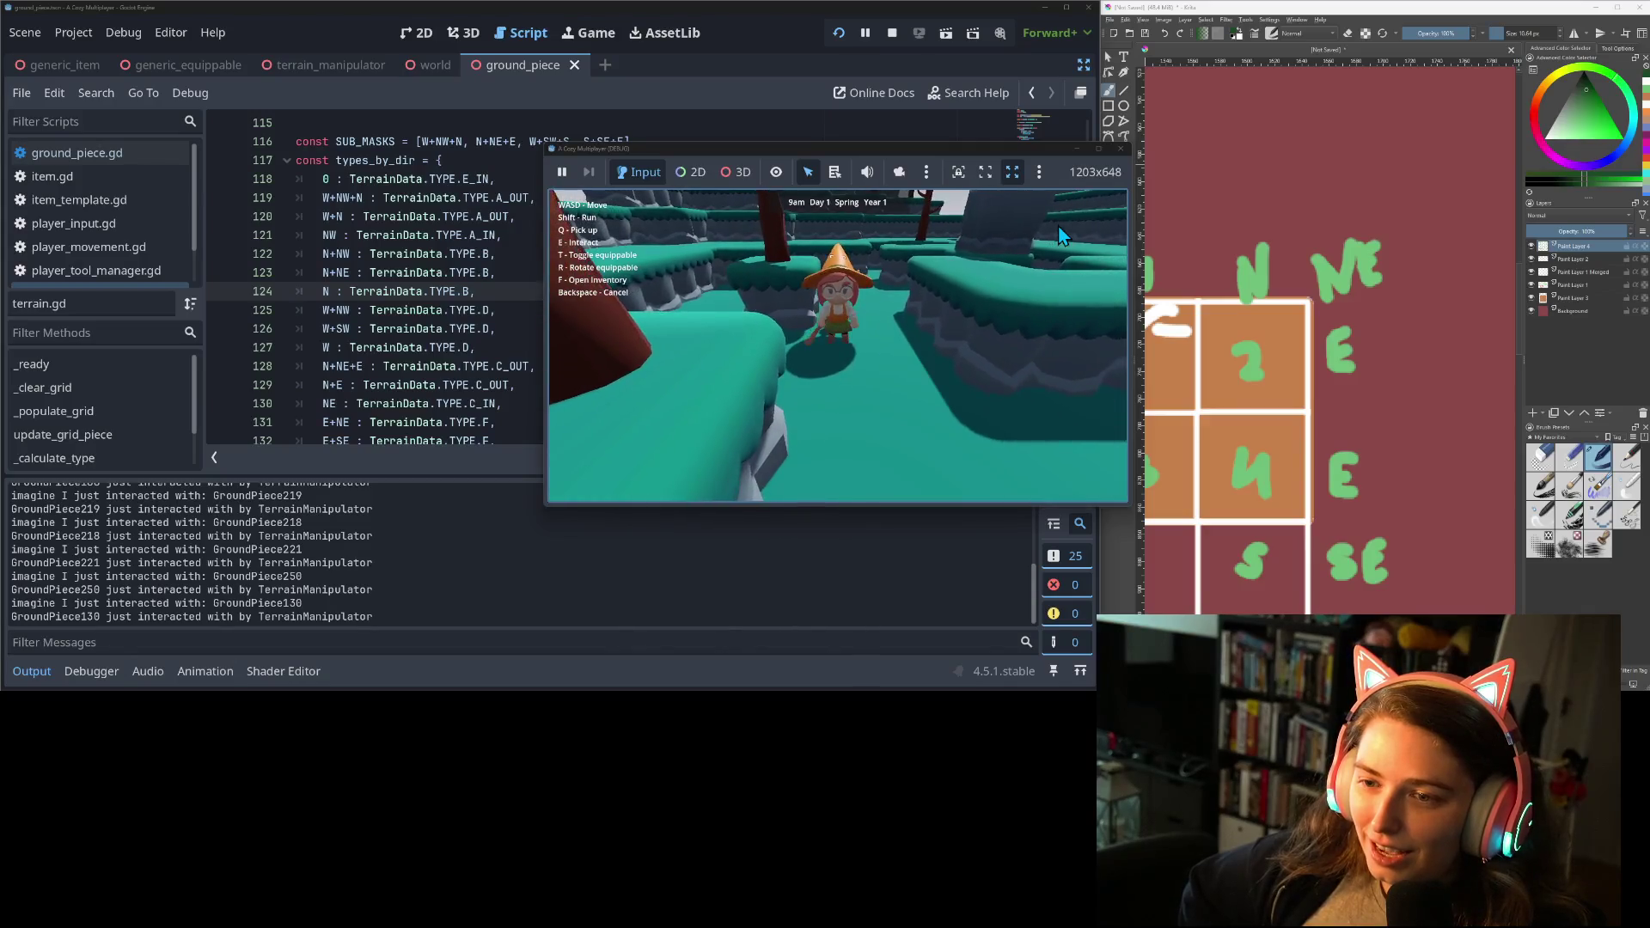
key("s")
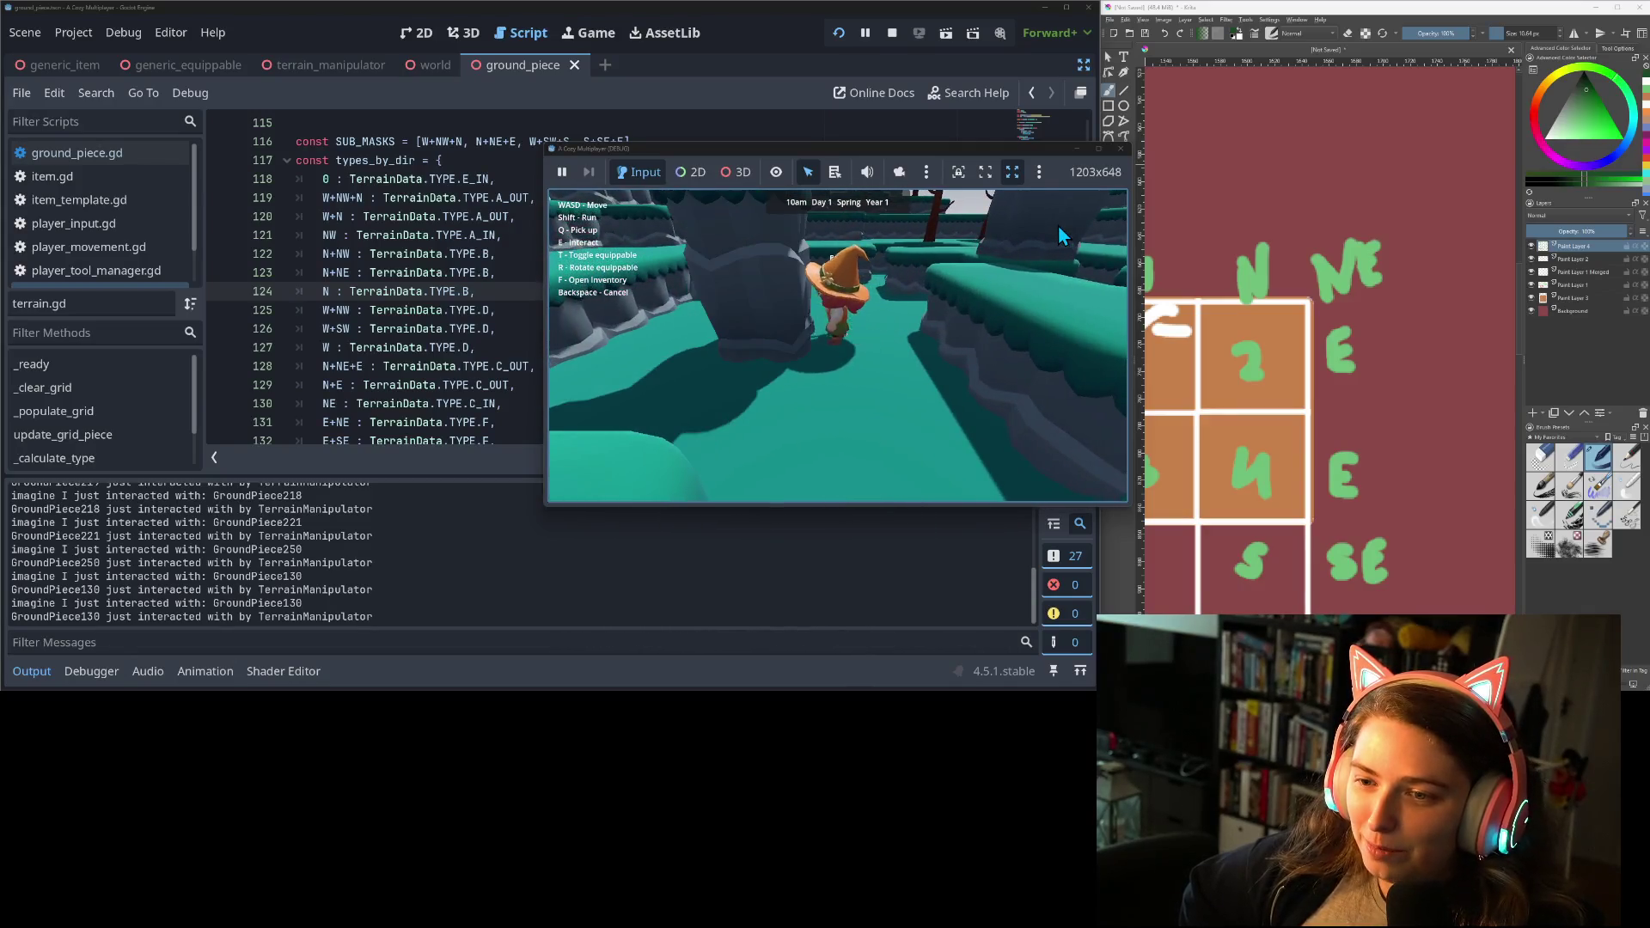
Walk left toward the tree and interact repeatedly with GroundPiece280 among the terrain blocks.
key("w")
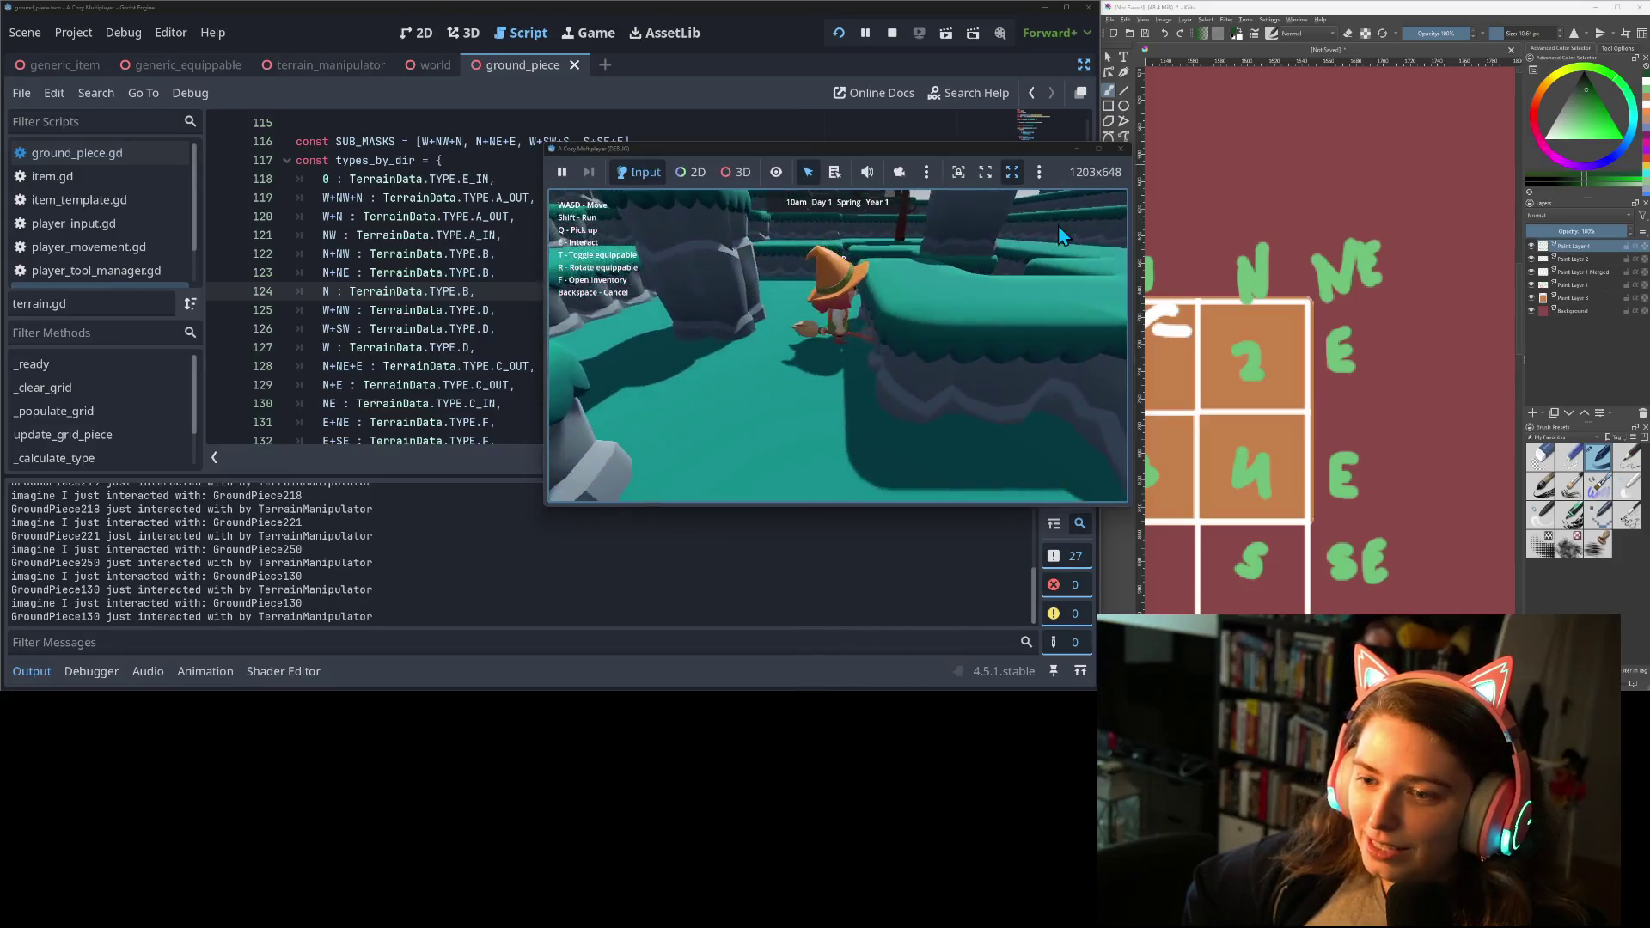
key("a")
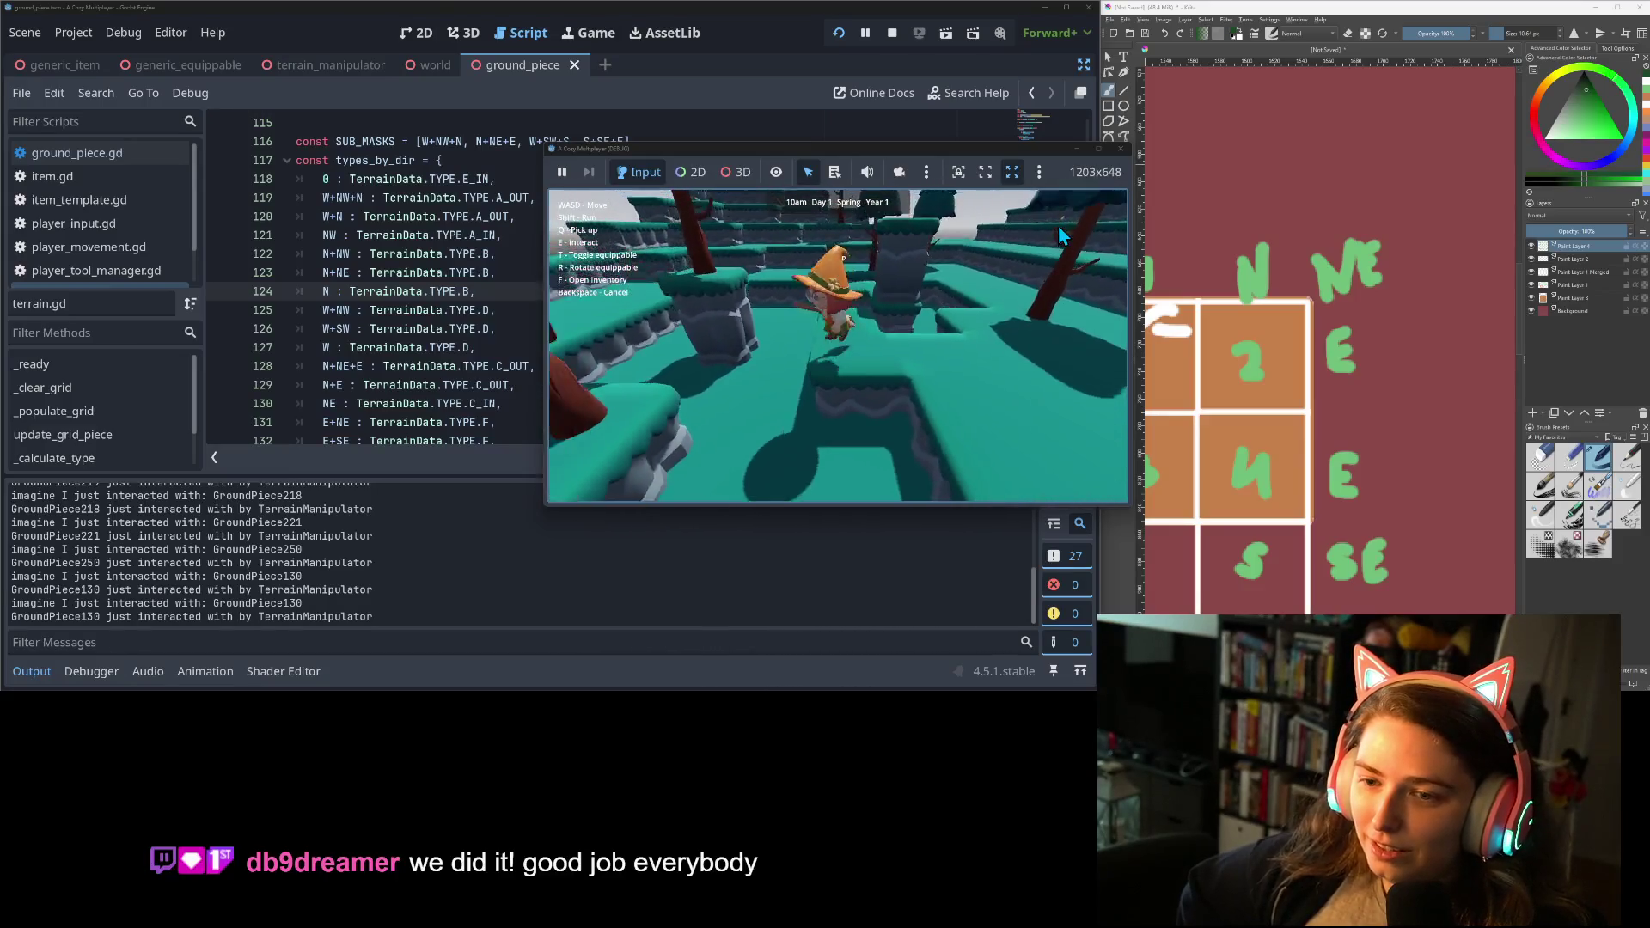
key("w")
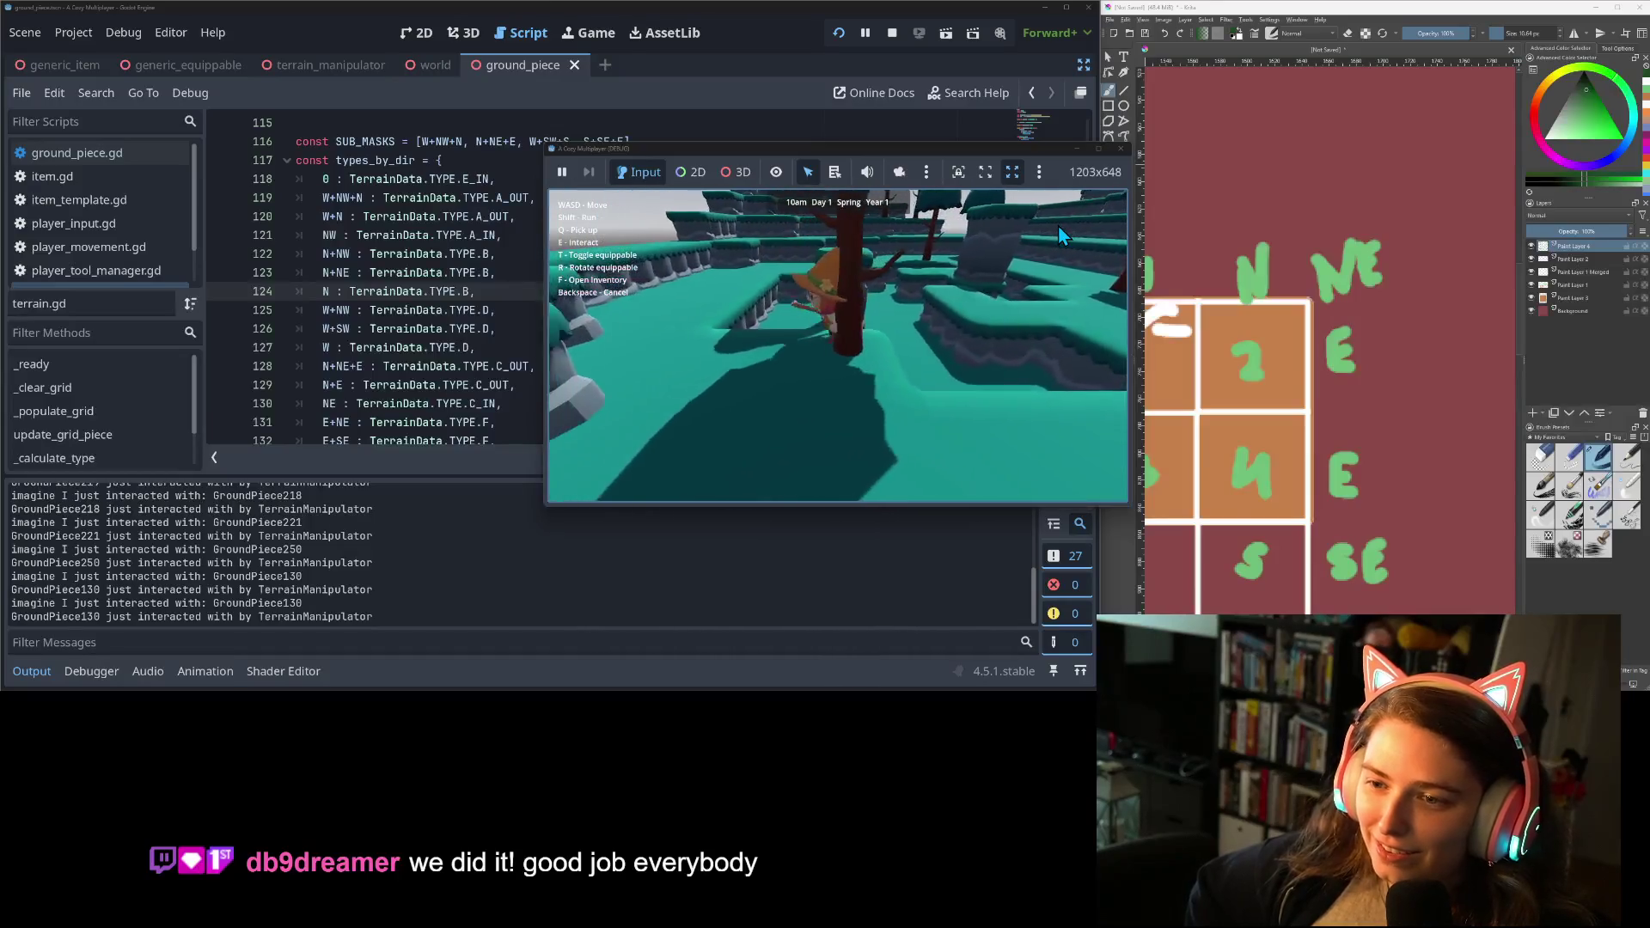
key("a")
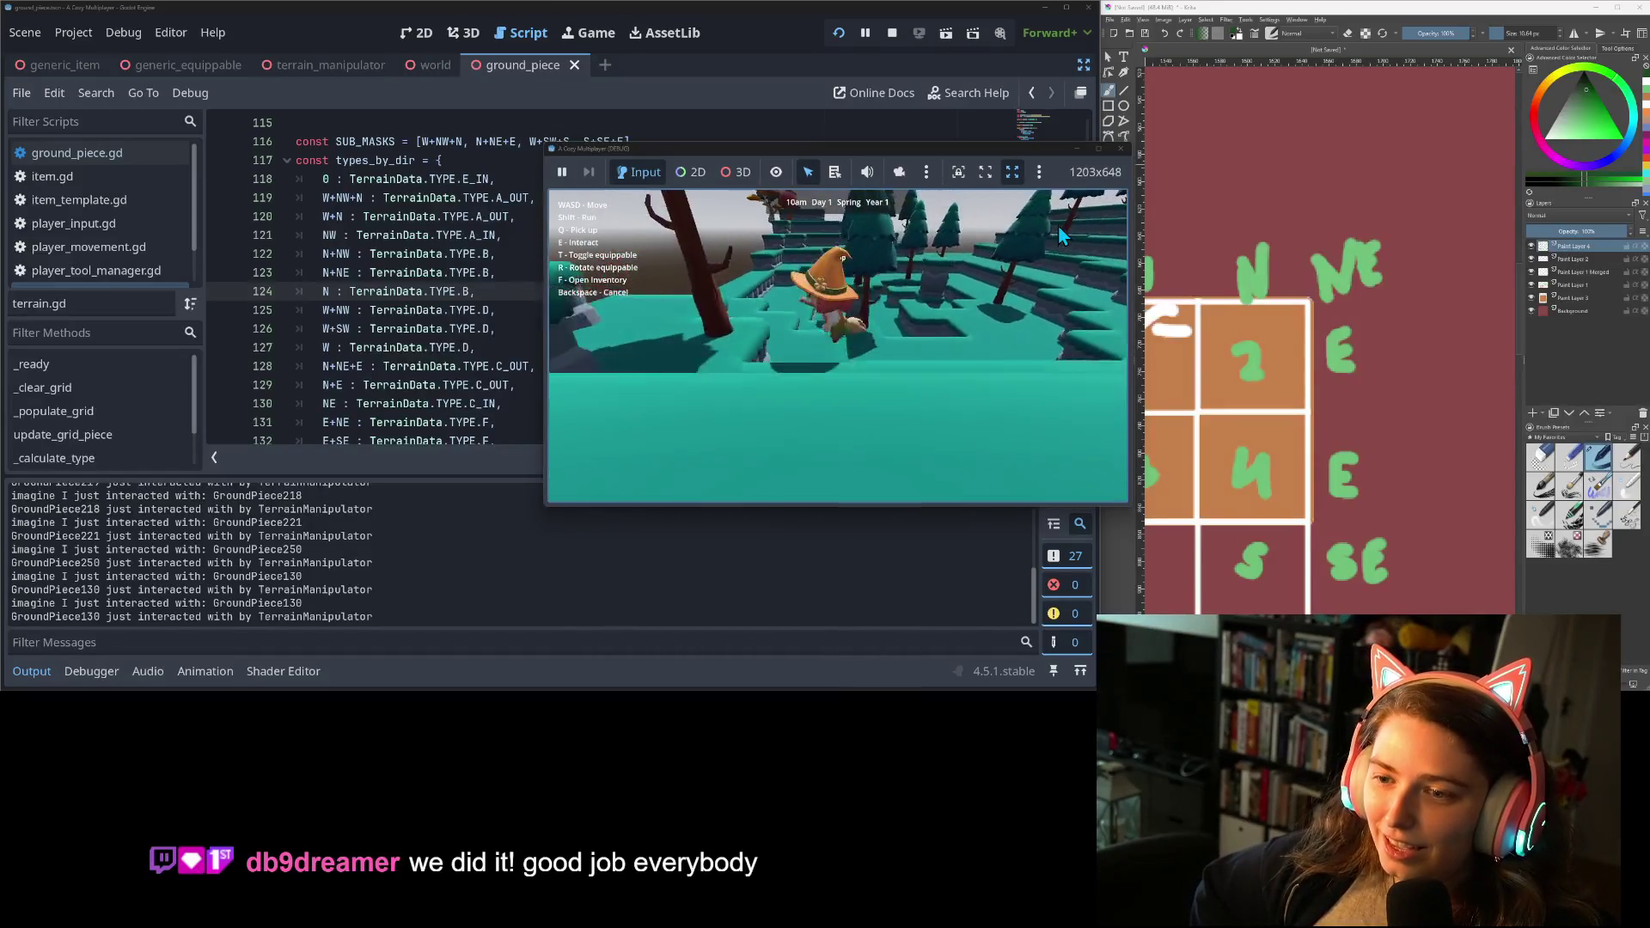
key("w")
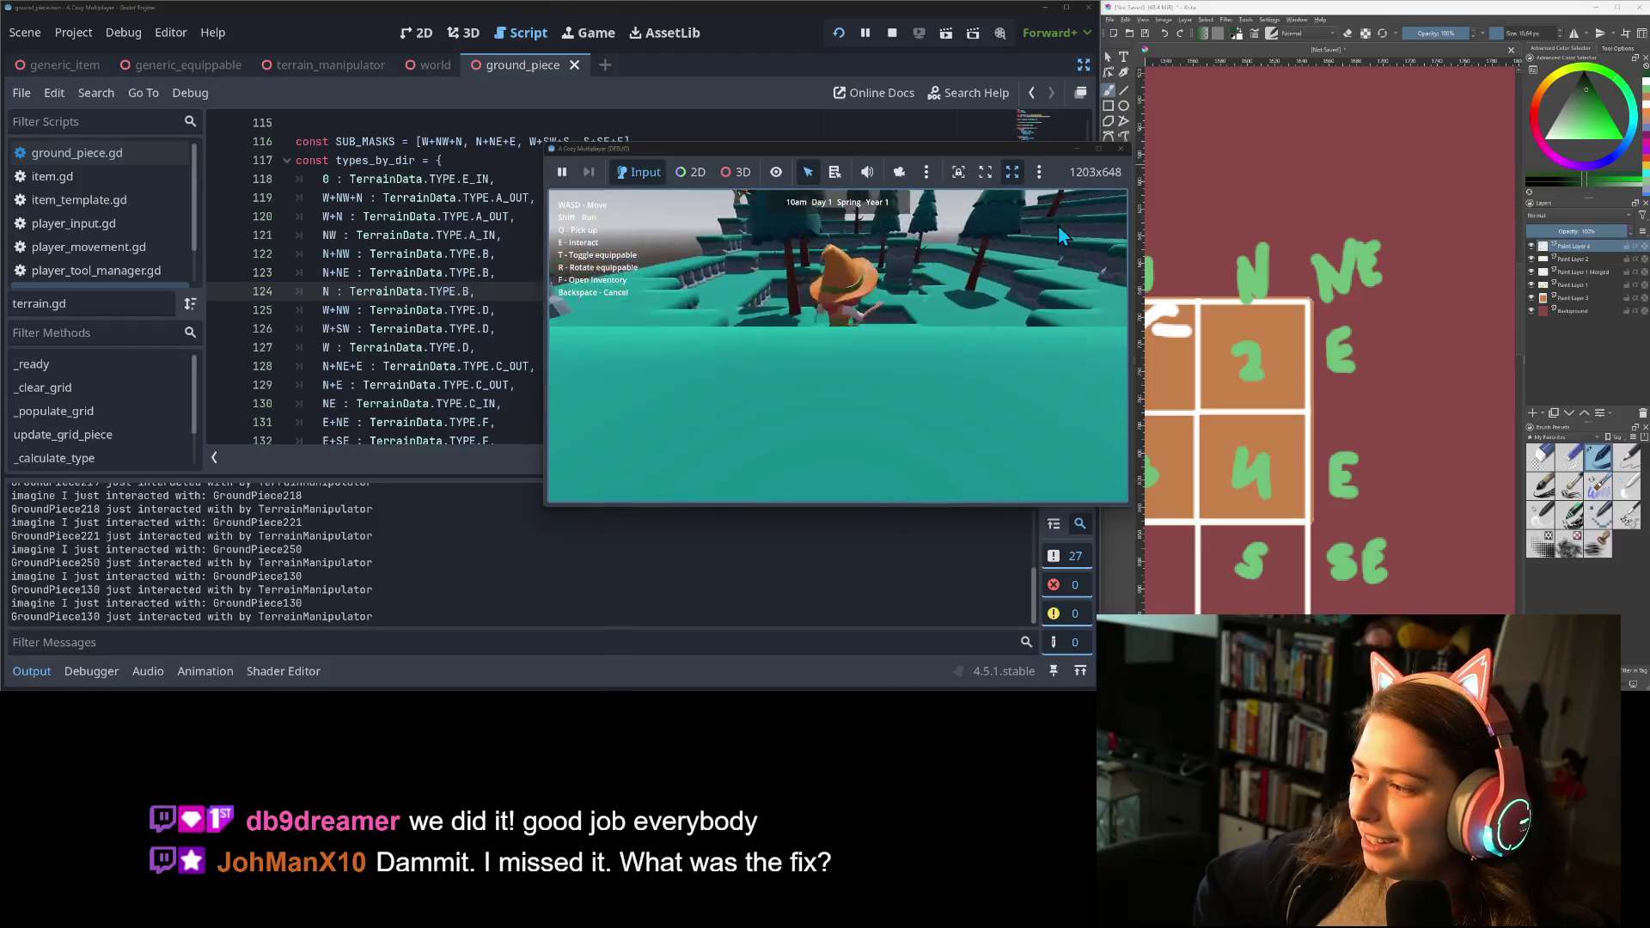
key("w")
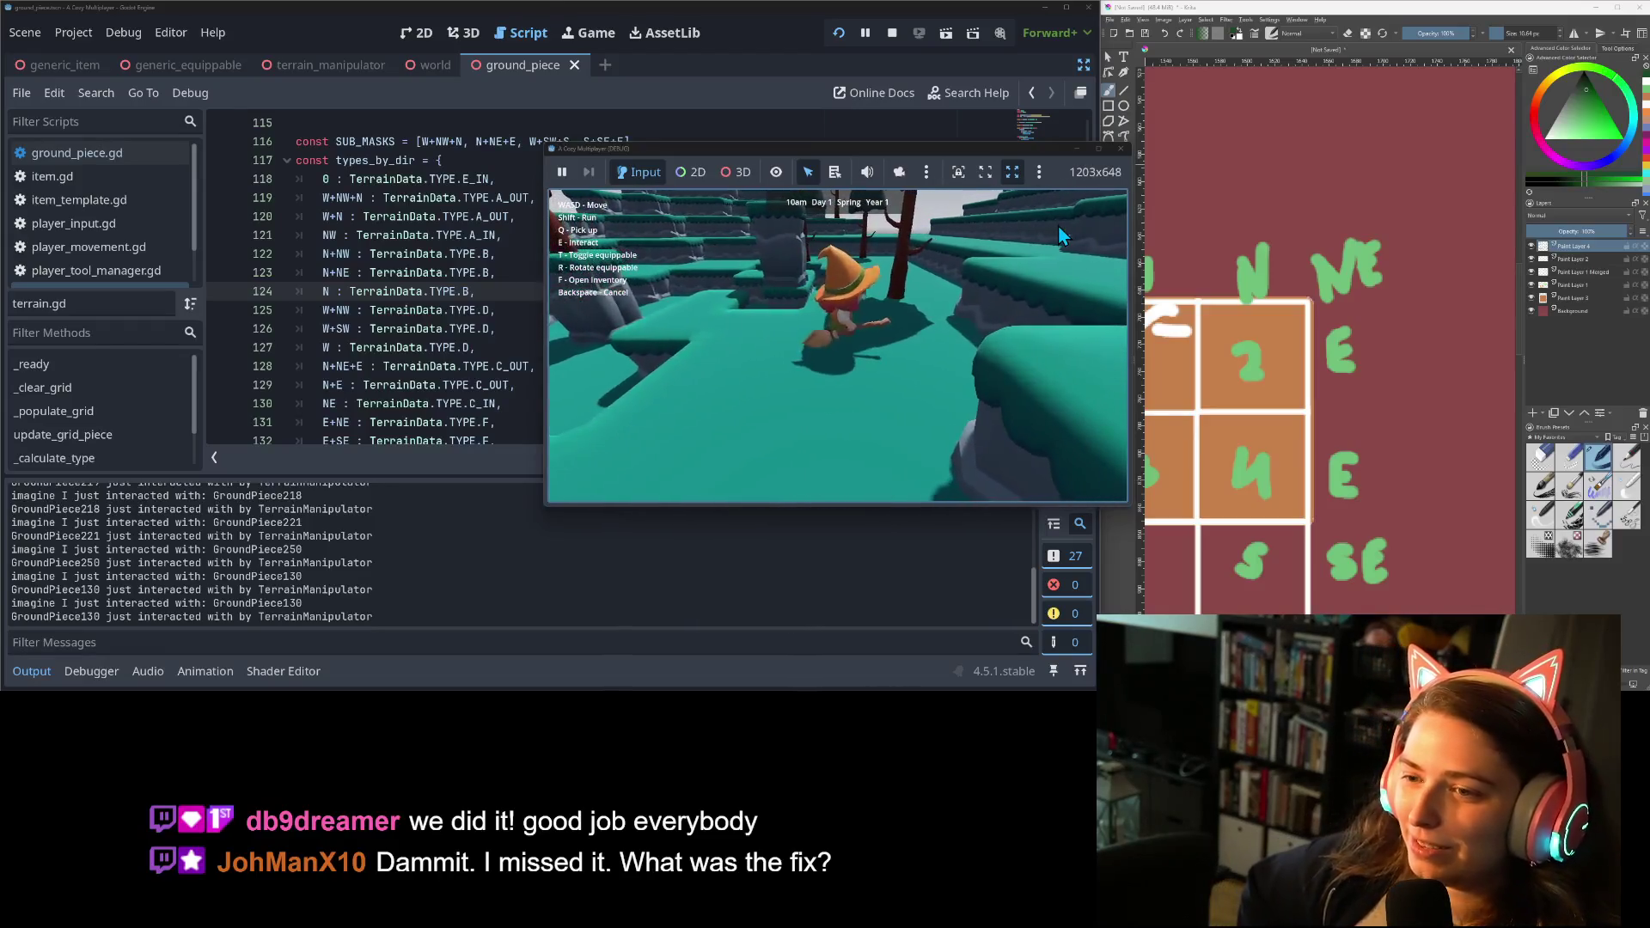
key("e")
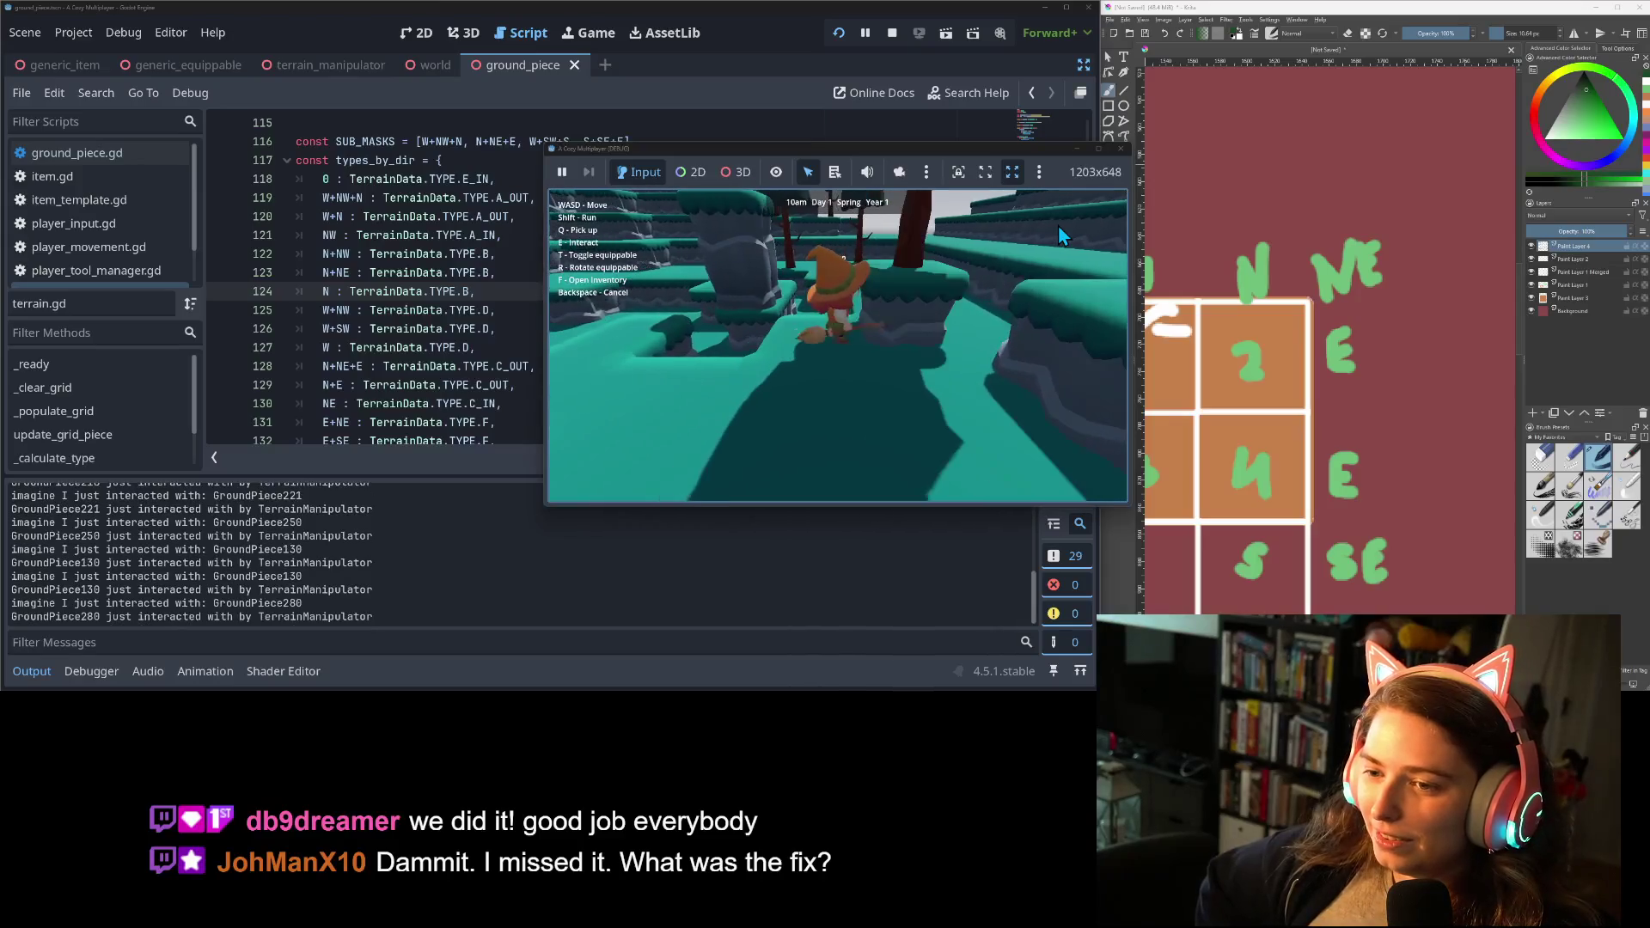
key("e")
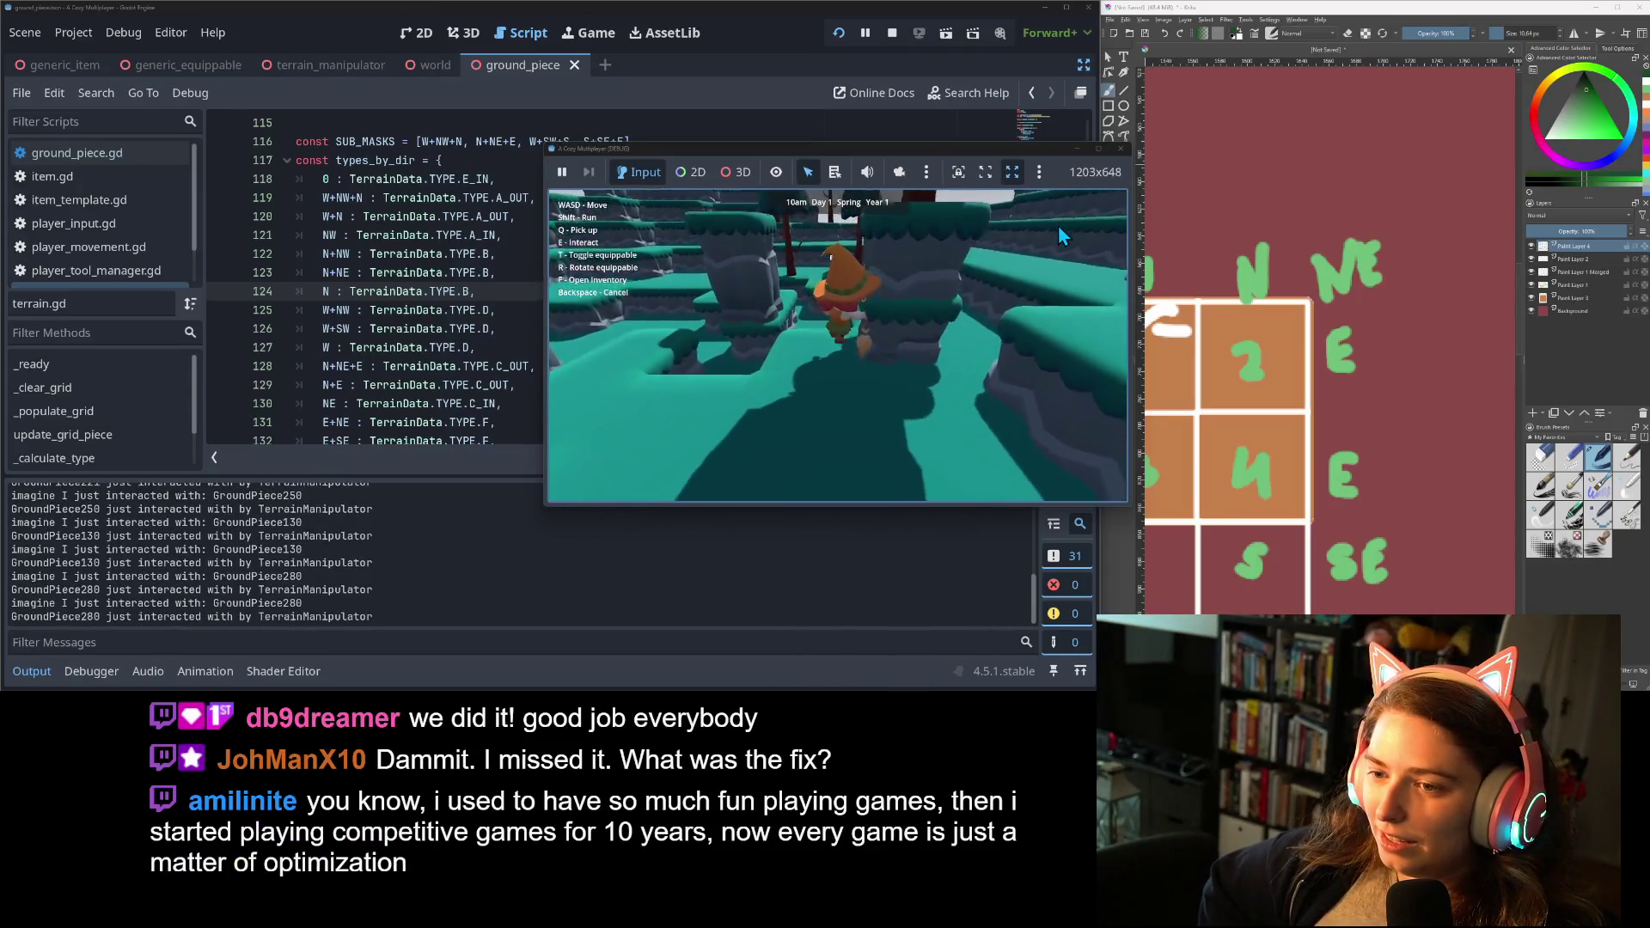
key("e")
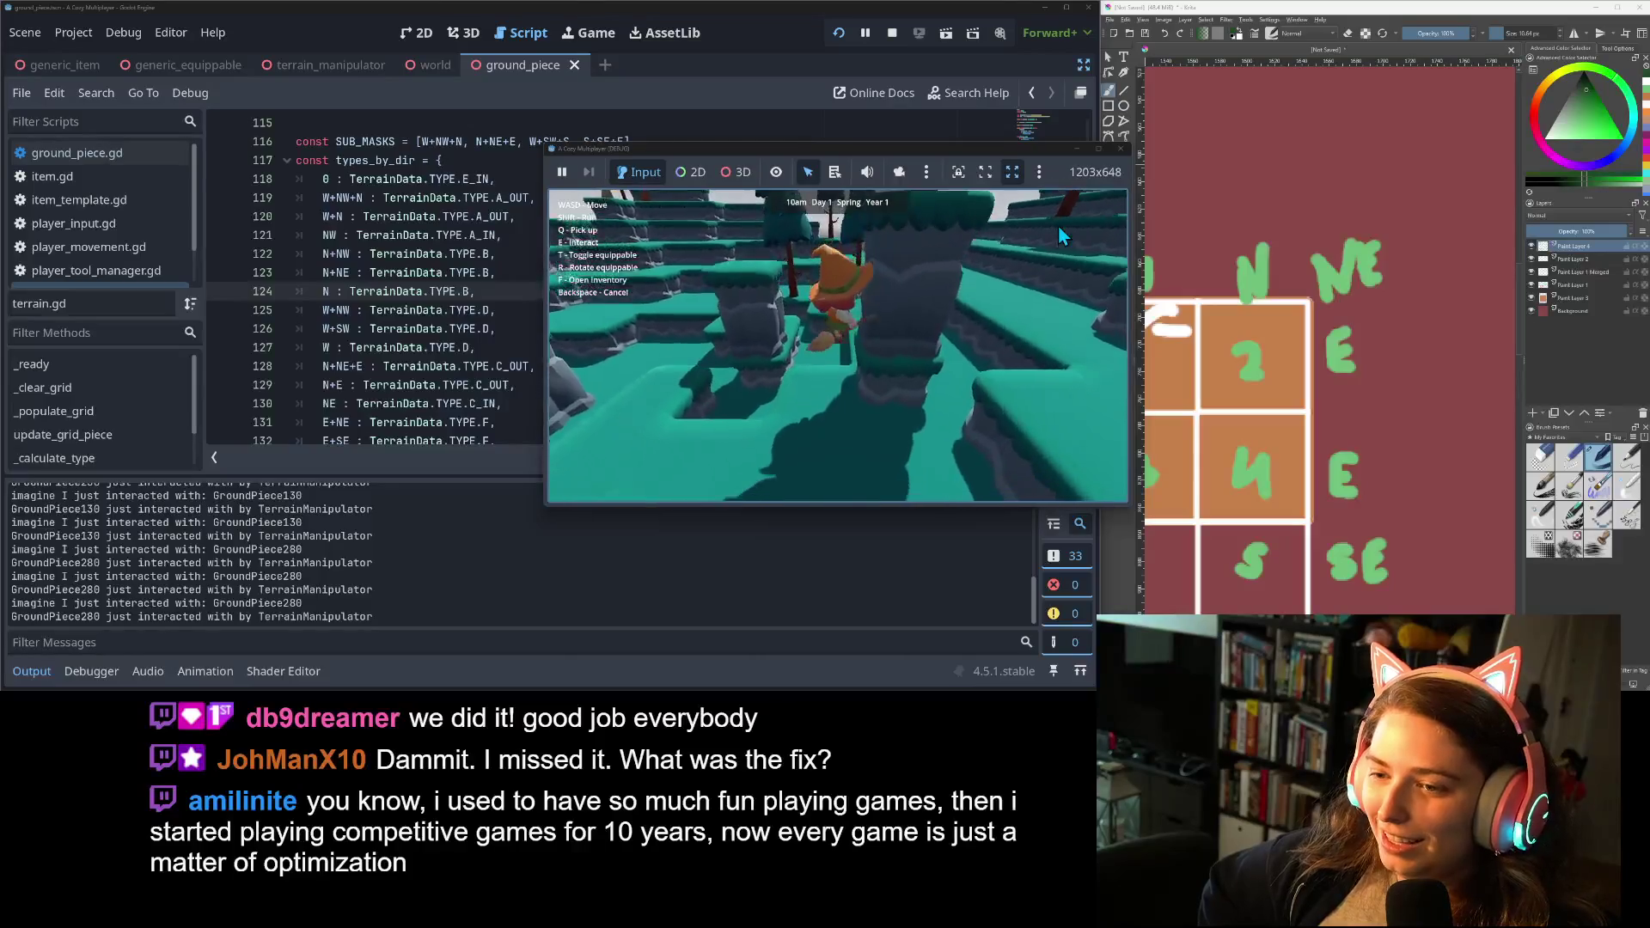
key("e")
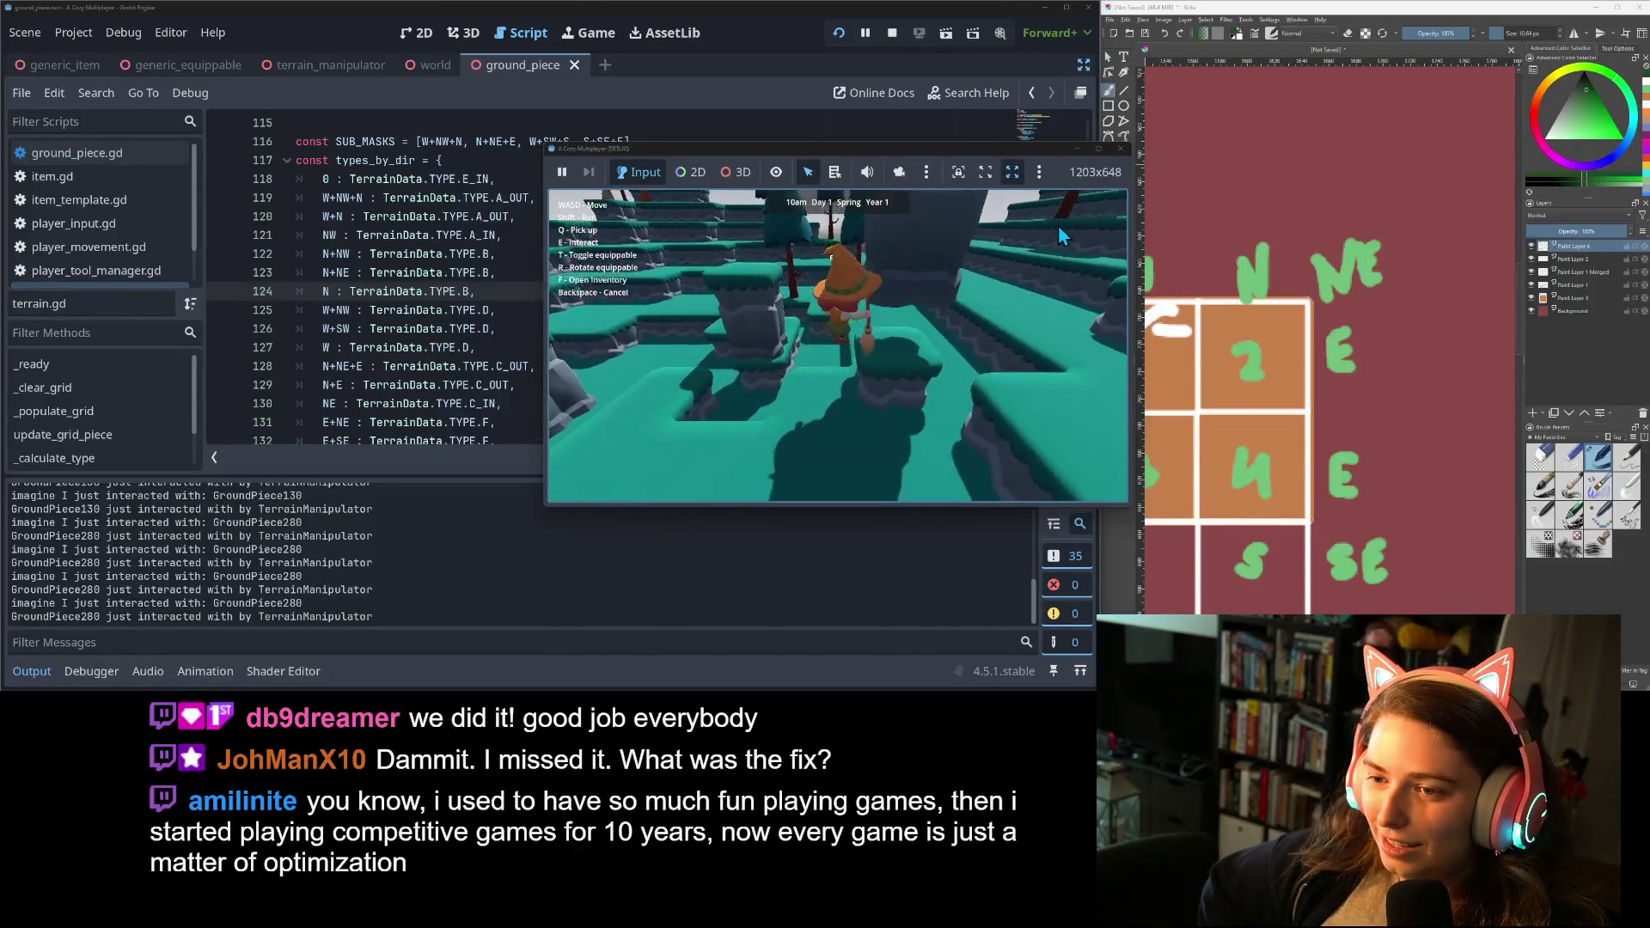
key("w")
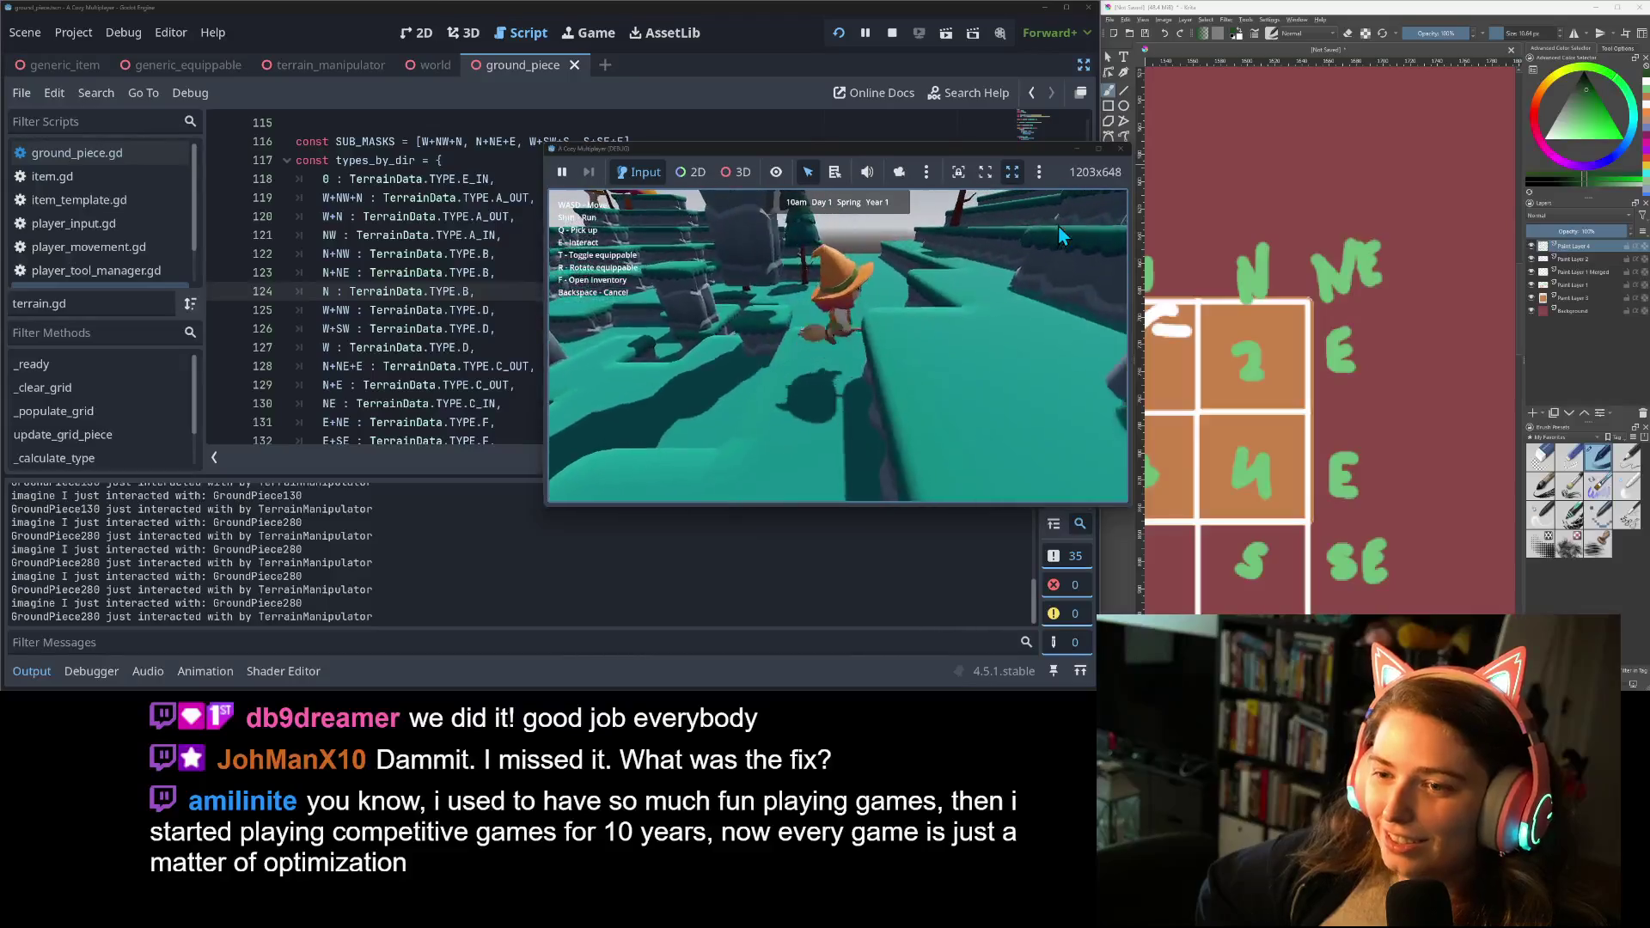
key("s")
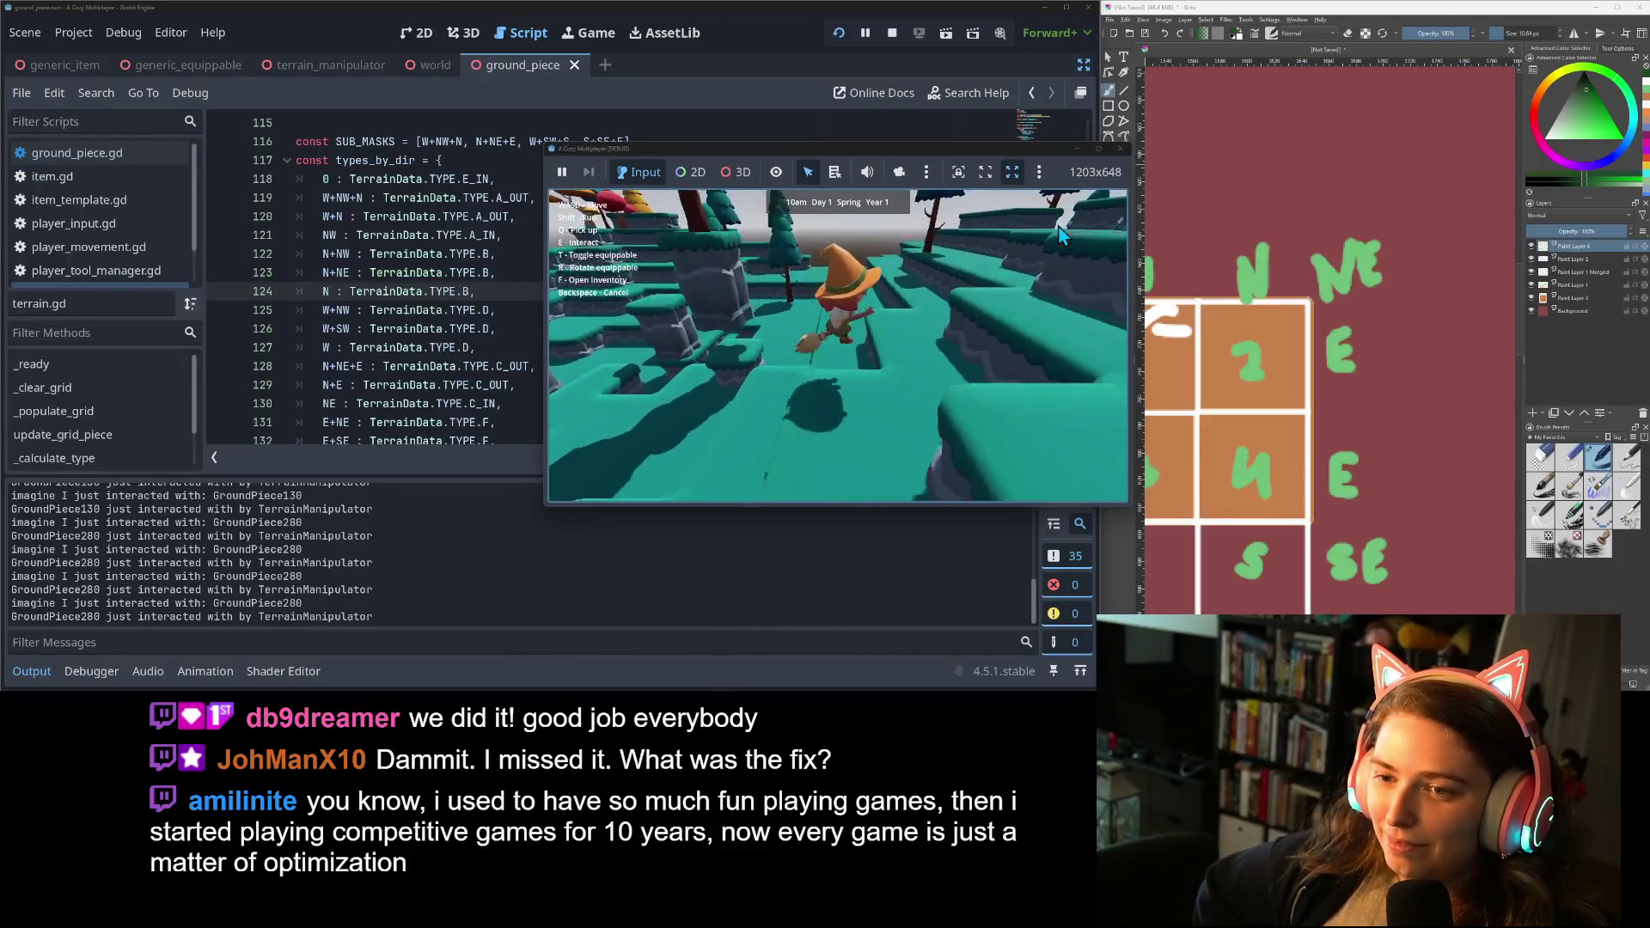
key("a")
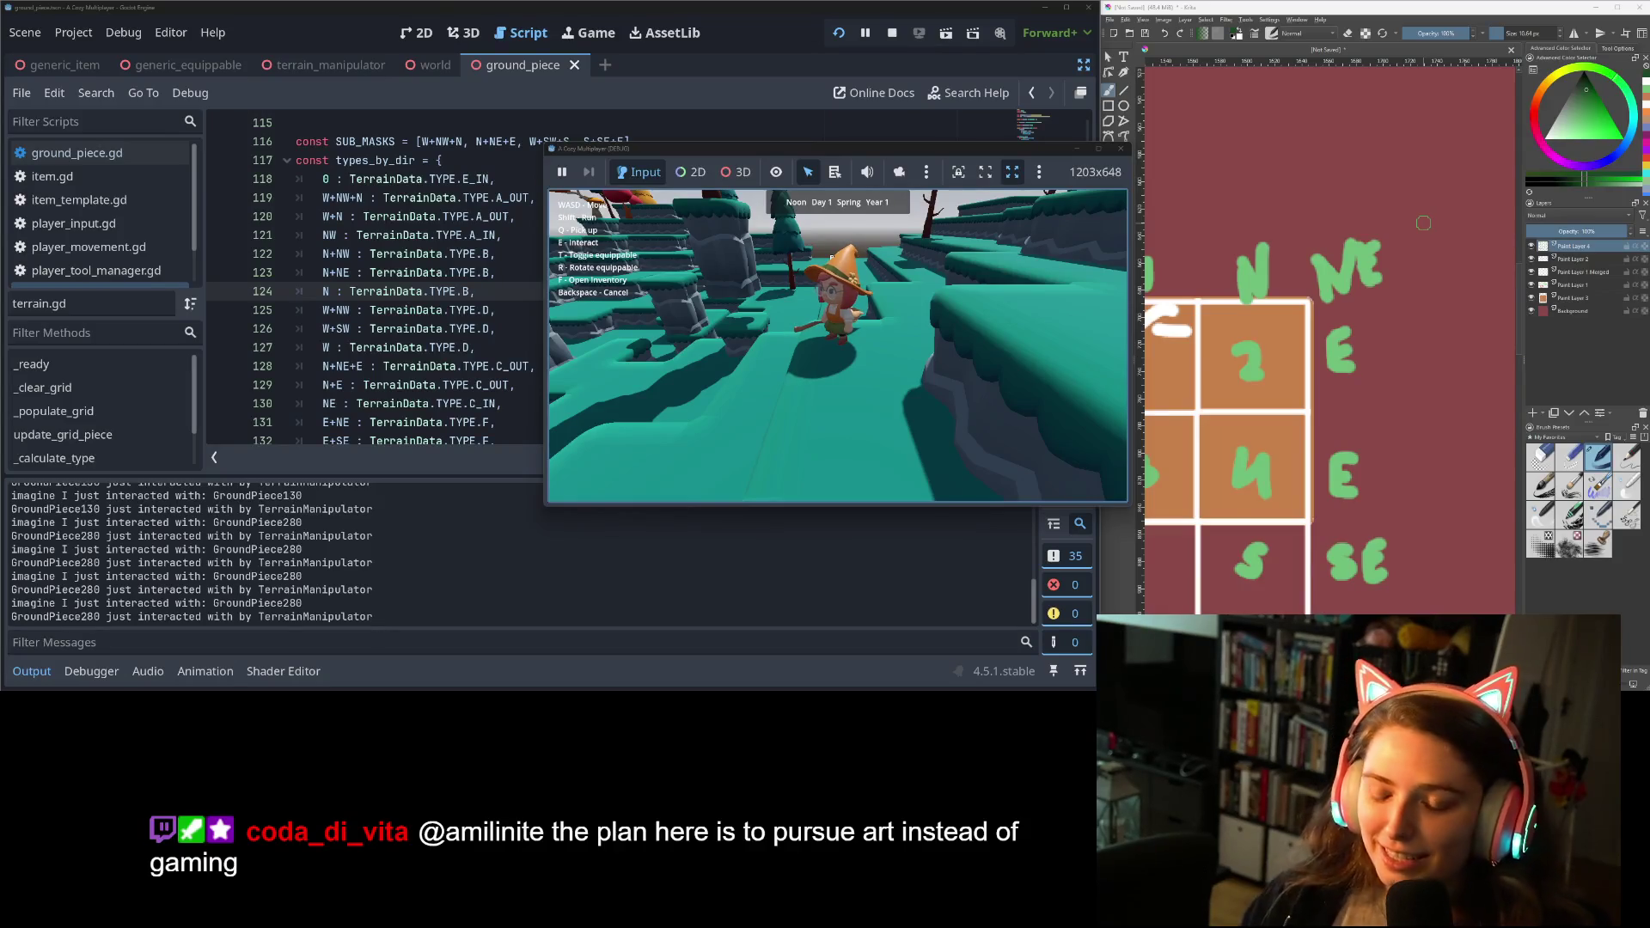
Ride the broom forward and right across the platform, then walk along the cliff edge.
key("w")
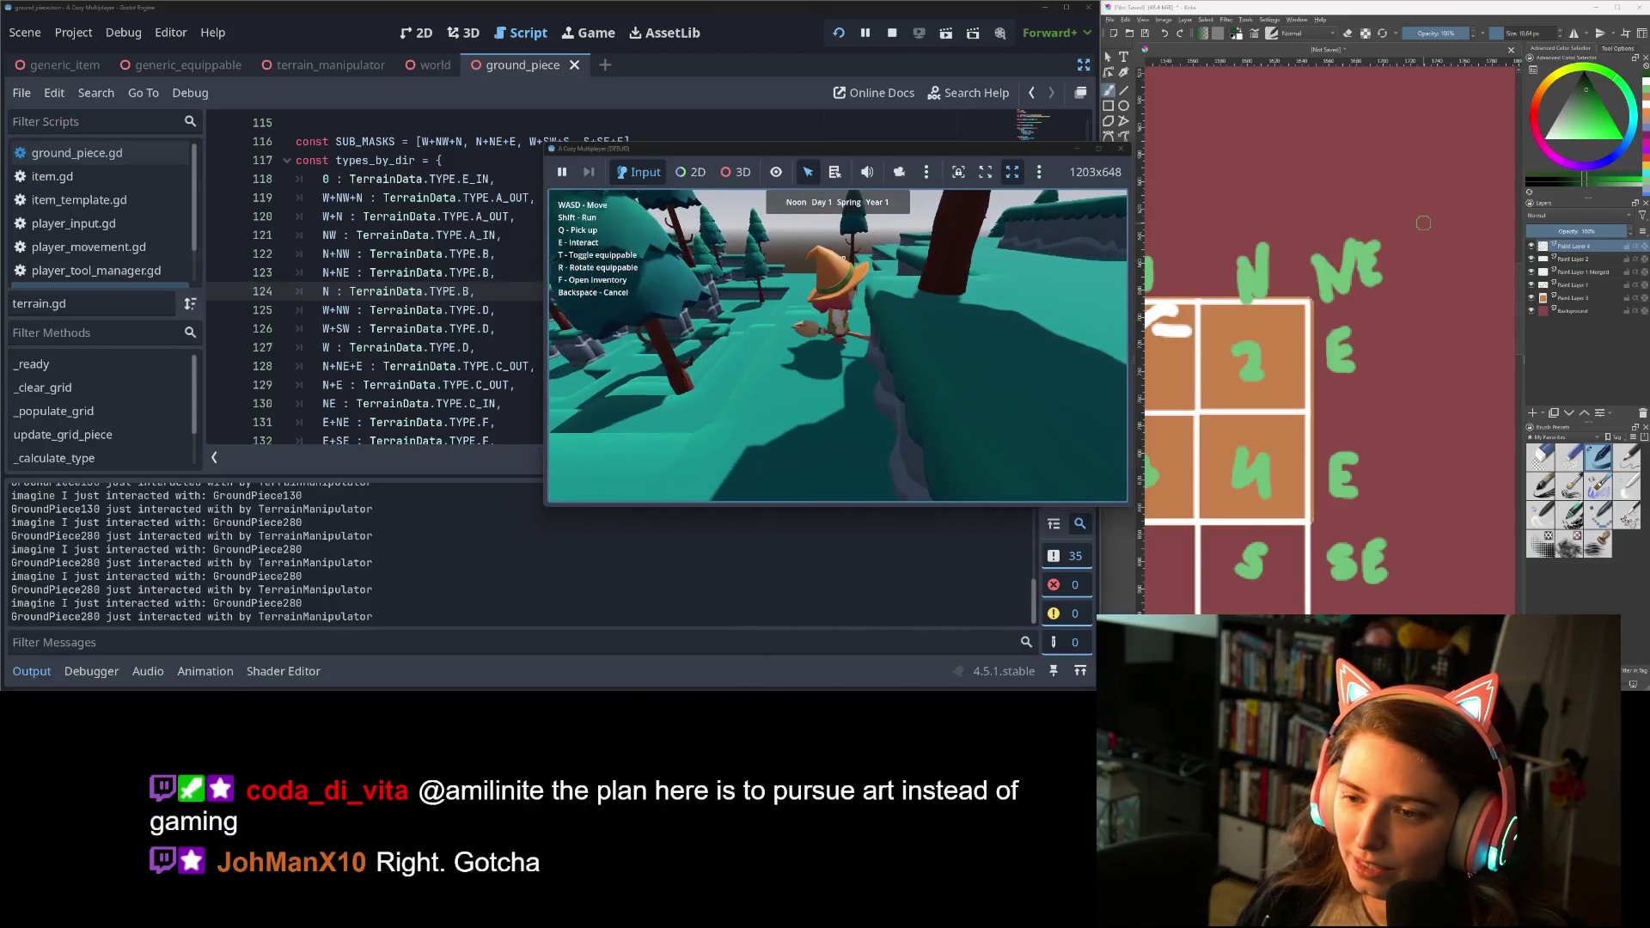
key("d")
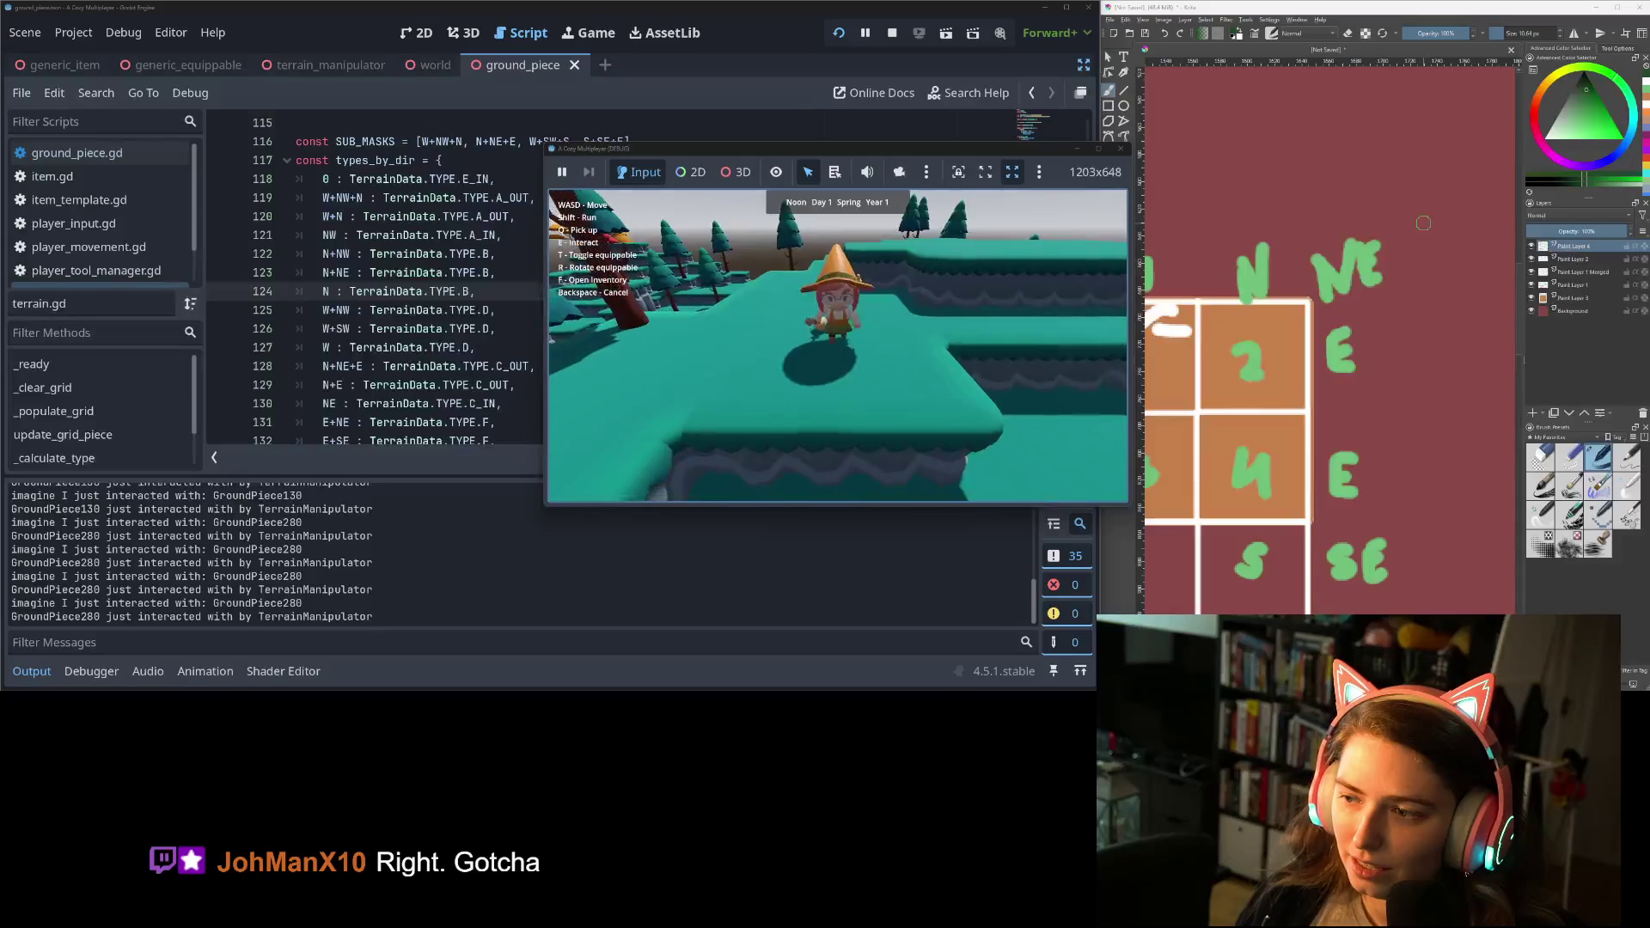
key("d")
key("s")
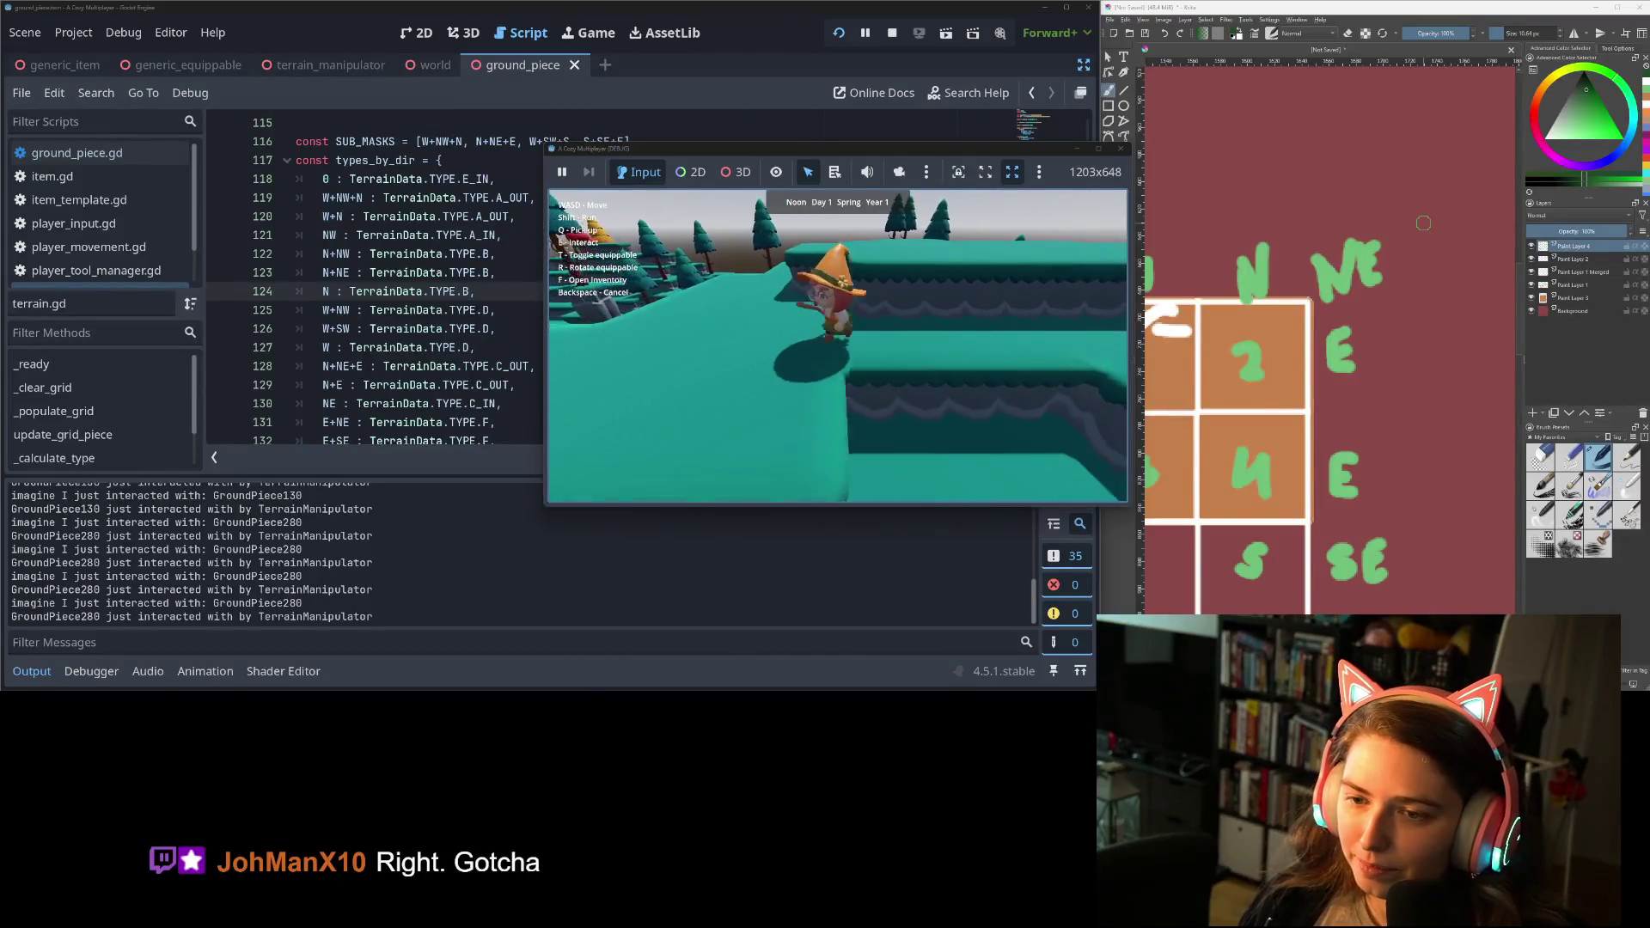
key("a")
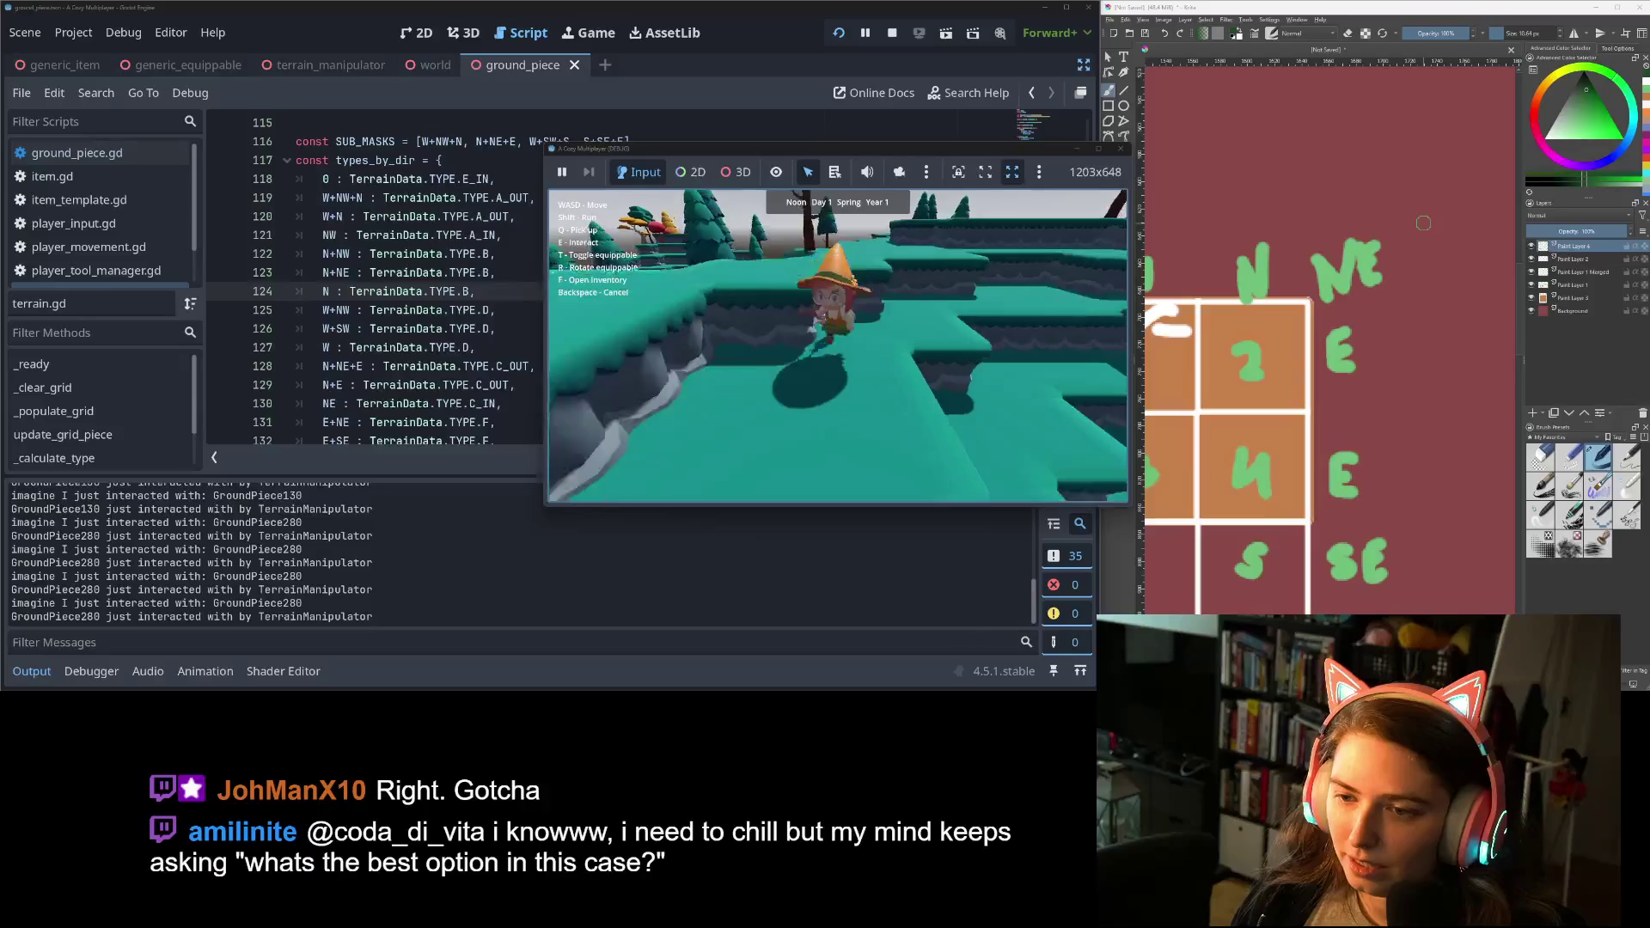
key("w")
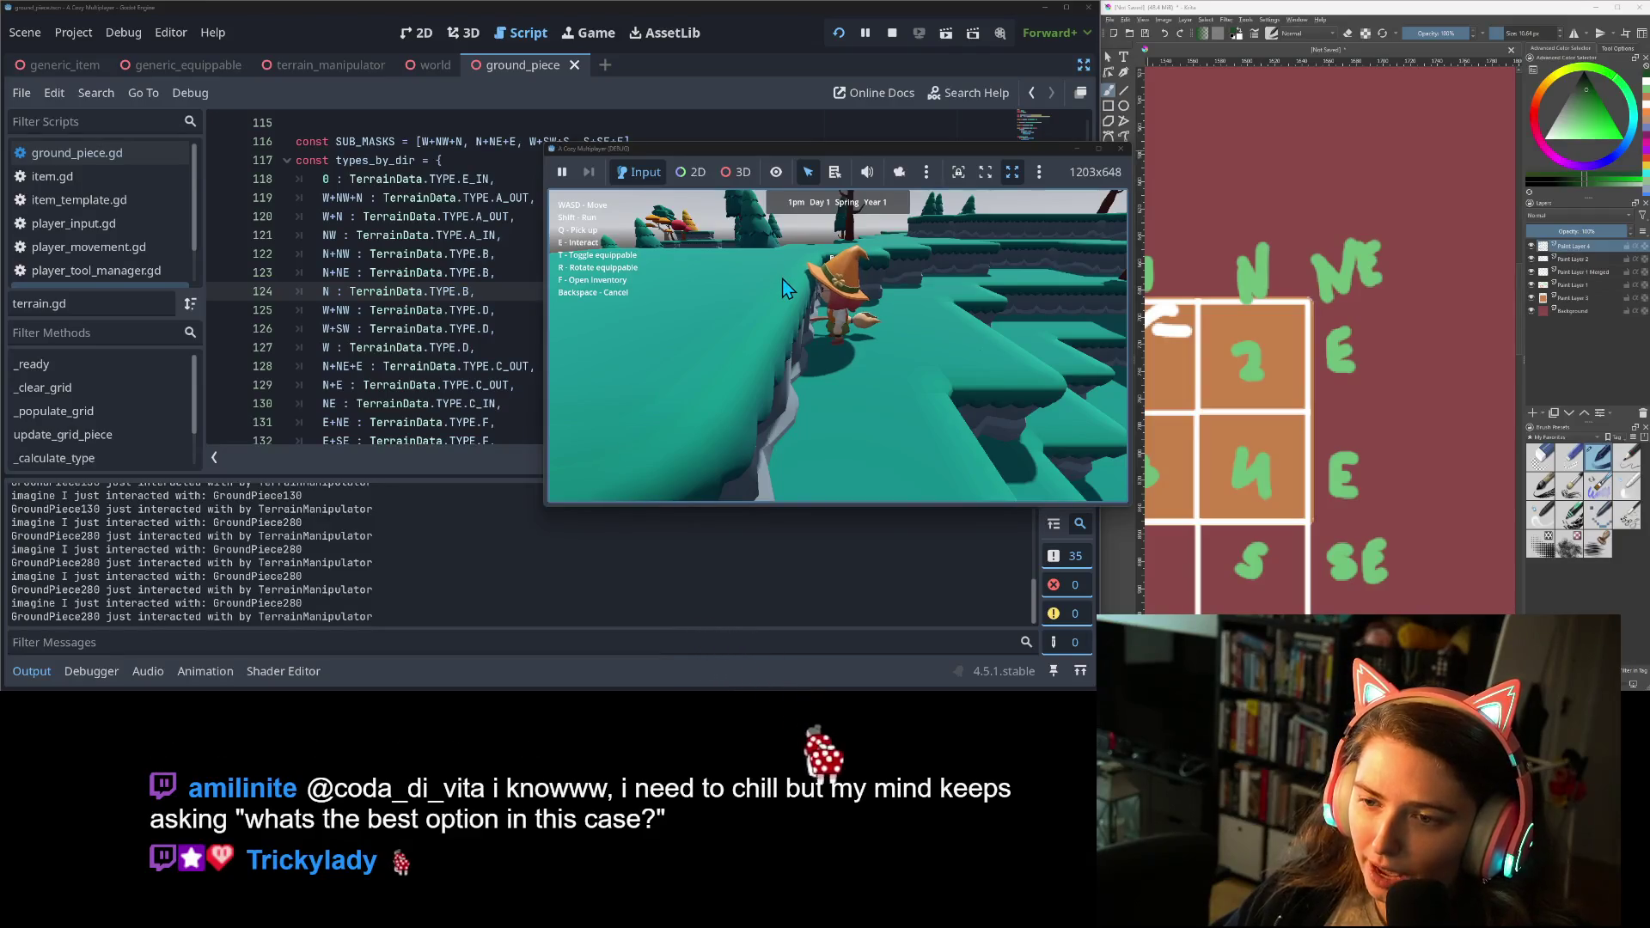
key("w")
key("w")
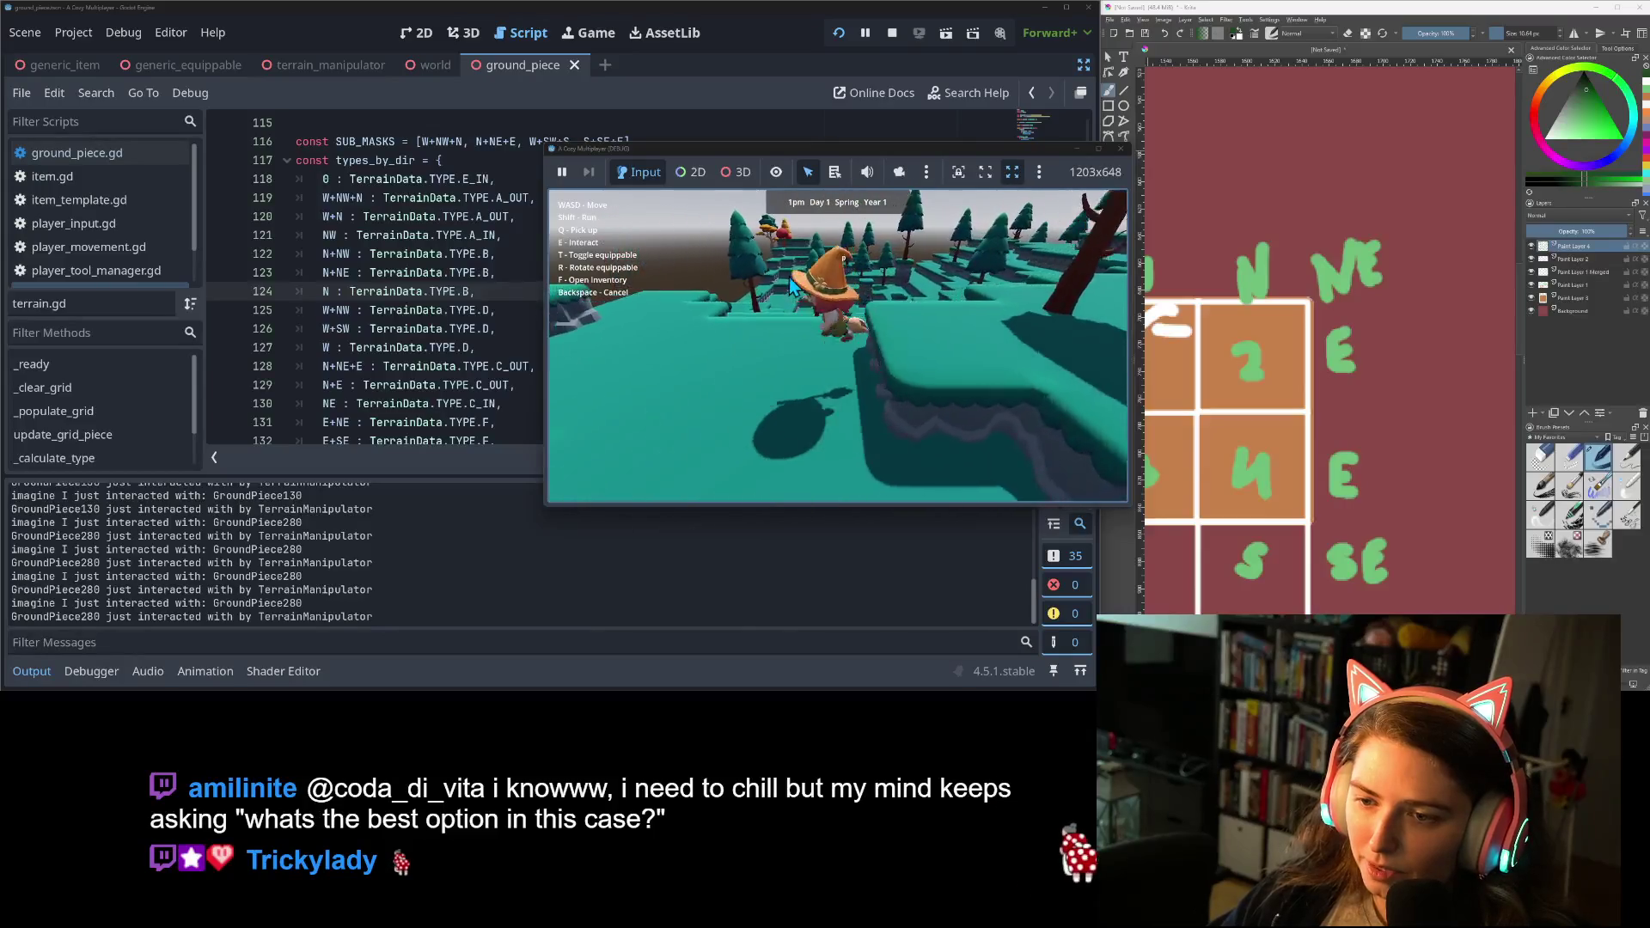
key("w")
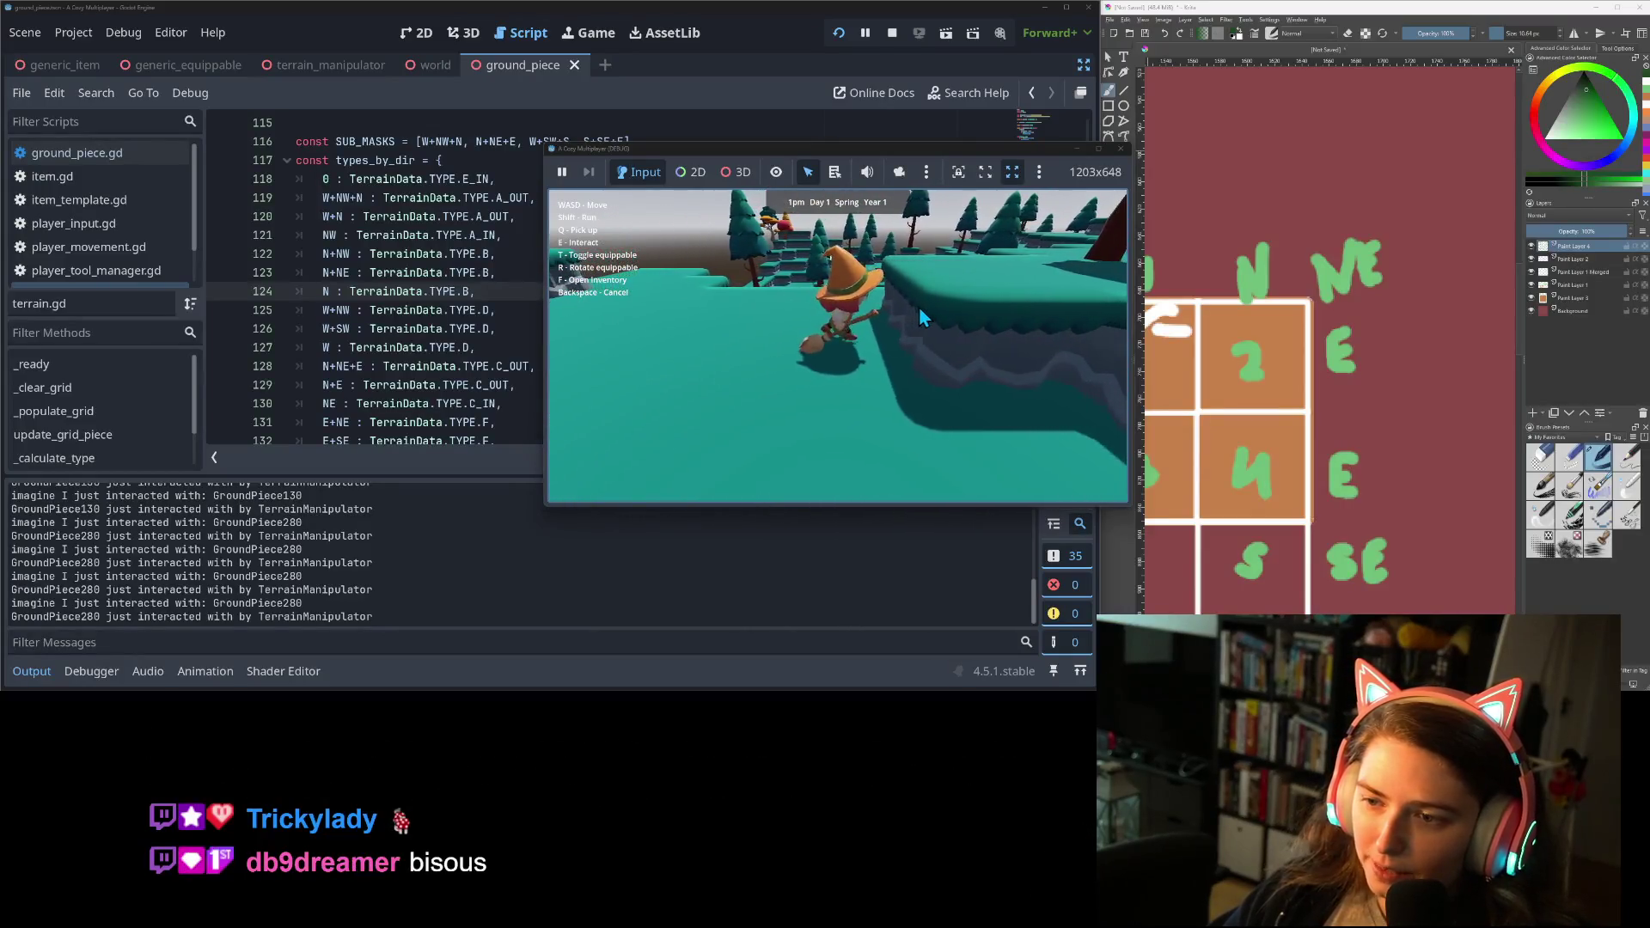
key("w")
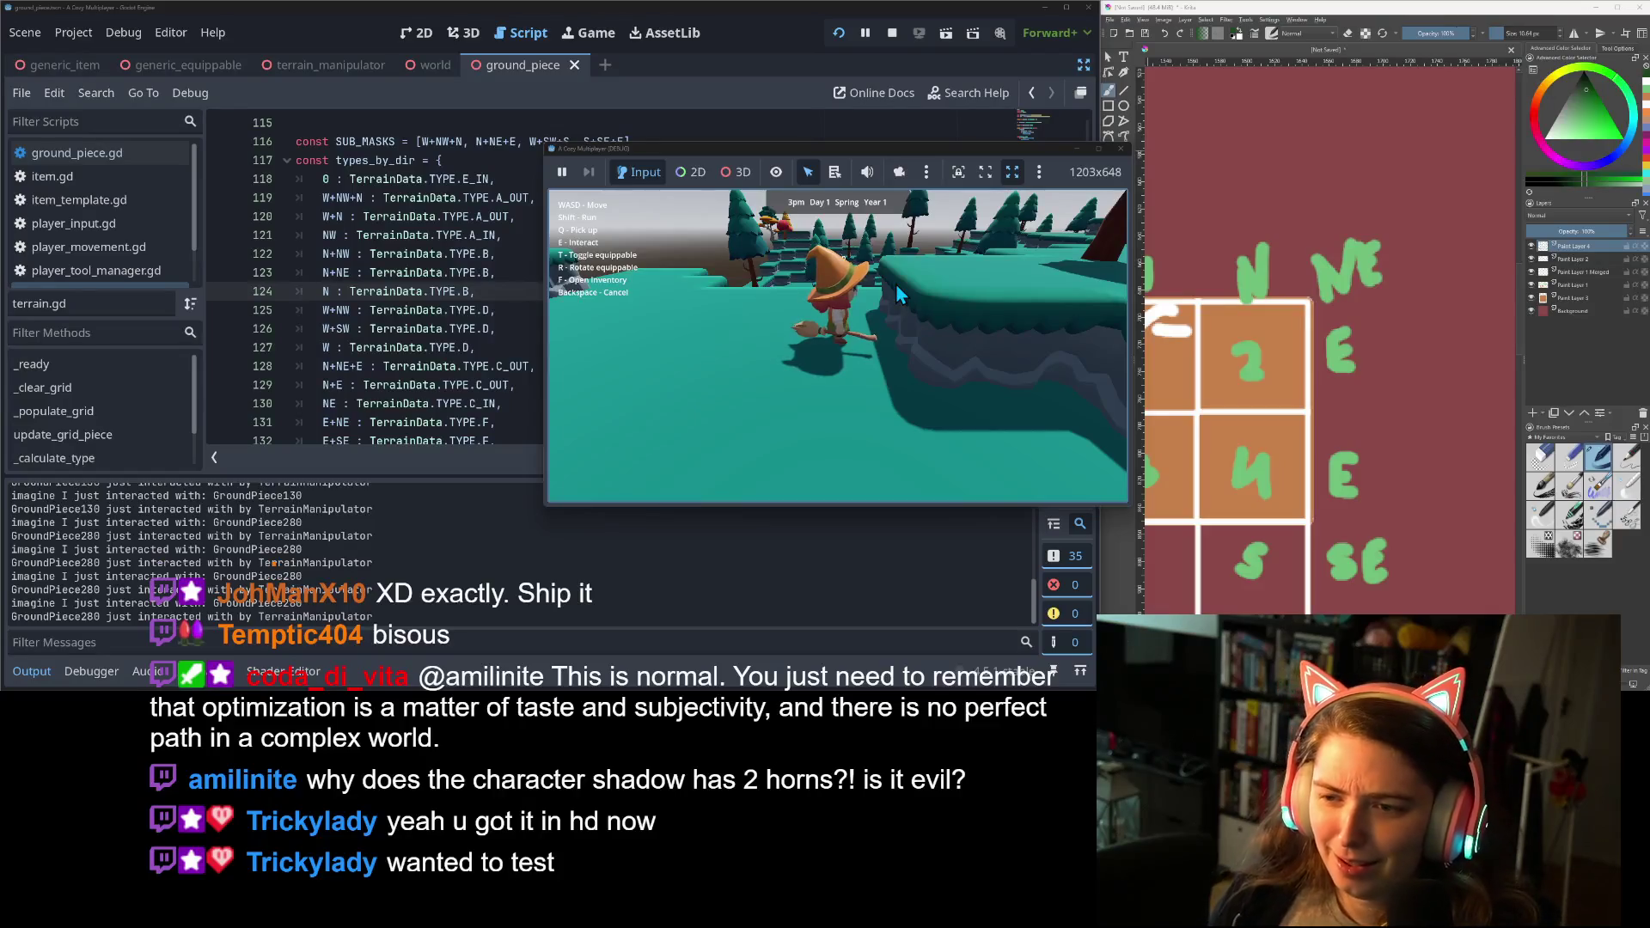
Walk the character past the trees, interact with the ground piece ahead, and continue along the teal path.
key("w")
key("w")
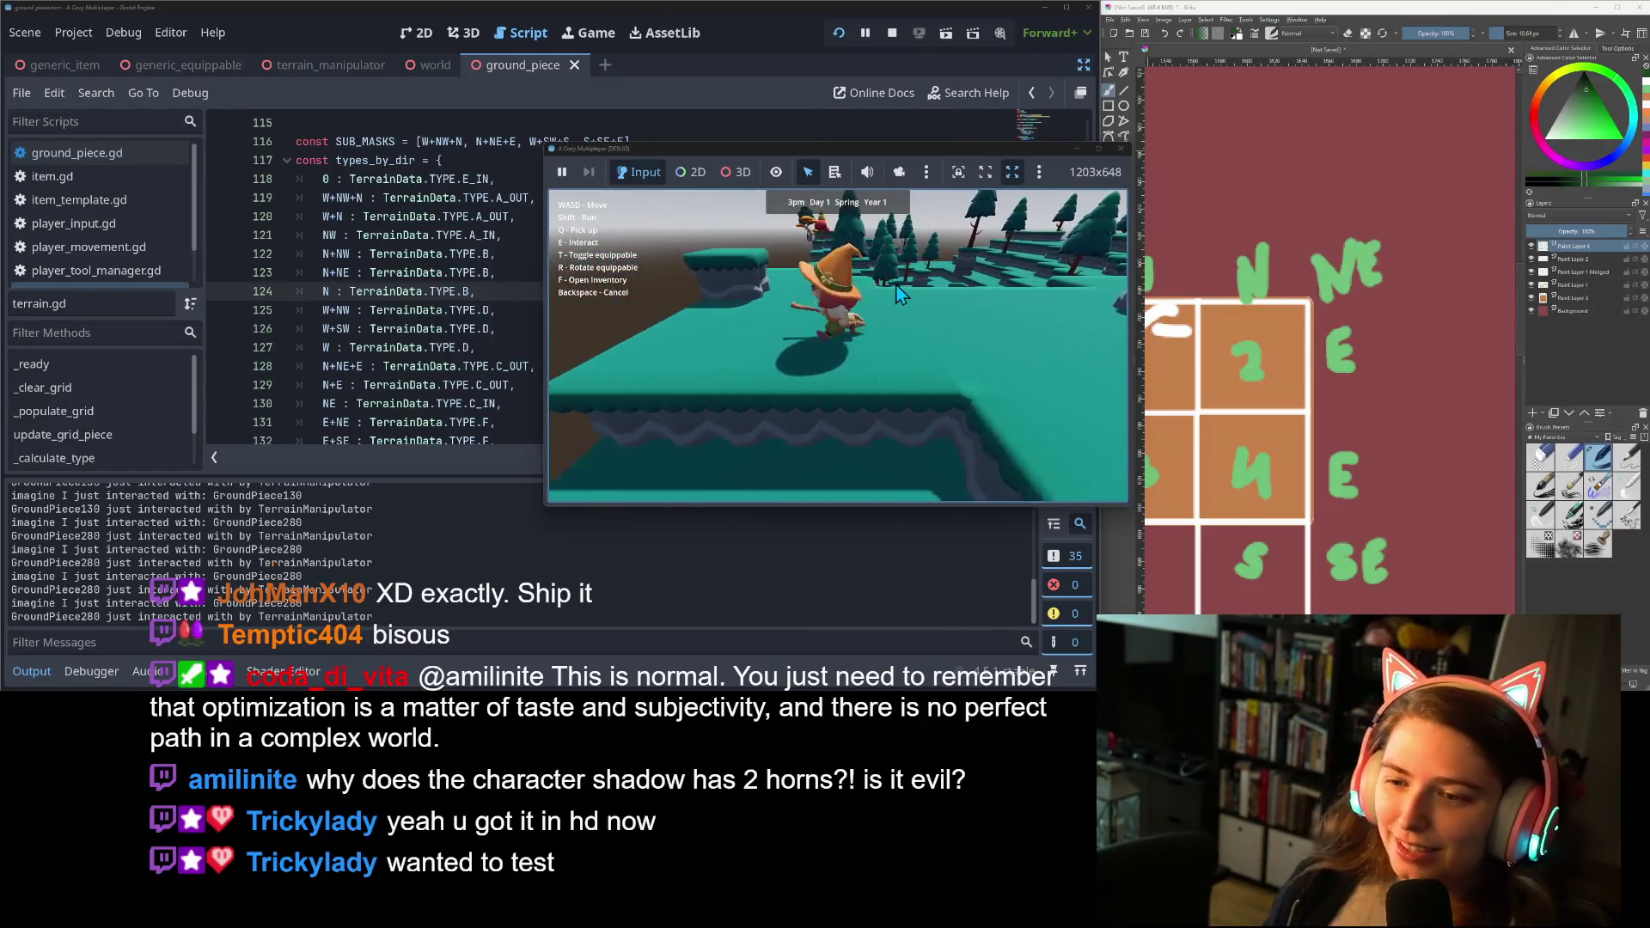
key("w")
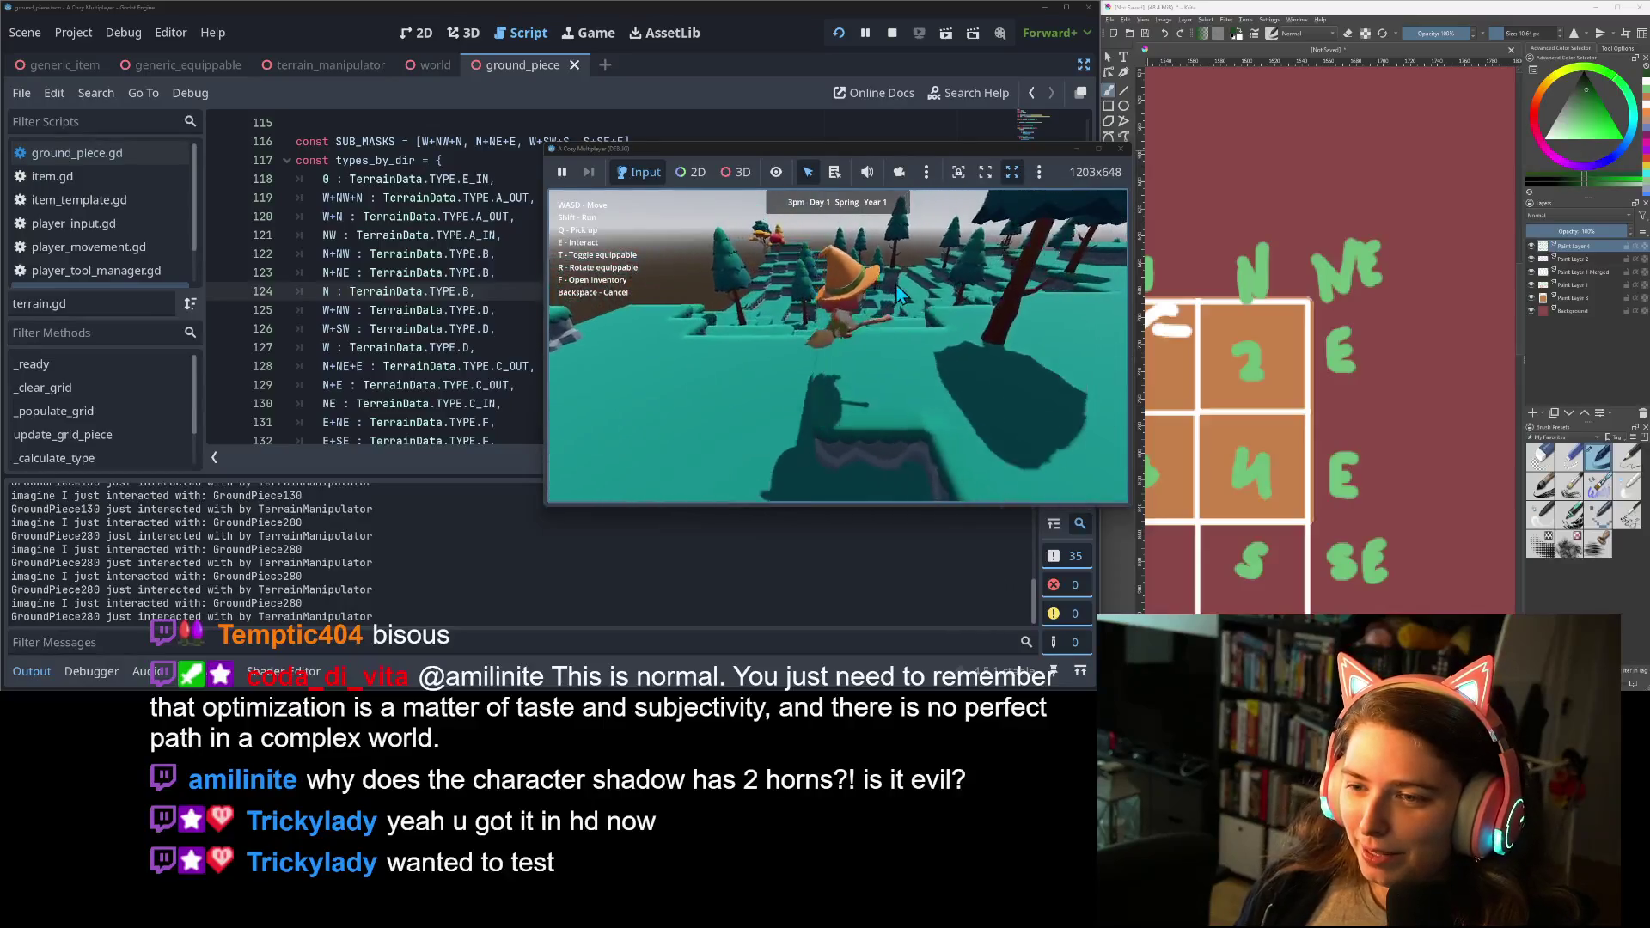
key("w")
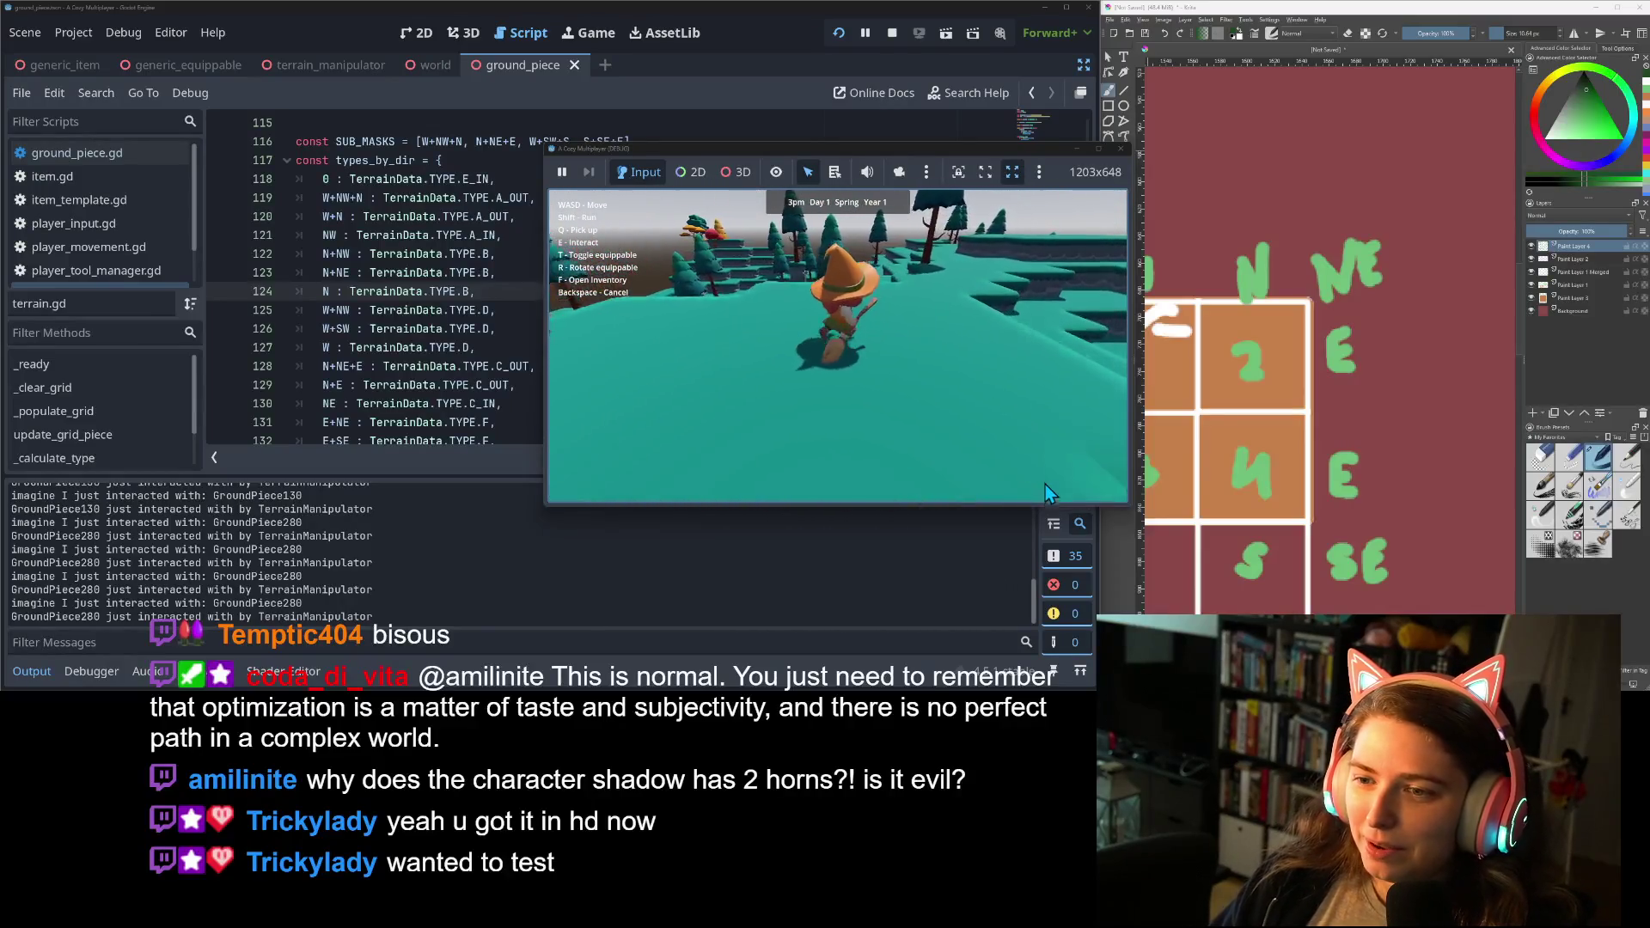
key("w")
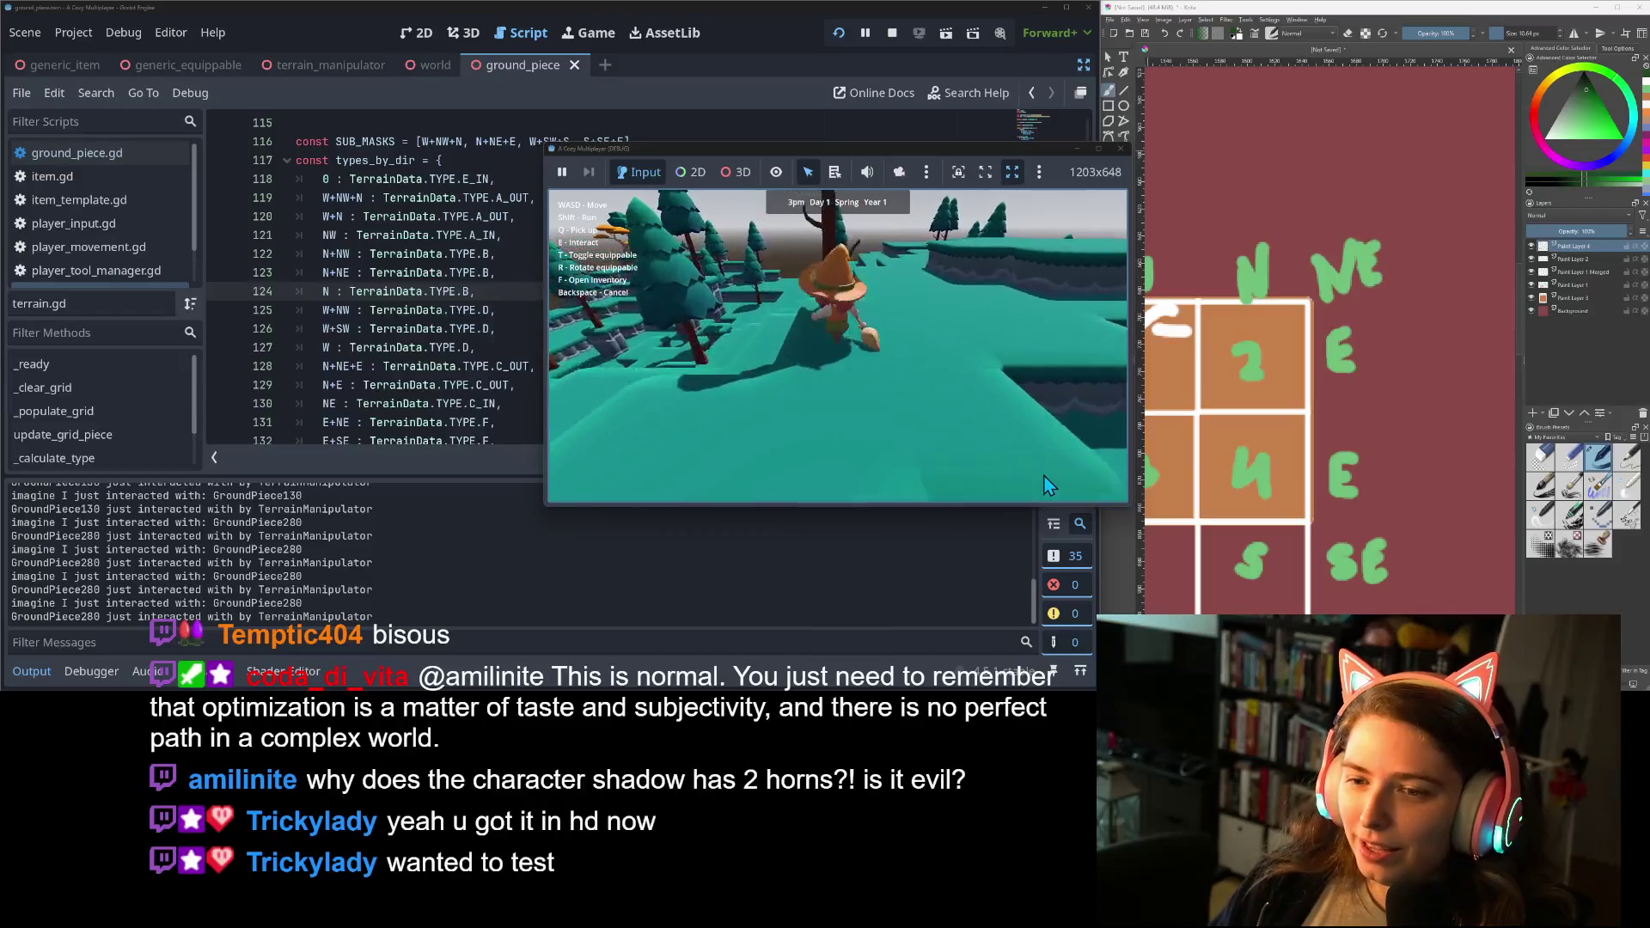
key("w")
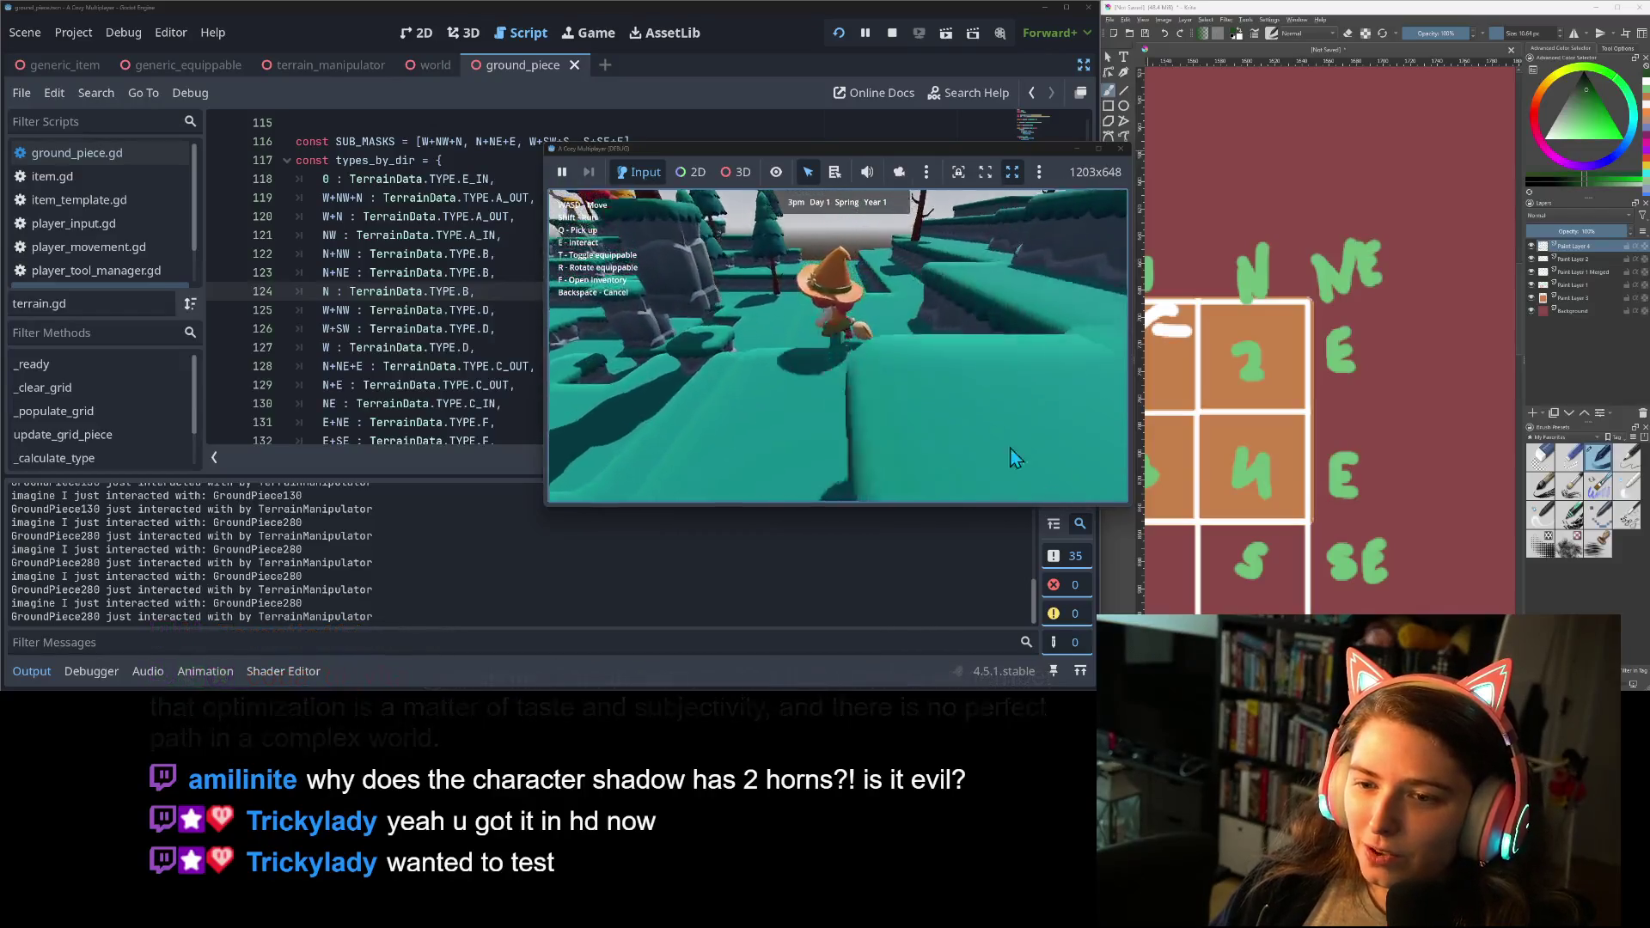
key("w")
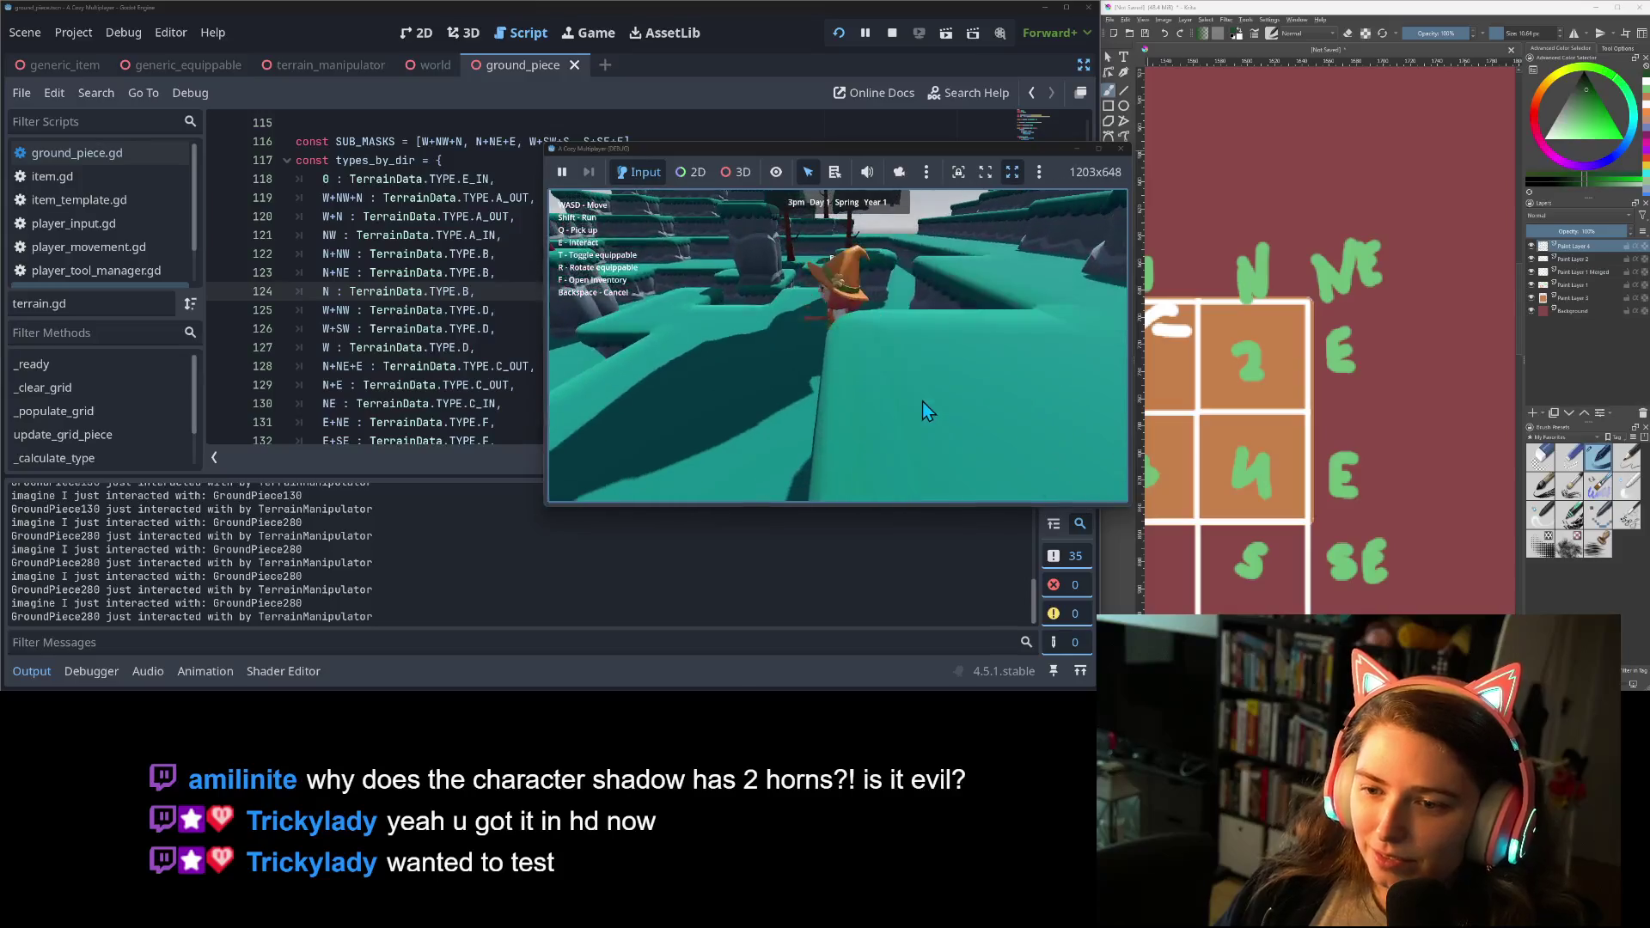
key("e")
key("s")
key("w")
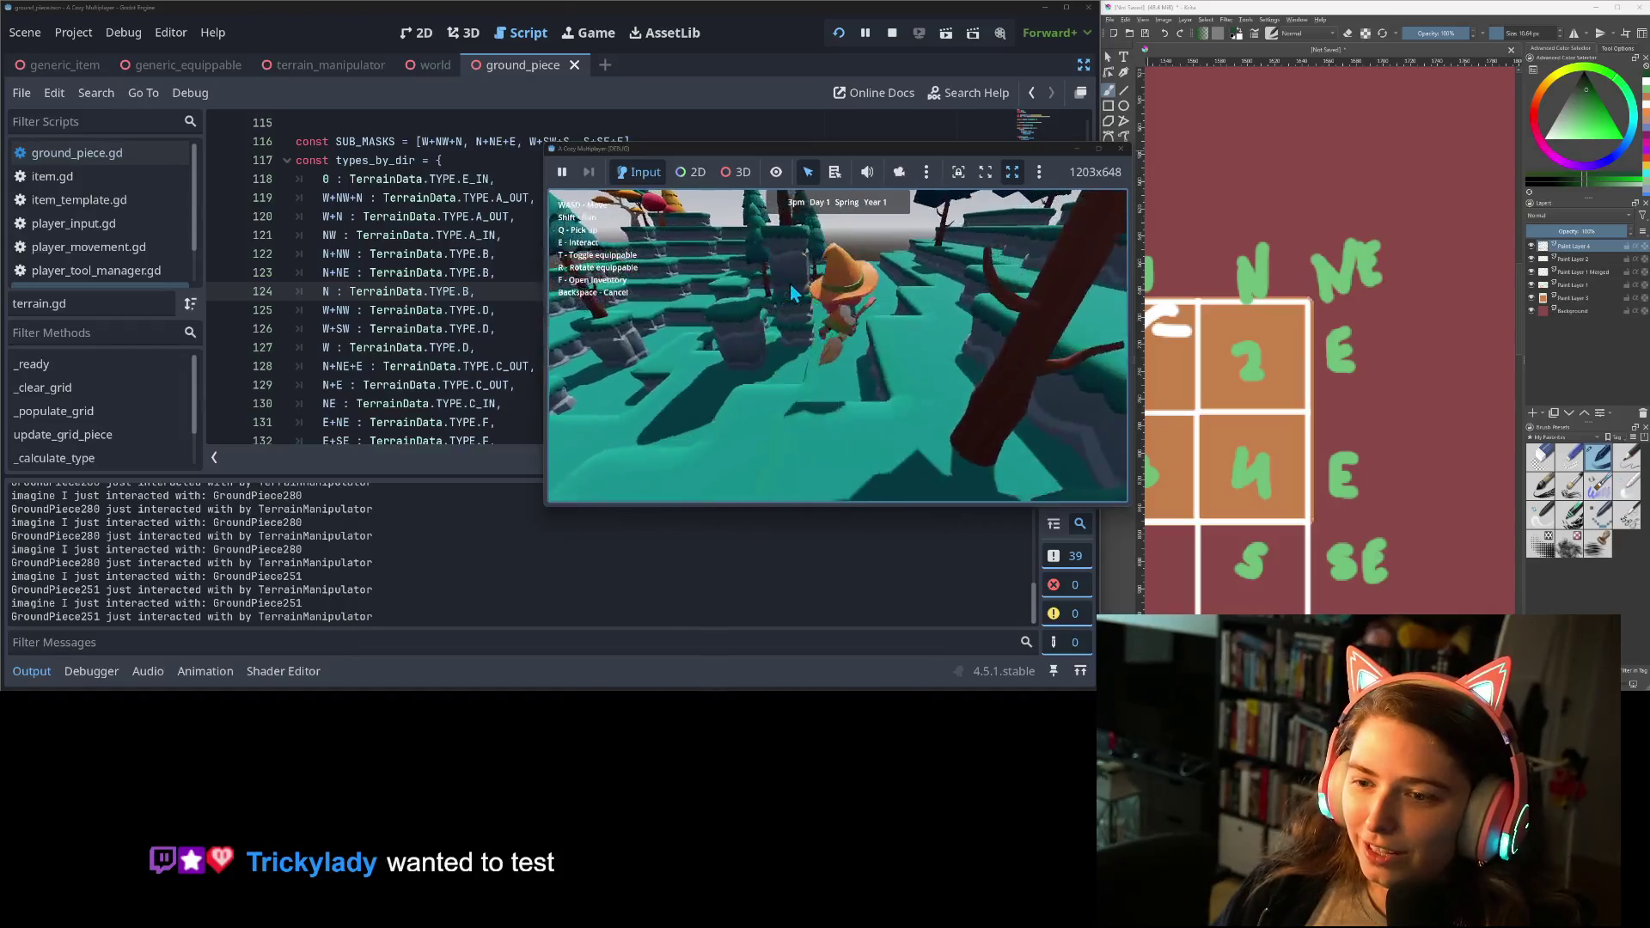
key("w")
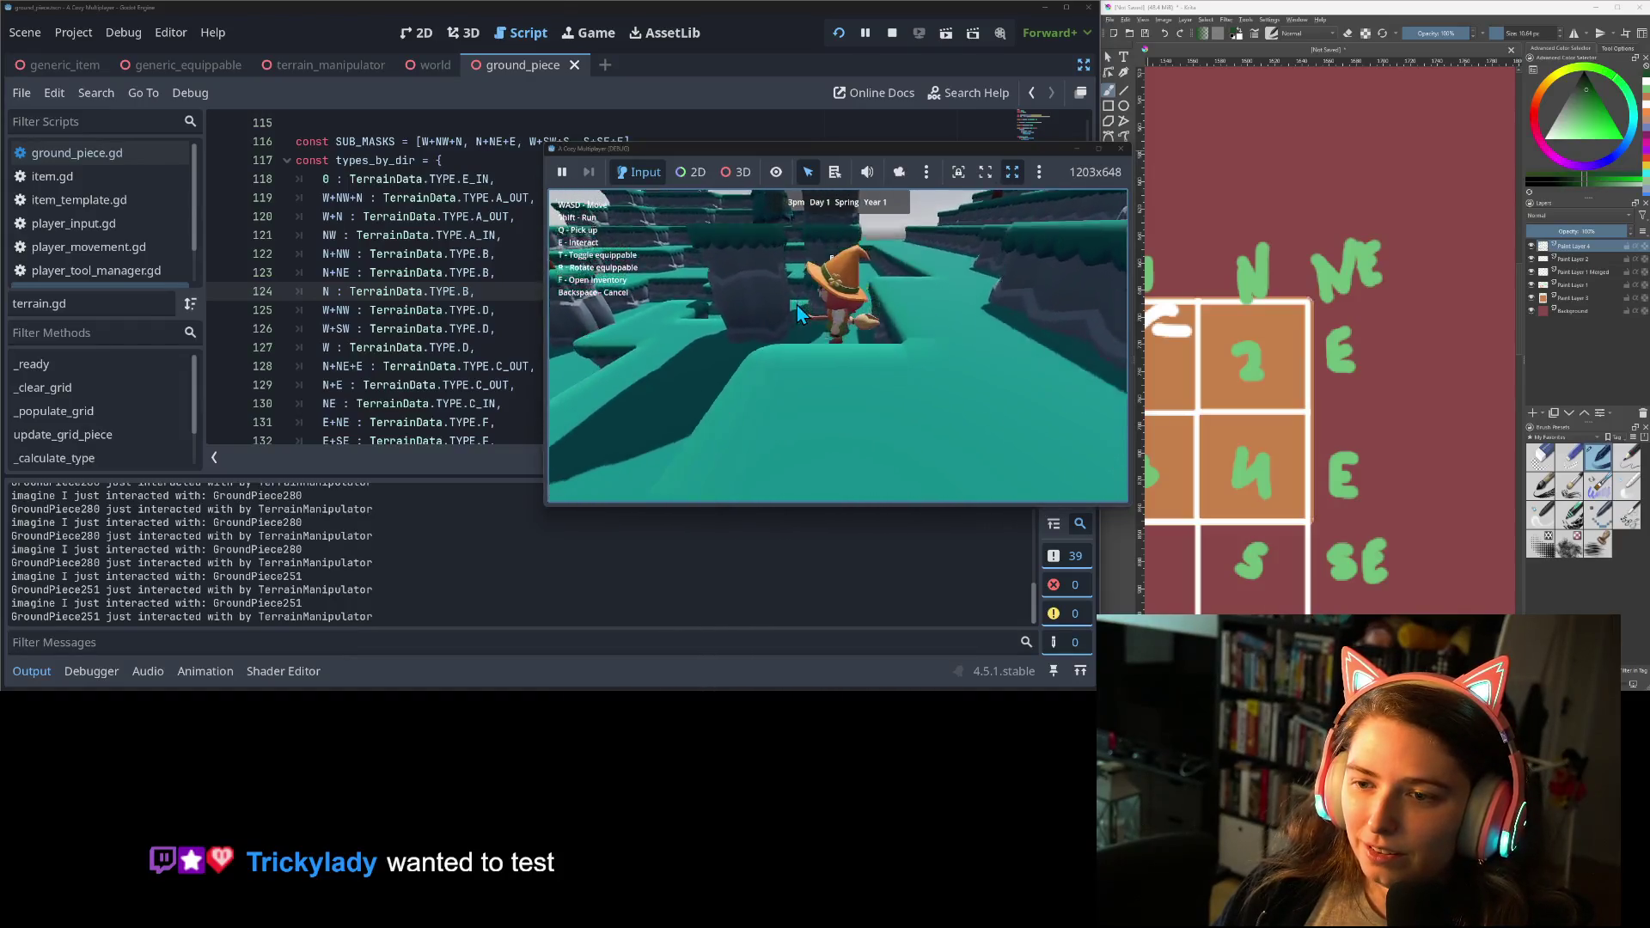
key("w")
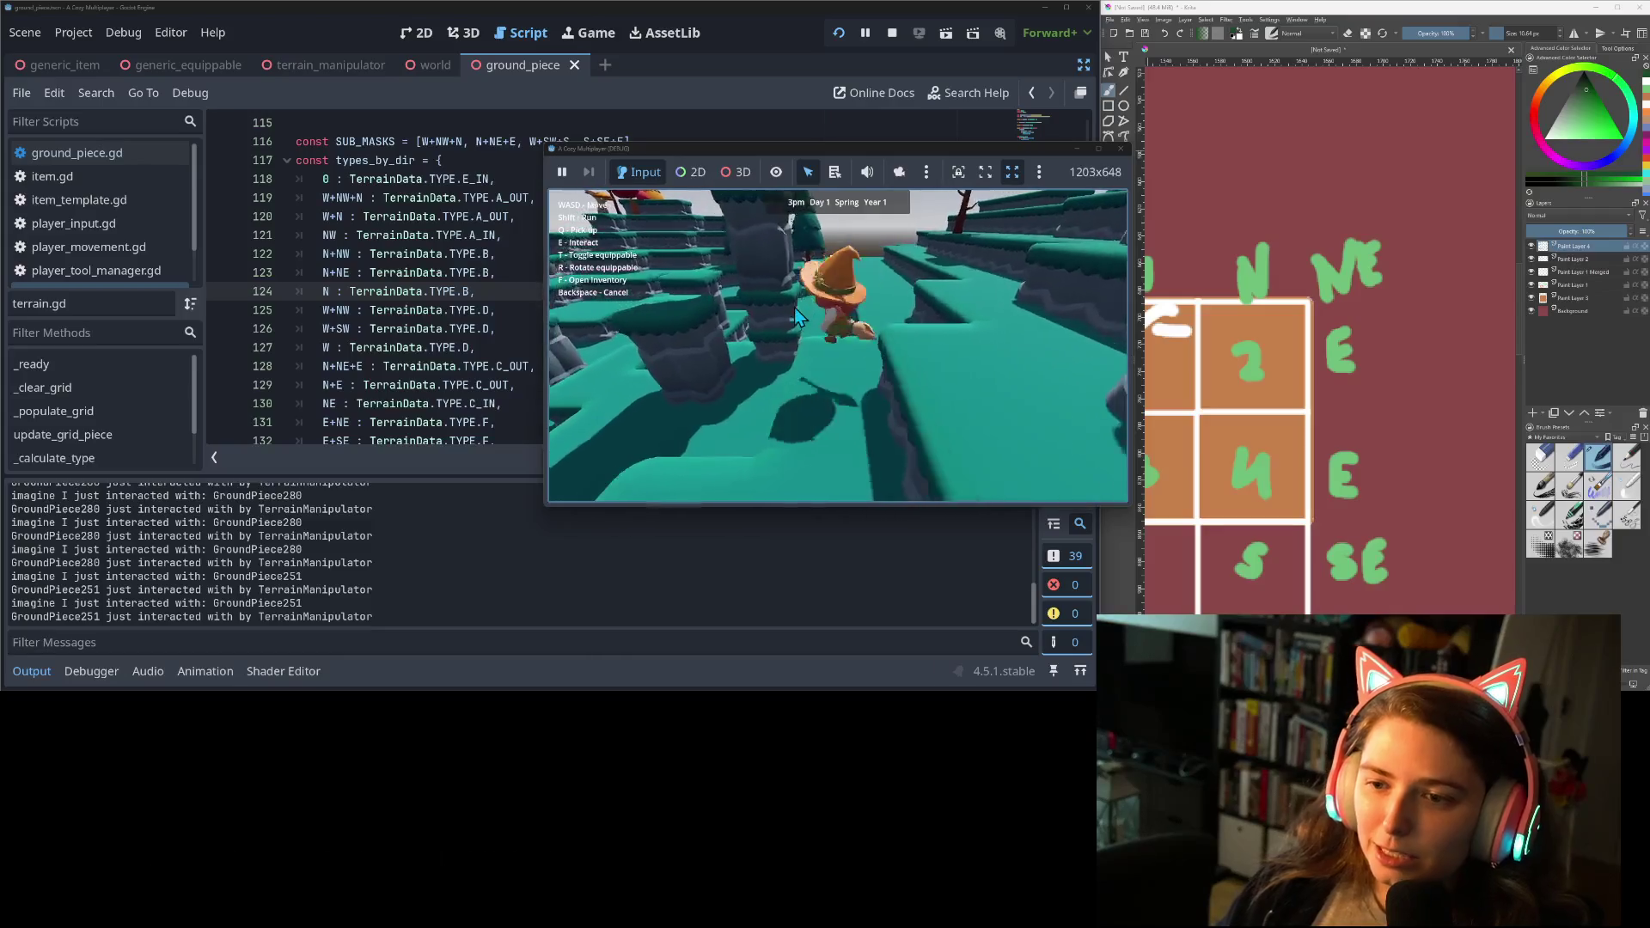
Run the character back and forth, then around the cliffs onto higher terrain.
key("s")
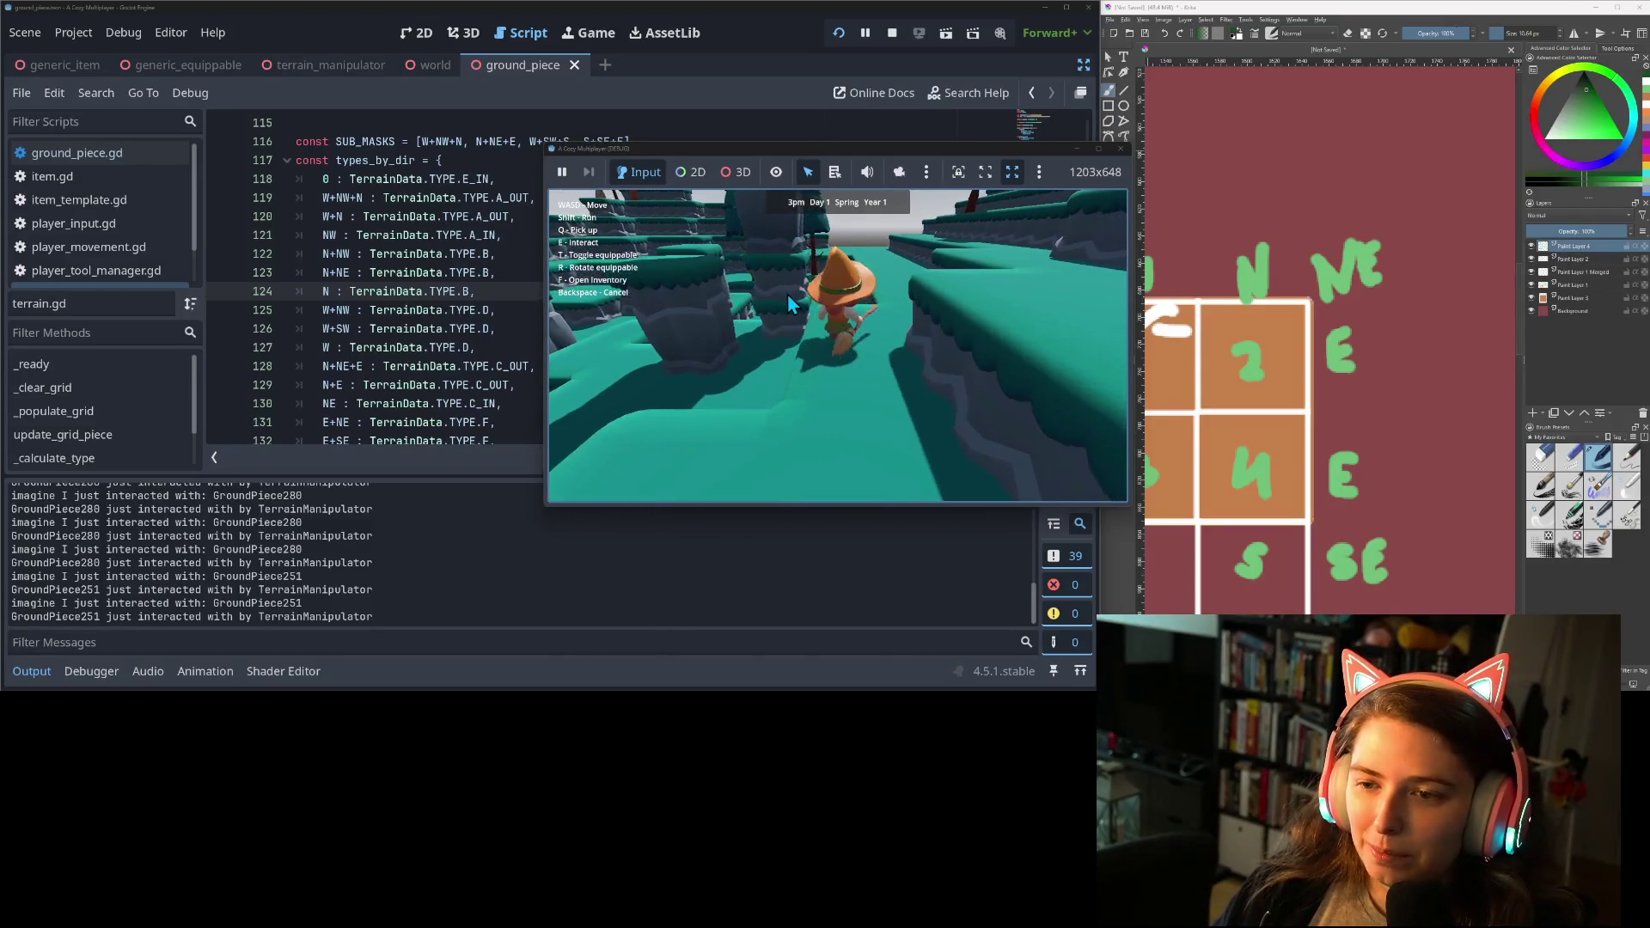
key("w")
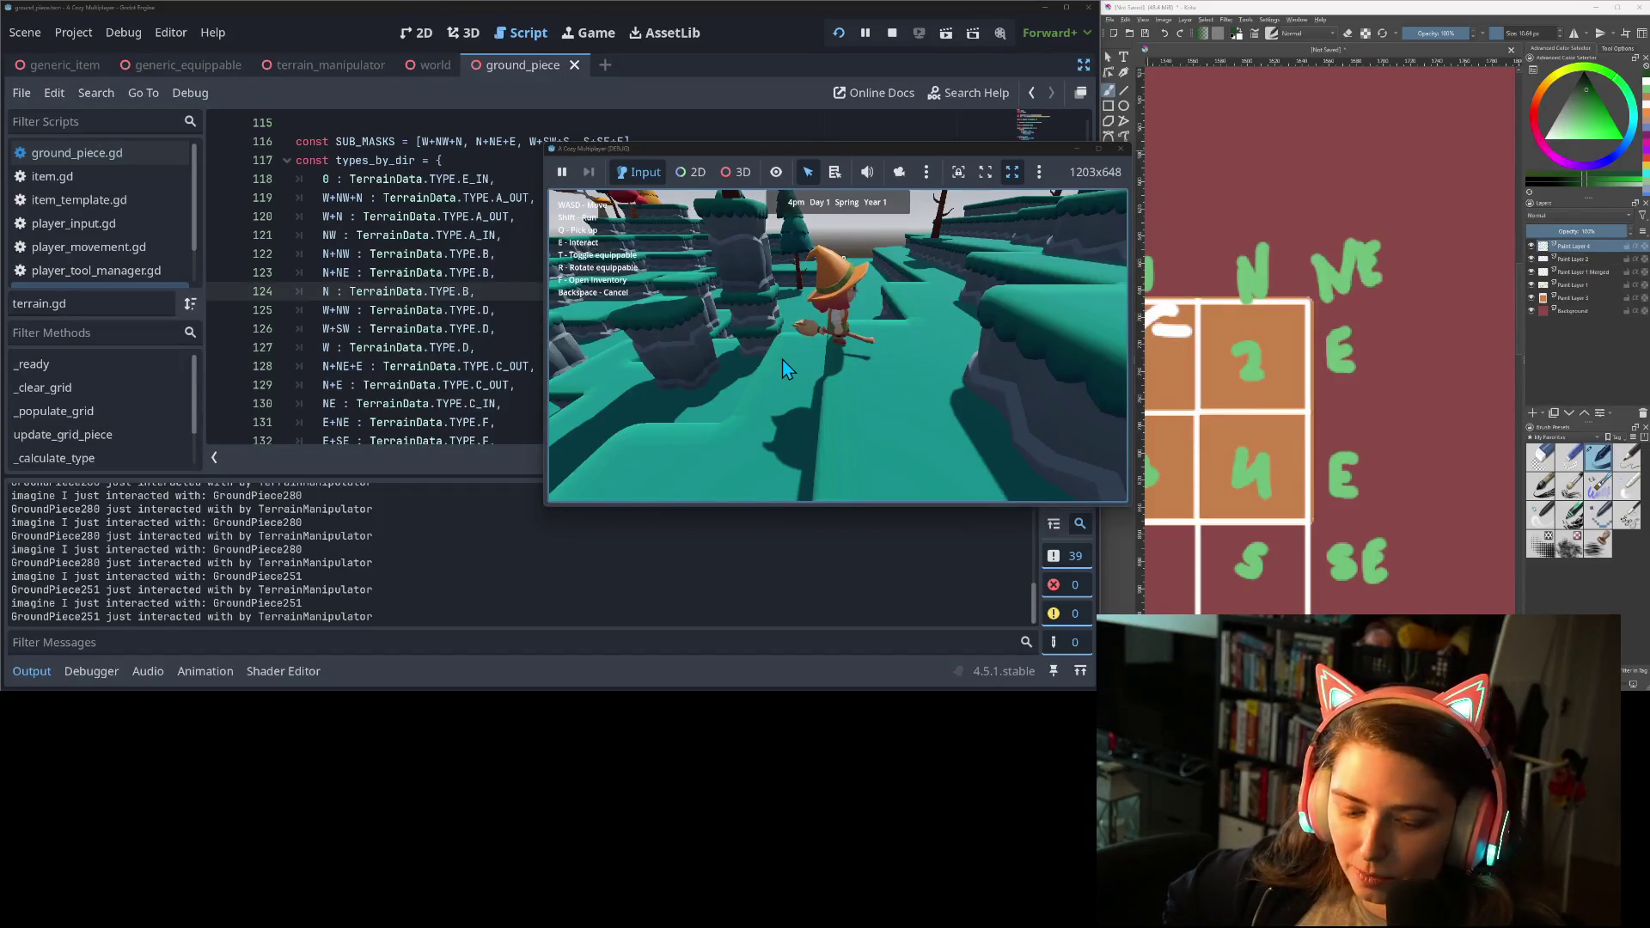
key("w")
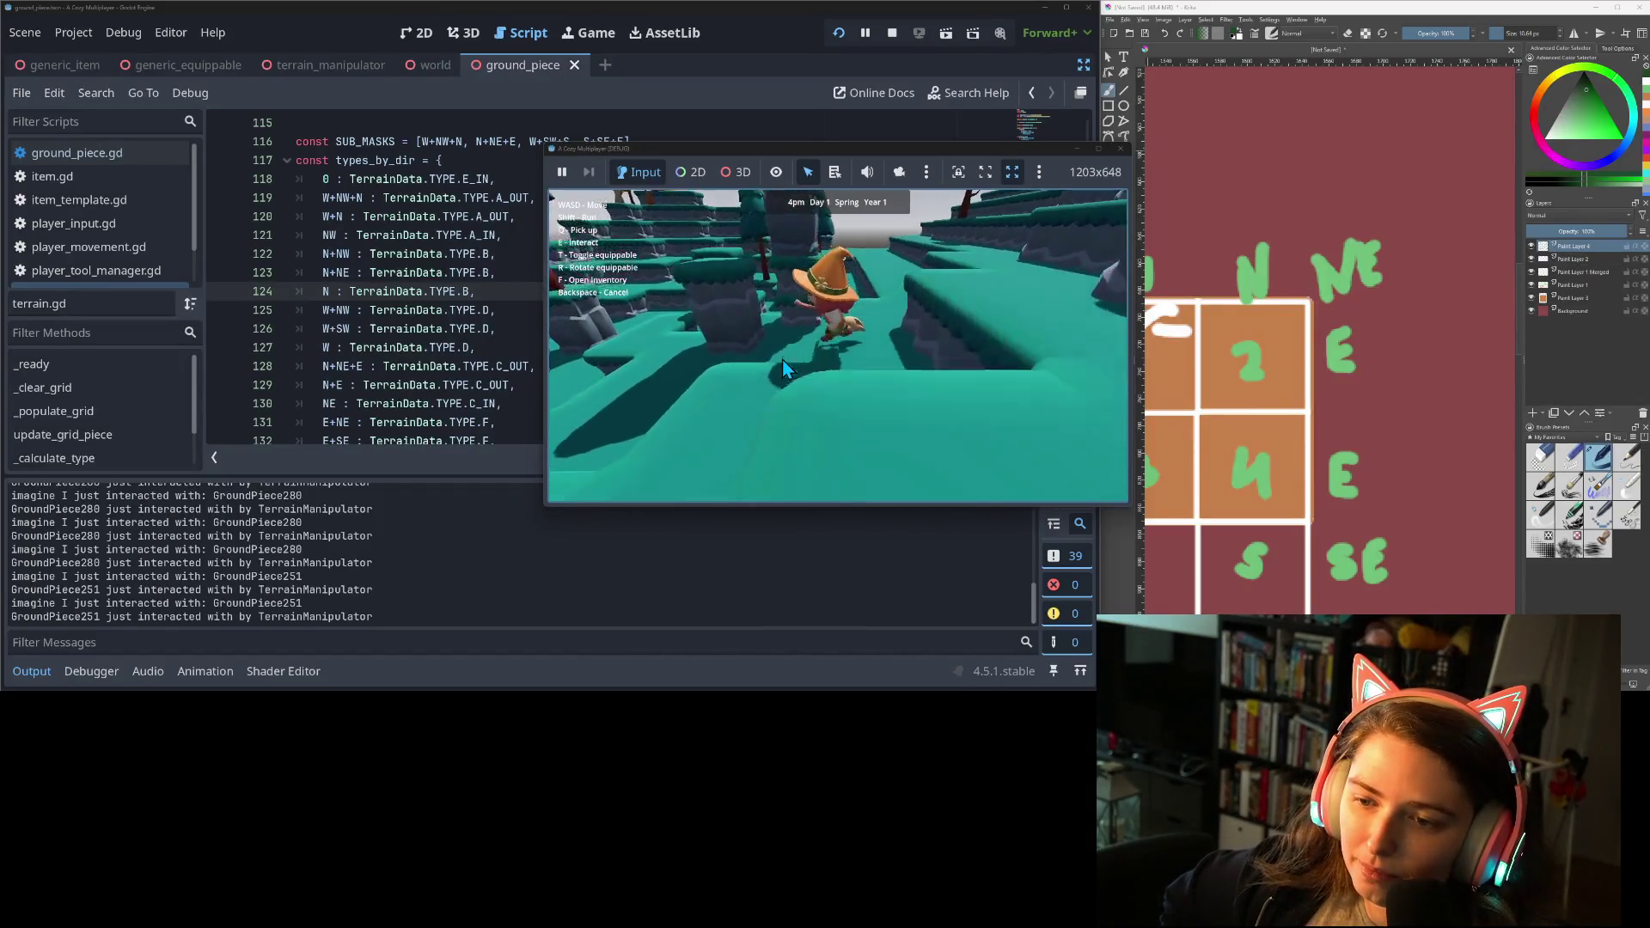
key("s")
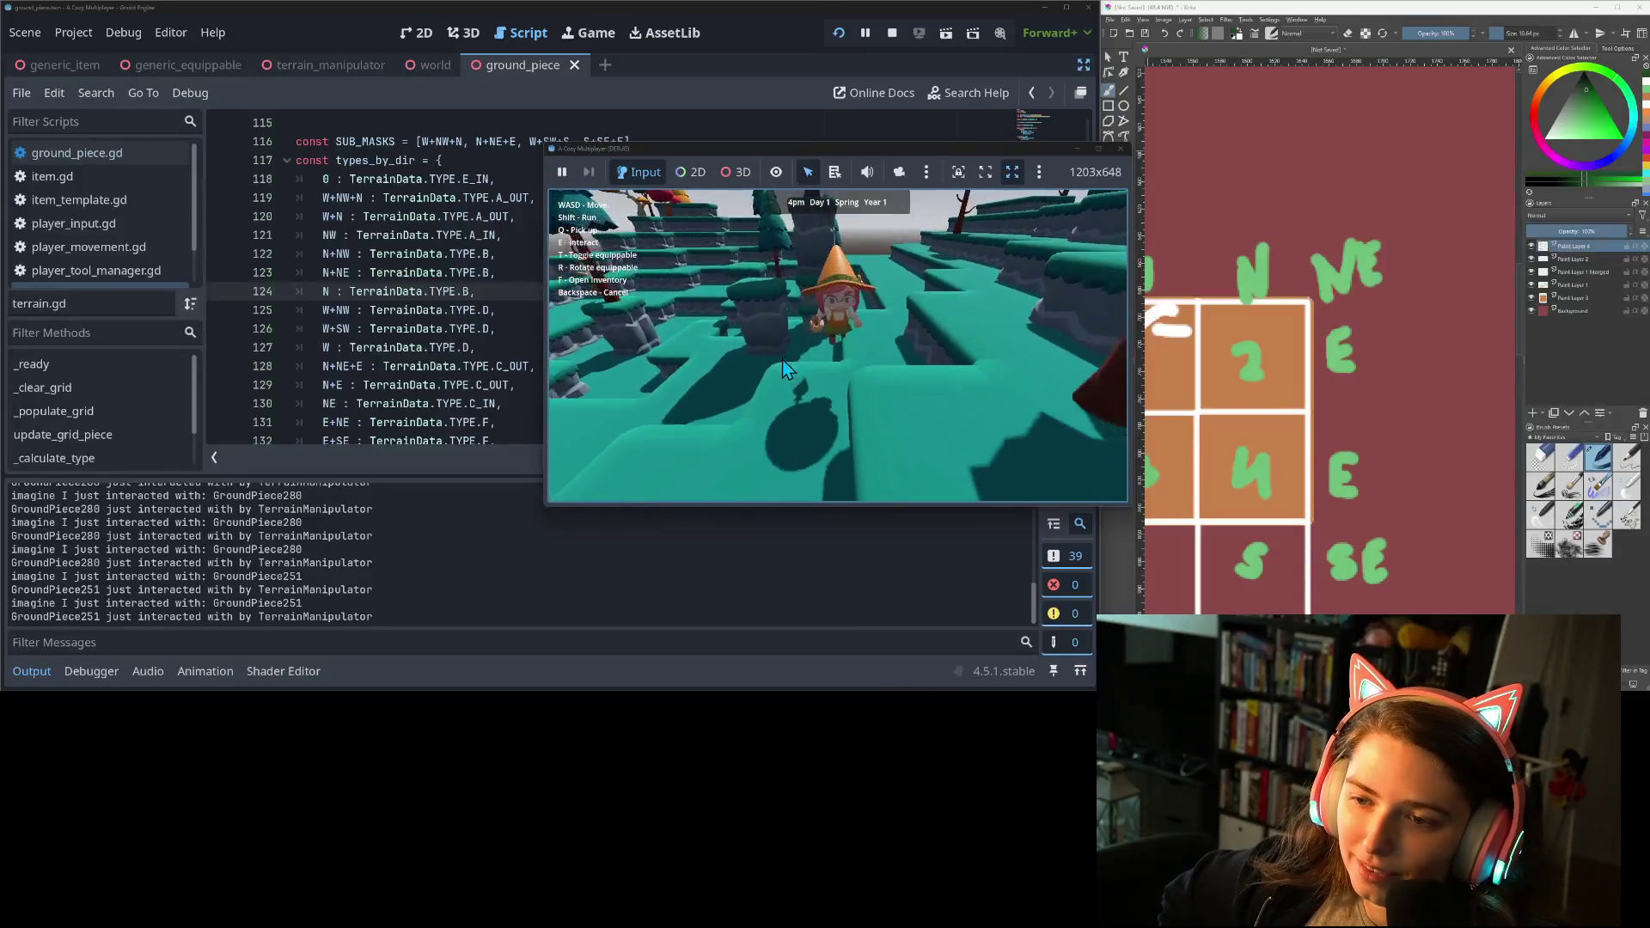
key("w")
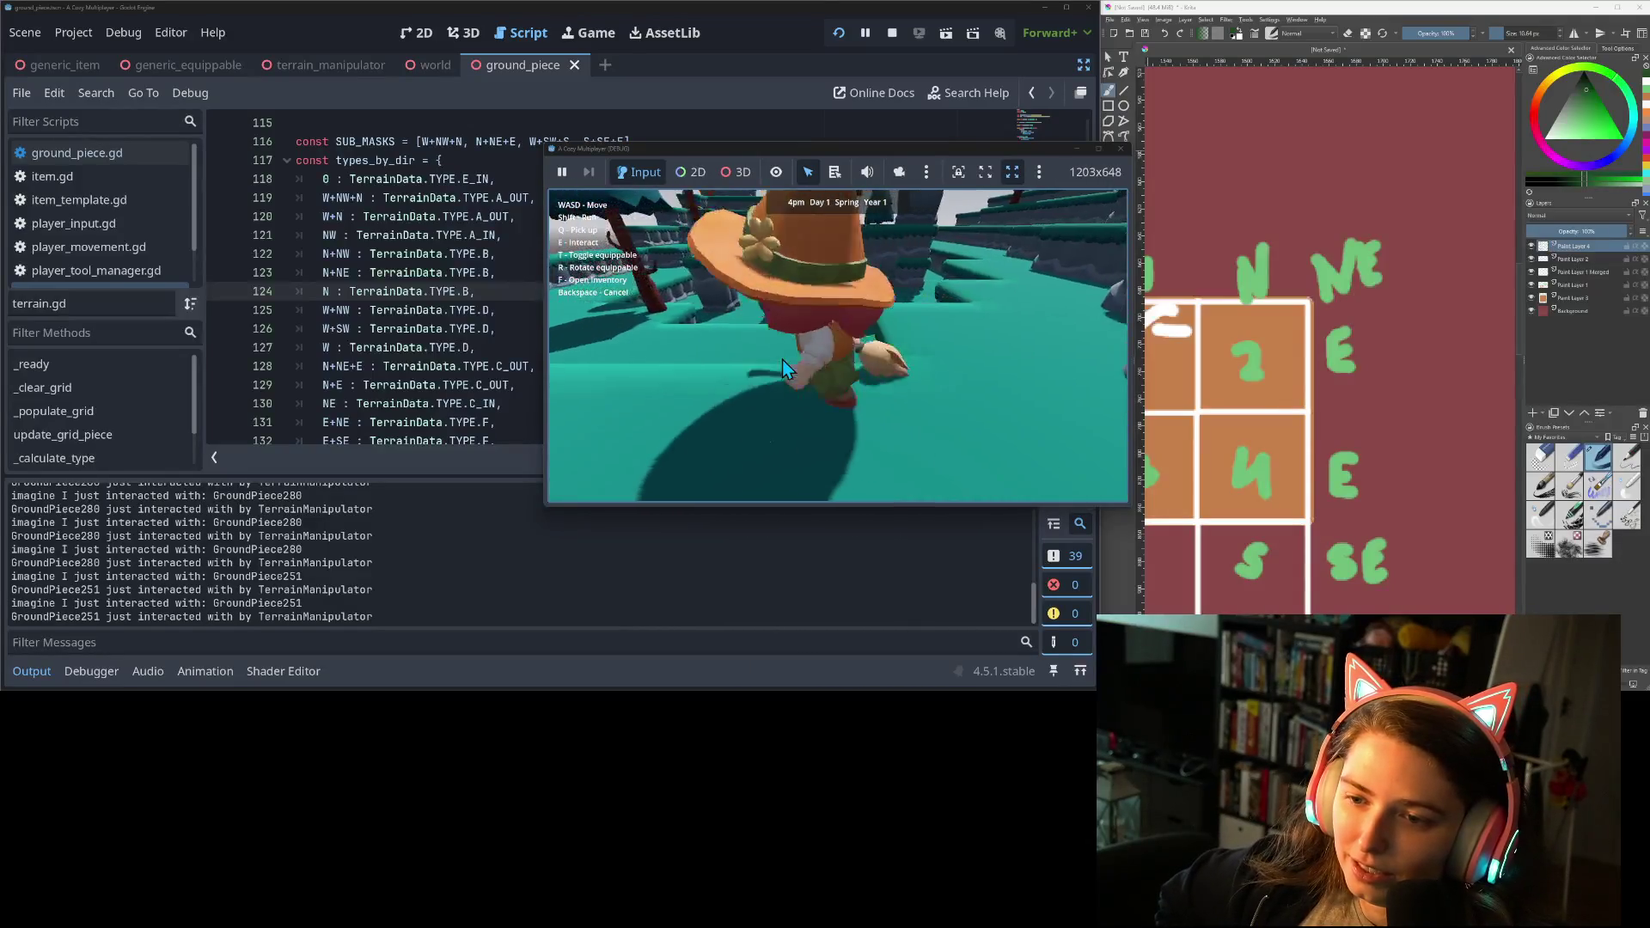
key("w")
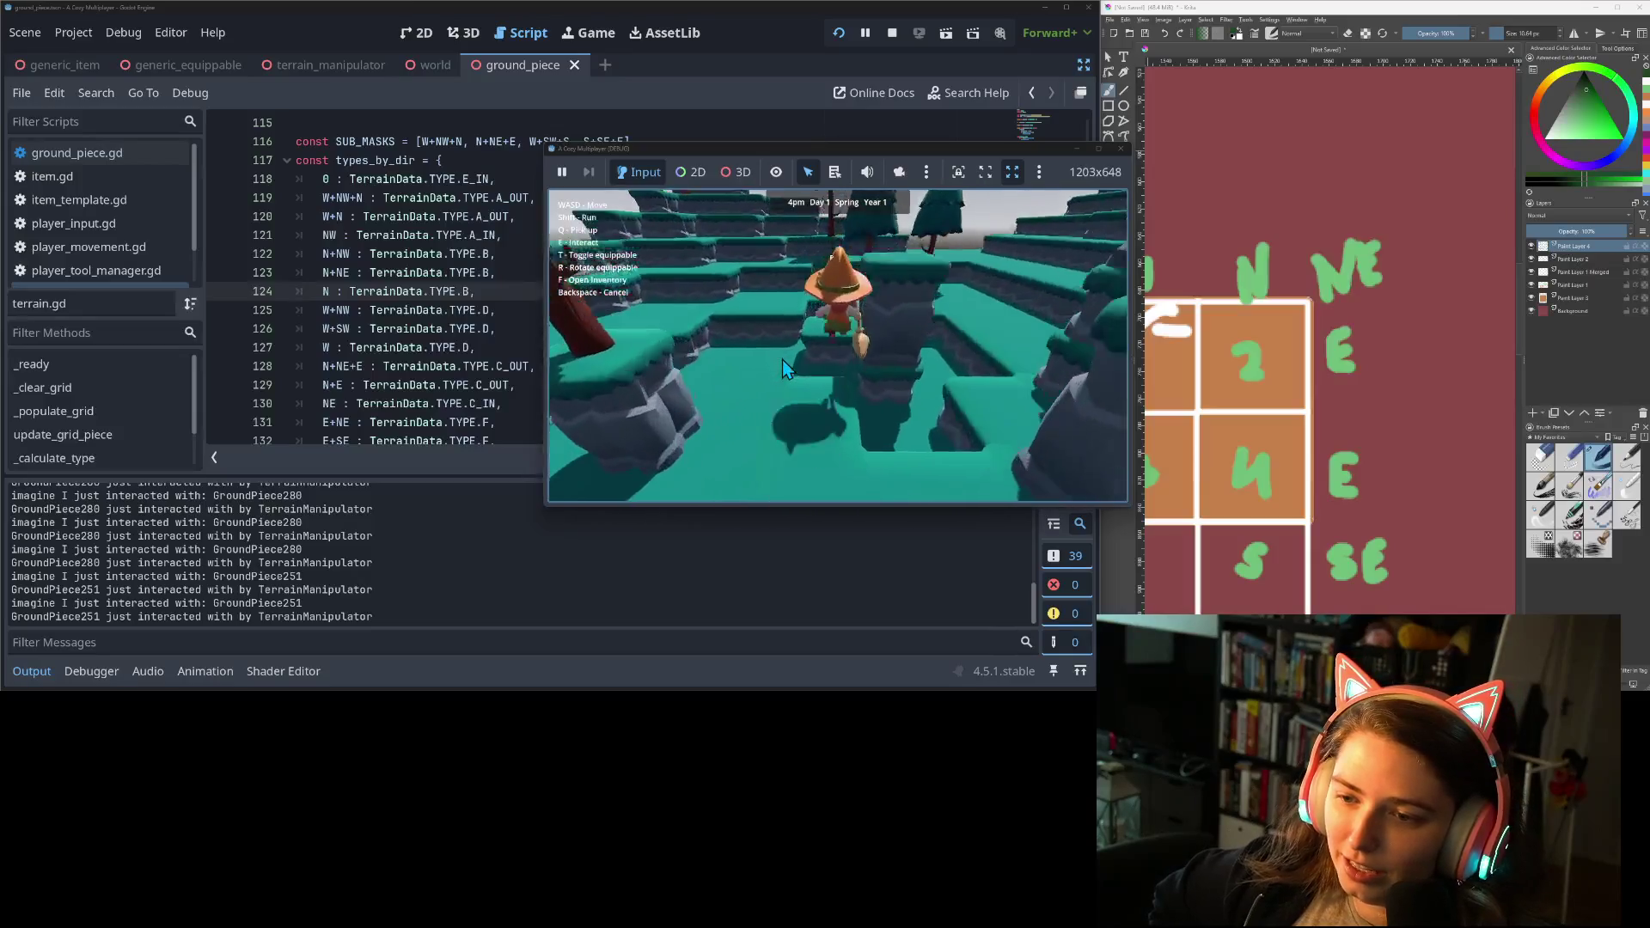
key("d")
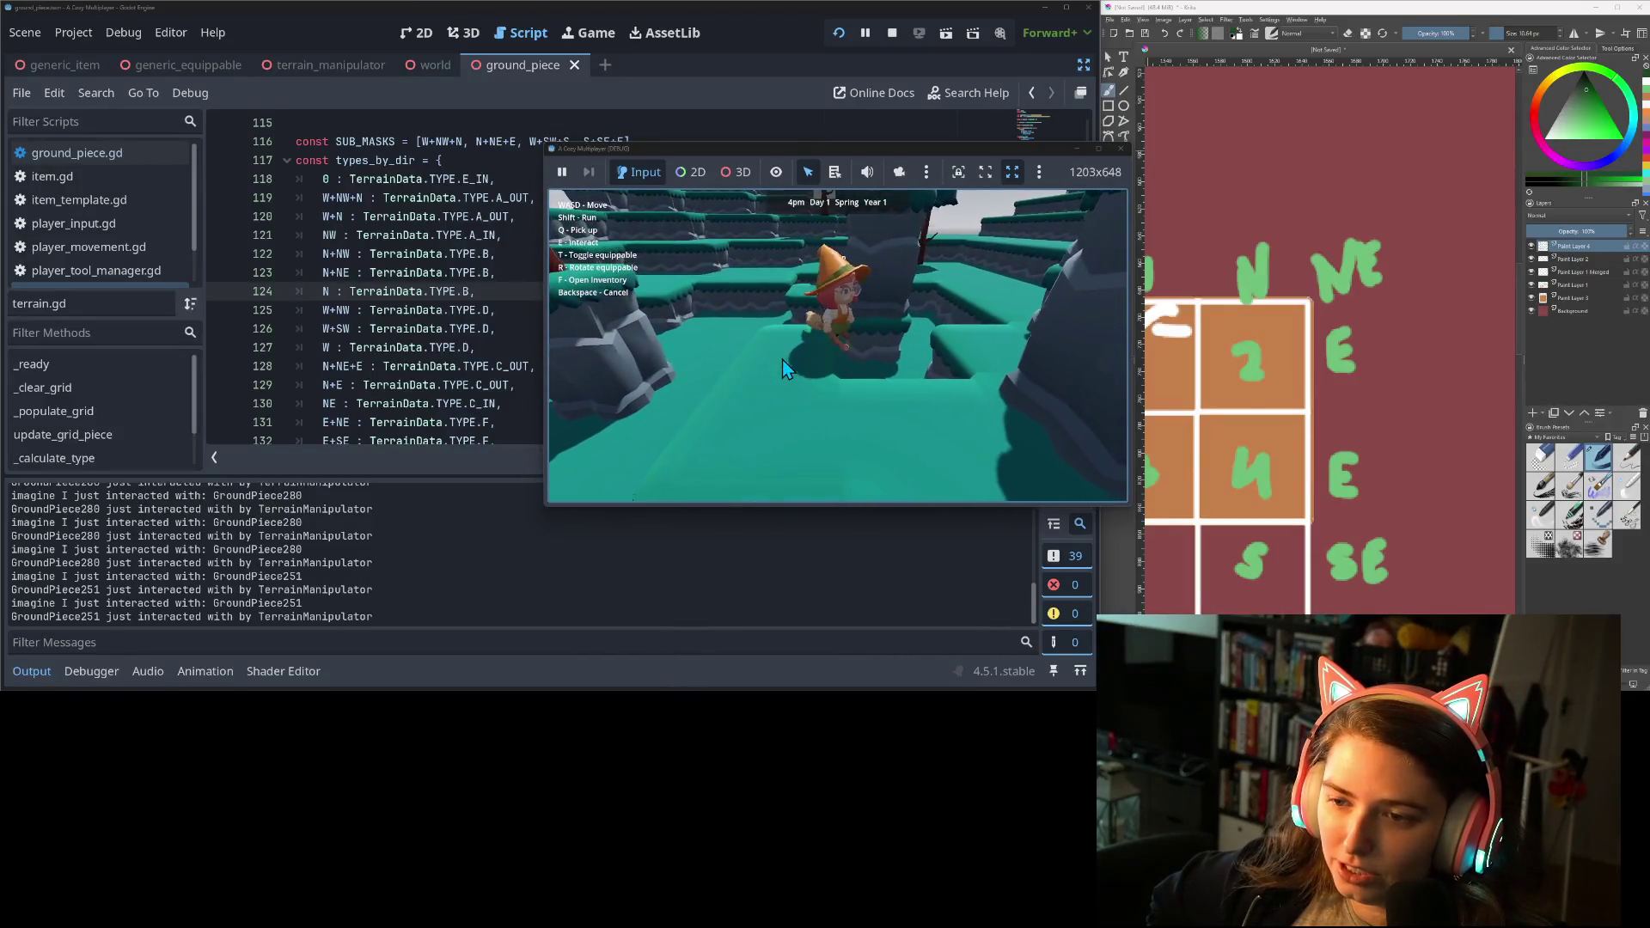
key("d")
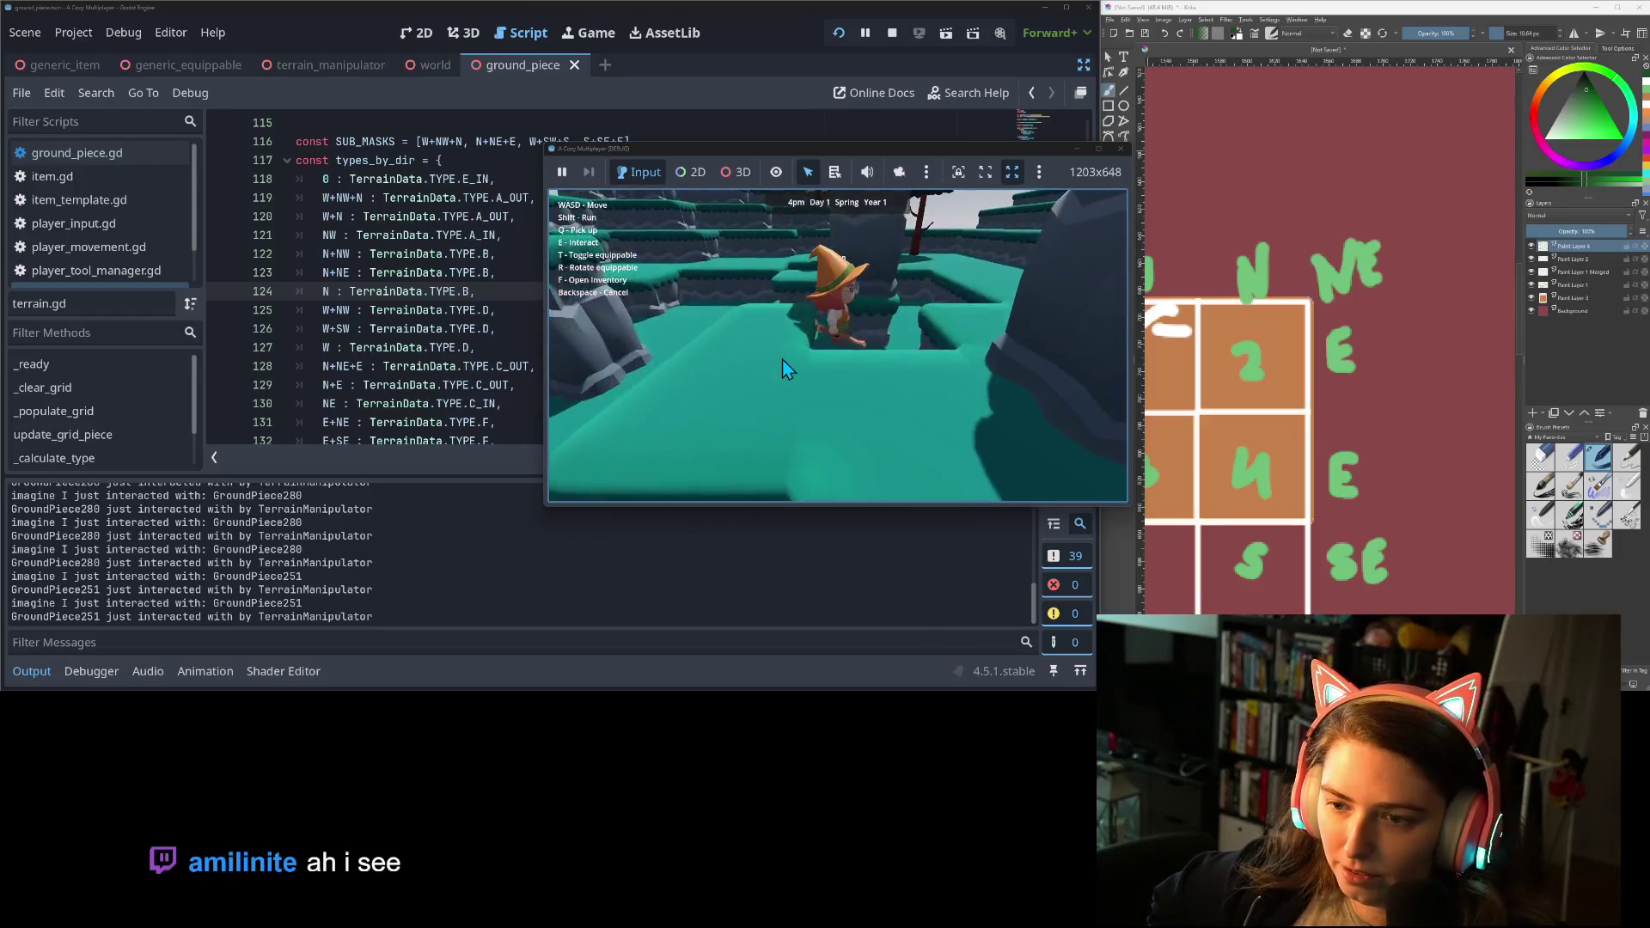
key("d")
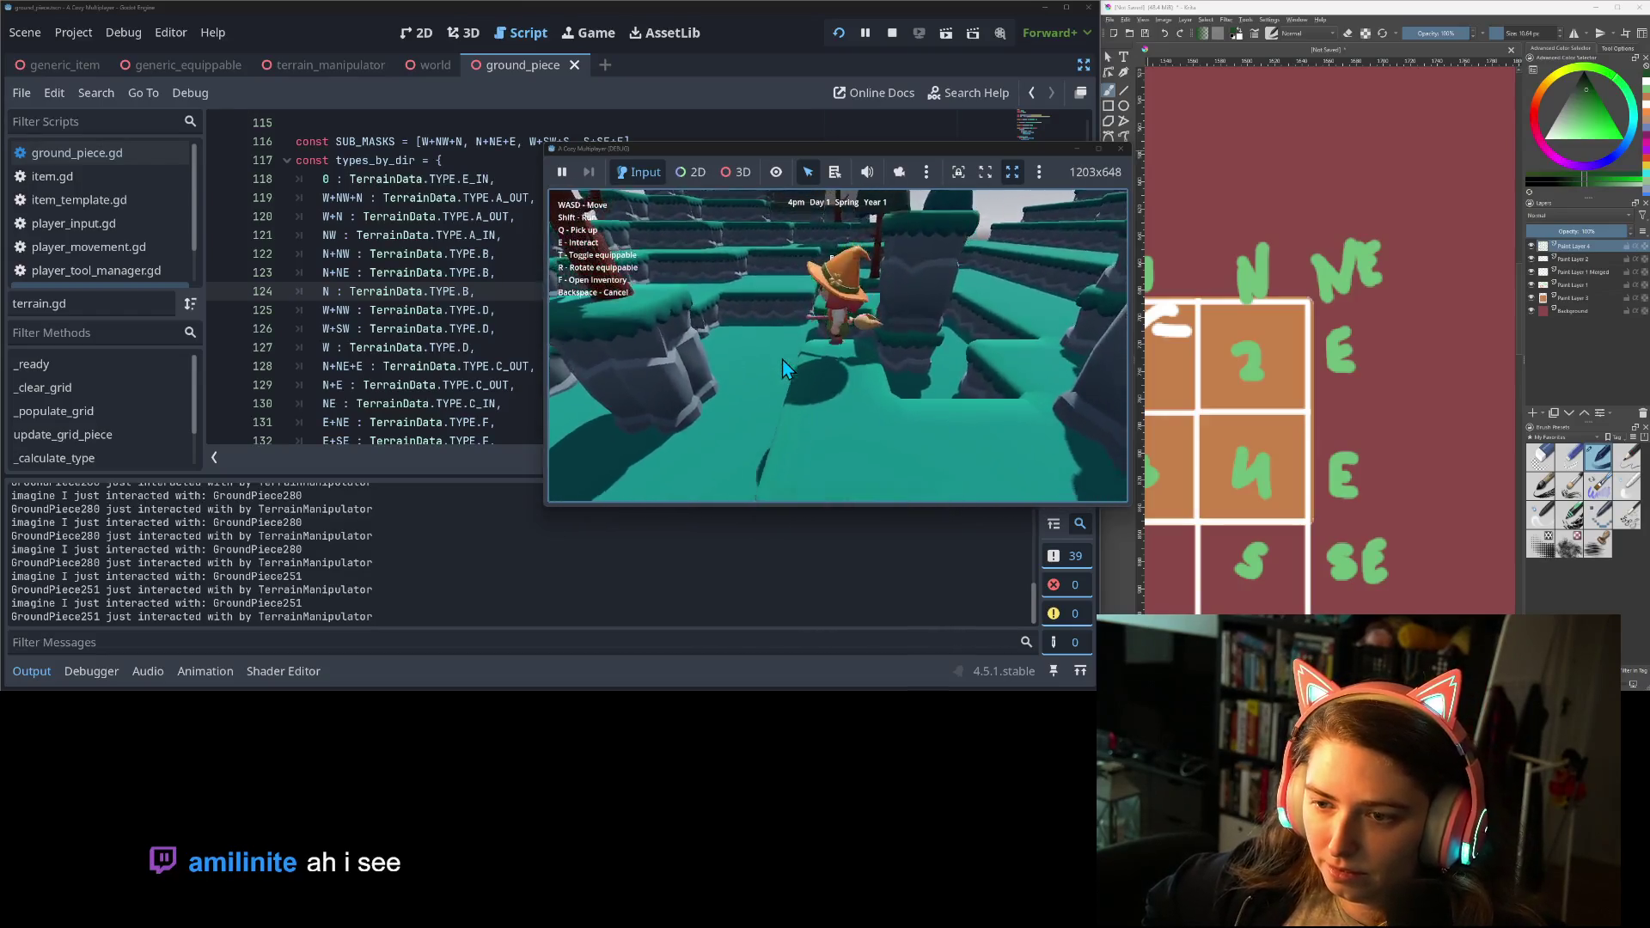
key("d")
key("d")
Close the running game to stop debugging and maximize the Godot editor window.
left_click(782, 361)
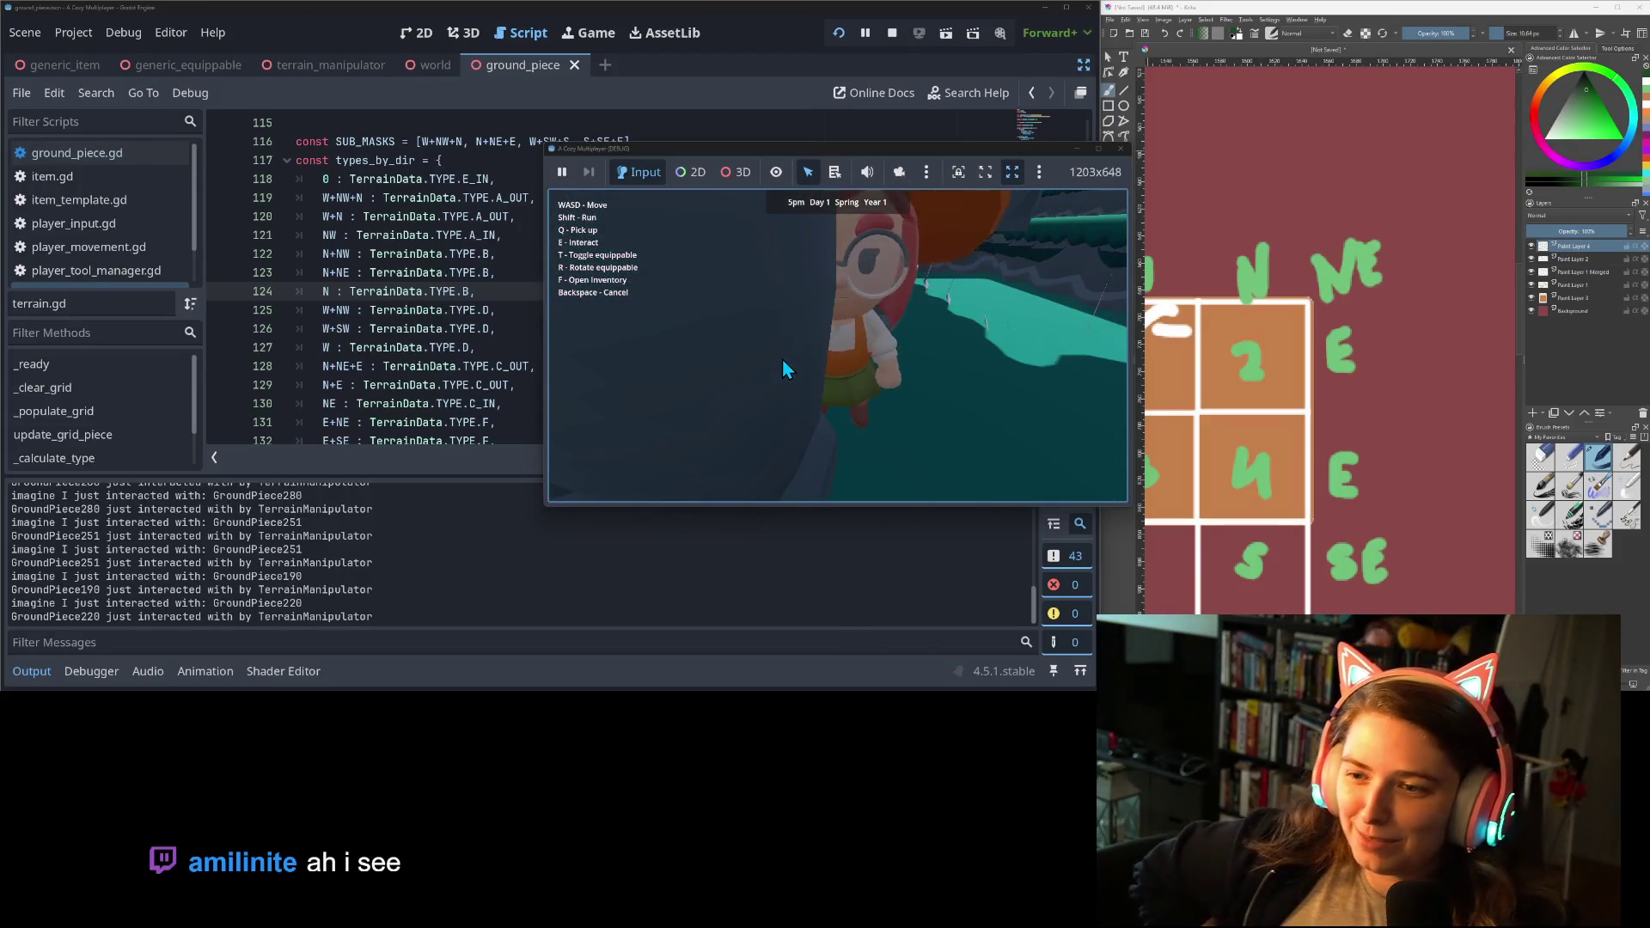
scroll(782, 361, "down", 5)
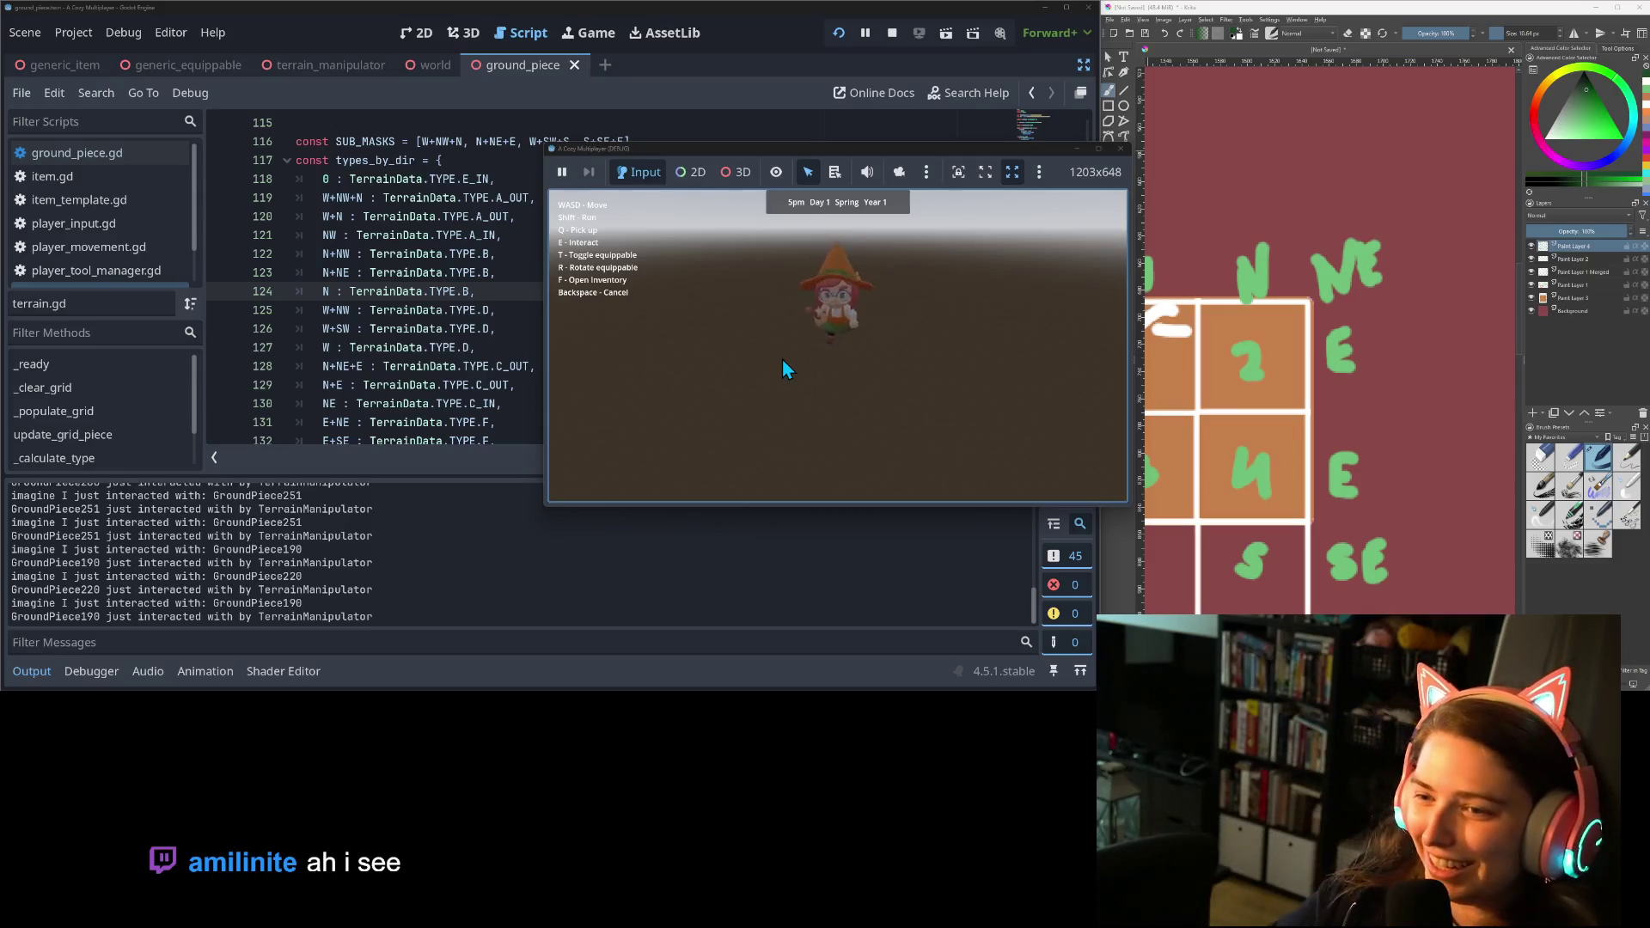
left_click(1122, 149)
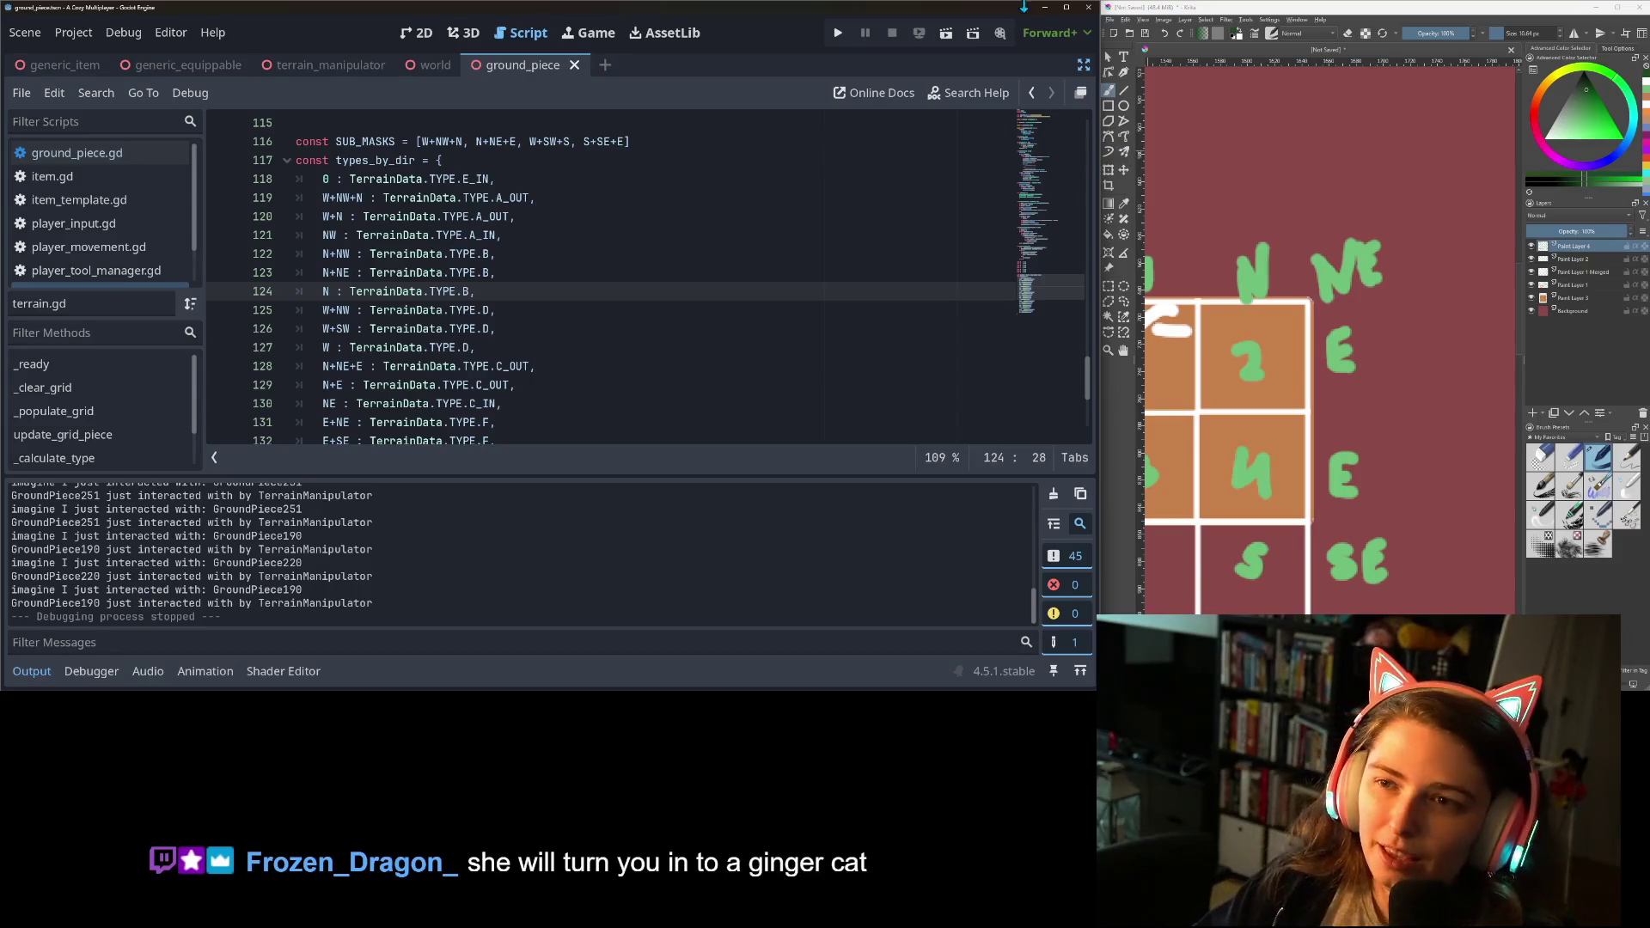
left_click(1067, 7)
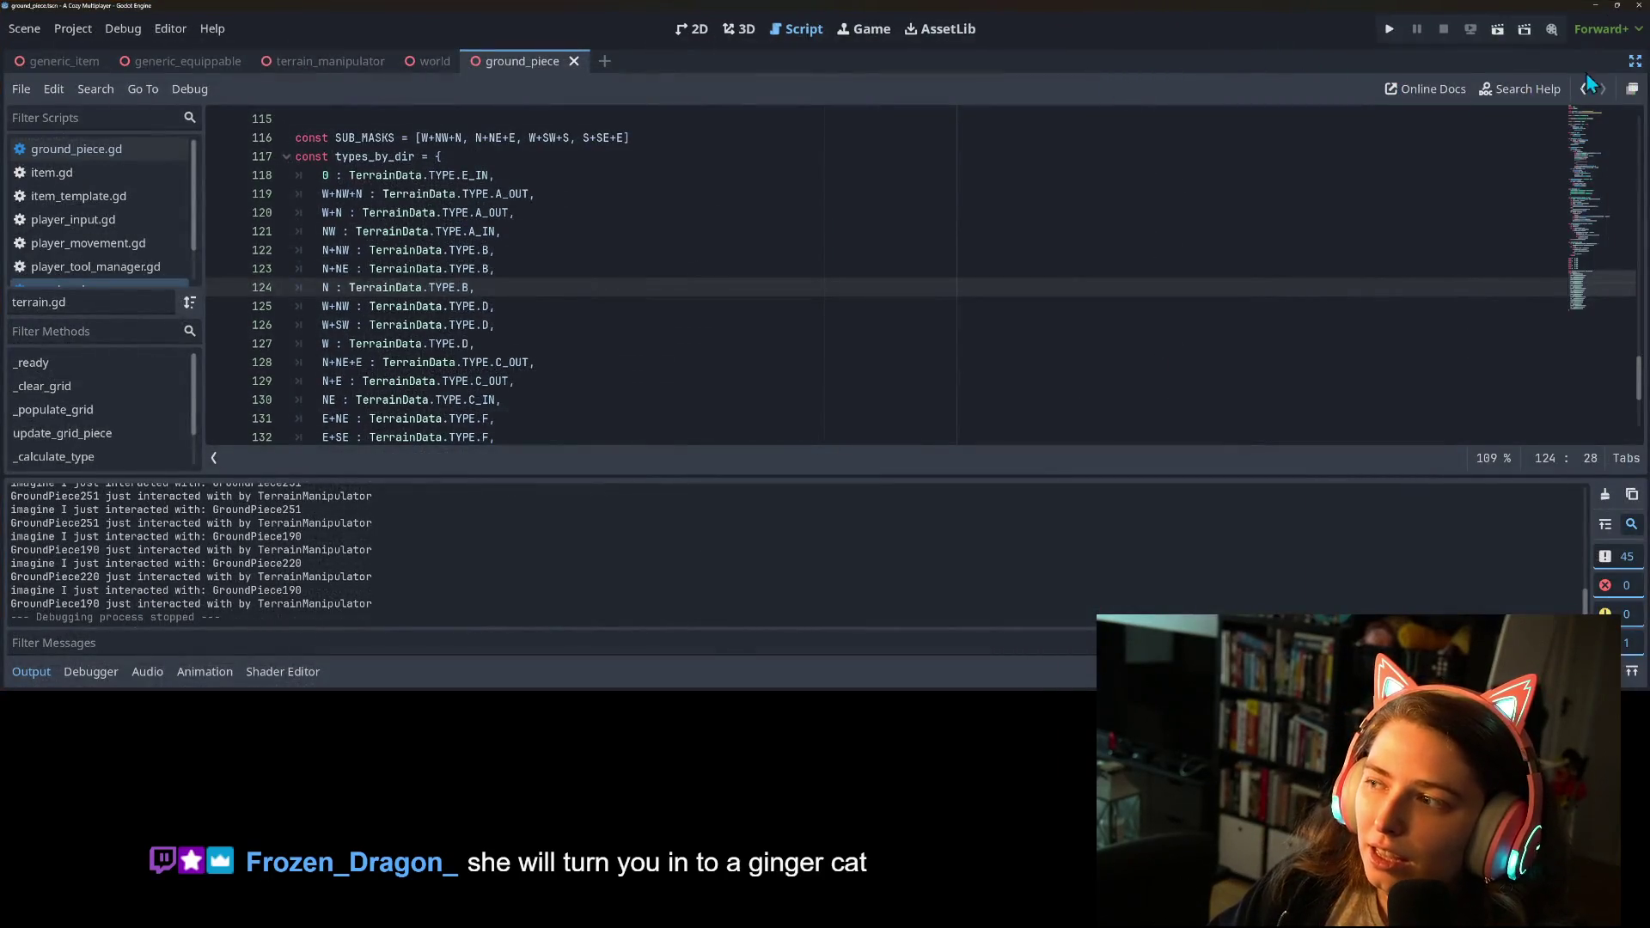
Leave distraction-free mode to show the docks and collapse the output log.
left_click(1635, 61)
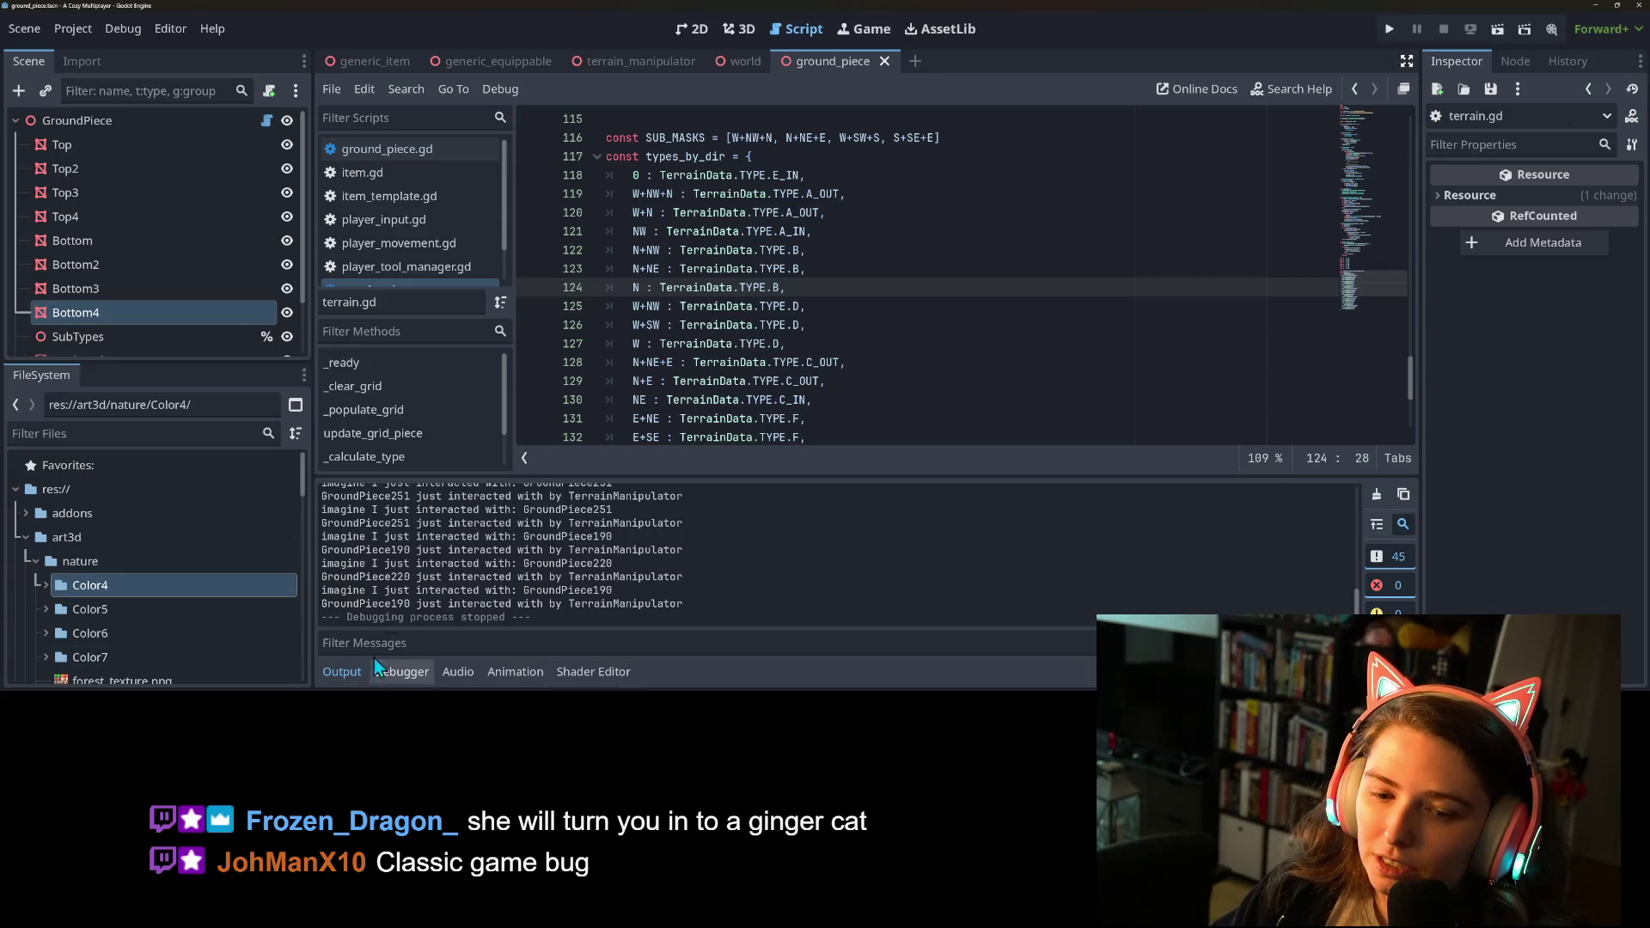
left_click(342, 671)
scroll(948, 501, "up", 15)
scroll(948, 501, "up", 15)
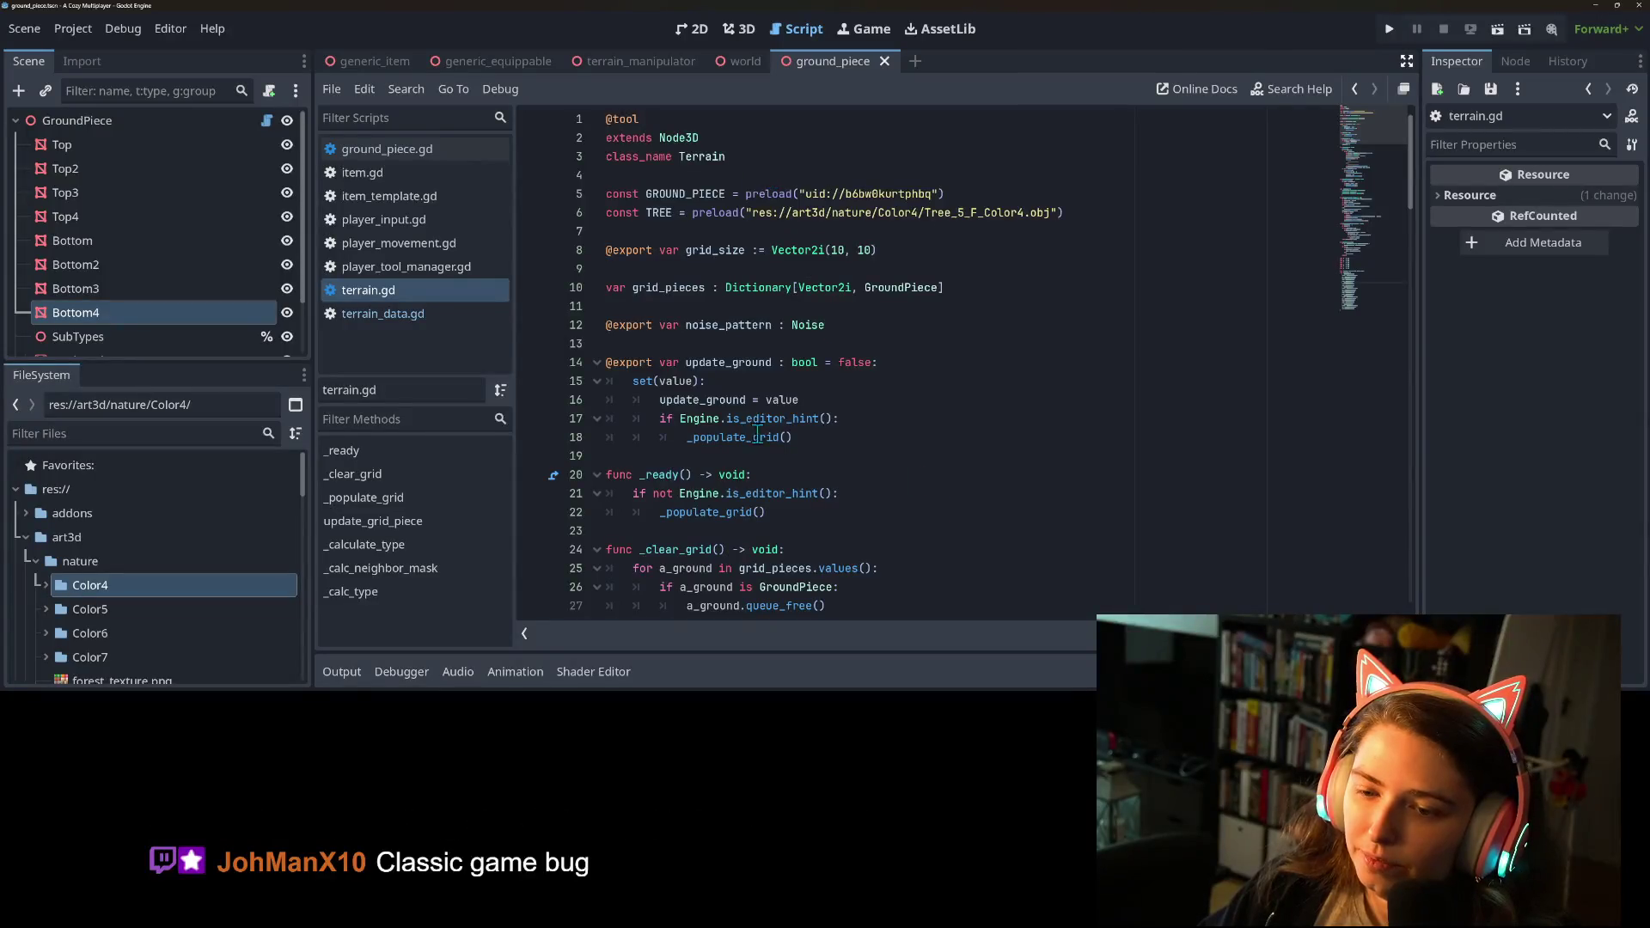
scroll(758, 428, "down", 20)
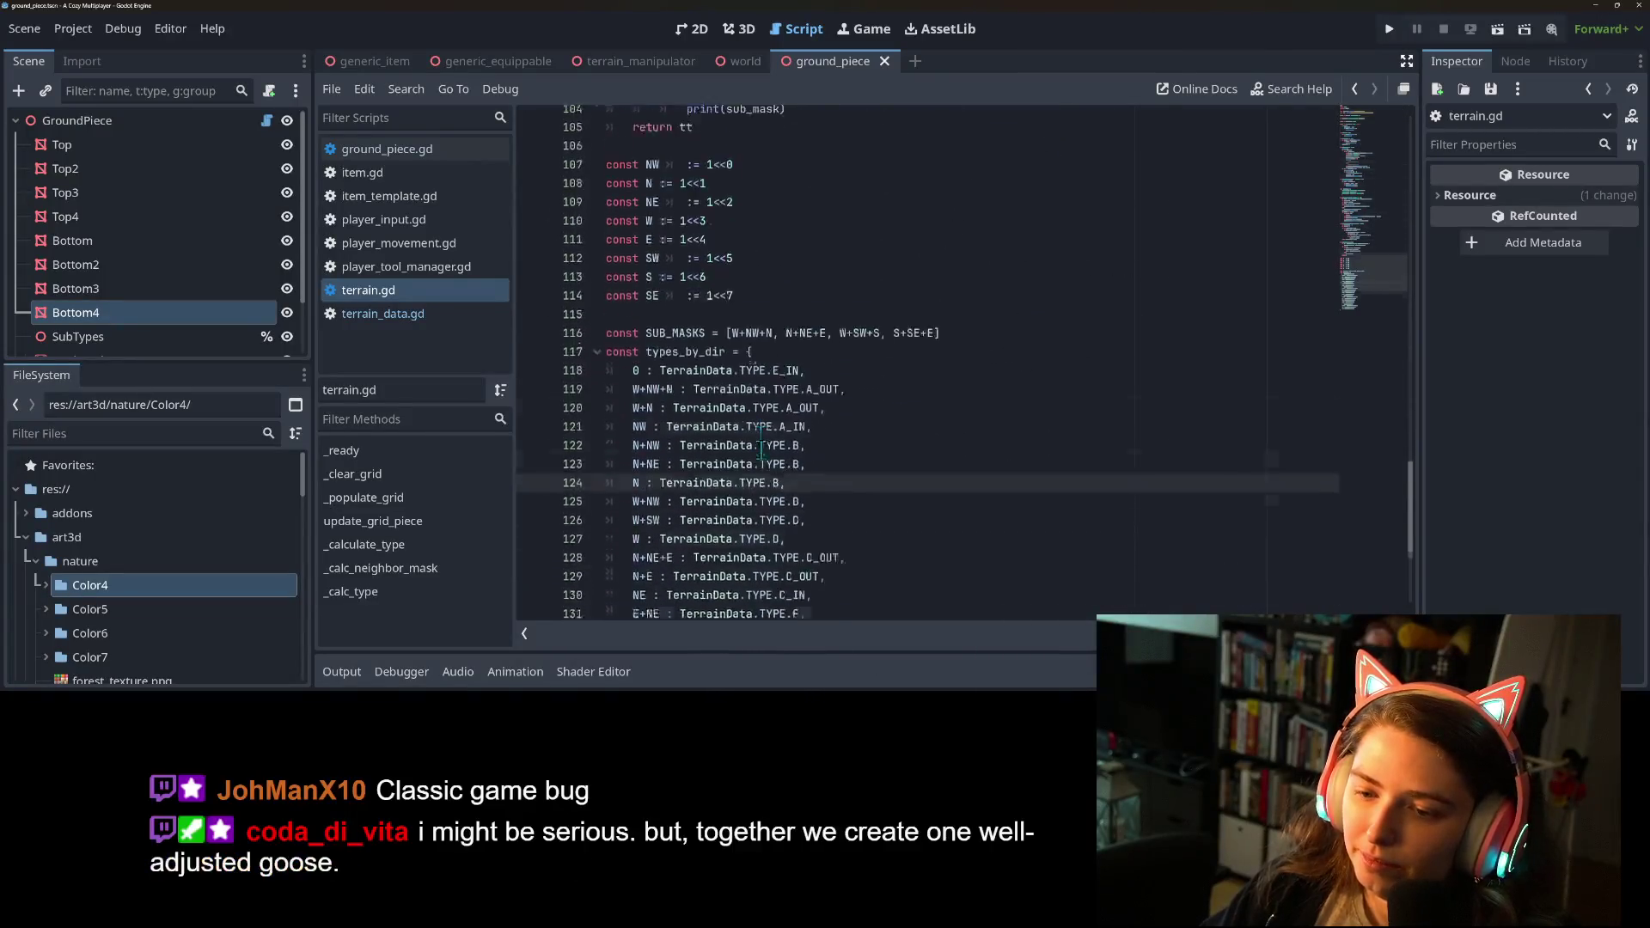
scroll(760, 448, "down", 5)
scroll(823, 557, "up", 6)
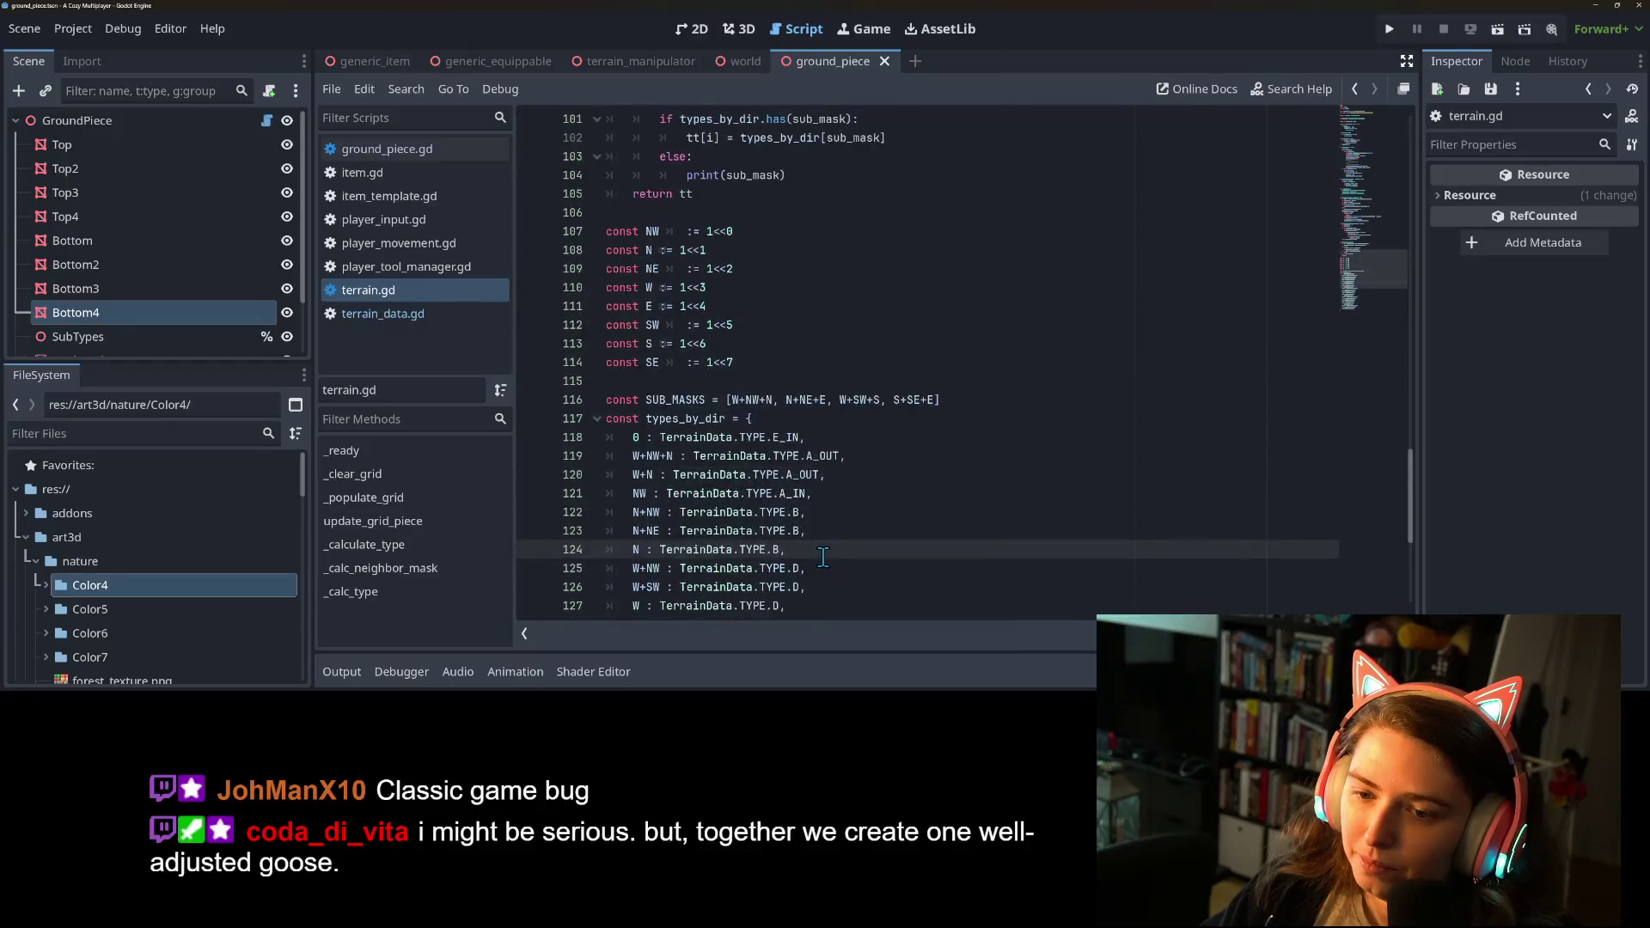
scroll(824, 557, "down", 10)
In terrain_data.gd, delete the unused last two lines of the TYPE enum.
left_click(385, 314)
left_click_drag(677, 250, 557, 236)
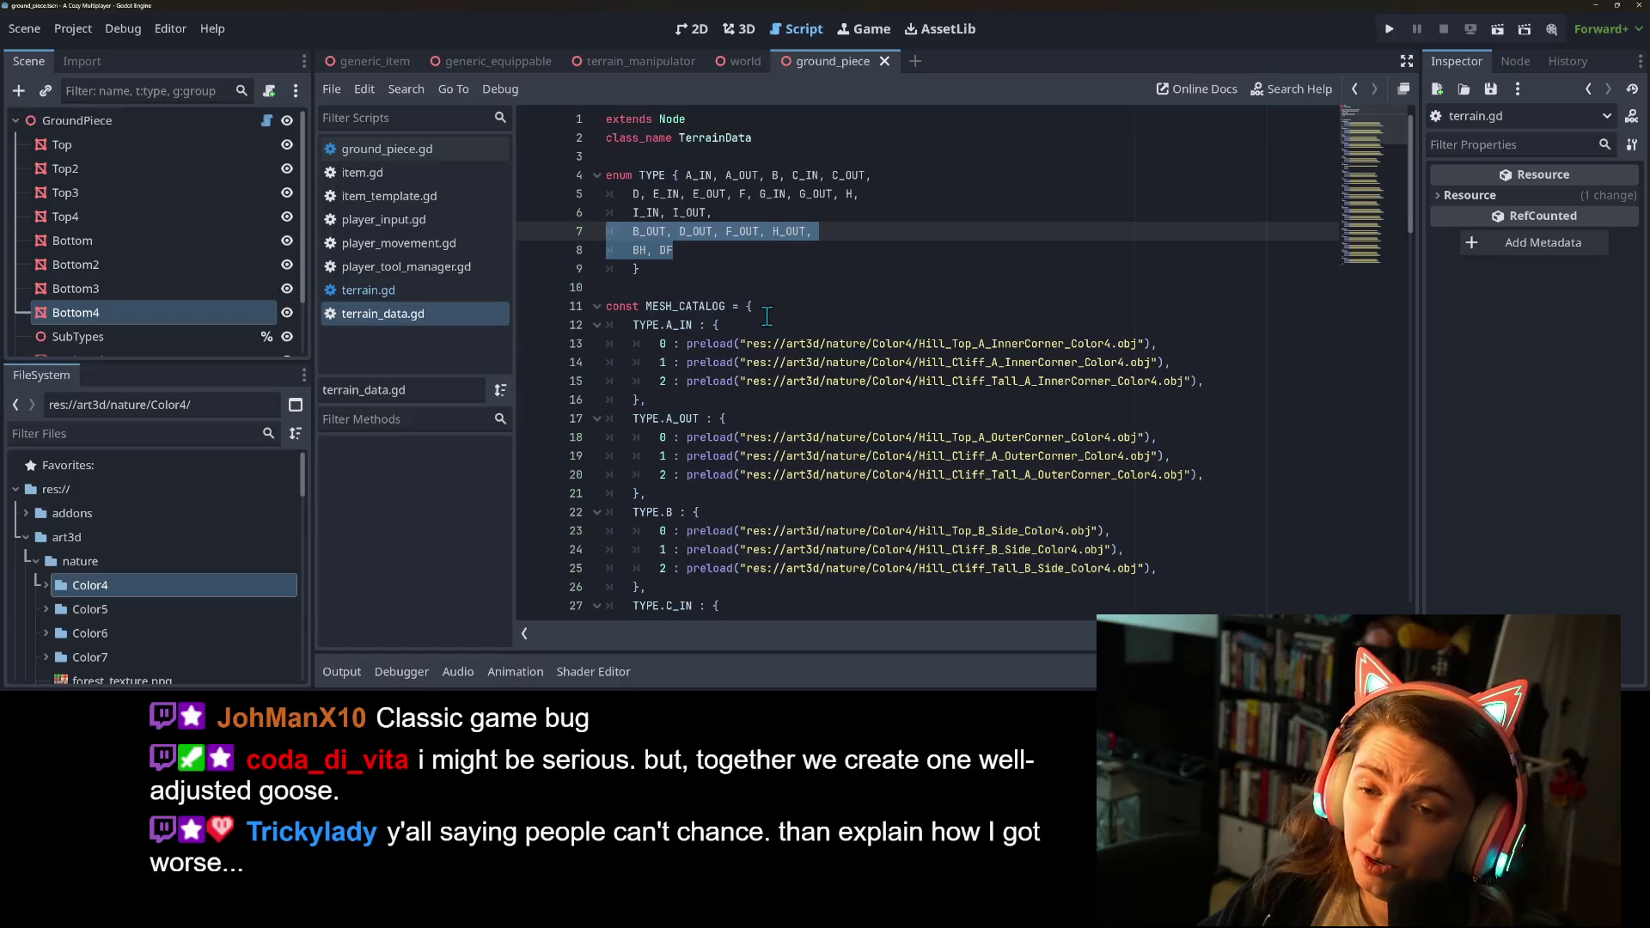
key("BackSpace")
key("BackSpace")
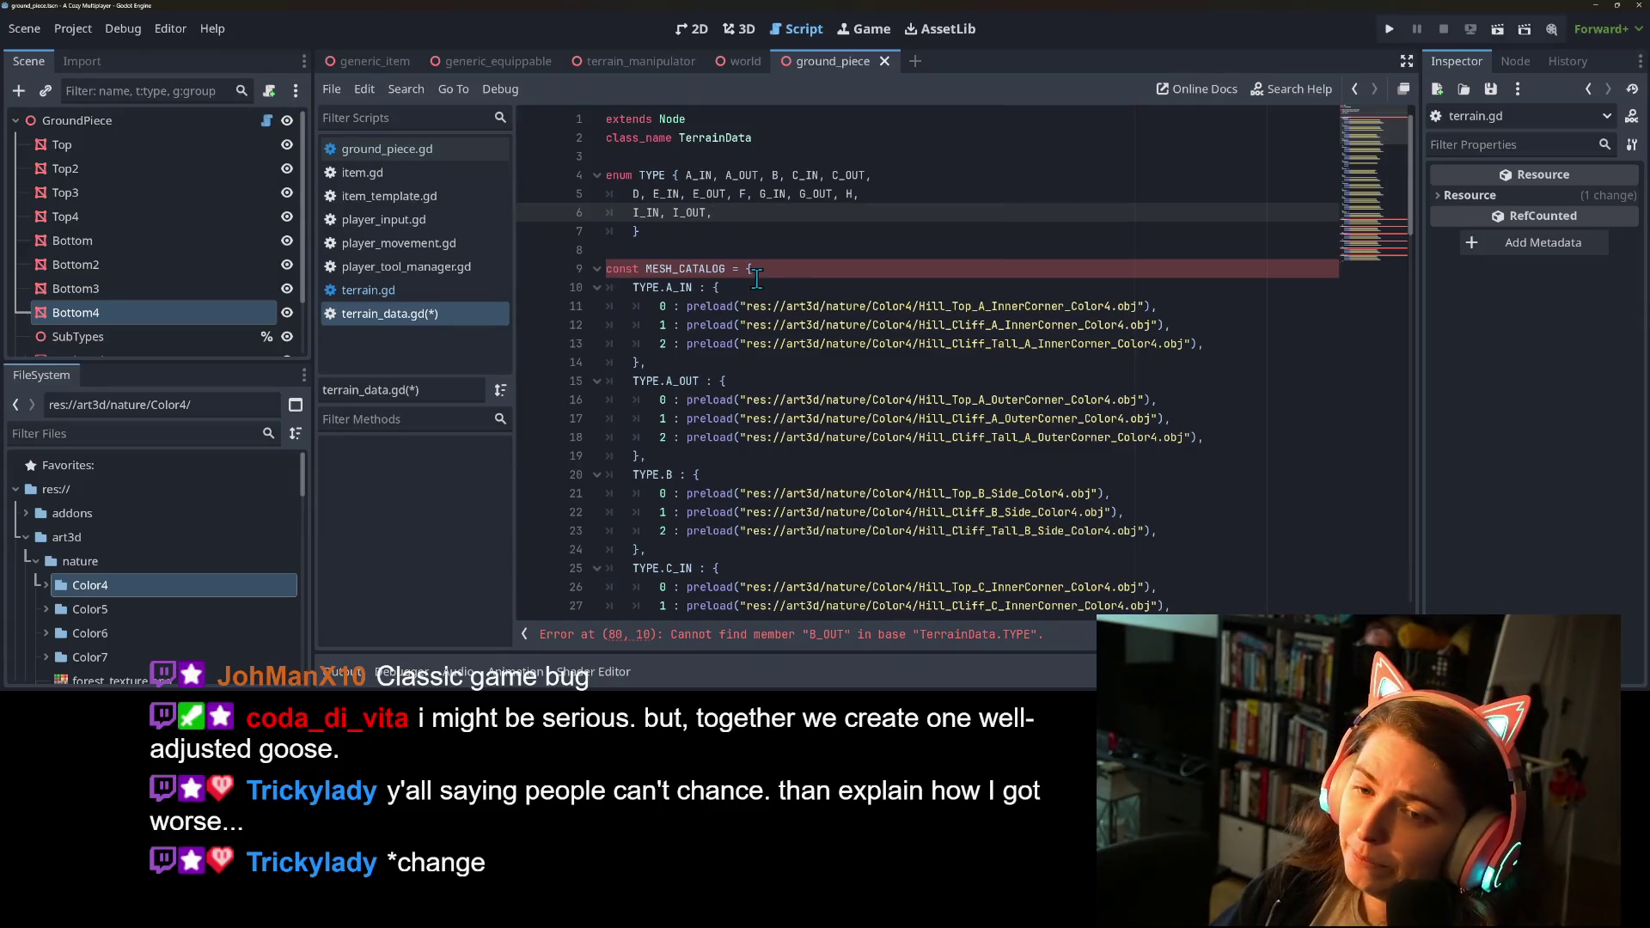
Select the Hill_Top_B_Corner_Color4 name on line 81 to search for it in FileSystem.
scroll(765, 430, "down", 15)
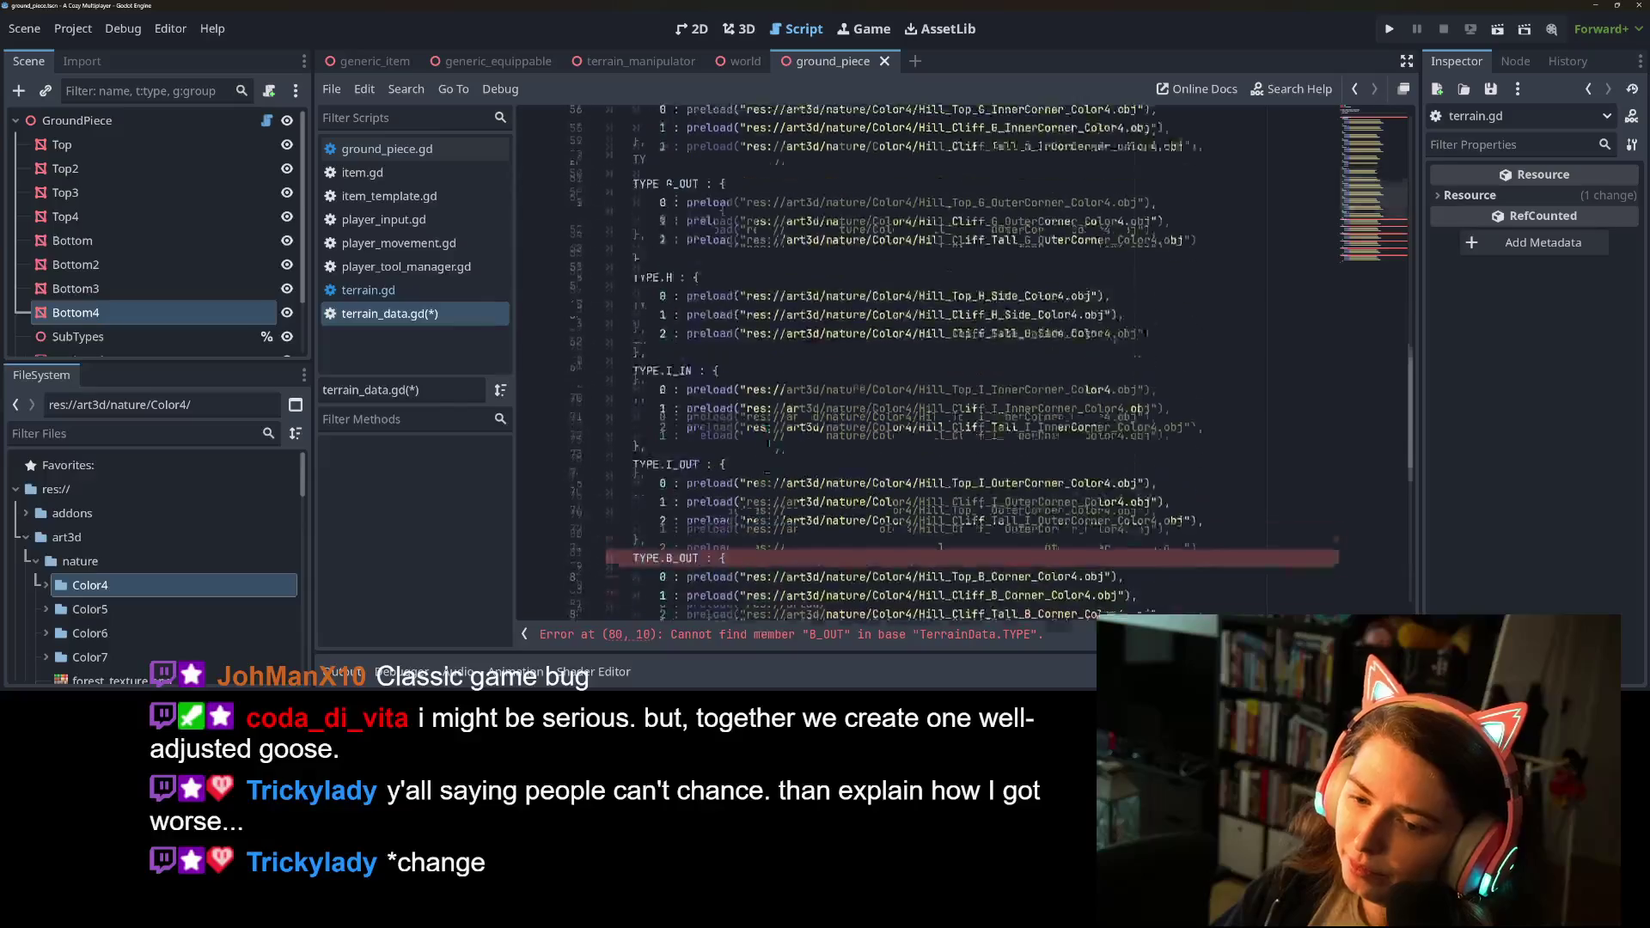
double_click(756, 436)
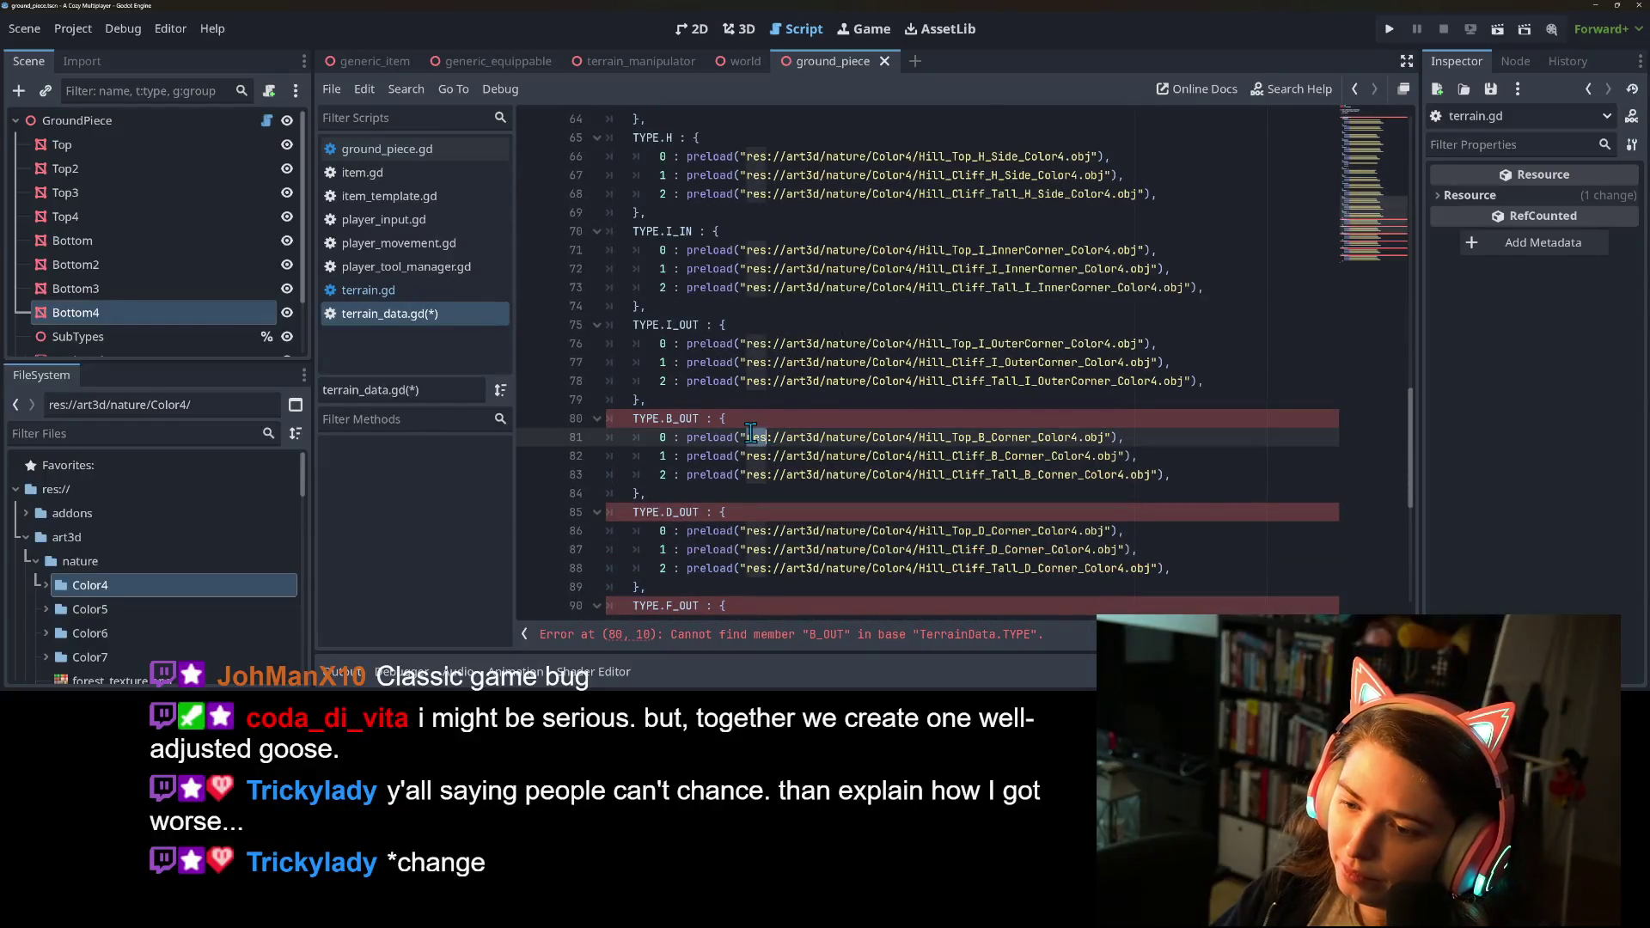
double_click(1003, 435)
left_click(138, 432)
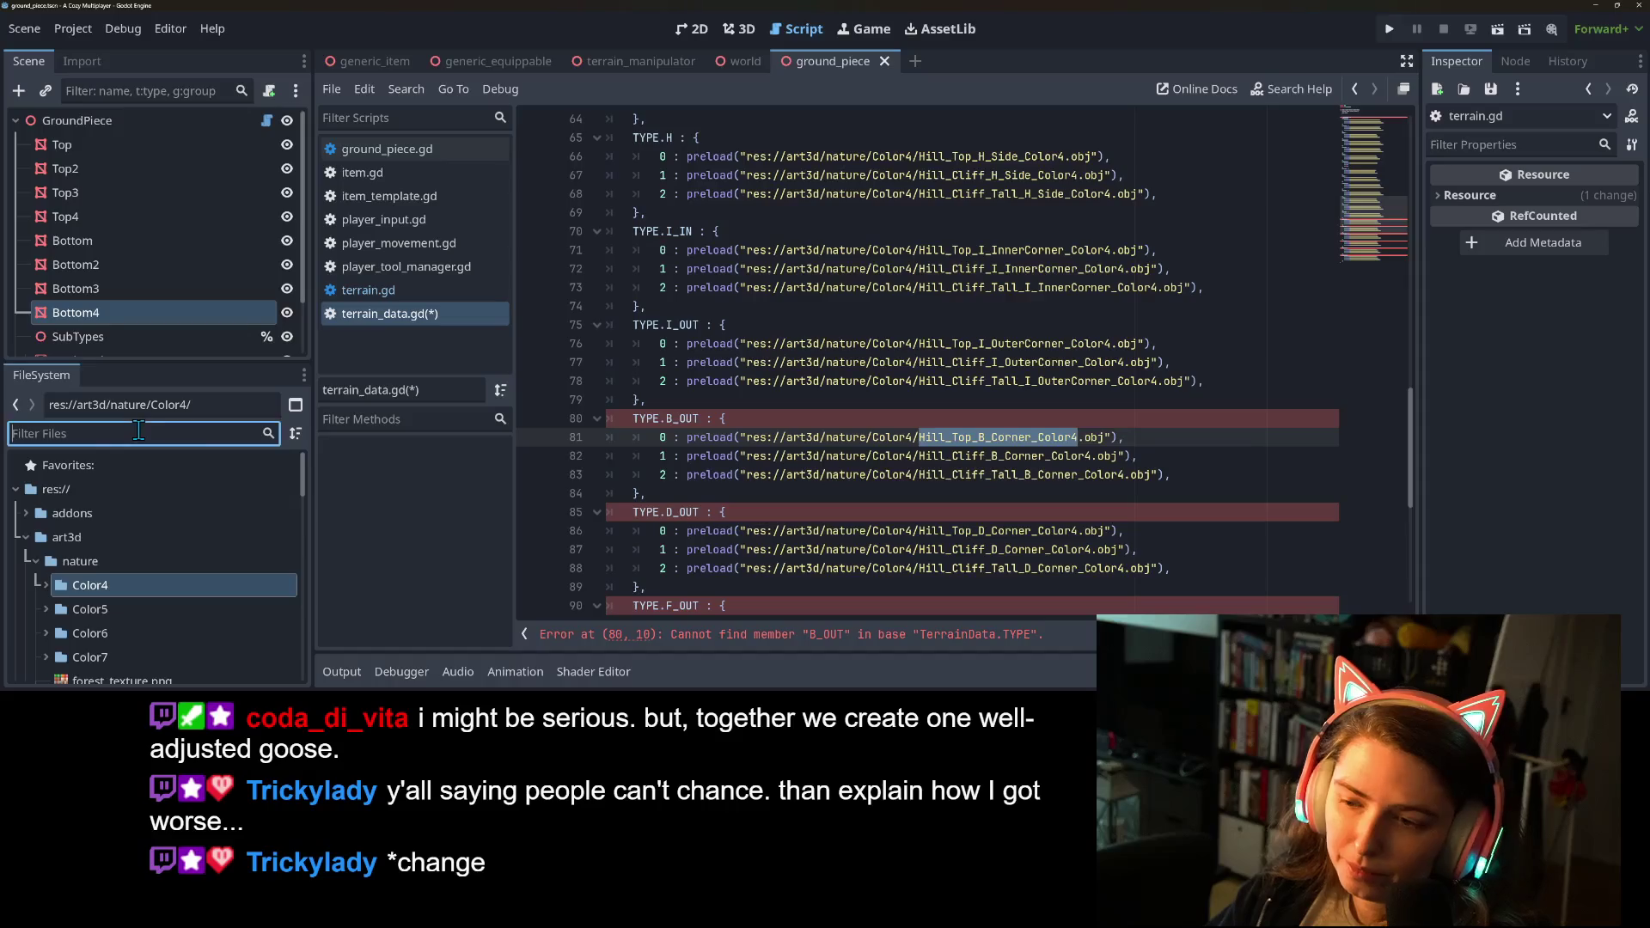
Filter FileSystem by B_Cor and delete the three B corner .obj meshes.
type("B_Corn")
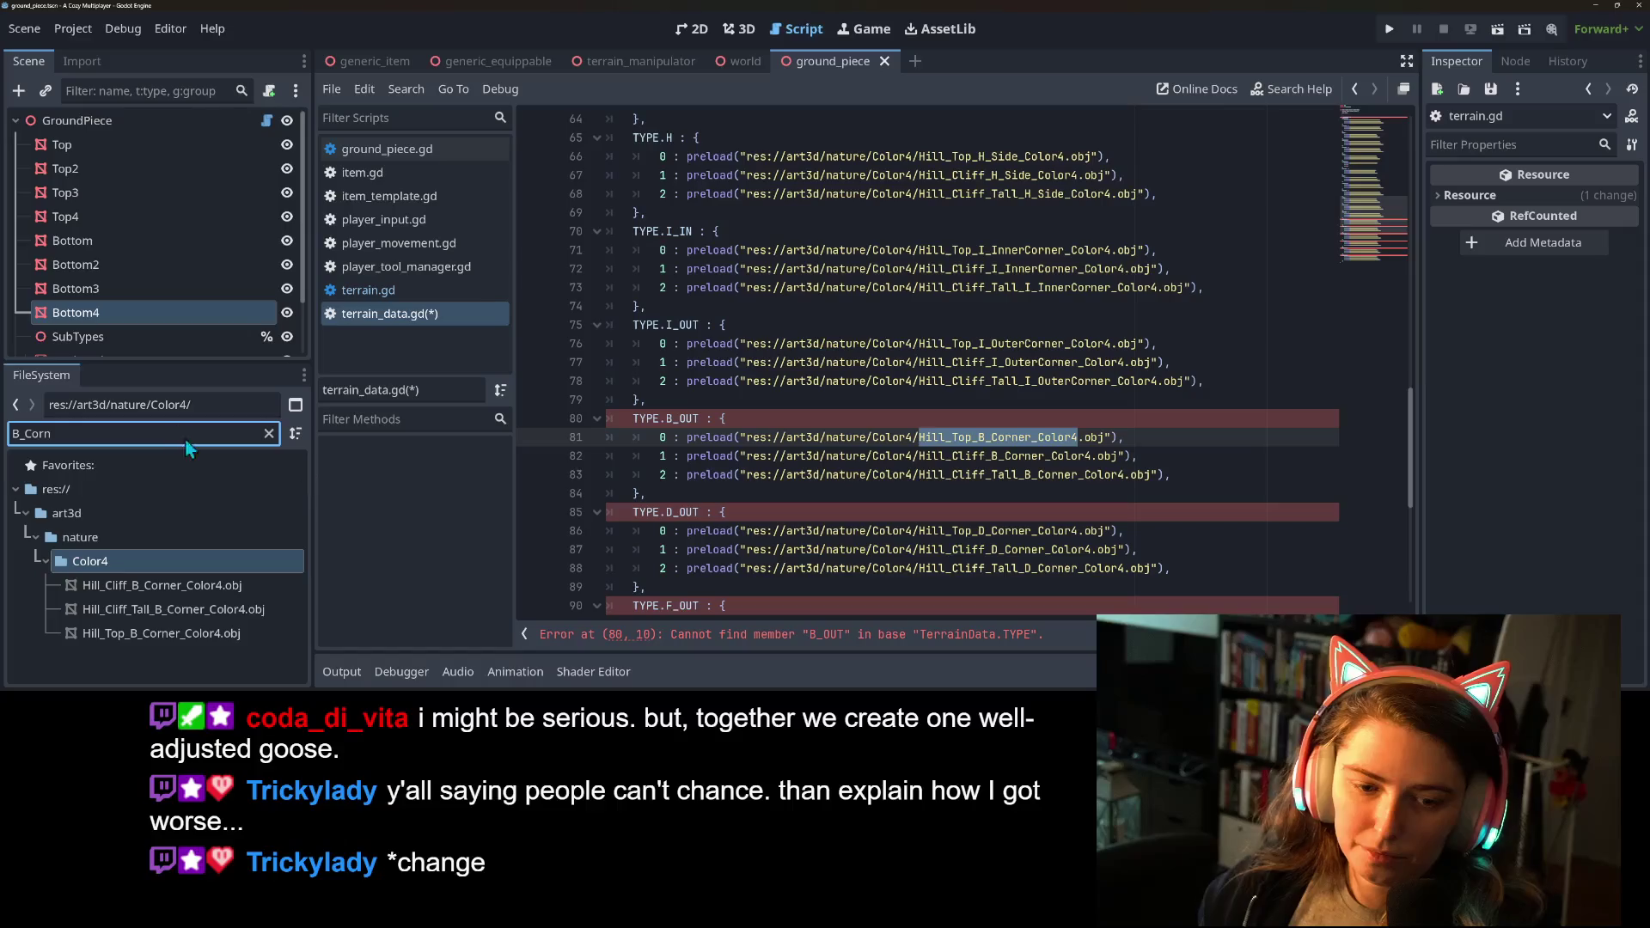
left_click(164, 658)
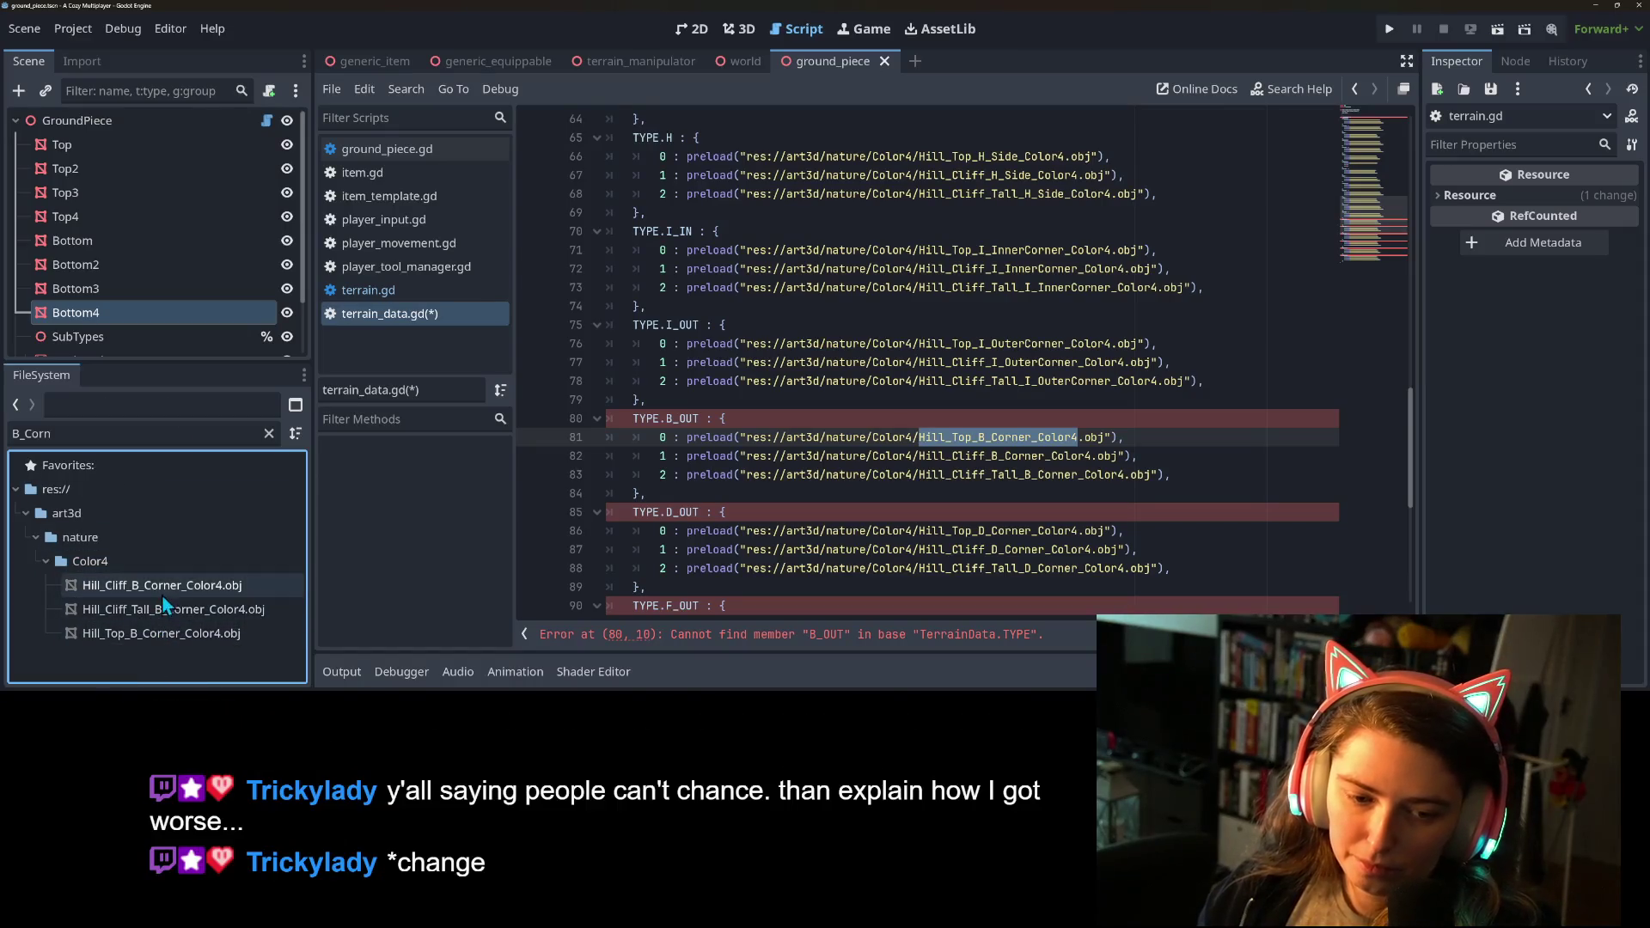
left_click(161, 590)
left_click(182, 634, "shift")
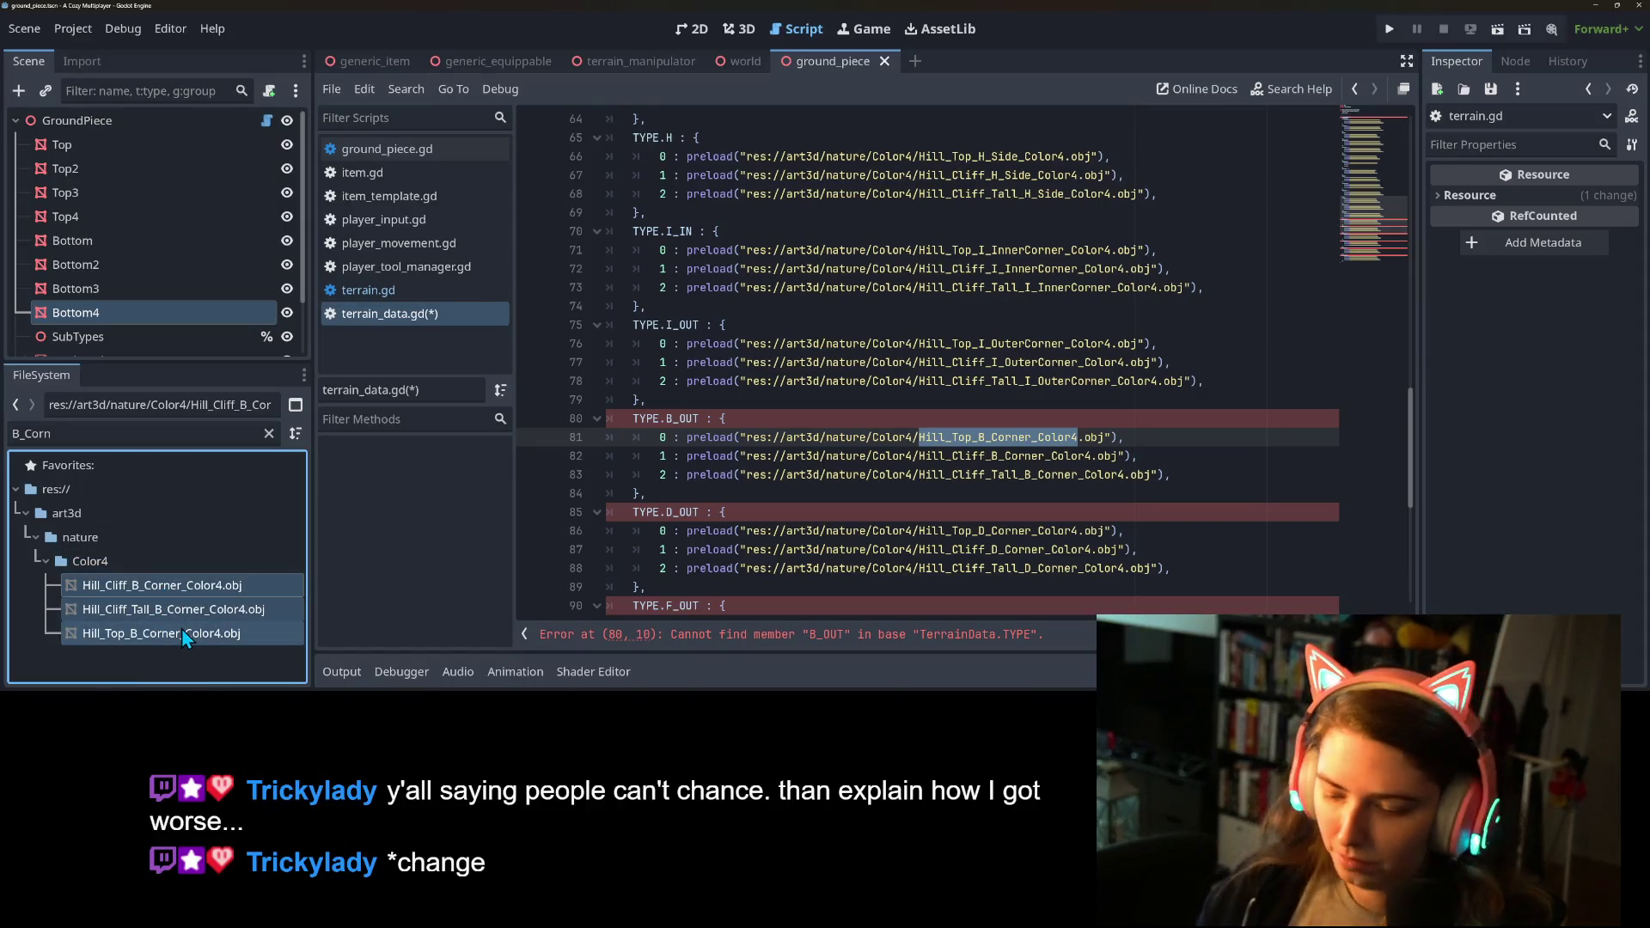
key("Delete")
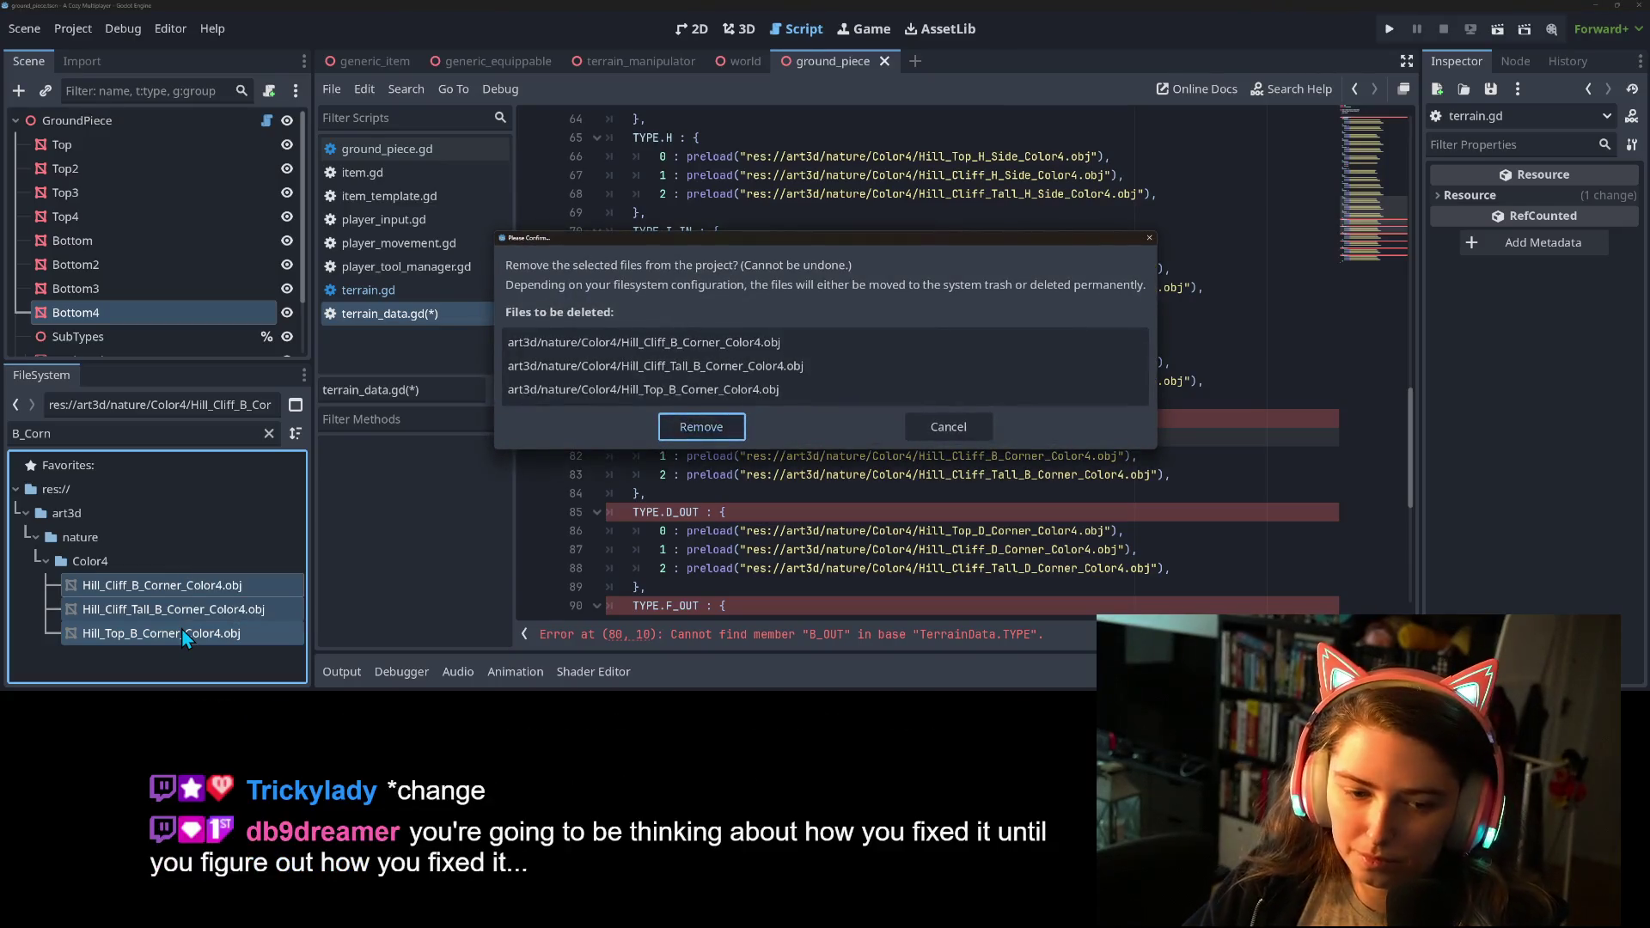
key("Return")
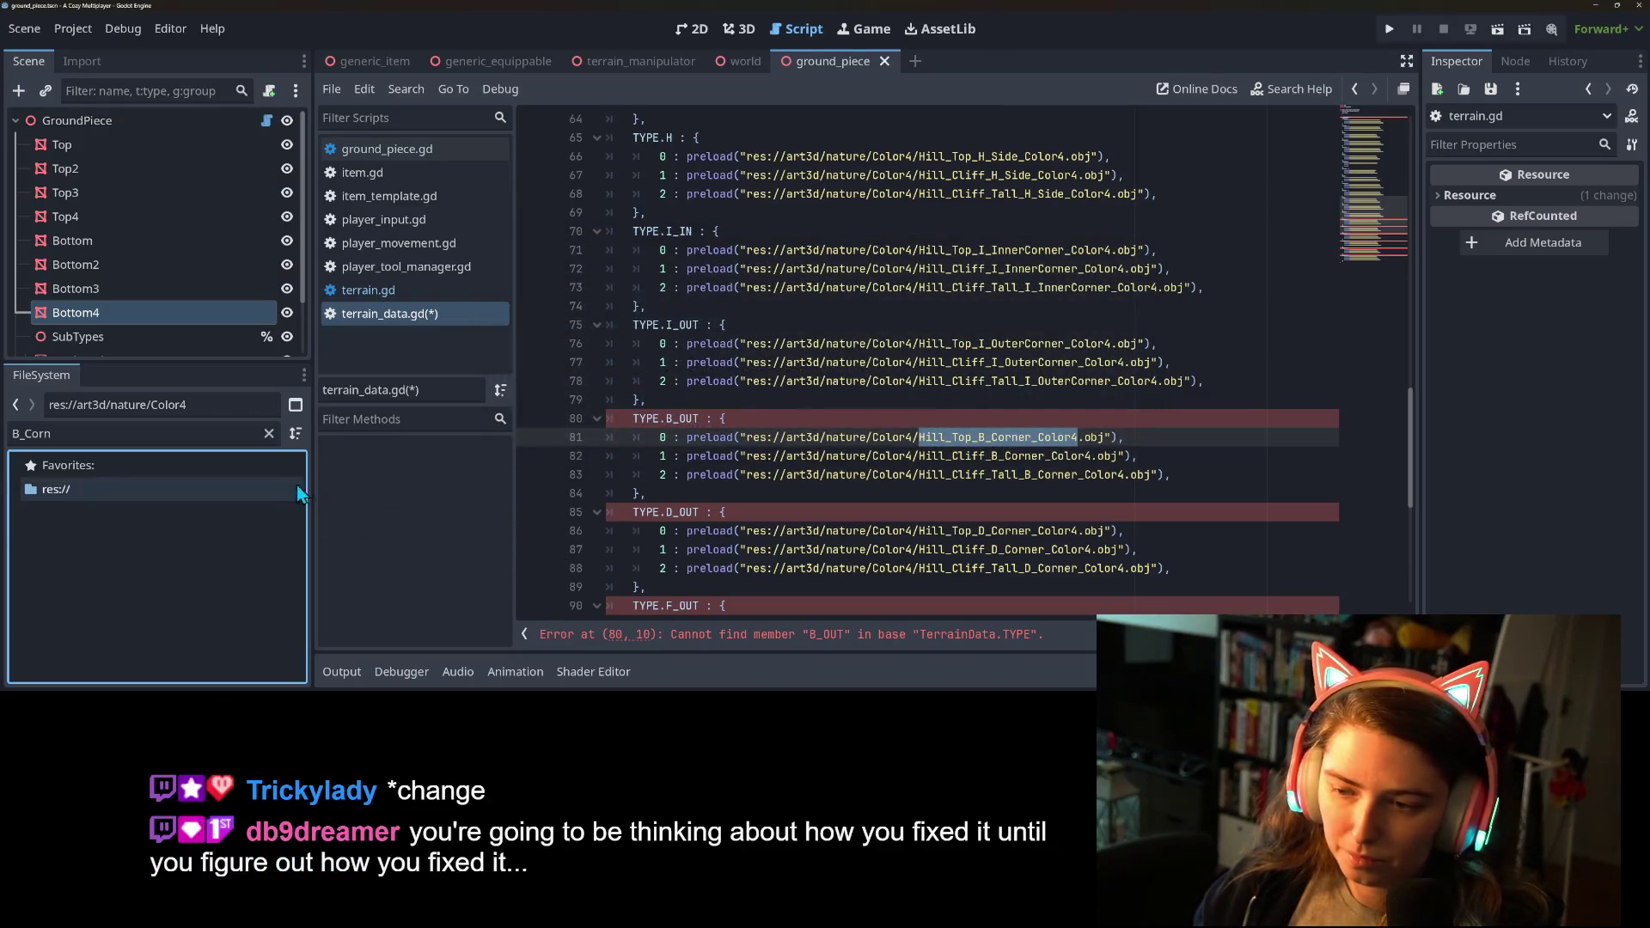
Delete the three D corner .obj meshes from the Color4 folder.
left_click(145, 432)
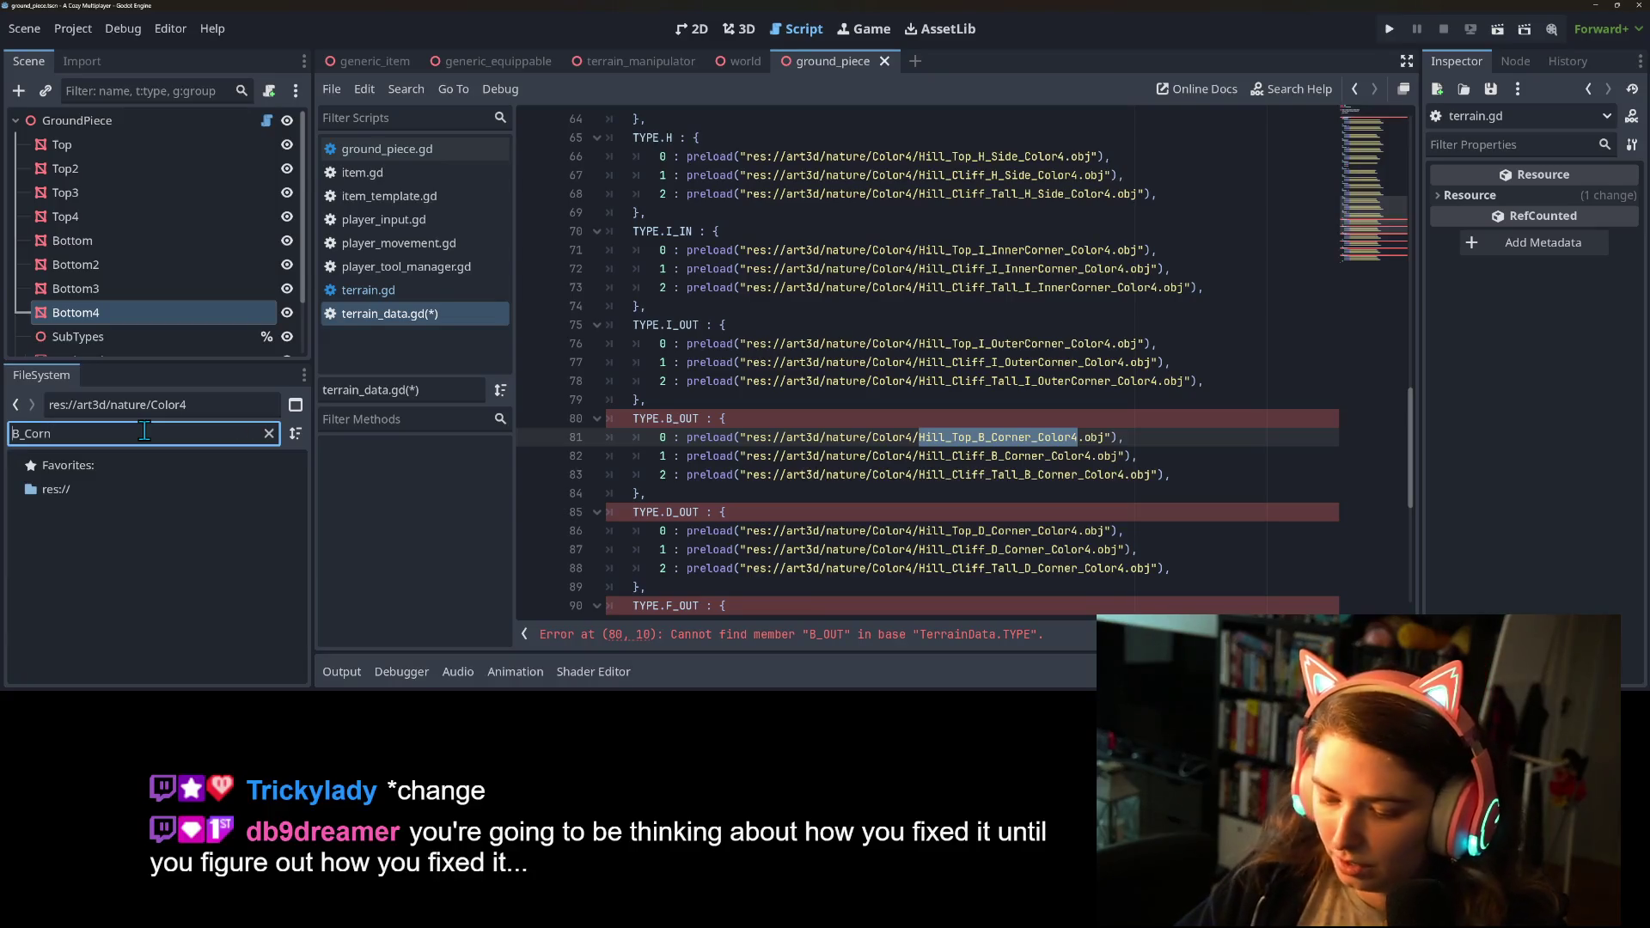
key("Delete")
type("D")
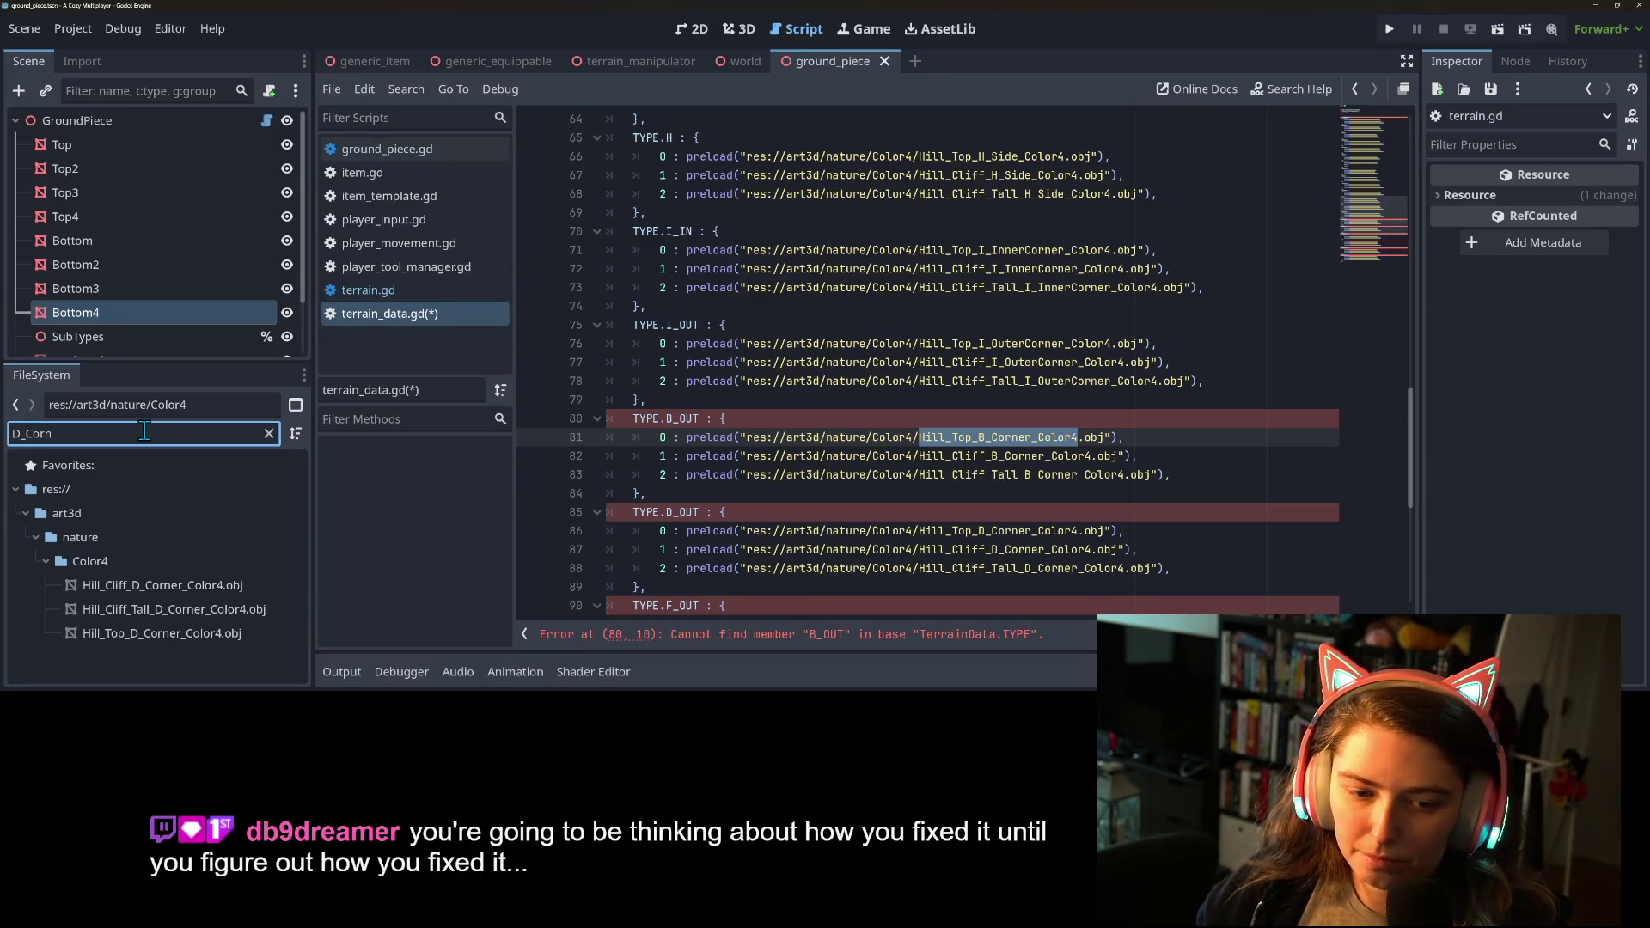
left_click(143, 593)
left_click(153, 636, "shift")
key("Delete")
key("Return")
Filter by F_Cor and delete the three F corner .obj meshes.
scroll(851, 490, "down", 3)
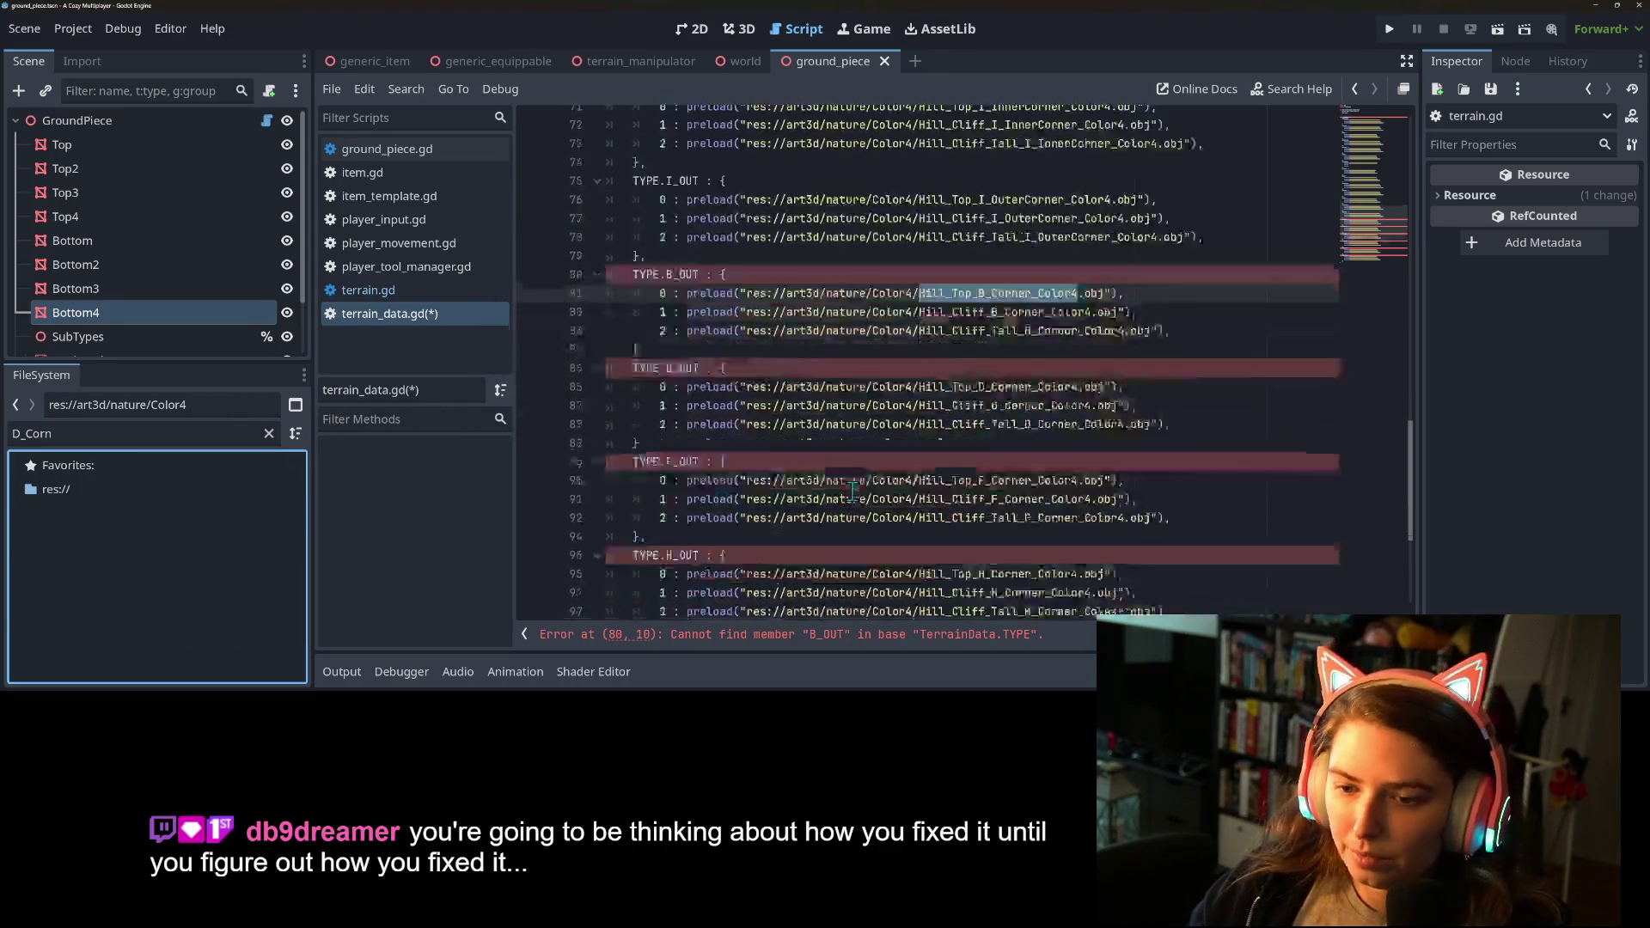
left_click(124, 434)
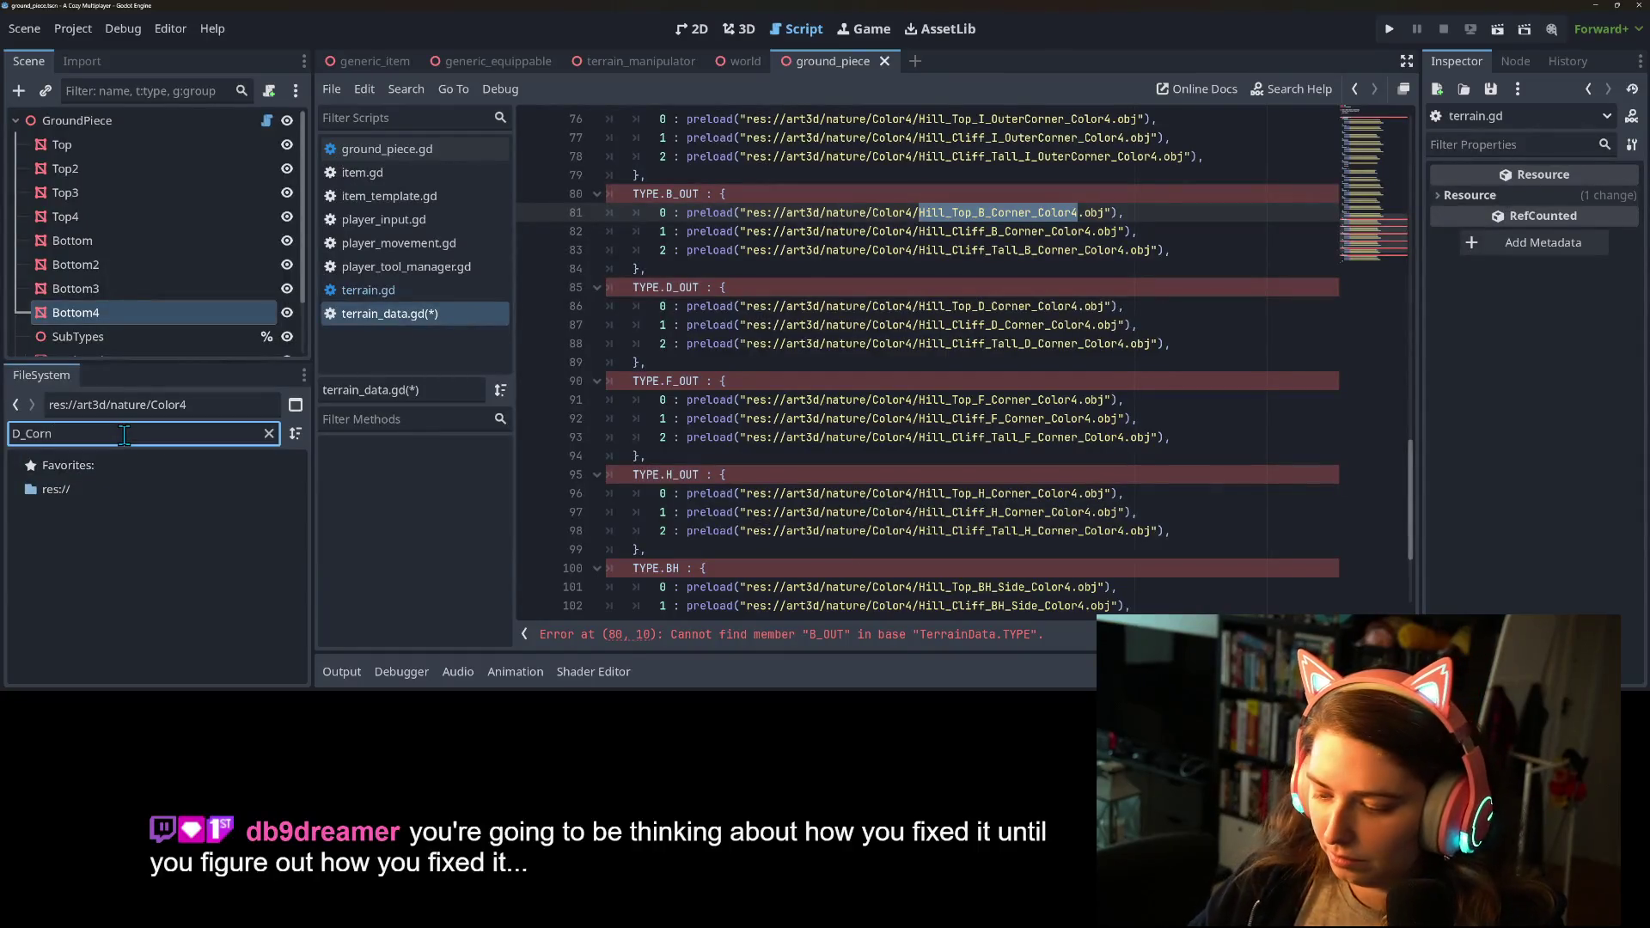
key("BackSpace")
key("BackSpace")
key("BackSpace")
type("F_")
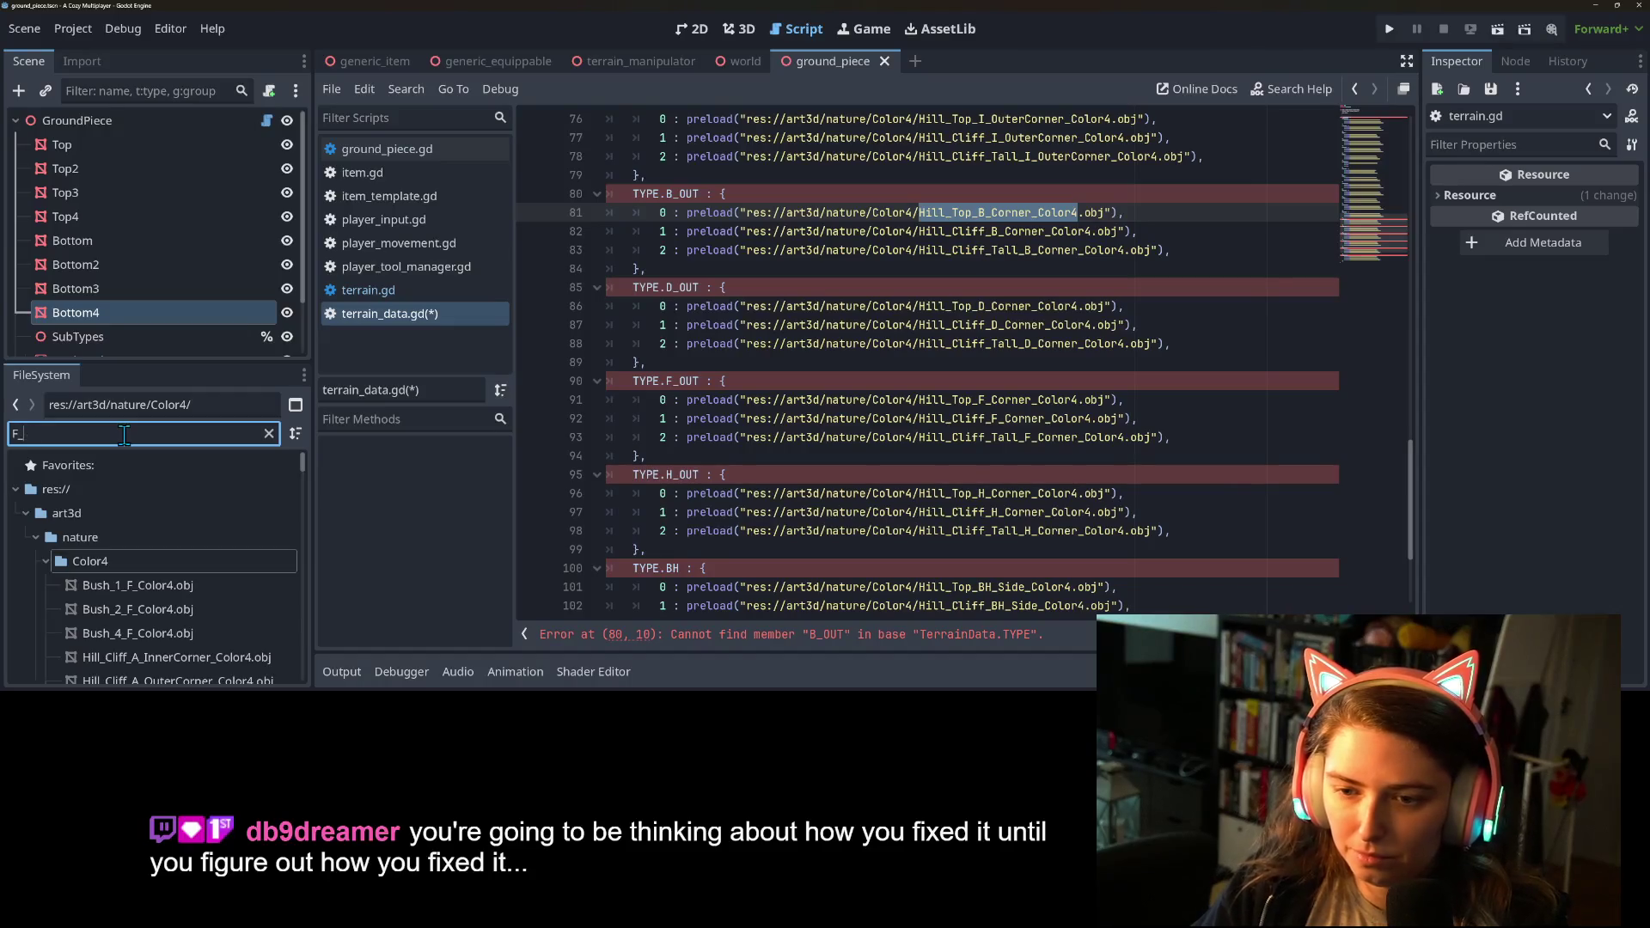
type("Cor")
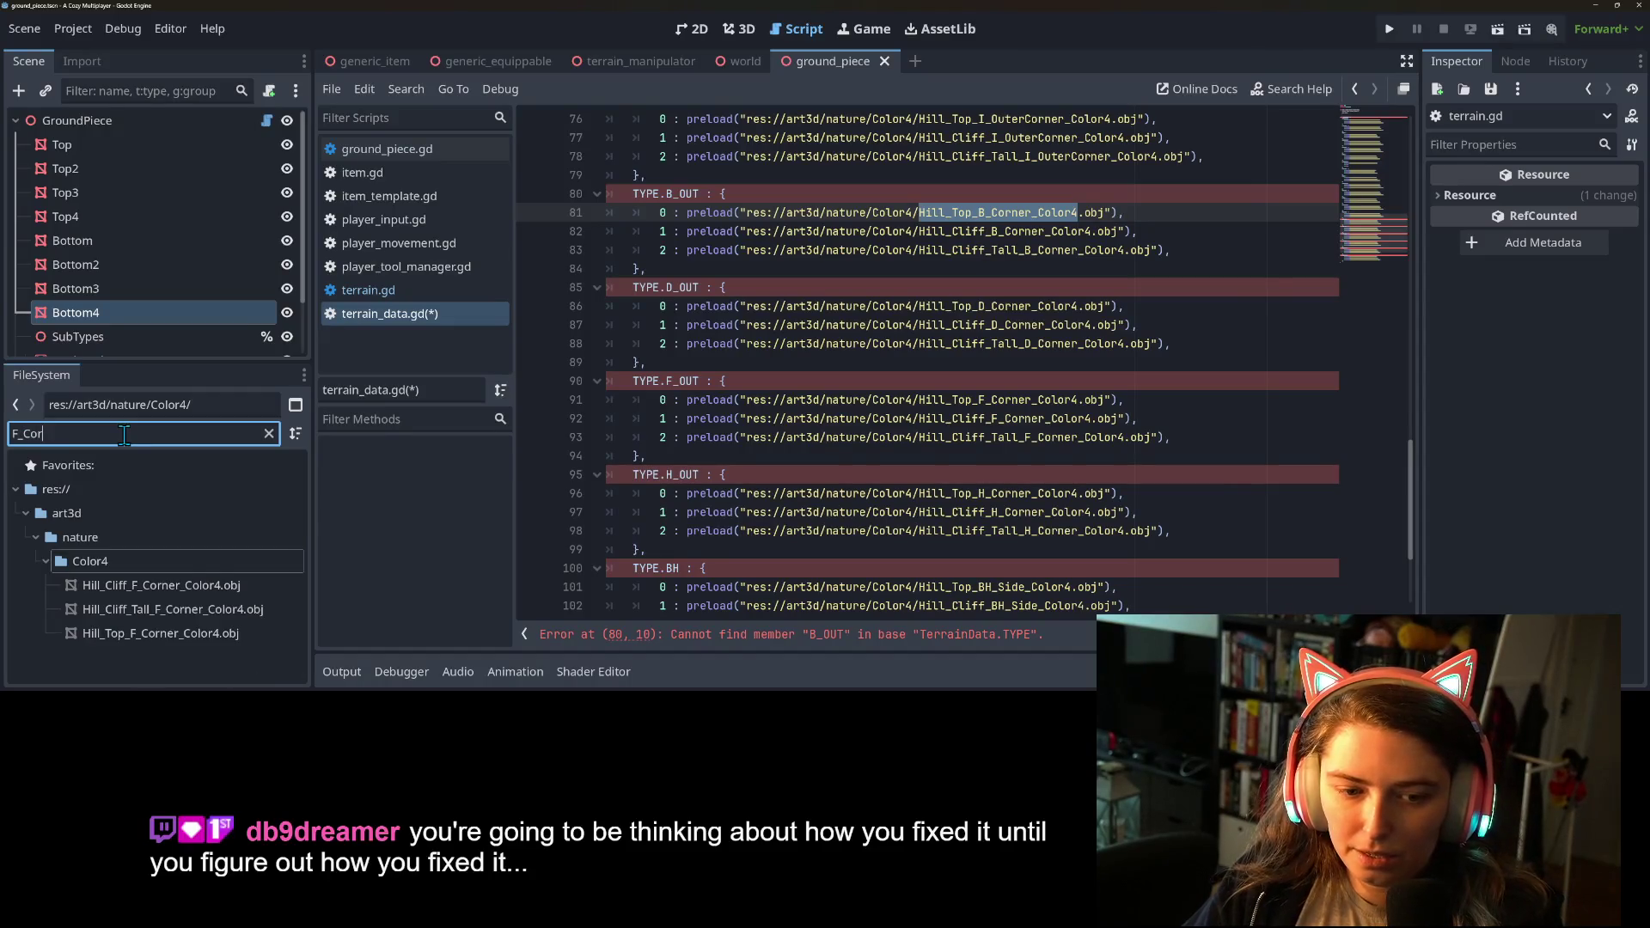
left_click(162, 591)
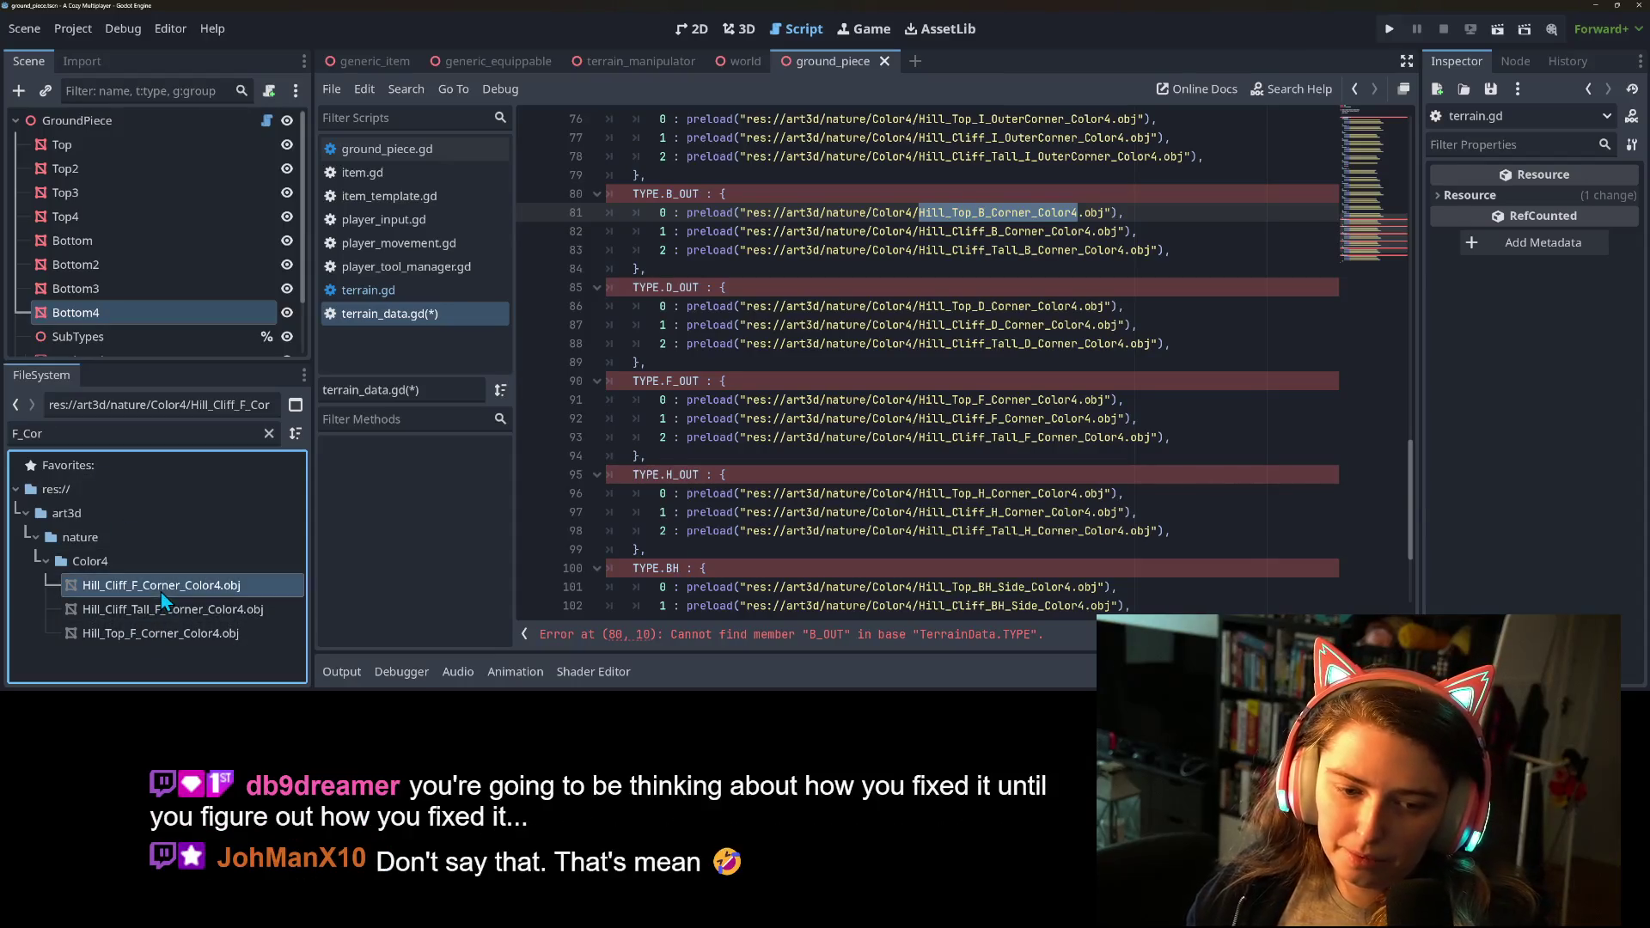
left_click(184, 637, "shift")
key("Delete")
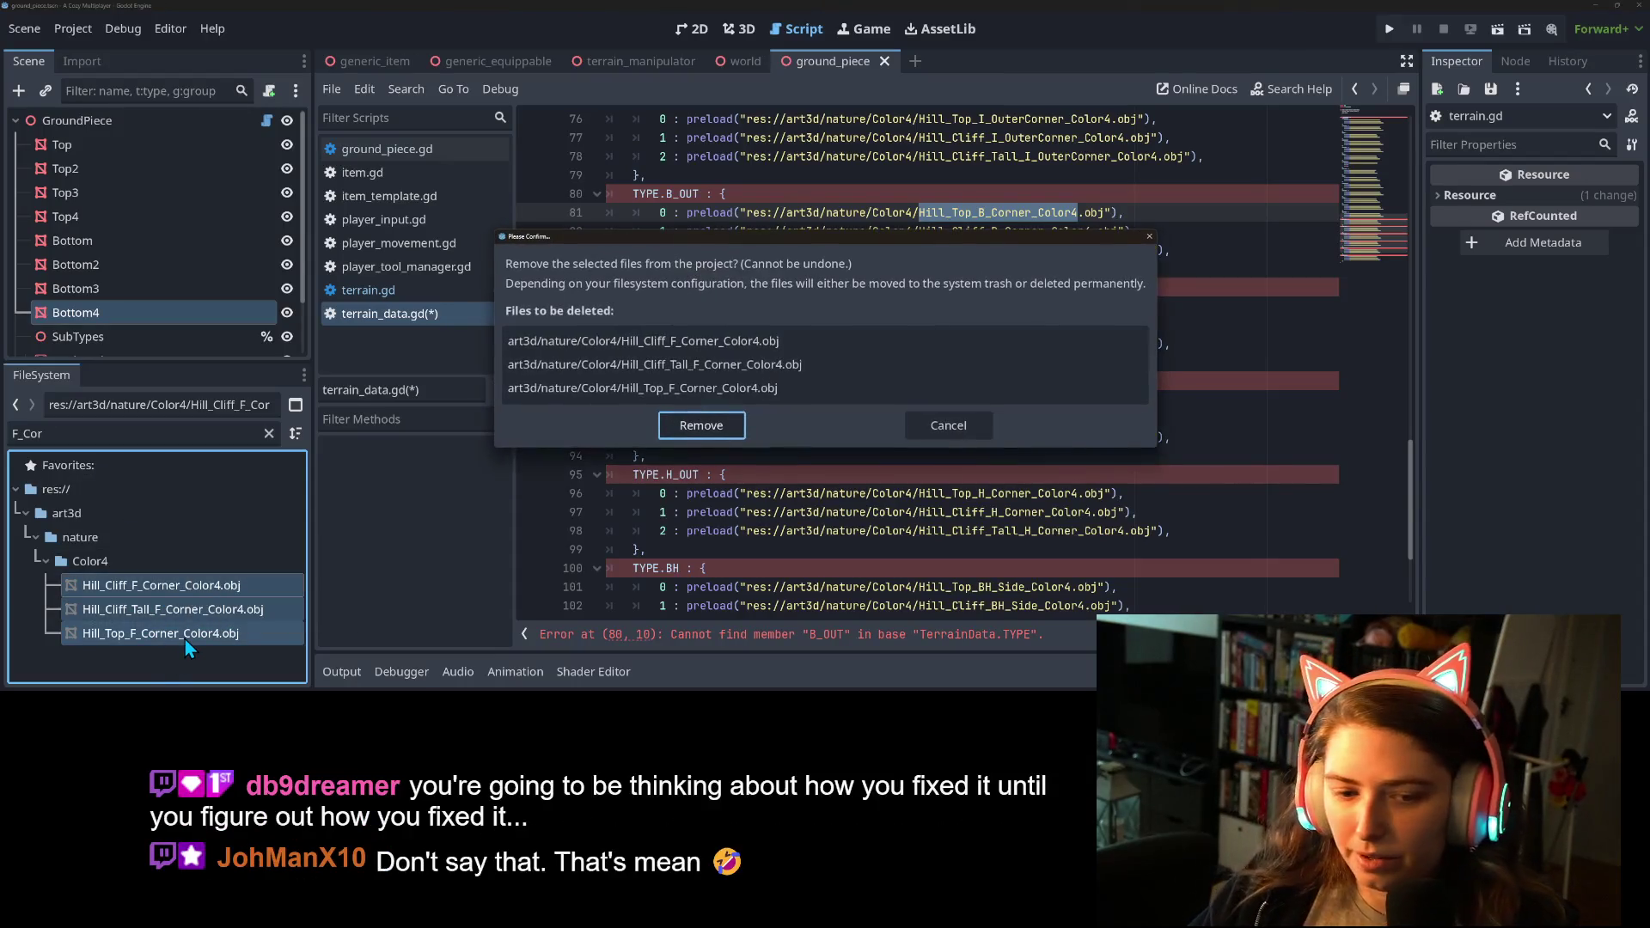
key("Return")
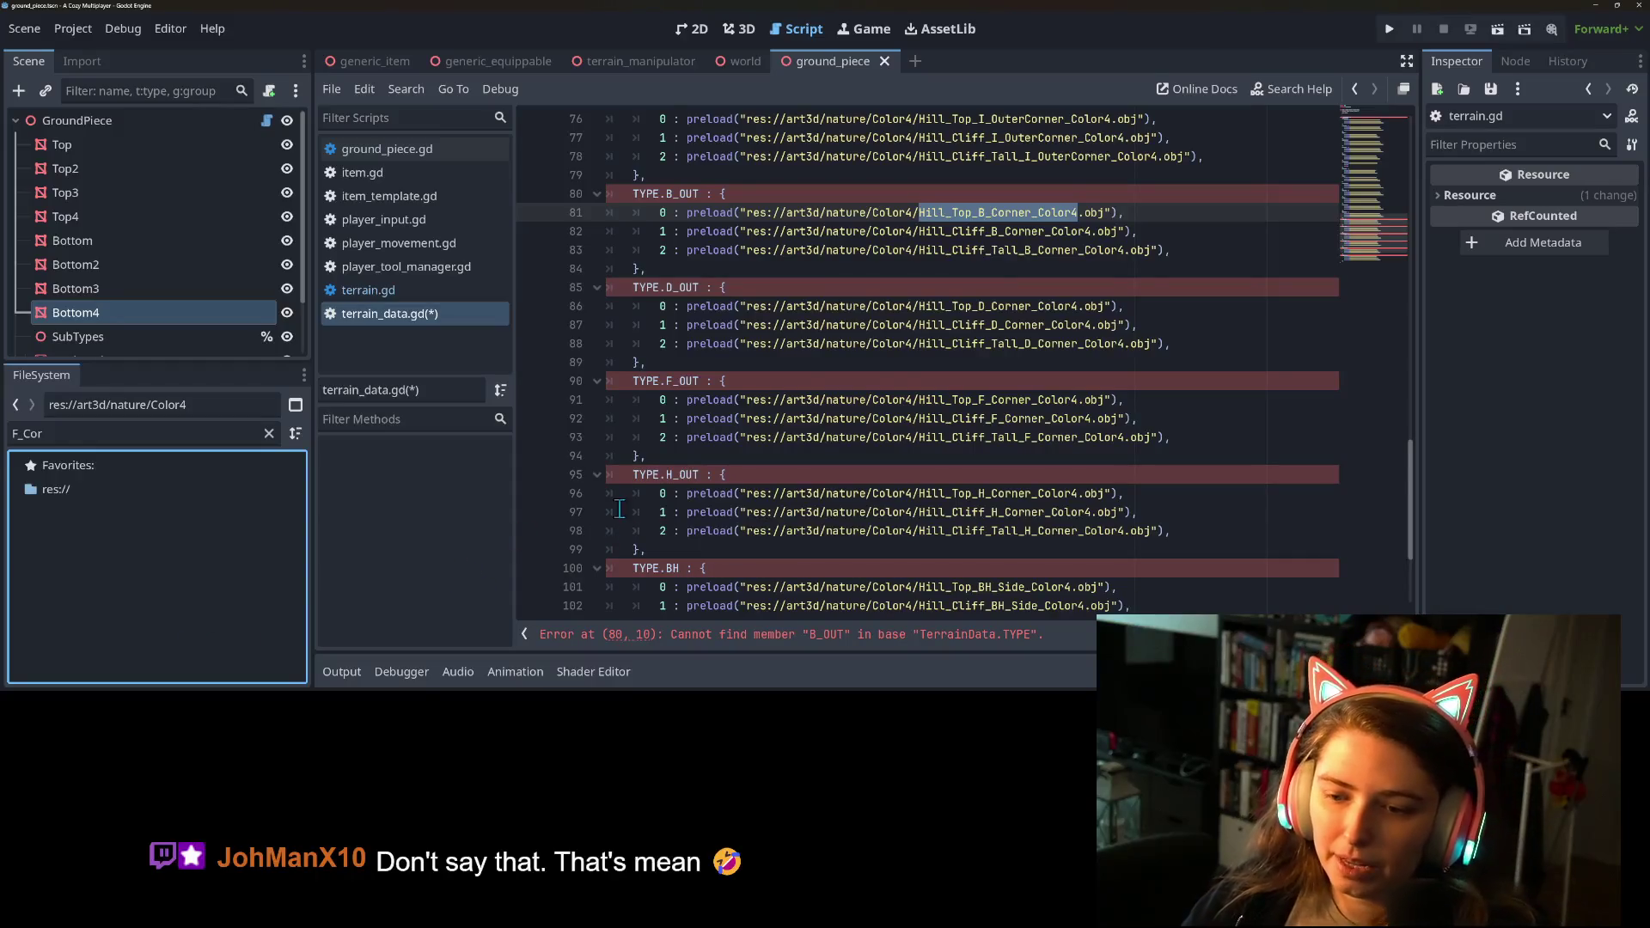
Delete the three H corner .obj meshes from the Color4 folder.
left_click(14, 434)
key("Delete")
type("H")
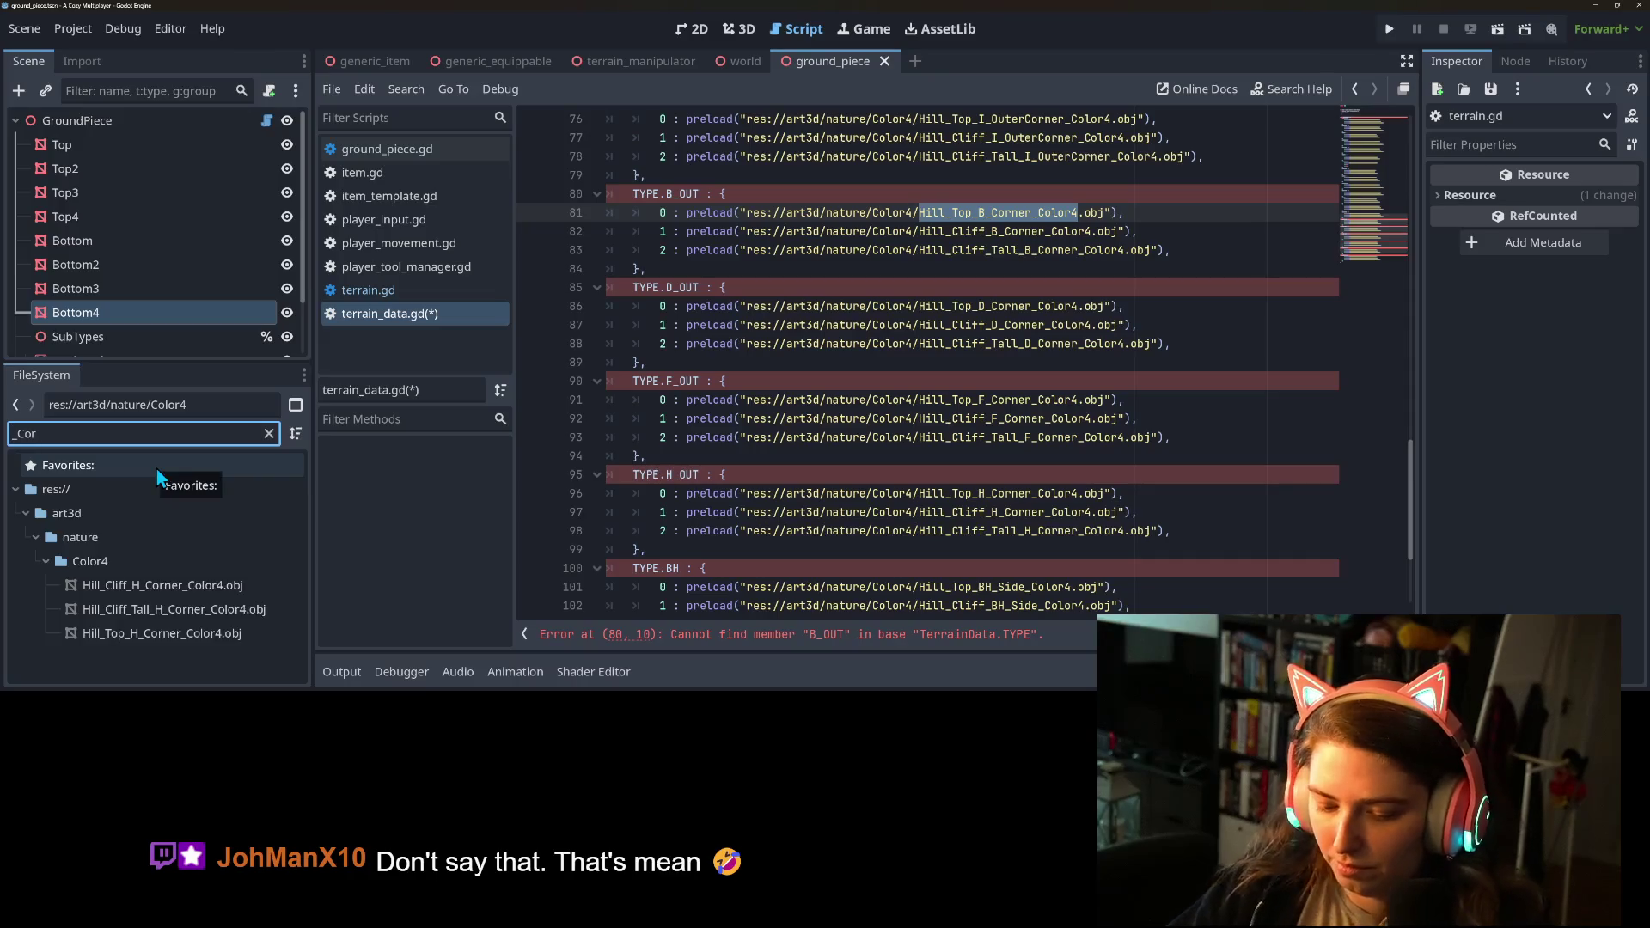
left_click(210, 591)
left_click(225, 636, "shift")
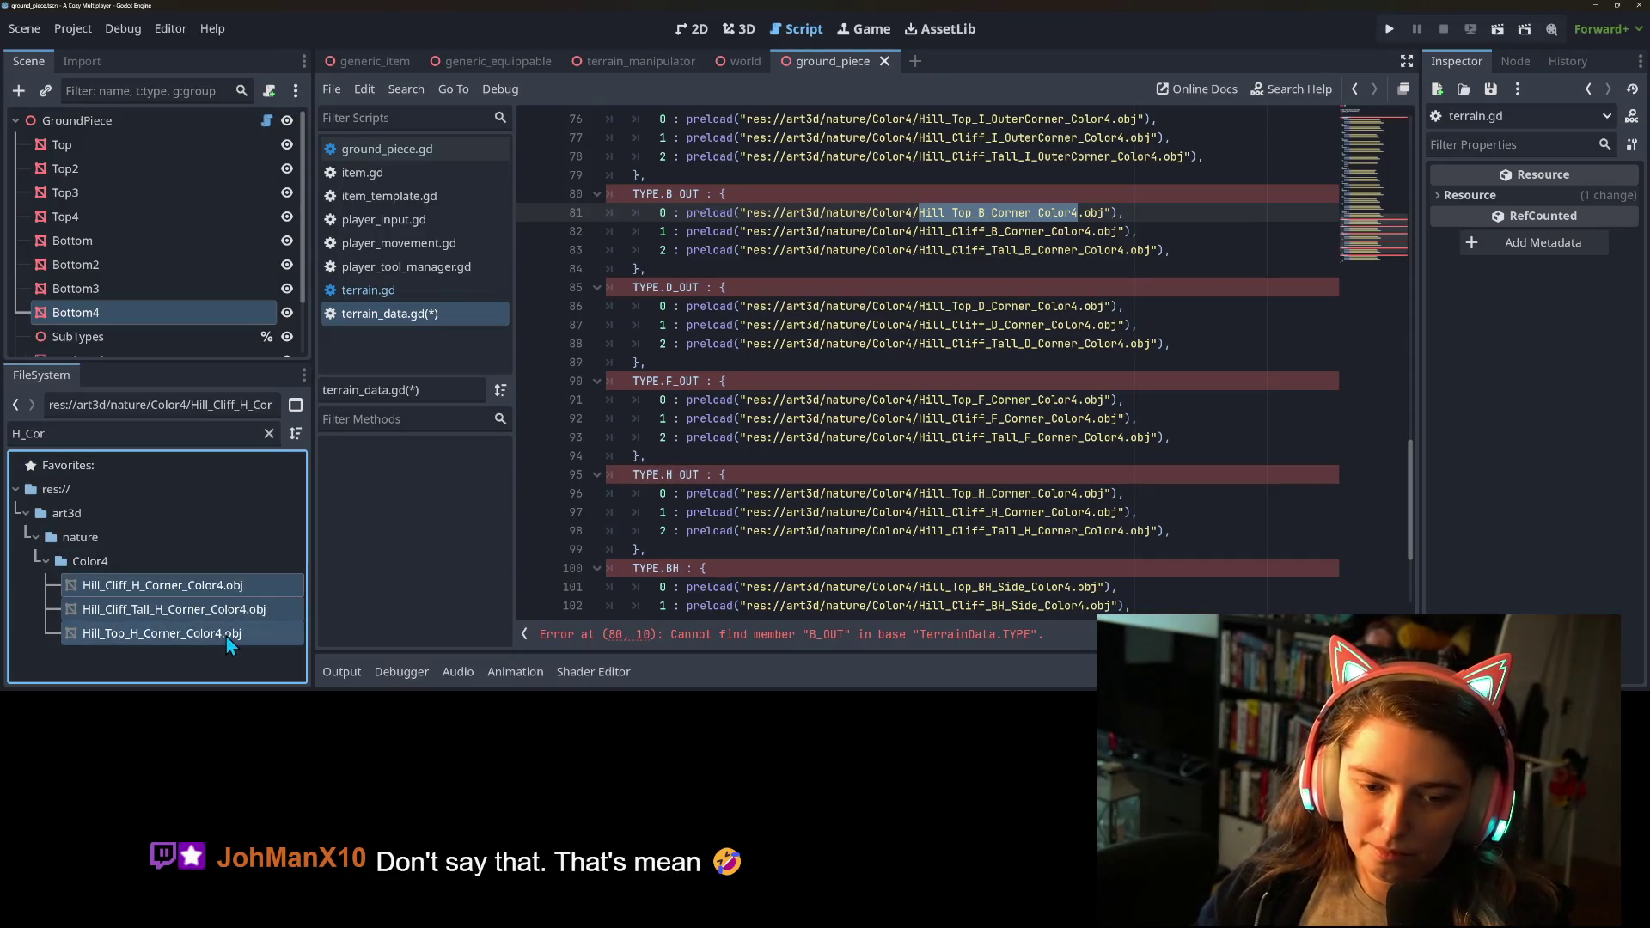
key("Delete")
key("Return")
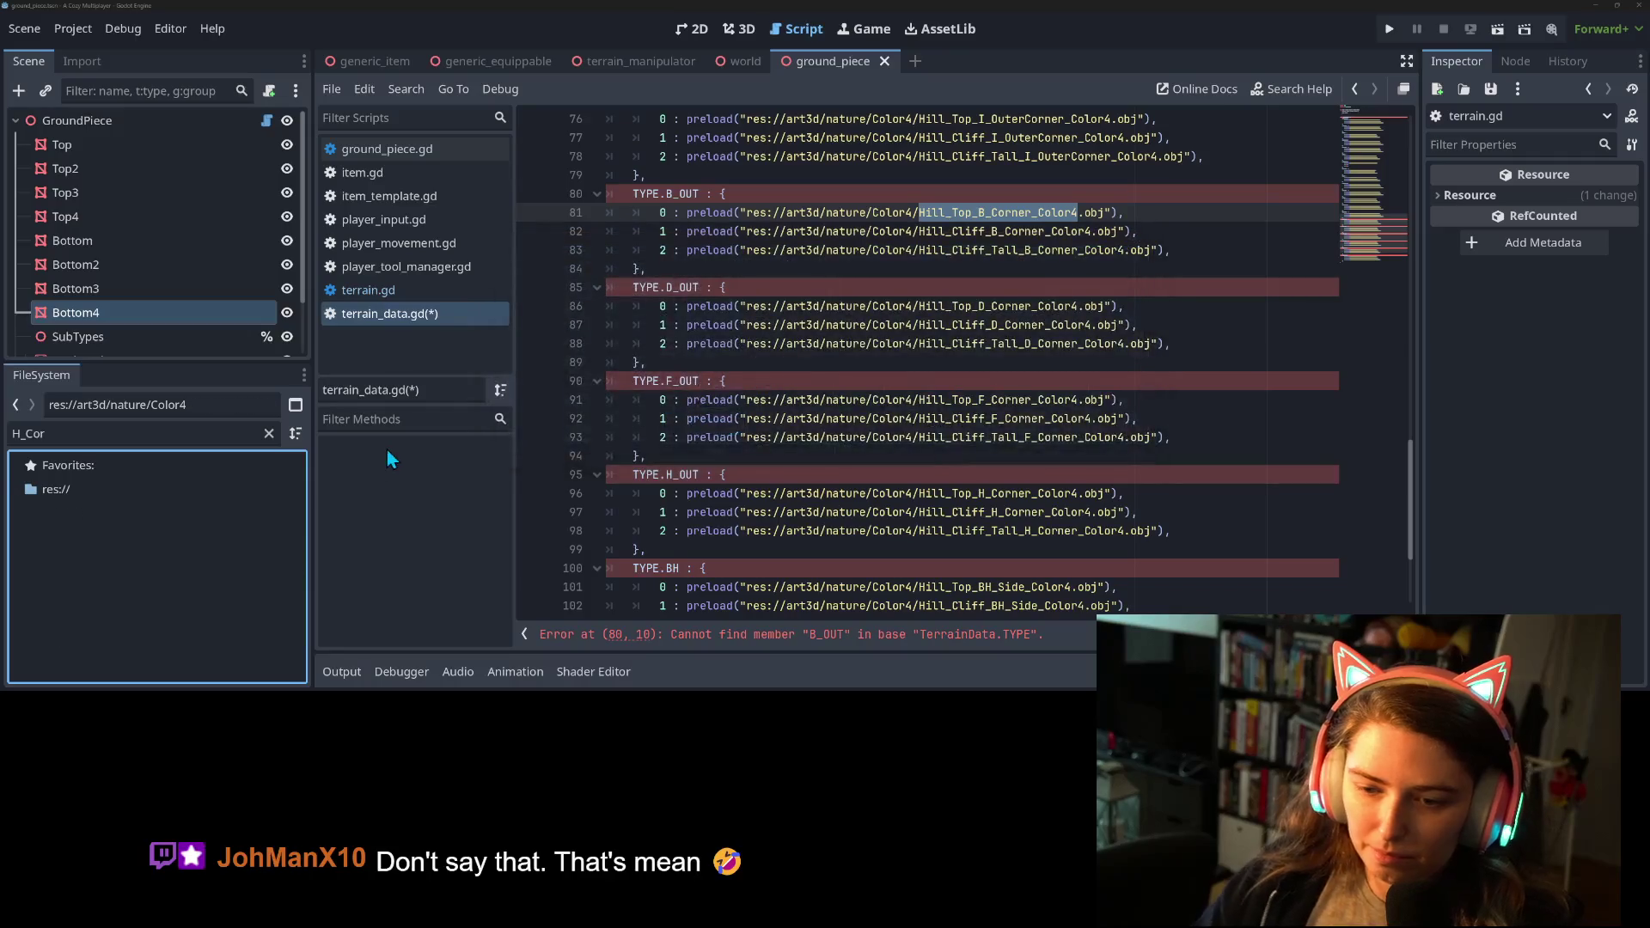
Filter by BH and delete the three BH side .obj meshes.
scroll(522, 496, "down", 3)
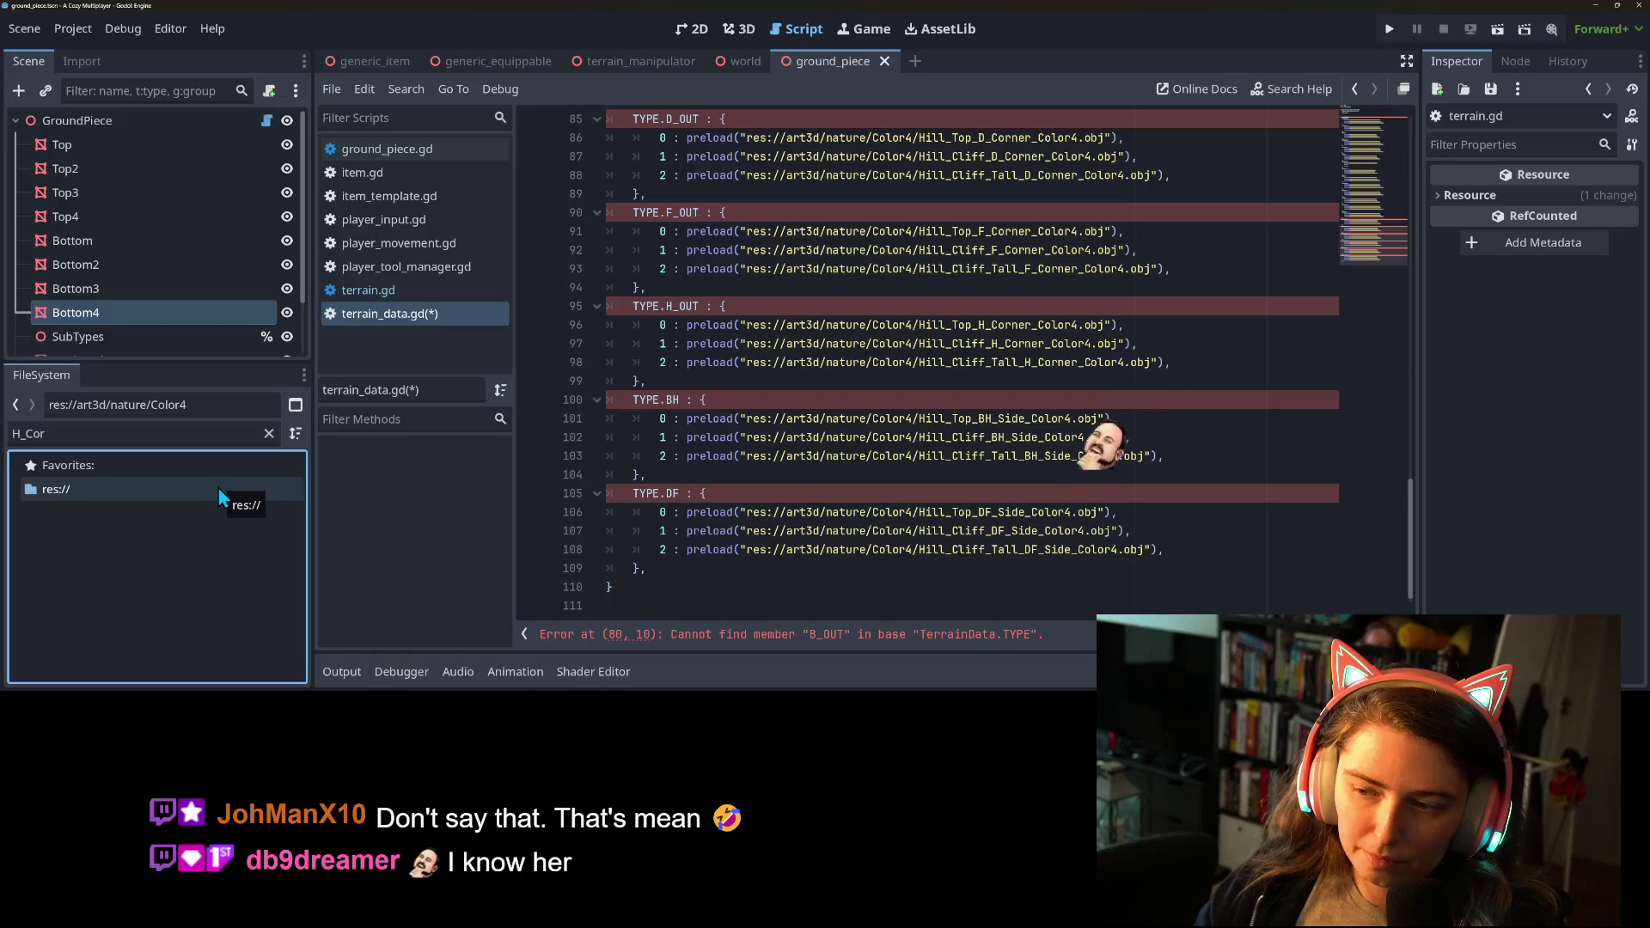
left_click(146, 440)
key("BackSpace")
key("BackSpace")
key("BackSpace")
type("BH")
left_click(178, 586)
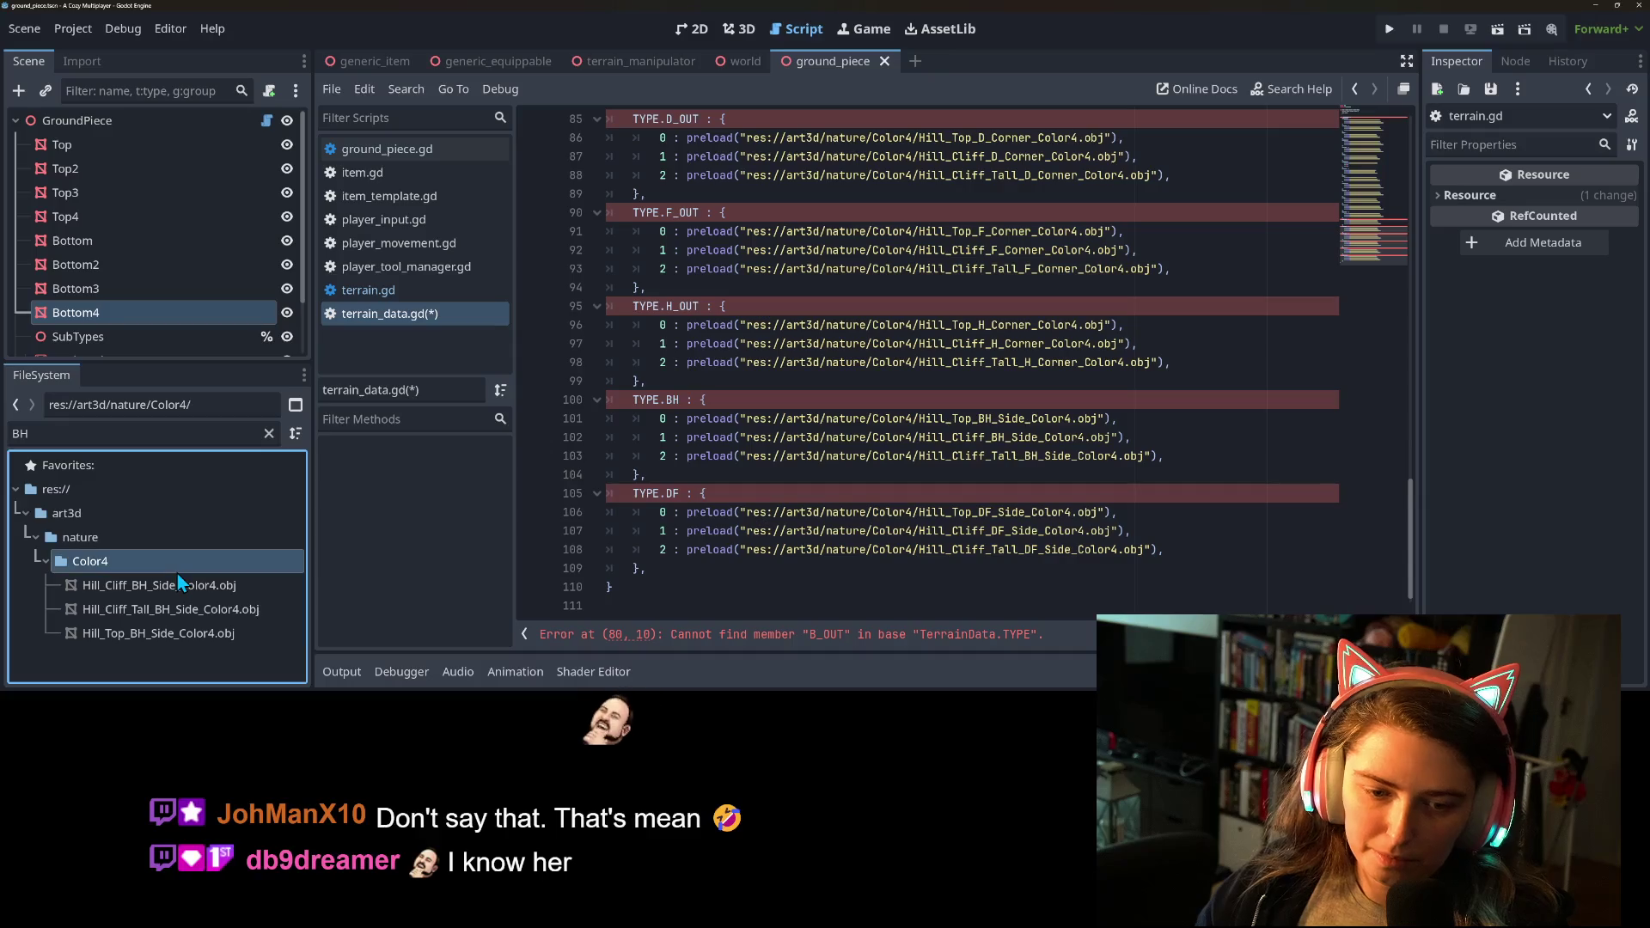
left_click(193, 634, "shift")
key("Delete")
key("Return")
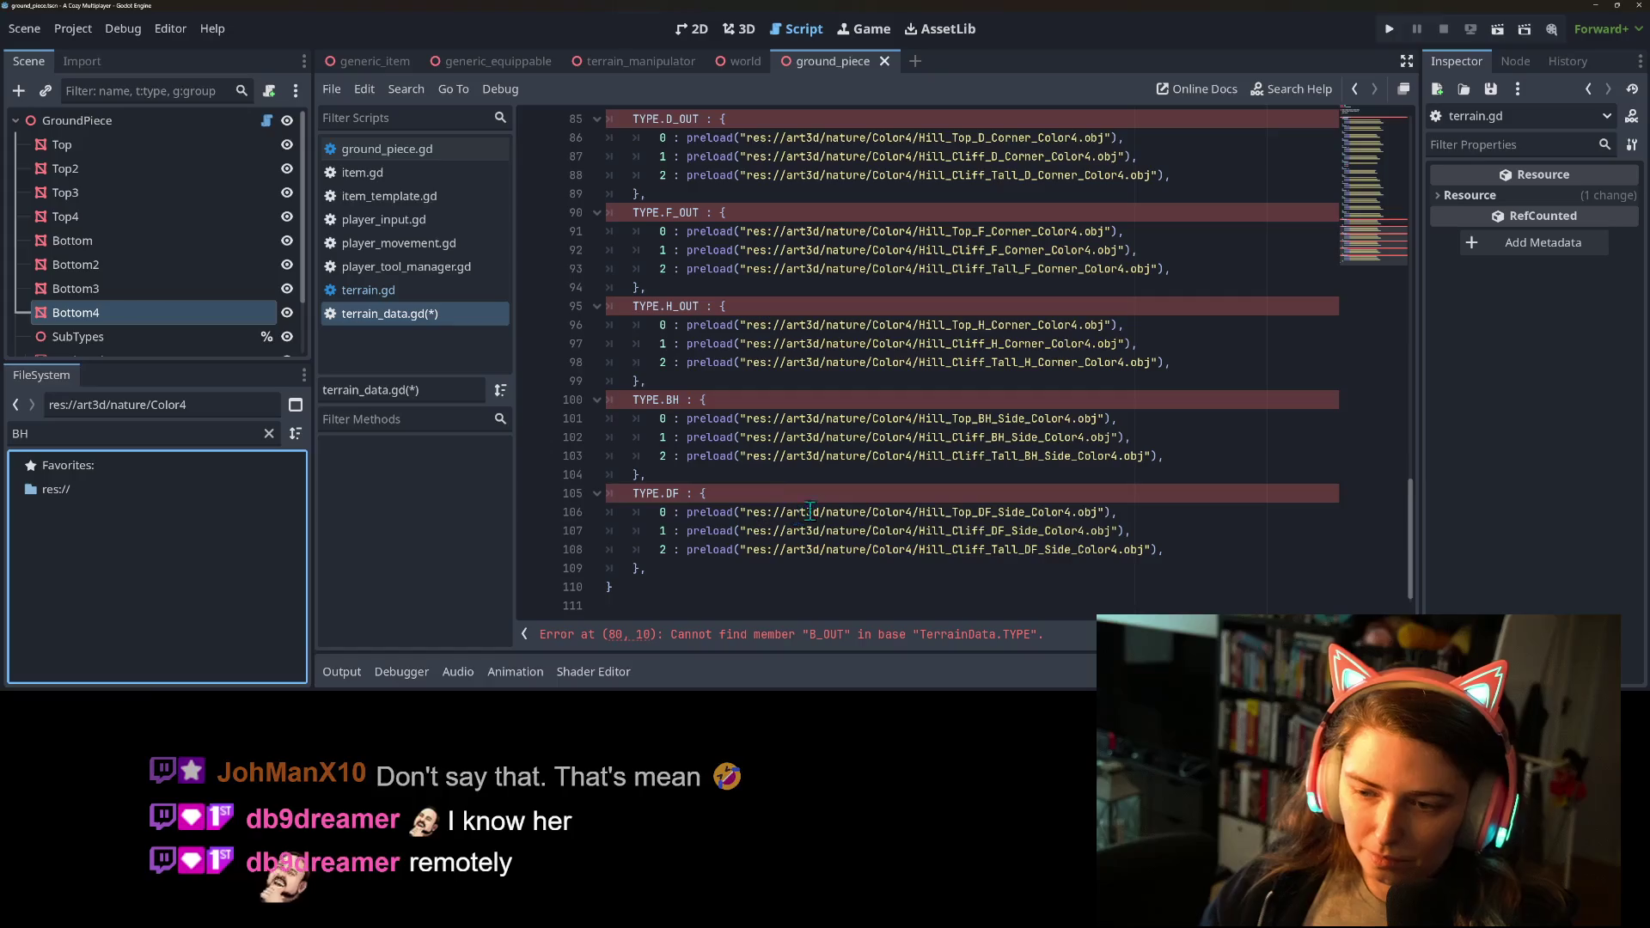
Filter by DF and delete the three DF side .obj meshes.
left_click(181, 435)
key("ctrl+a")
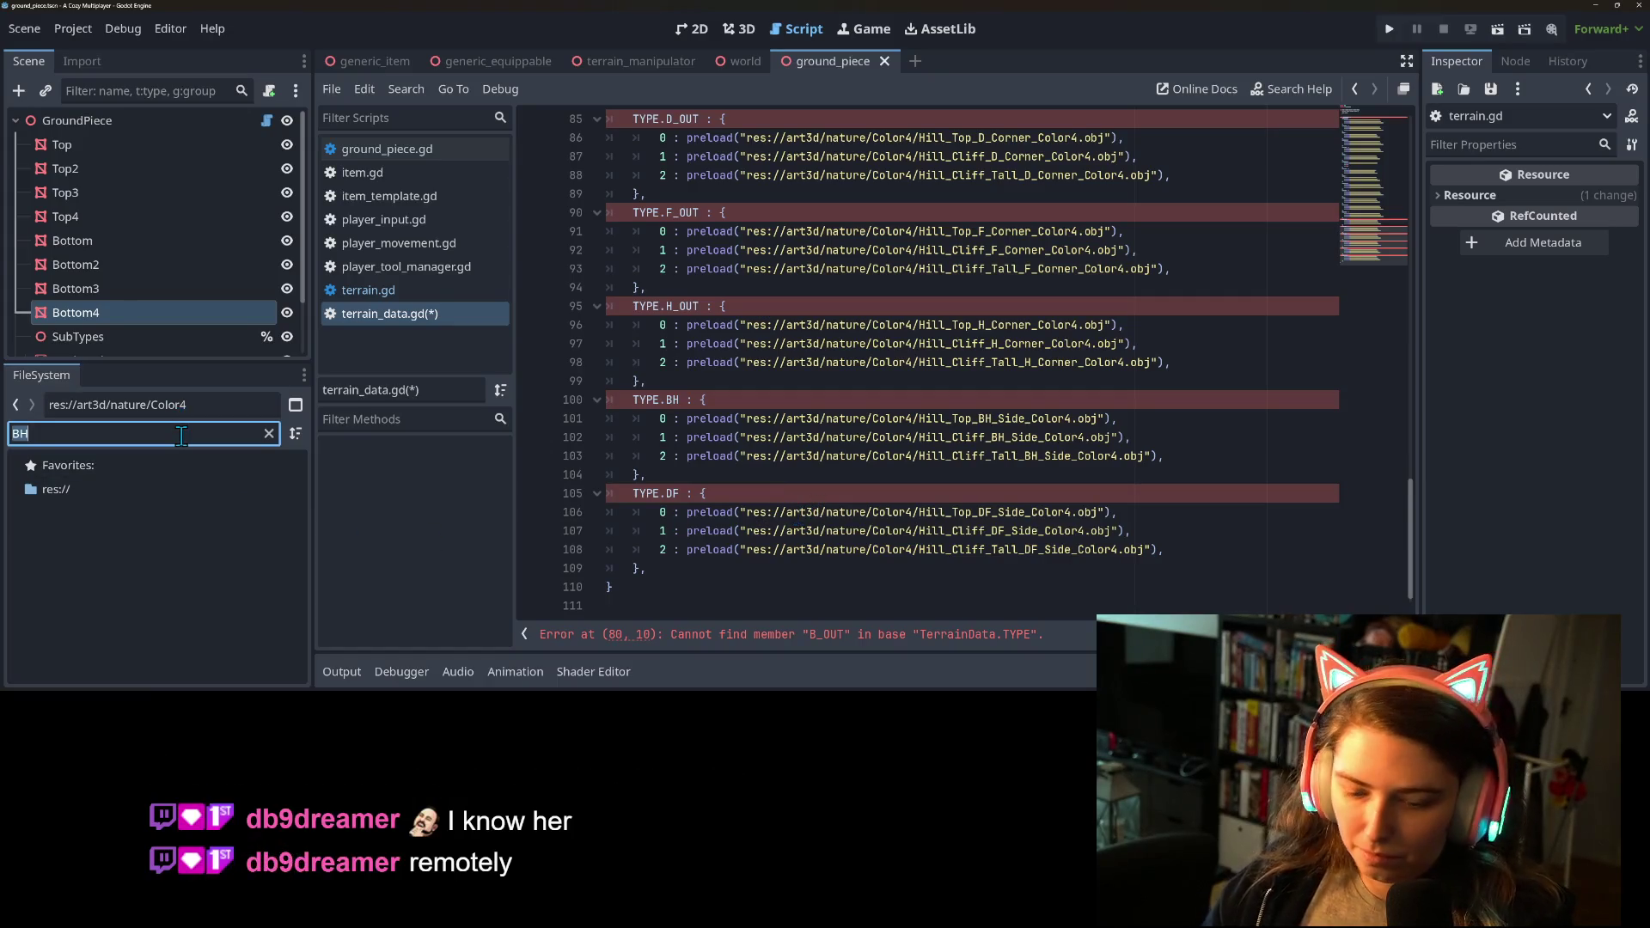
type("DF")
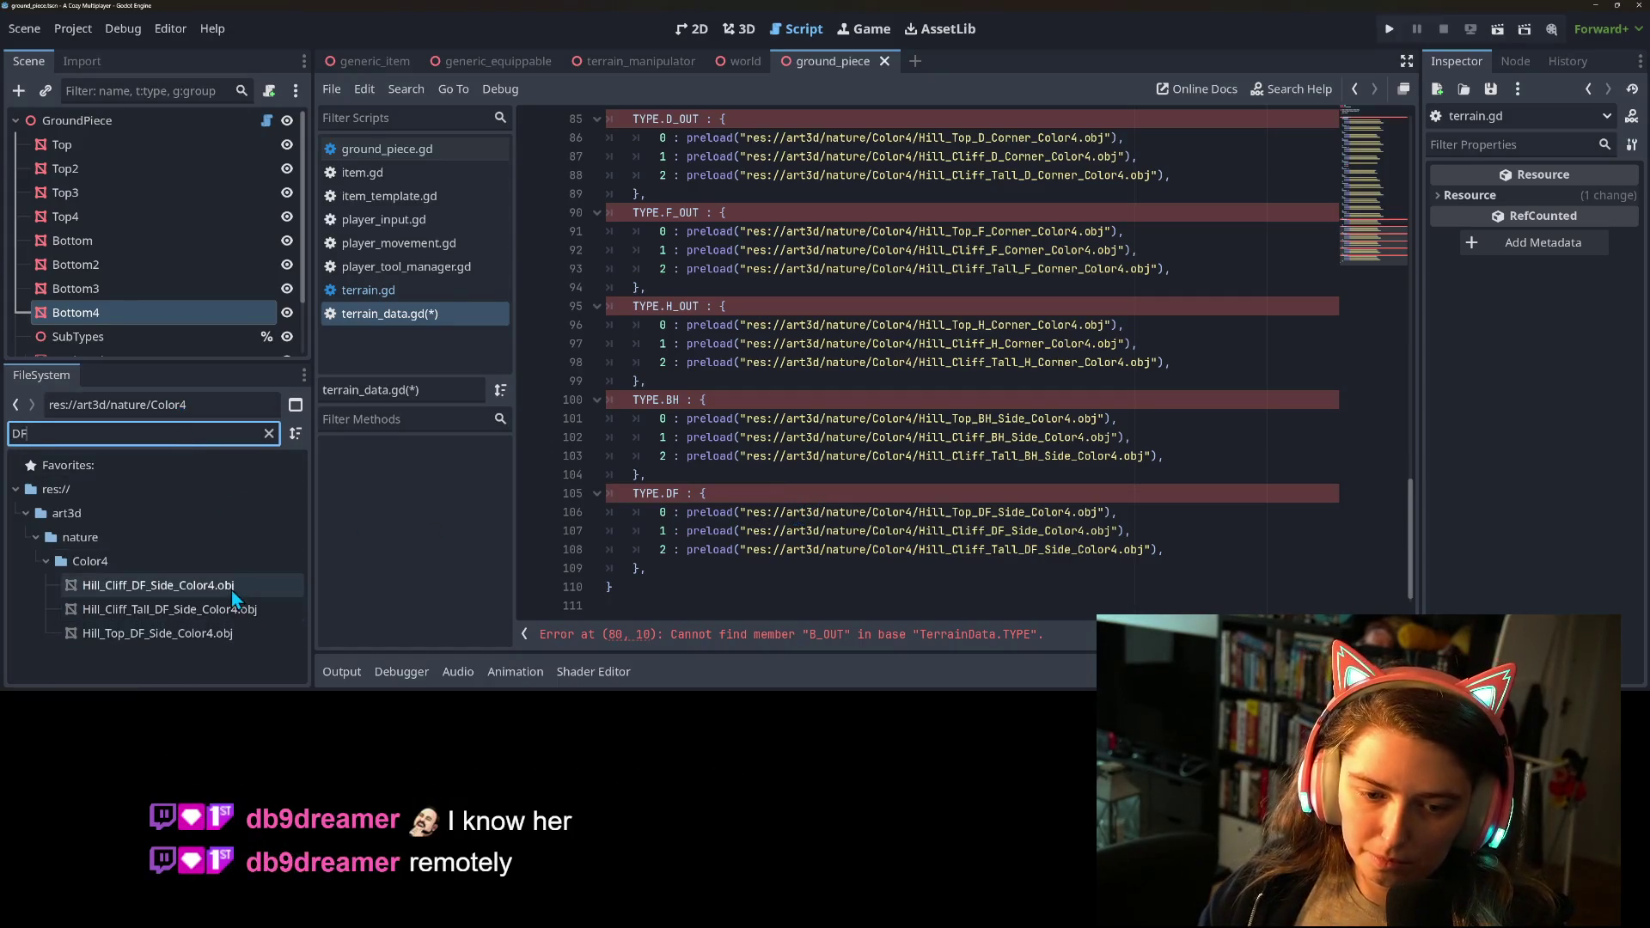
left_click(227, 586)
left_click(232, 636, "shift")
key("Delete")
key("Return")
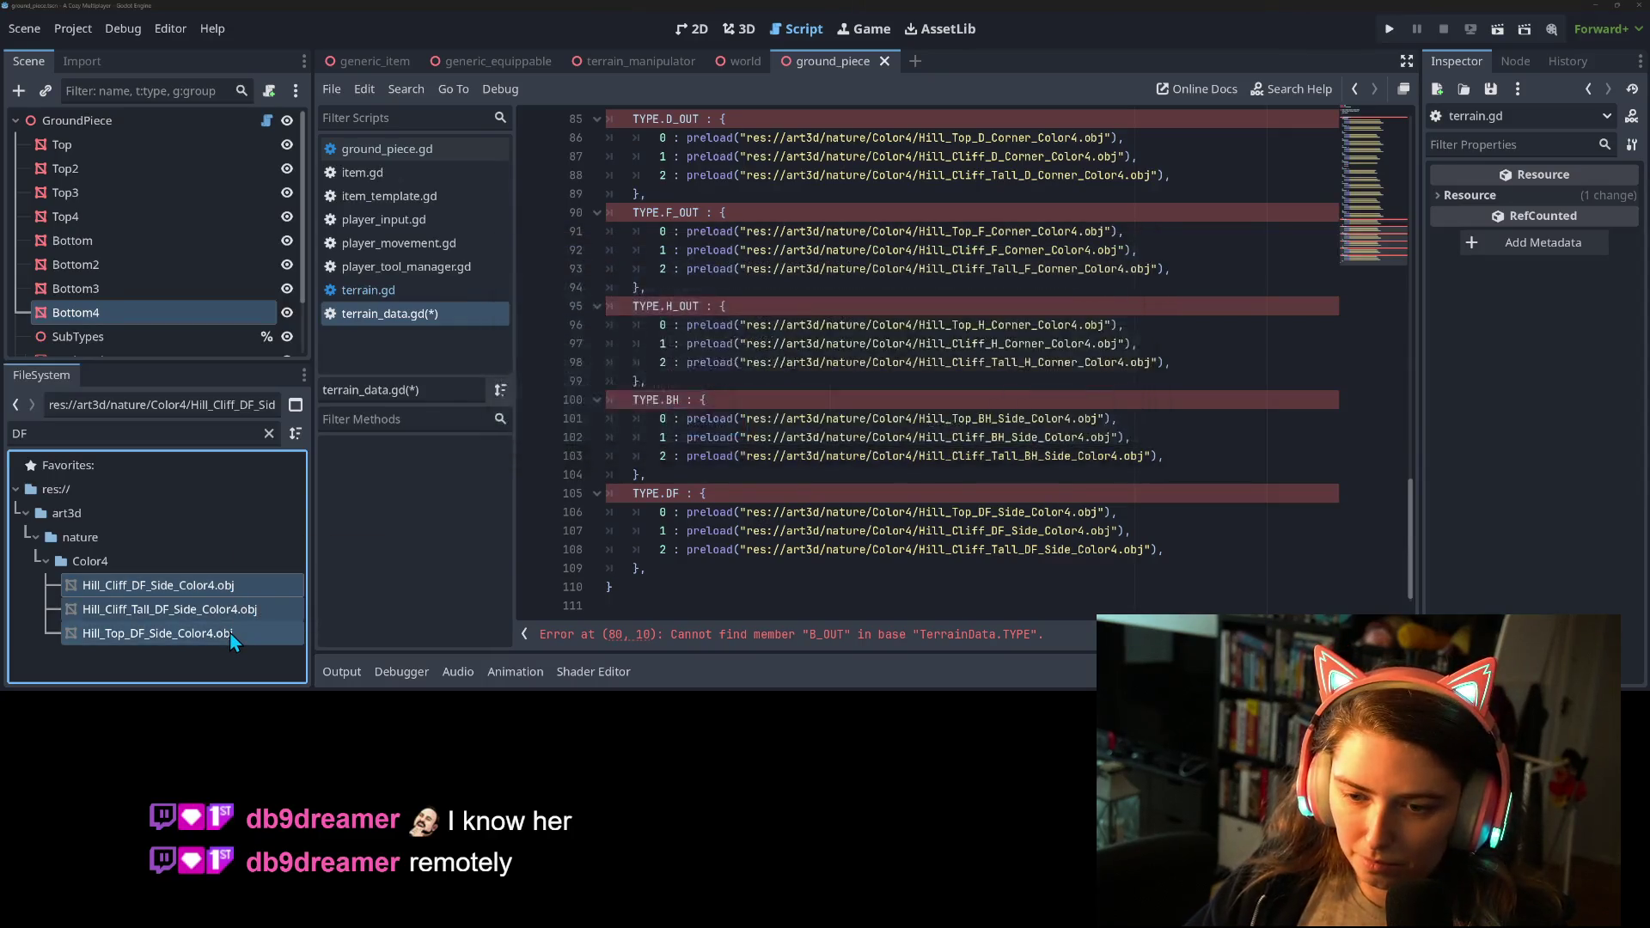
mouse_move(649, 569)
left_mouse_down()
mouse_move(644, 548)
mouse_move(586, 528)
left_mouse_up()
scroll(636, 543, "up", 9)
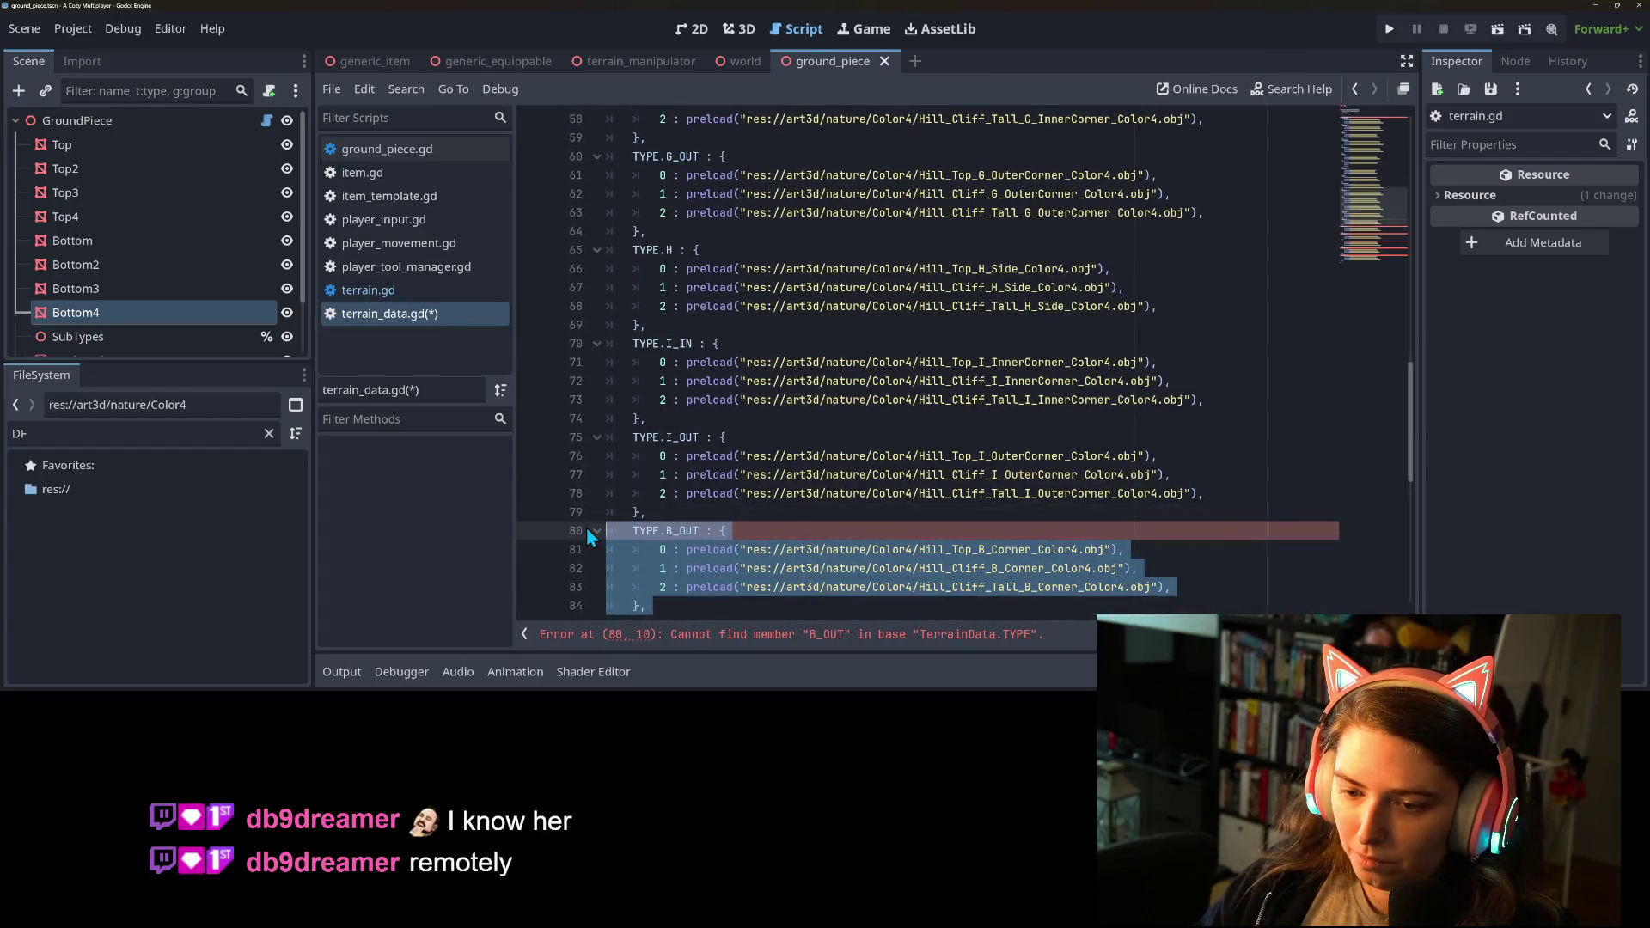
Delete the selected B_OUT–DF preload lines (80–109) in terrain_data.gd and save it.
key("BackSpace")
key("ctrl+s")
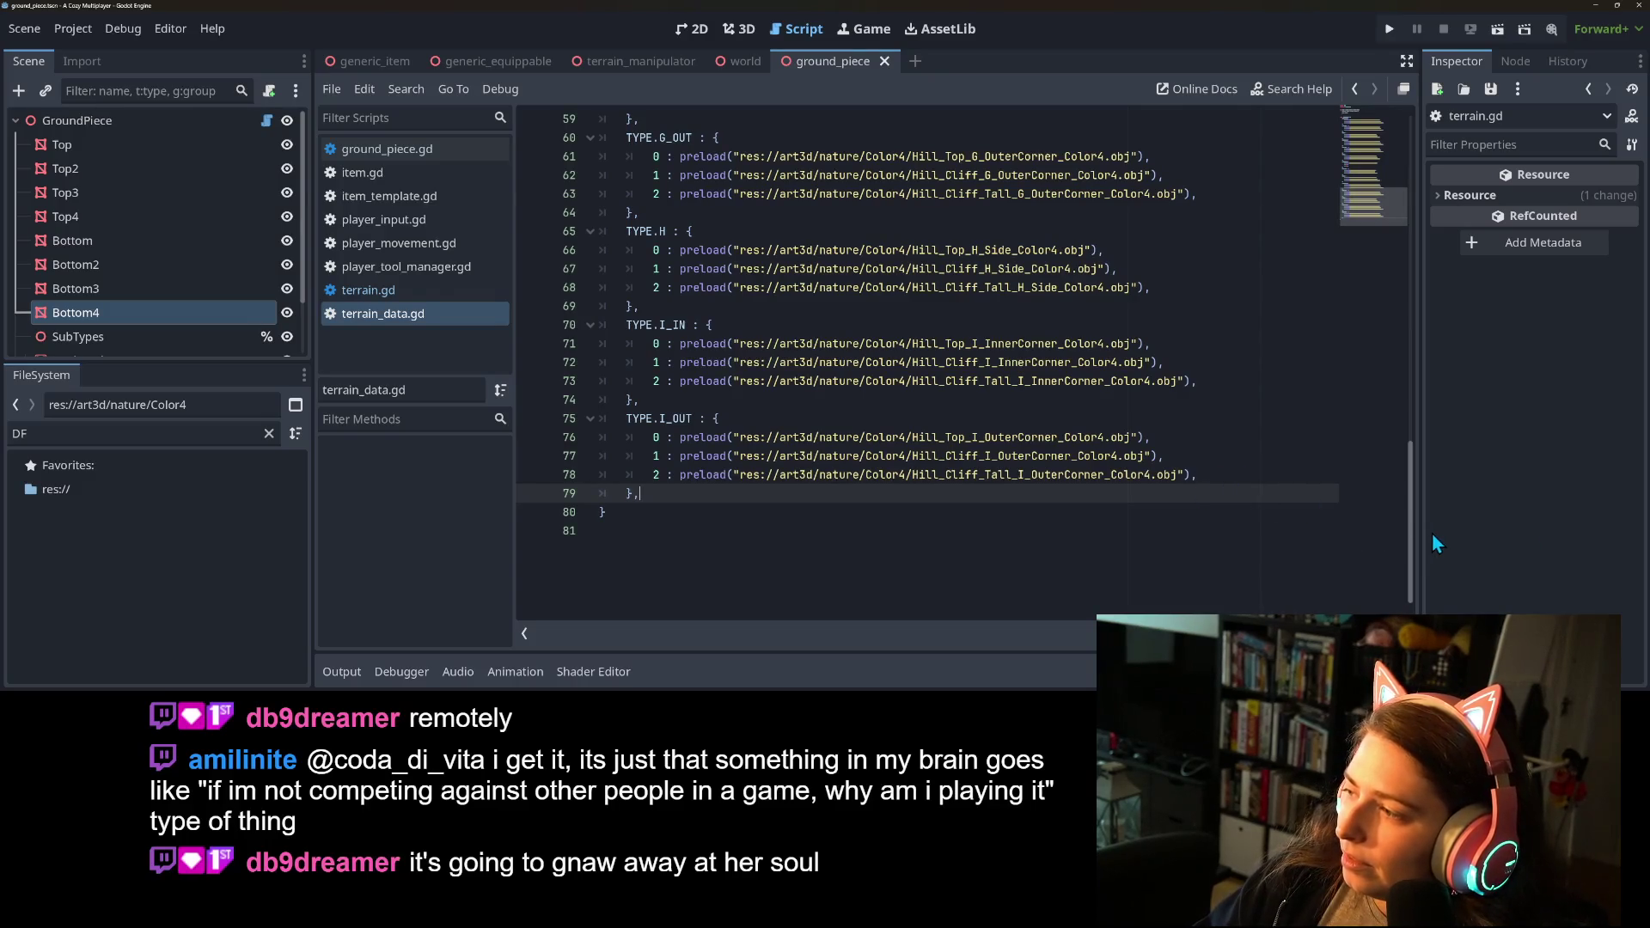
left_click(1468, 534)
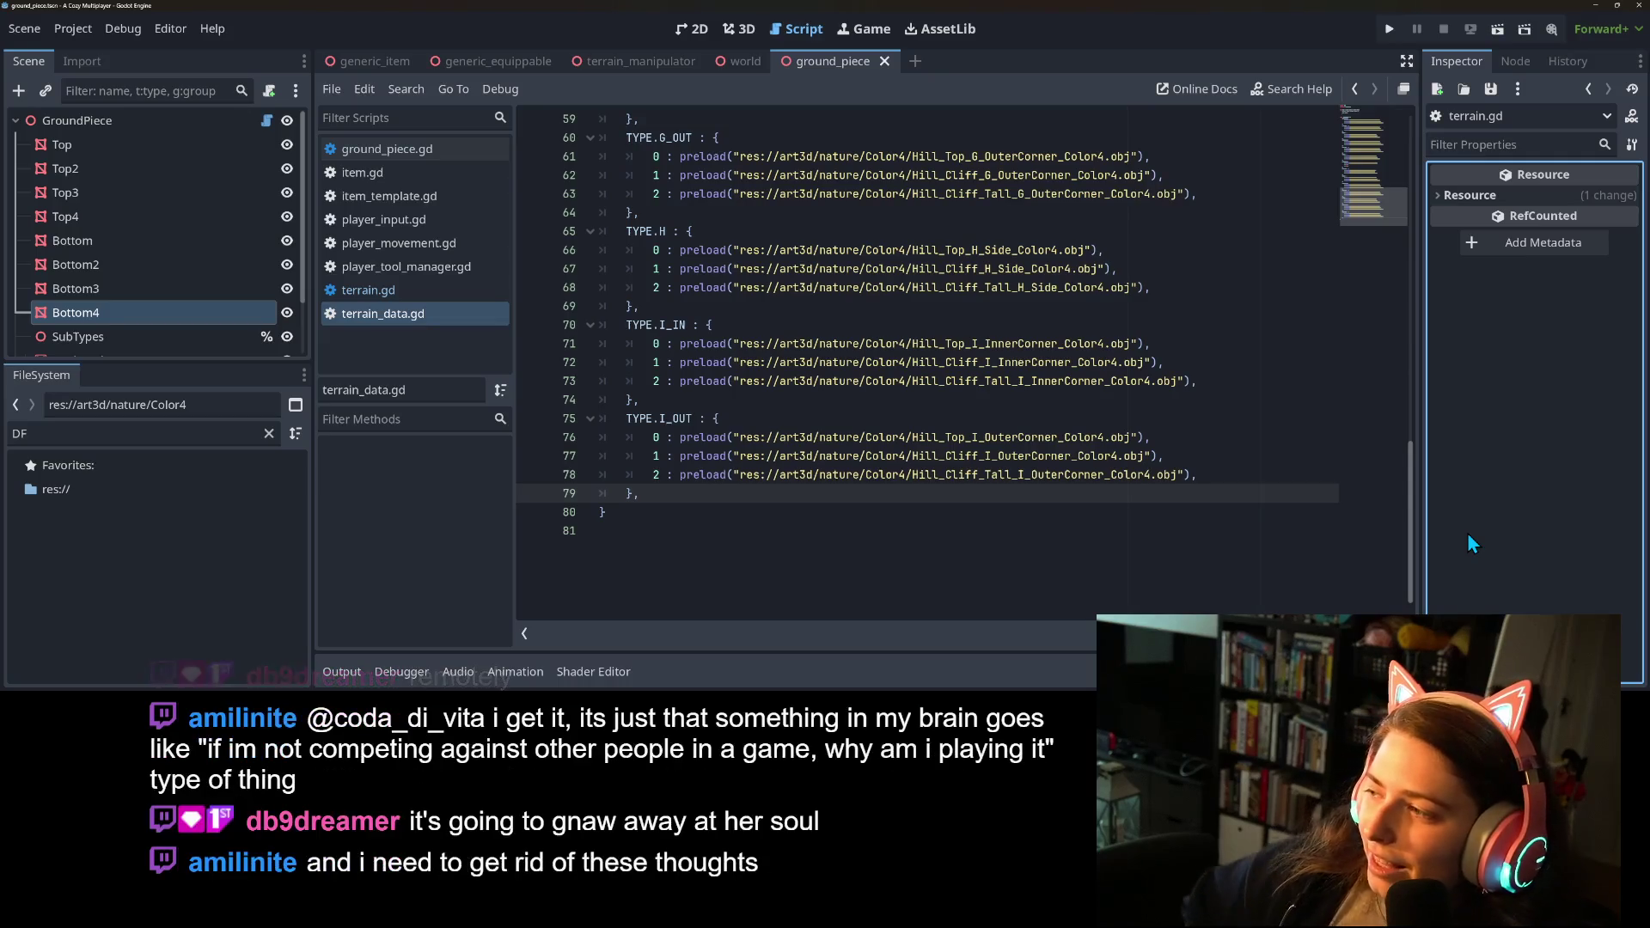
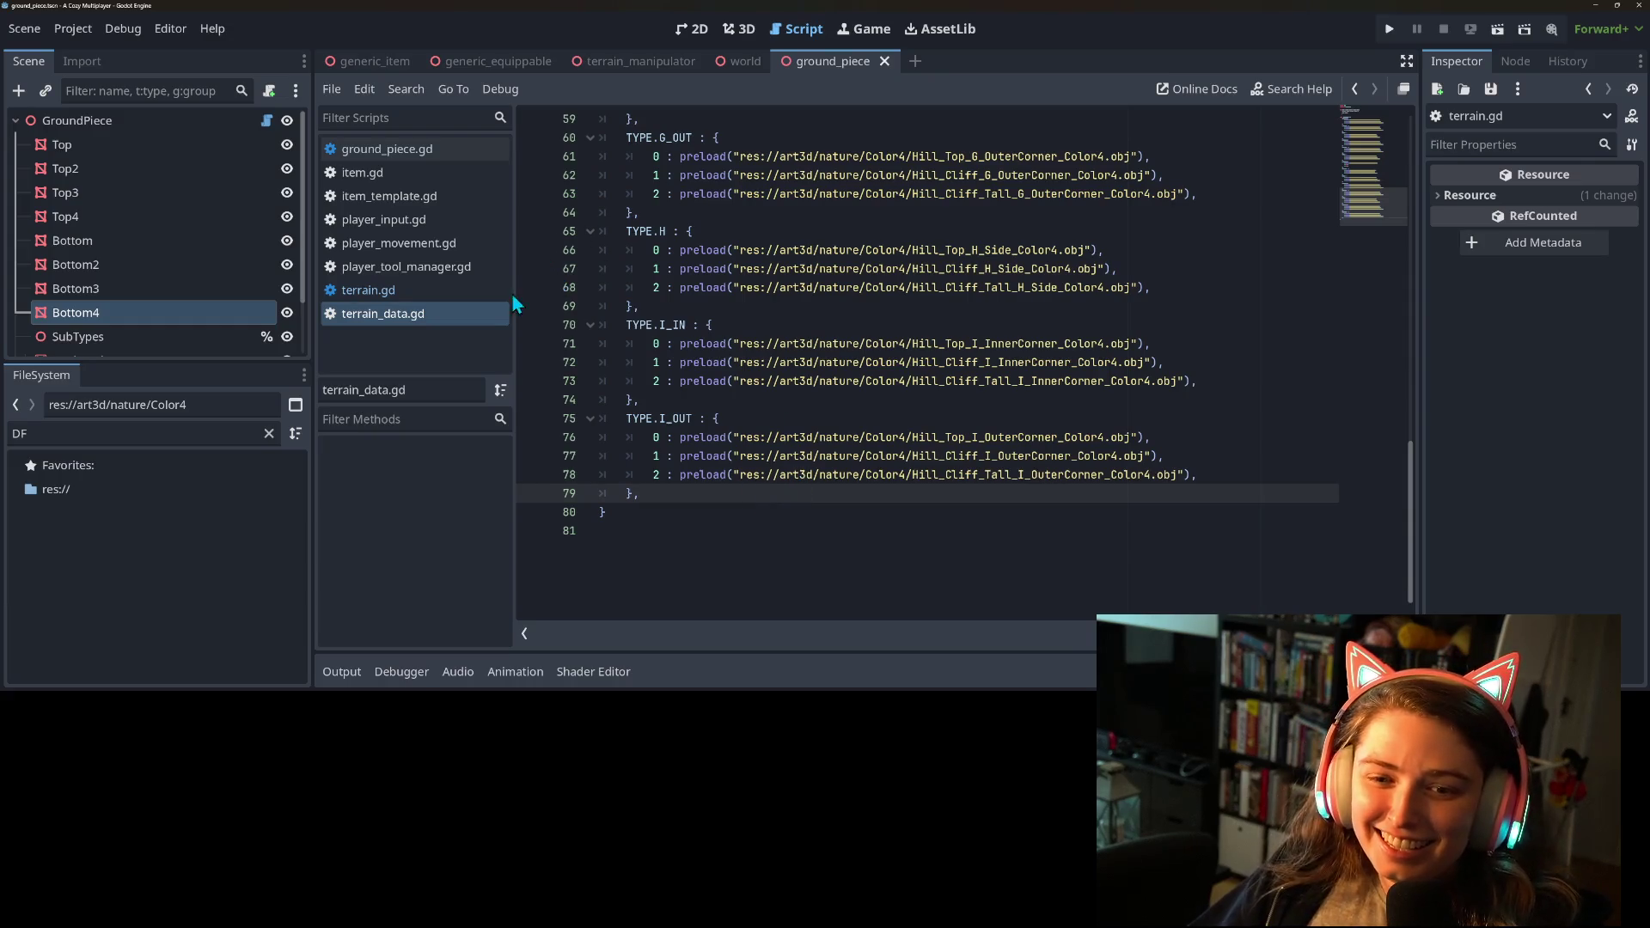
Look over the terrain.gd script in the script editor.
scroll(691, 436, "up", 10)
scroll(691, 437, "up", 2)
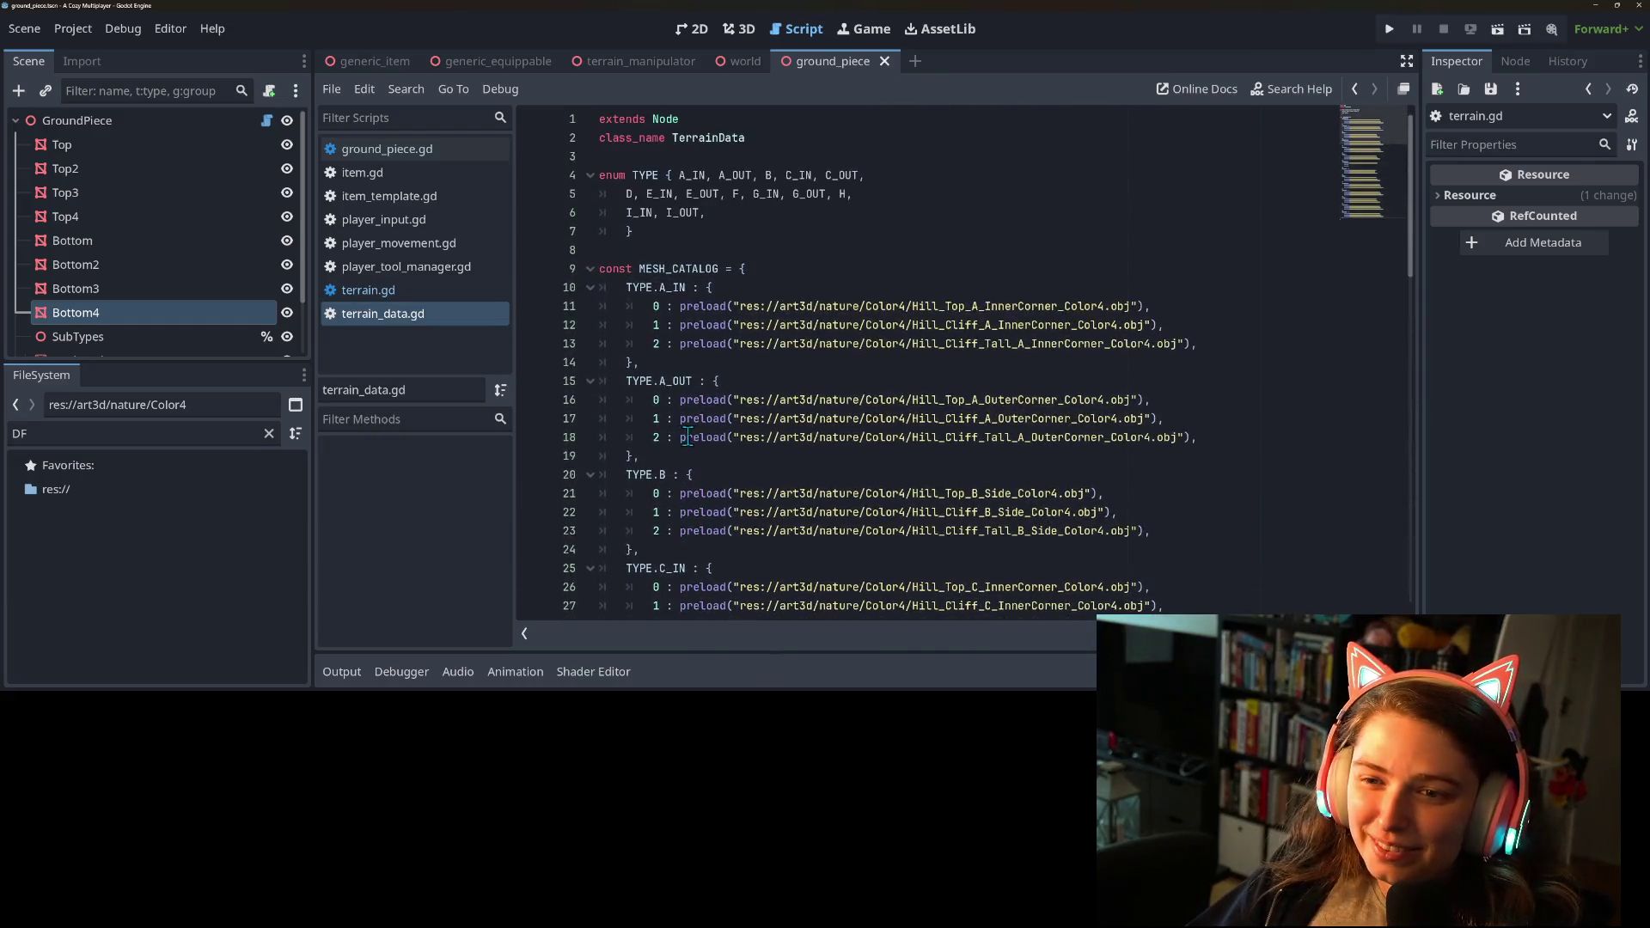
left_click(420, 296)
scroll(853, 543, "down", 1)
scroll(852, 542, "down", 10)
scroll(851, 540, "up", 10)
scroll(851, 540, "up", 6)
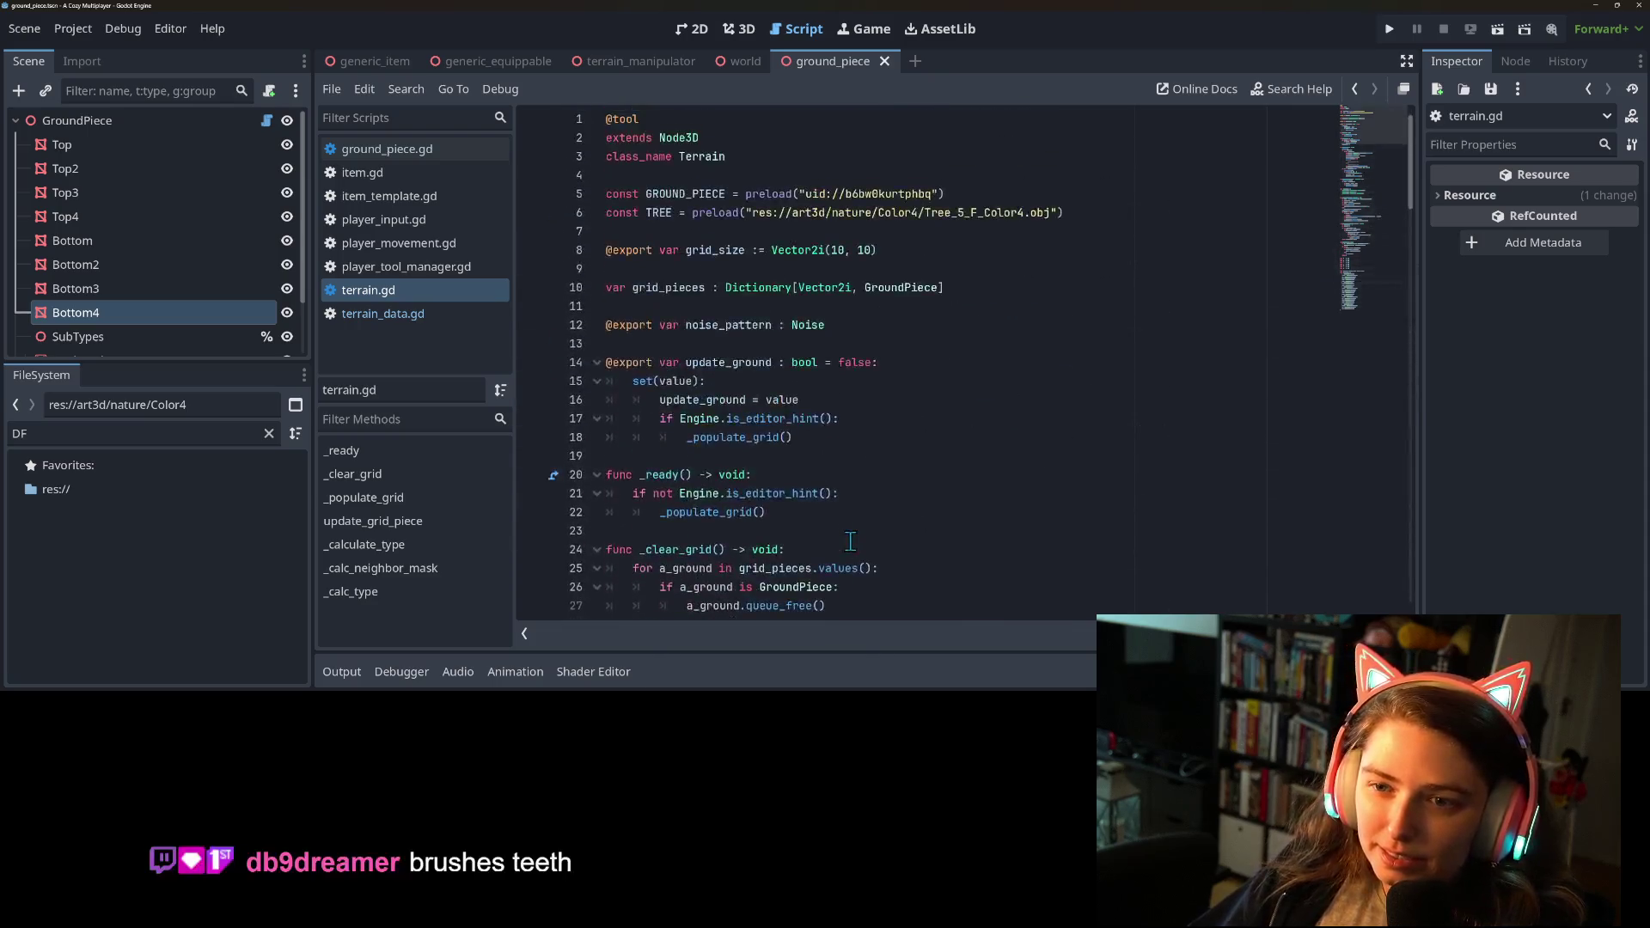
Review ground_piece.gd and its commented-out _update_collision call, then switch to GitHub Desktop.
left_click(363, 266)
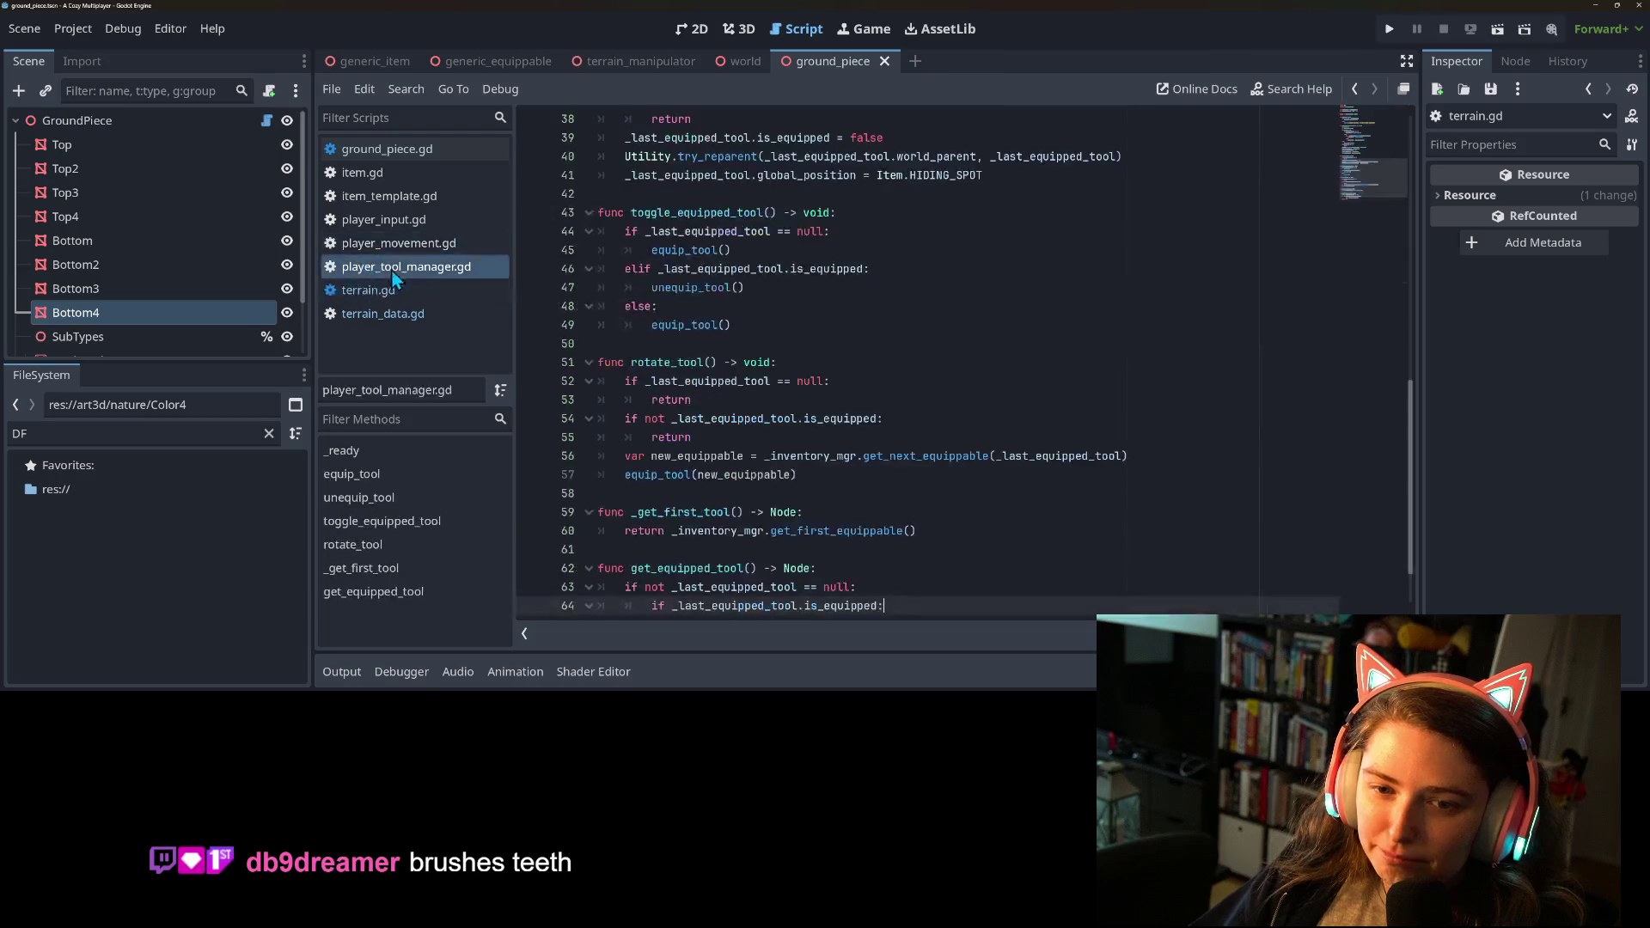
left_click(379, 146)
scroll(872, 589, "down", 8)
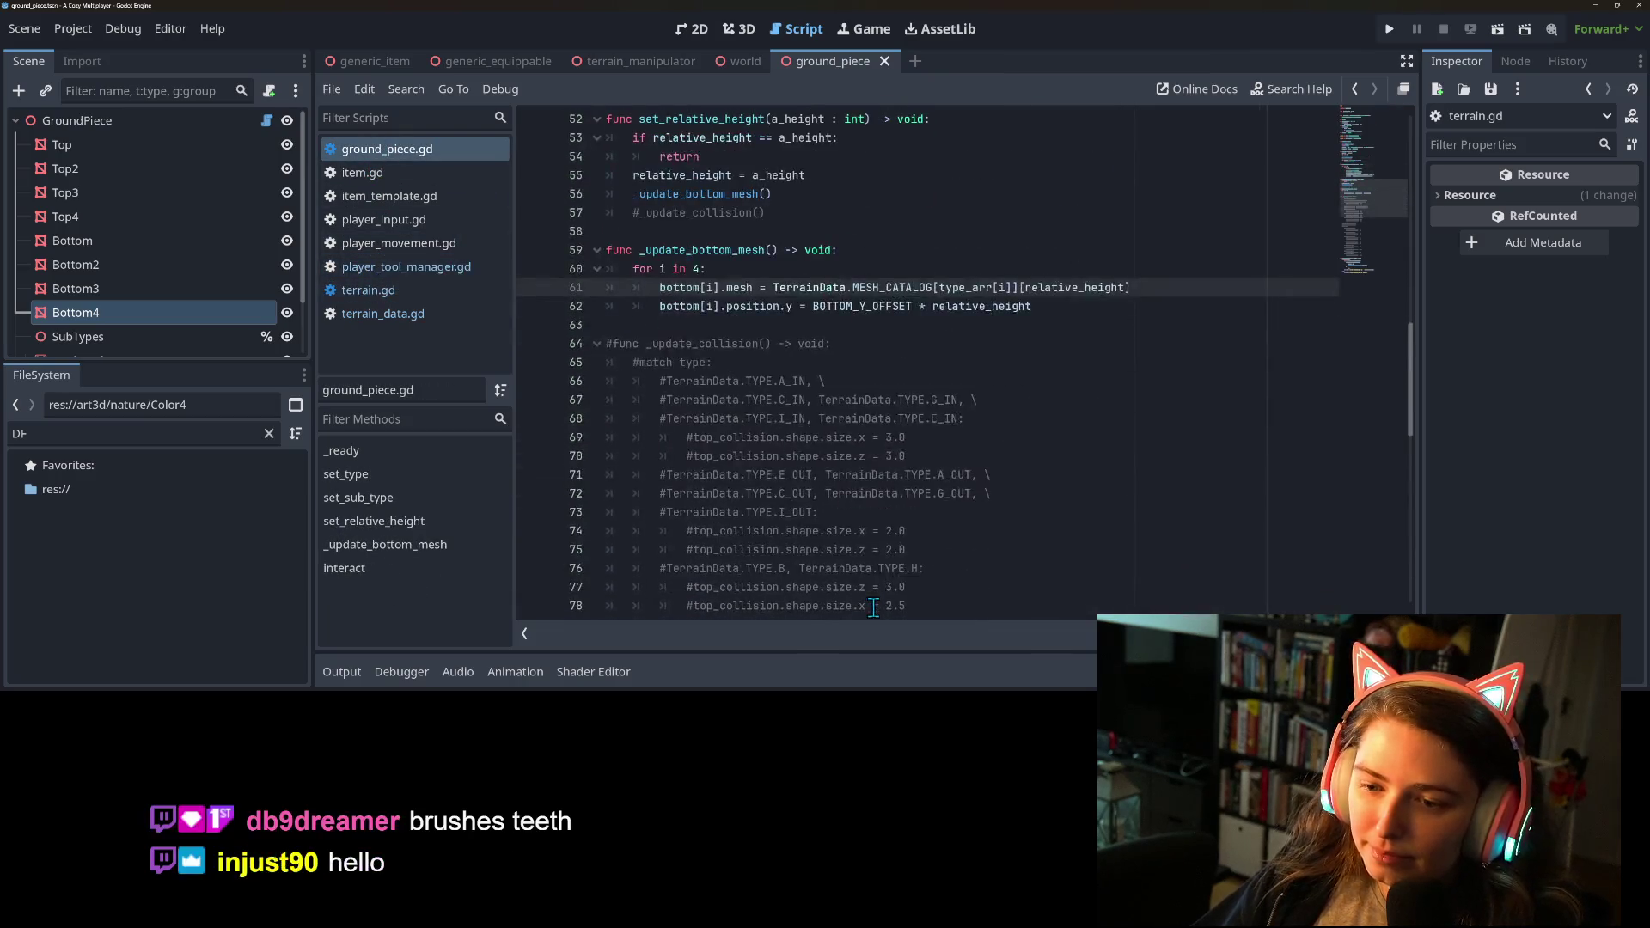
scroll(845, 575, "up", 9)
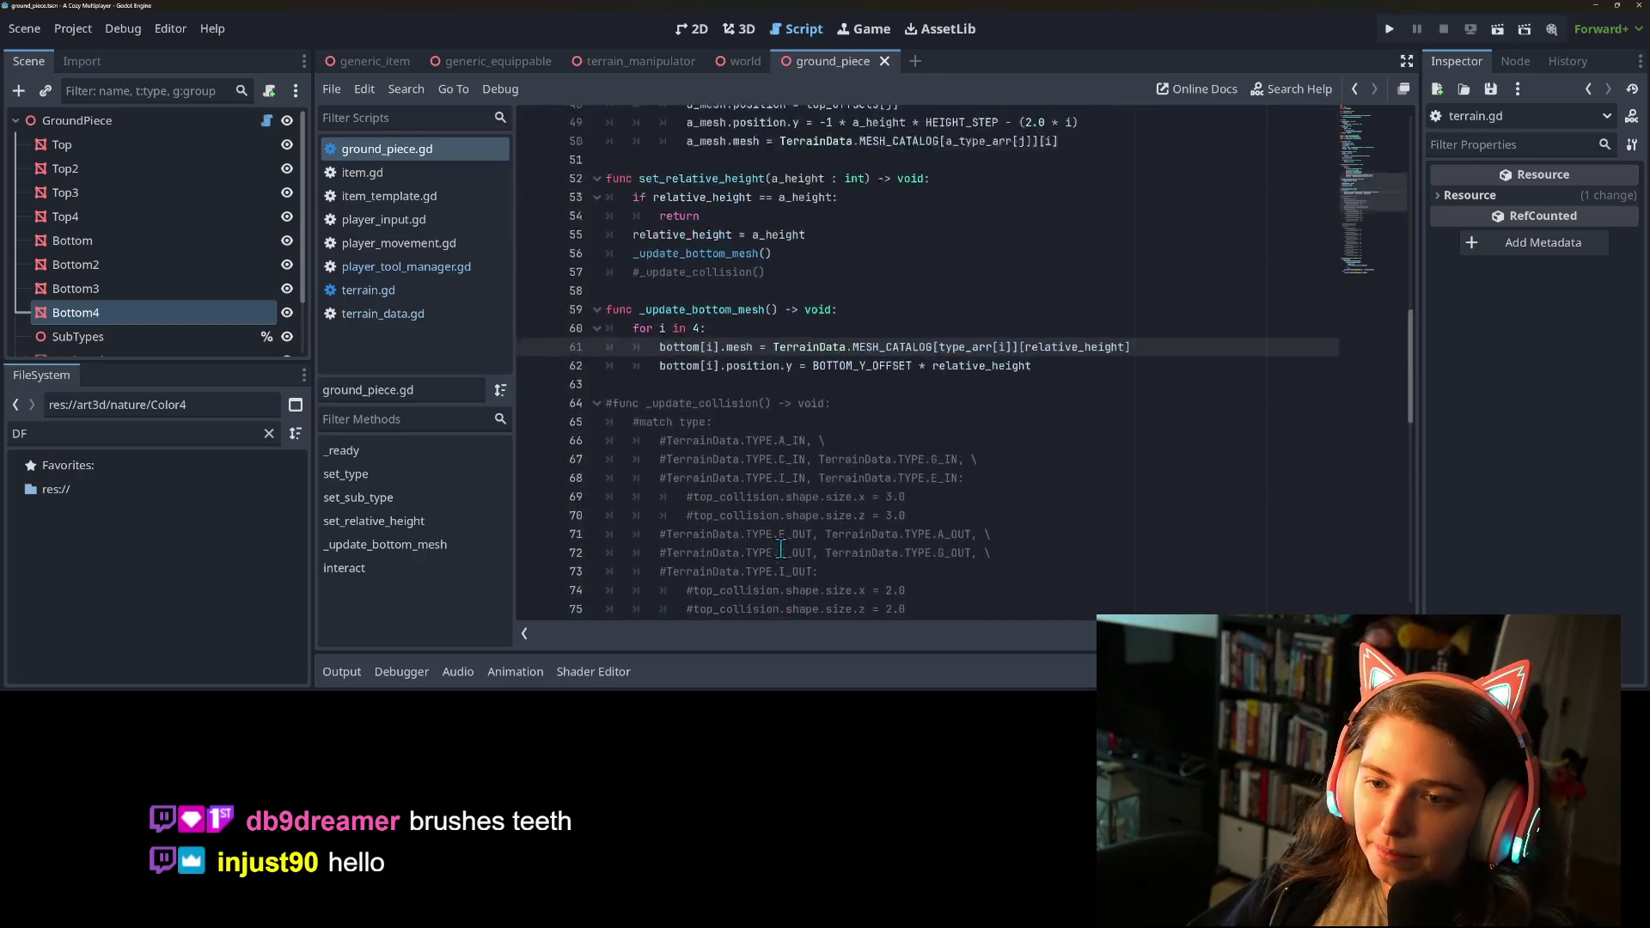
double_click(726, 495)
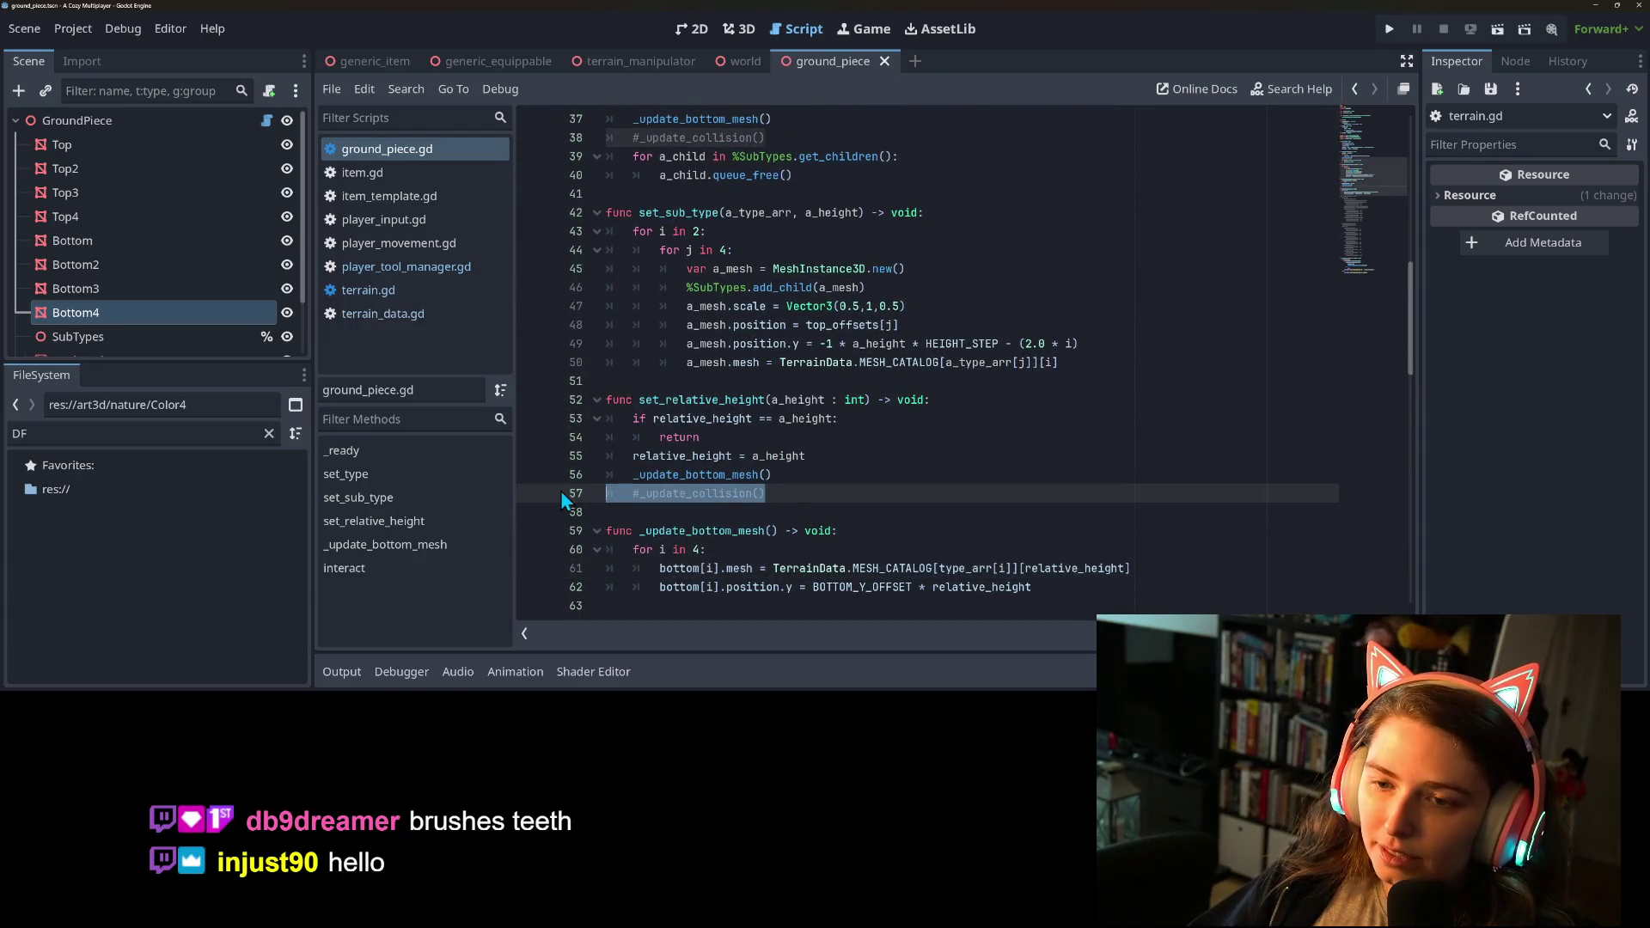
scroll(724, 516, "up", 5)
scroll(725, 520, "up", 5)
scroll(735, 542, "down", 12)
scroll(738, 549, "down", 5)
scroll(972, 562, "up", 8)
scroll(972, 561, "up", 15)
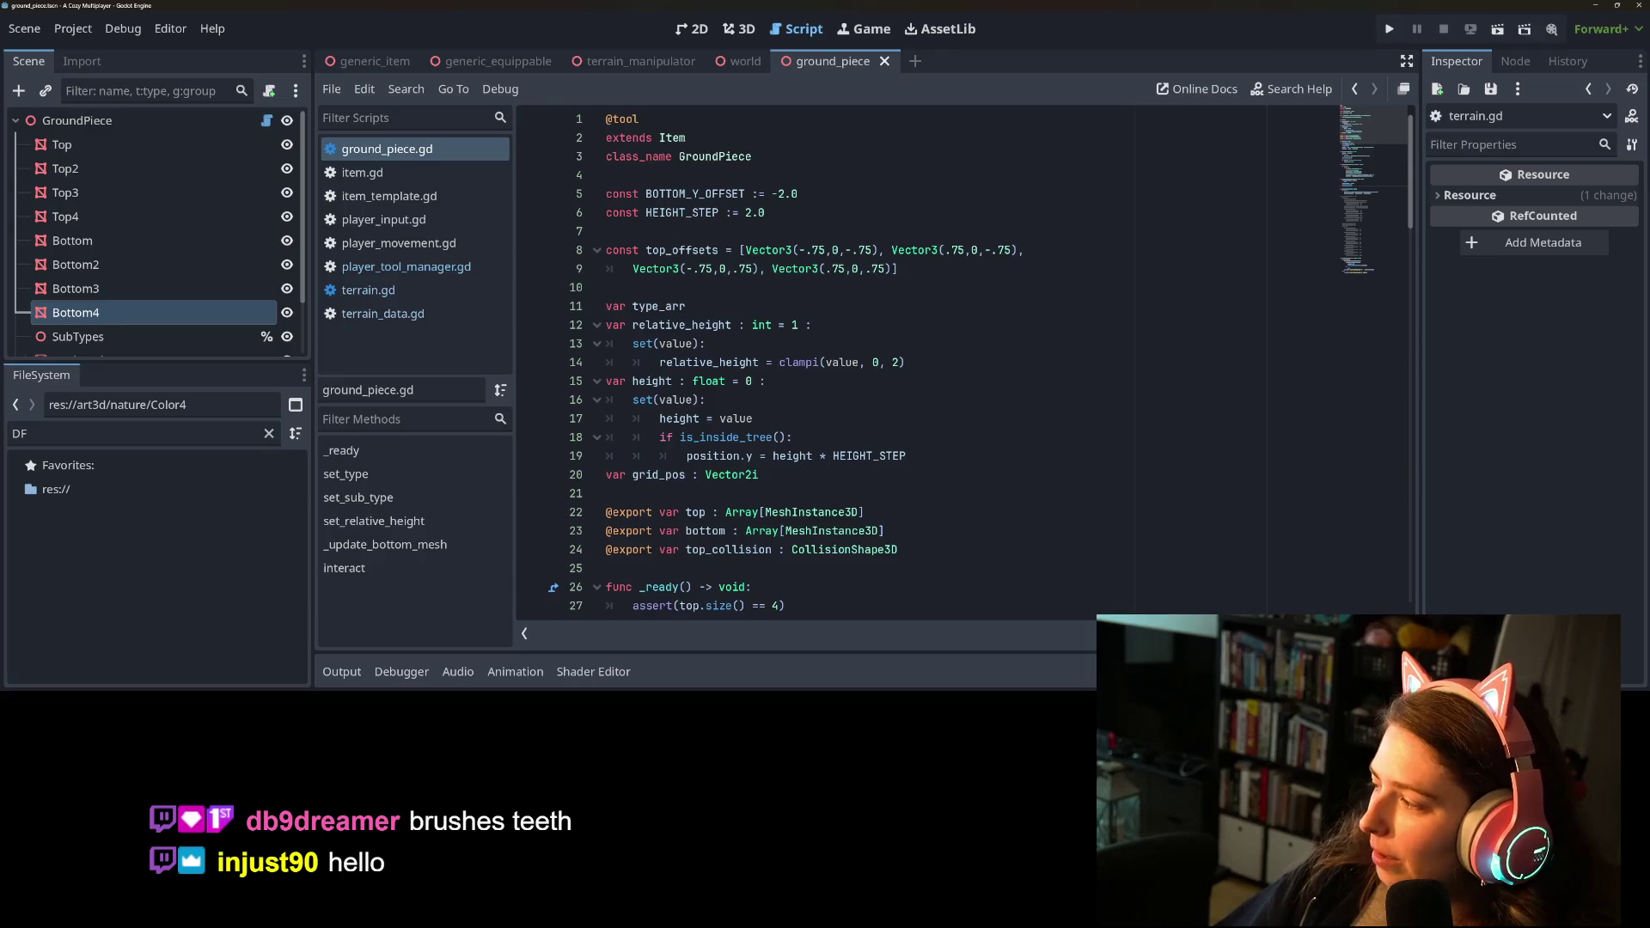
key("alt+Tab")
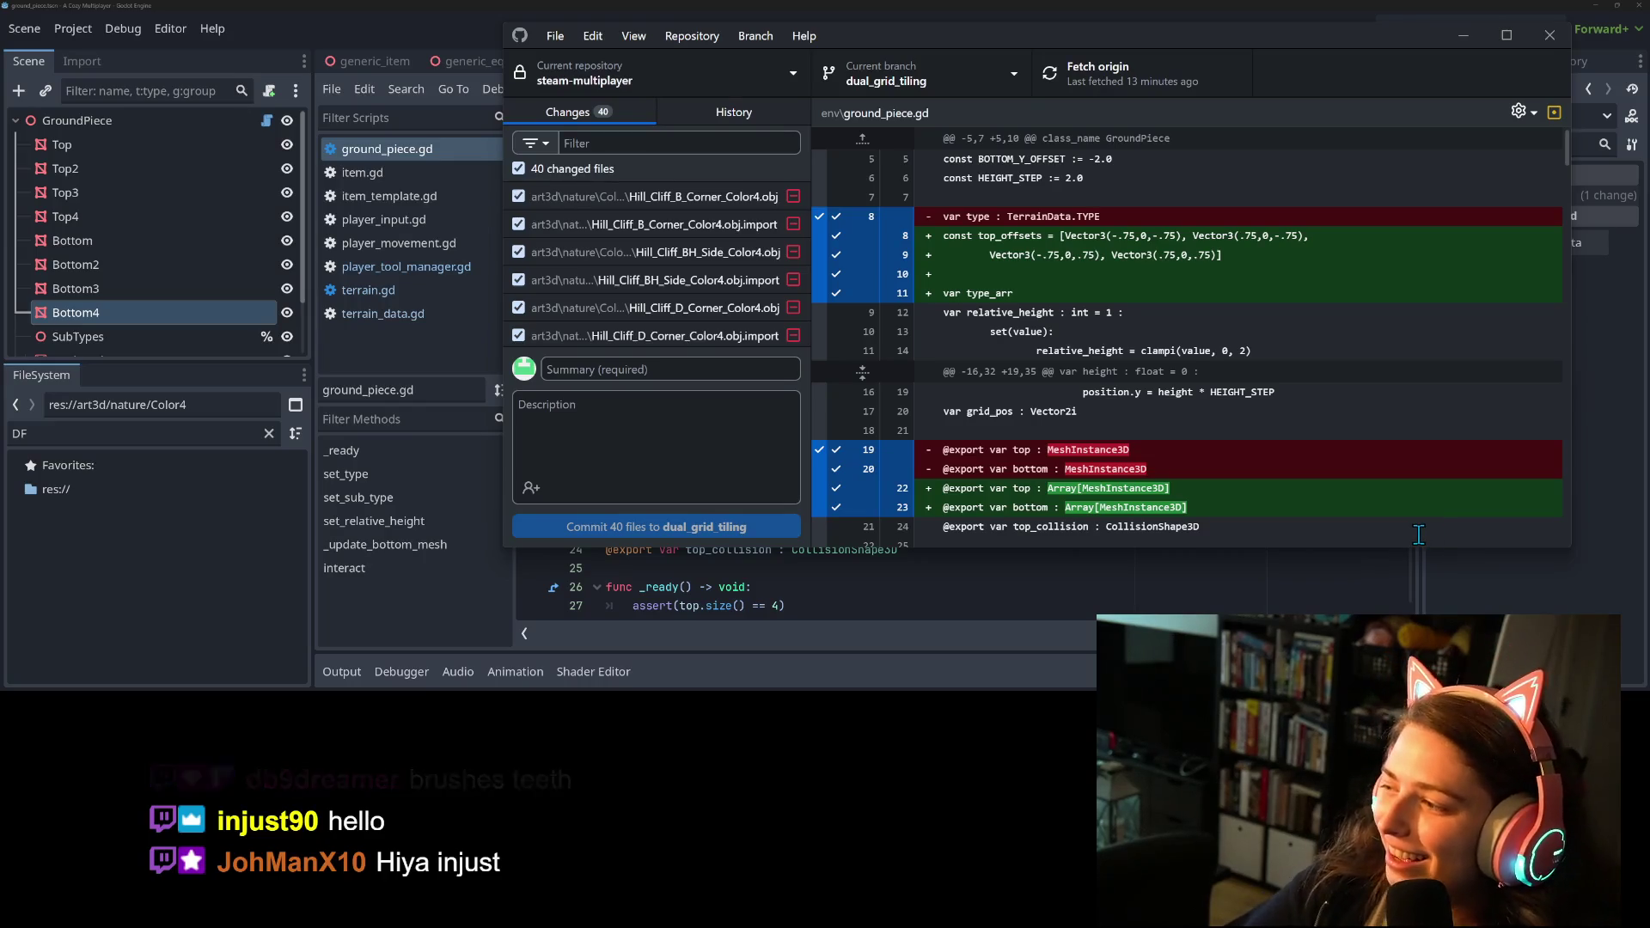
Maximize GitHub Desktop and compare the ground_piece.tscn and ground_piece.gd diffs.
scroll(653, 266, "down", 5)
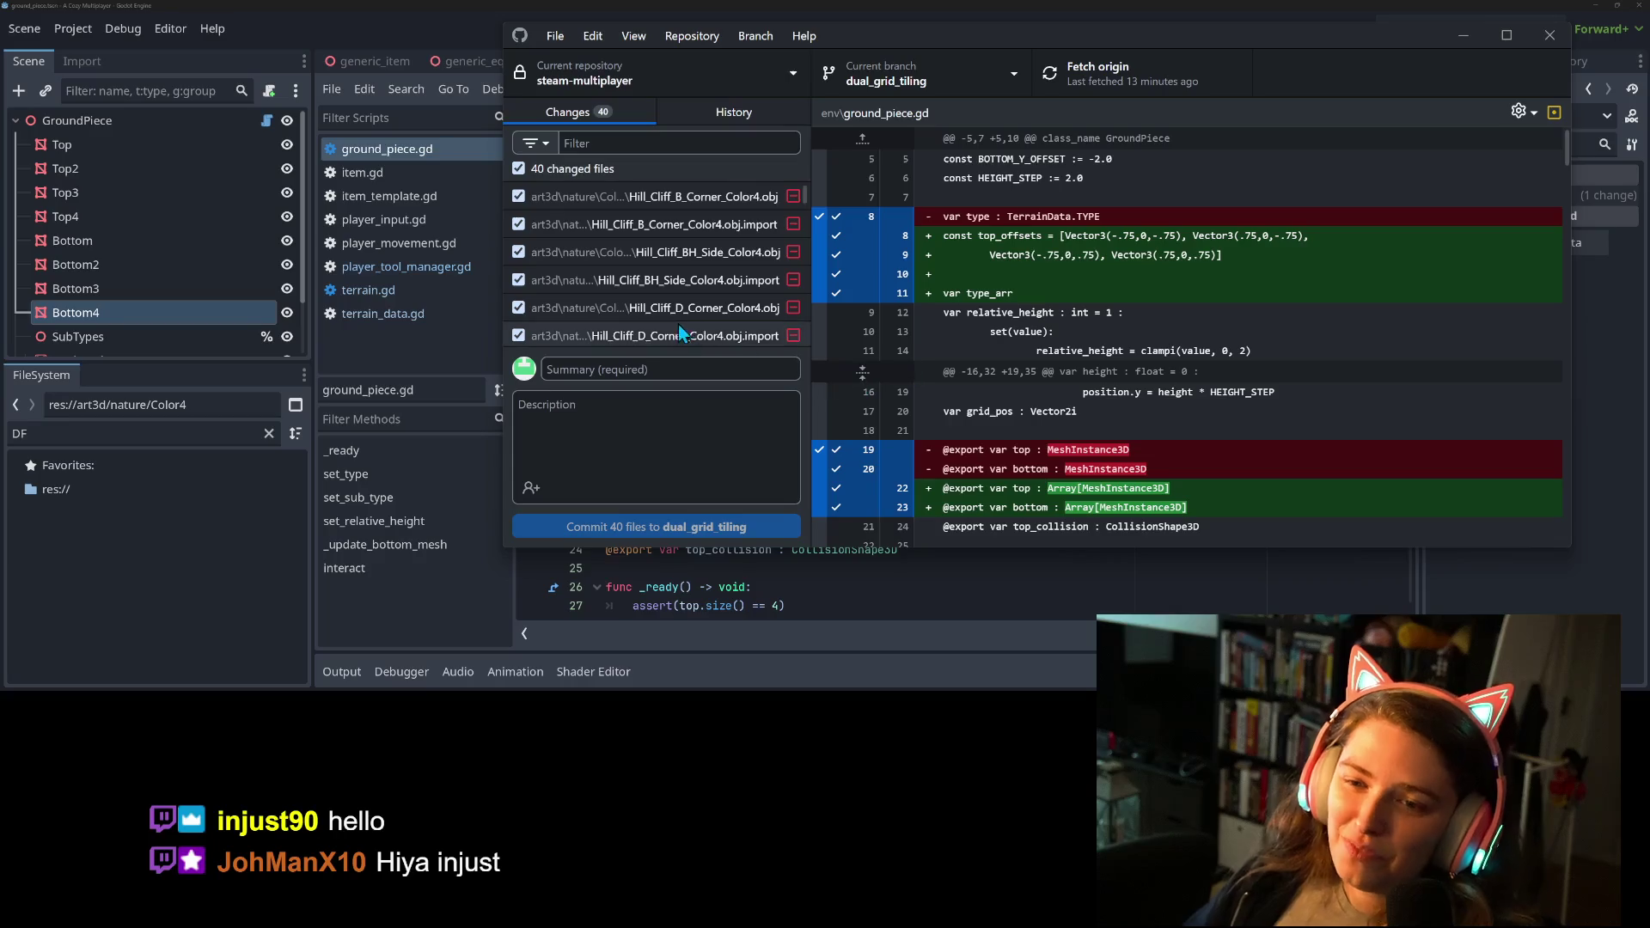
double_click(1300, 30)
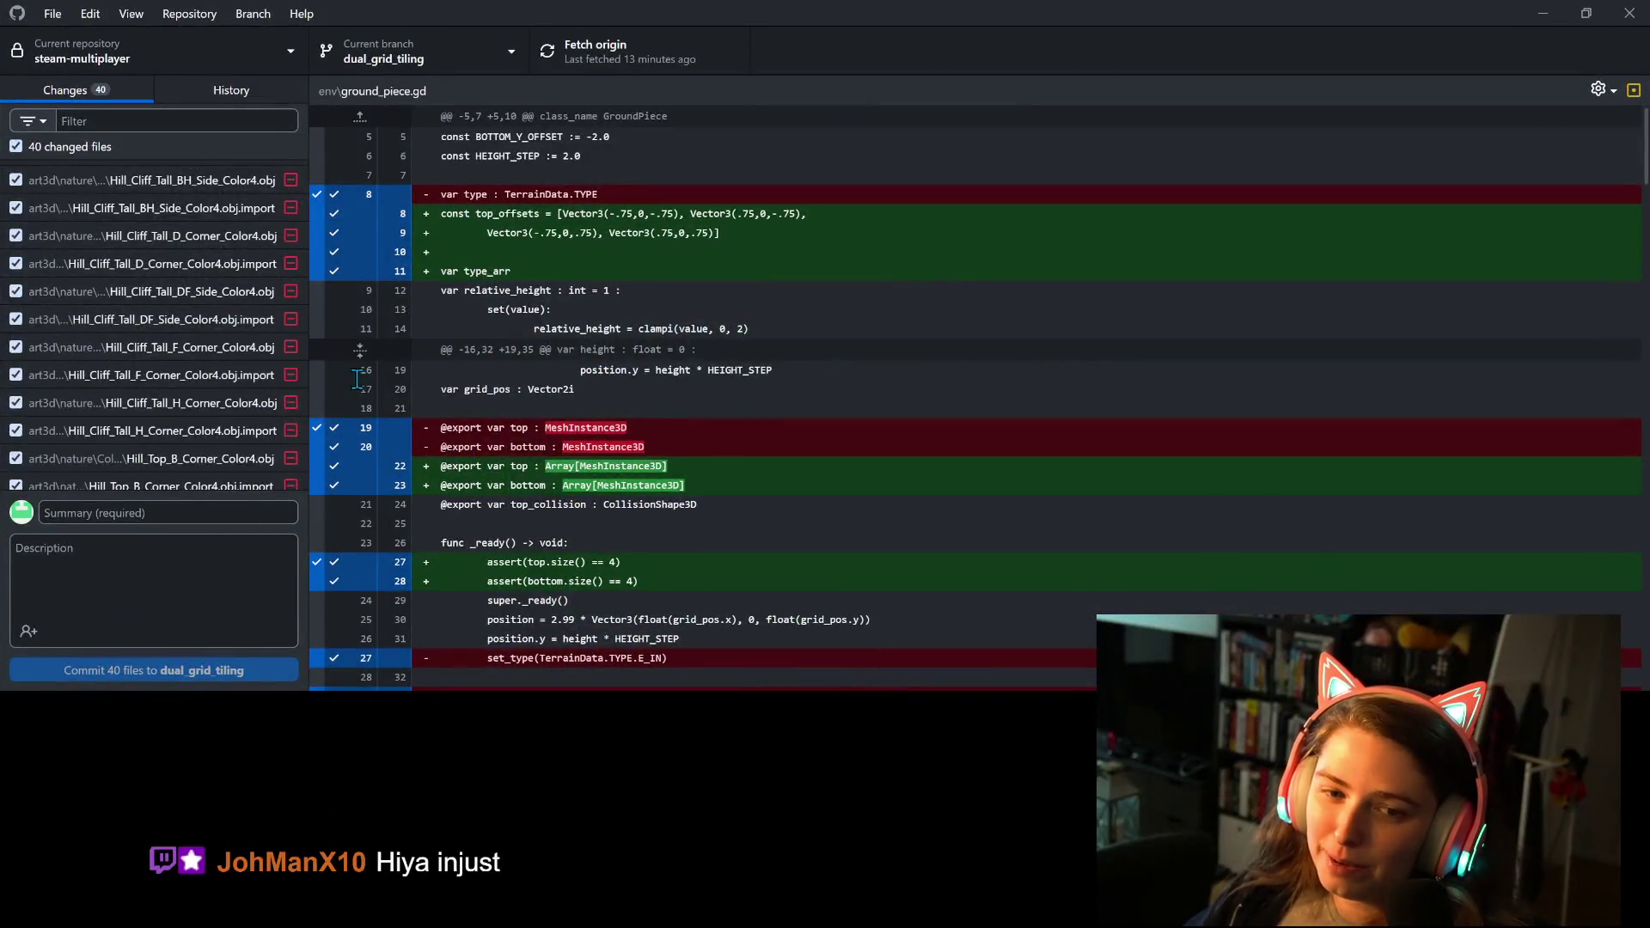
scroll(232, 344, "up", 3)
scroll(270, 370, "down", 10)
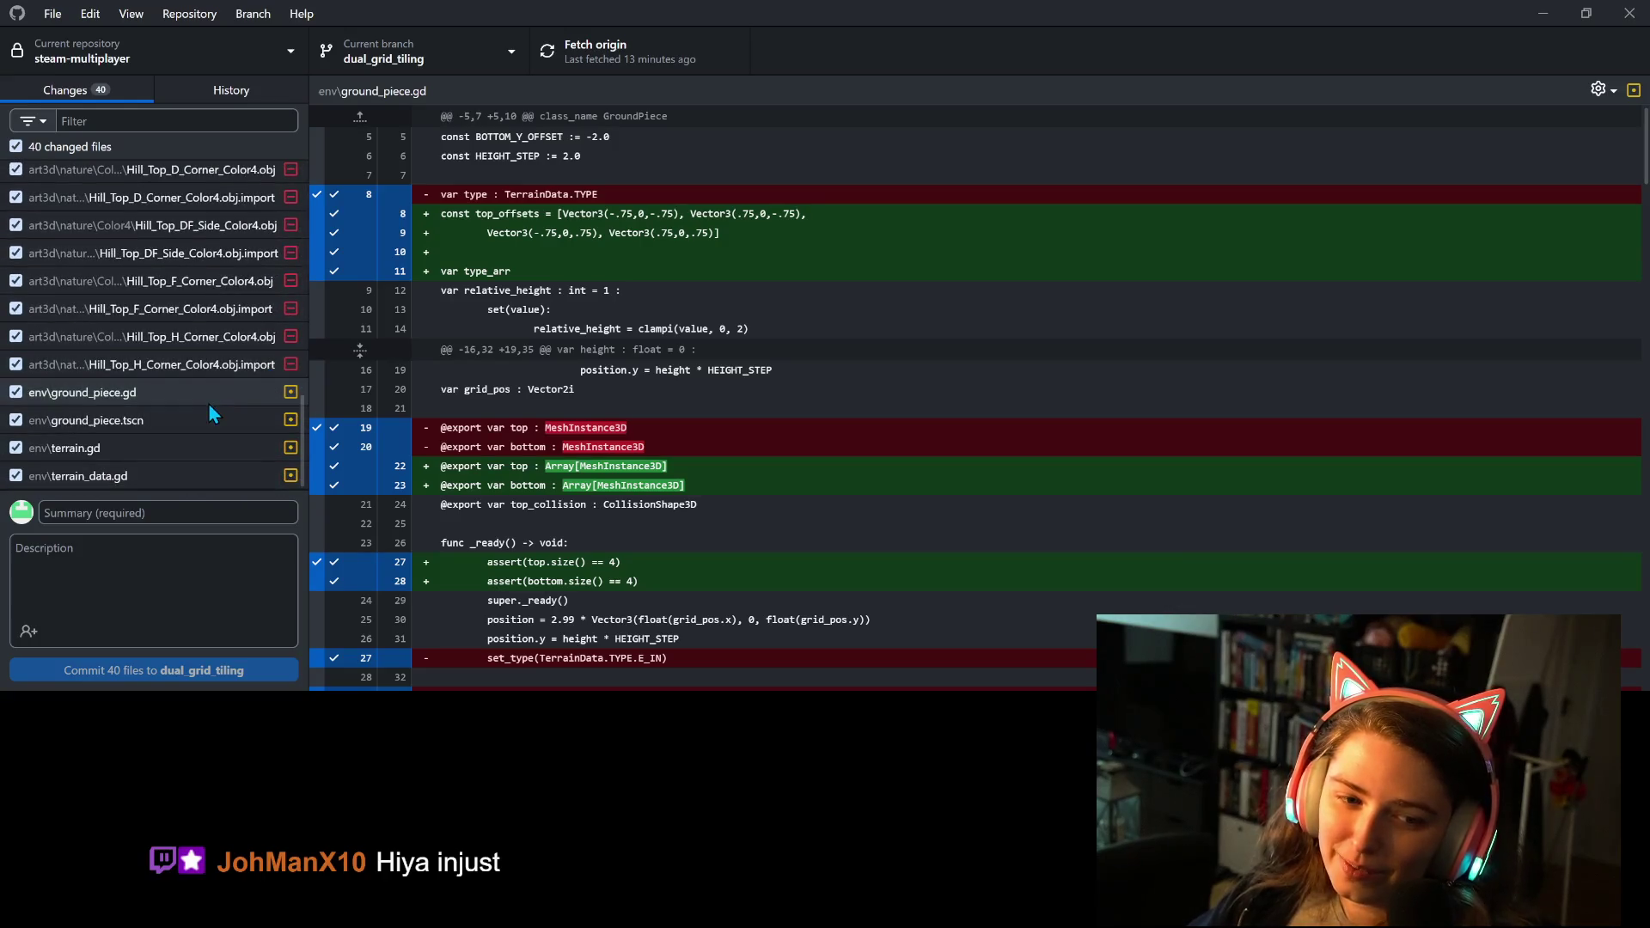
left_click(198, 416)
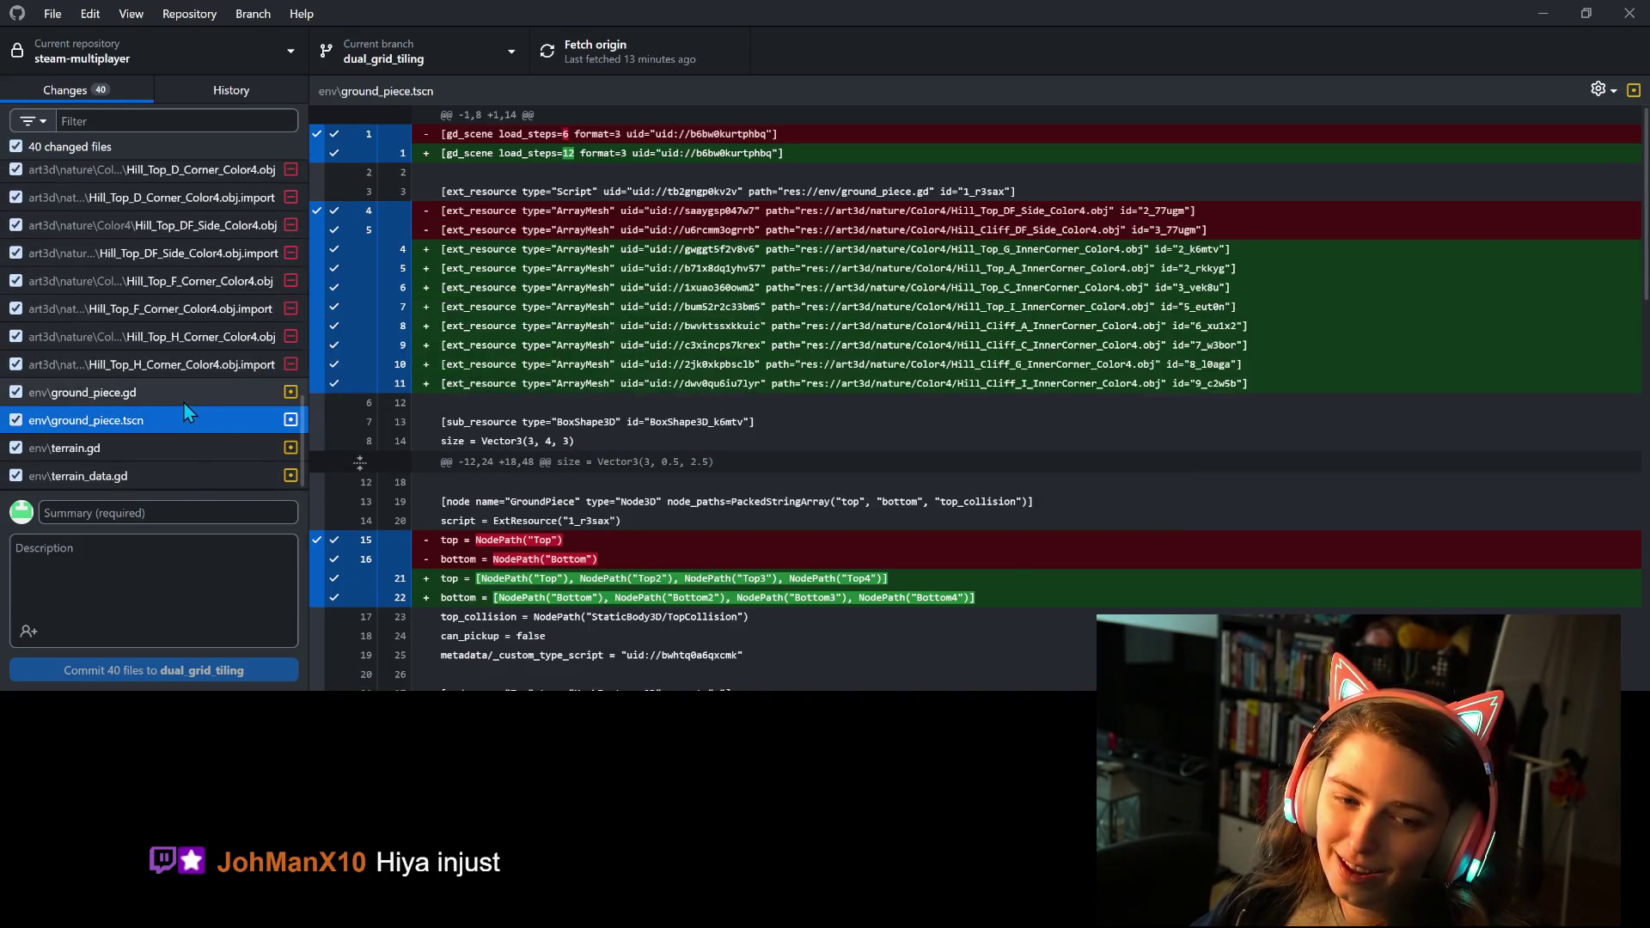
left_click(185, 397)
Exclude the deleted _update_collision function lines in ground_piece.gd from the commit.
scroll(514, 488, "down", 3)
scroll(514, 488, "down", 3)
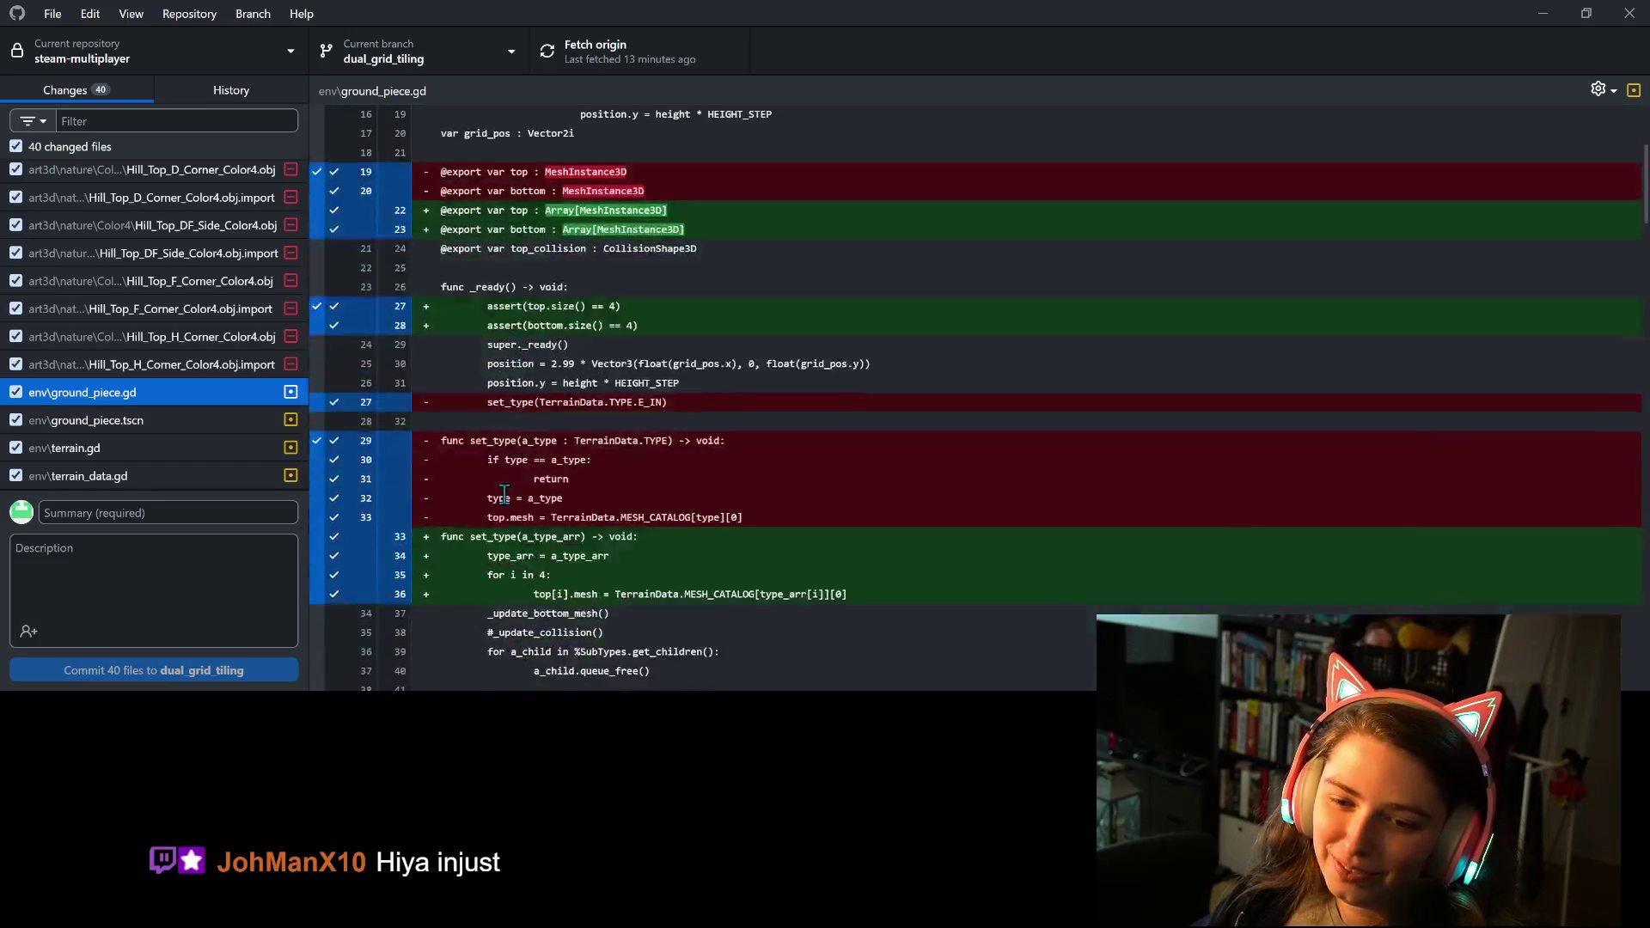
scroll(482, 488, "down", 6)
scroll(481, 488, "down", 10)
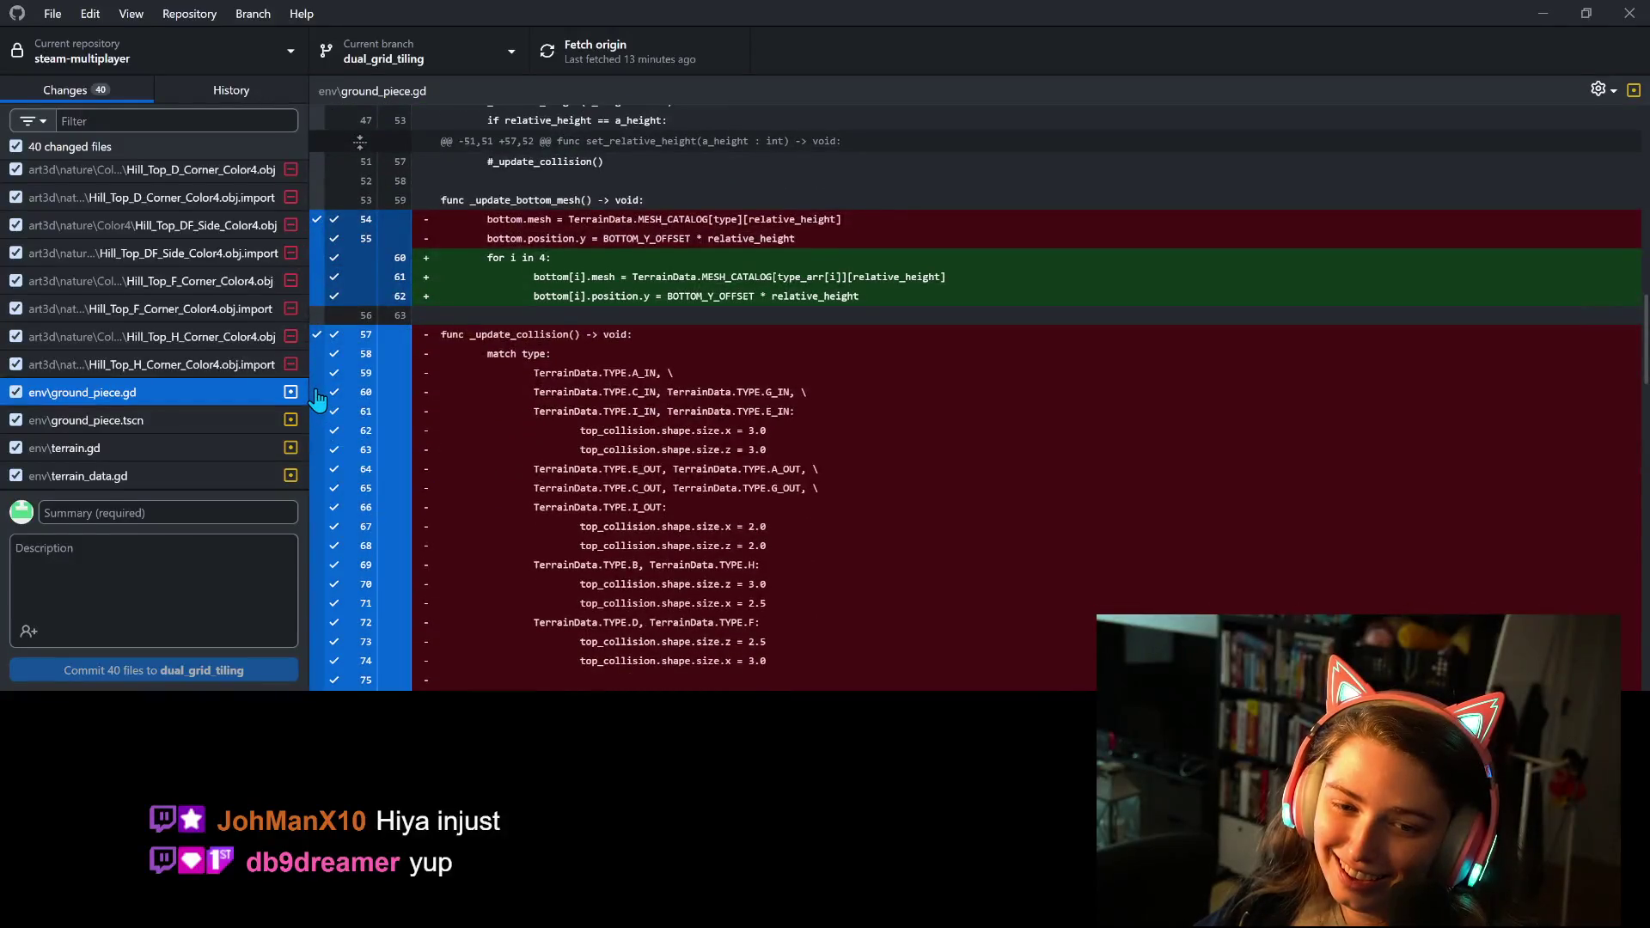
left_click(401, 453)
scroll(488, 503, "down", 1)
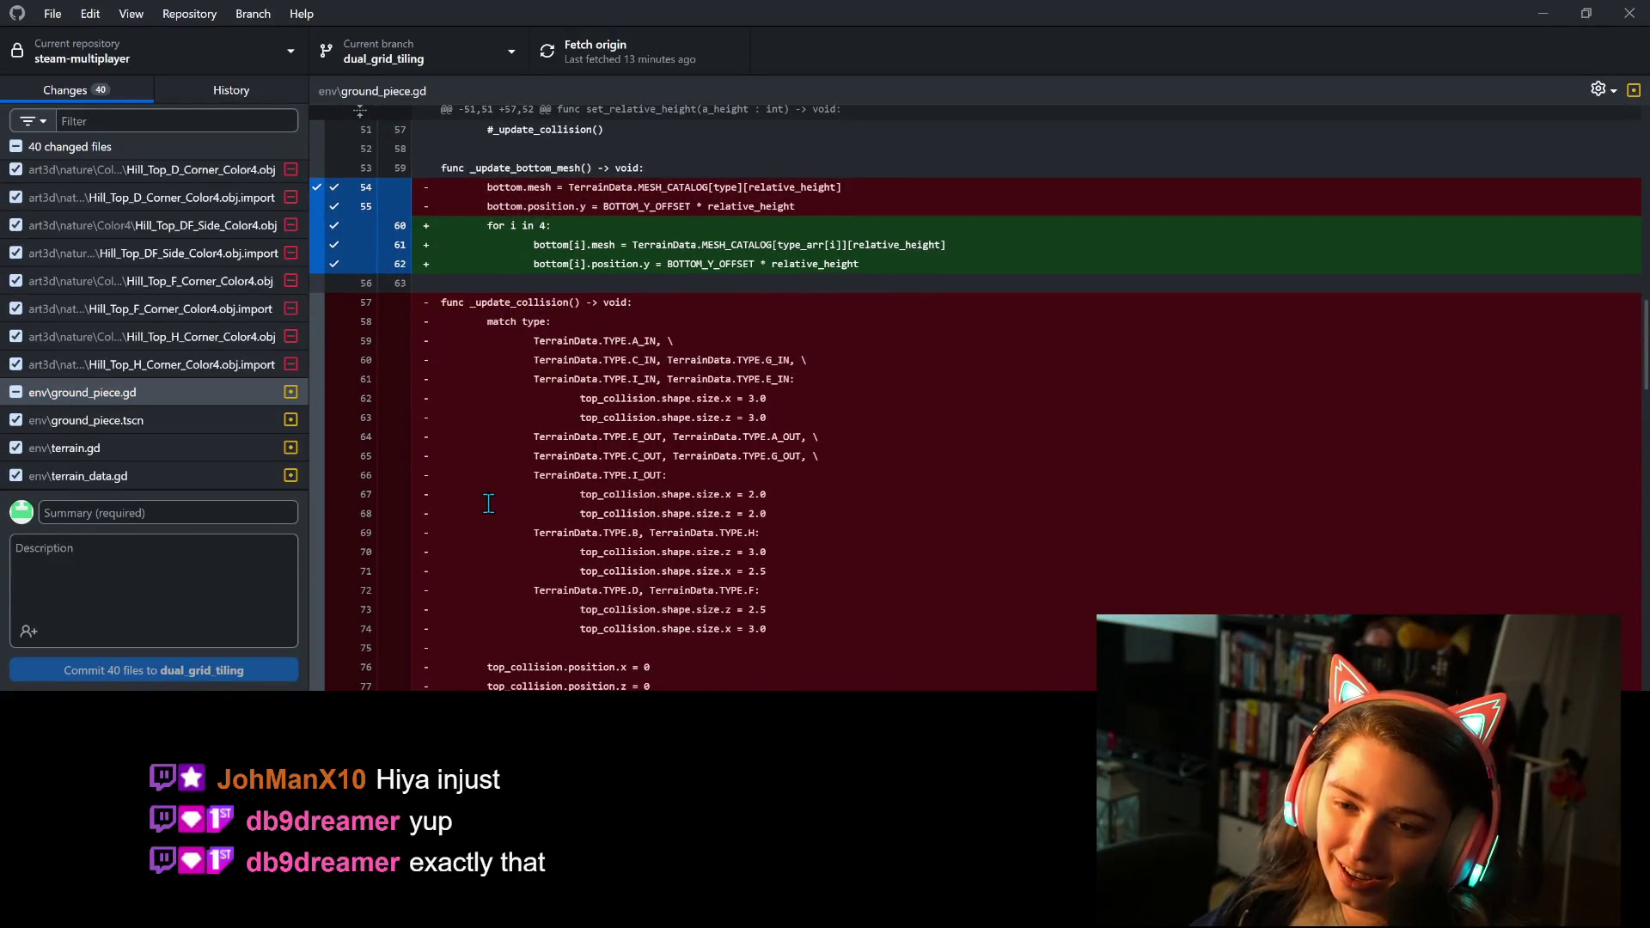
scroll(488, 503, "down", 16)
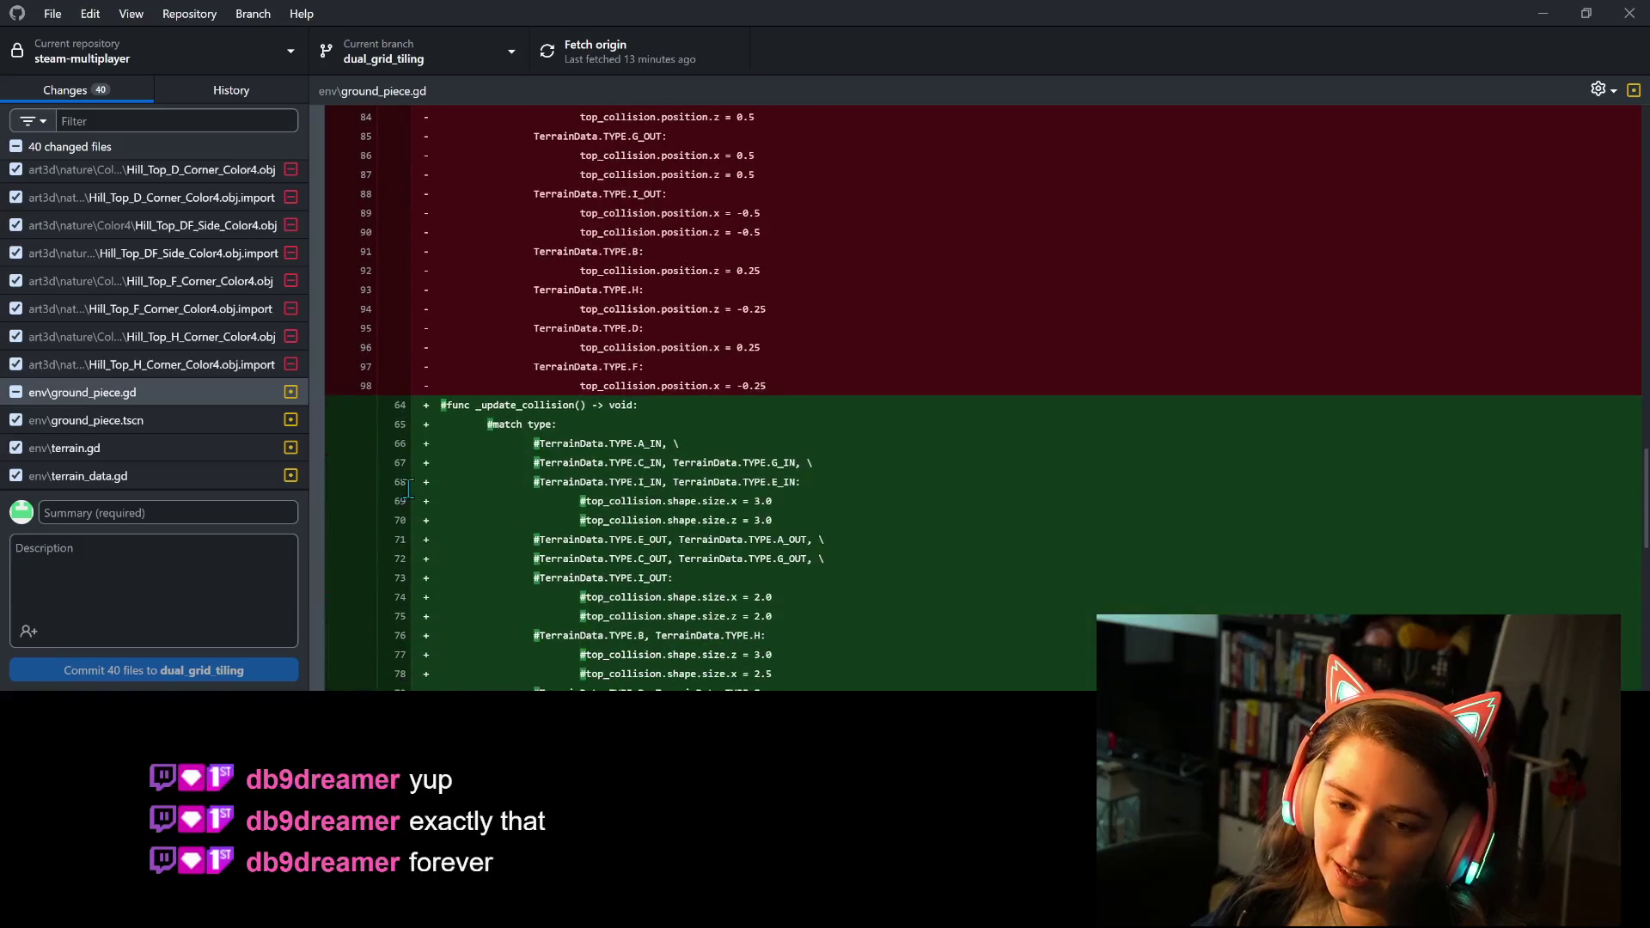
scroll(486, 492, "down", 15)
scroll(486, 492, "up", 20)
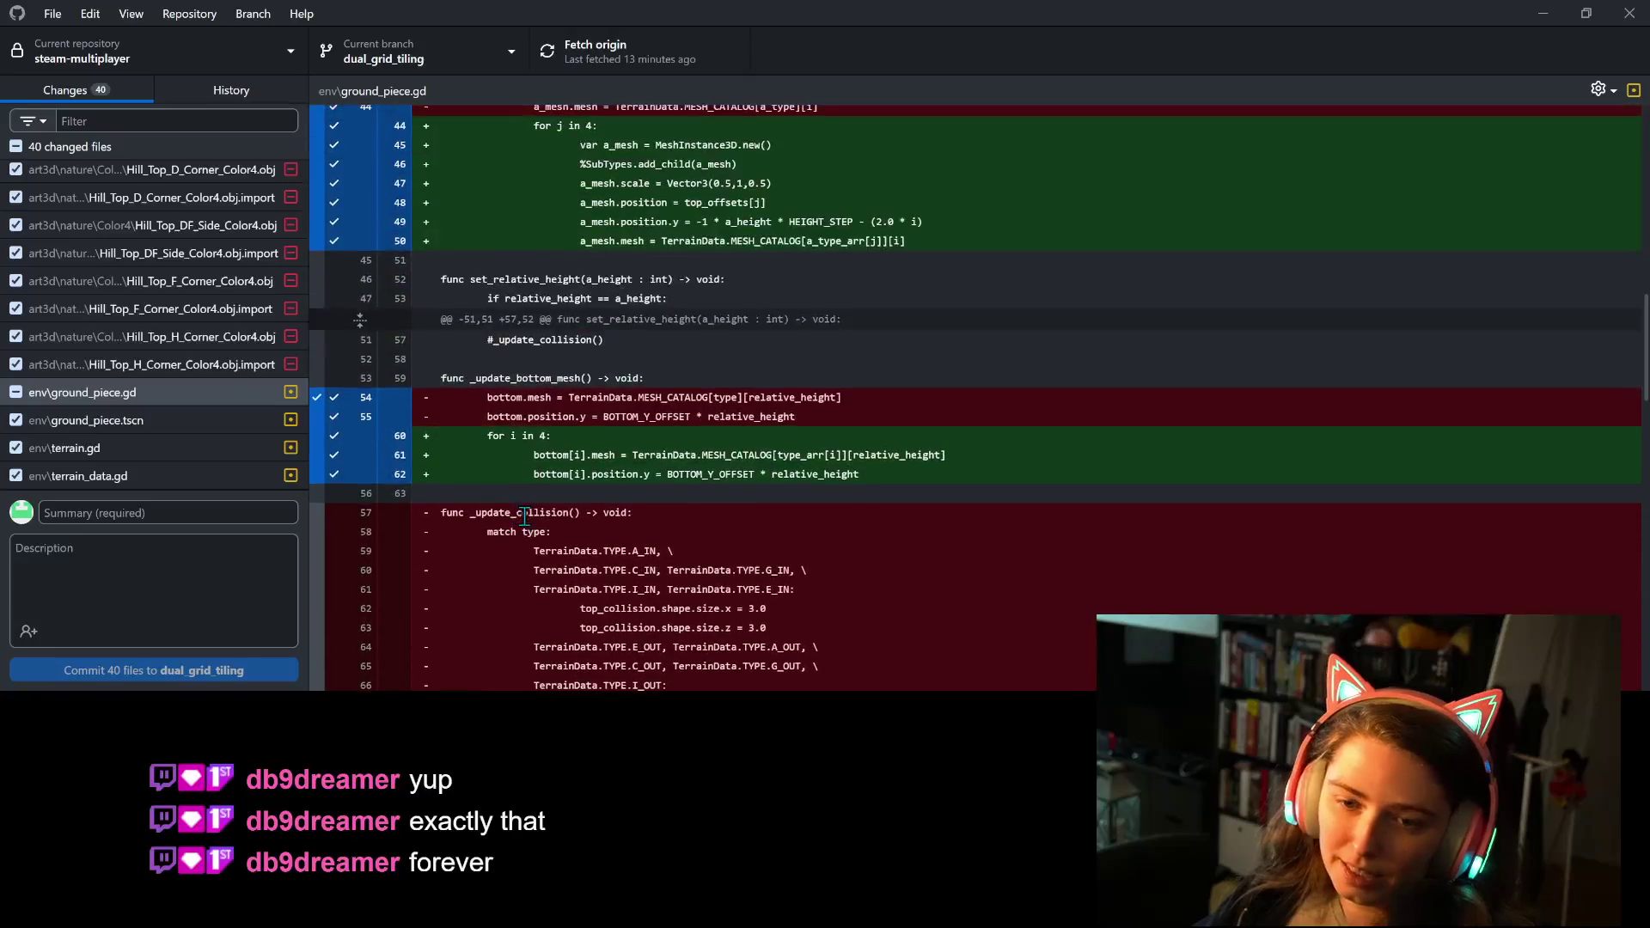
scroll(685, 573, "up", 3)
scroll(685, 574, "up", 3)
left_click(171, 516)
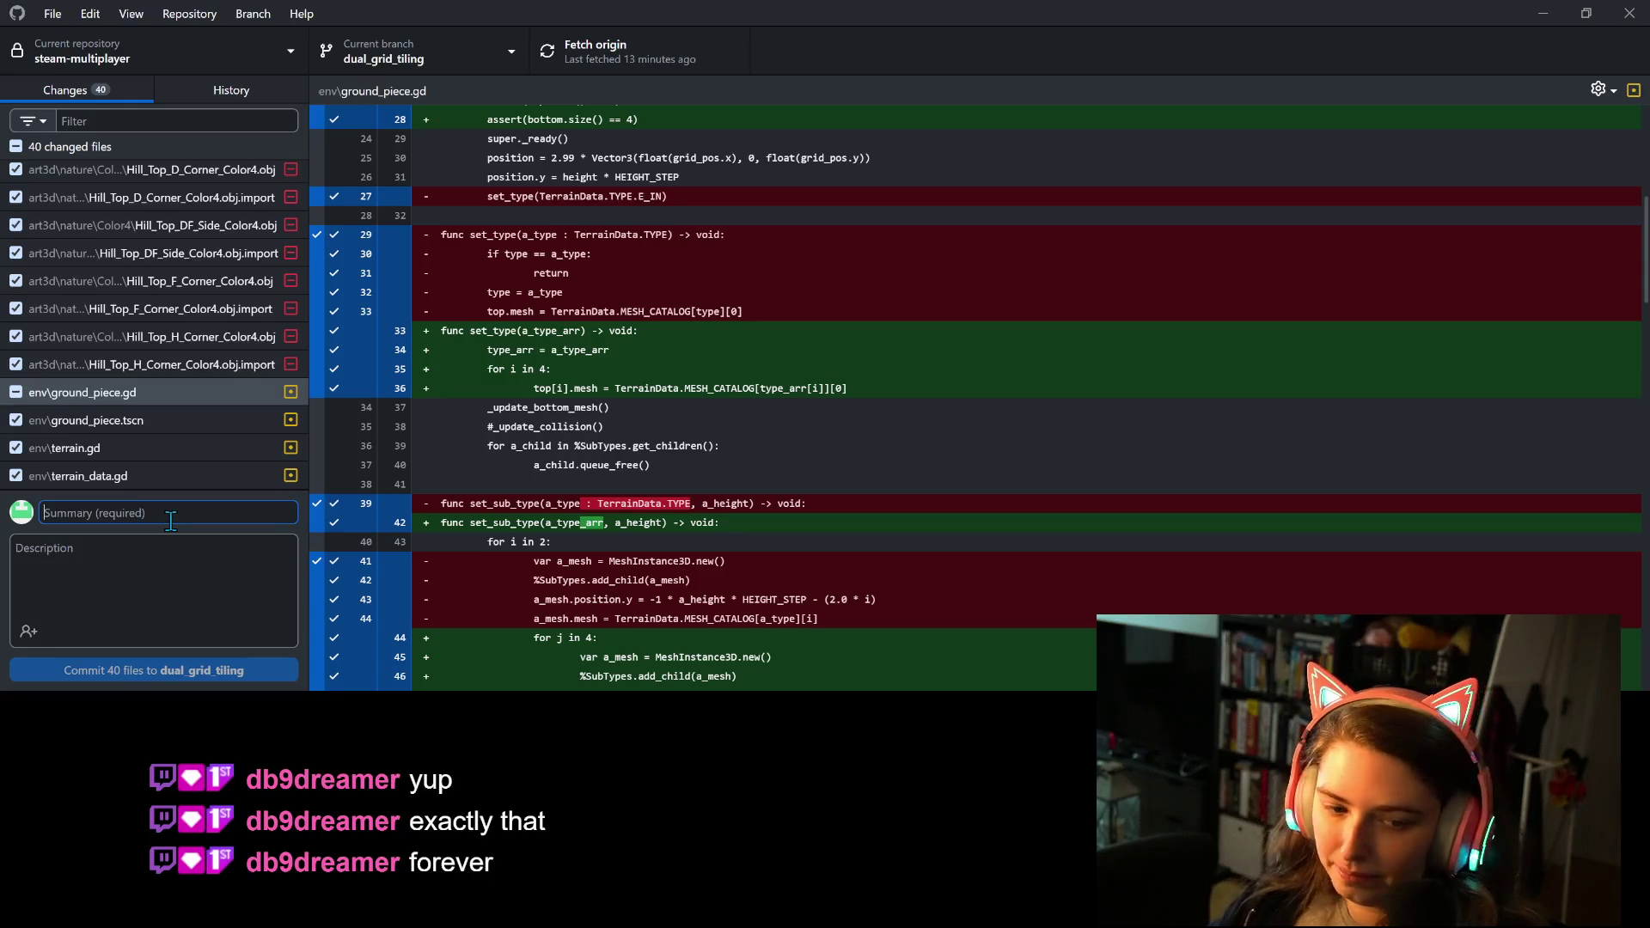
Commit 40 files to dual_grid_tiling as 'got dual grid tiling working real good like' and push to origin.
type("got dual grid ")
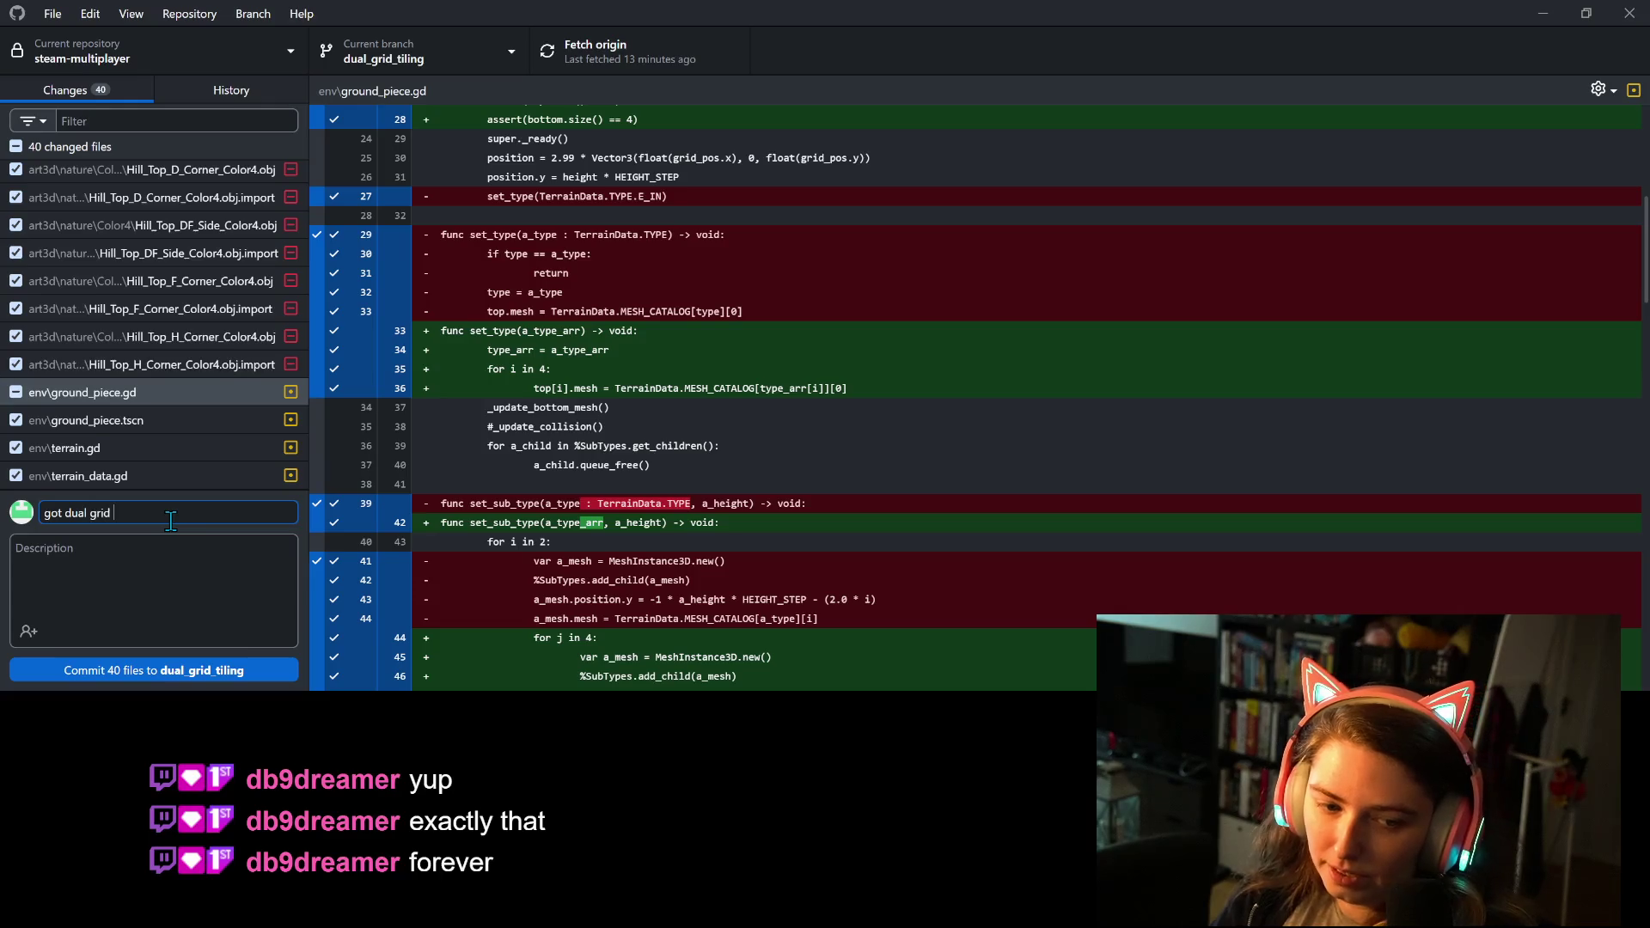
type("tiling working real")
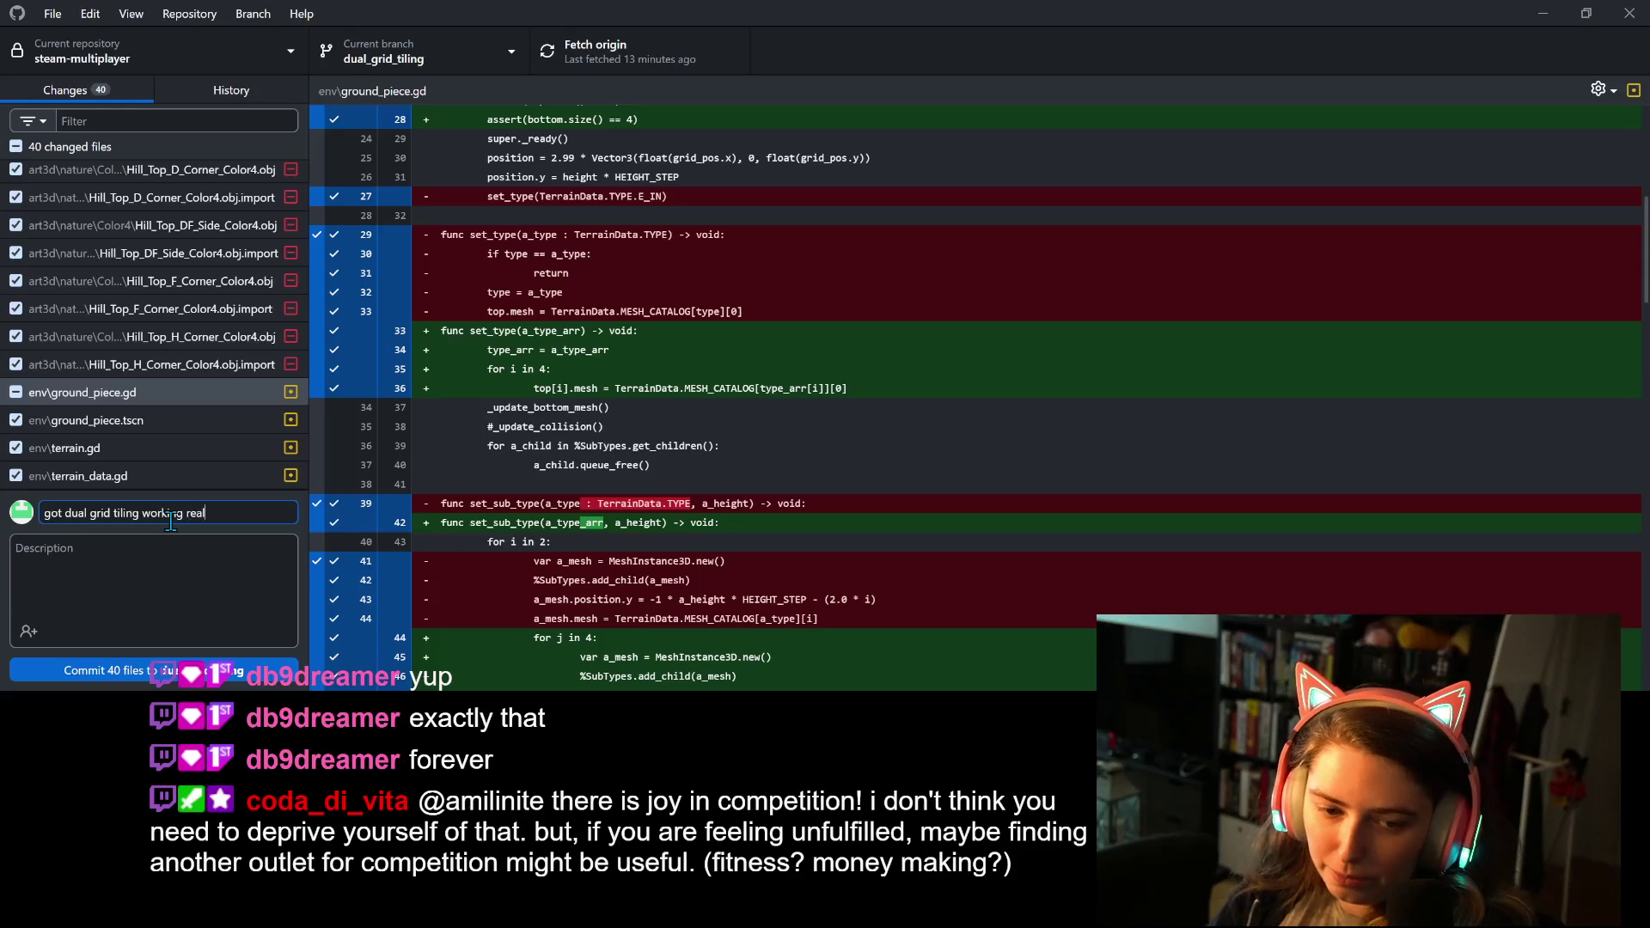
type(" good like")
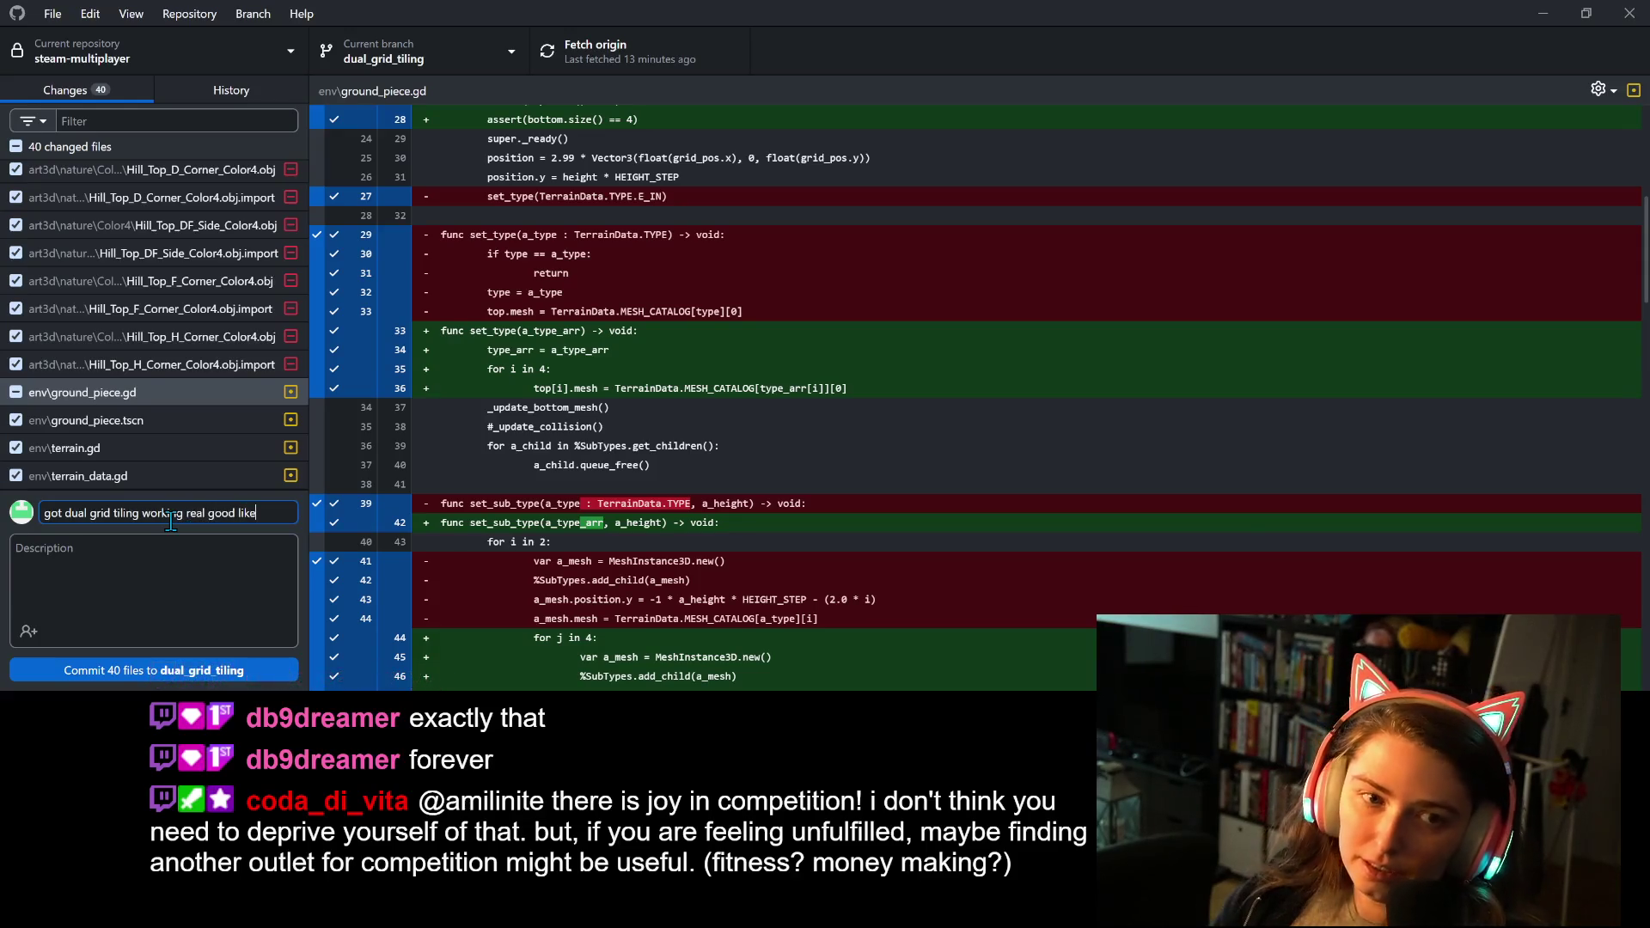
left_click(168, 672)
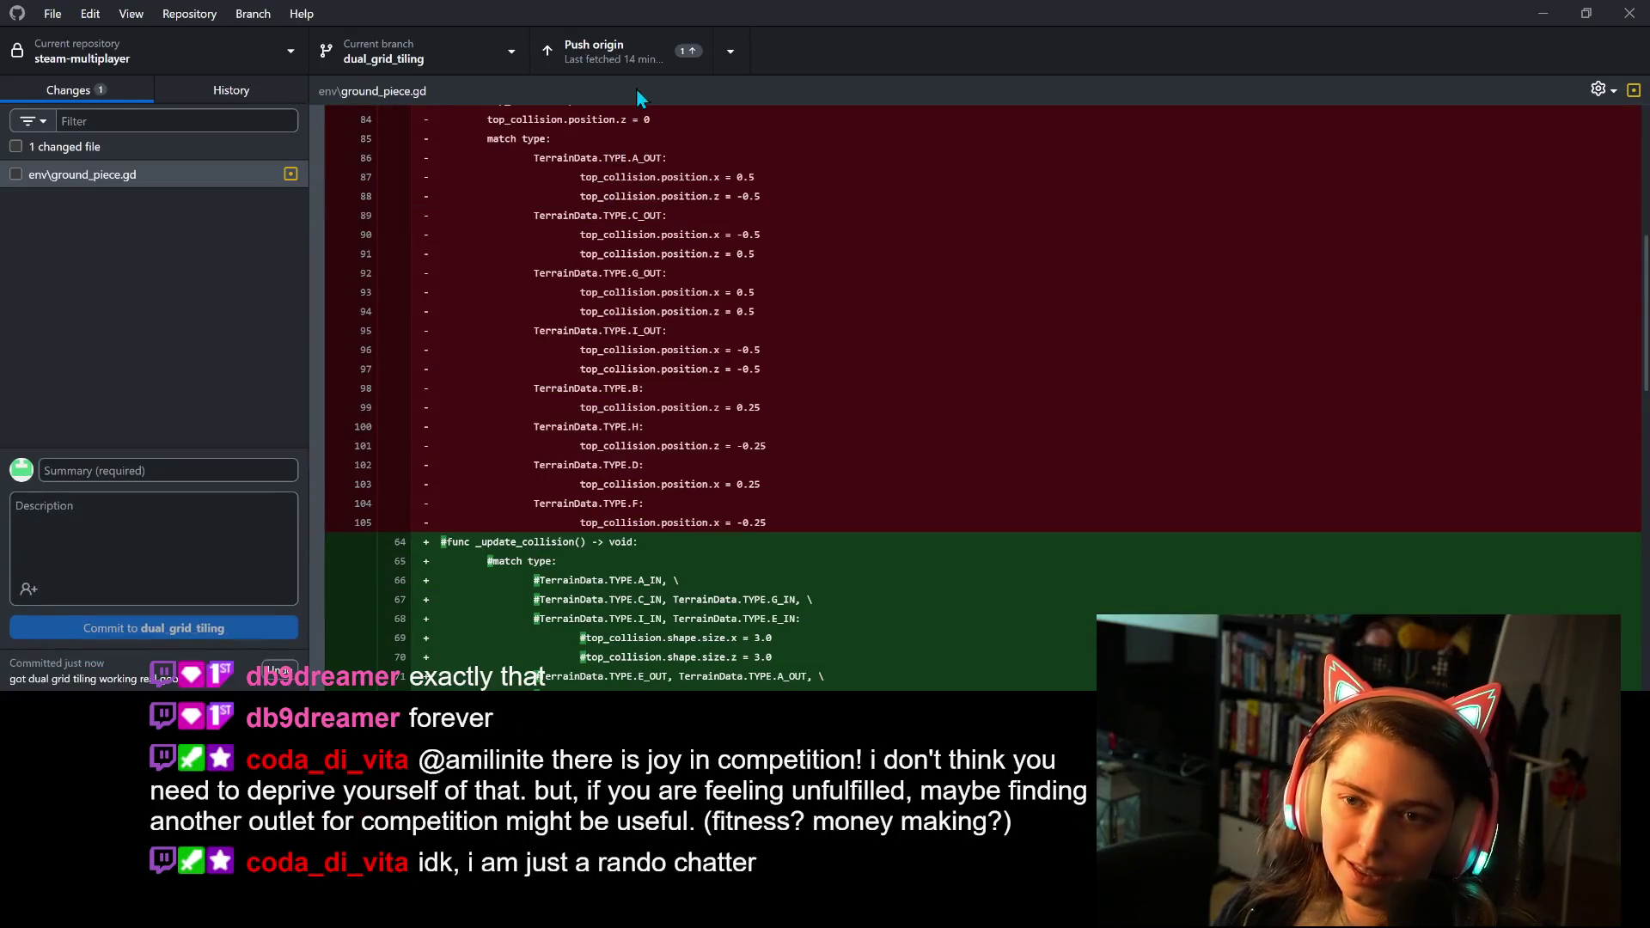
left_click(642, 59)
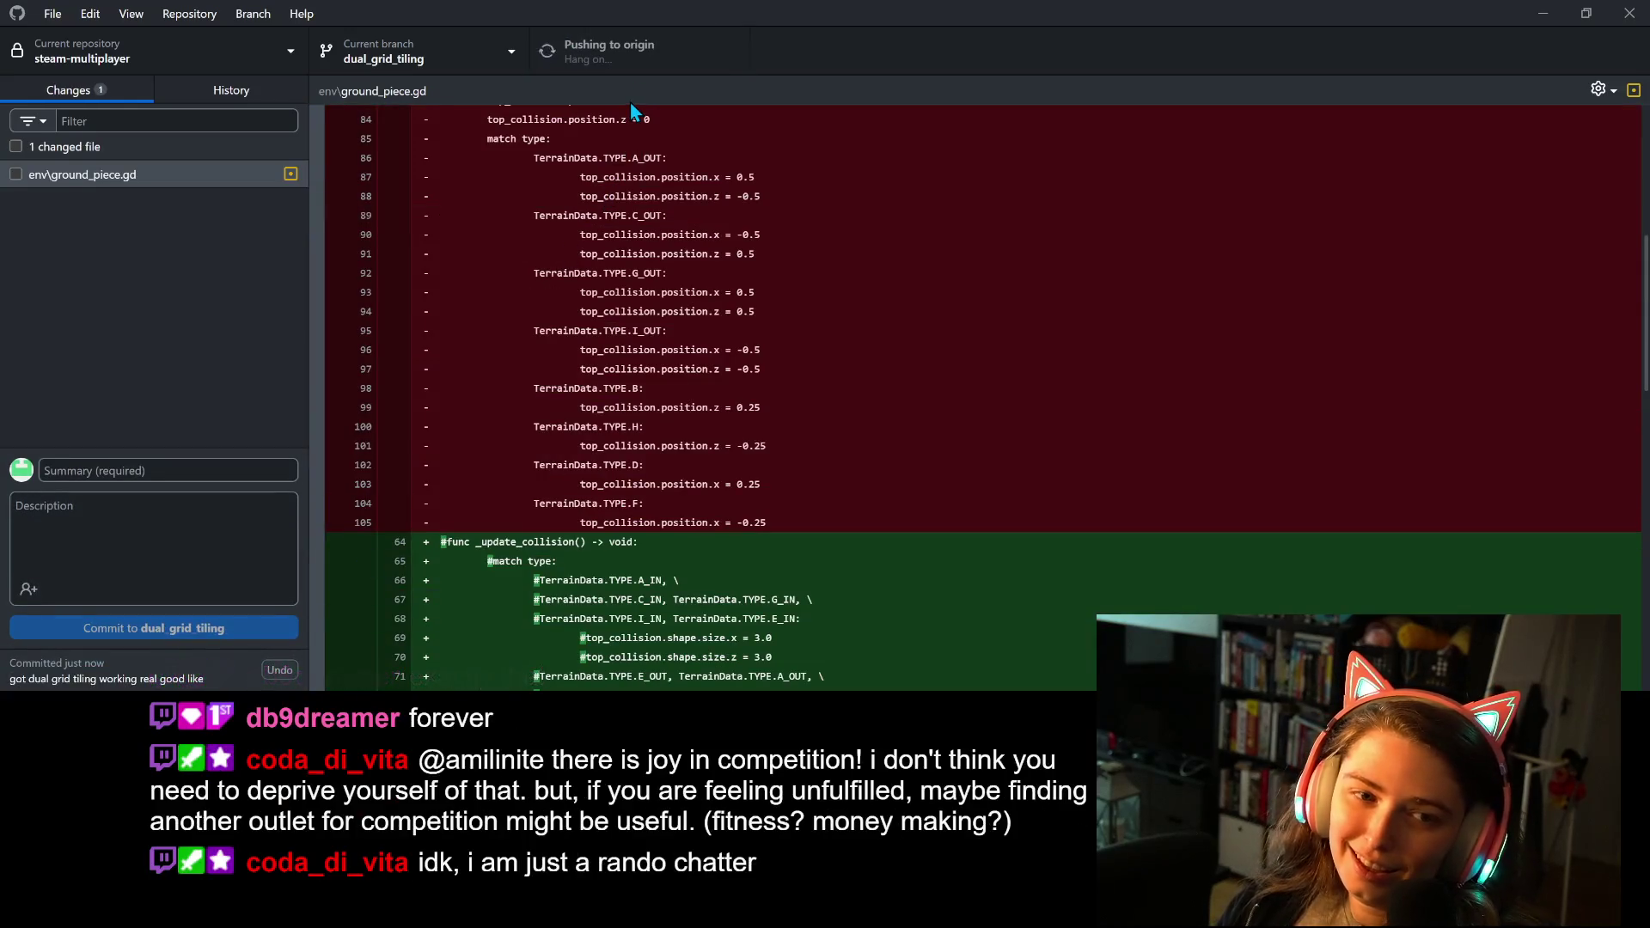
left_click(1544, 16)
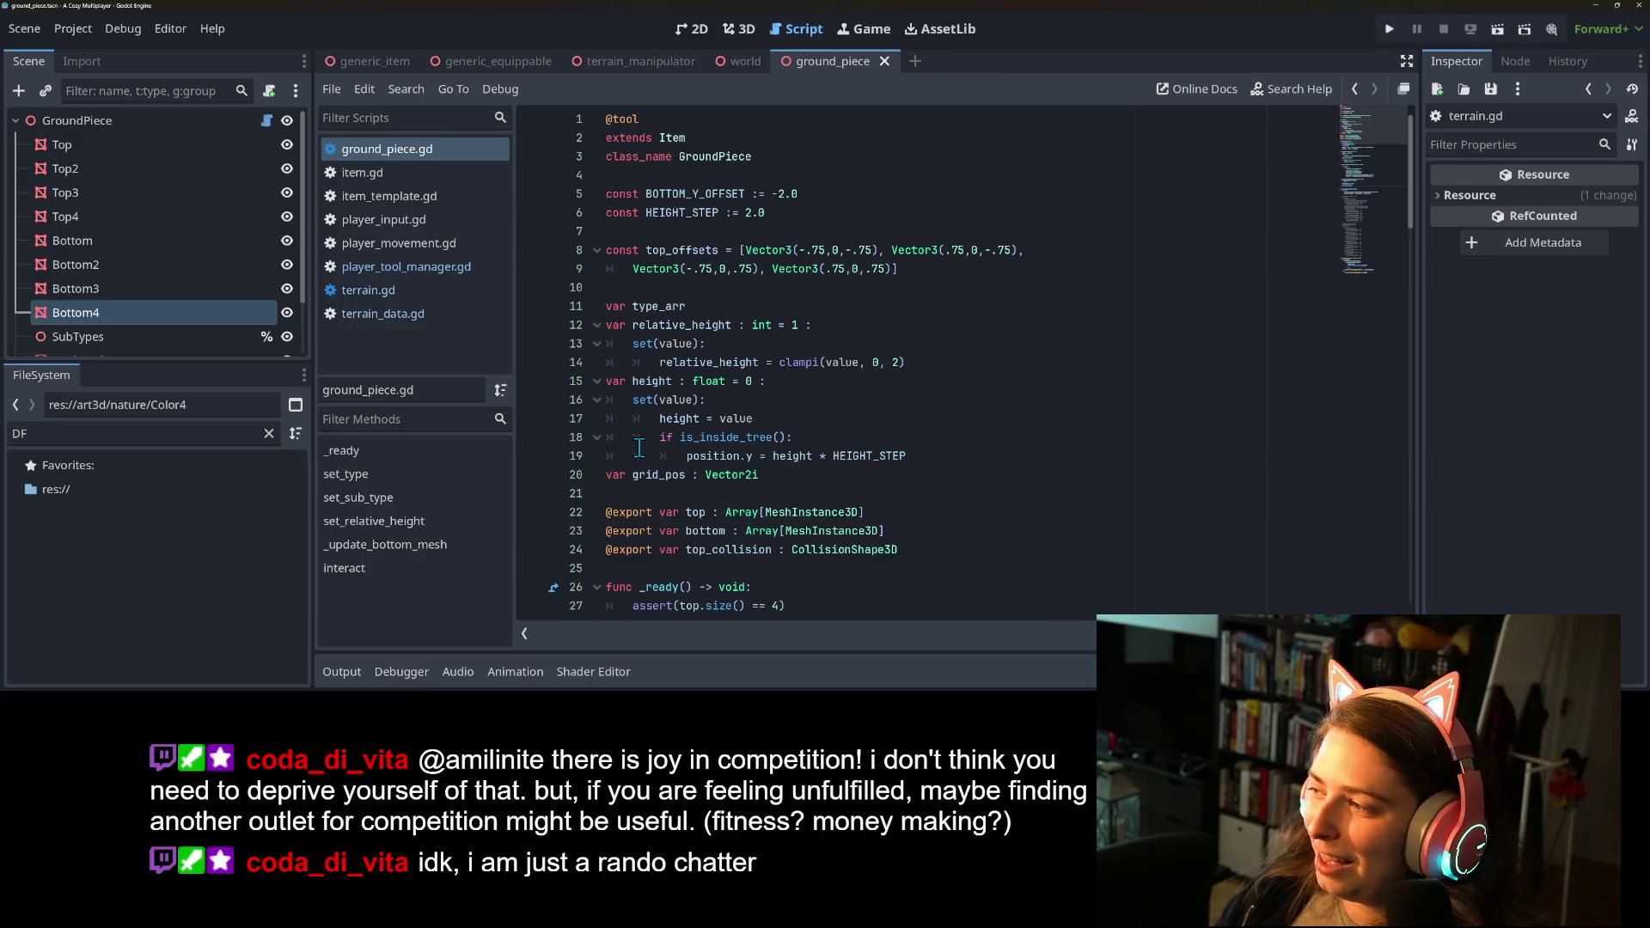
Delete the commented-out _update_collision function block from ground_piece.gd.
scroll(703, 528, "down", 10)
scroll(709, 533, "down", 13)
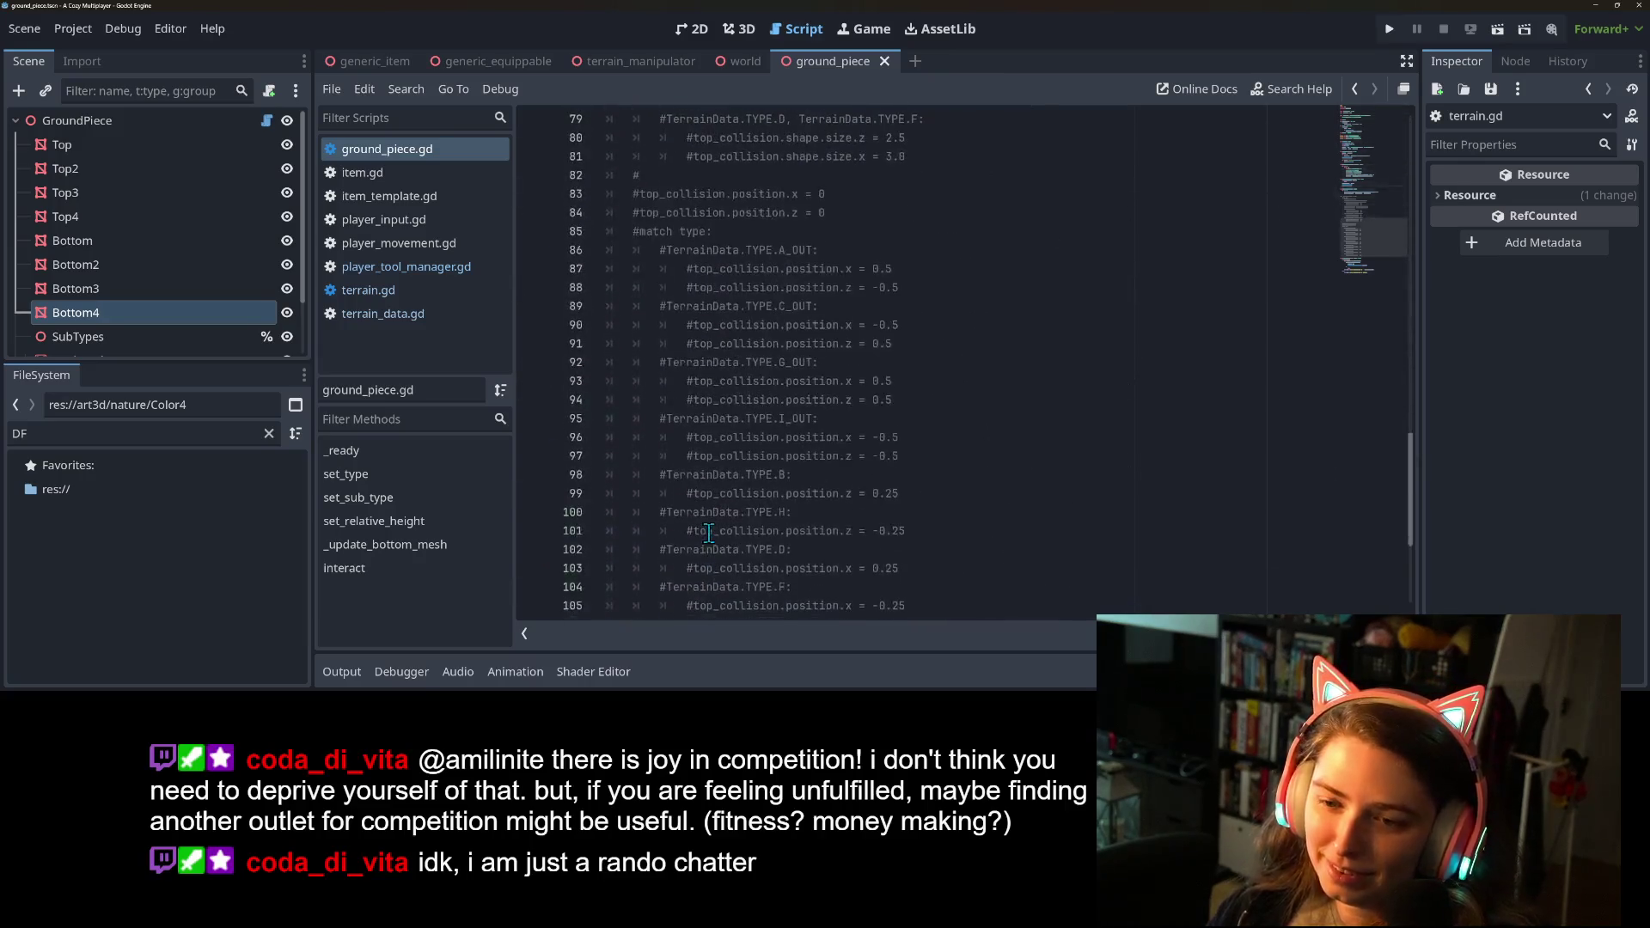
left_click_drag(900, 342, 662, 419)
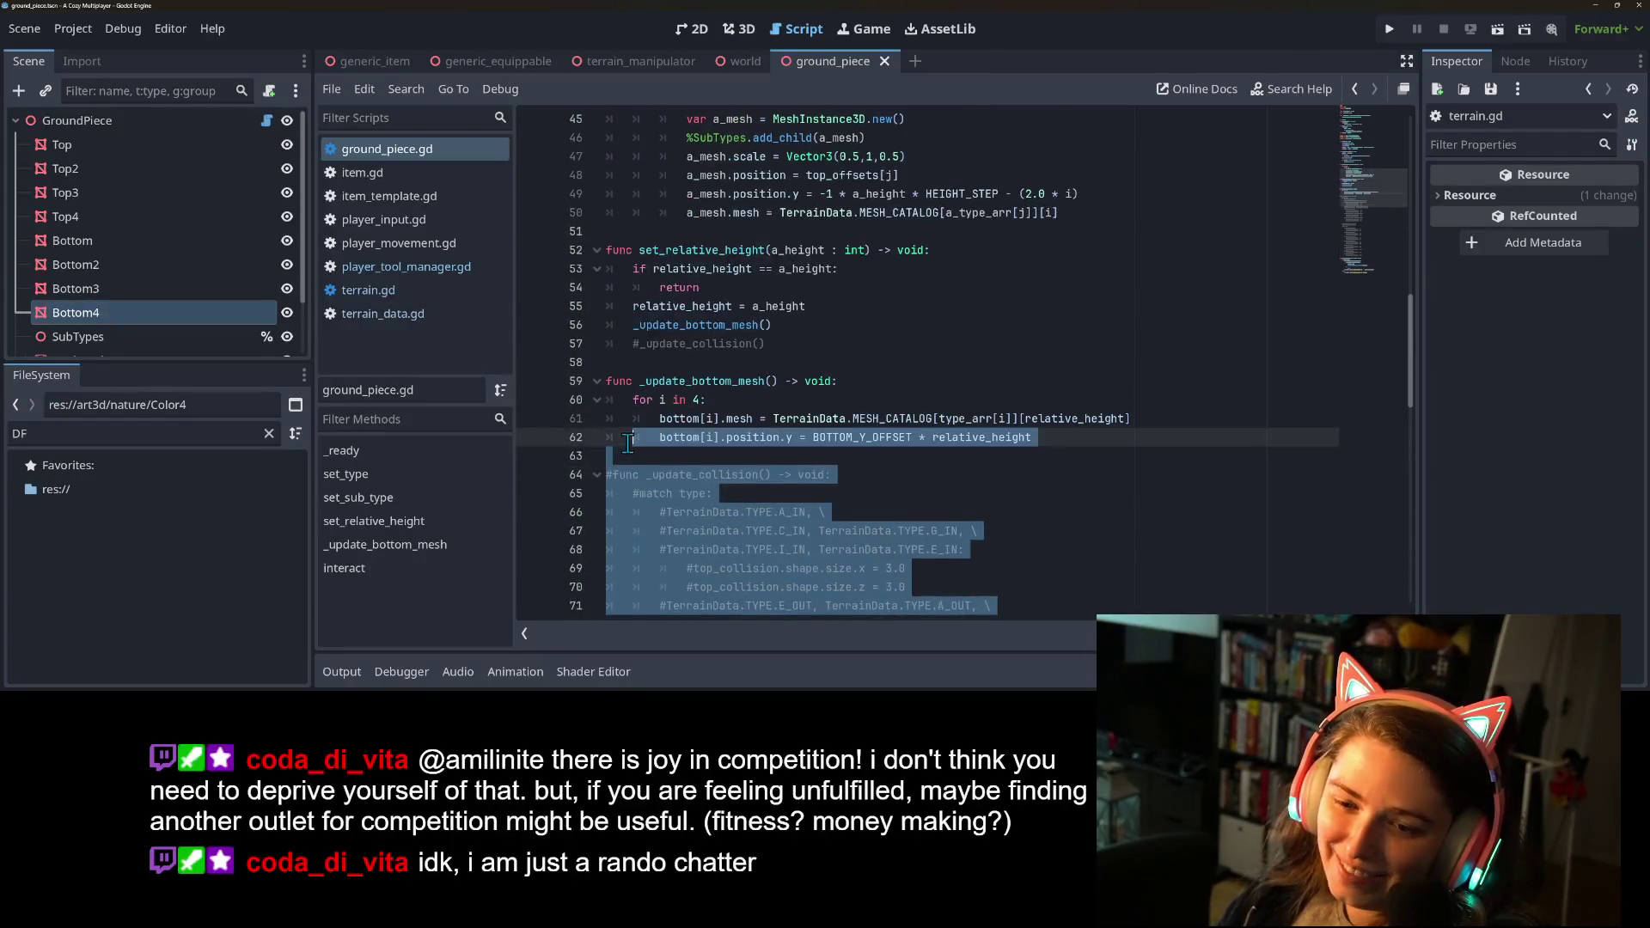
key("BackSpace")
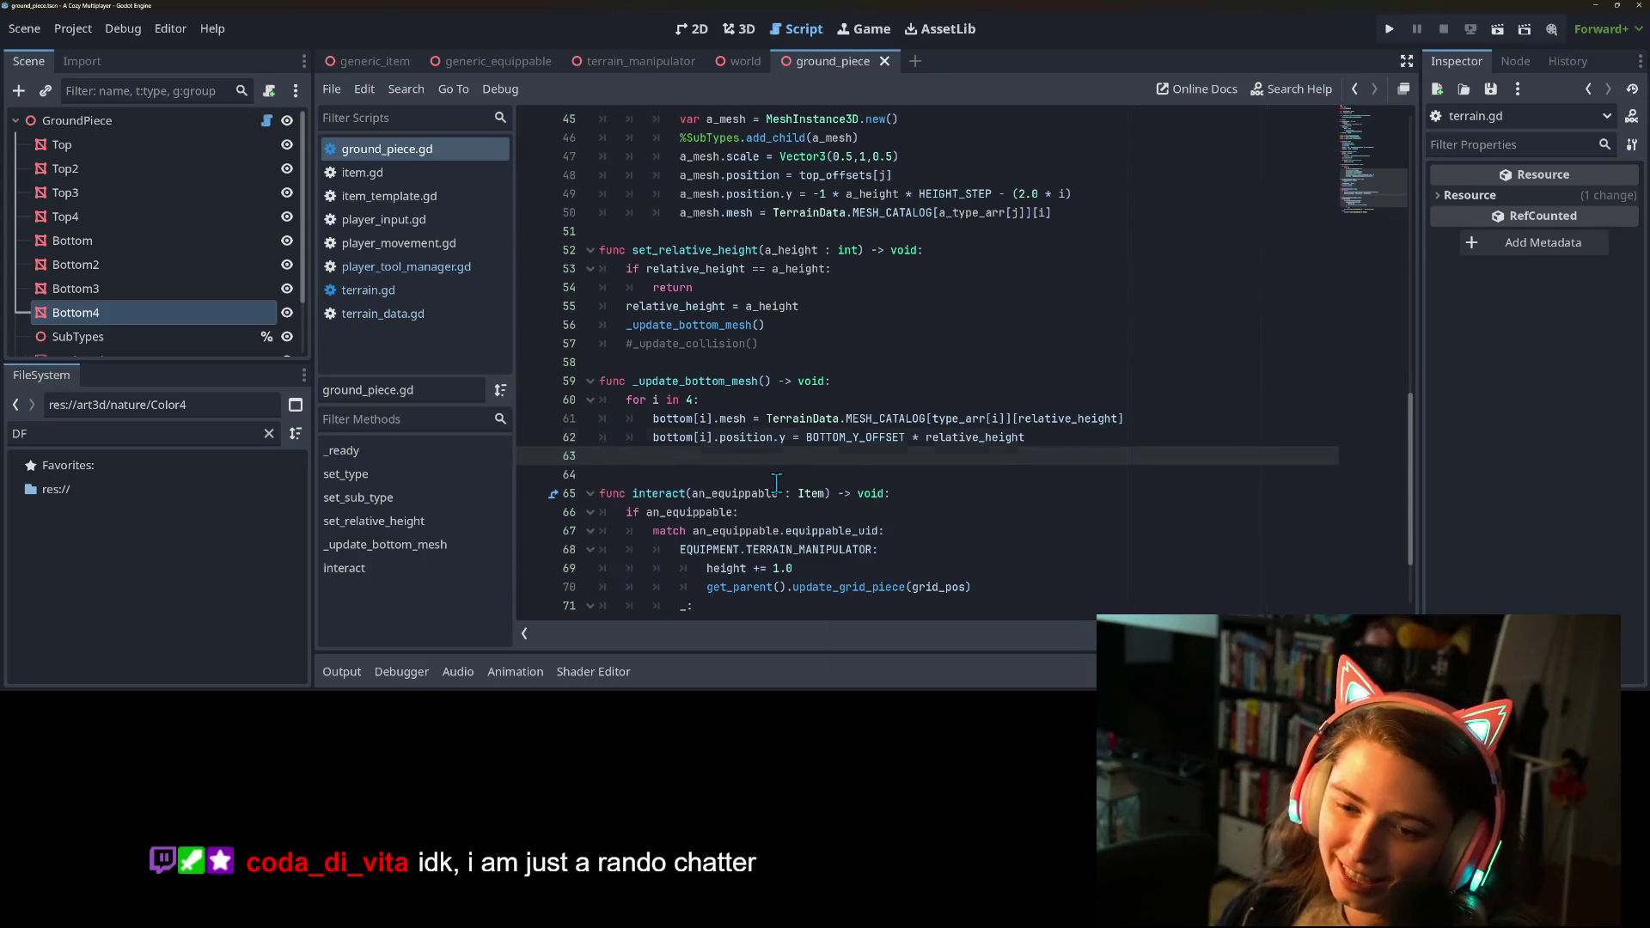
key("BackSpace")
Remove the remaining commented _update_collision call lines and save ground_piece.gd.
left_click(760, 344)
key("shift+Home")
key("BackSpace")
key("BackSpace")
scroll(694, 425, "up", 7)
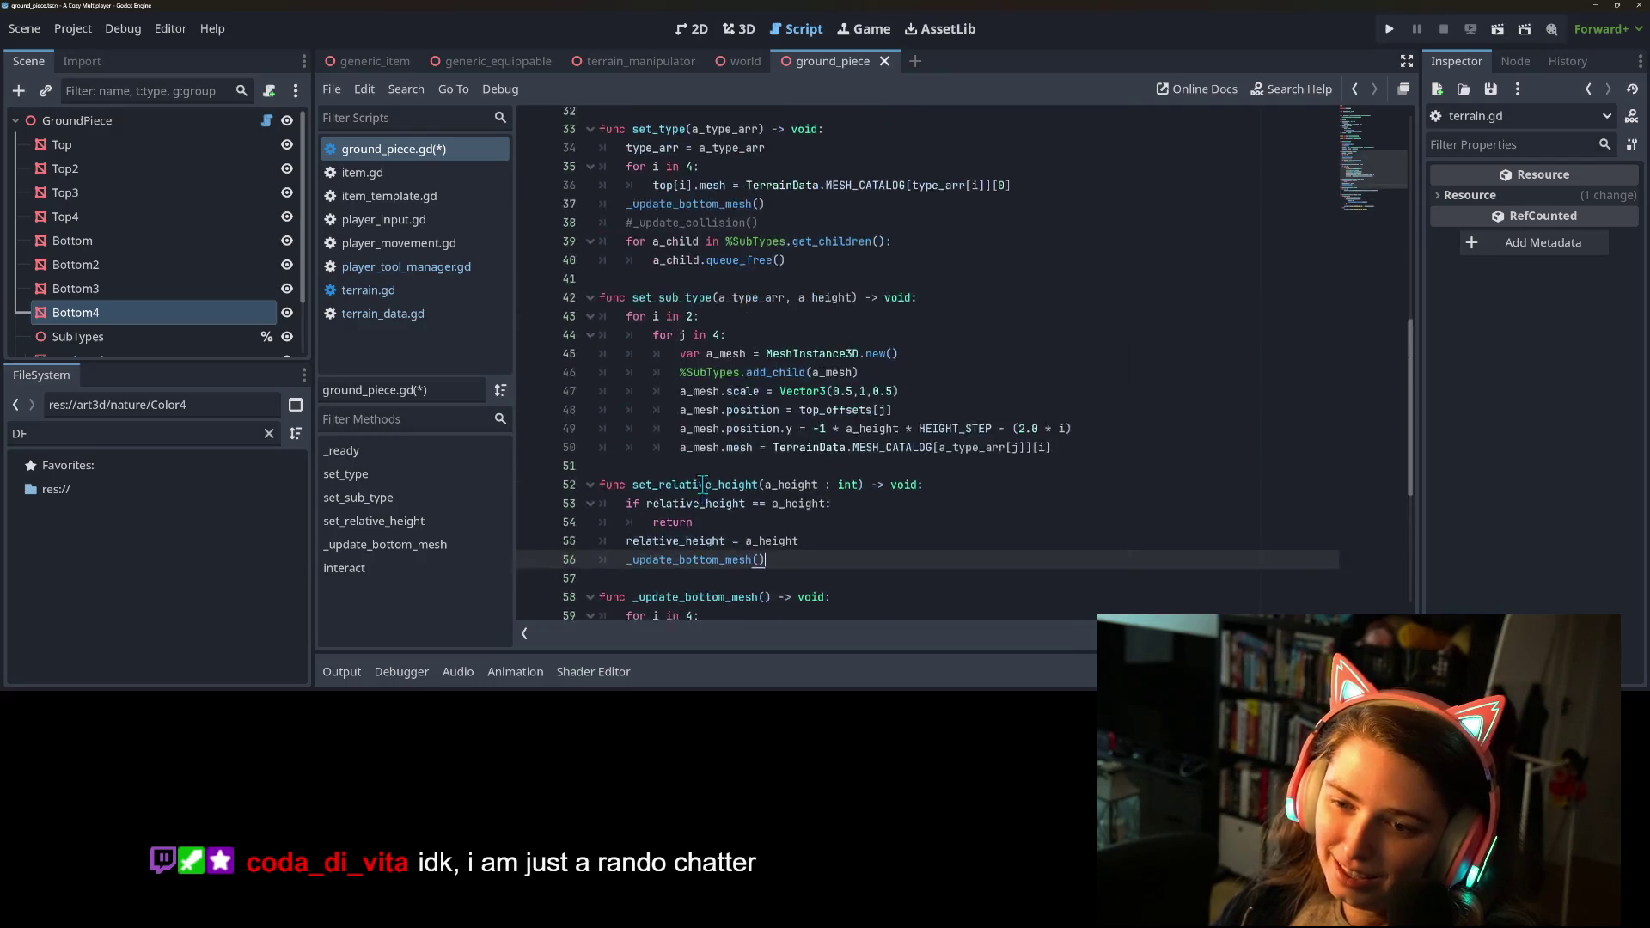
left_click(760, 381)
key("shift+Home")
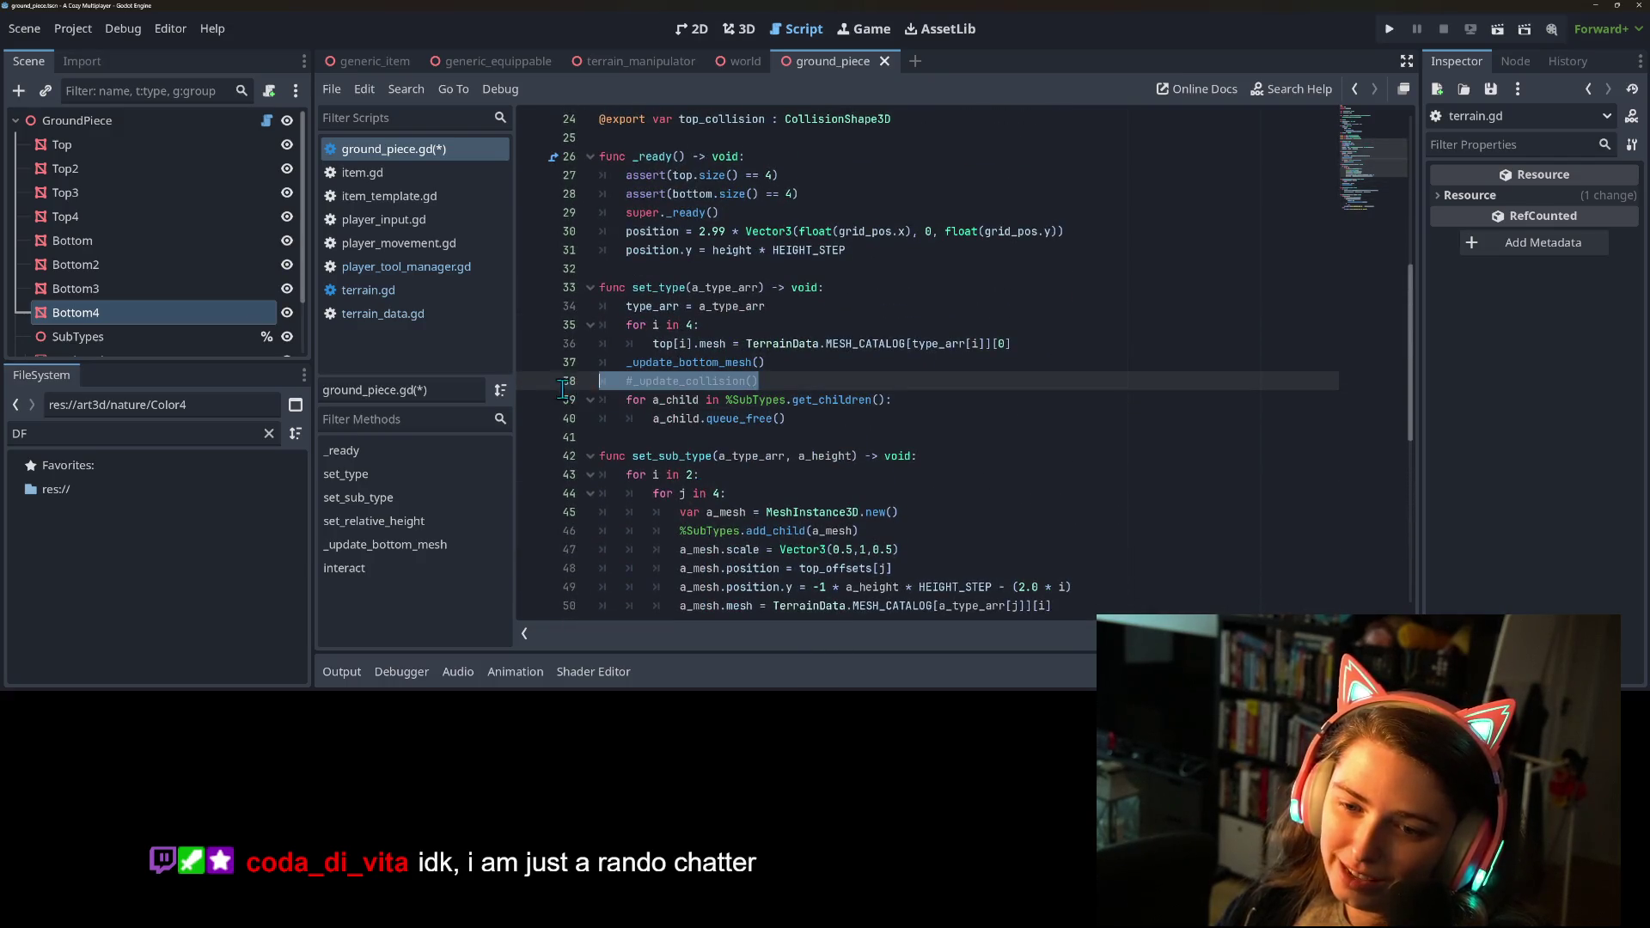
key("BackSpace")
key("BackSpace")
scroll(777, 478, "up", 8)
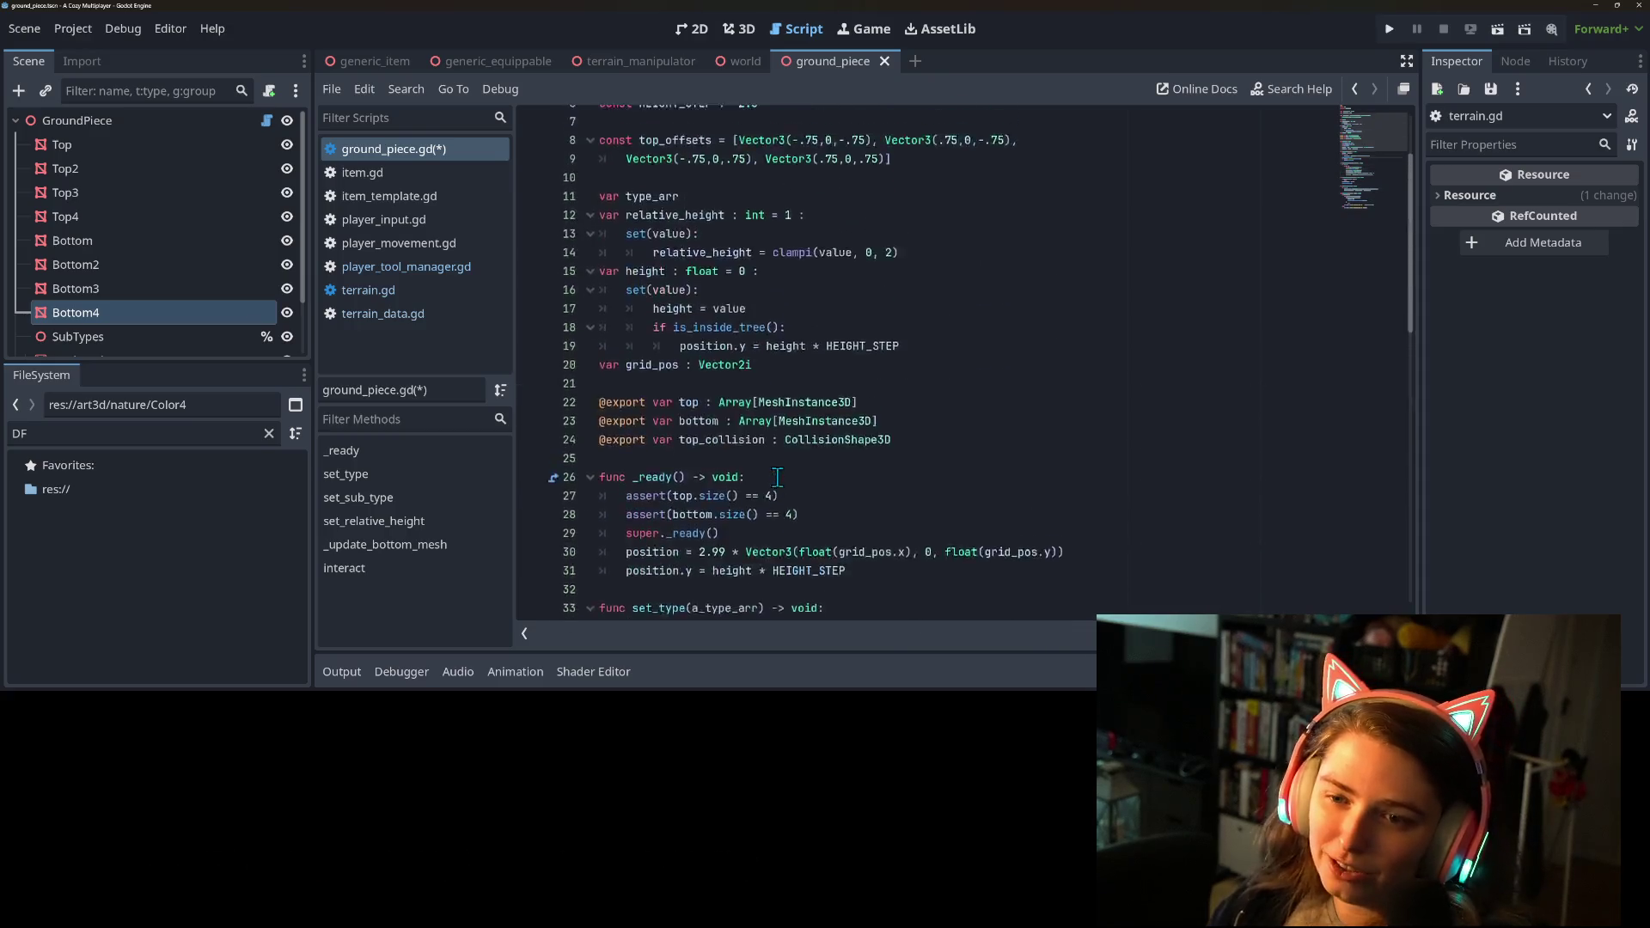
key("ctrl+s")
Browse terrain.gd, player_tool_manager.gd and terrain_data.gd in the script list.
scroll(817, 481, "down", 15)
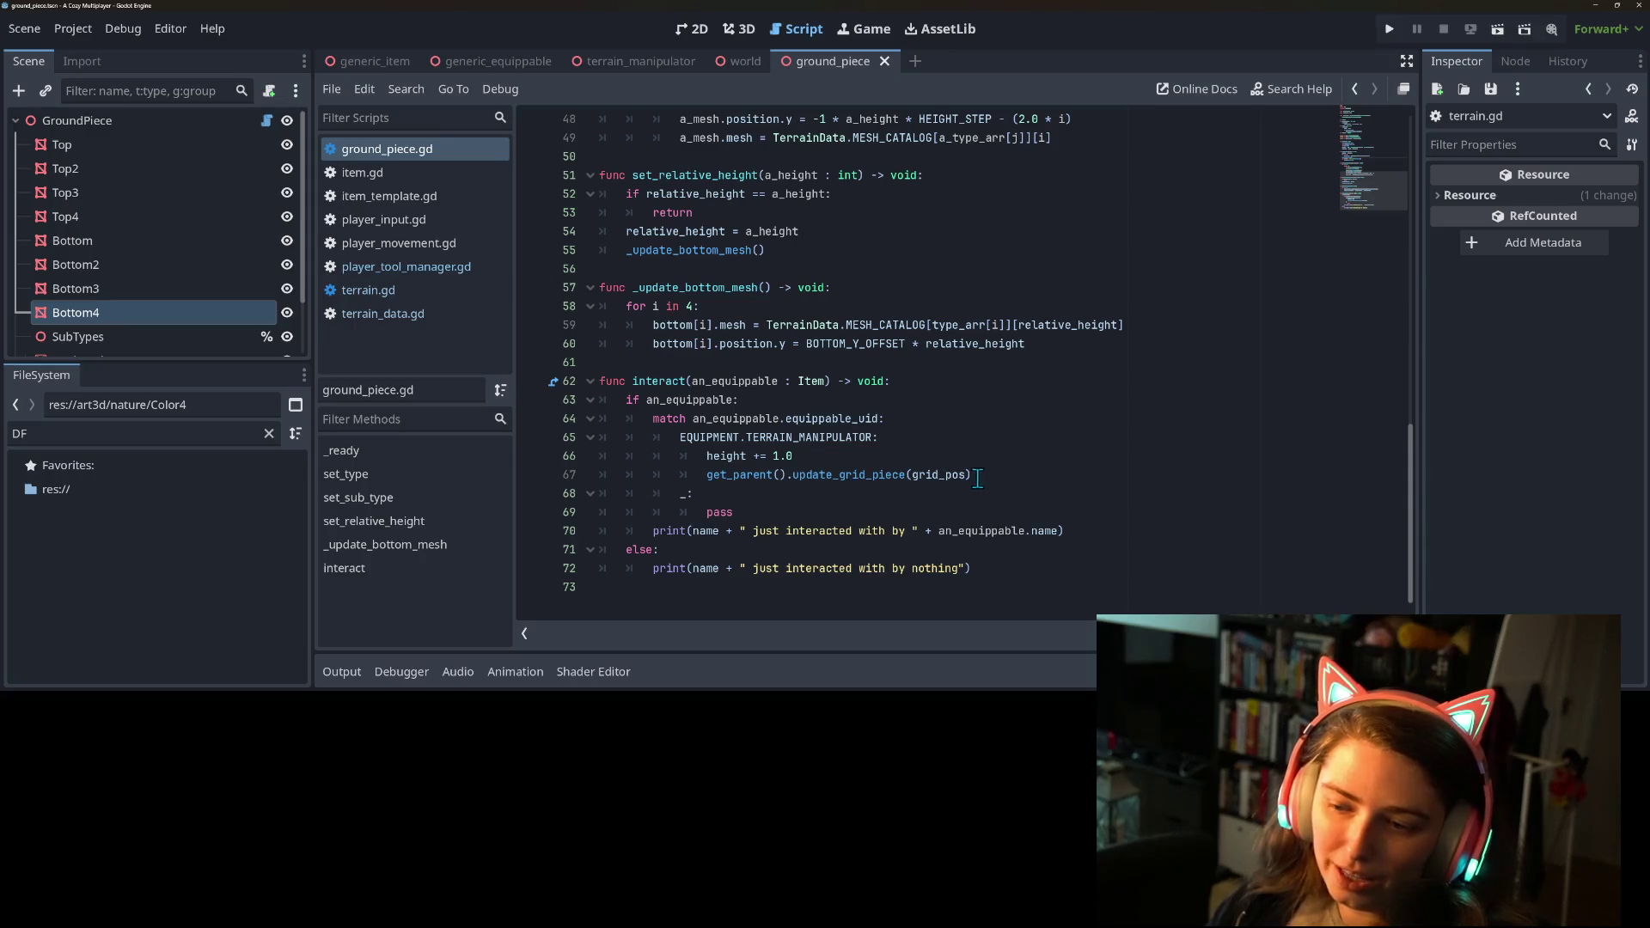
left_click(404, 294)
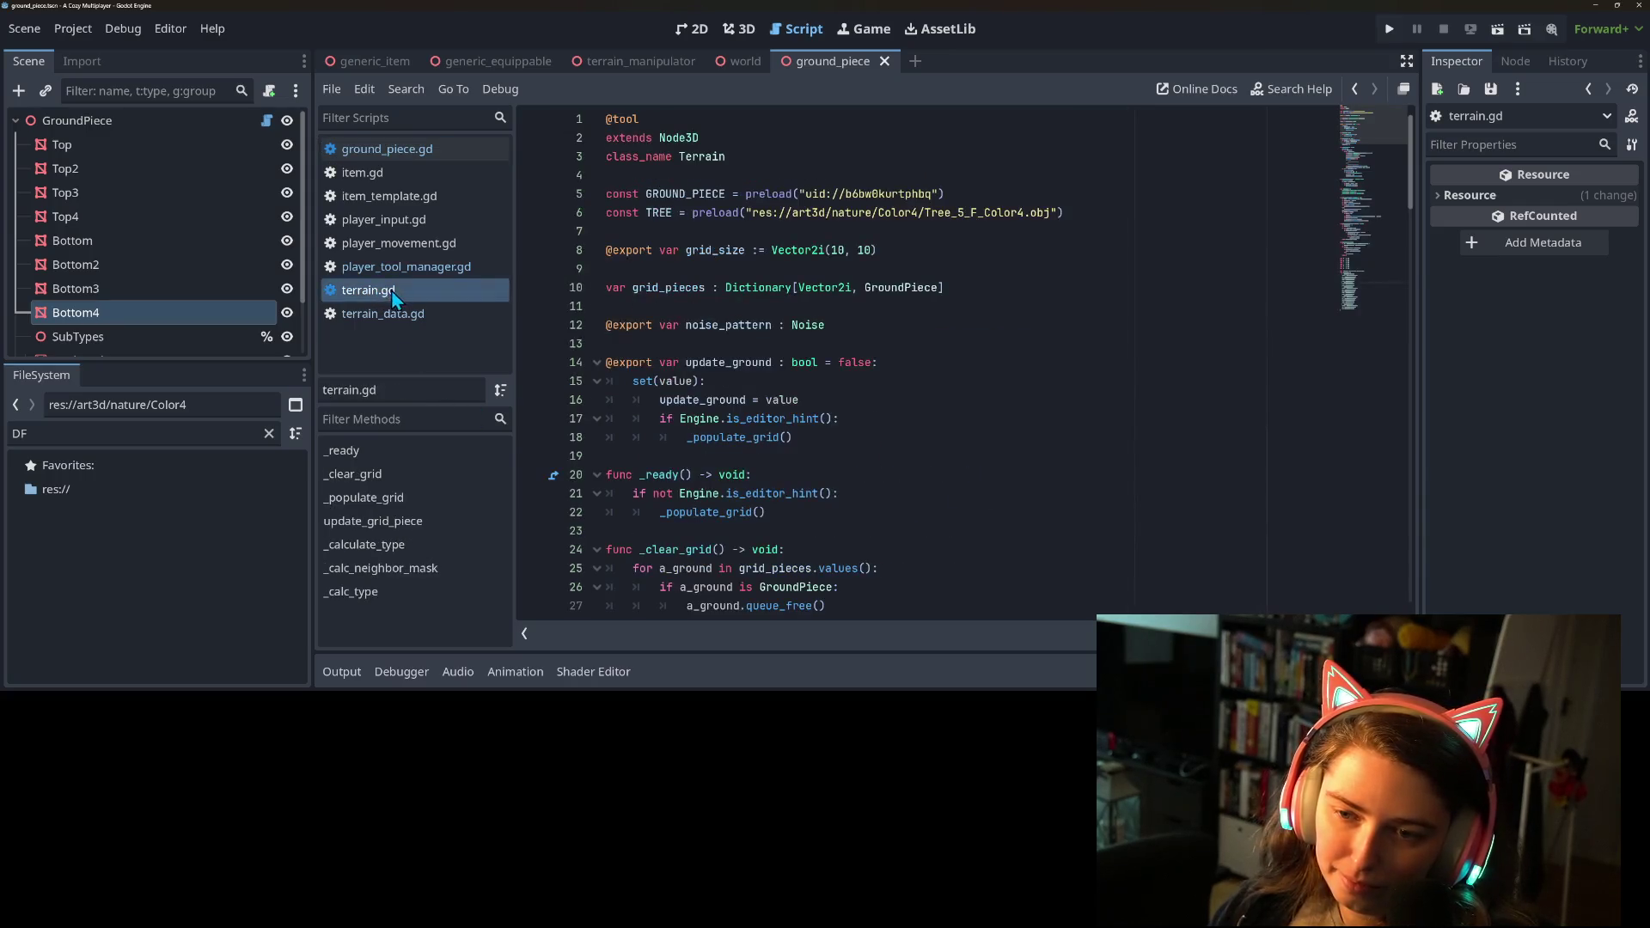
left_click(404, 303)
left_click(396, 271)
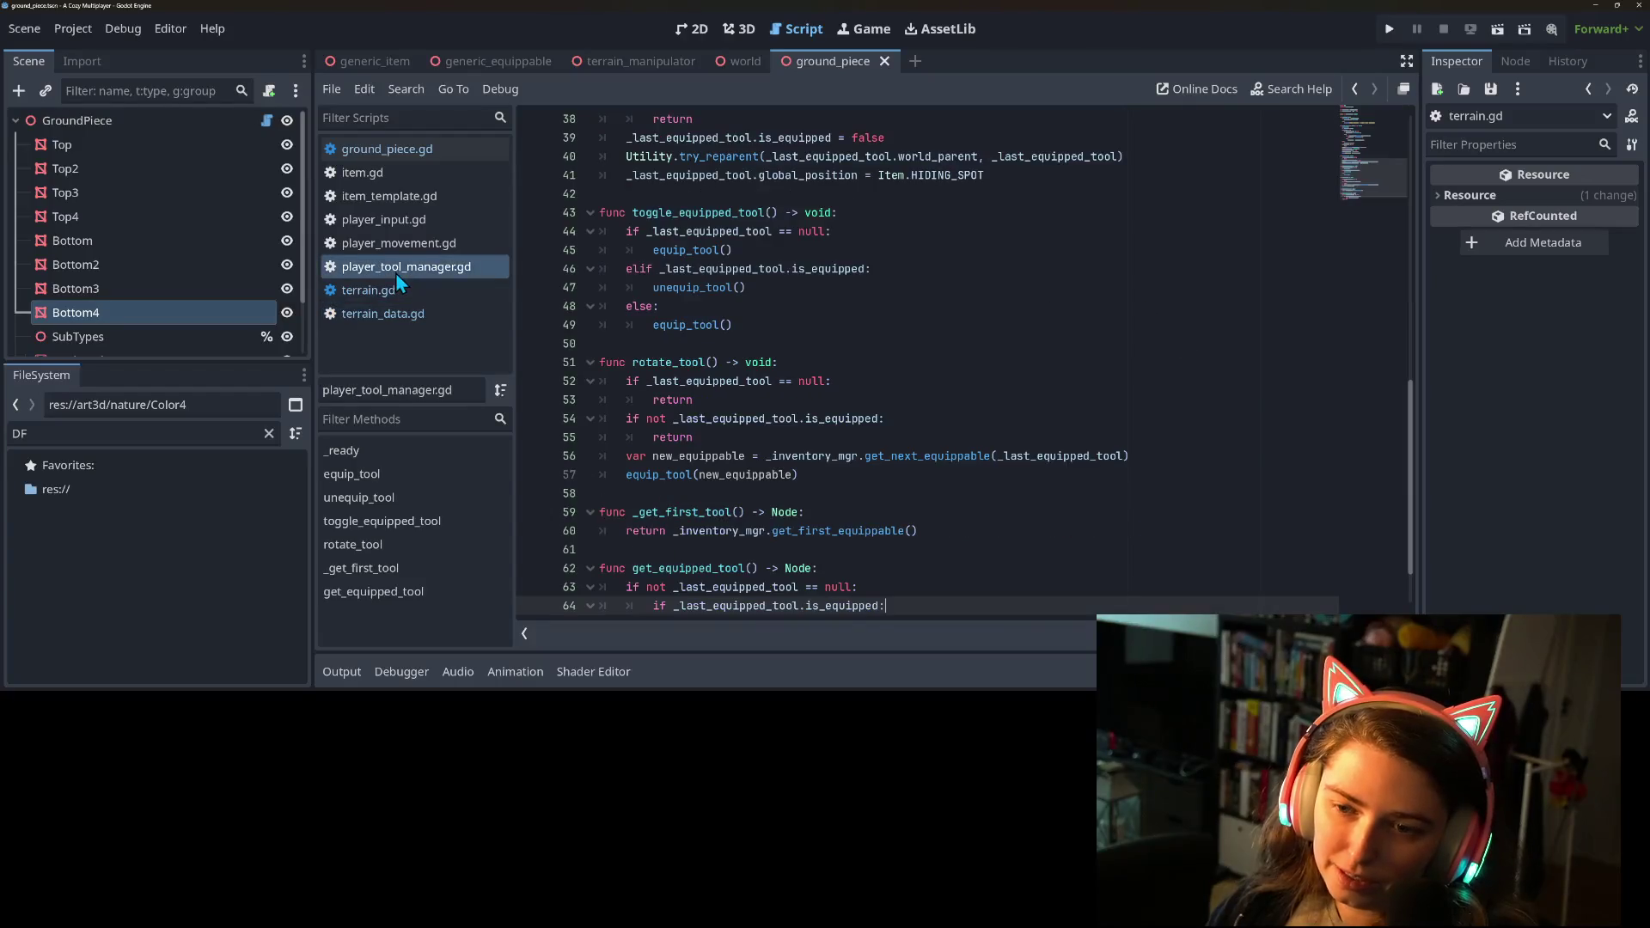
left_click(415, 310)
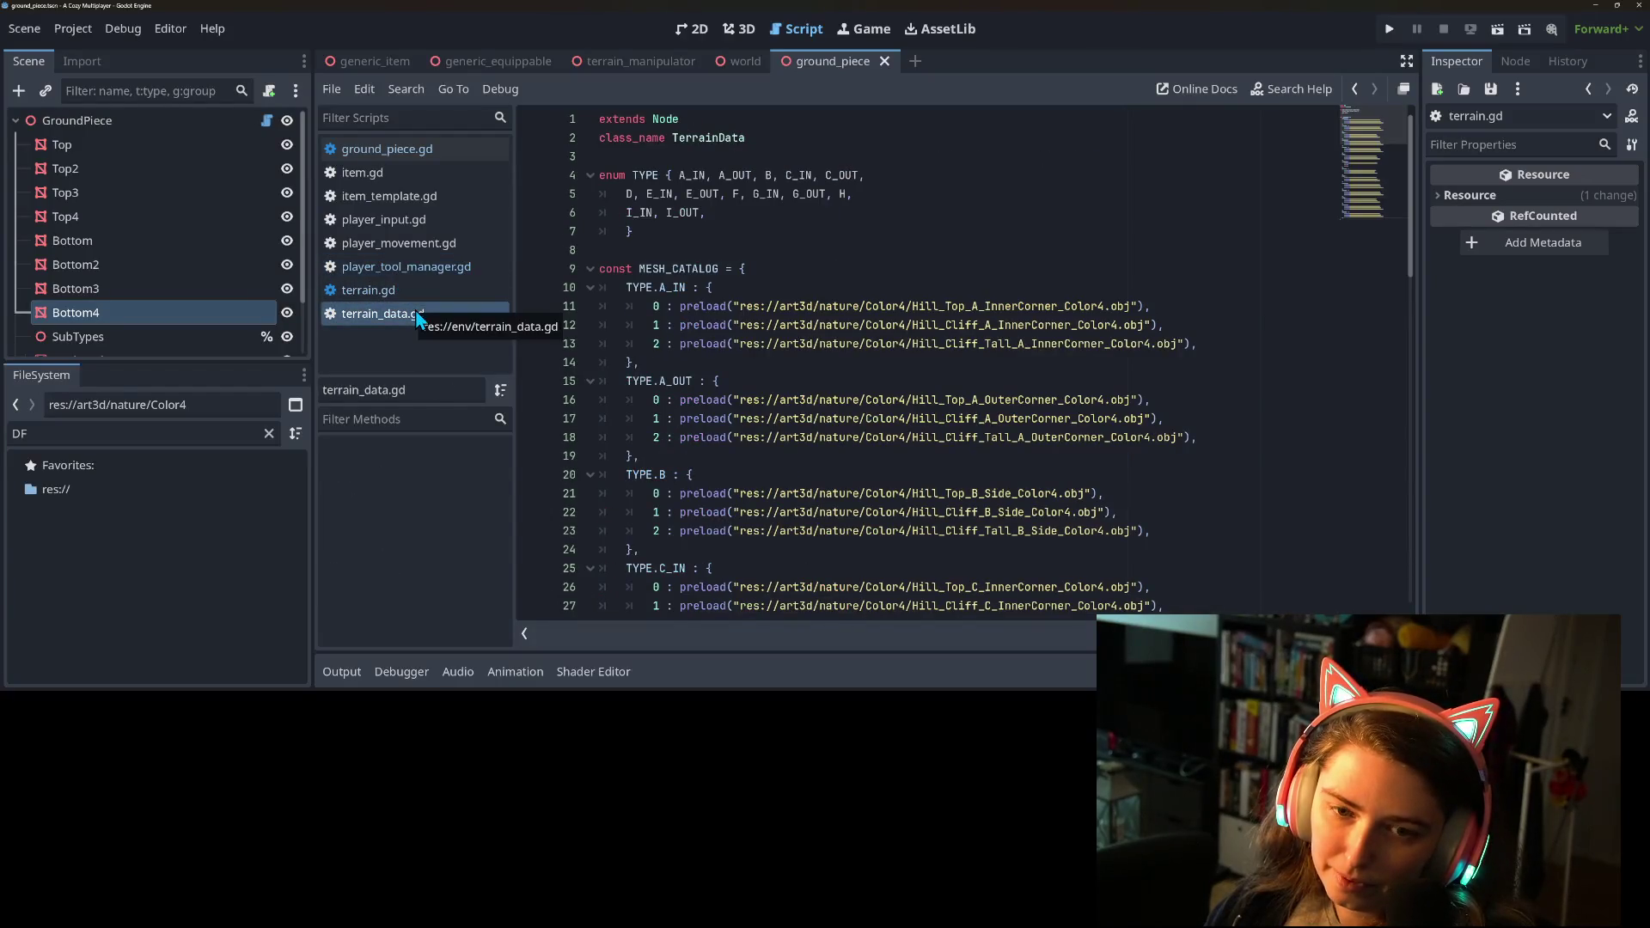
Delete the 'else: print(sub_mask)' branch from _calc_type in terrain.gd and save it.
left_click(404, 291)
scroll(780, 475, "down", 20)
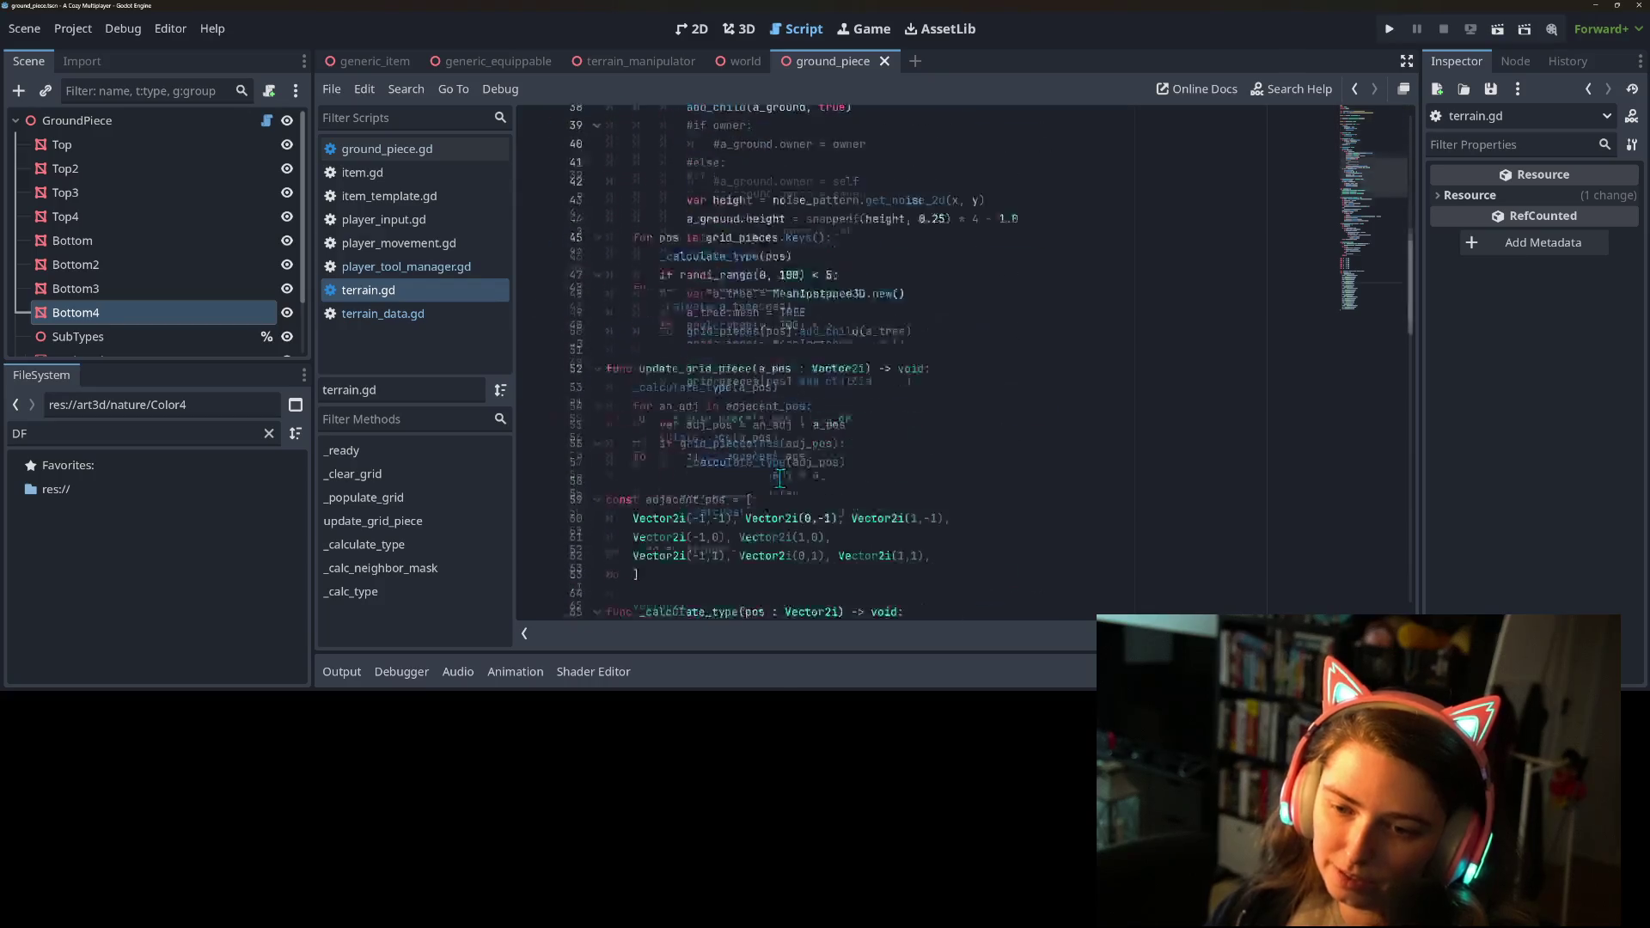
scroll(756, 486, "up", 5)
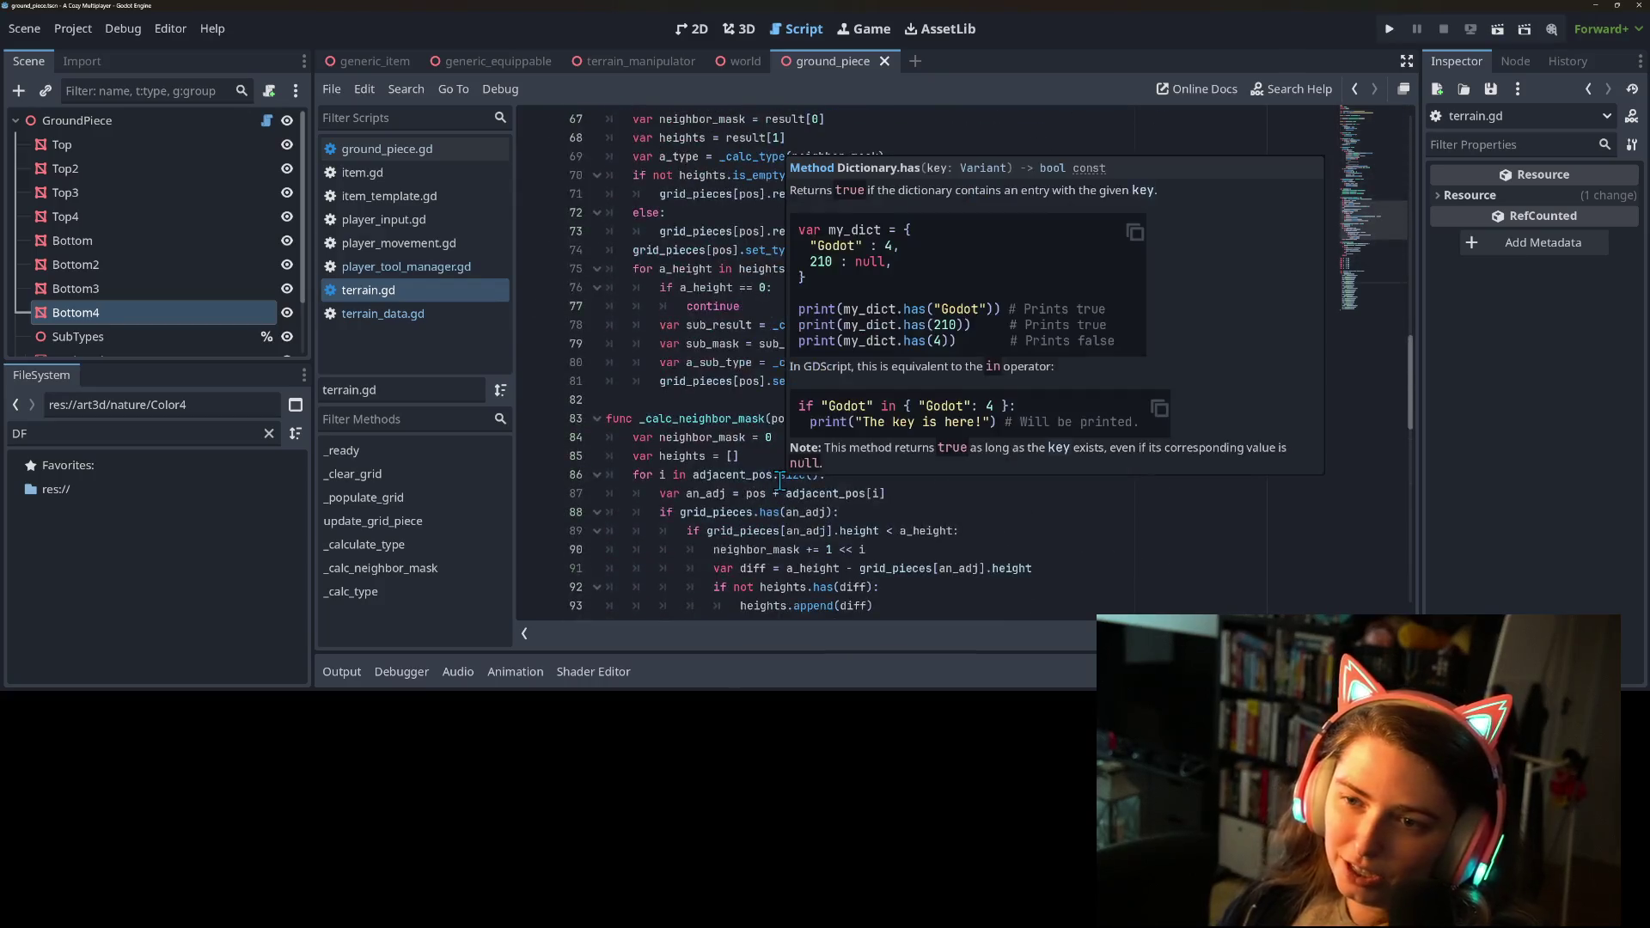
scroll(730, 497, "down", 5)
scroll(724, 500, "down", 2)
left_click_drag(787, 416, 576, 406)
key("BackSpace")
key("ctrl+s")
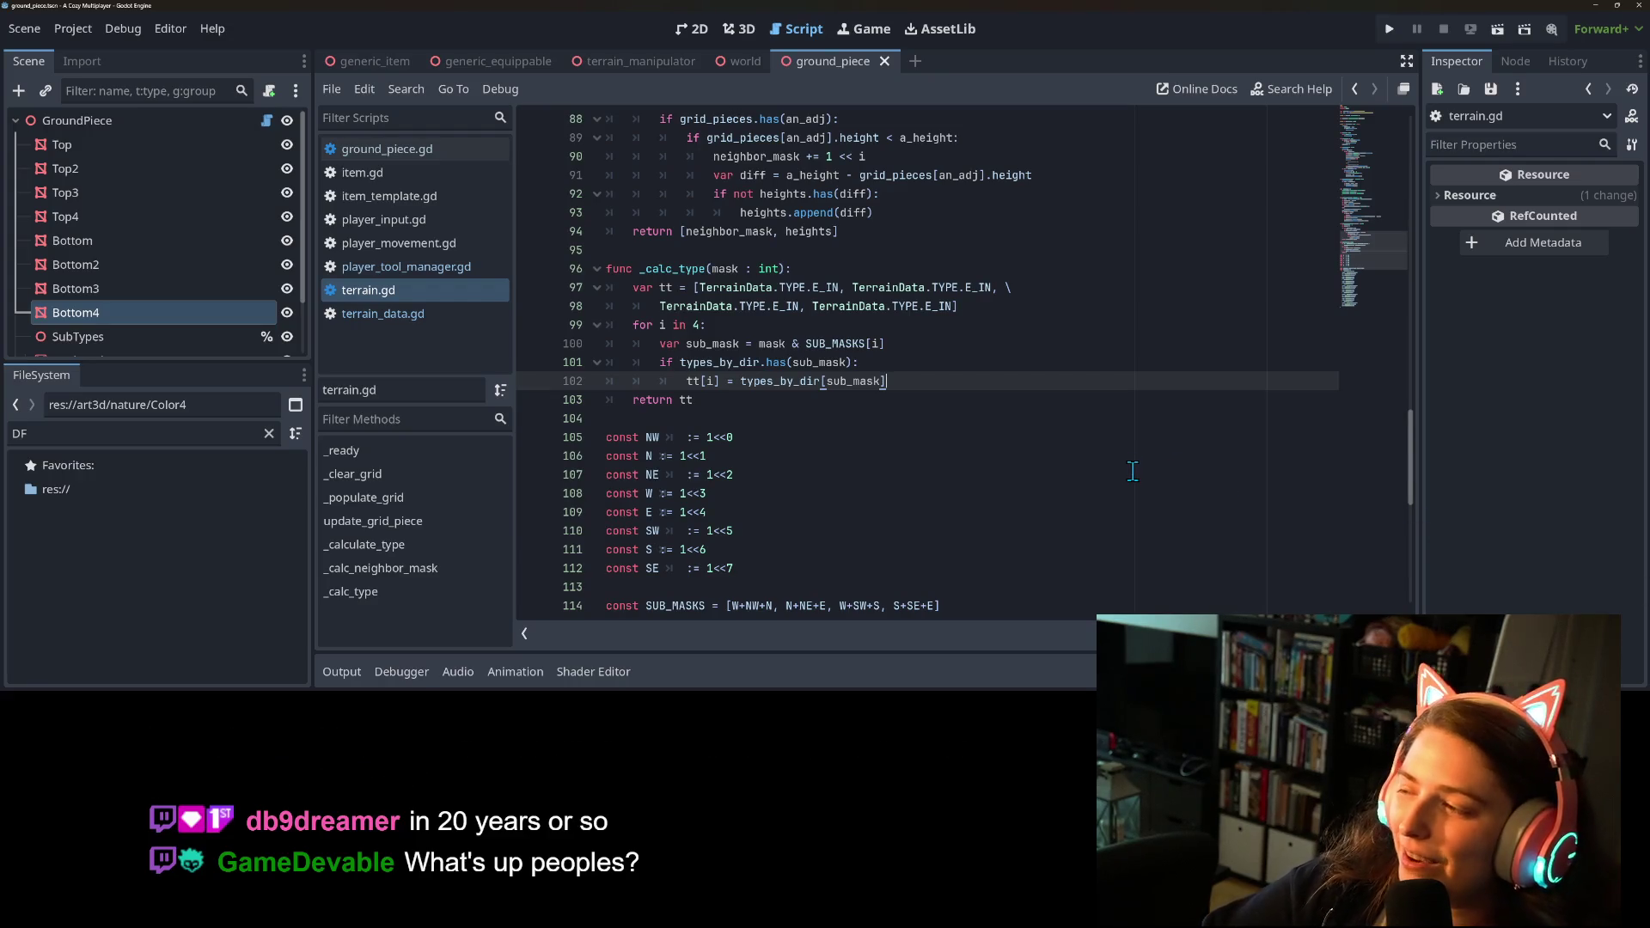
scroll(967, 491, "down", 10)
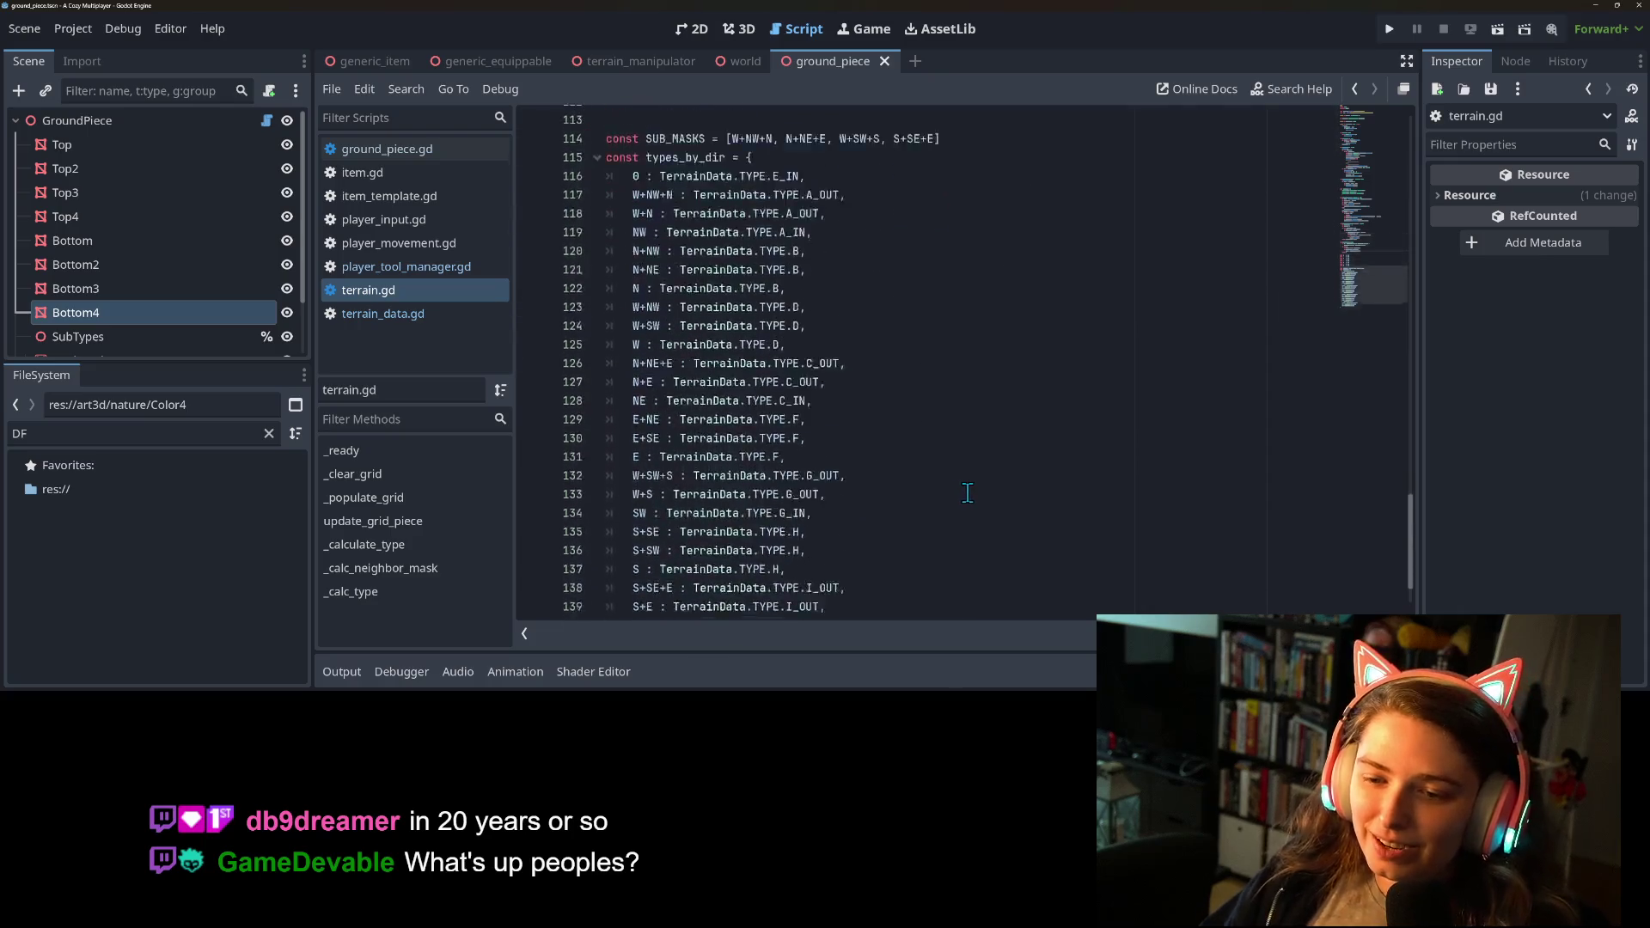
key("ctrl+s")
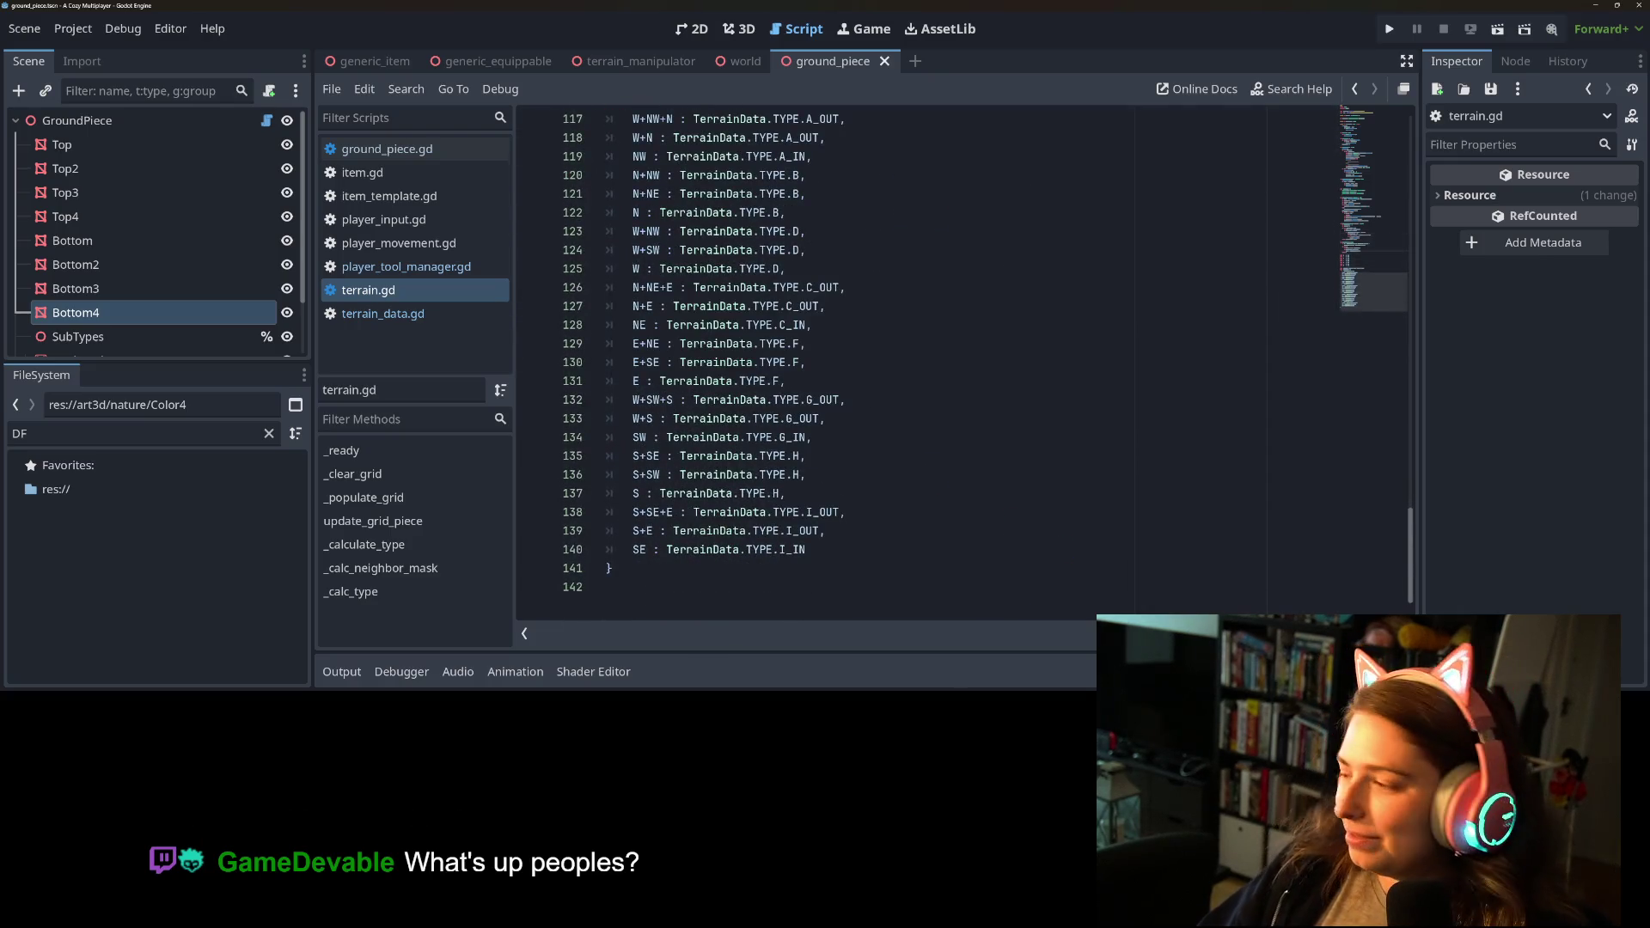
key("alt+Tab")
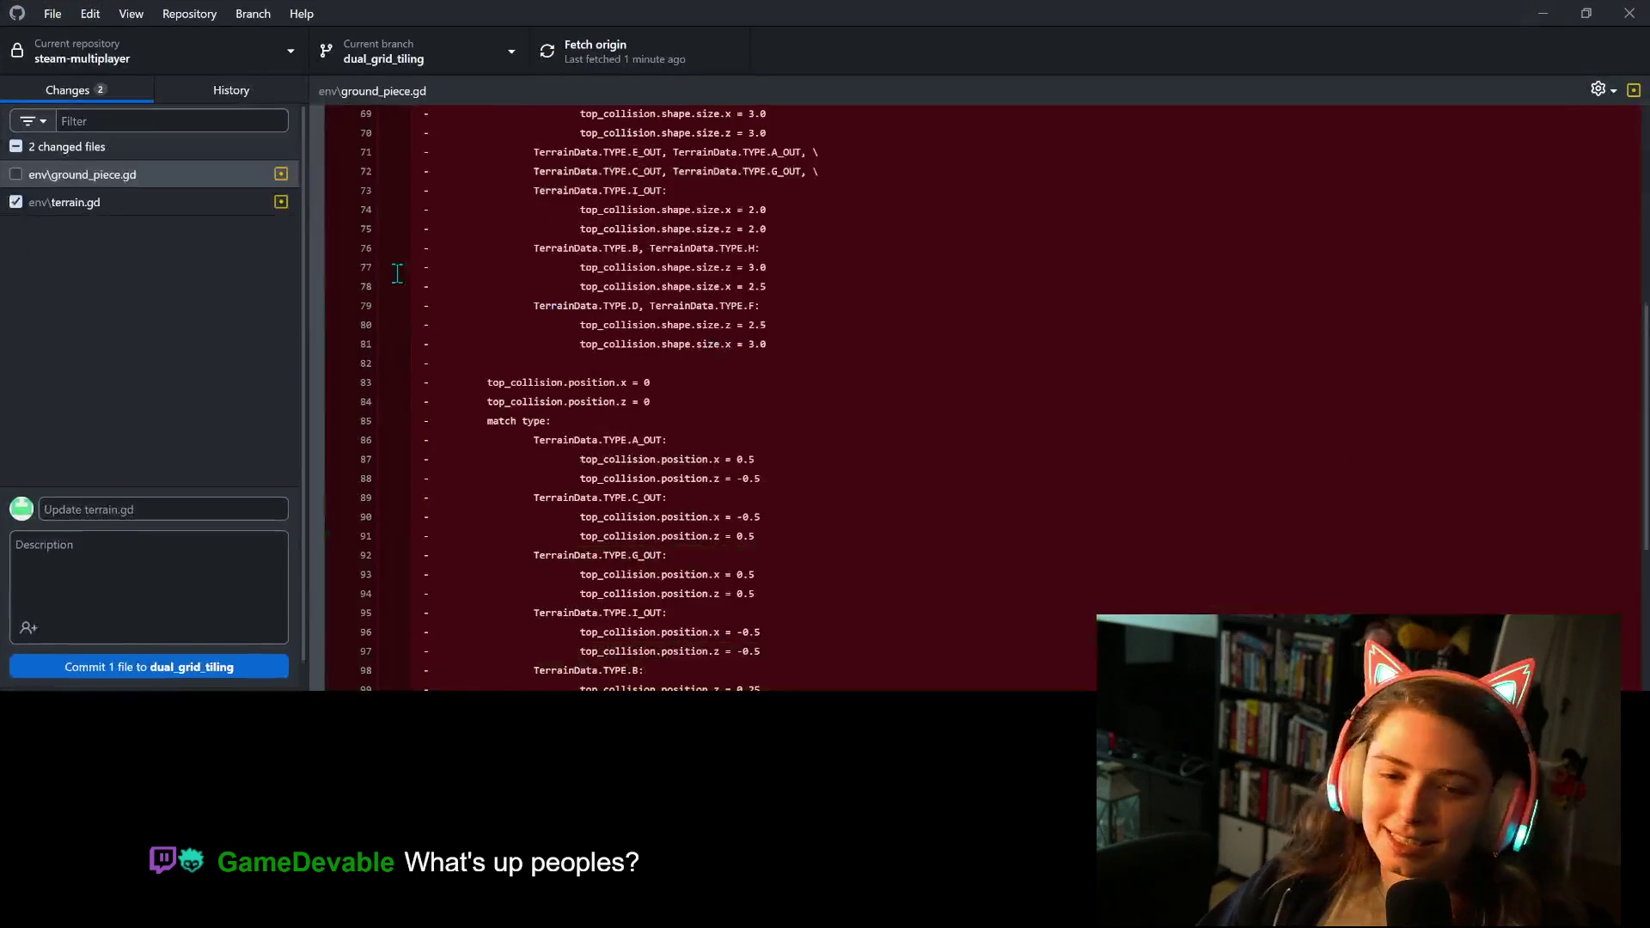
Include ground_piece.gd with terrain.gd and commit both to dual_grid_tiling as 'cleans up unused code'.
left_click(23, 178)
left_click(19, 176)
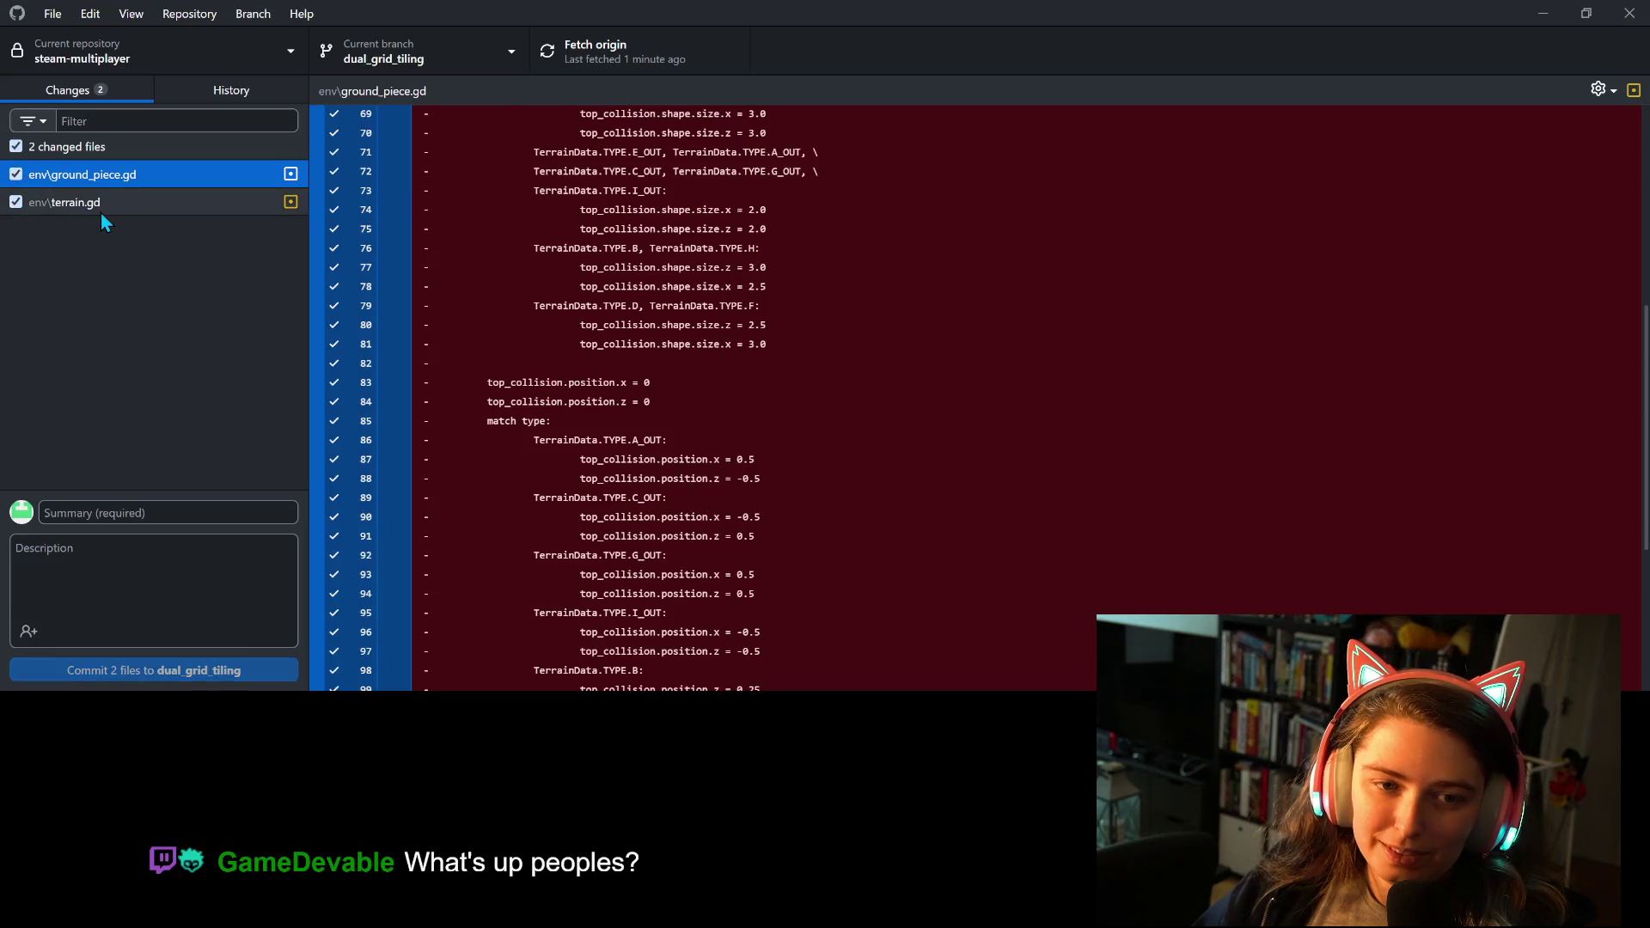
left_click(101, 213)
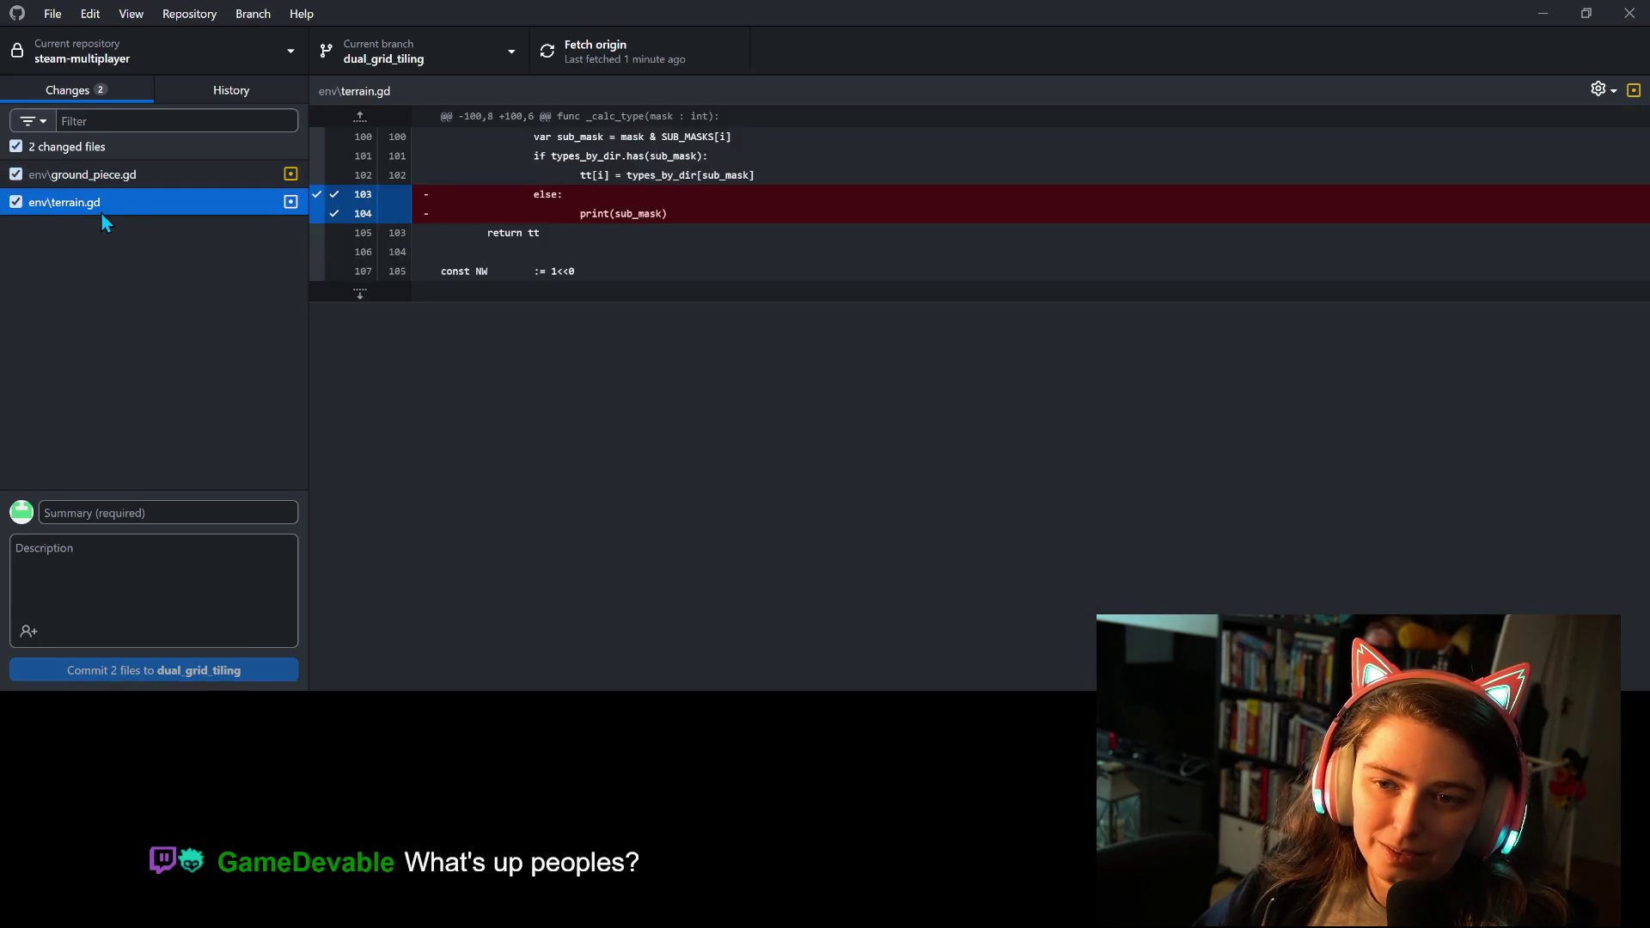
left_click(221, 514)
type("cleans up u")
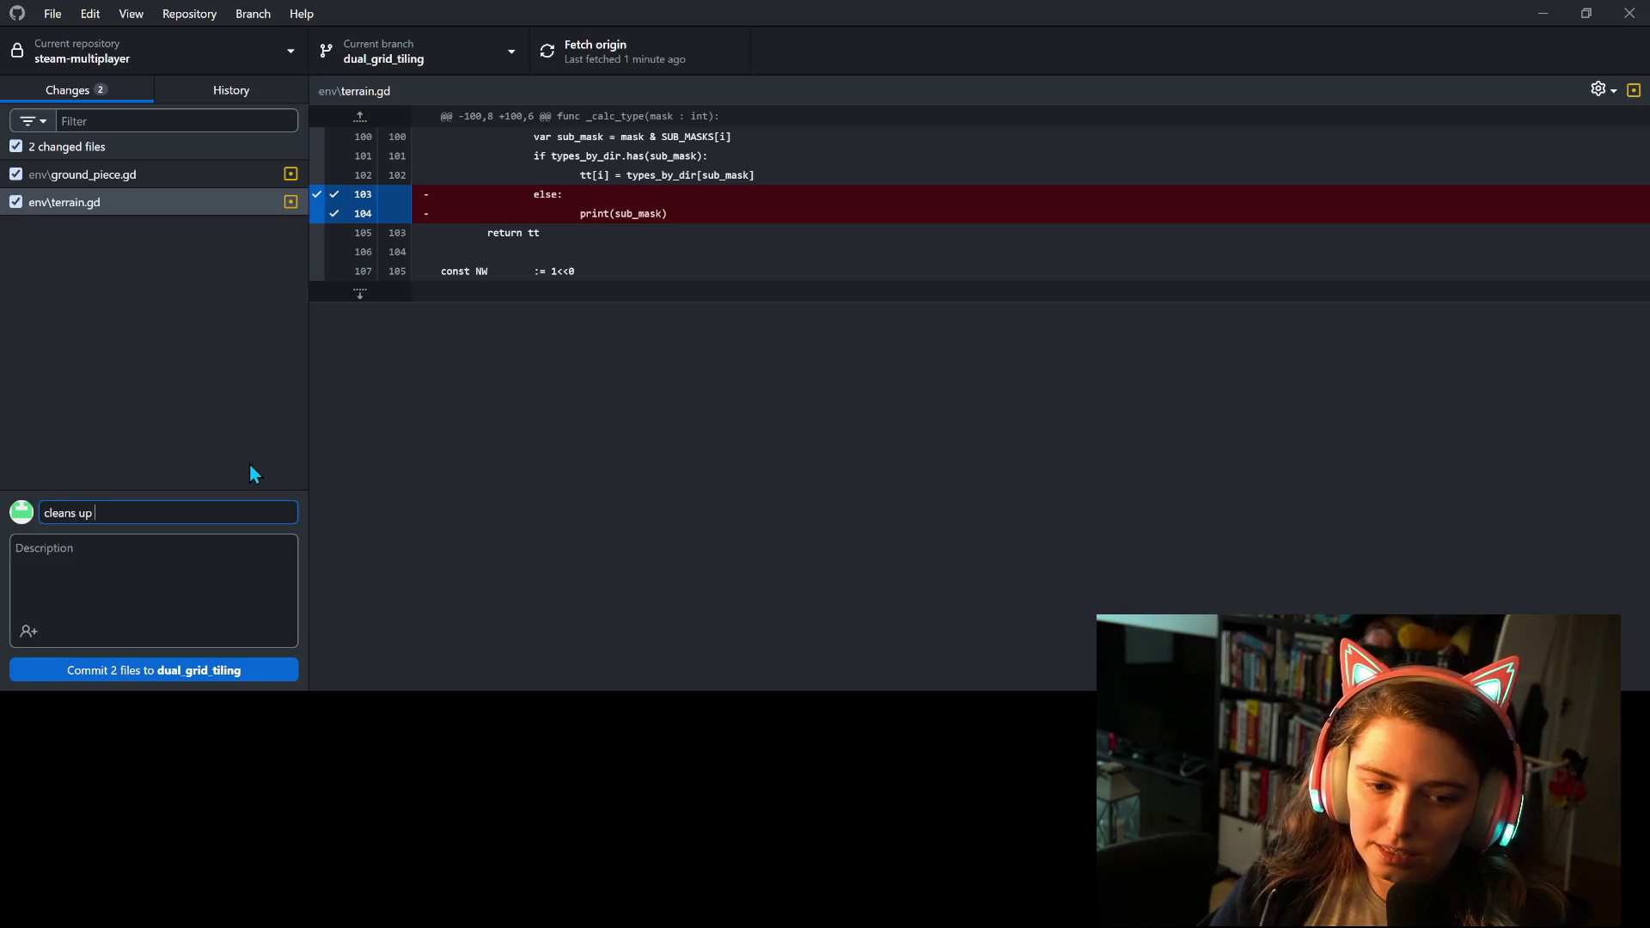
key("BackSpace")
type("unusaed")
key("BackSpace")
key("BackSpace")
key("BackSpace")
type("ed code")
left_click(249, 675)
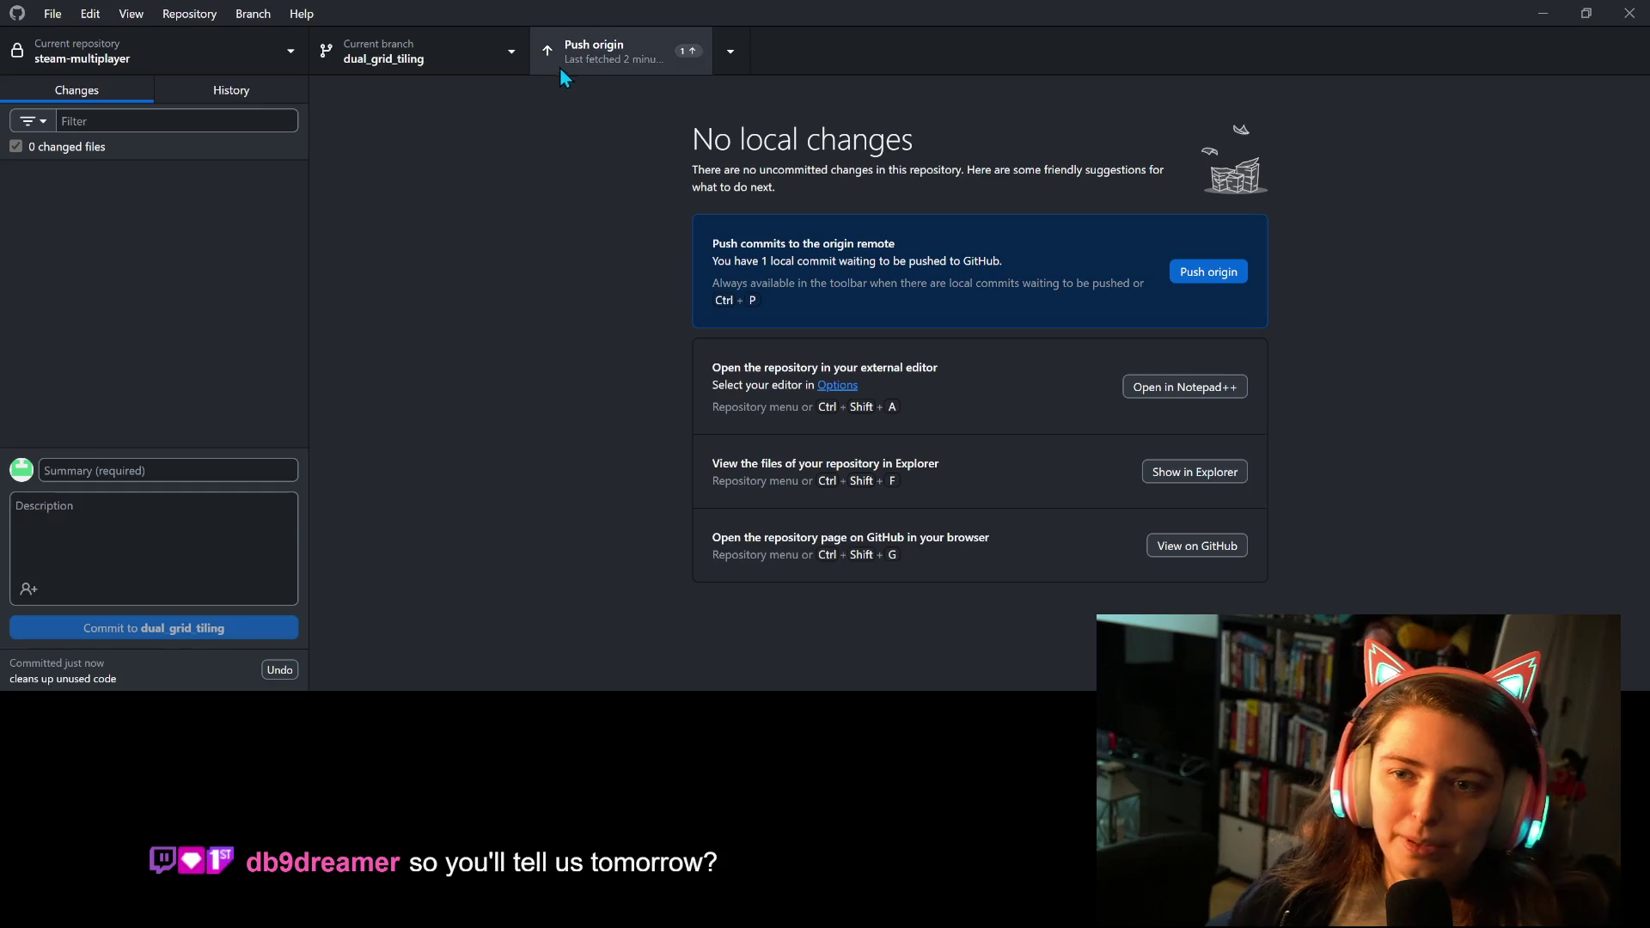
Push the cleanup commit to origin and check out the main branch.
left_click(559, 67)
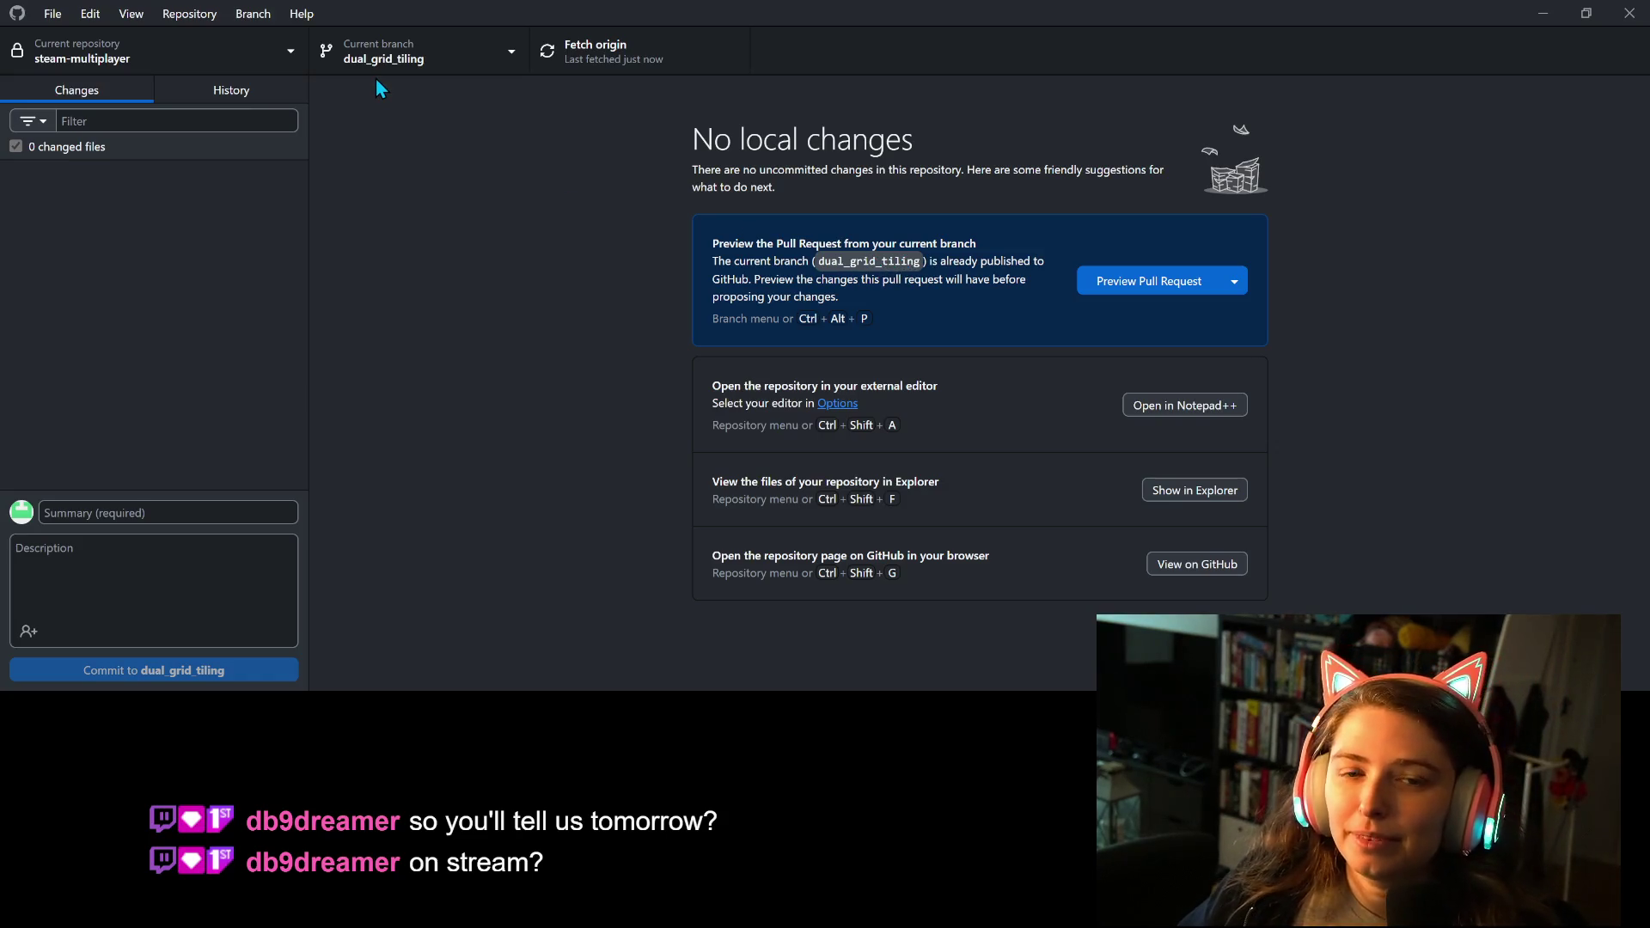
left_click(508, 57)
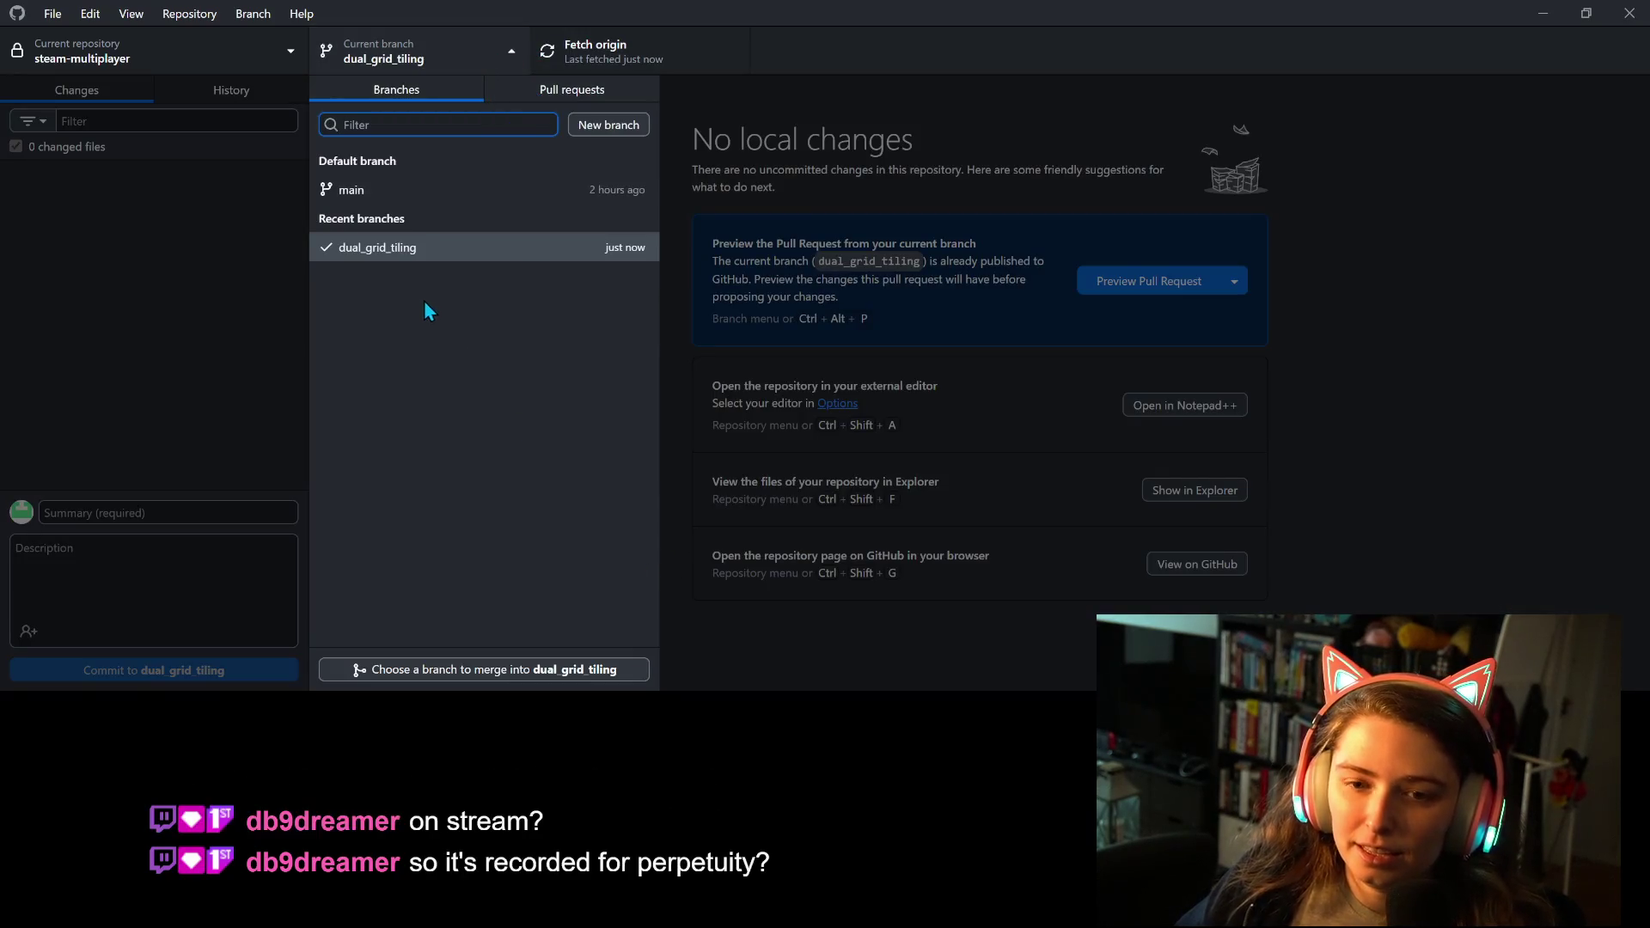
right_click(459, 256)
left_click(604, 323)
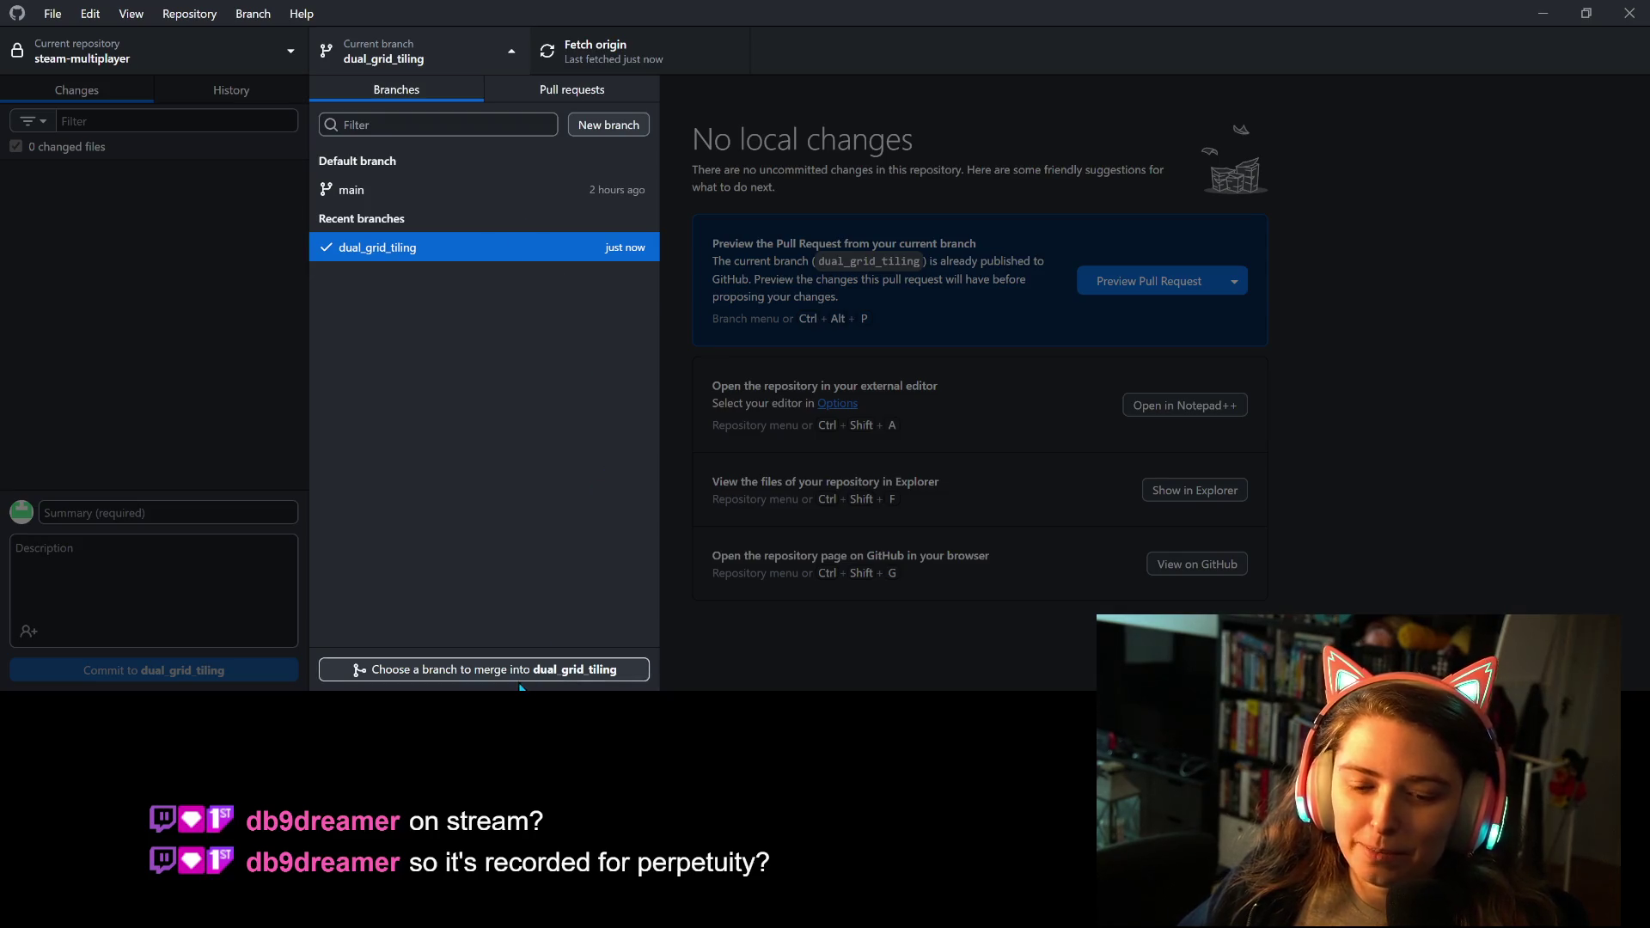
left_click(430, 193)
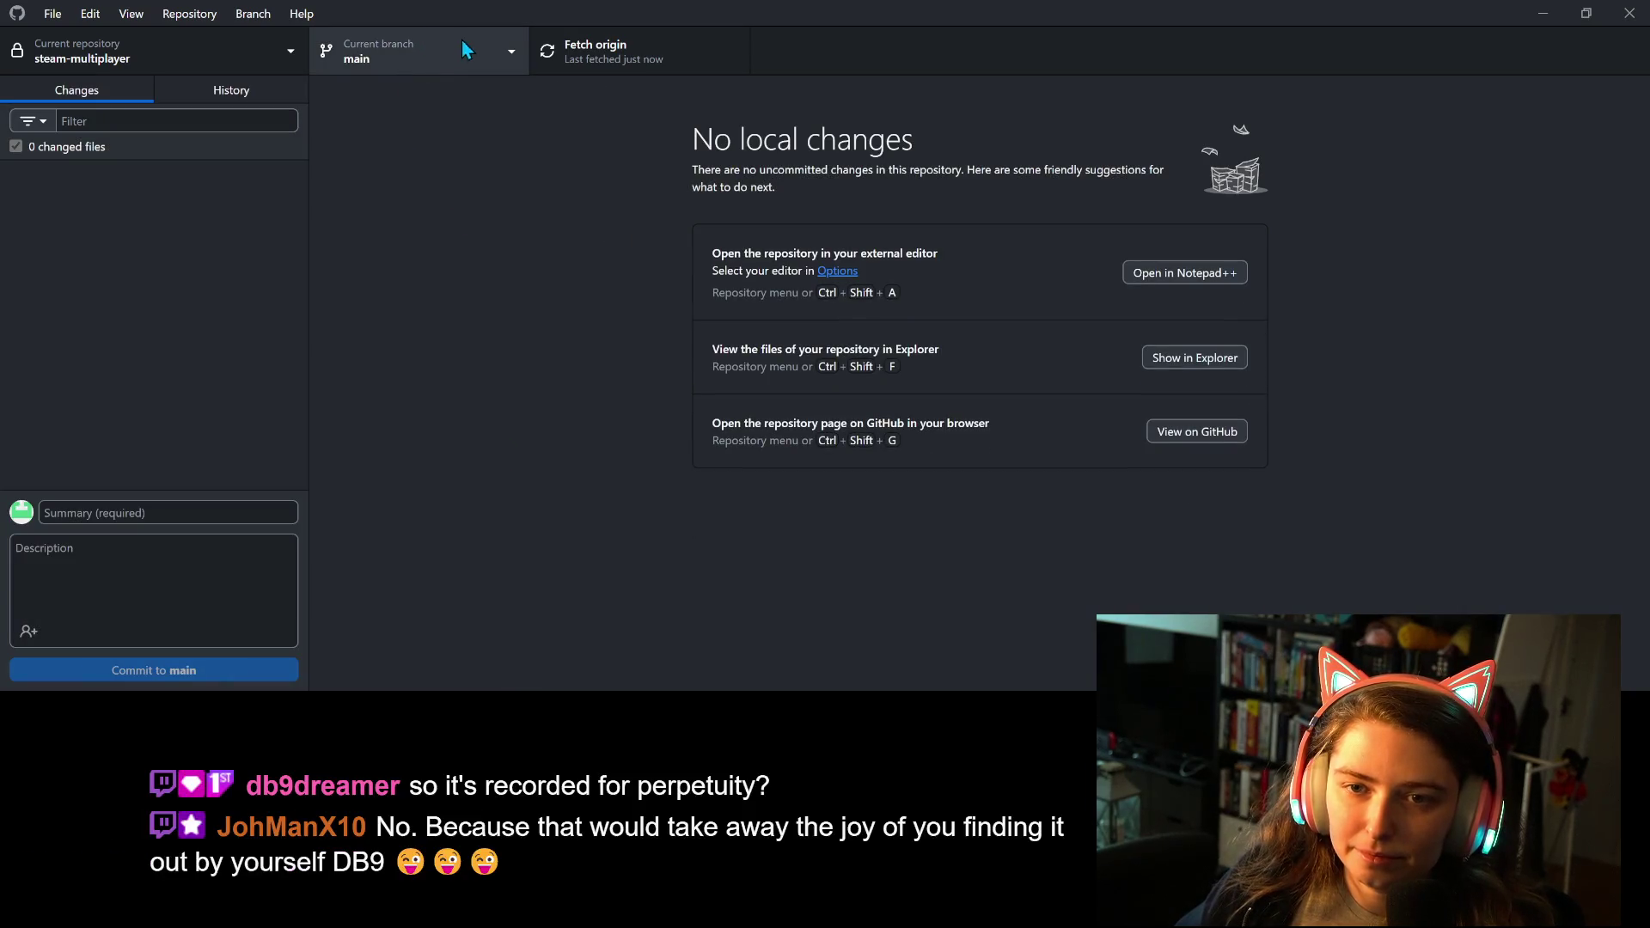
Merge dual_grid_tiling into main with a merge commit and push main to origin.
left_click(503, 39)
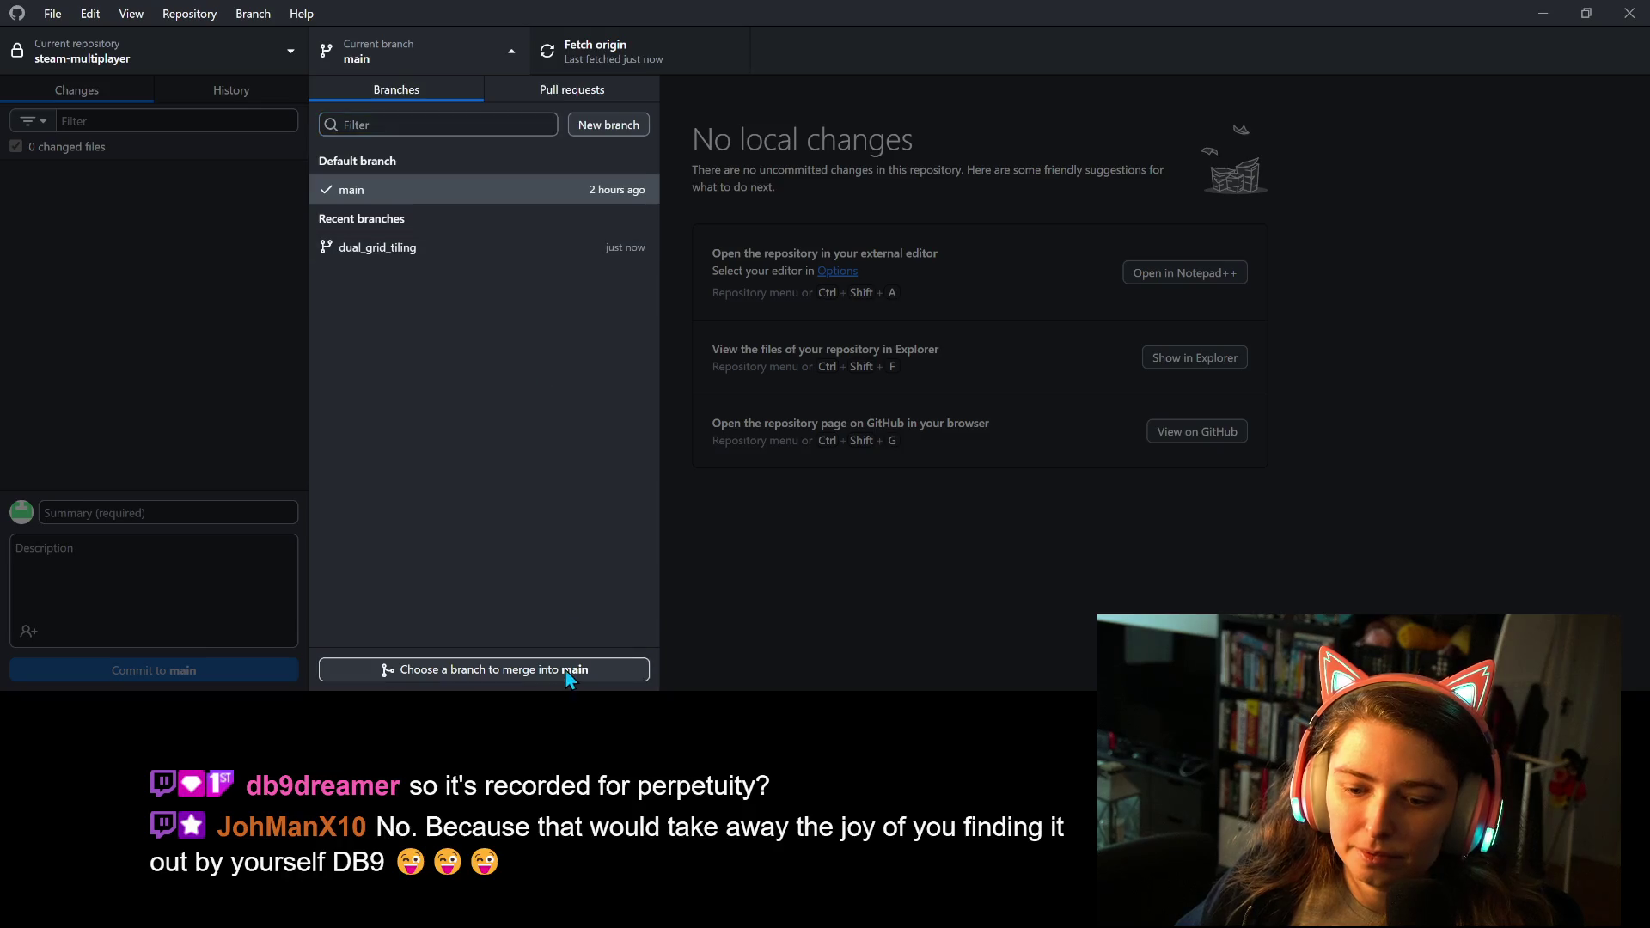
left_click(479, 668)
left_click(785, 332)
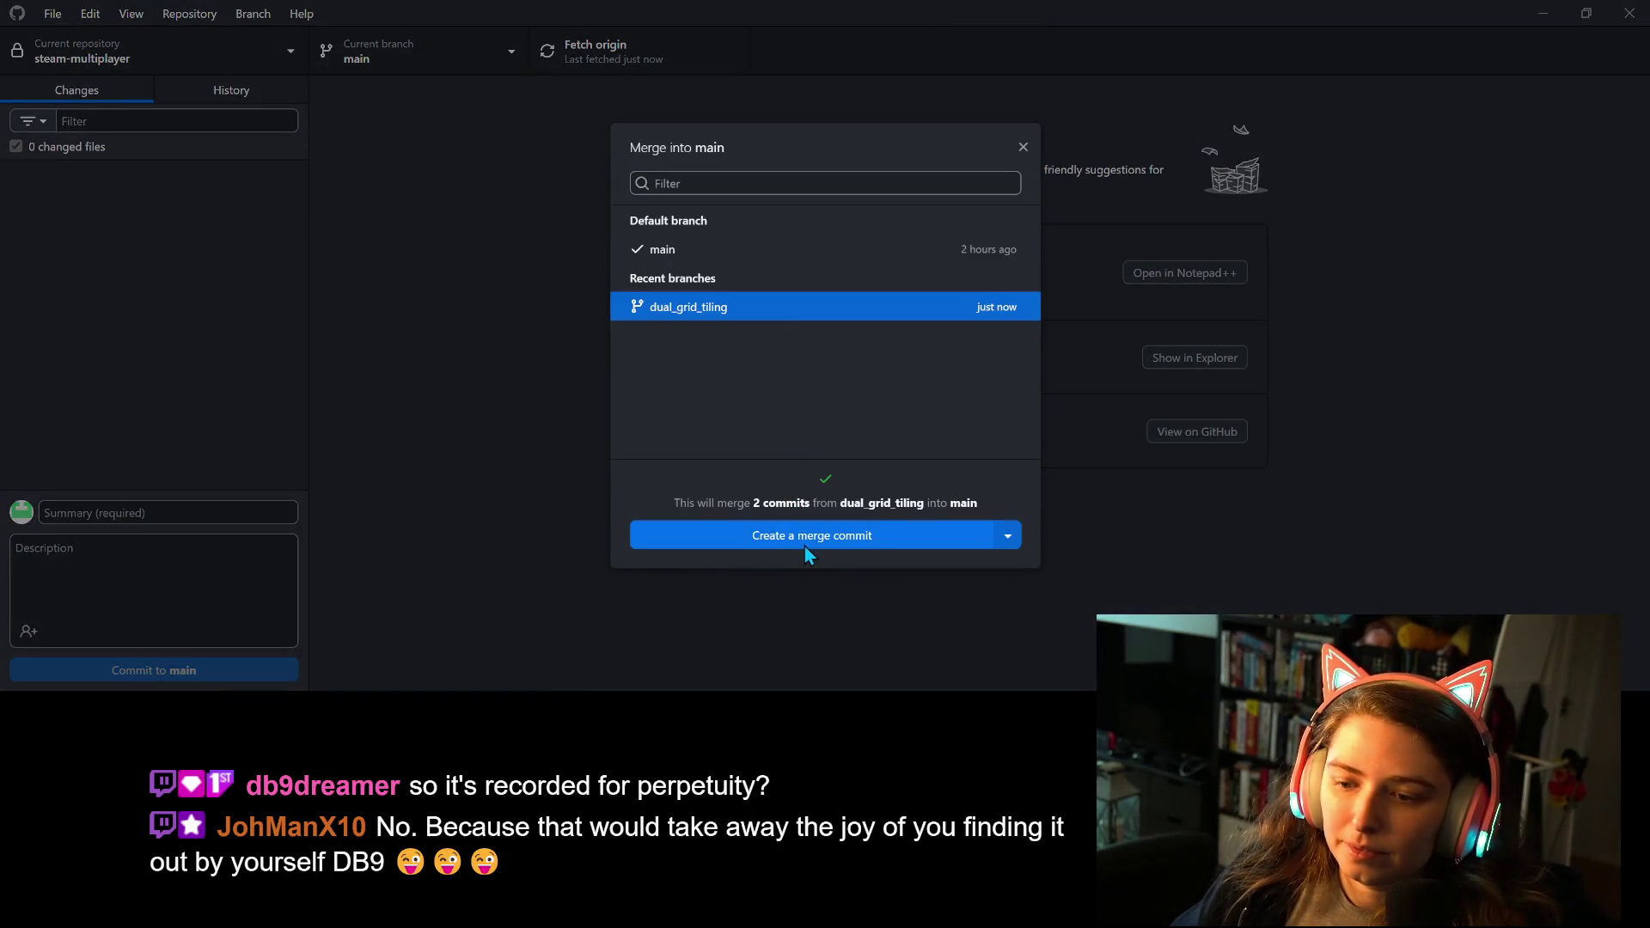
left_click(805, 545)
left_click(658, 50)
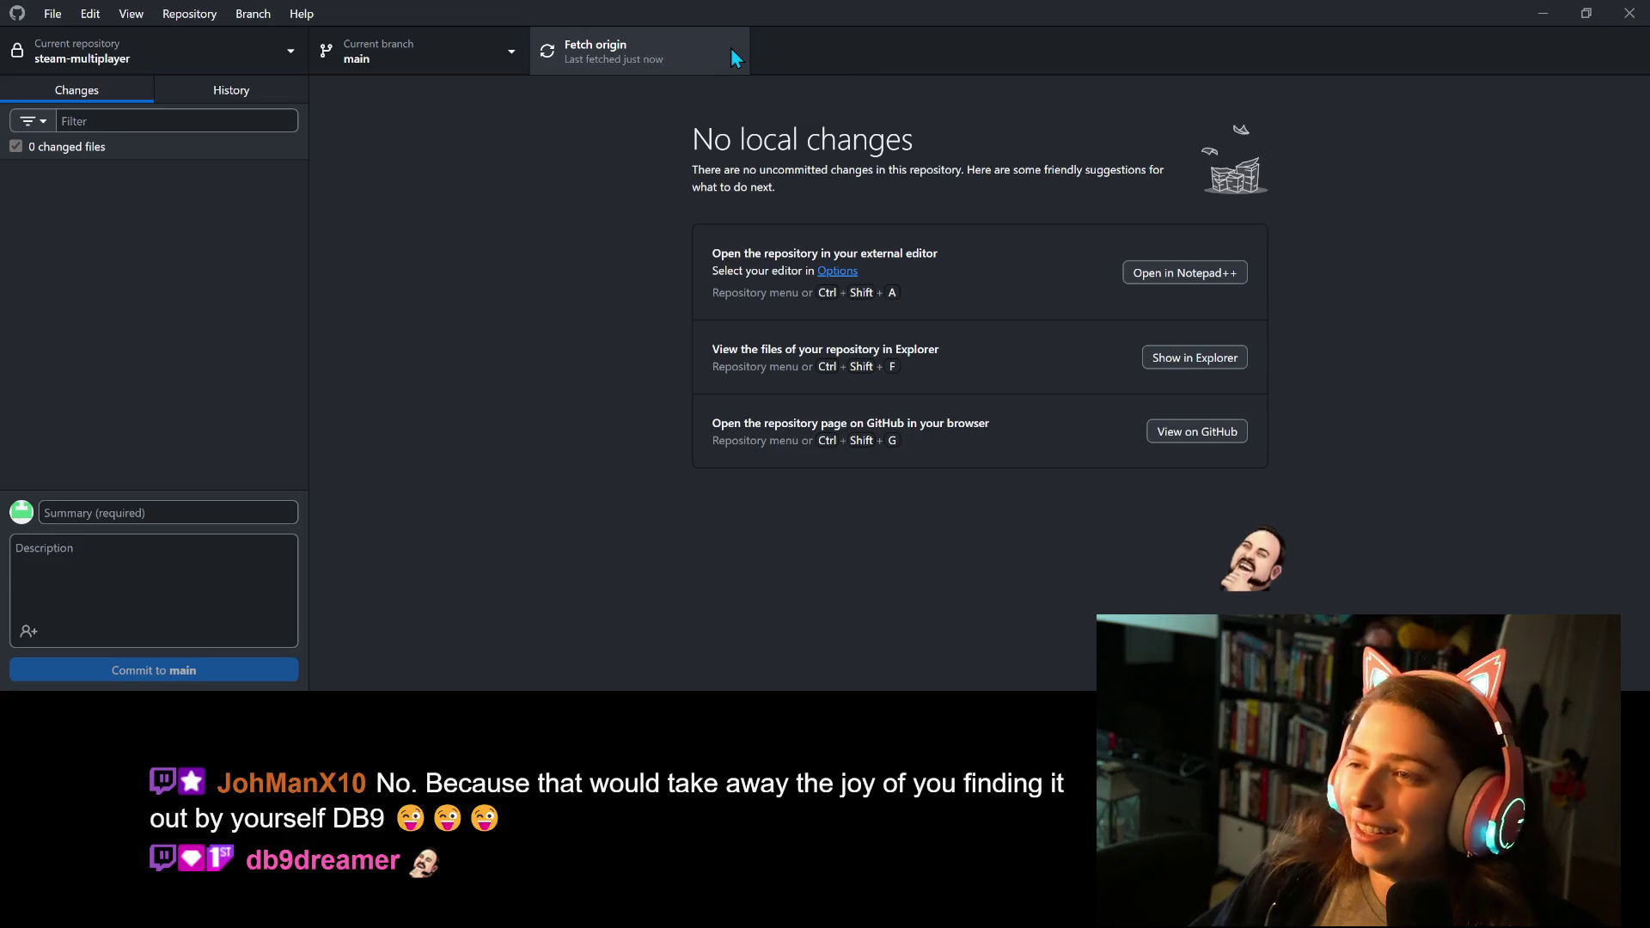
left_click(1543, 13)
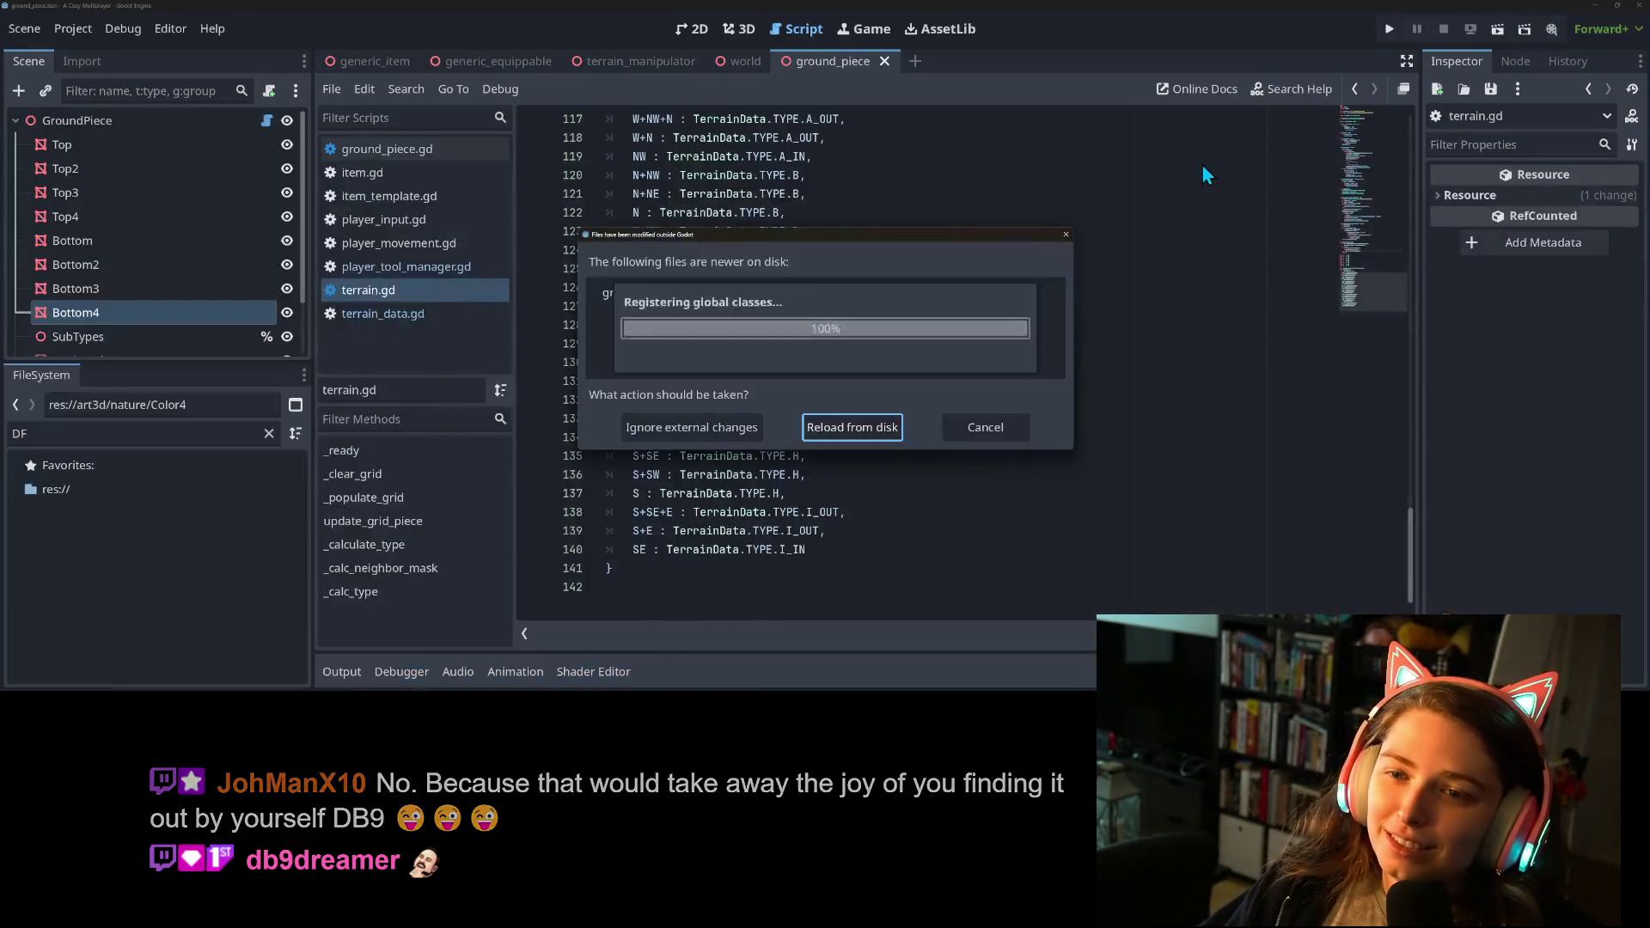
Reload the changed scripts from disk, show the Output log, and reload the current project.
left_click(845, 426)
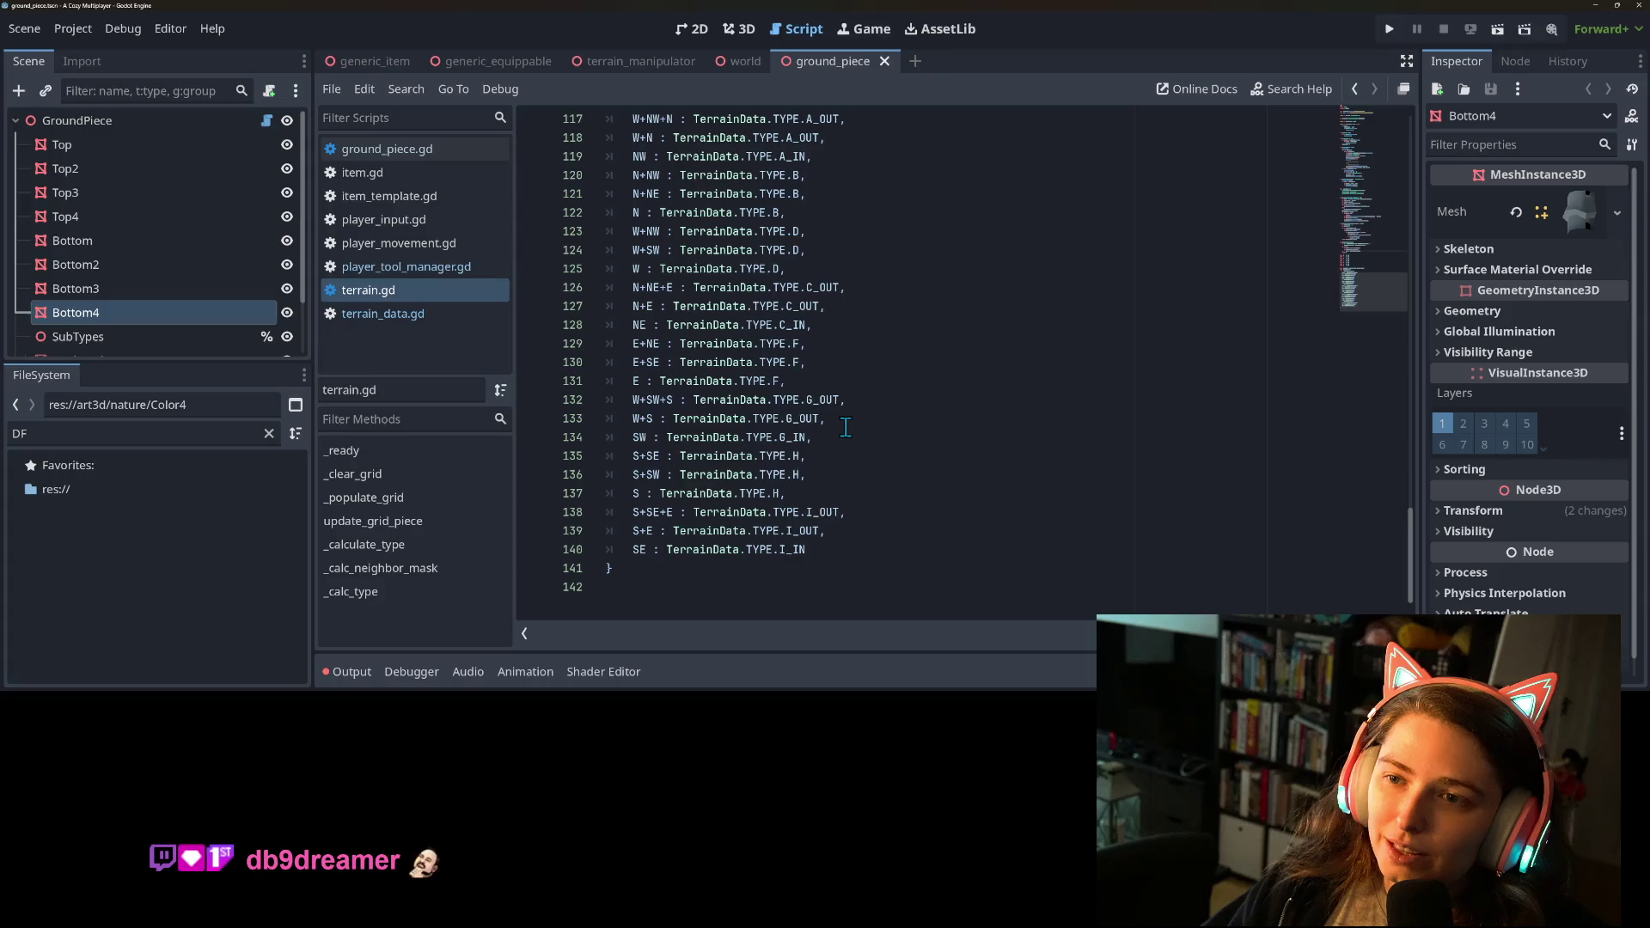
left_click(358, 672)
left_click(875, 212)
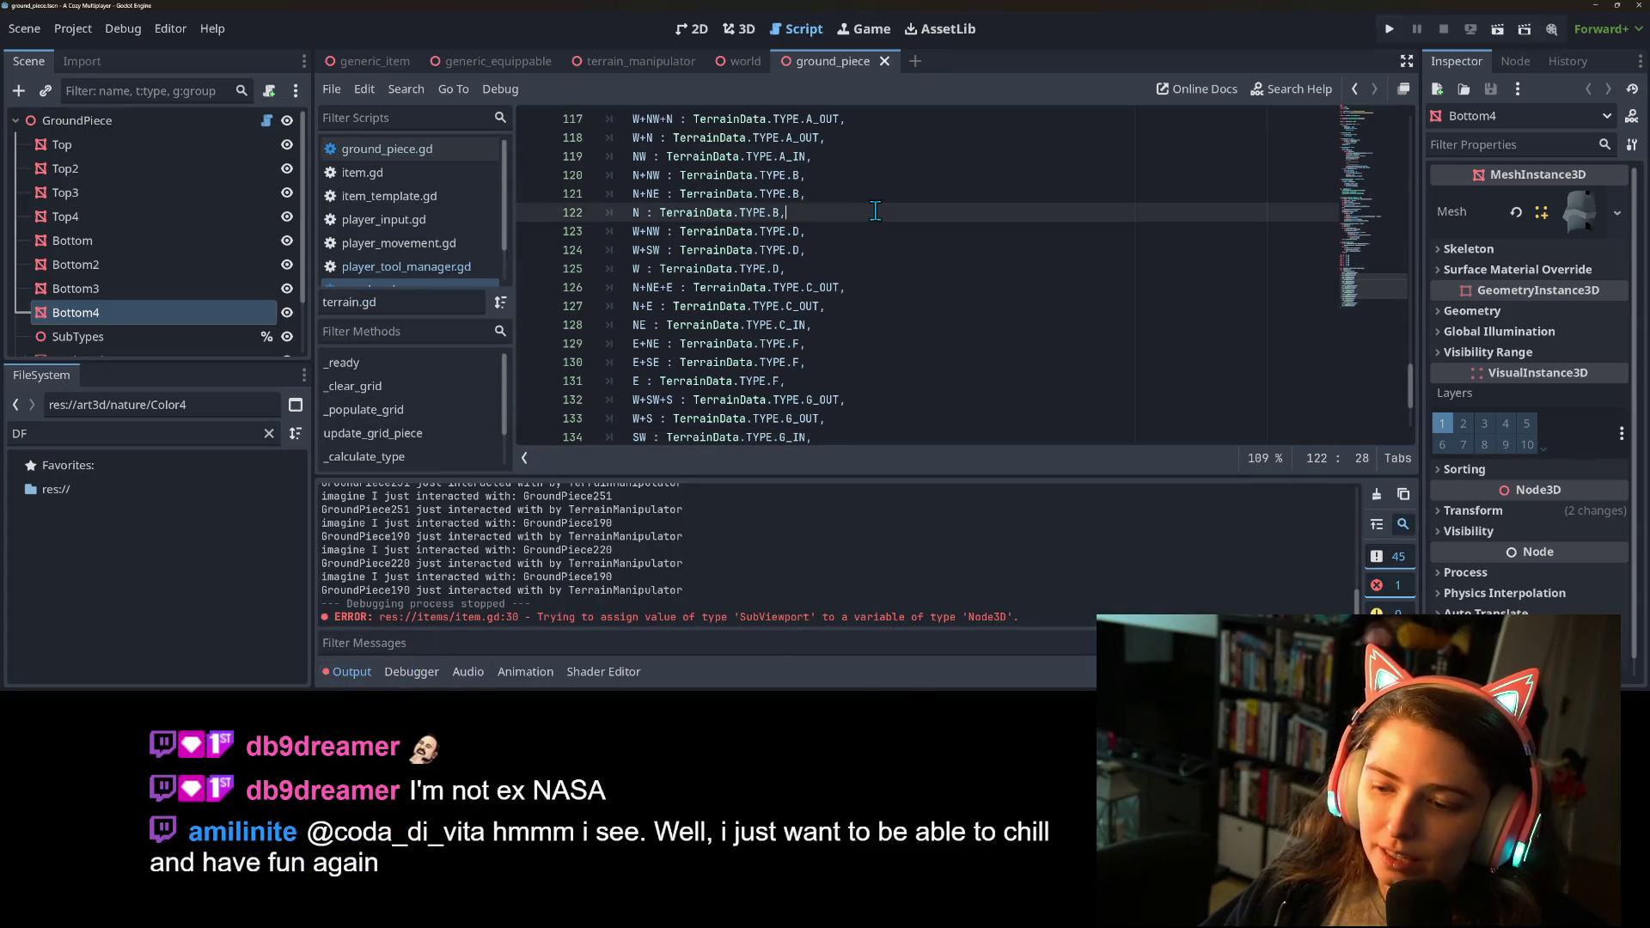
left_click(73, 28)
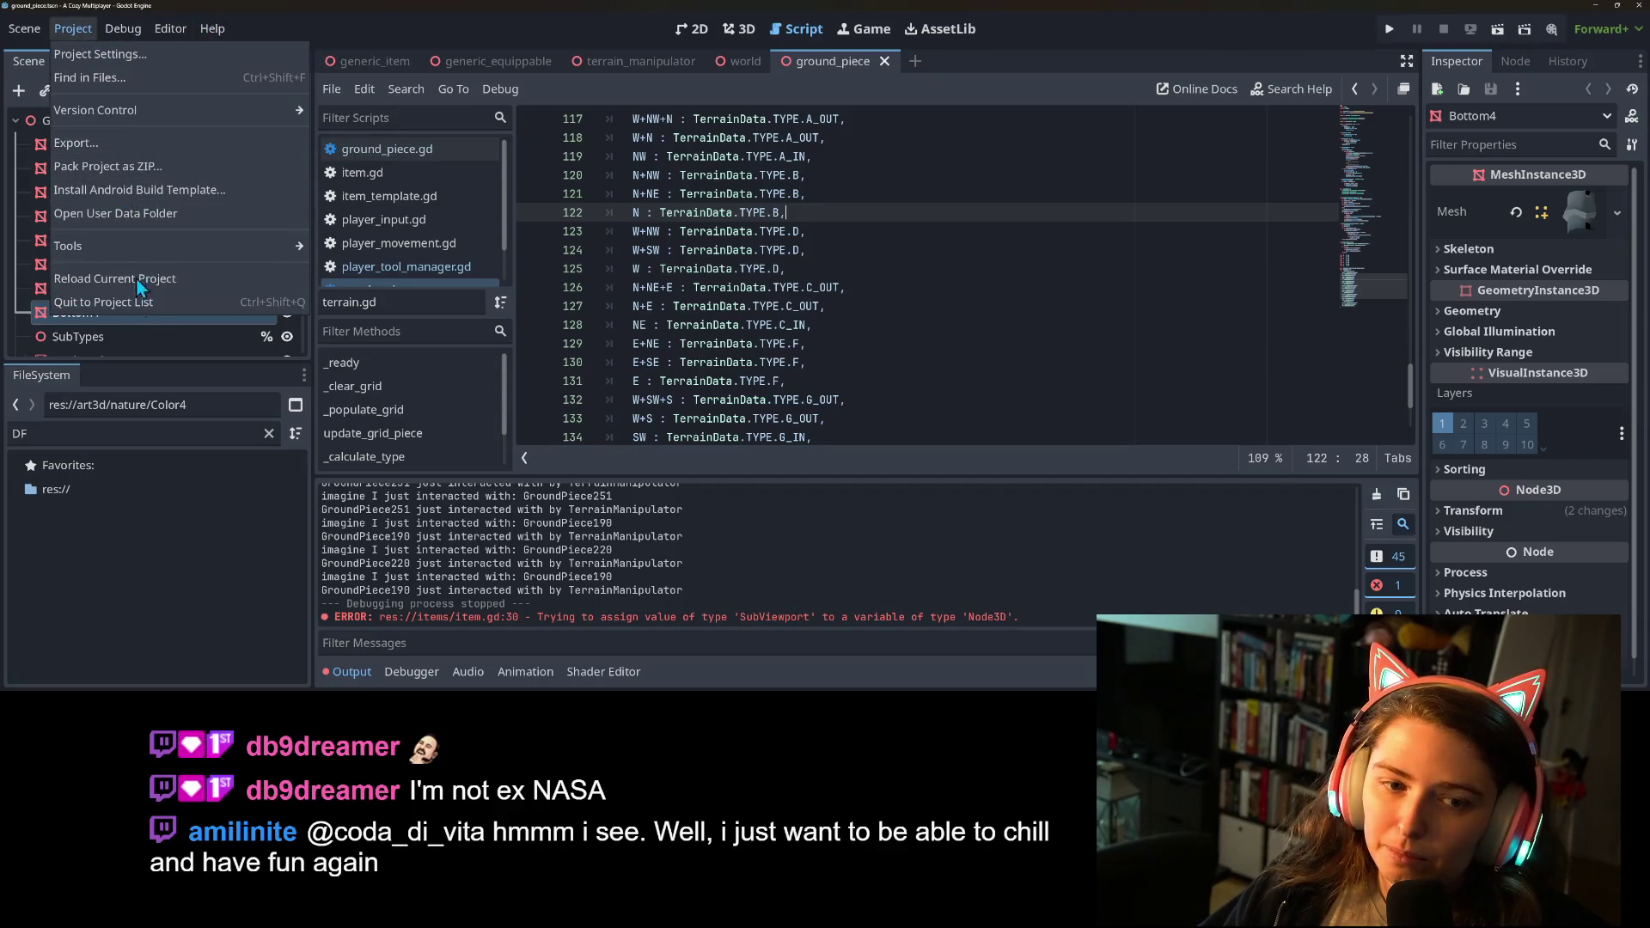
left_click(161, 281)
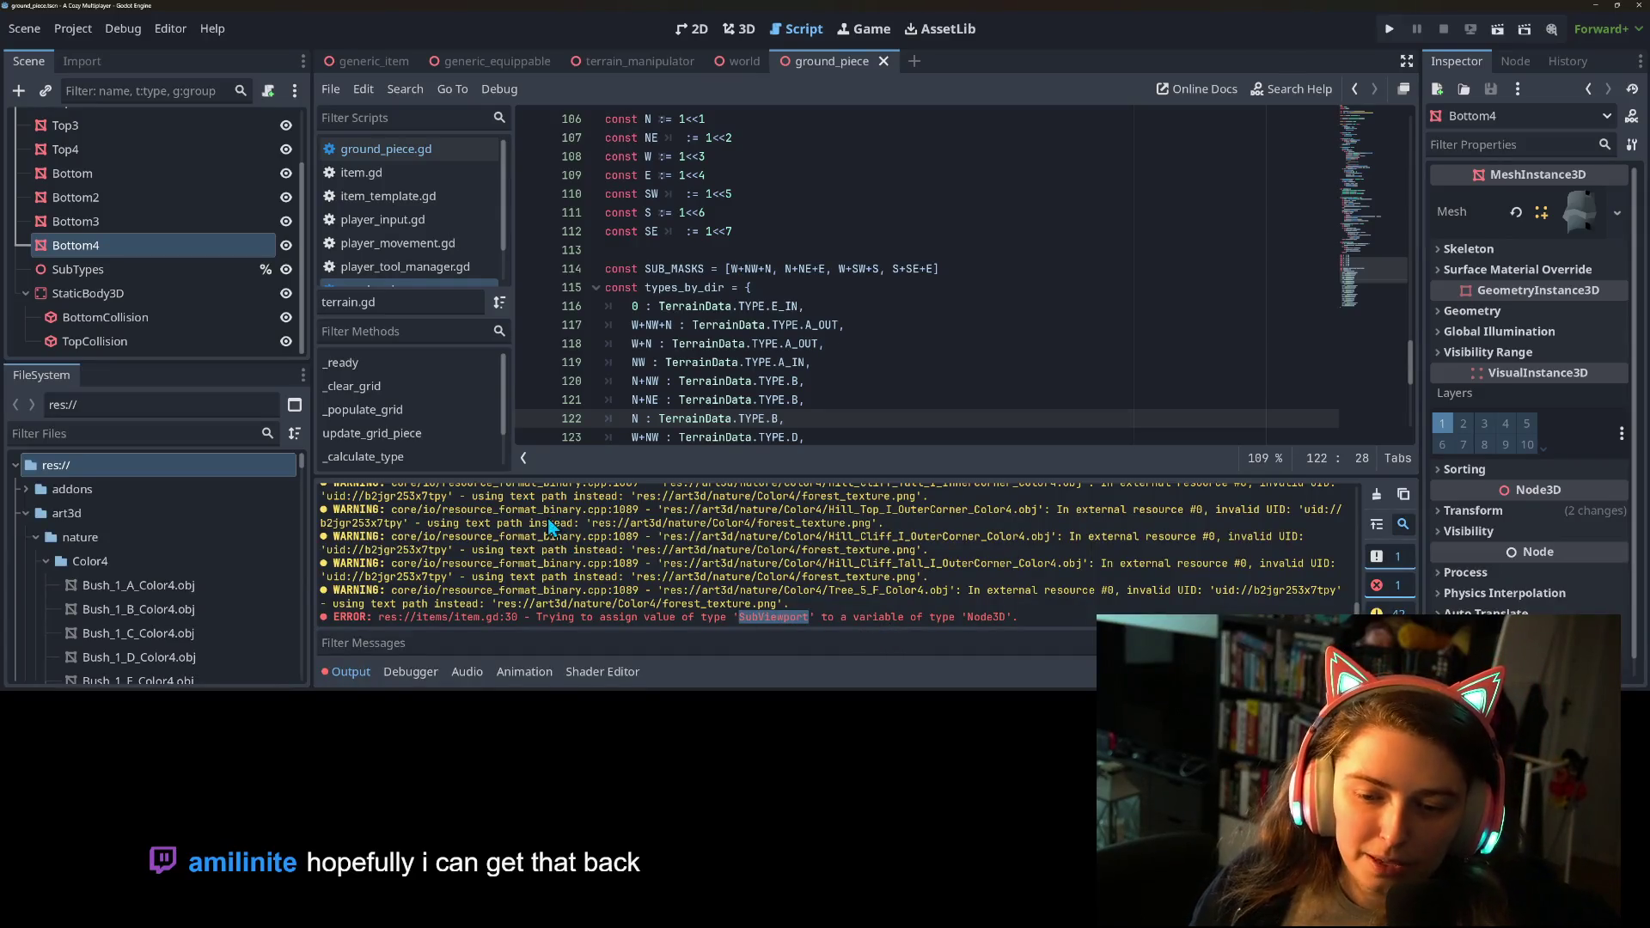
Open item.gd and trace the uses of world_parent on line 30.
left_click(379, 175)
scroll(701, 357, "down", 1)
left_click(709, 363)
double_click(651, 363)
scroll(653, 360, "up", 5)
scroll(654, 356, "down", 8)
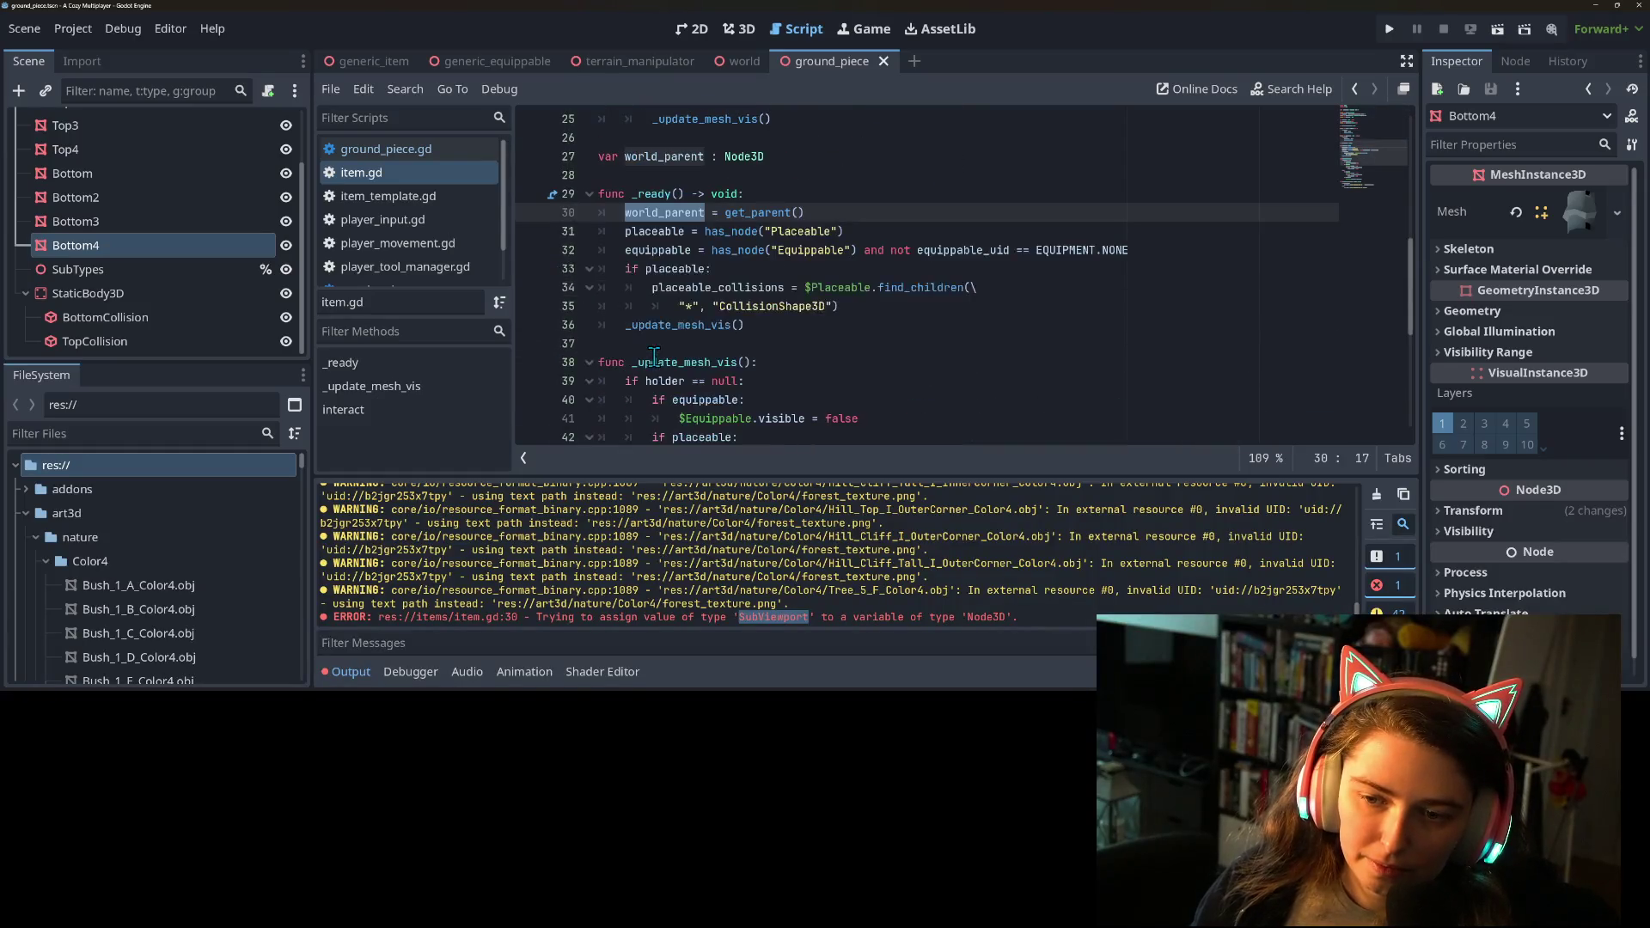
scroll(655, 356, "up", 1)
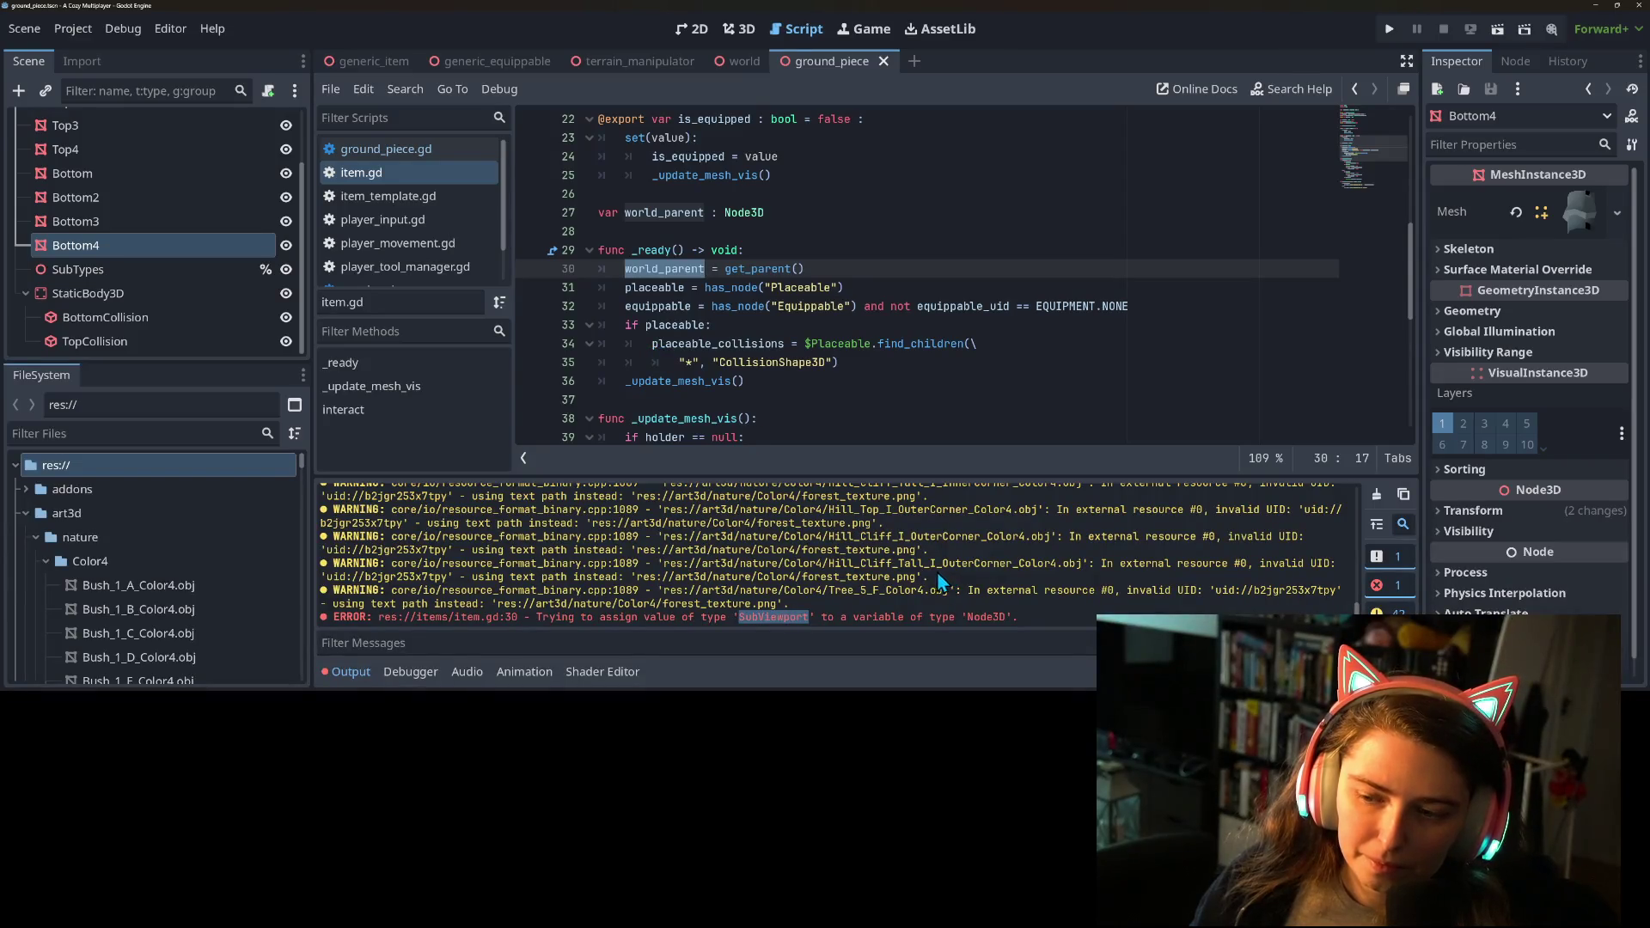
scroll(930, 589, "up", 2)
scroll(749, 390, "up", 3)
scroll(748, 389, "down", 4)
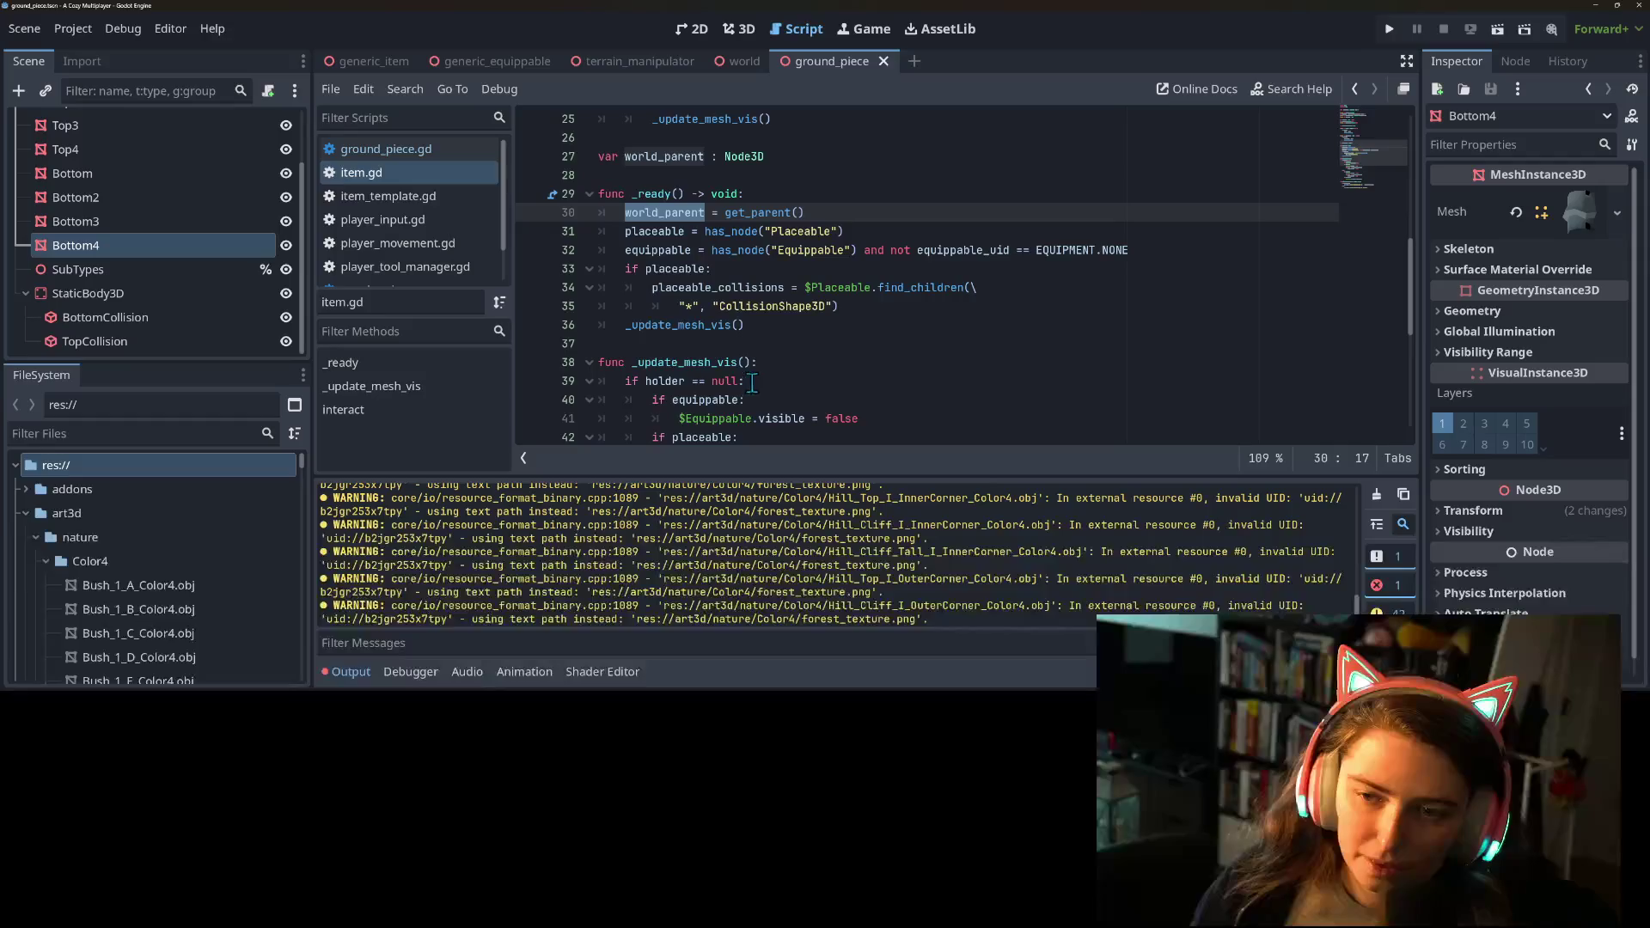
scroll(999, 618, "down", 2)
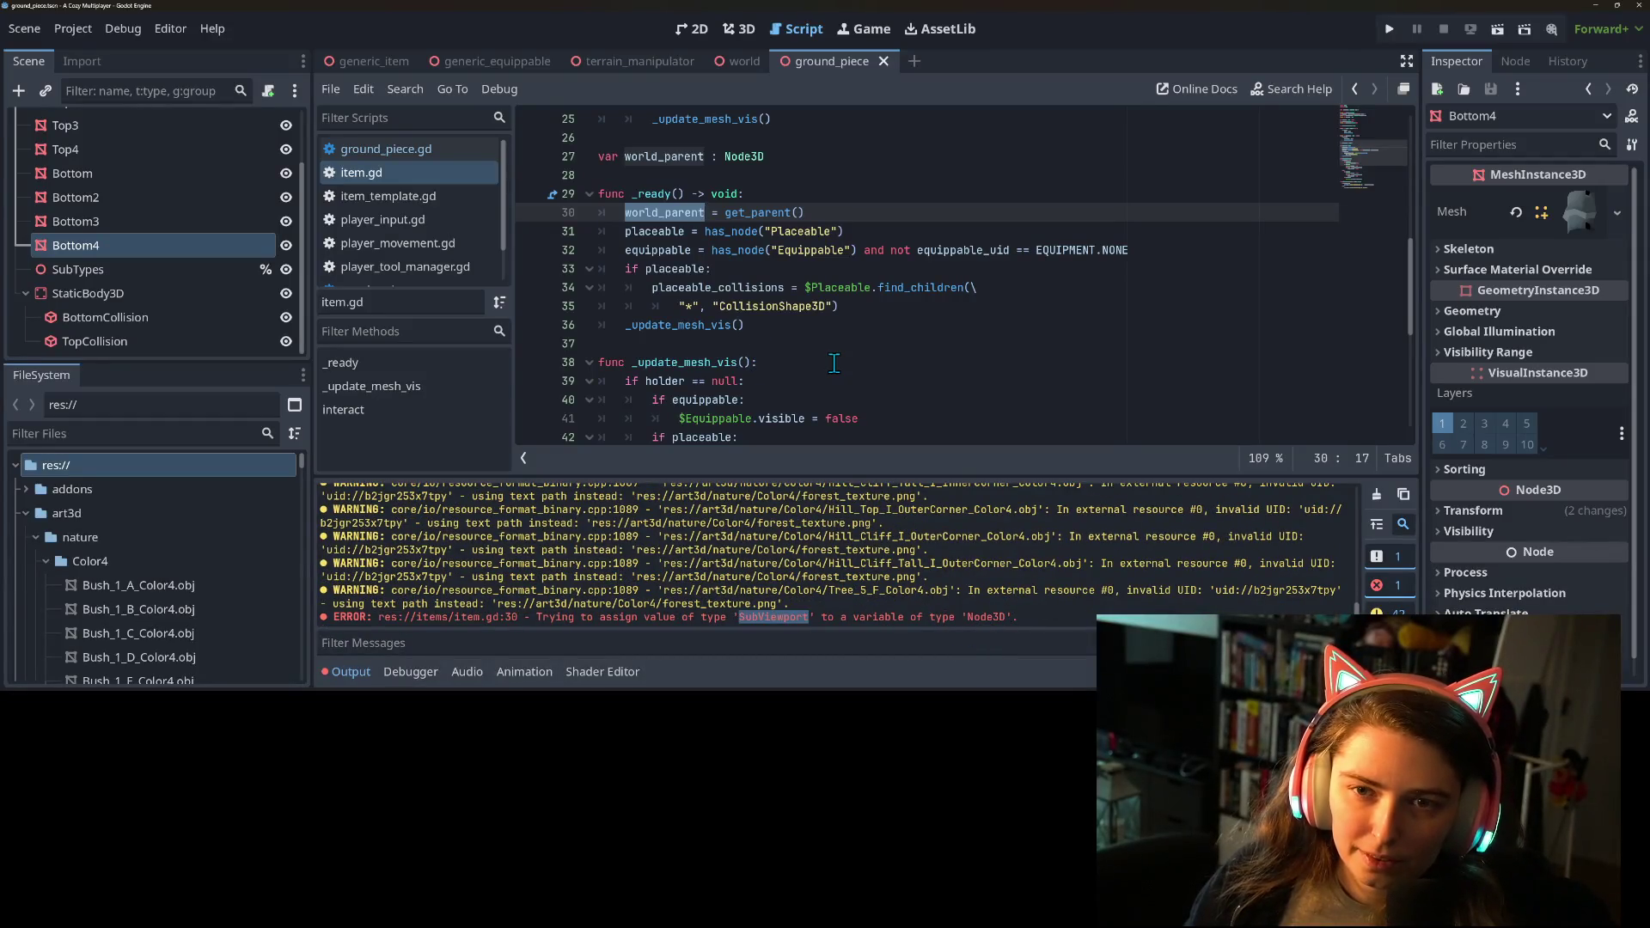
scroll(824, 393, "up", 1)
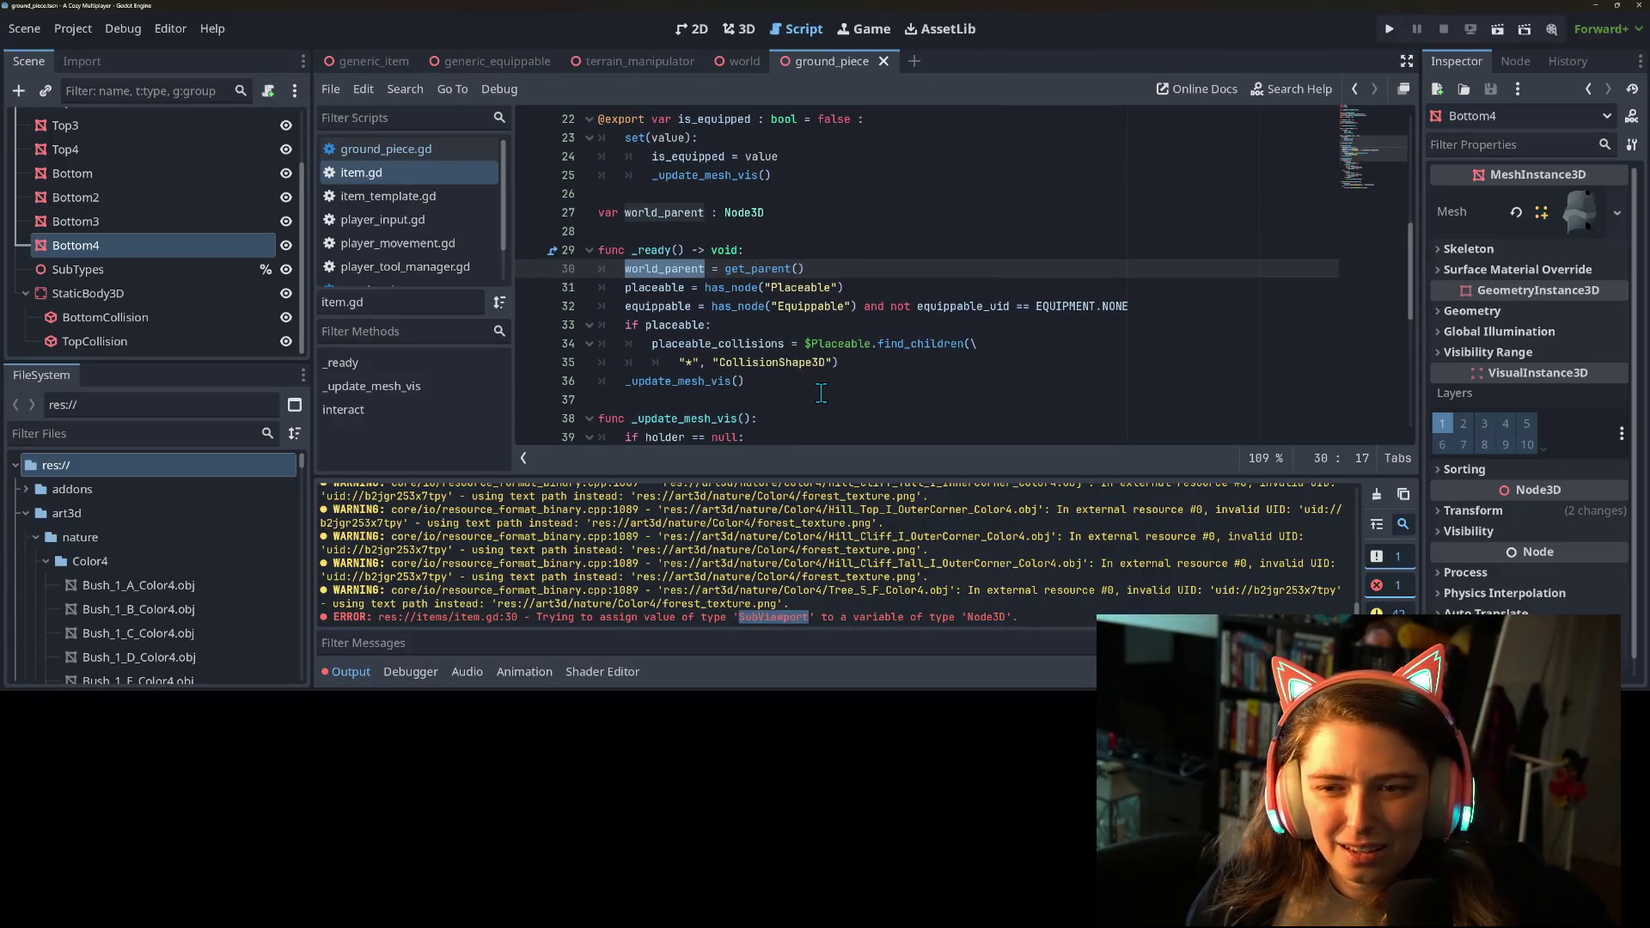
scroll(821, 393, "up", 2)
Inspect the world_parent Node3D declaration on line 27, then clear the Output log.
double_click(696, 328)
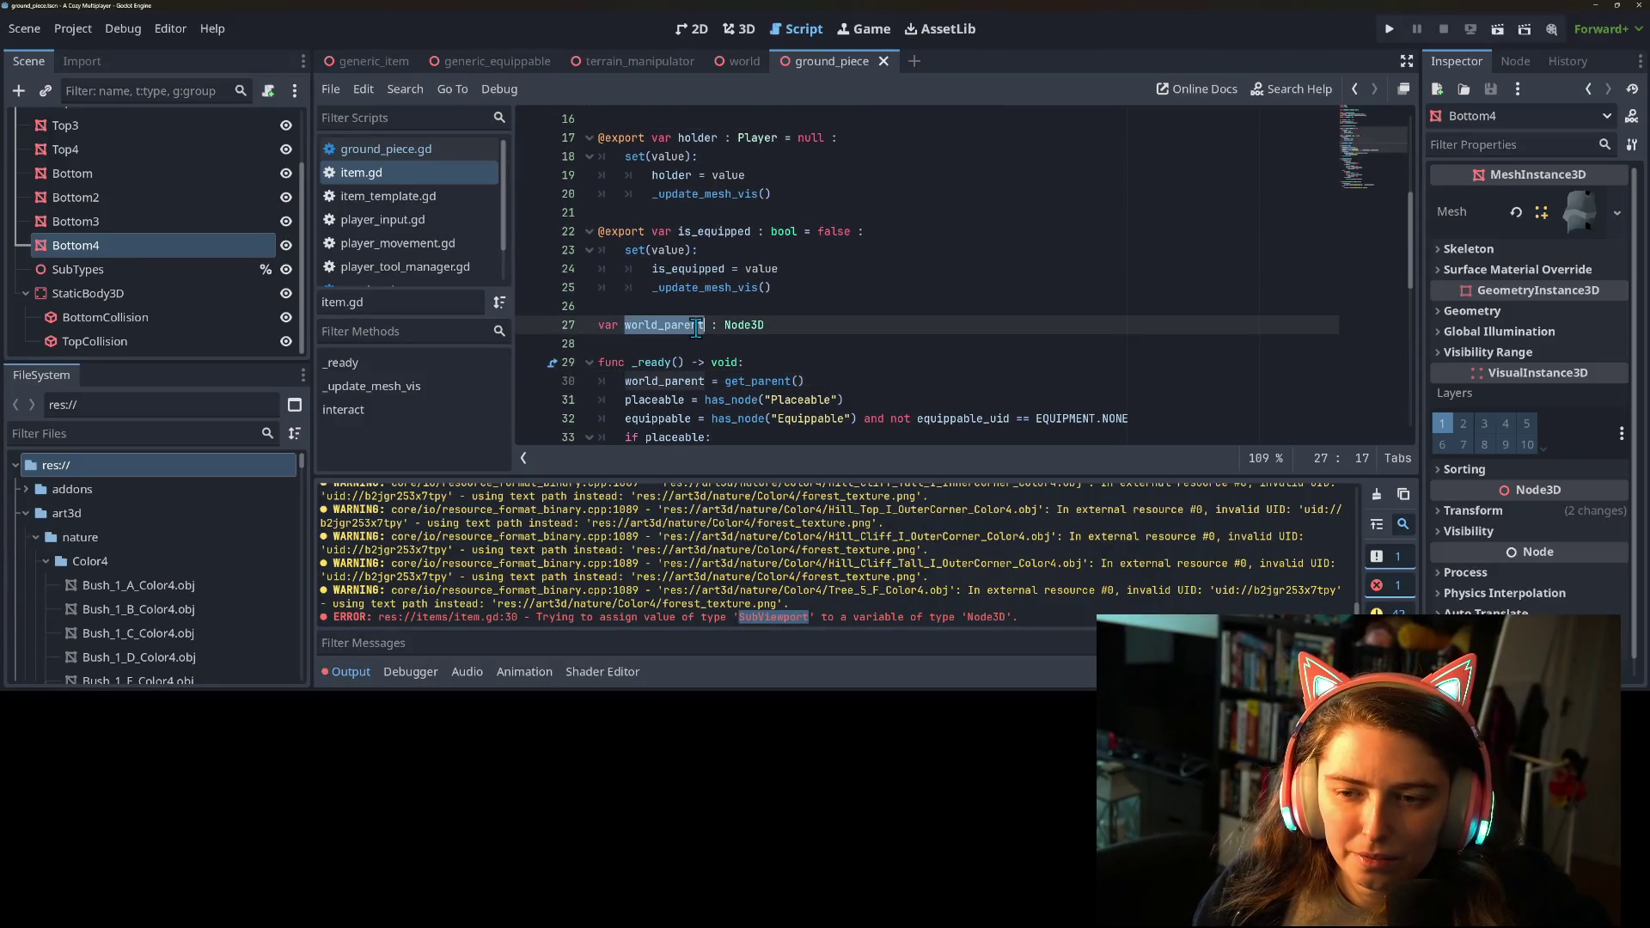
left_click(772, 366)
double_click(745, 324)
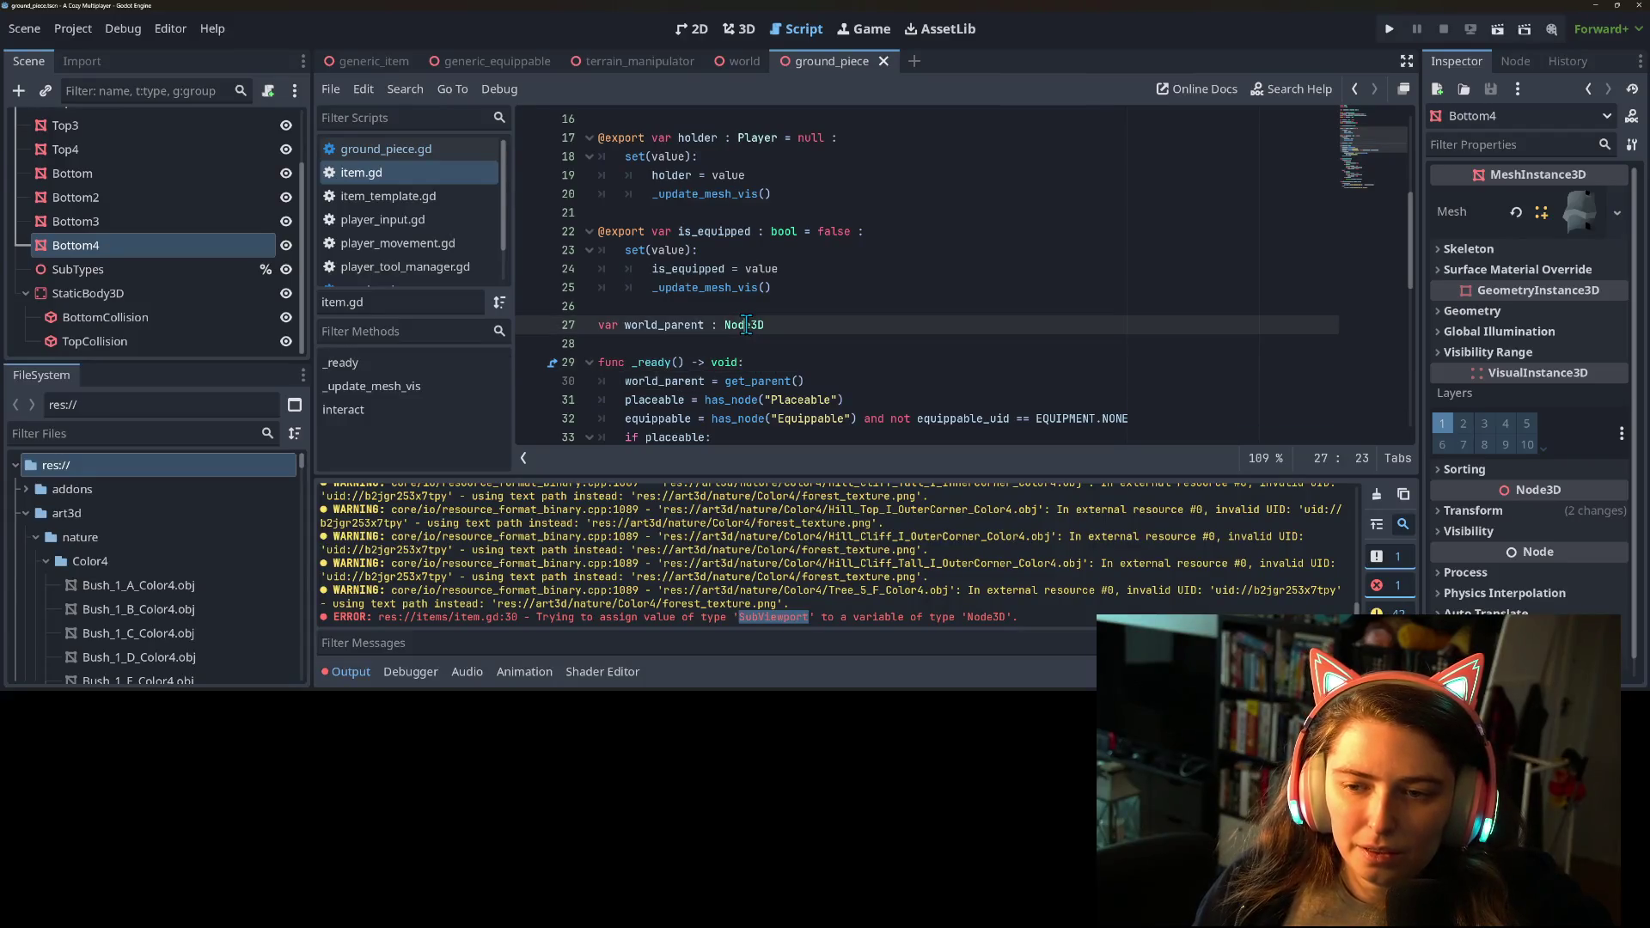
left_click(908, 370)
left_click(900, 380)
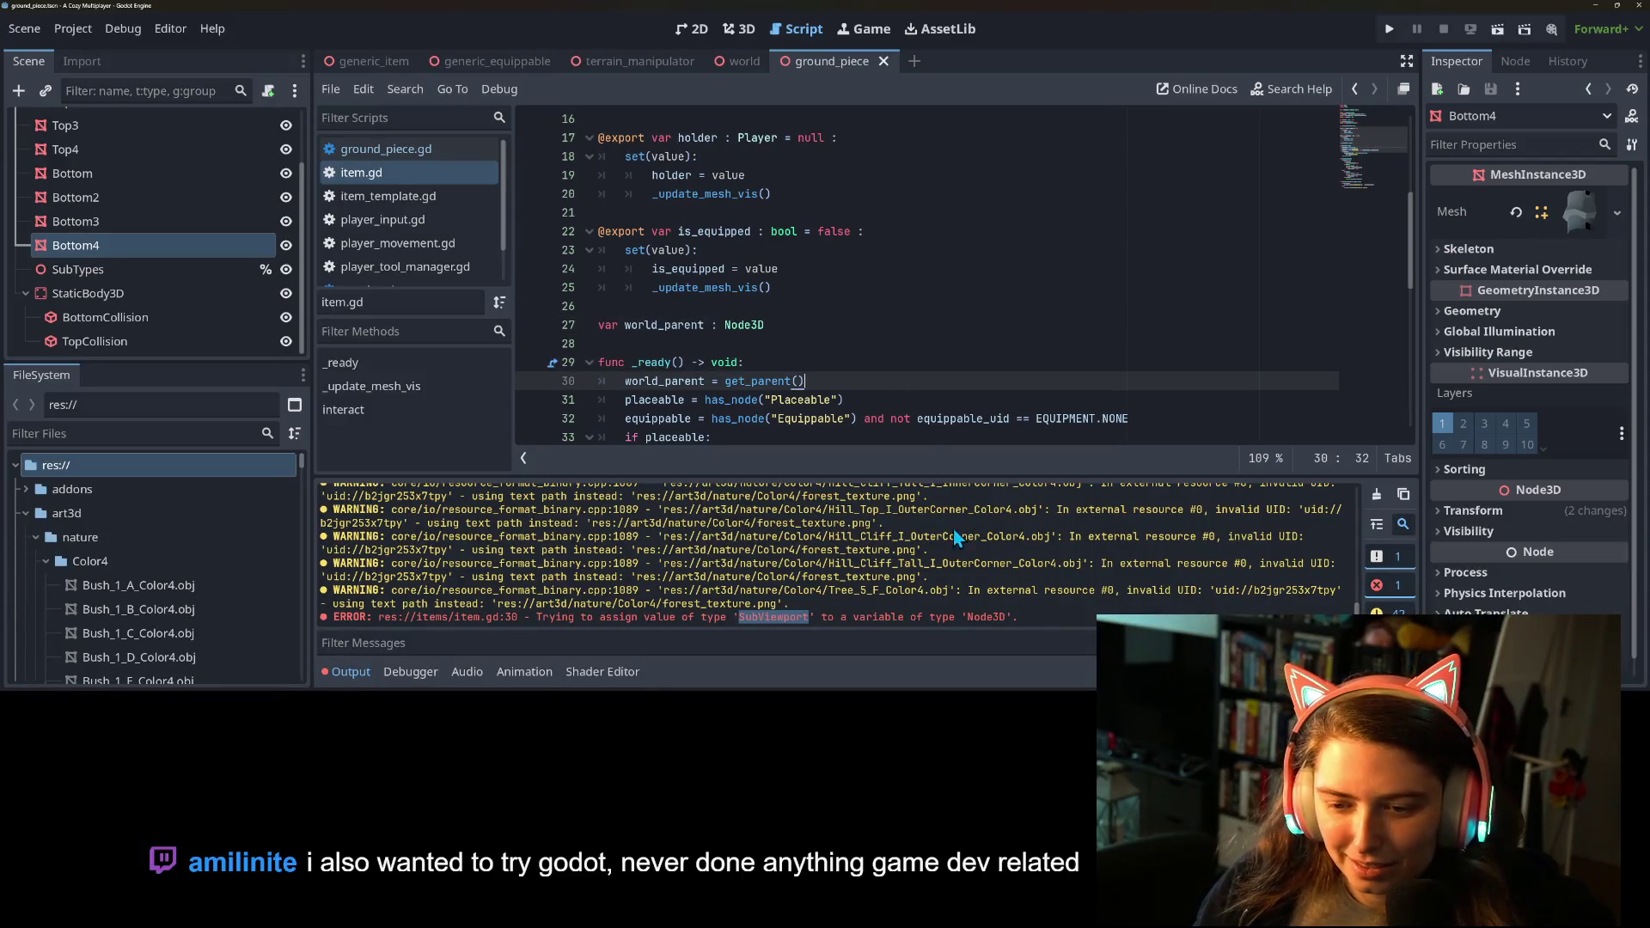
scroll(850, 342, "up", 5)
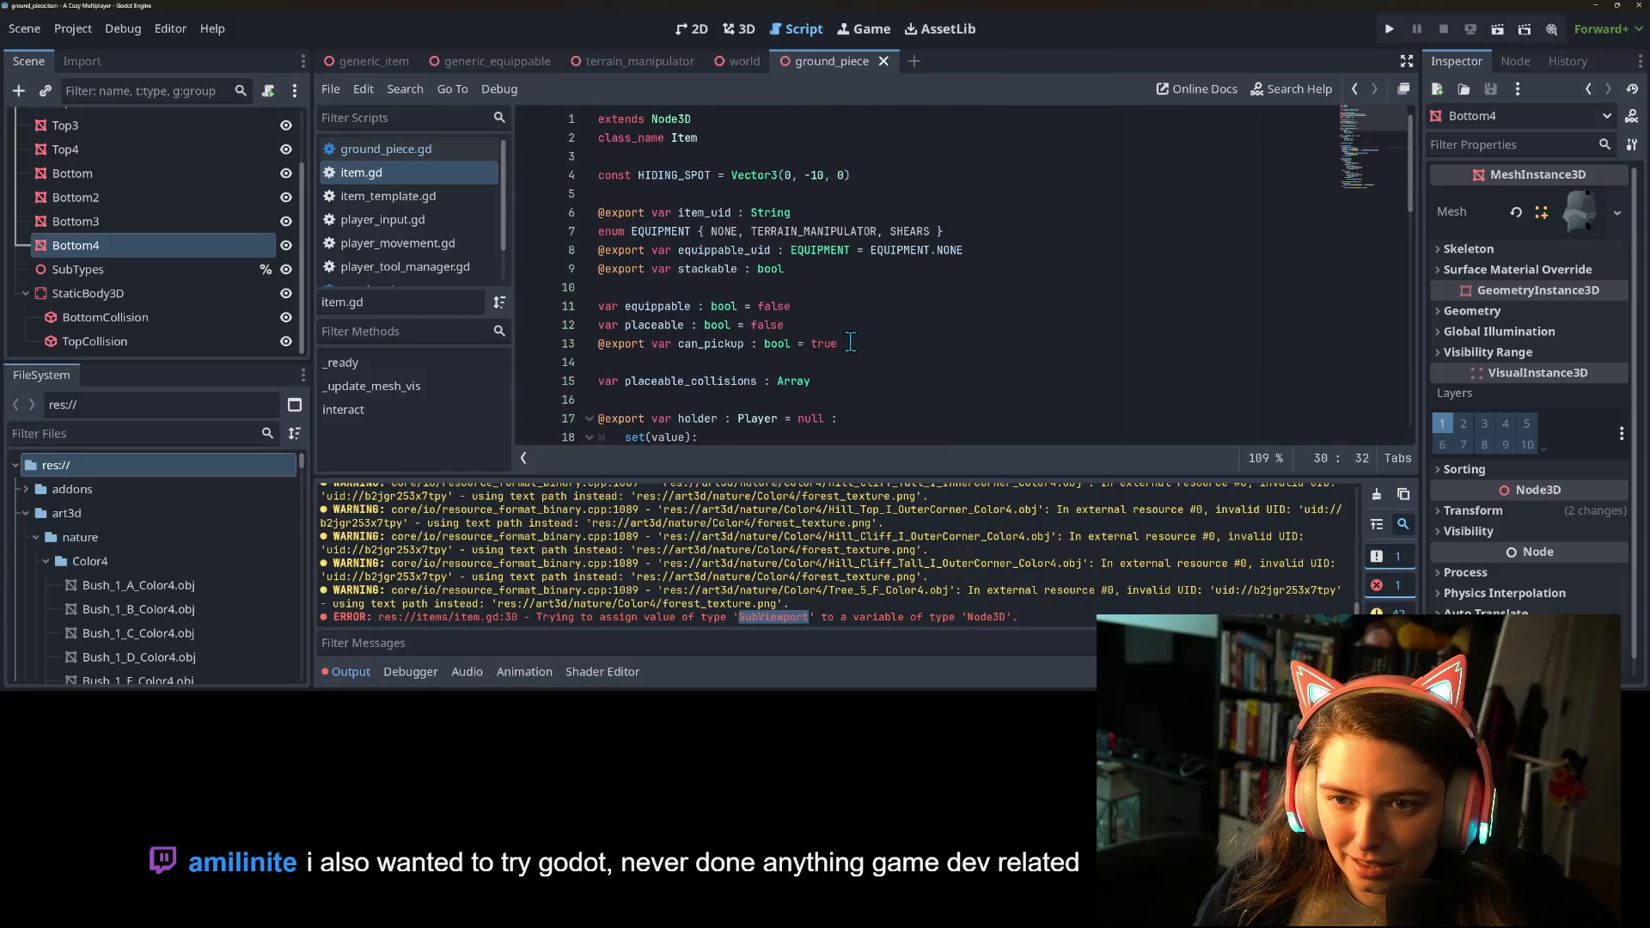
left_click(713, 157)
left_click(741, 141)
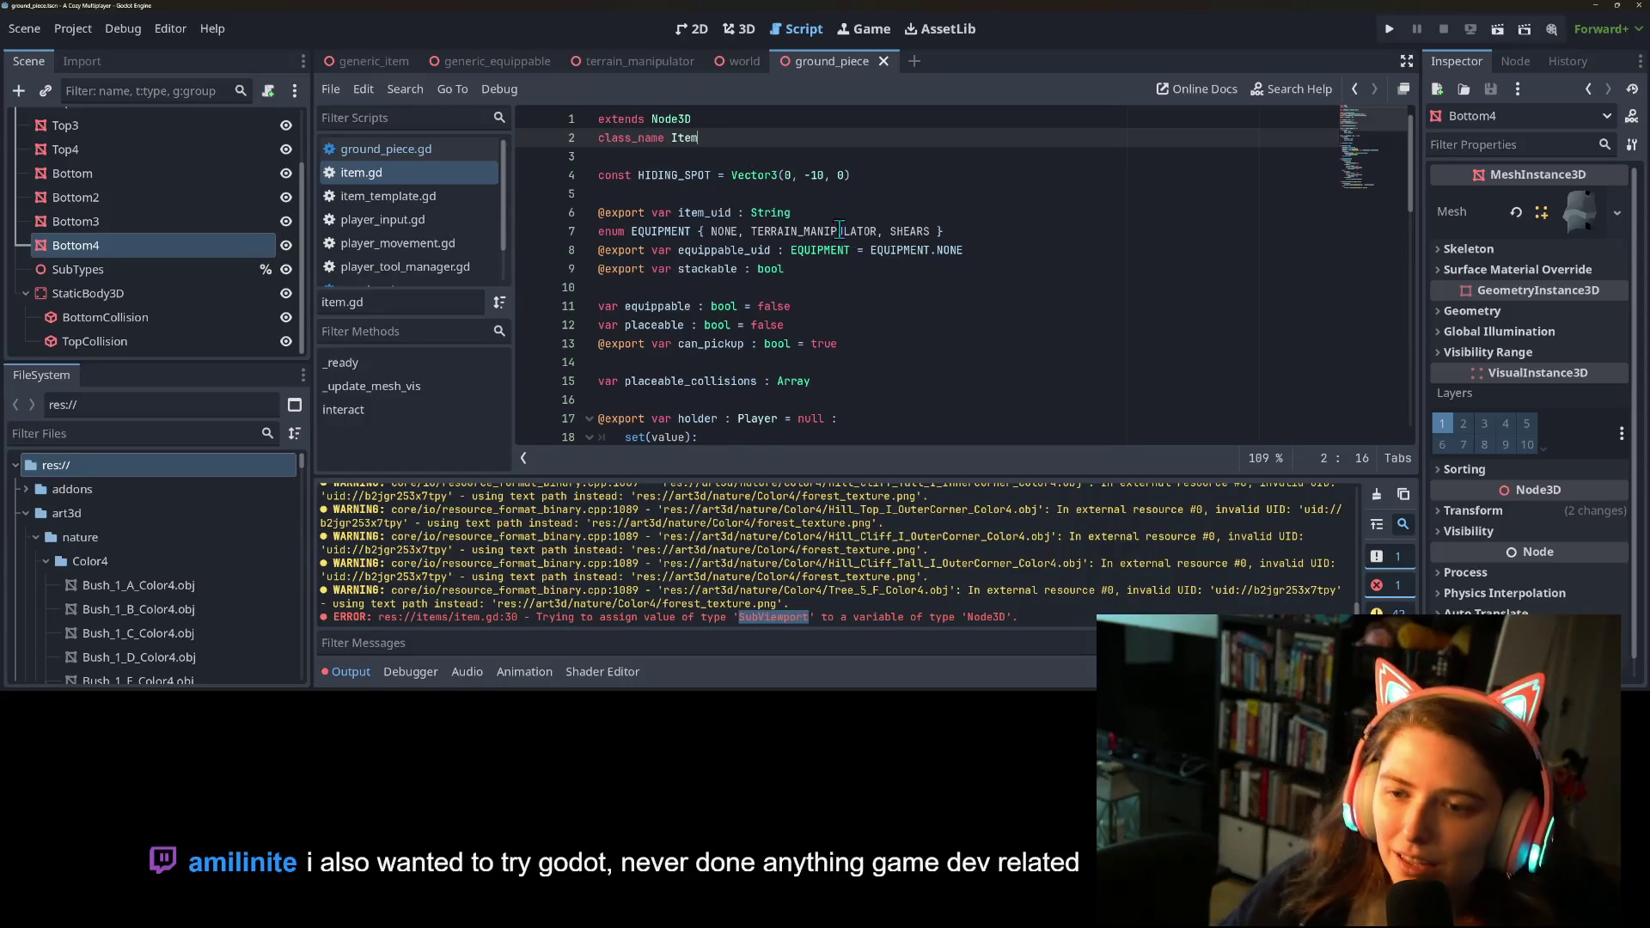
scroll(809, 206, "down", 6)
scroll(863, 282, "down", 4)
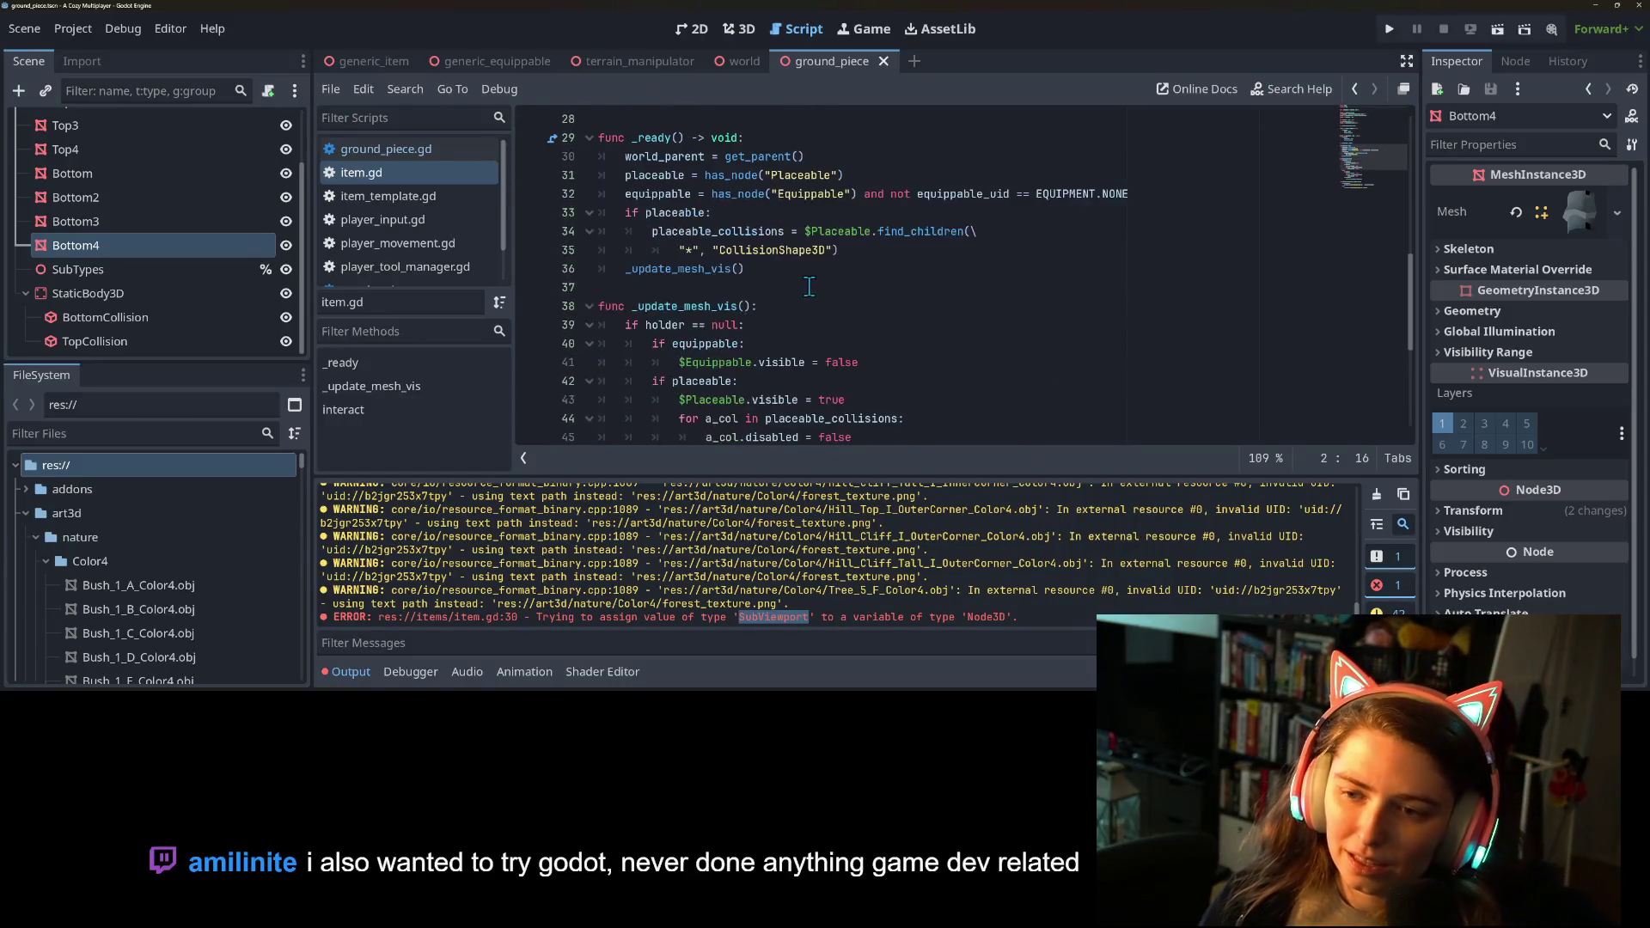
scroll(758, 282, "down", 2)
scroll(954, 585, "up", 5)
scroll(935, 595, "up", 5)
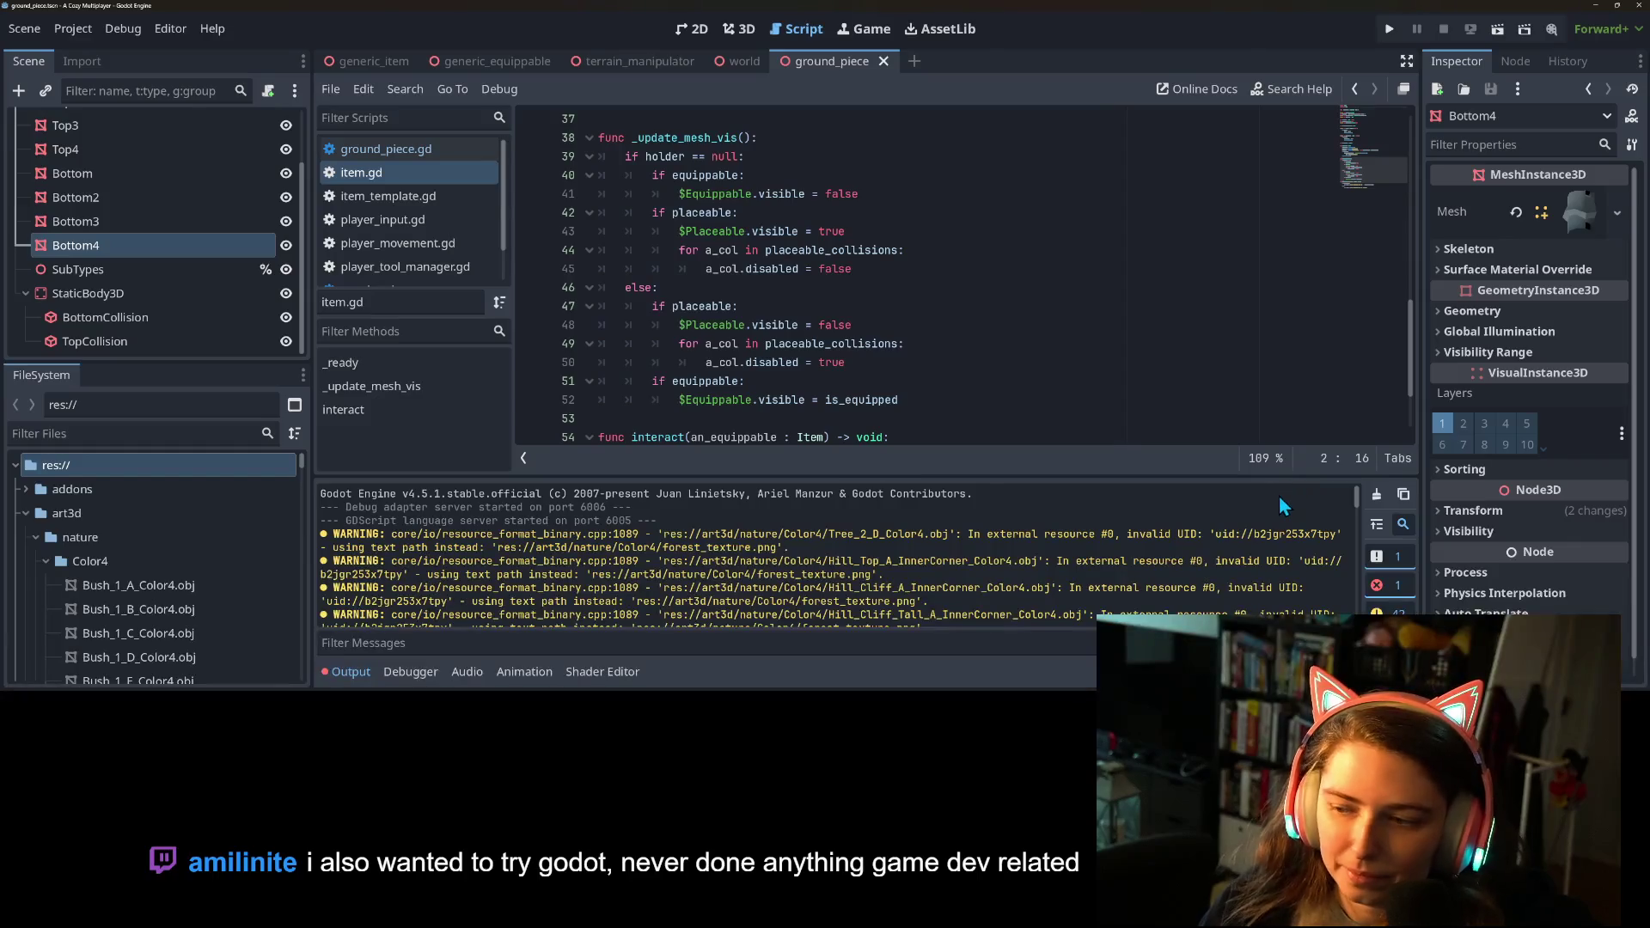
left_click(1376, 494)
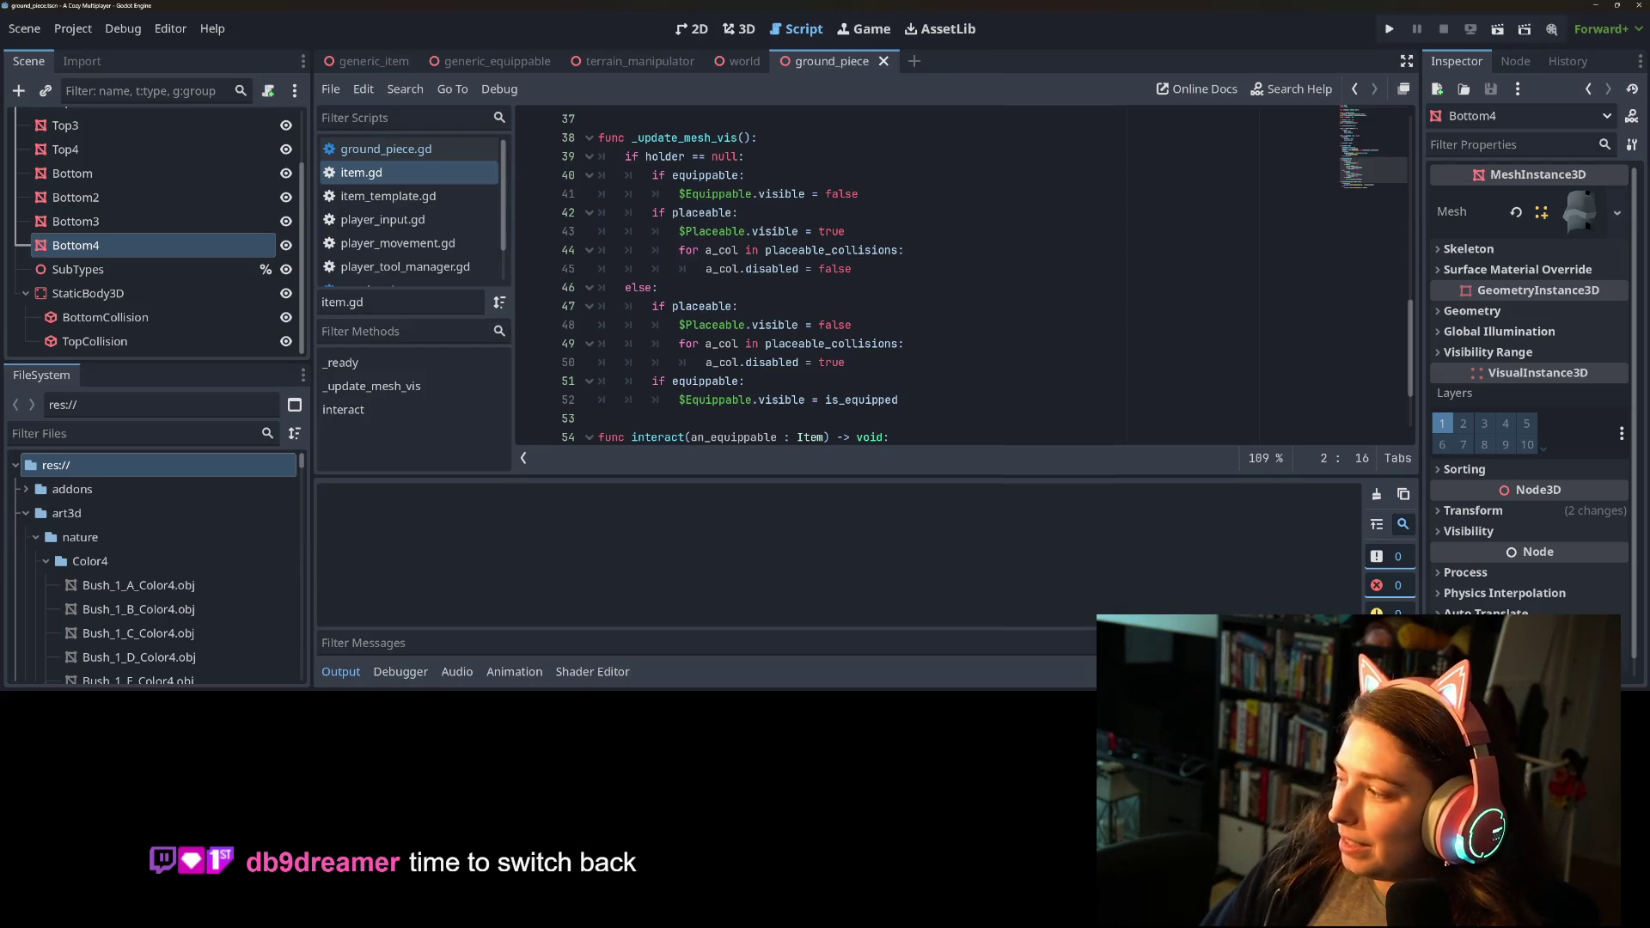
key("alt+Tab")
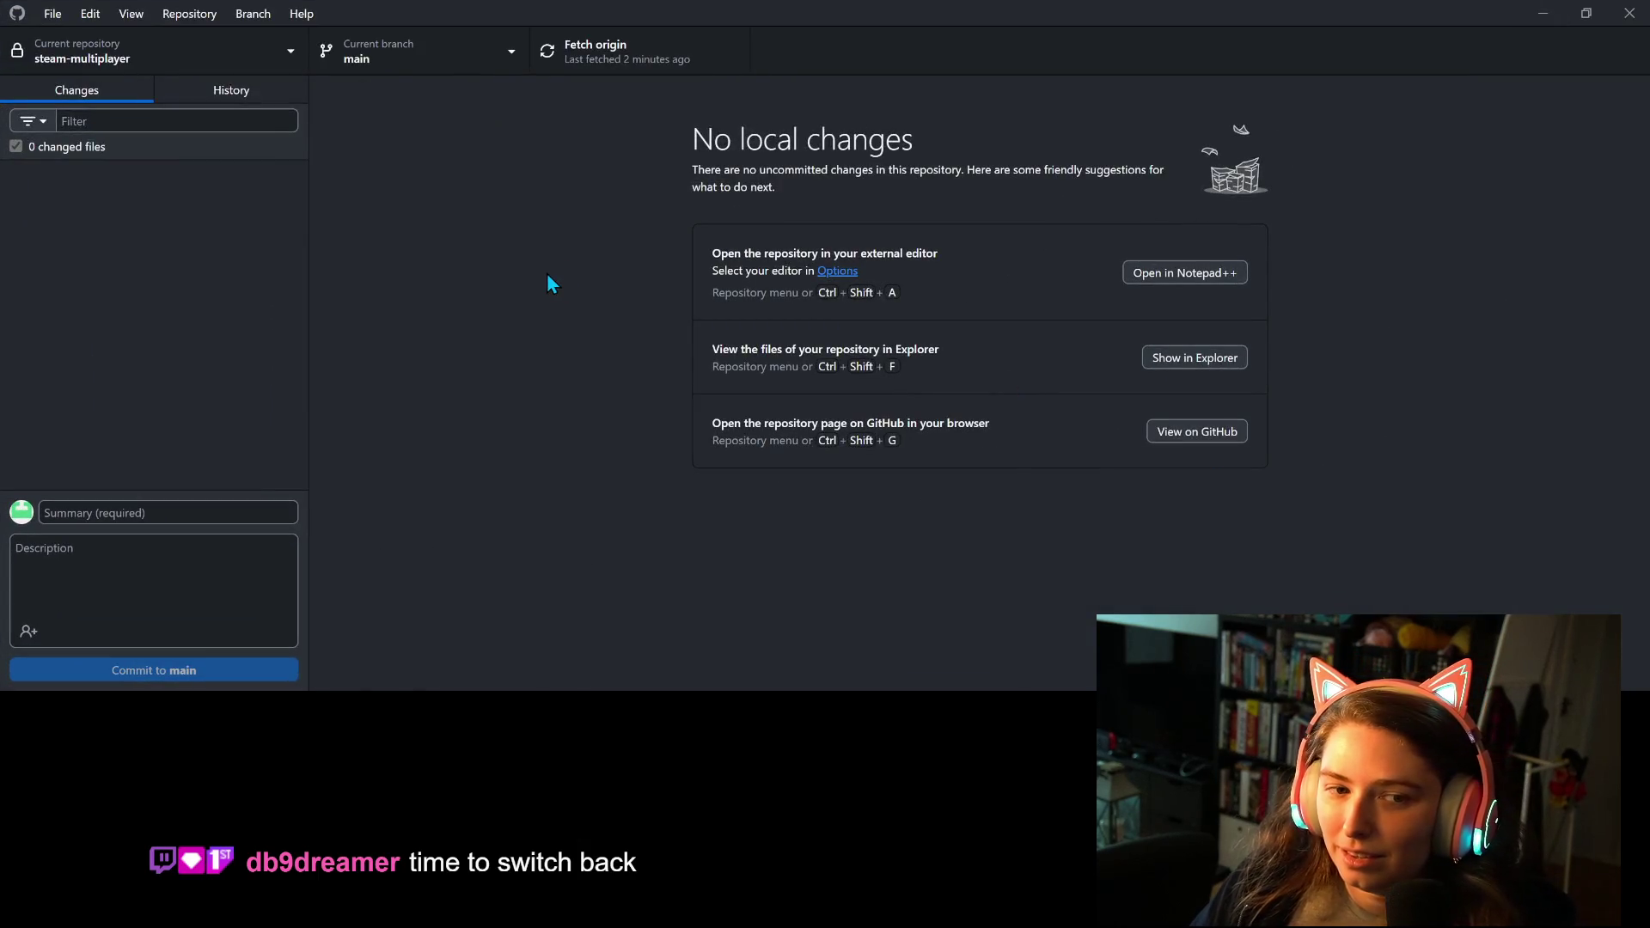
Minimize GitHub Desktop with no local changes in steam-multiplayer, and collapse Godot's output panel.
left_click(1542, 14)
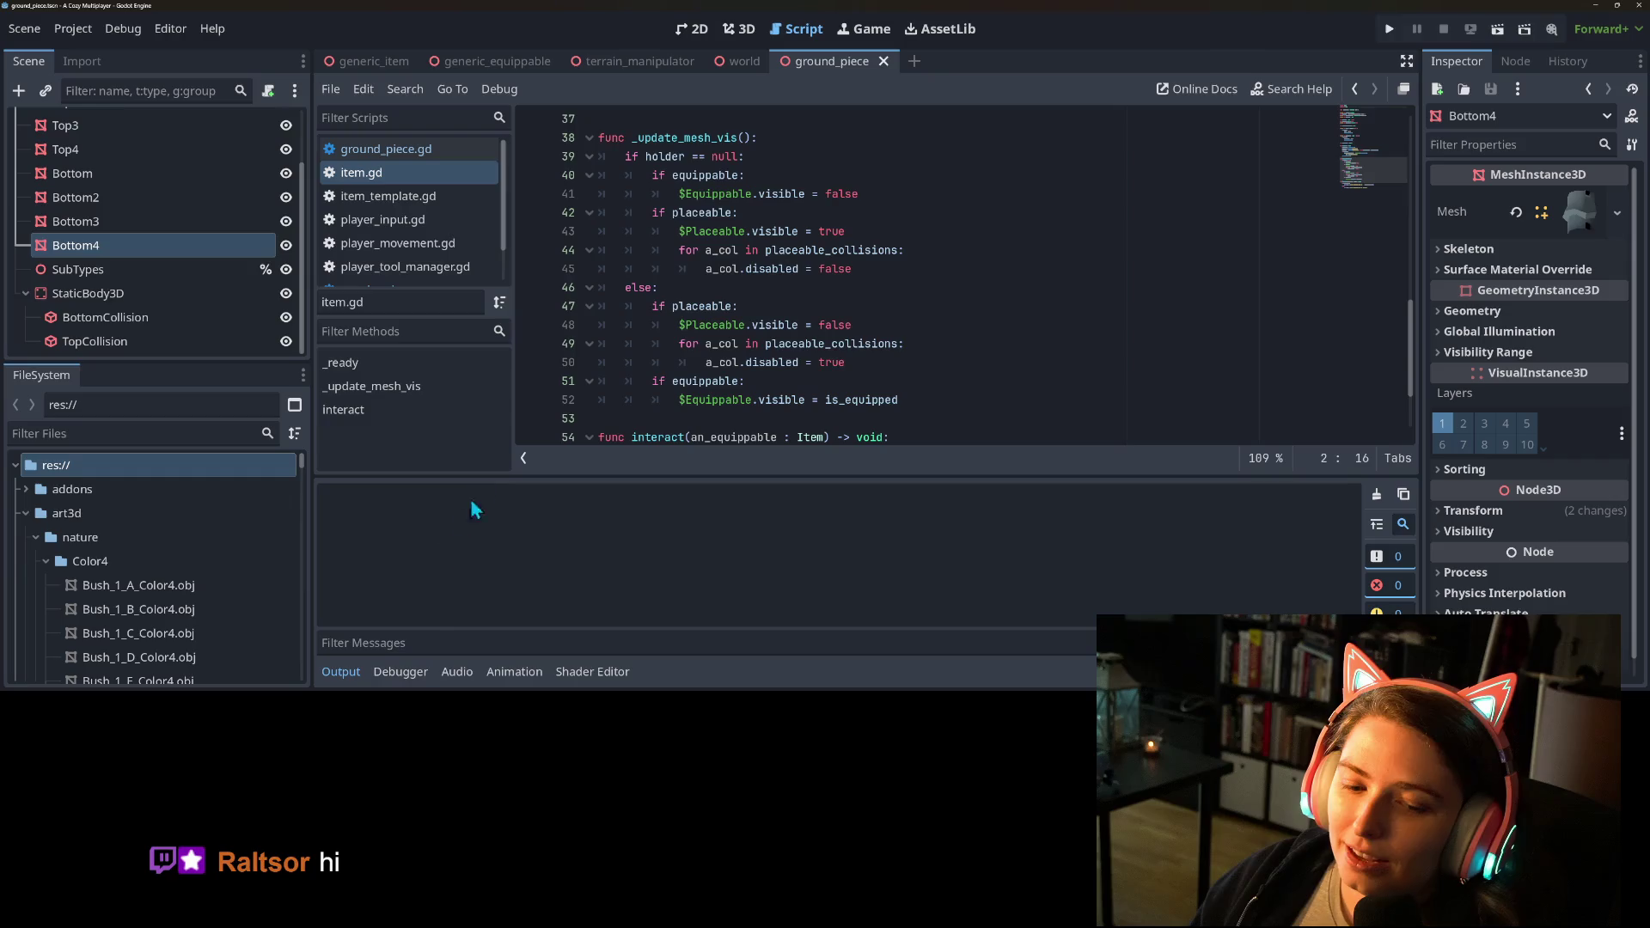
left_click(342, 669)
Leave the item.gd print on line 58 and switch to the Steam survey's October 2025 OS statistics.
left_click(862, 570)
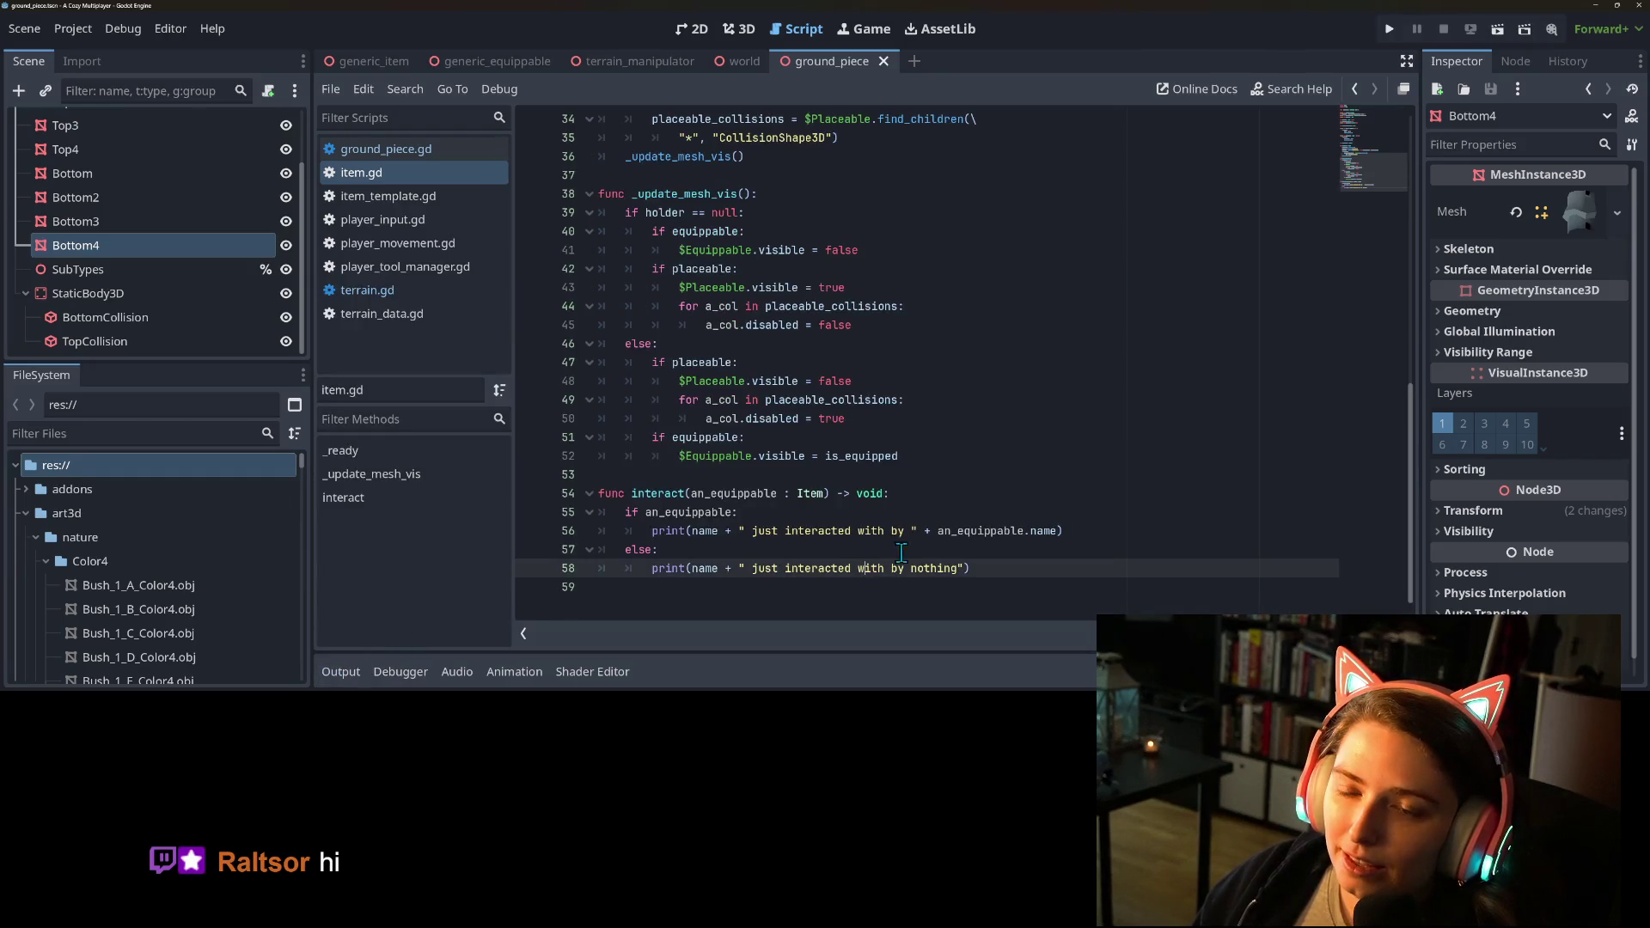
left_click(1167, 568)
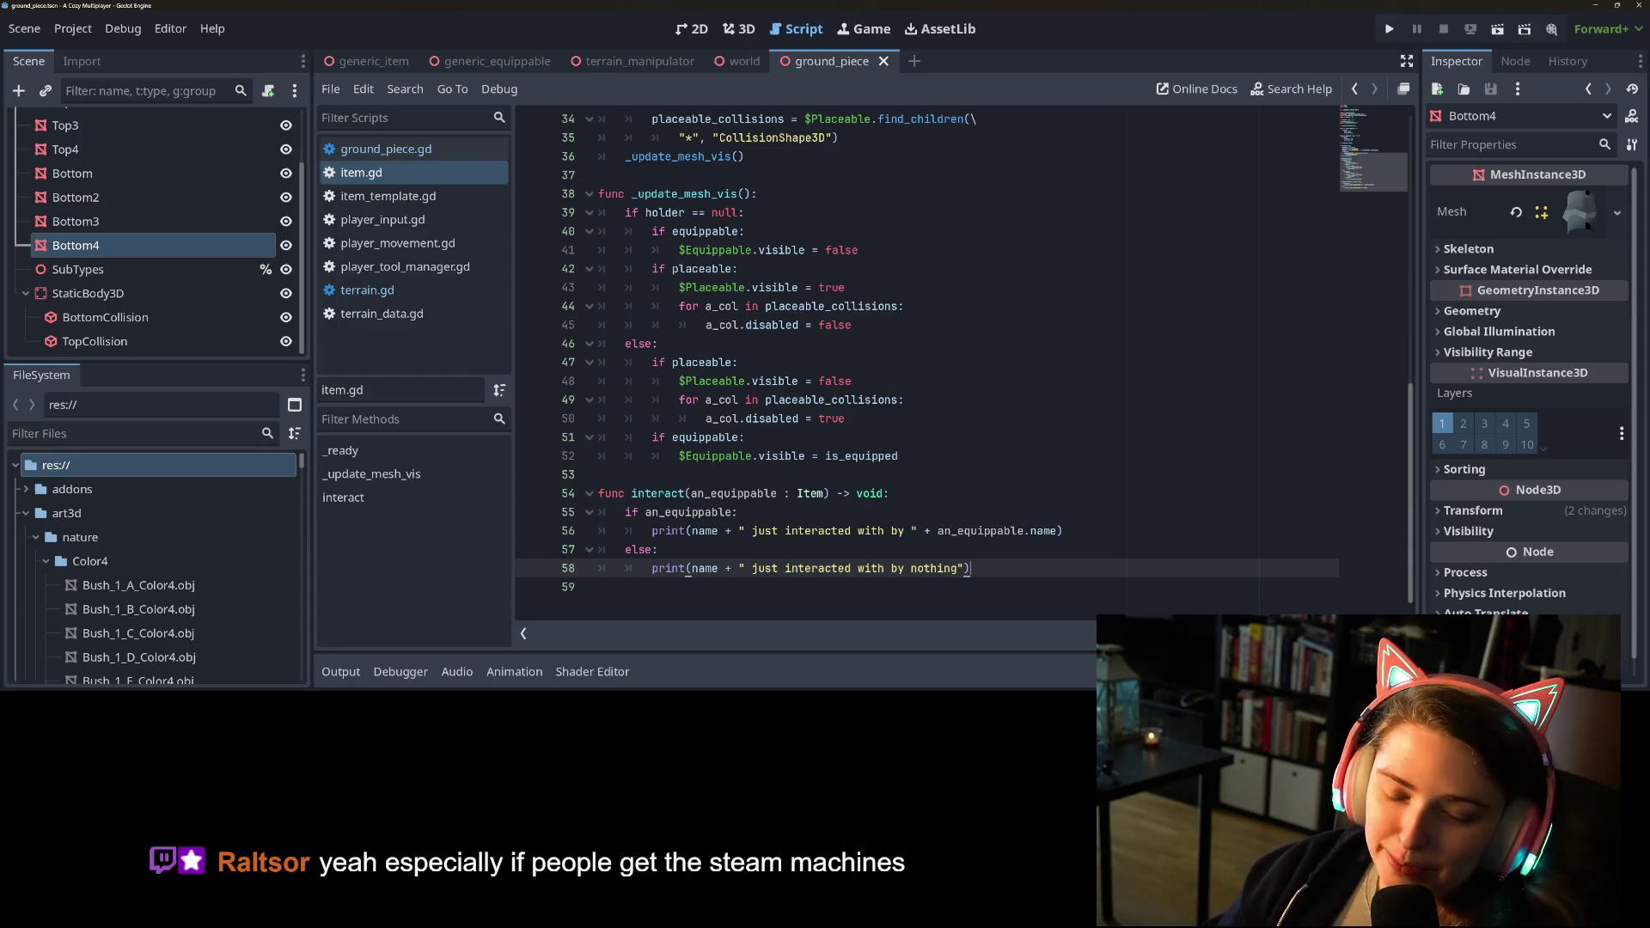
key("alt+Tab")
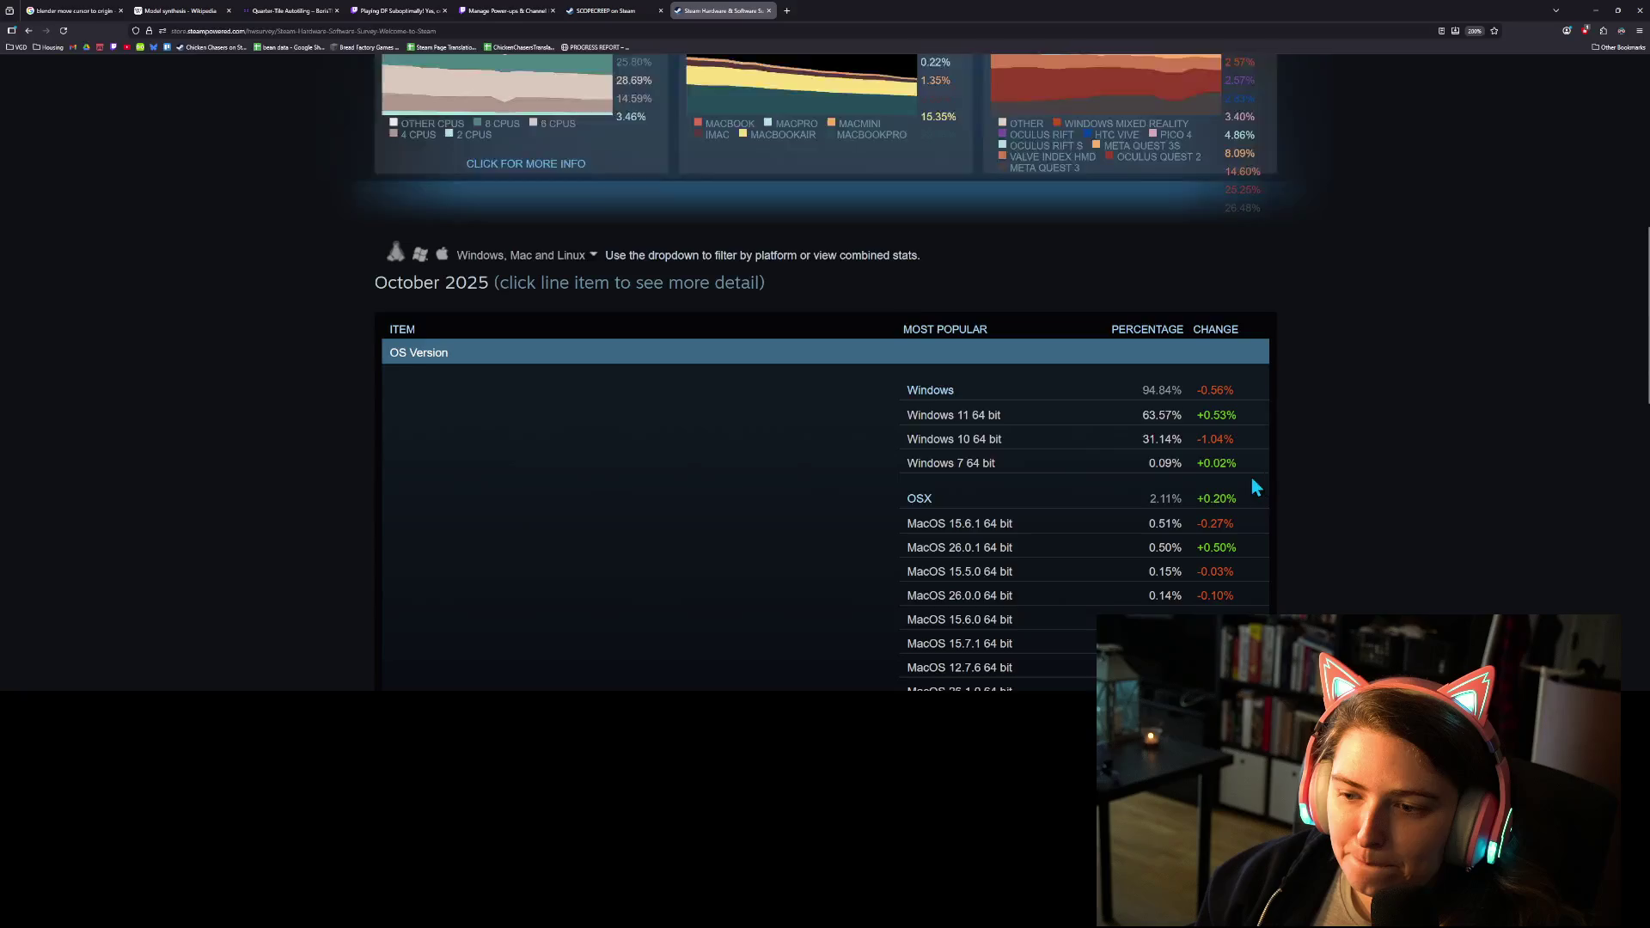
scroll(1256, 478, "down", 2)
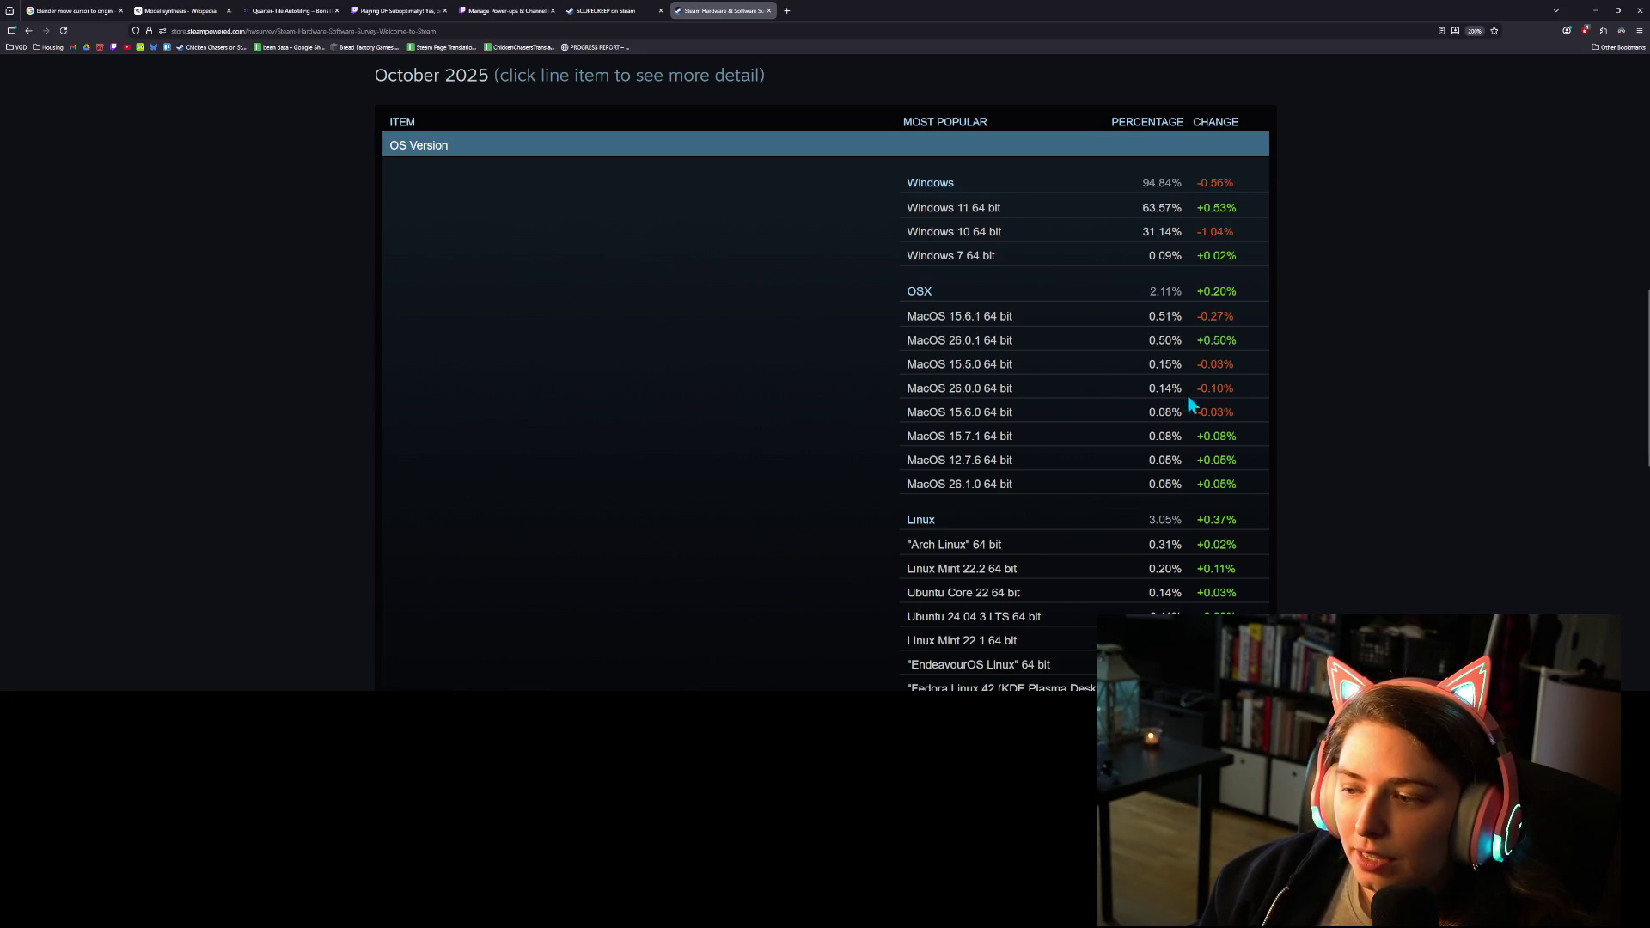
scroll(1165, 535, "down", 3)
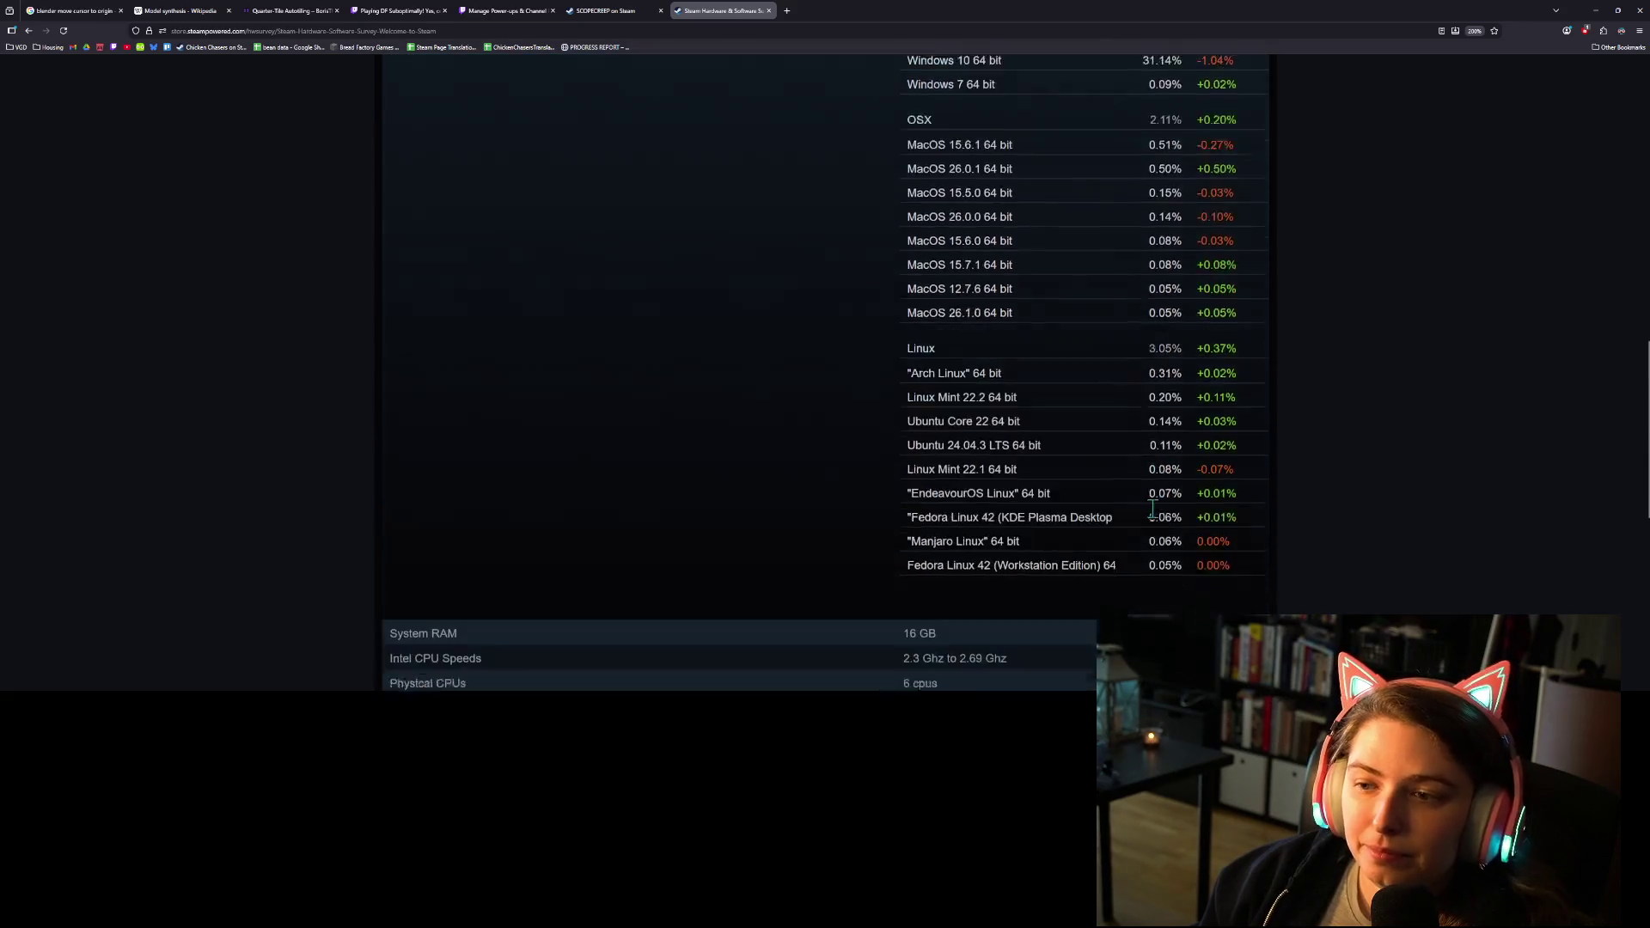
scroll(1136, 478, "up", 3)
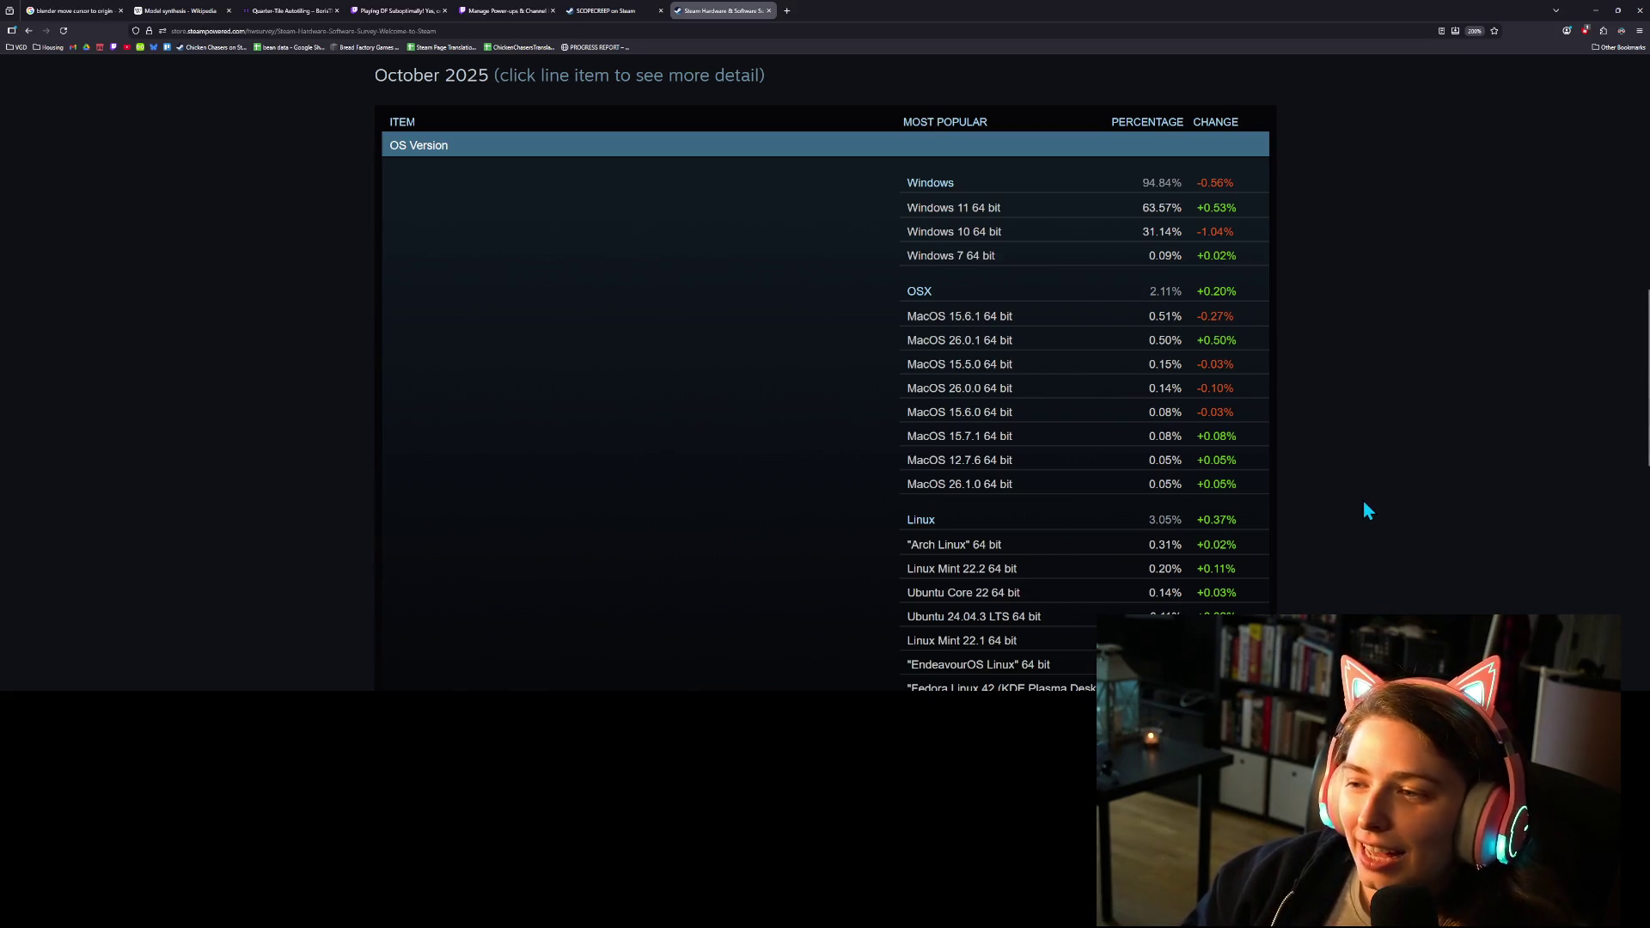
scroll(1357, 495, "up", 2)
scroll(1359, 495, "up", 4)
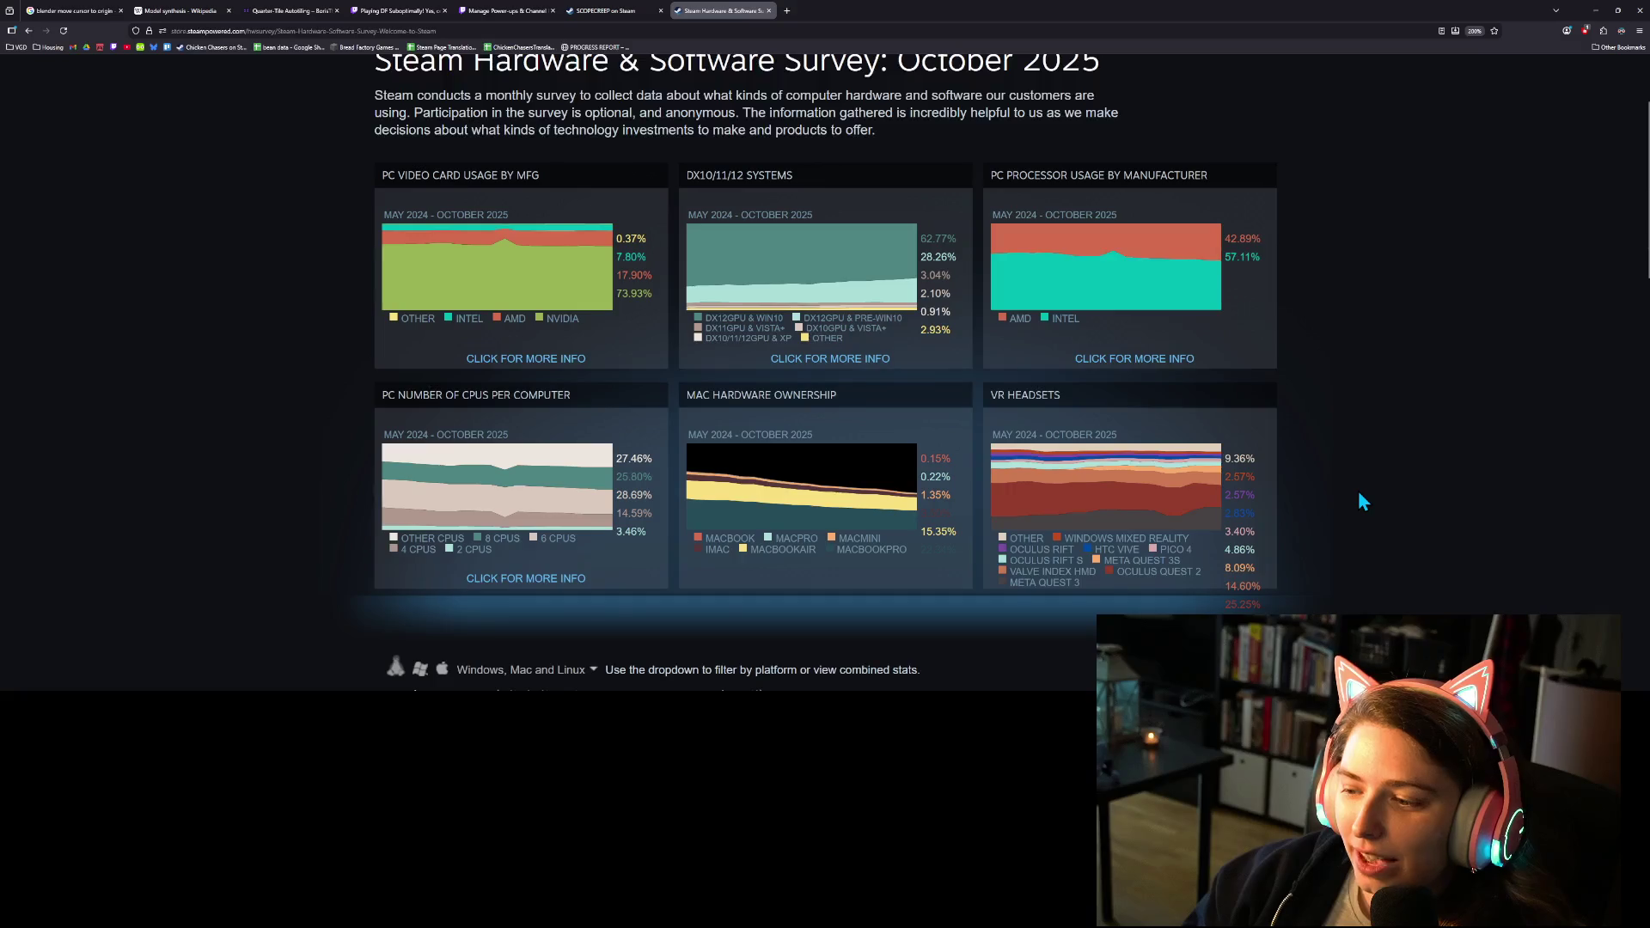
scroll(1359, 495, "down", 6)
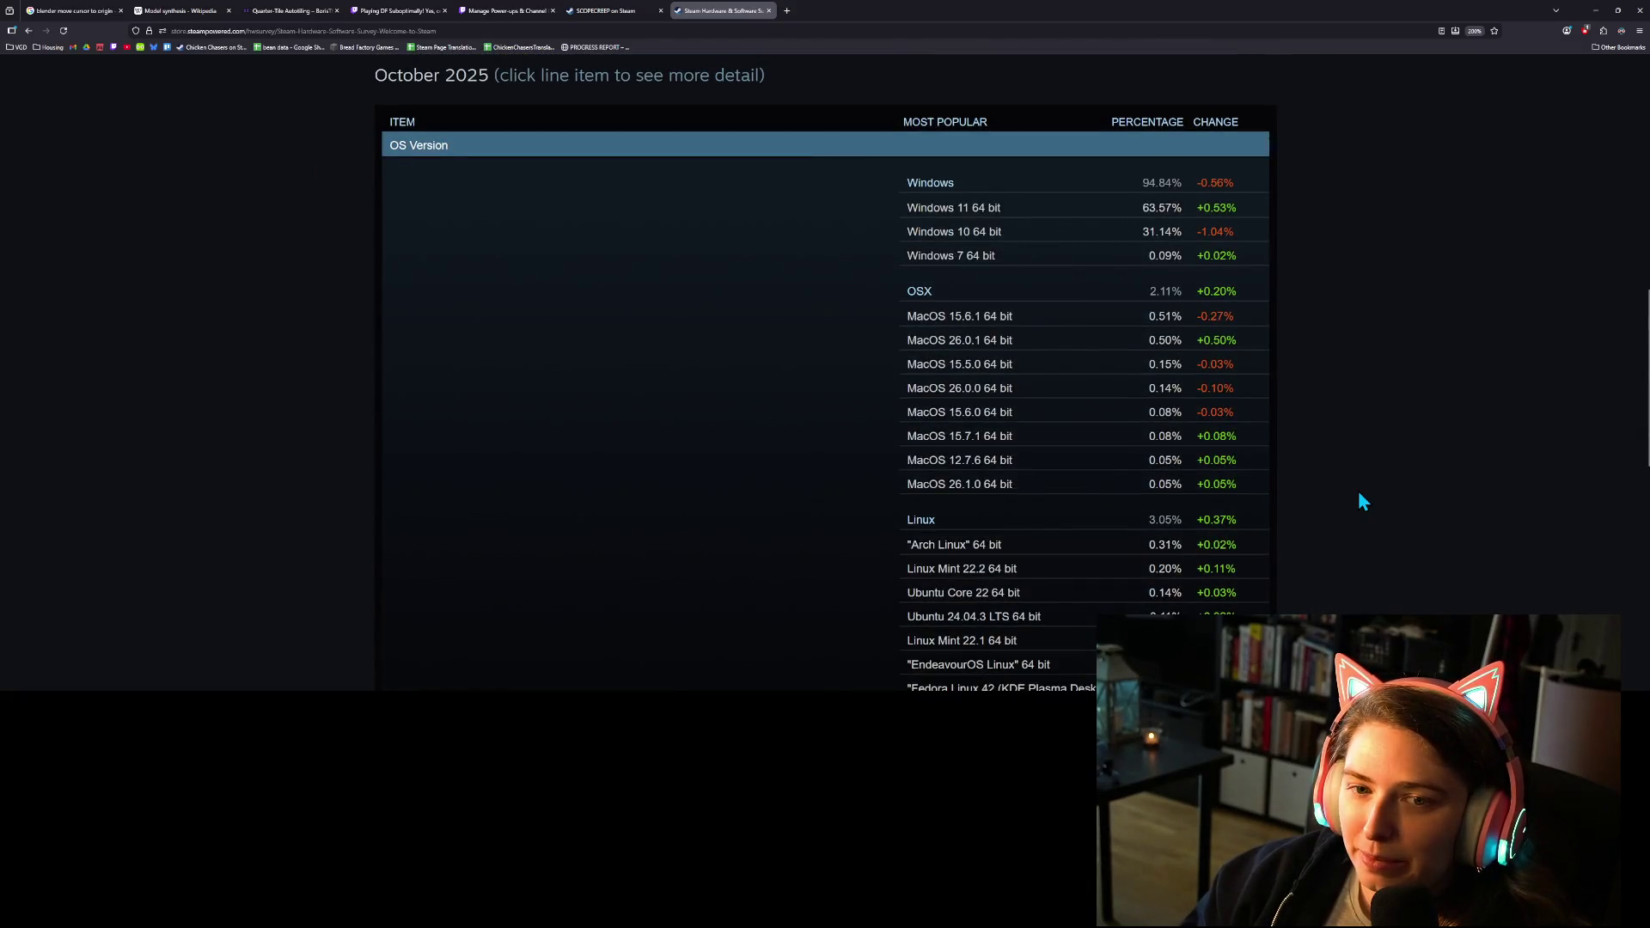
scroll(1359, 493, "down", 4)
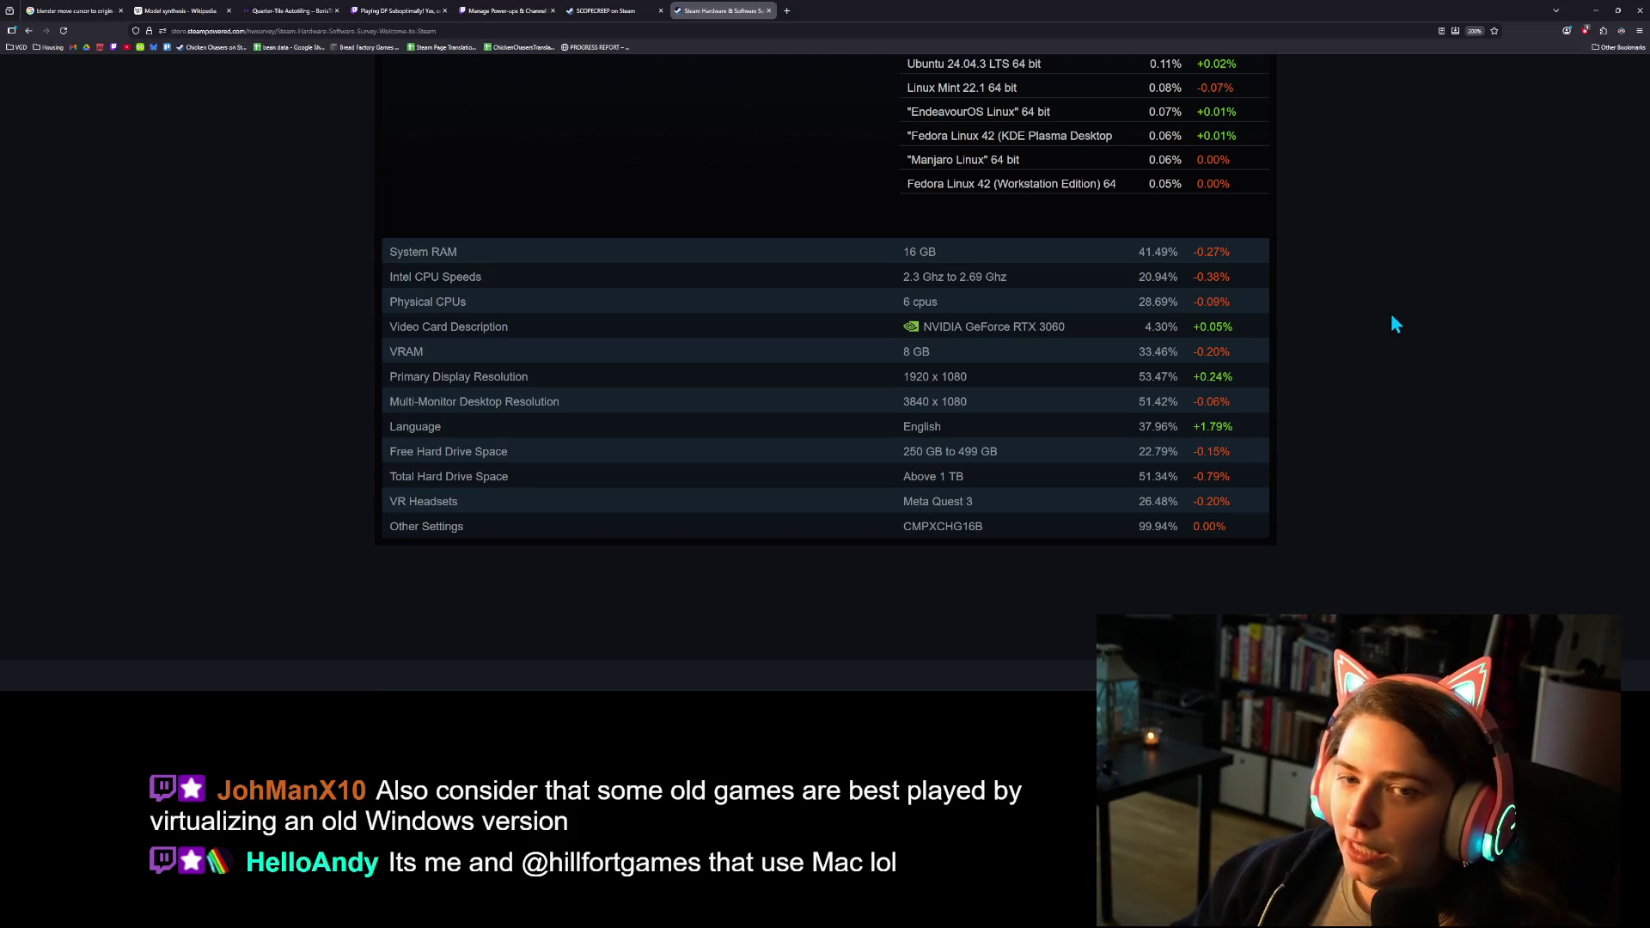
left_click(771, 11)
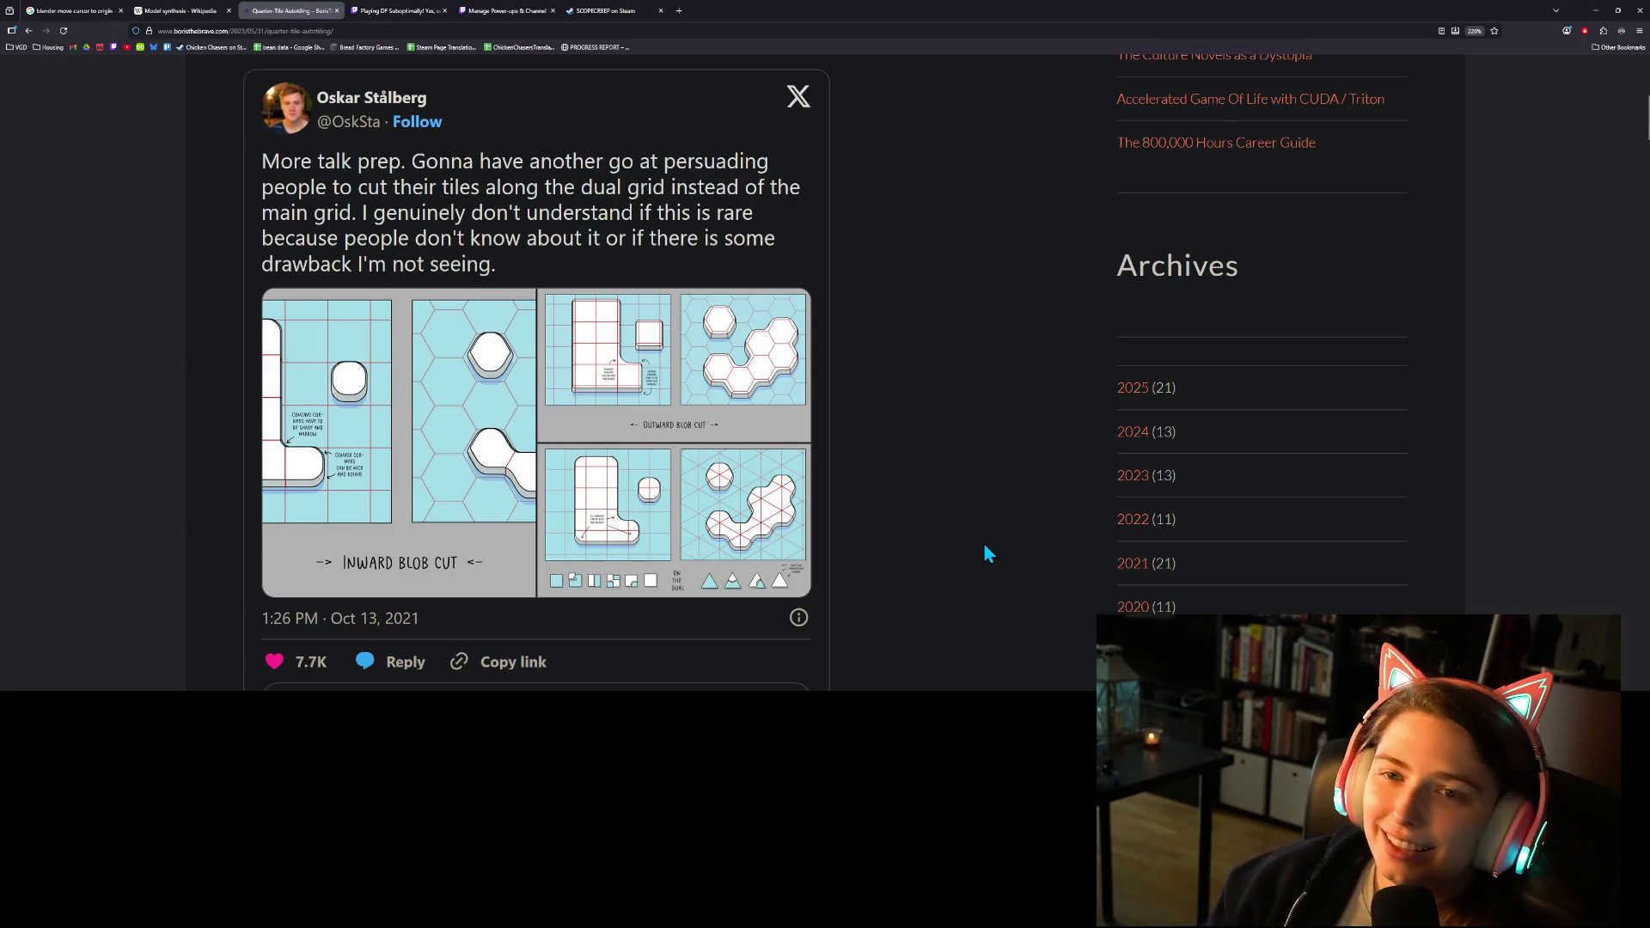
Scroll the Quarter-Tile Autotiling article around the dual-grid tweet, then switch to the Twitch tab.
scroll(125, 260, "up", 3)
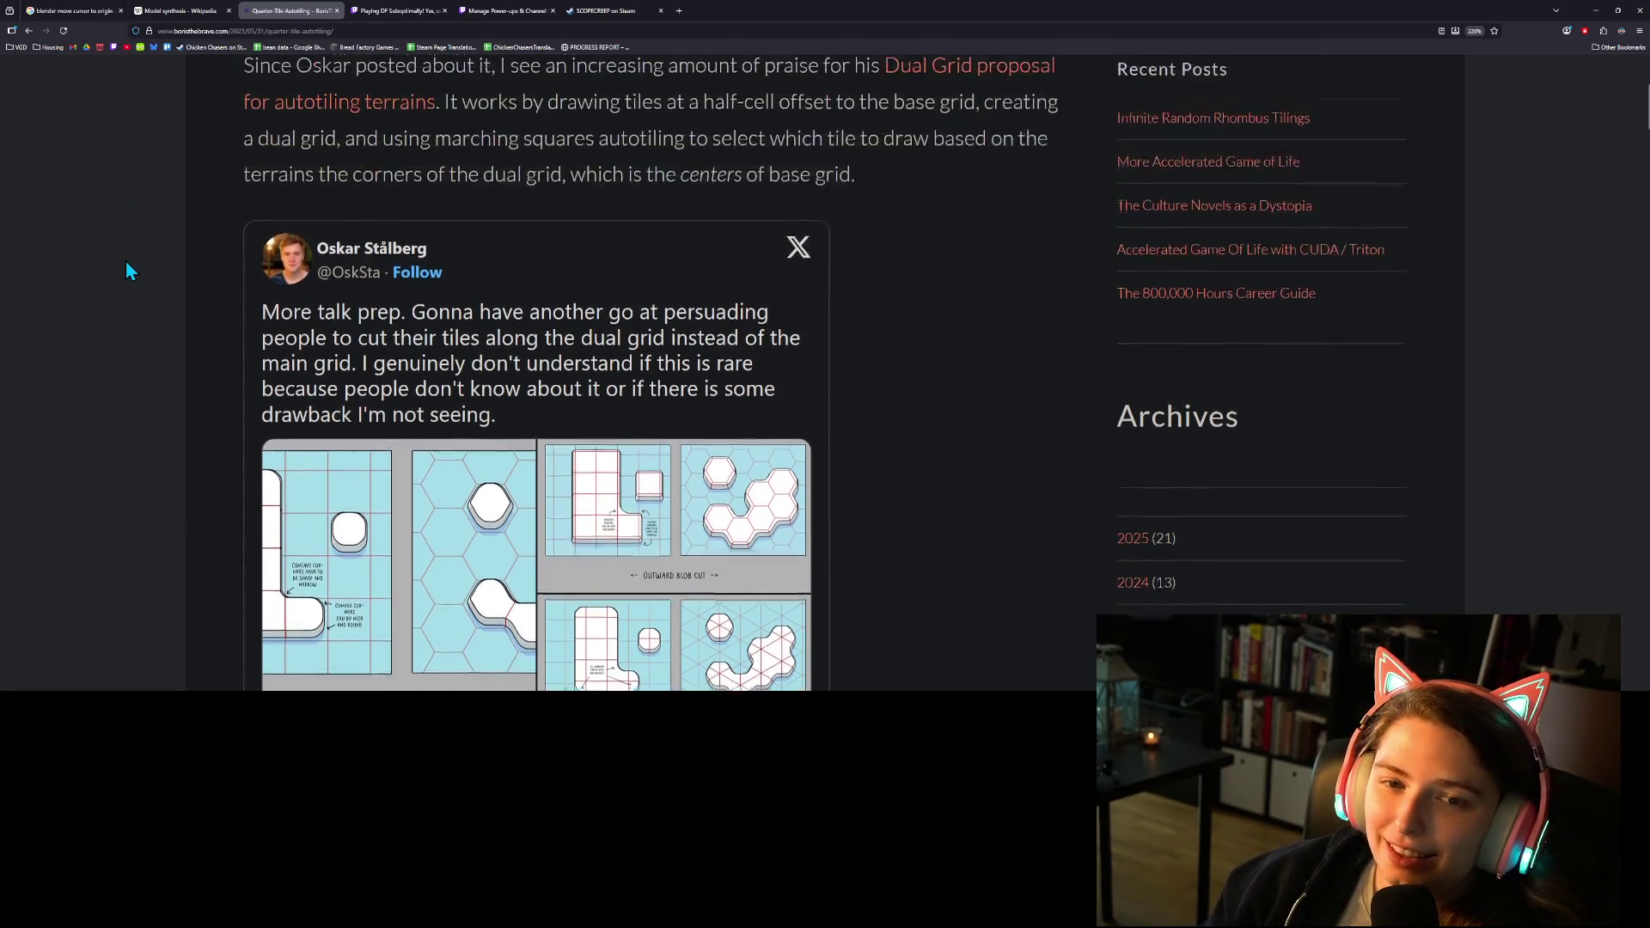
scroll(125, 260, "down", 3)
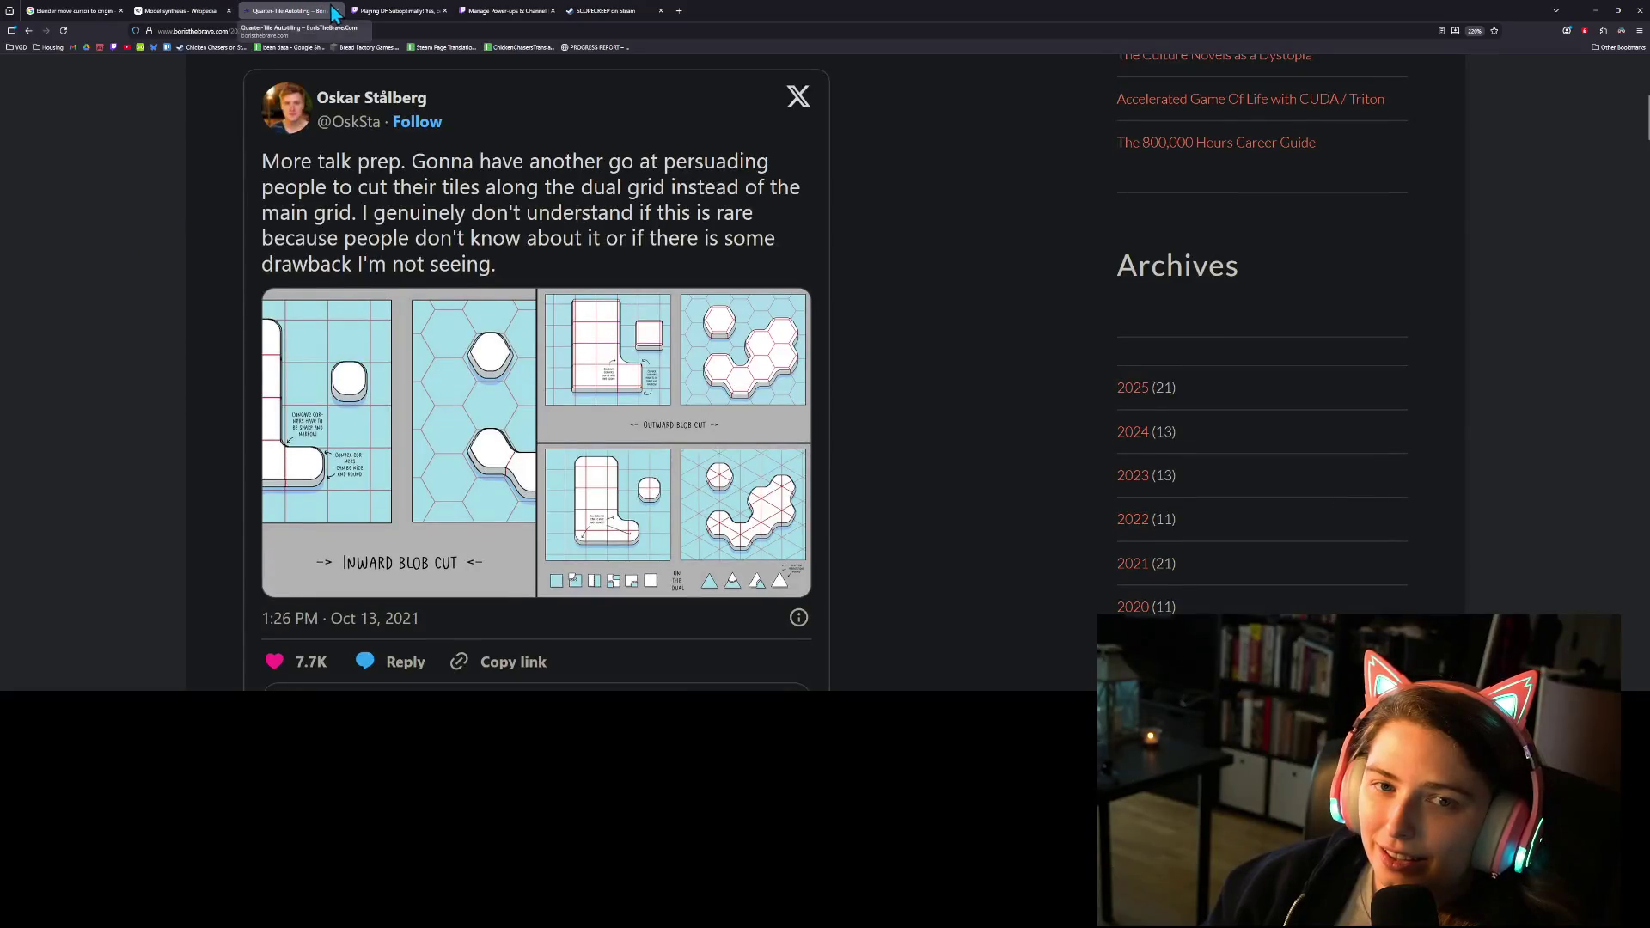
left_click(333, 14)
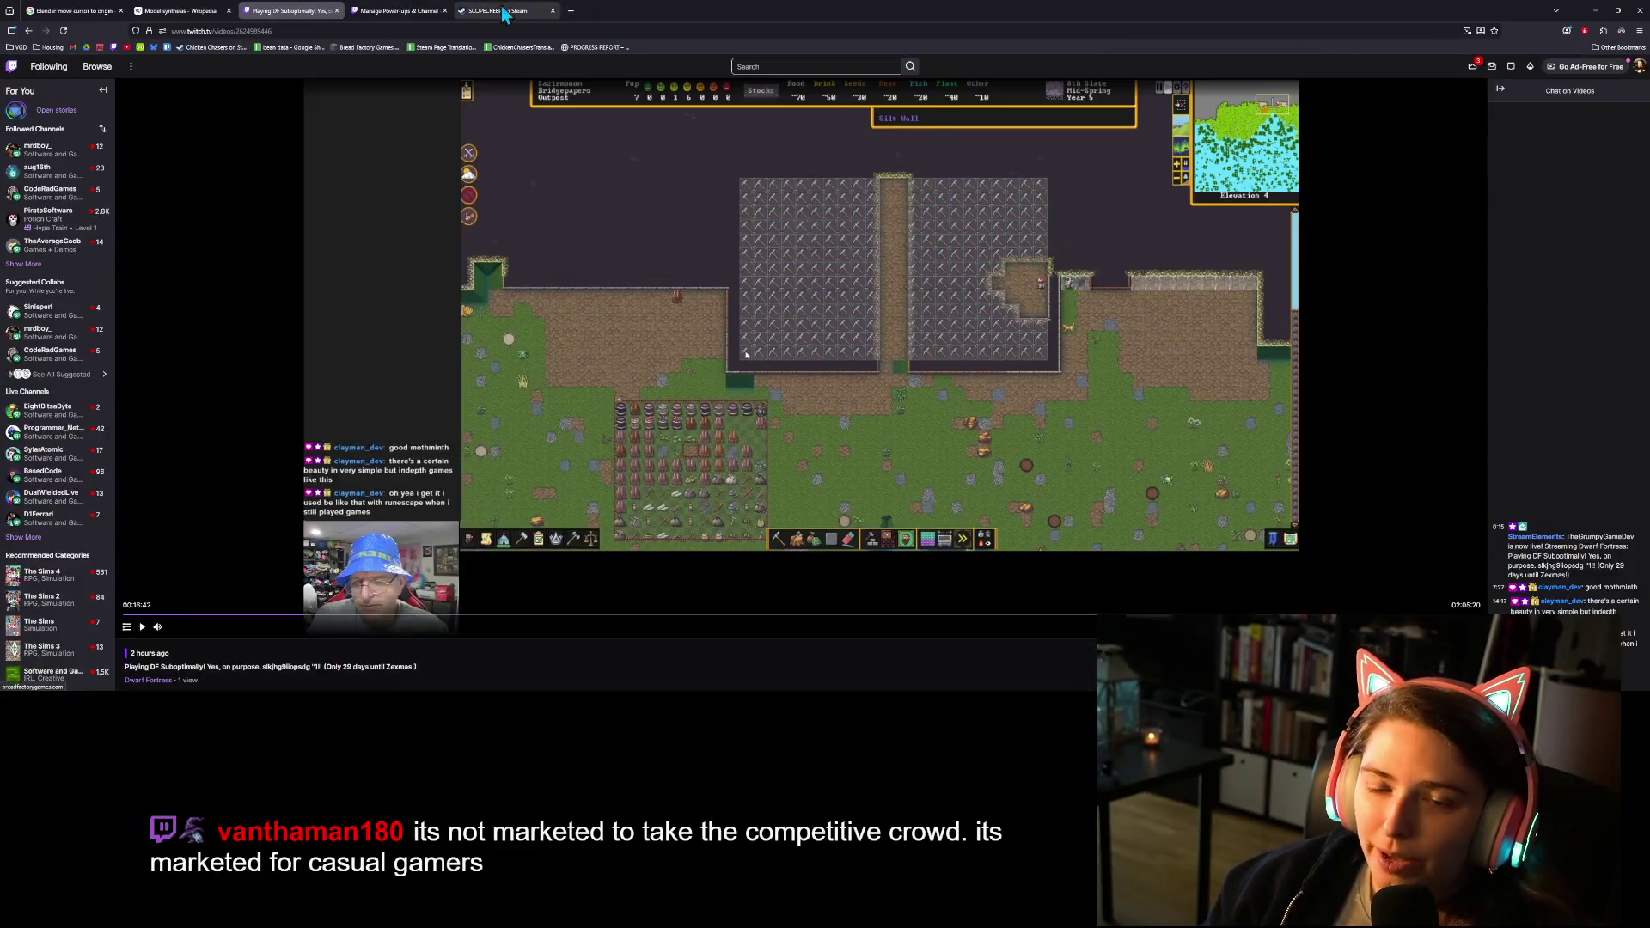
Reopen the recently closed Quarter-Tile Autotiling blog tab from the tab strip's context menu.
right_click(712, 9)
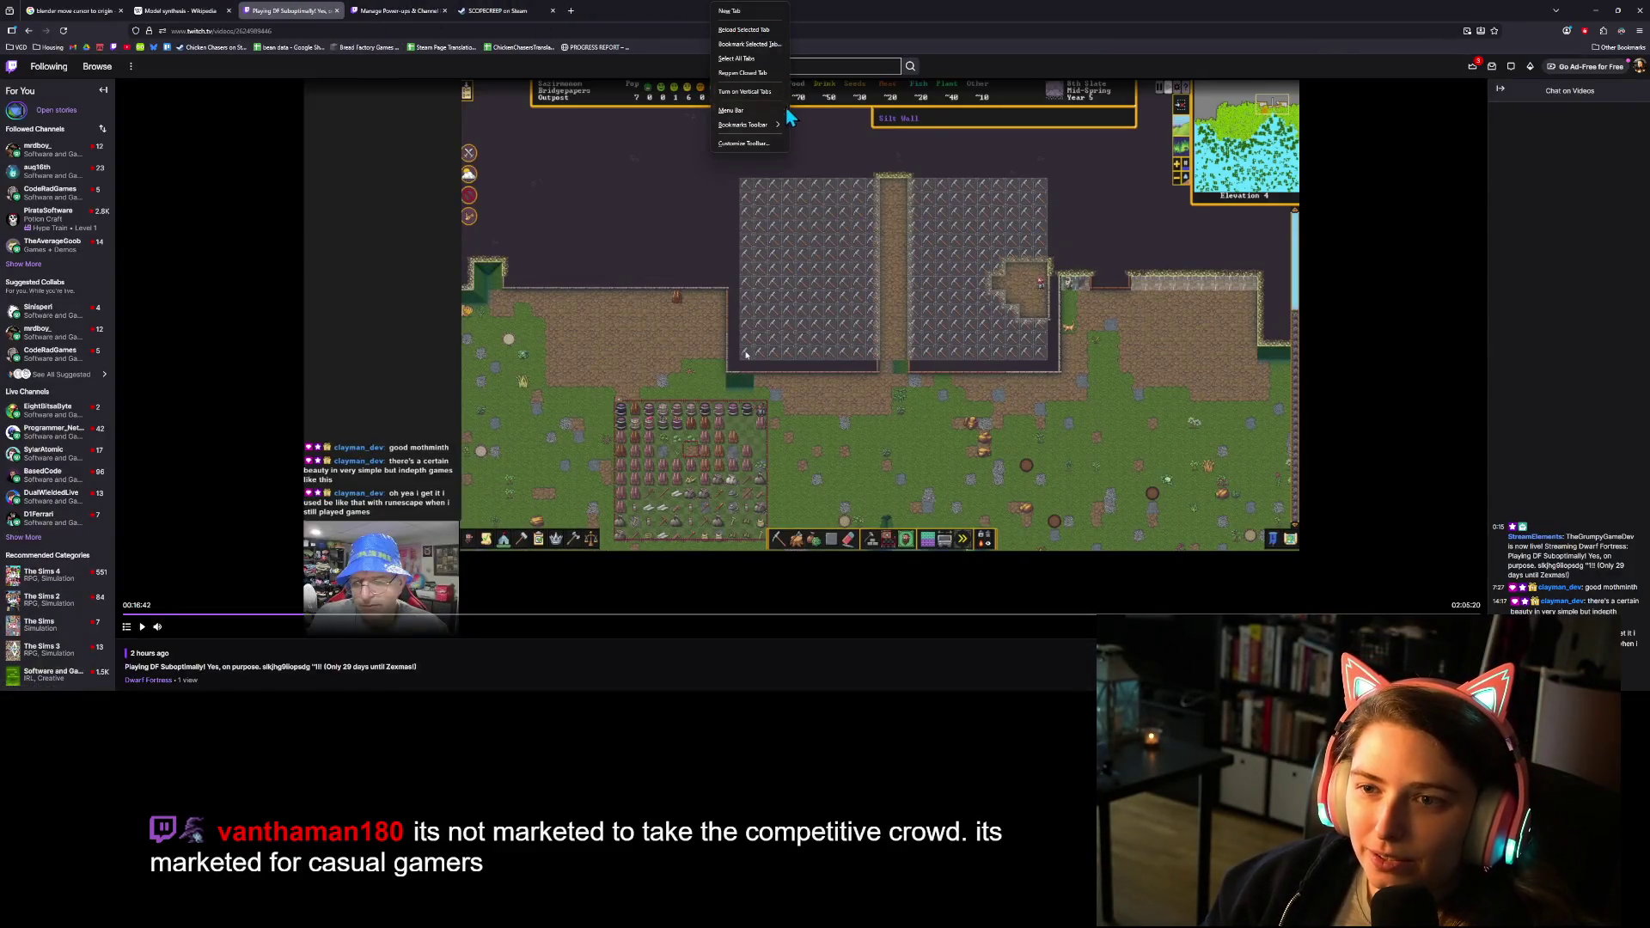
left_click(745, 73)
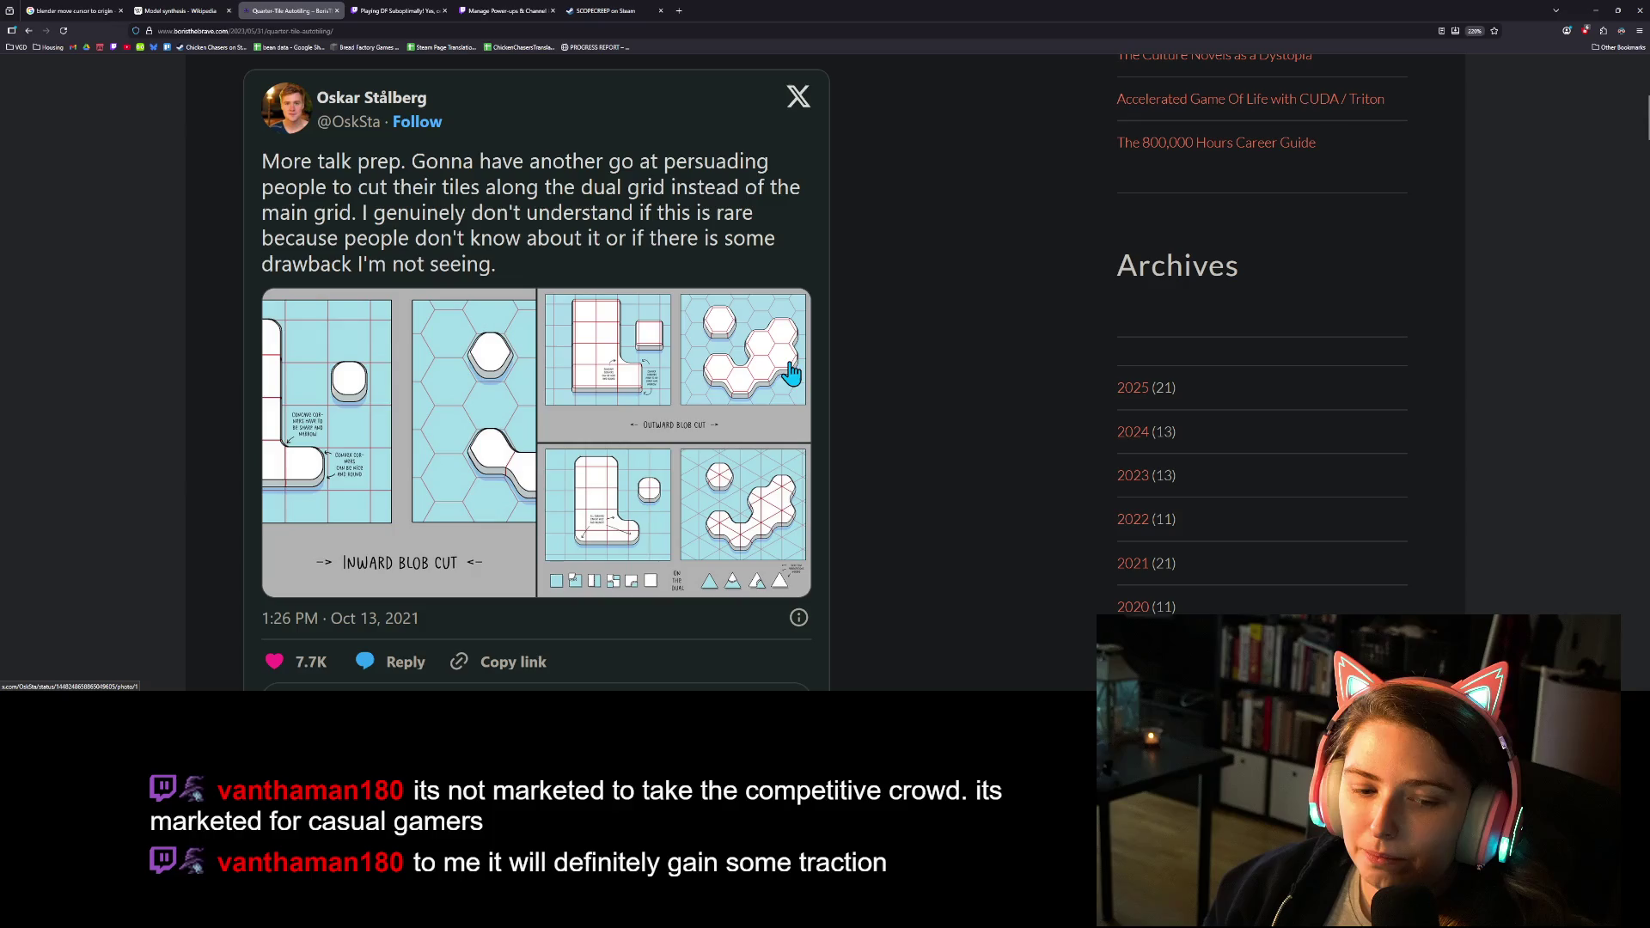
key("ctrl+t")
Search Google for 'polygonal prism' and skim the results.
type("p")
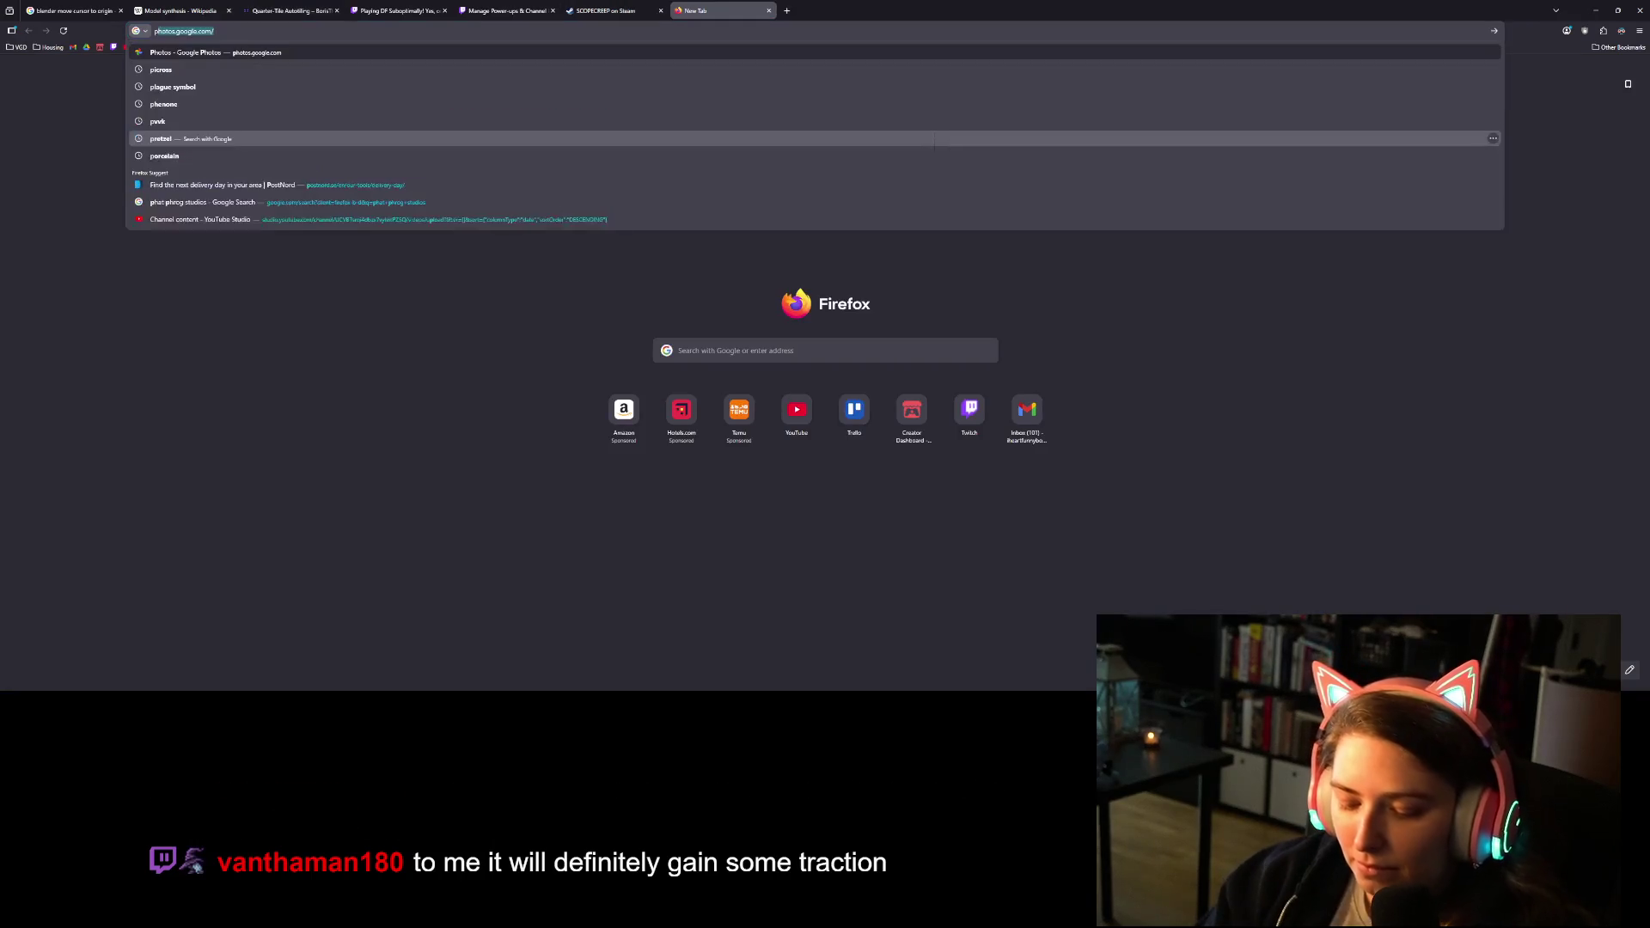
type("l")
key("BackSpace")
type("ol")
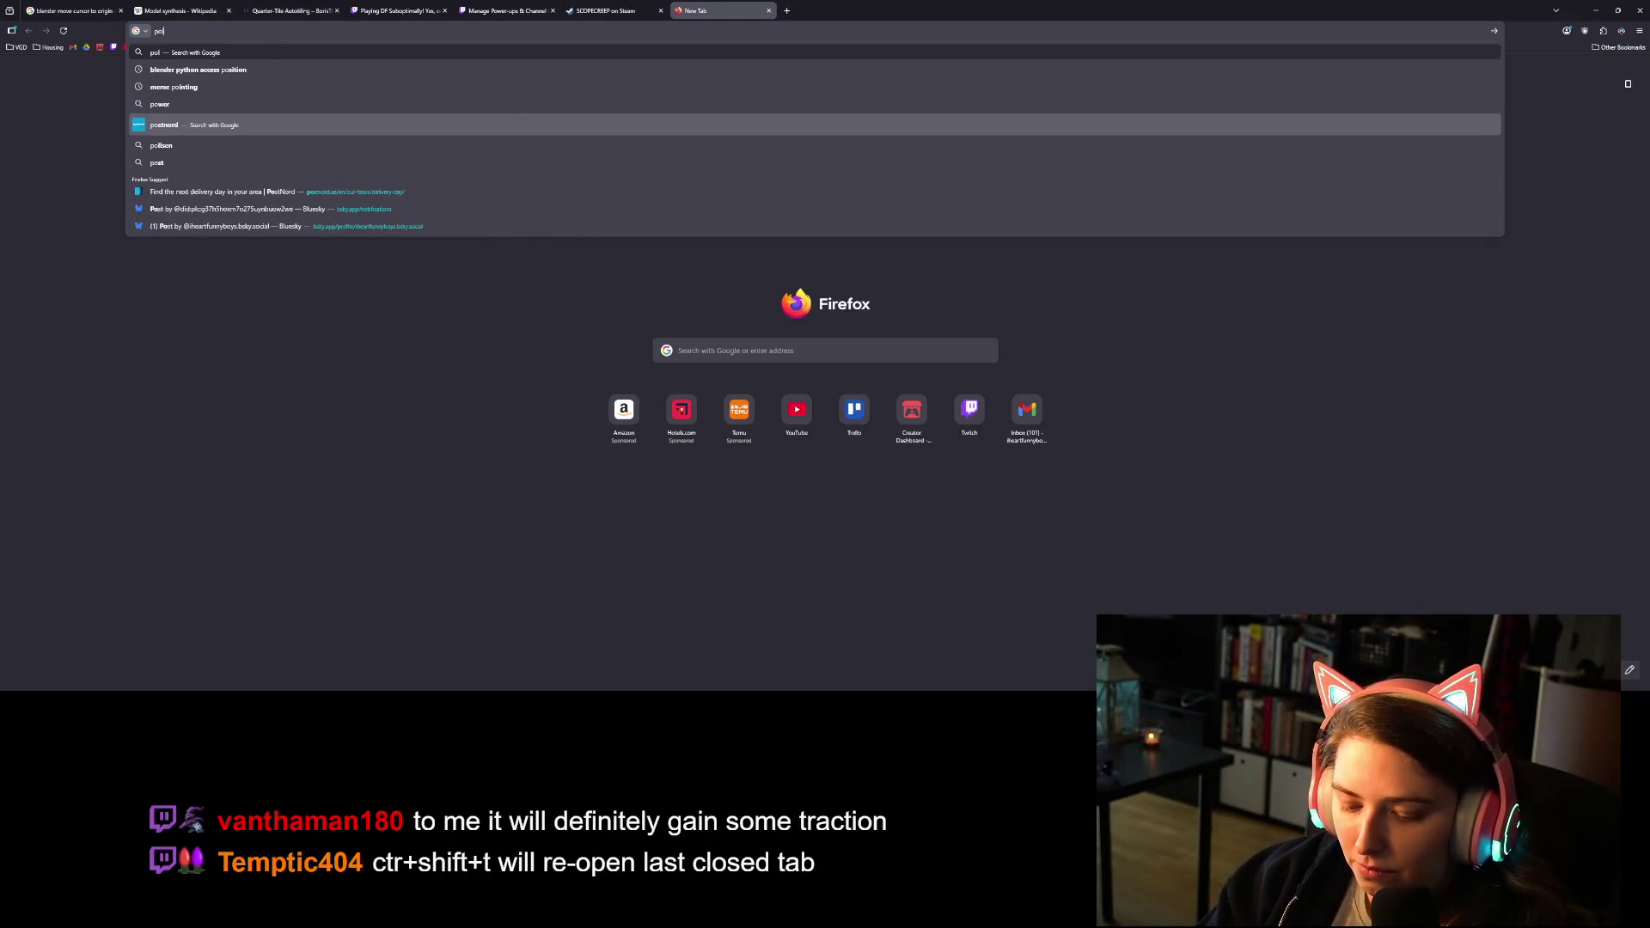
type("ygonal prism")
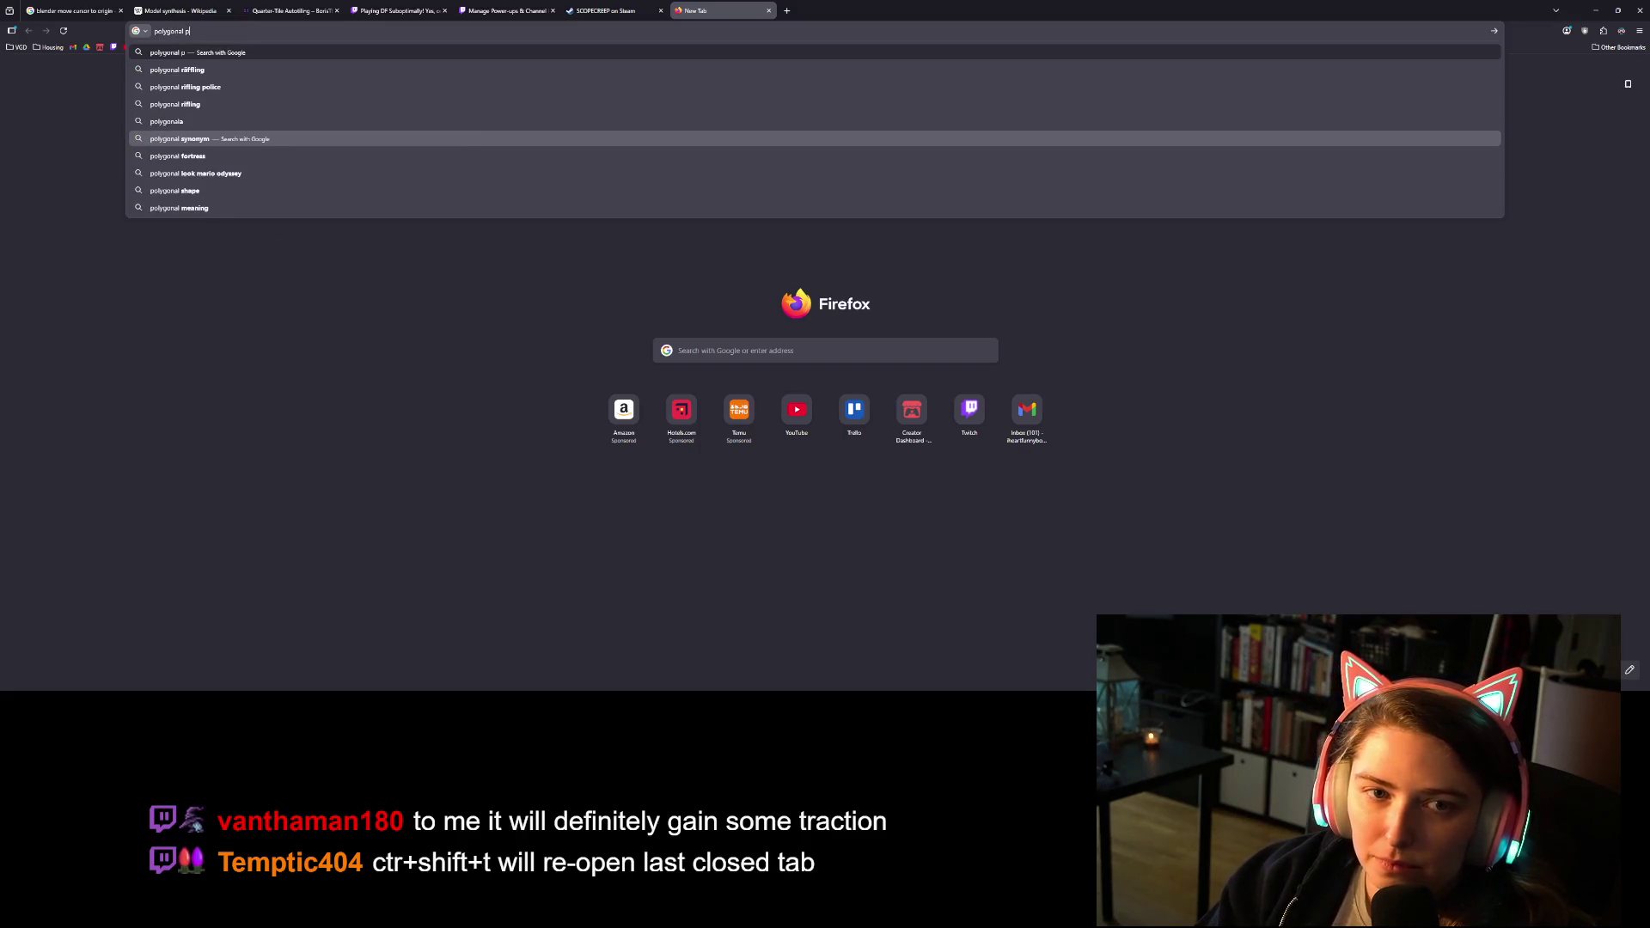
key("Return")
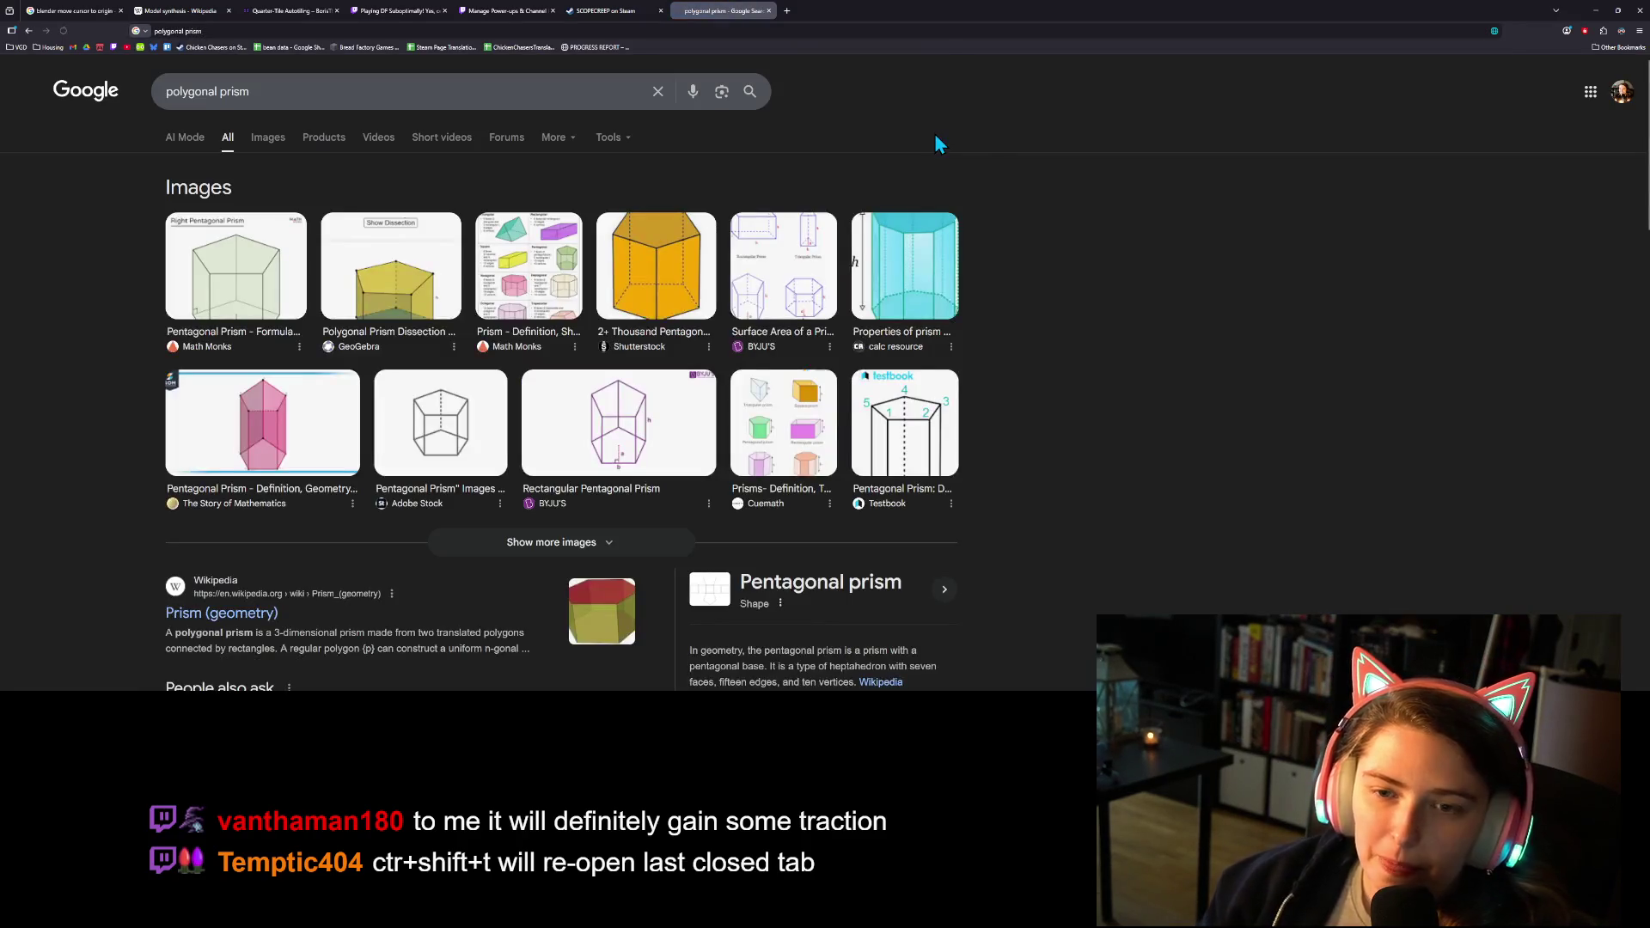
scroll(1204, 391, "down", 2)
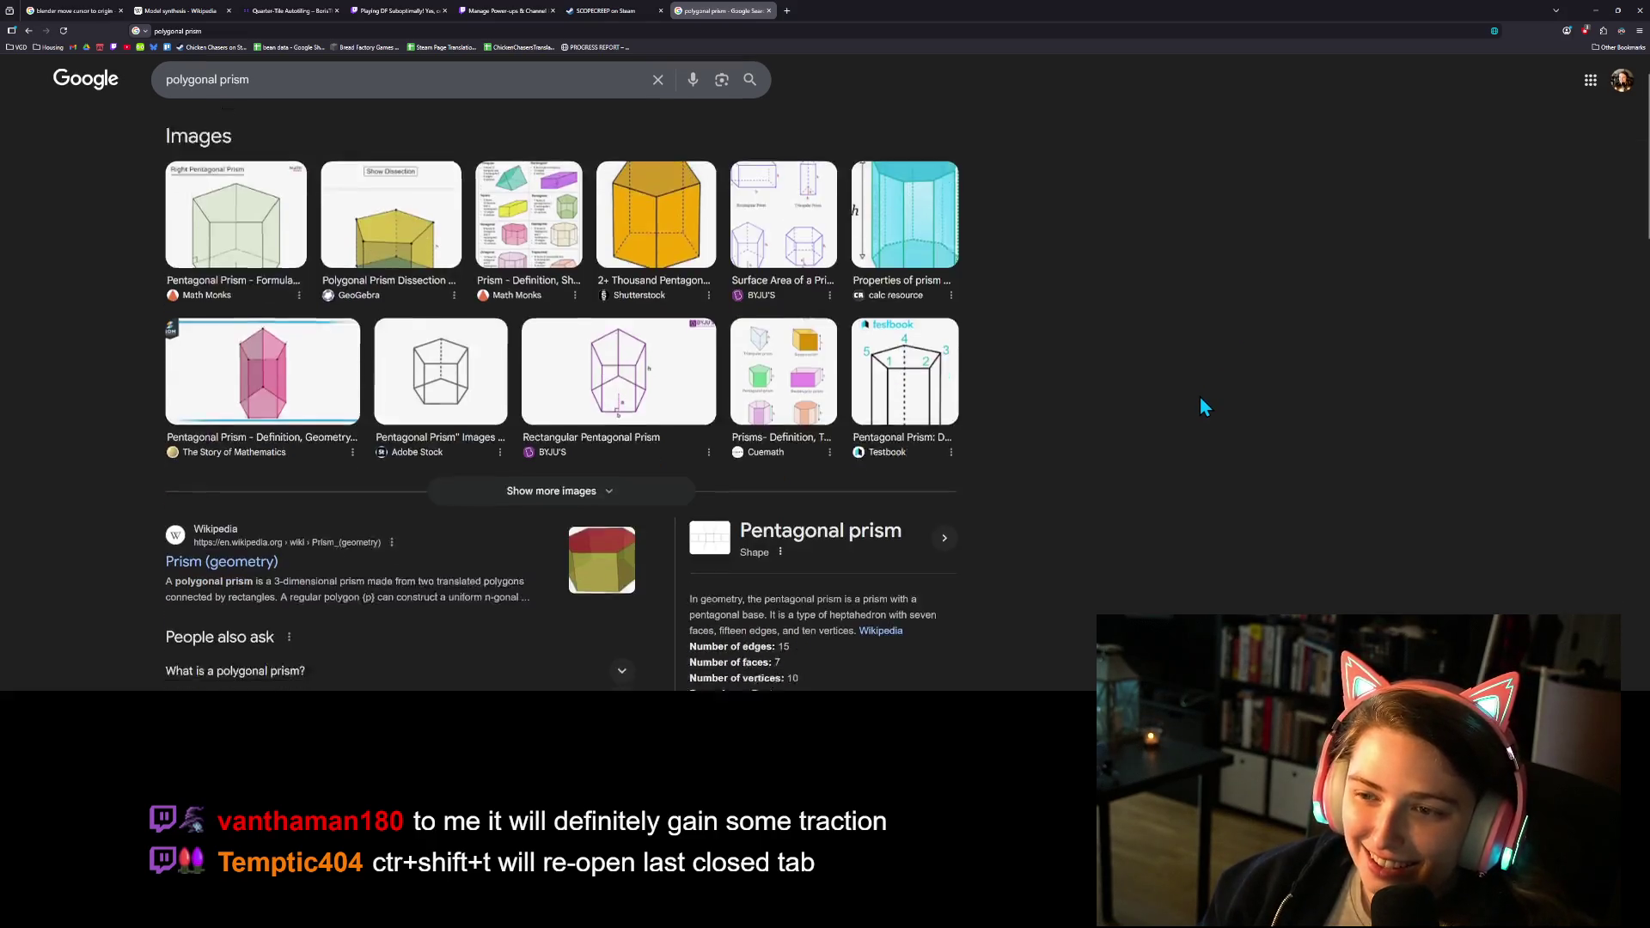
scroll(1126, 414, "up", 1)
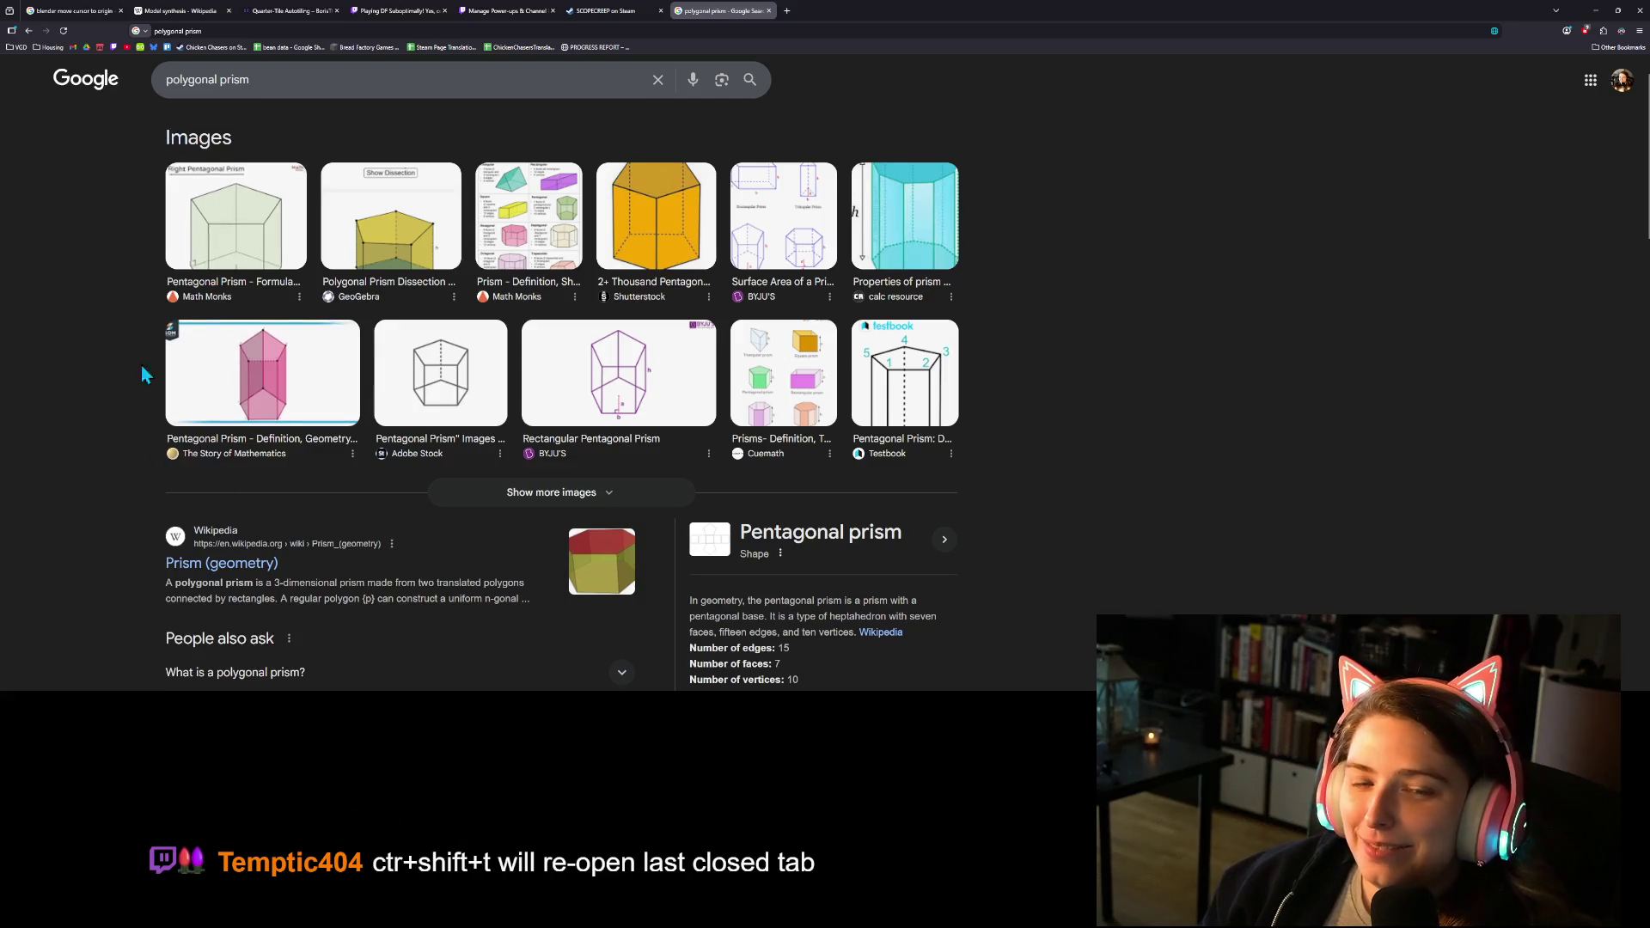
scroll(133, 412, "up", 1)
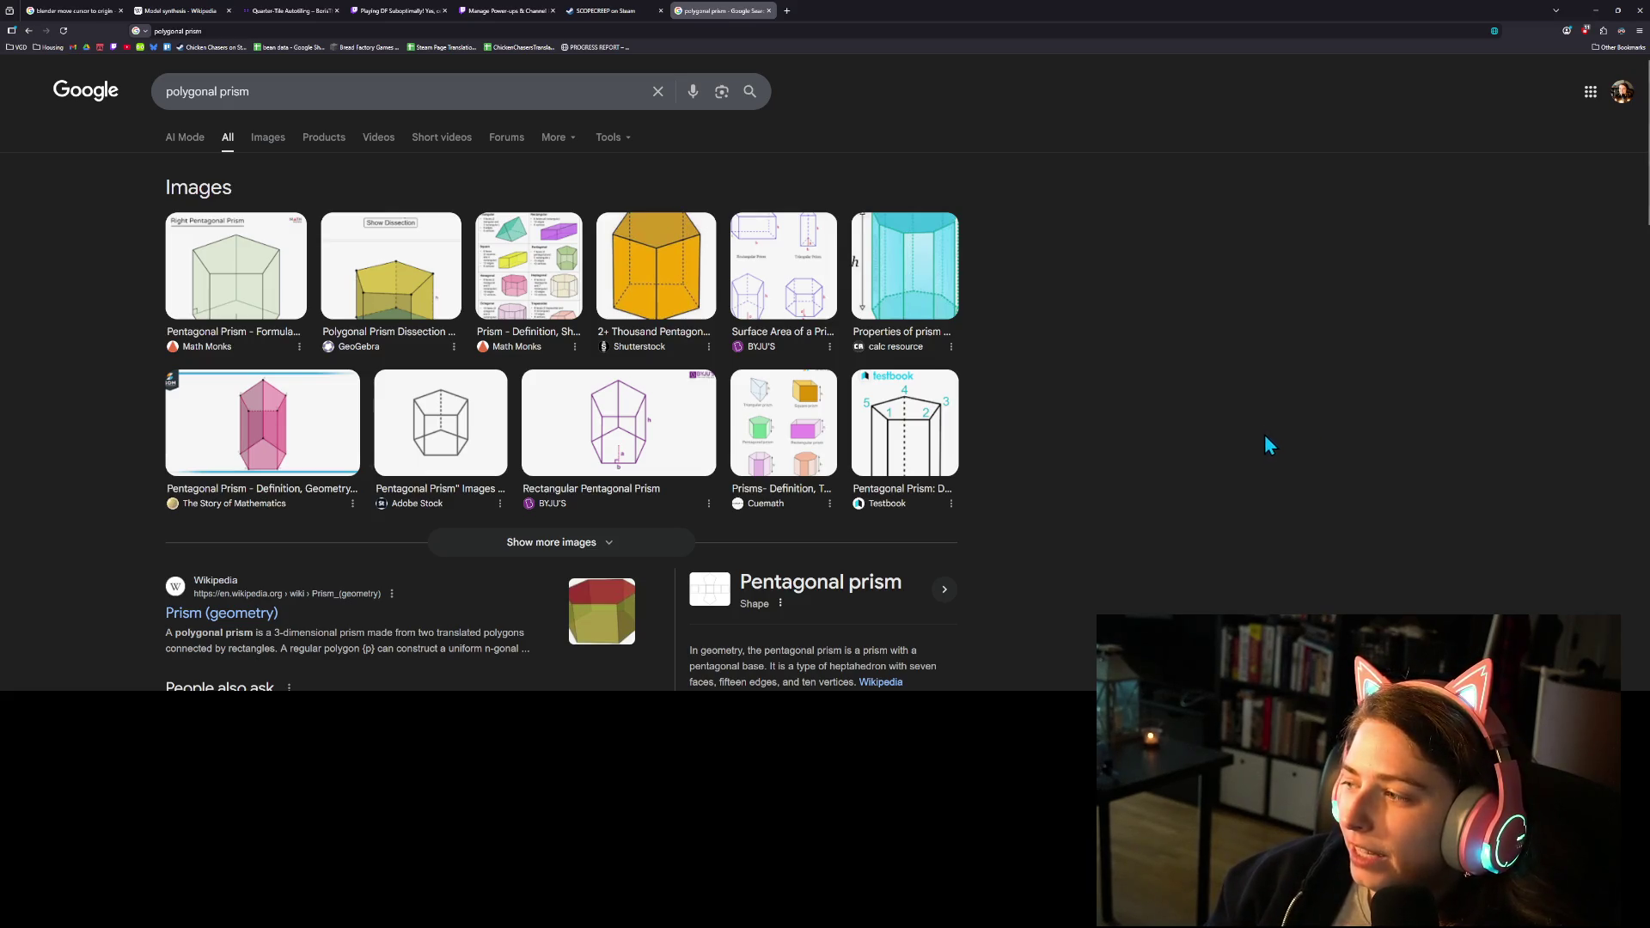
Switch to Google Images for 'polygonal prism' and scroll through the results.
left_click(272, 141)
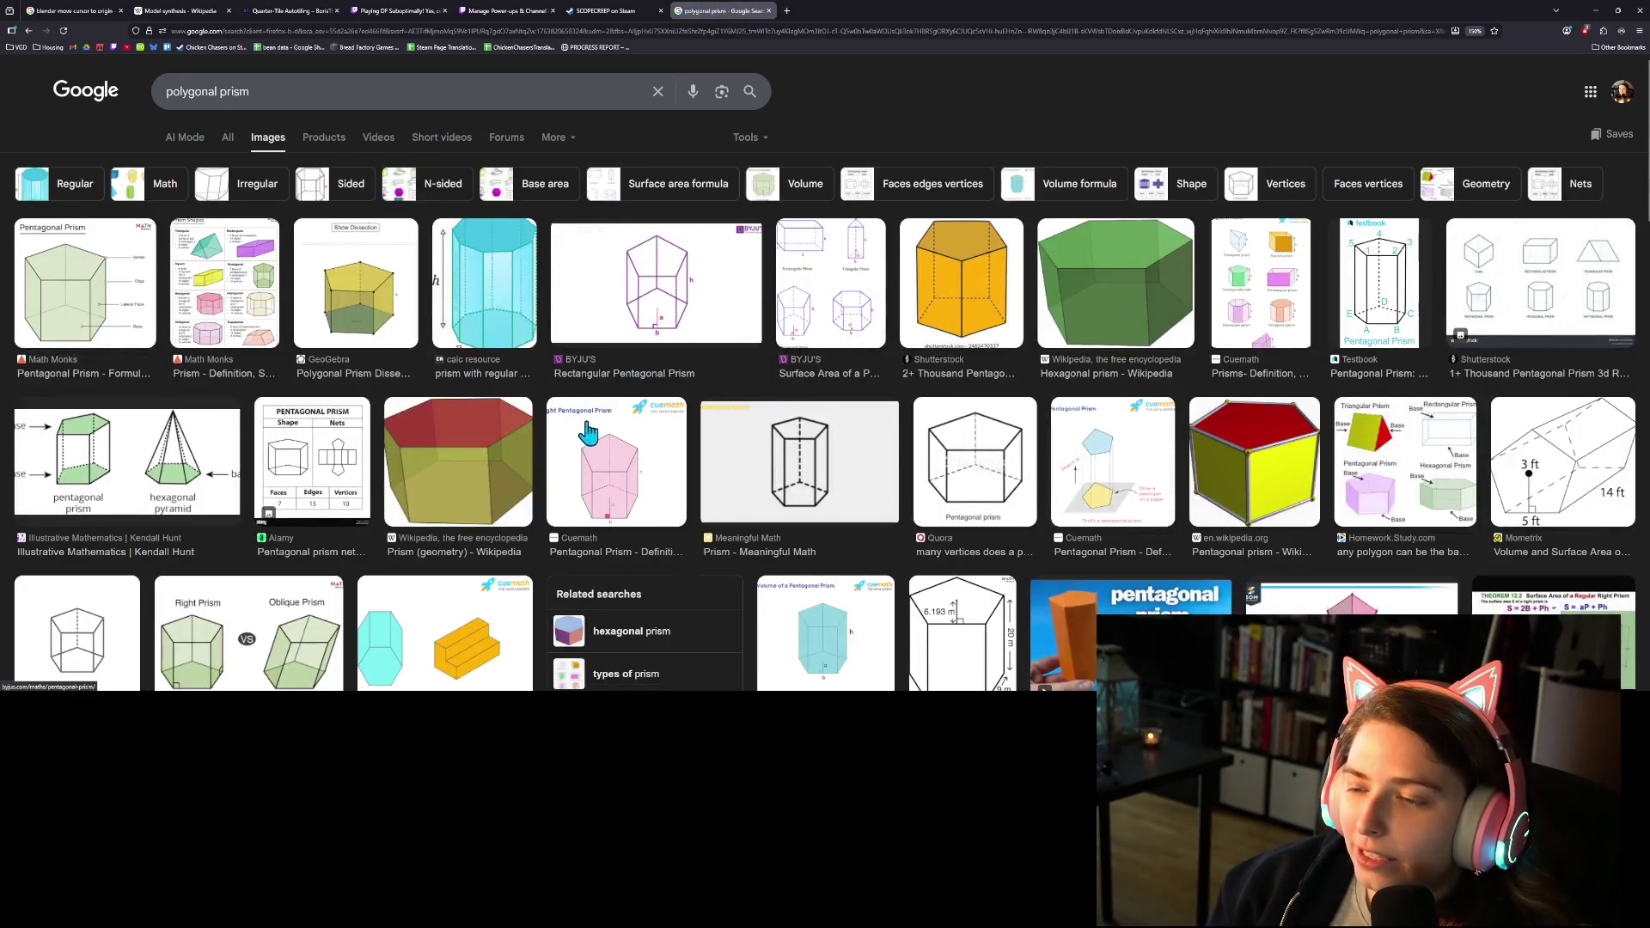
scroll(799, 451, "down", 3)
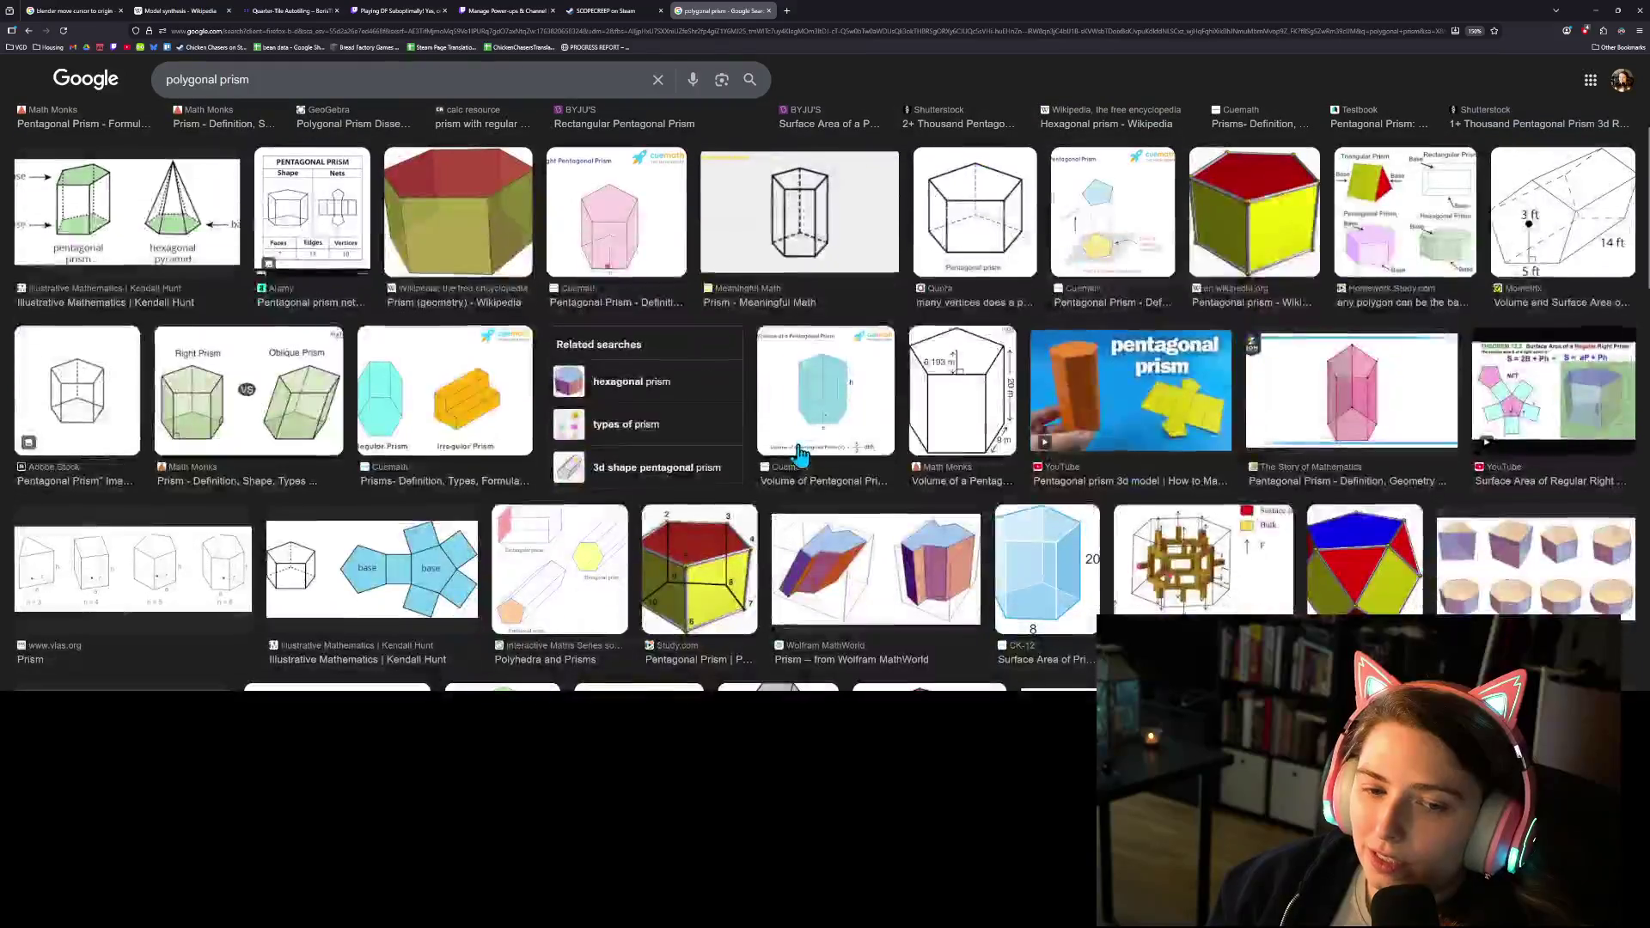
scroll(799, 453, "down", 2)
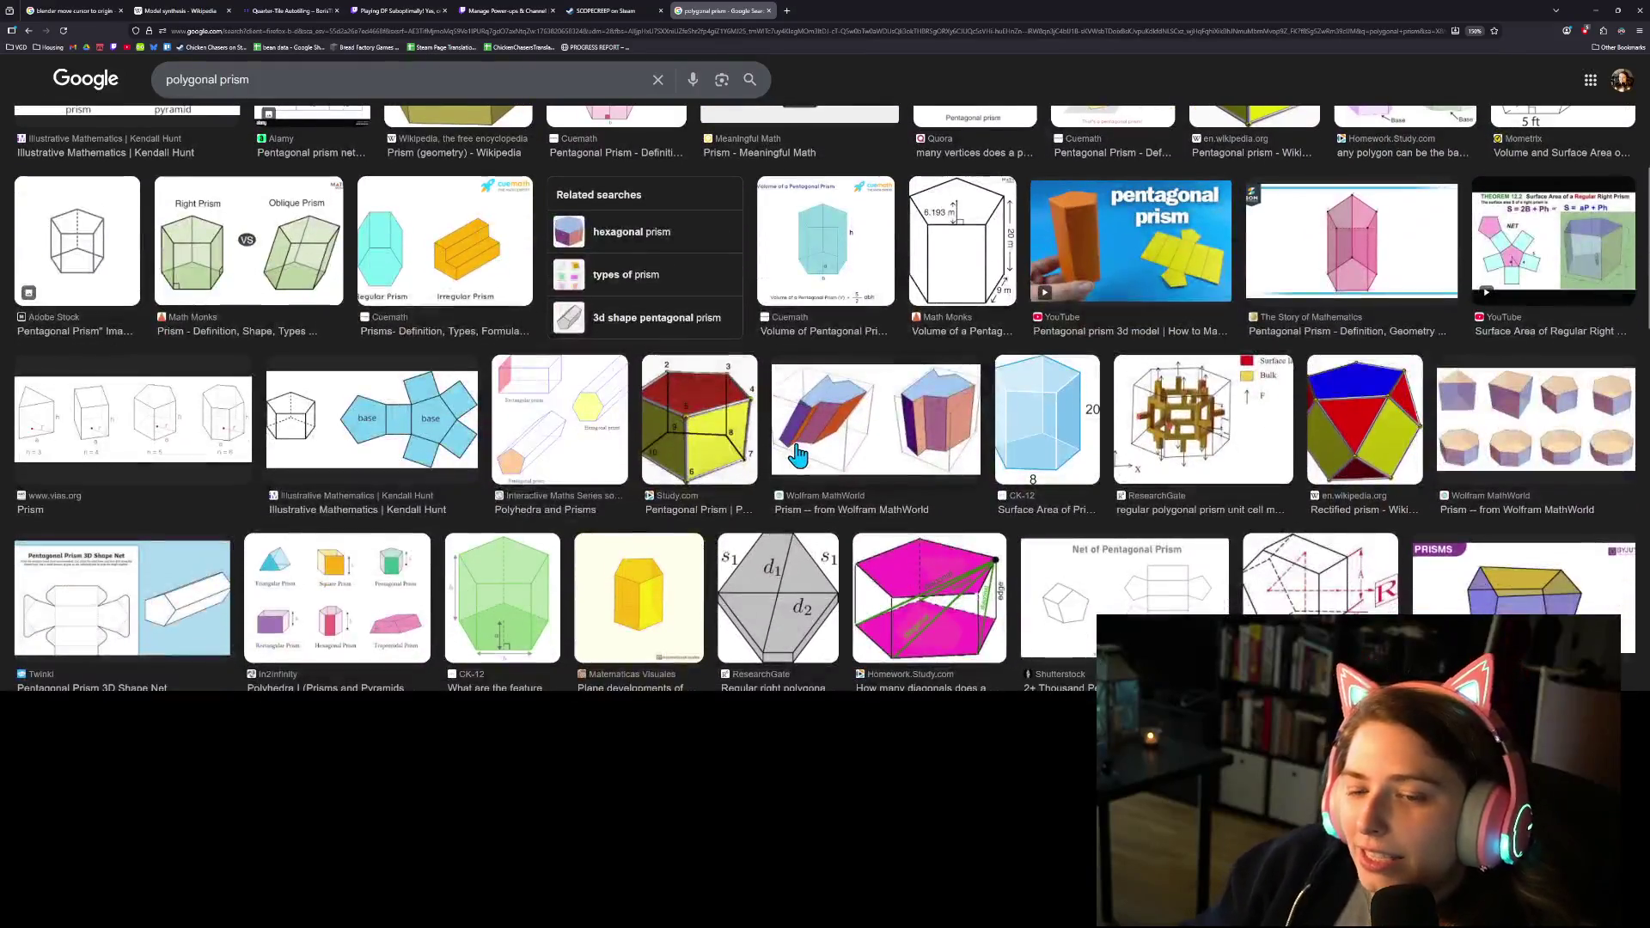
scroll(808, 464, "down", 1)
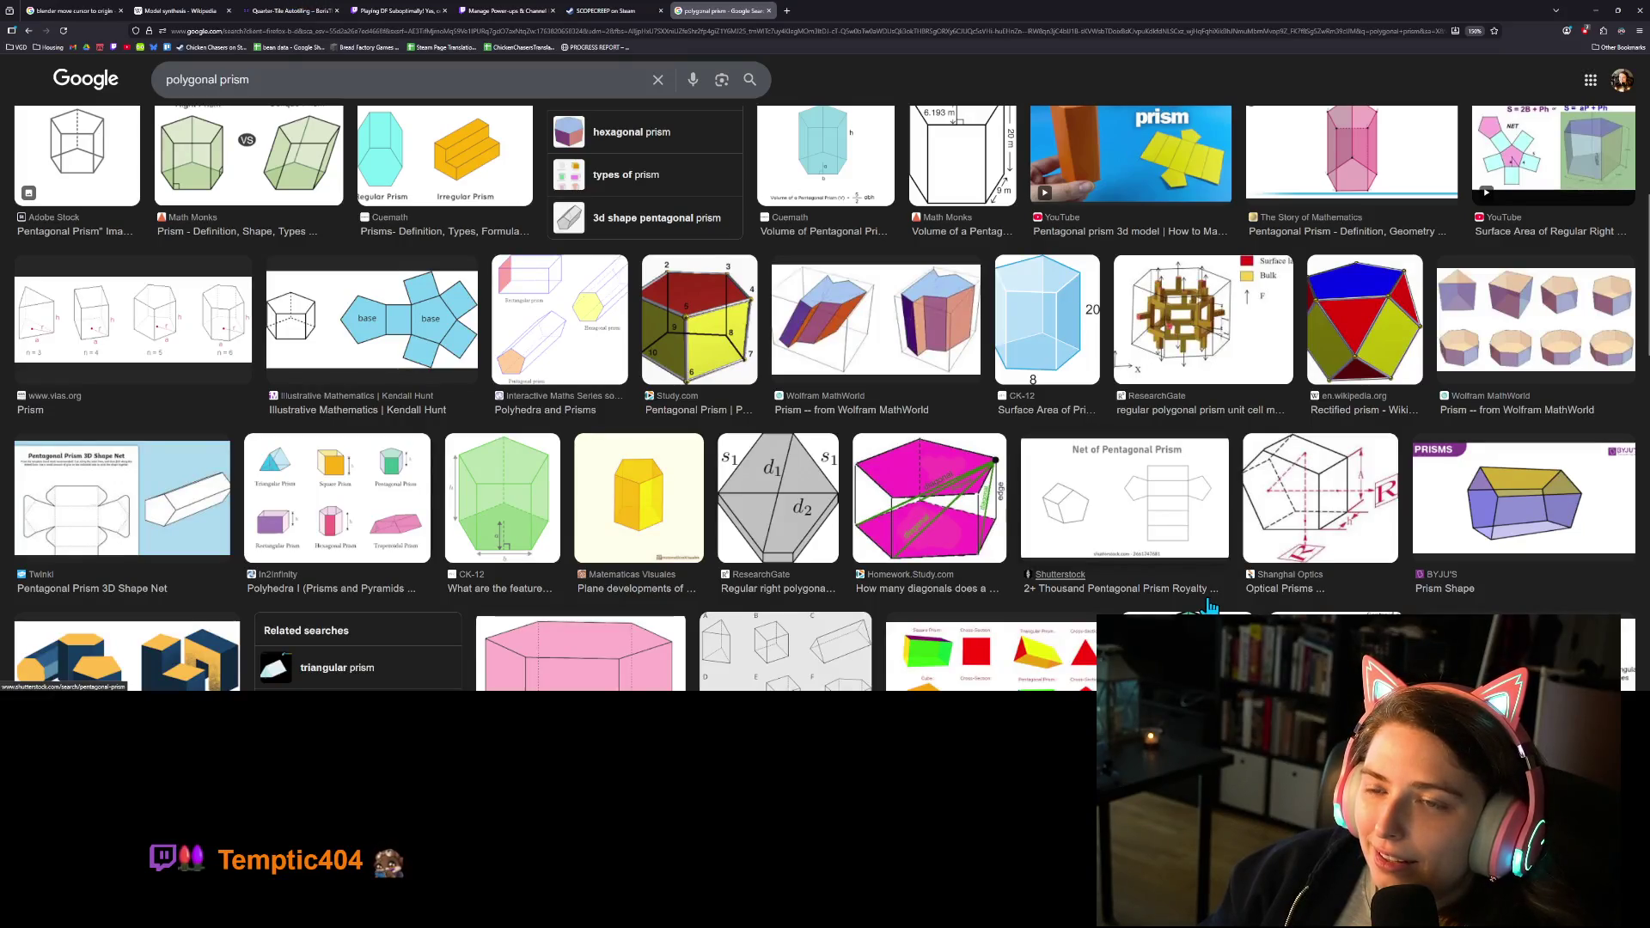
scroll(1207, 605, "down", 5)
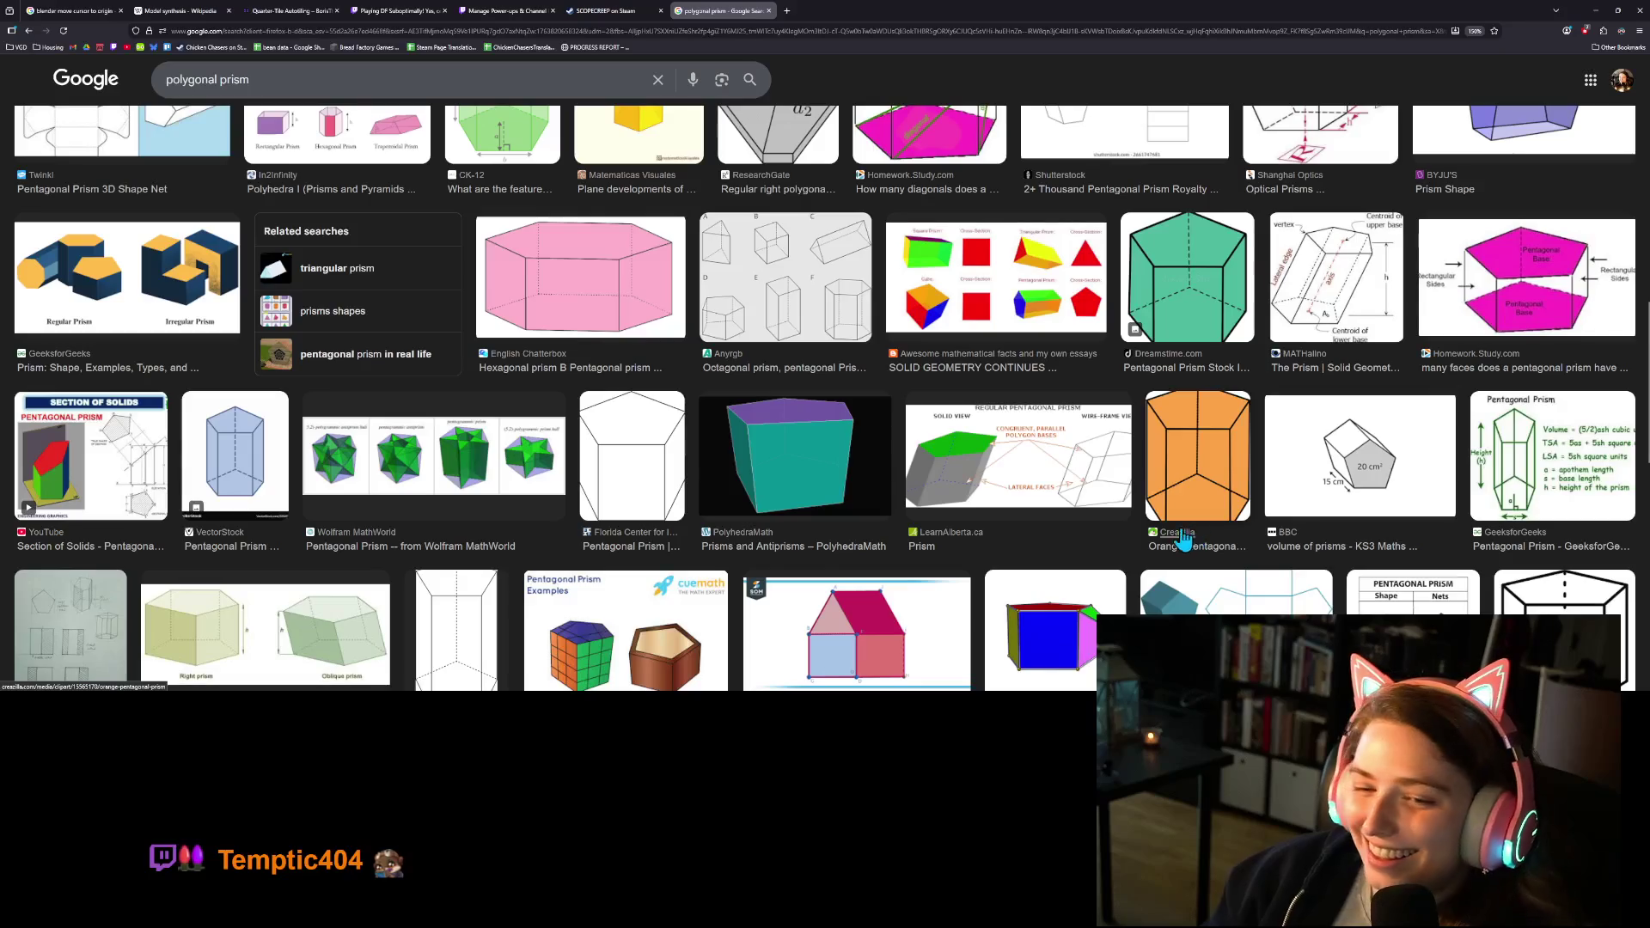
scroll(1186, 540, "down", 2)
scroll(945, 447, "up", 10)
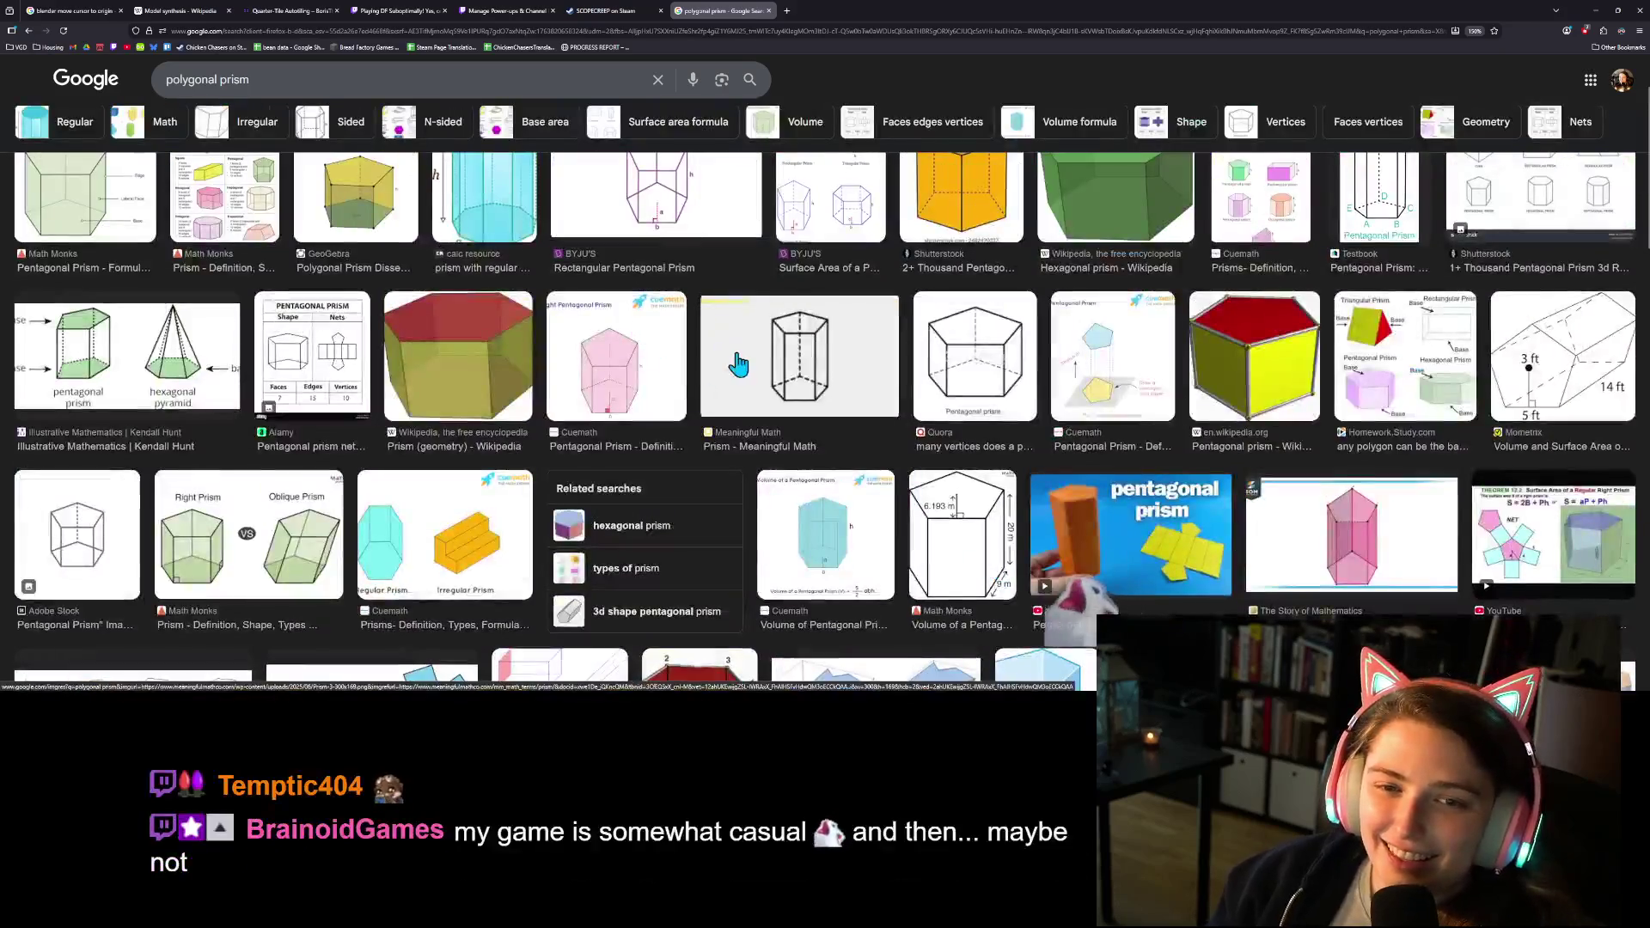
scroll(738, 365, "up", 2)
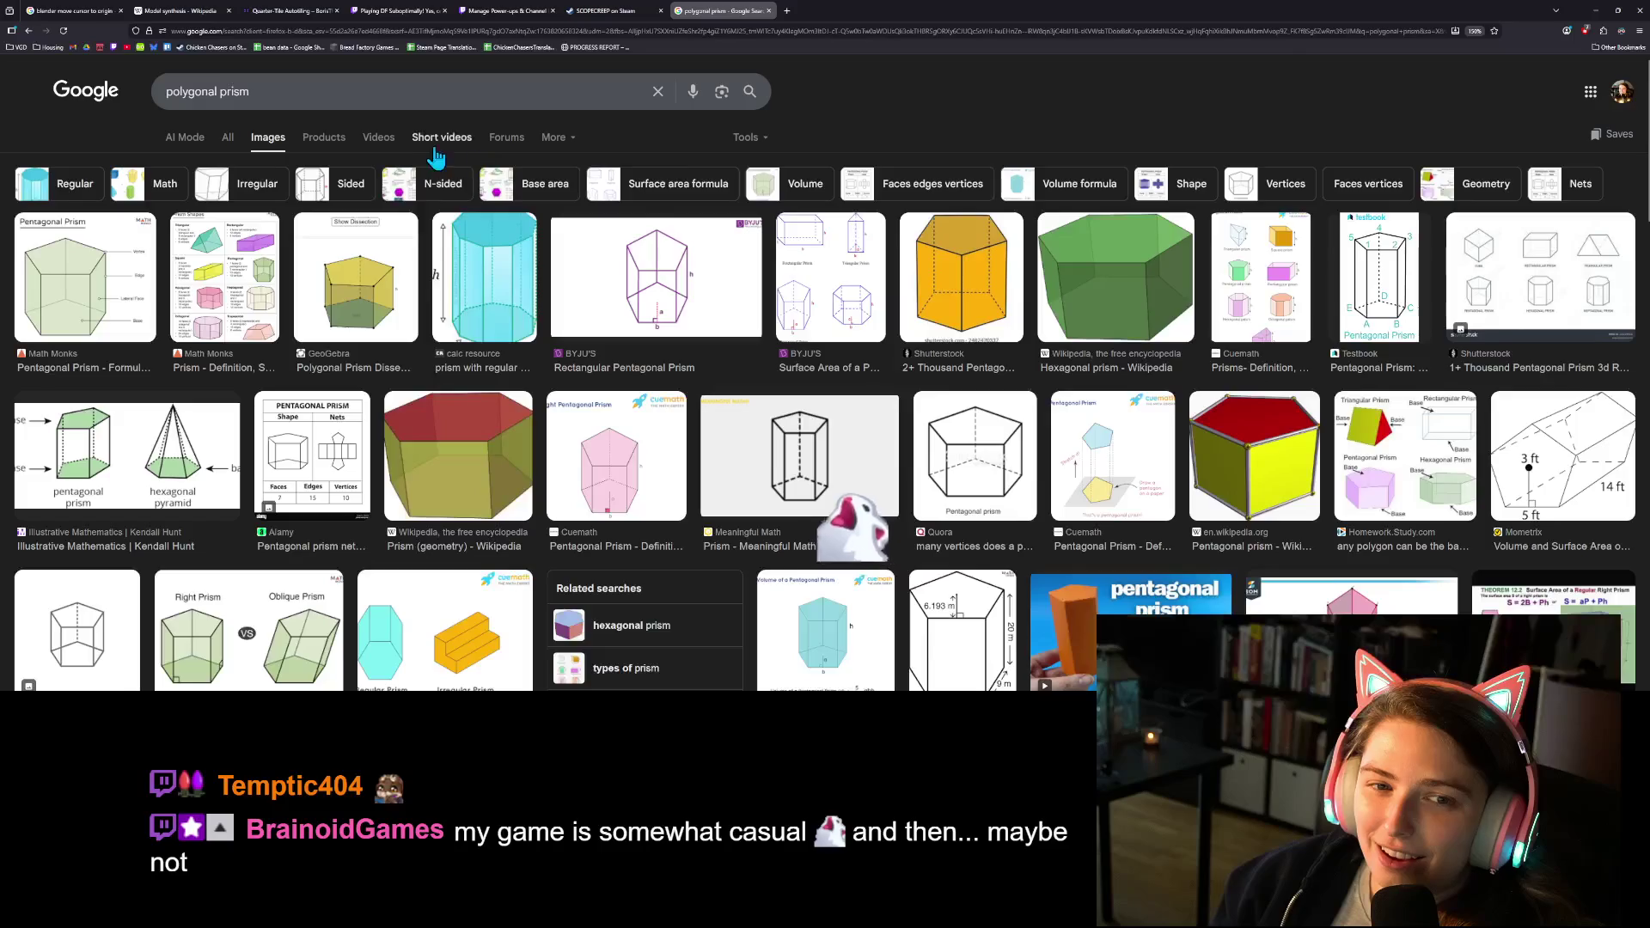
Refine the image search to 'equilateral quadrilateral prism', accepting Google's spelling correction.
left_click(361, 95)
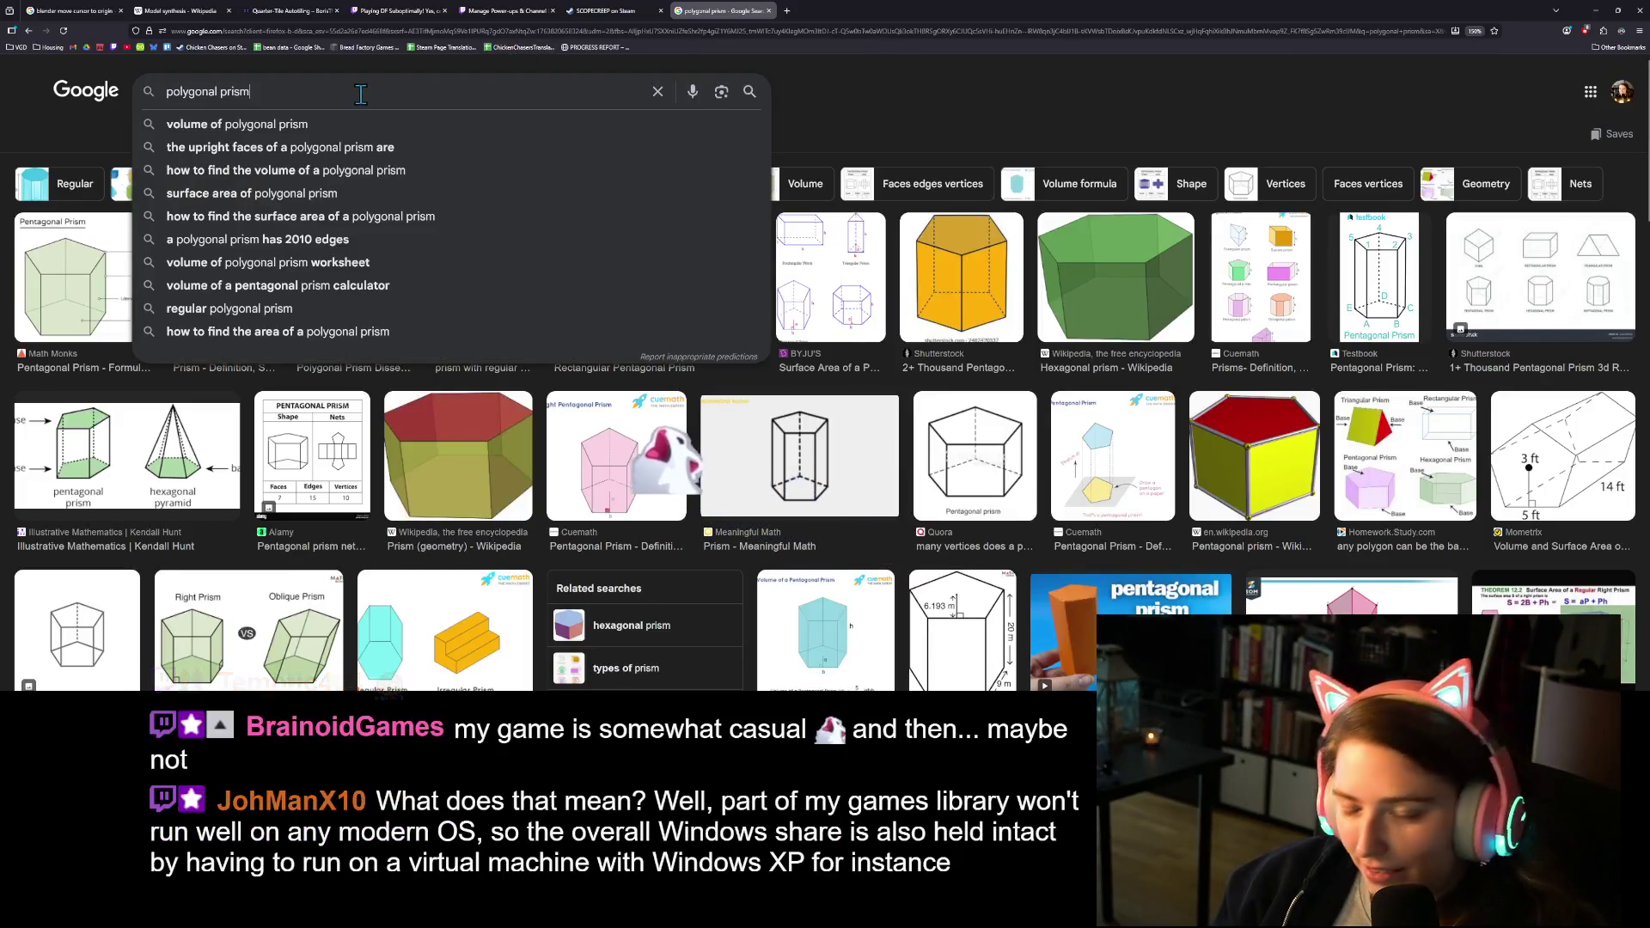
key("Home")
type("equ")
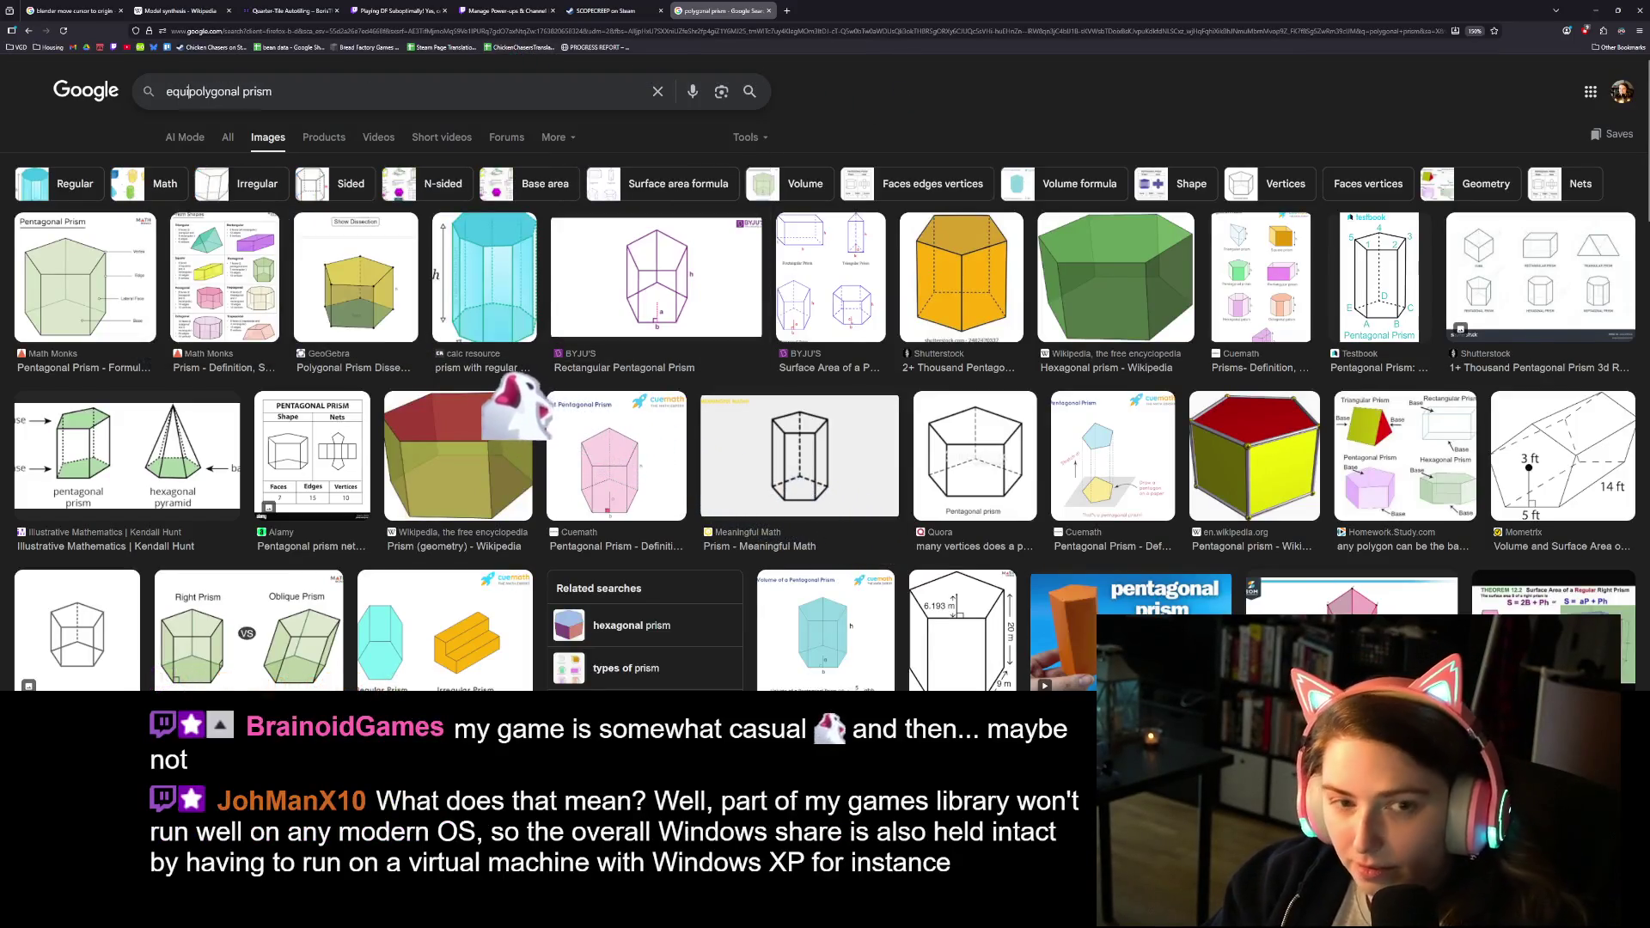
type("ilateral")
key("Return")
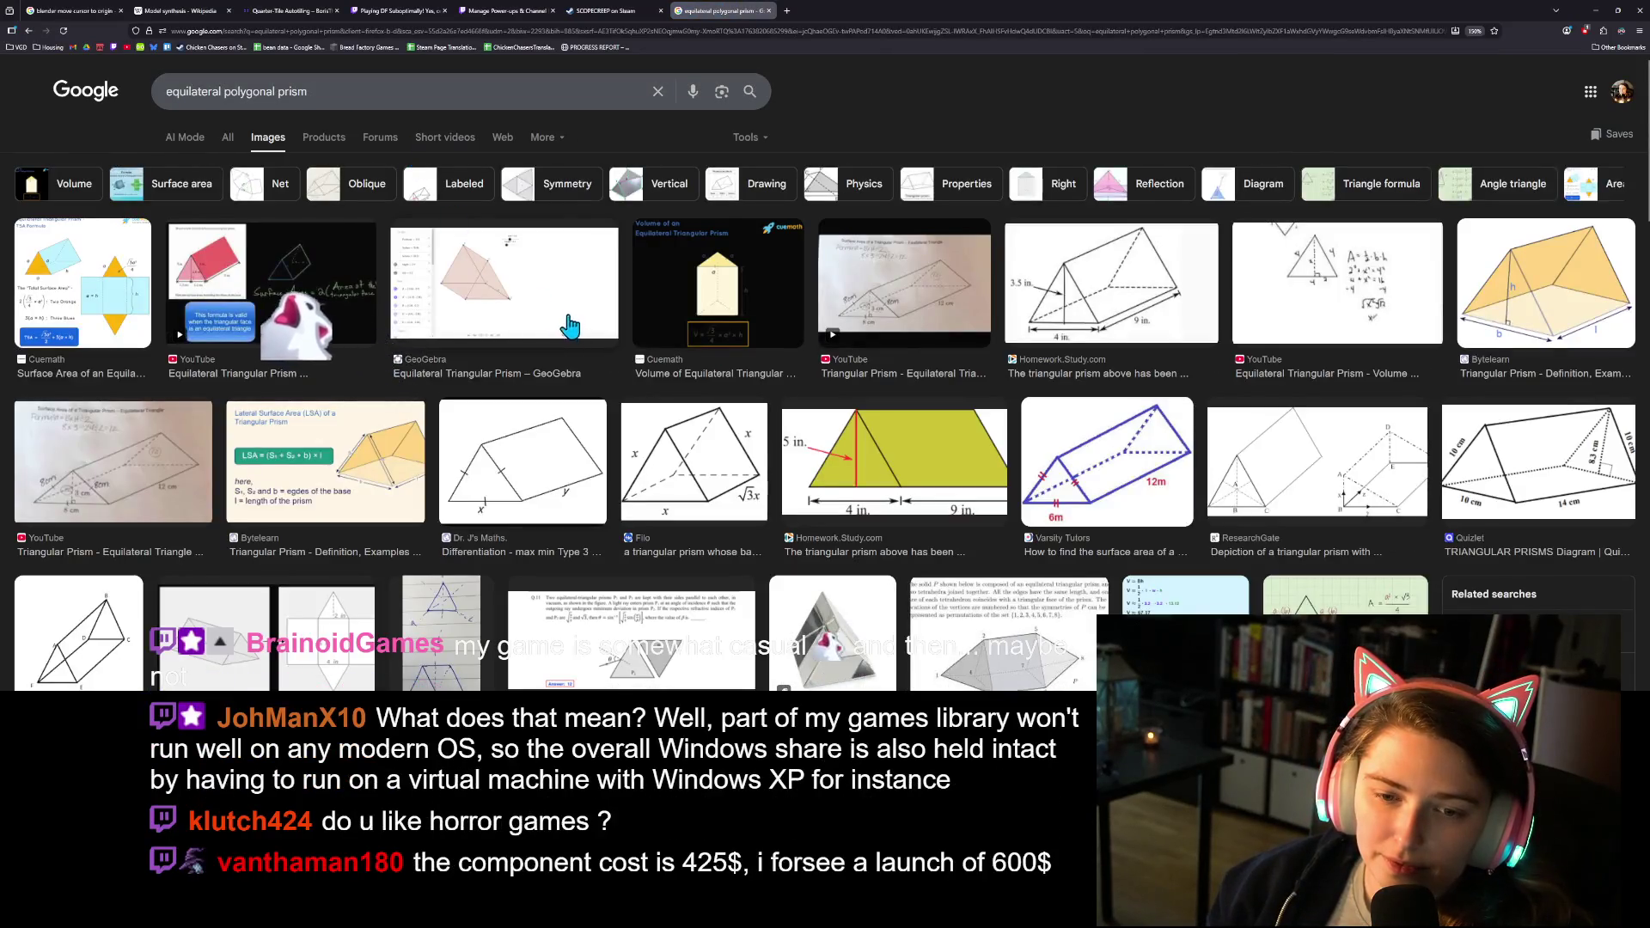
left_click(168, 94)
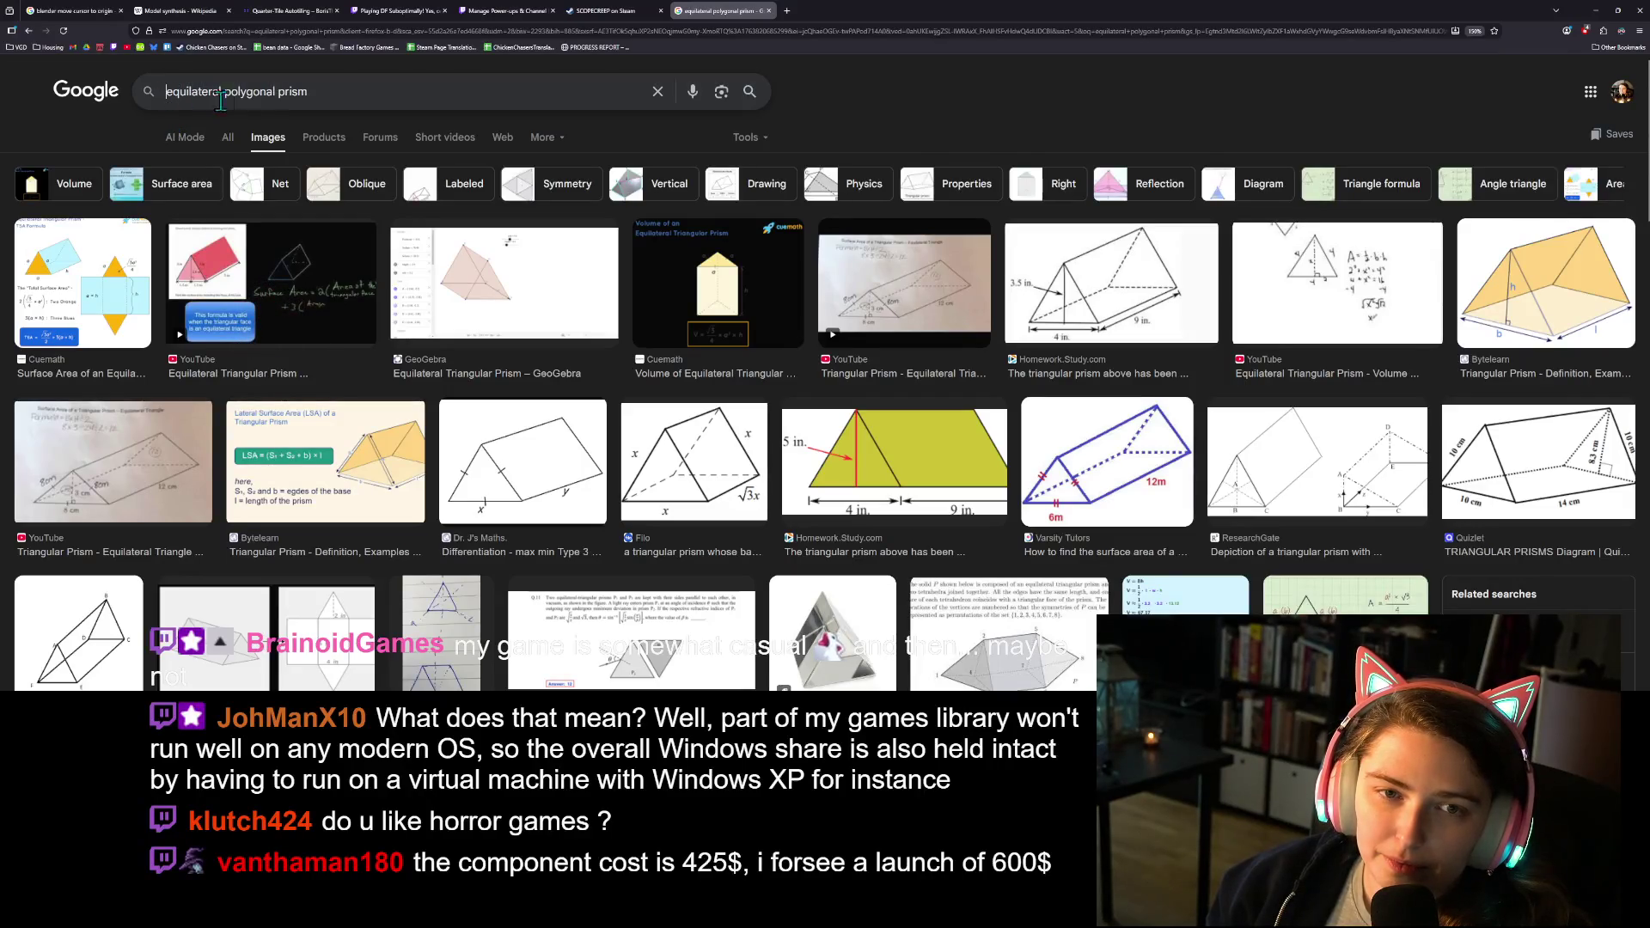
scroll(705, 368, "down", 2)
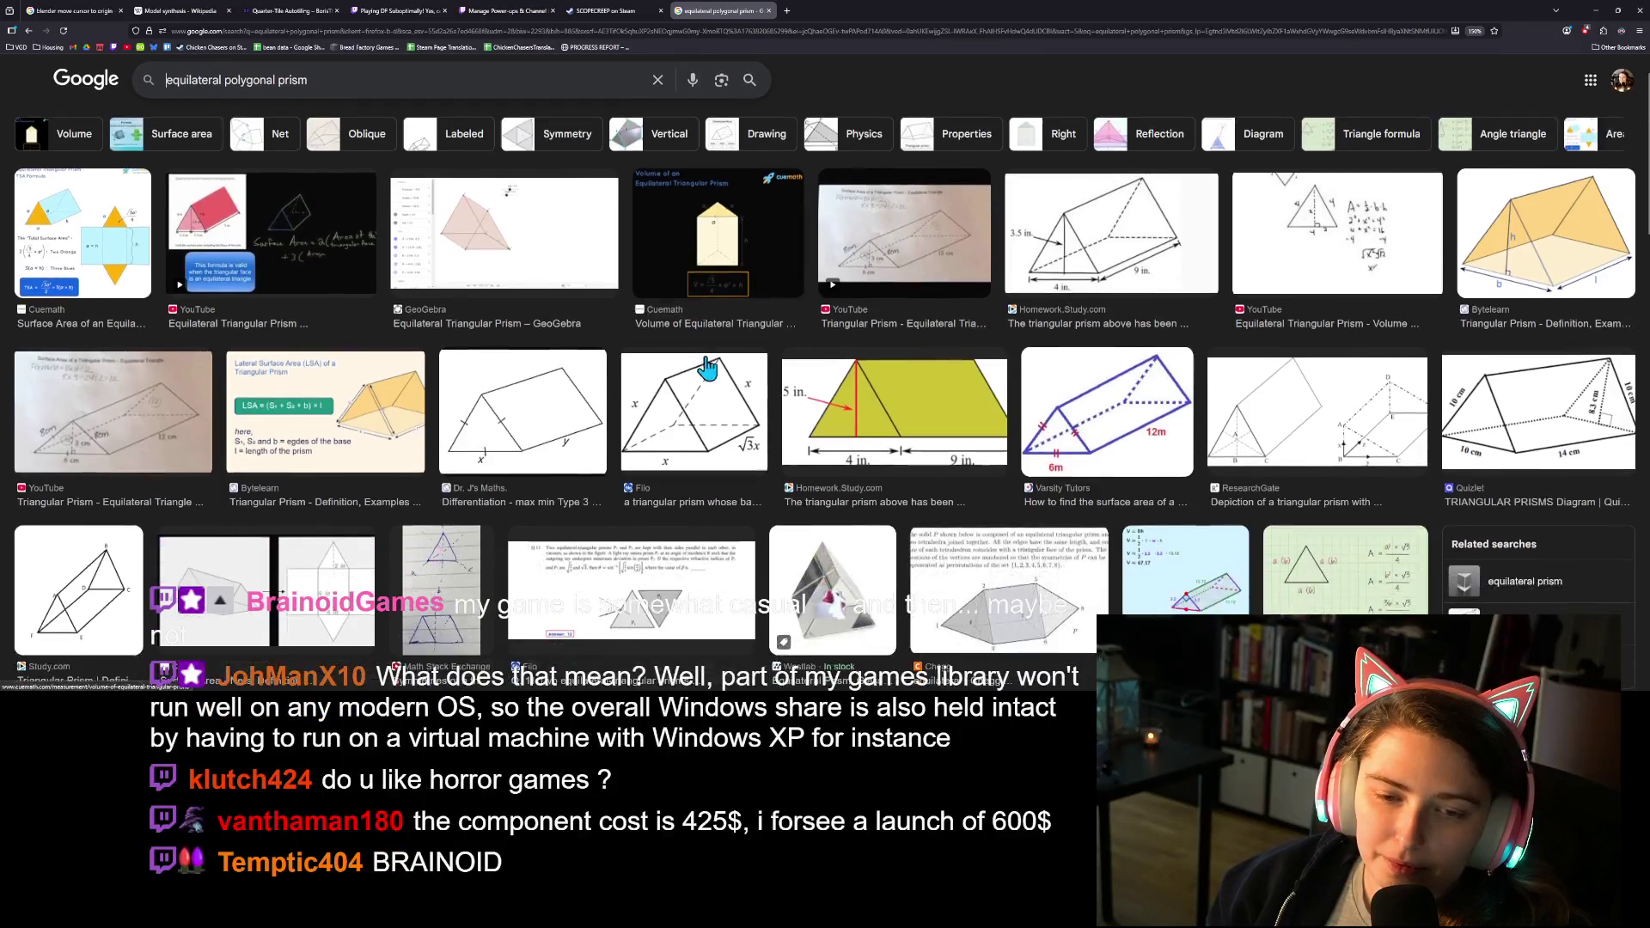
scroll(711, 365, "up", 2)
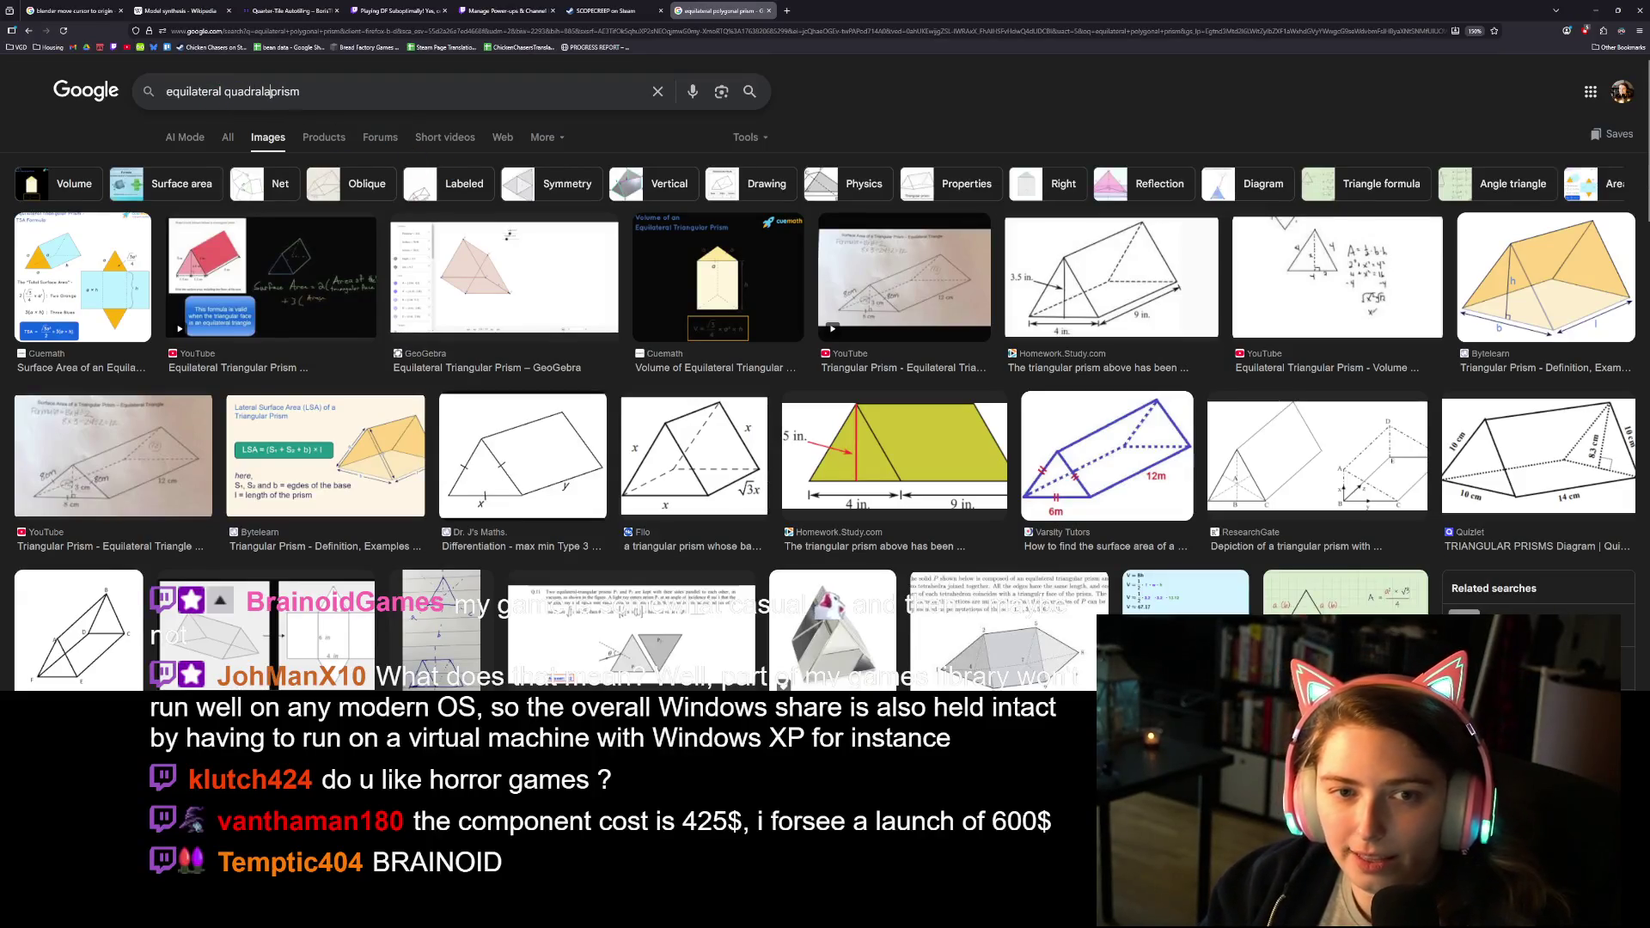
type("ateral")
key("Return")
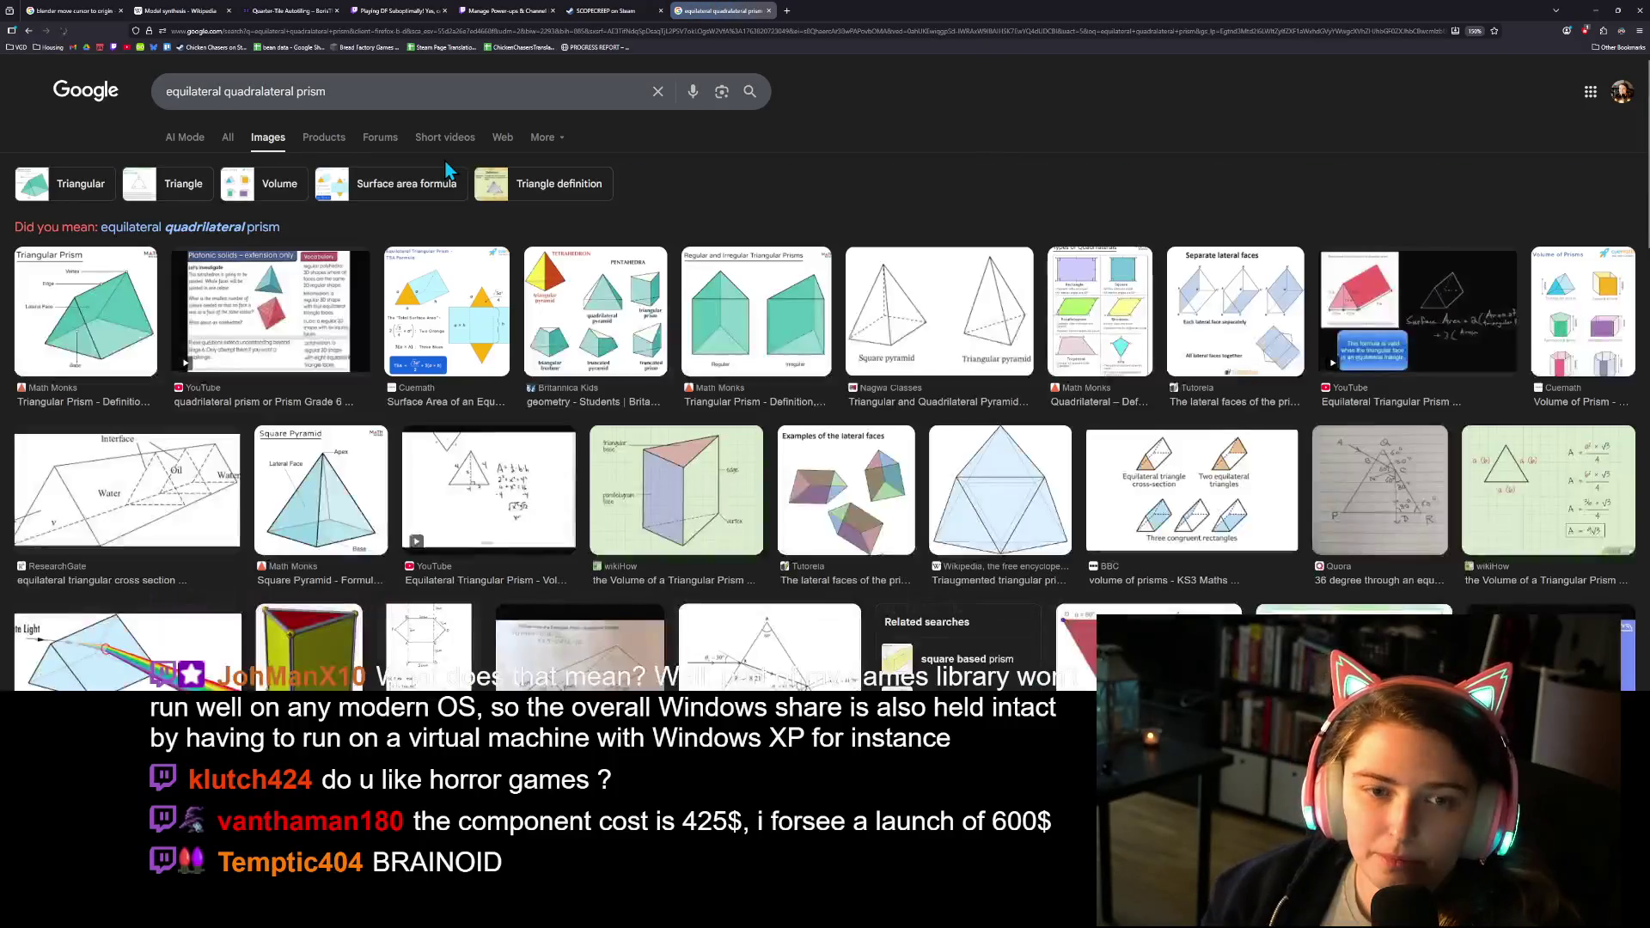
left_click(272, 228)
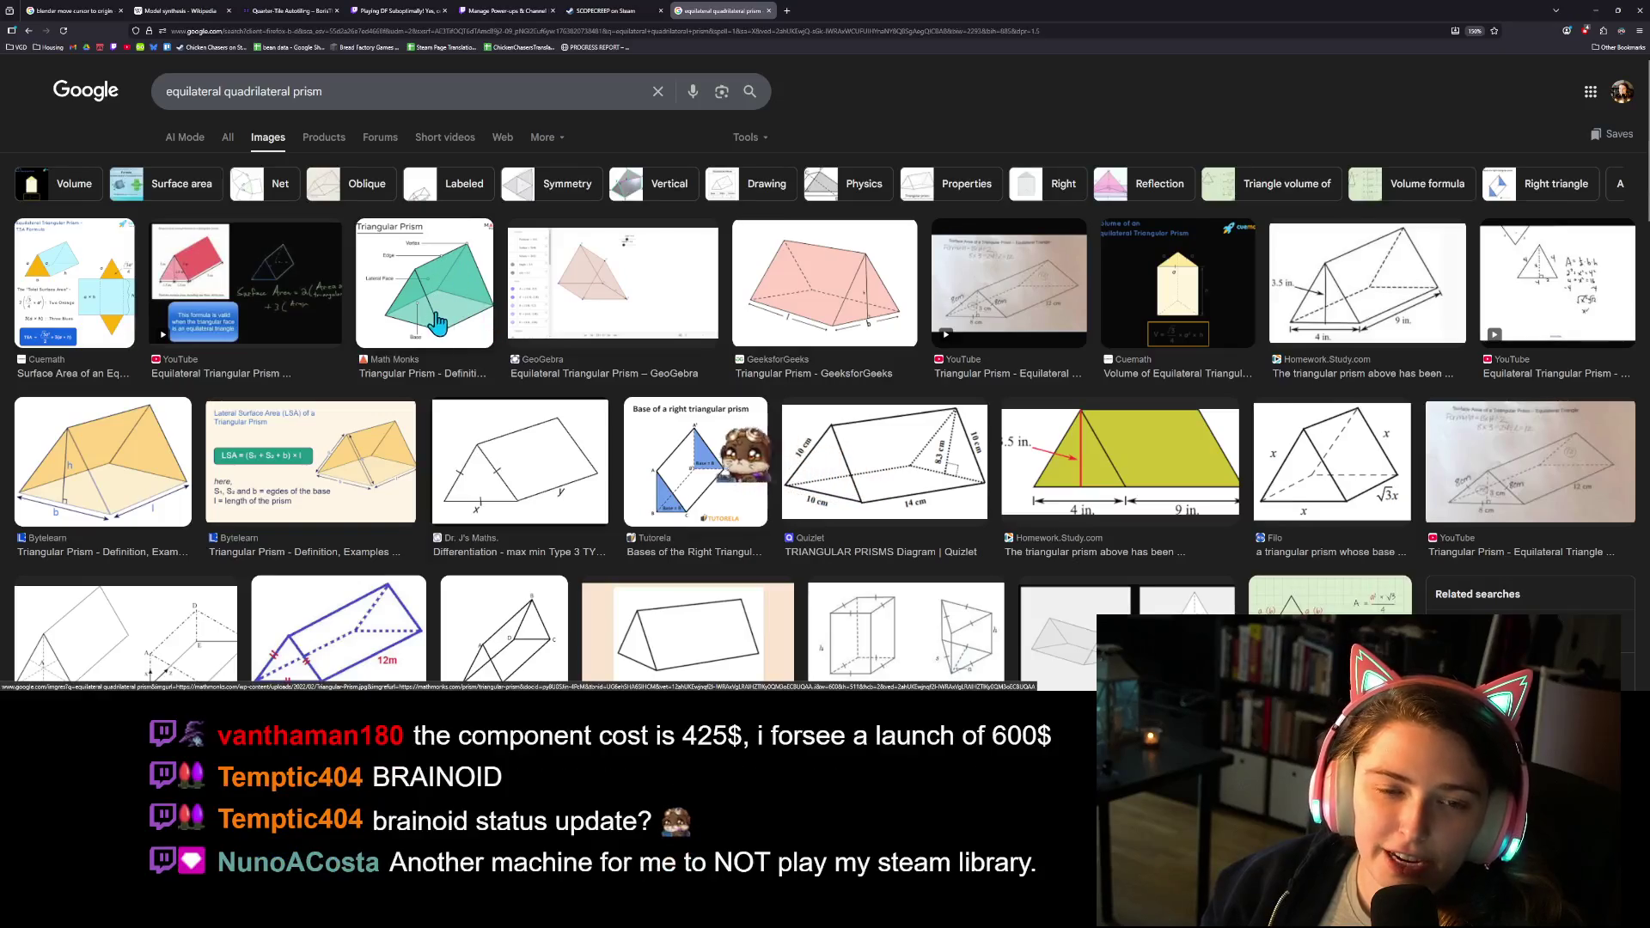
Browse the quadrilateral prism images, then close the image search tab.
scroll(526, 404, "down", 5)
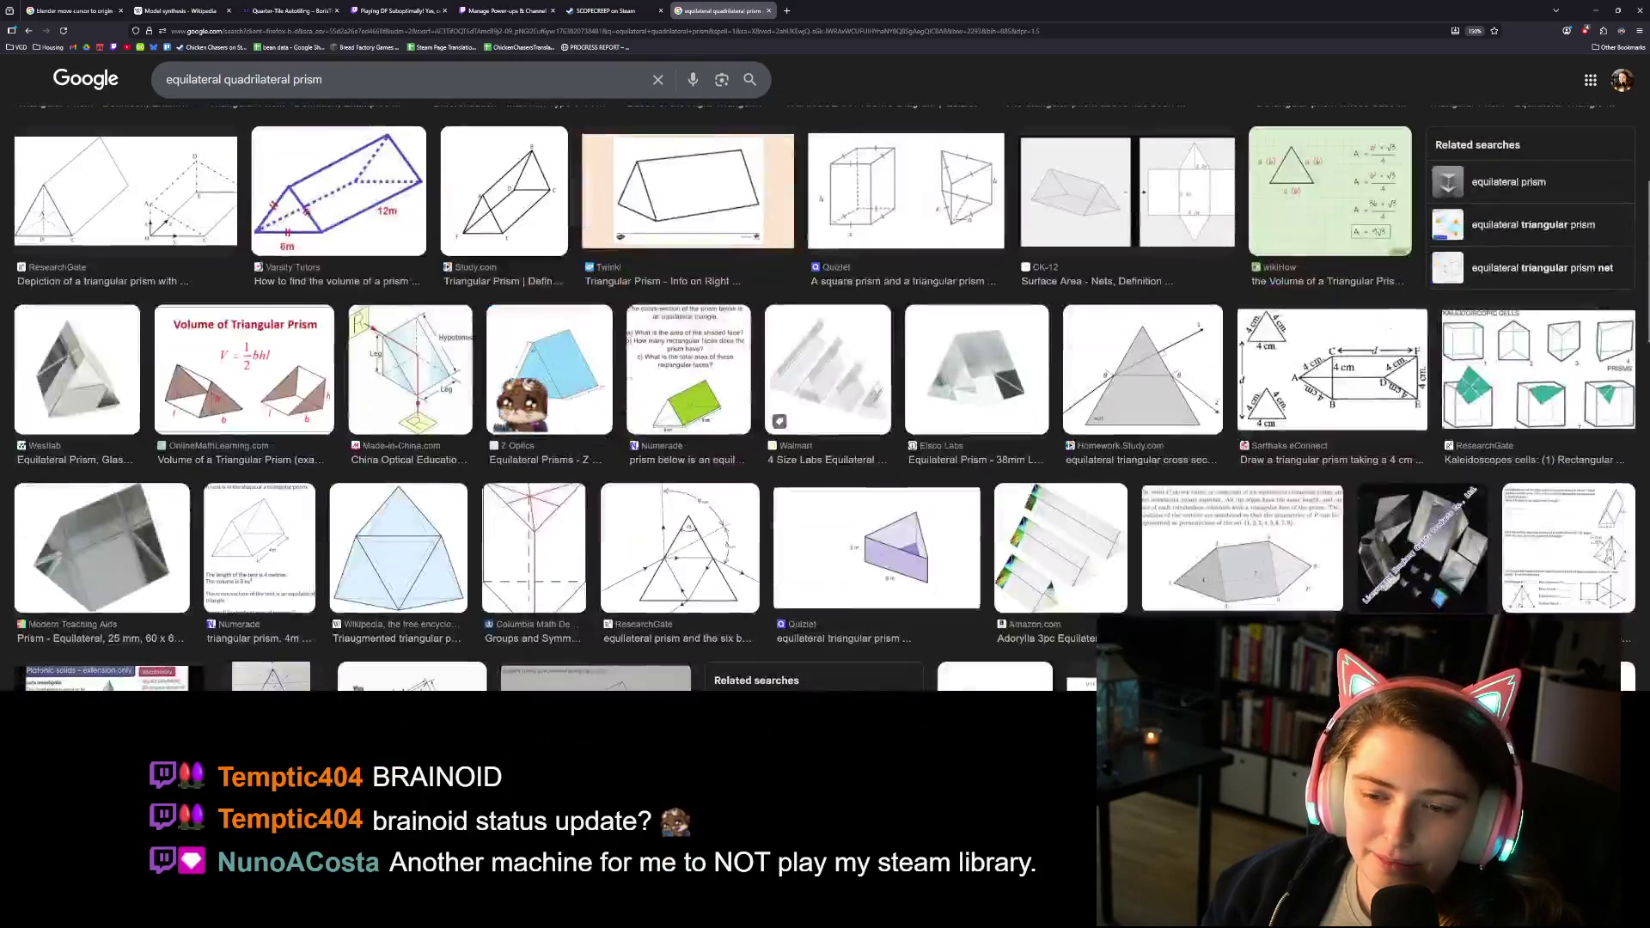
scroll(527, 415, "down", 2)
scroll(550, 361, "up", 10)
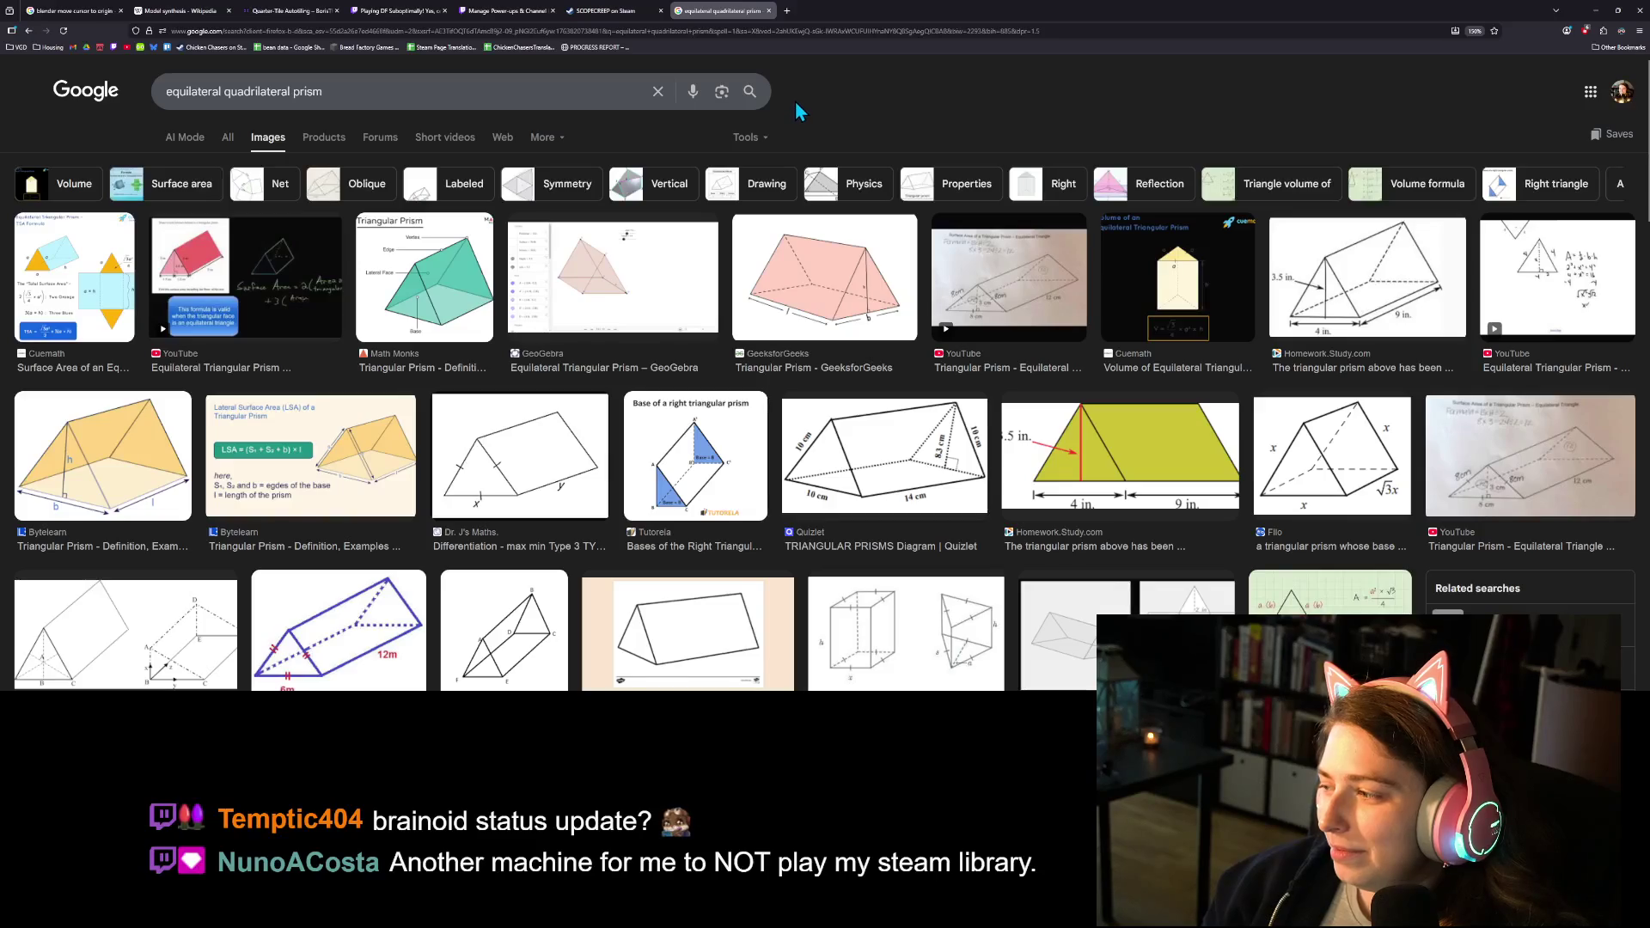
left_click(769, 11)
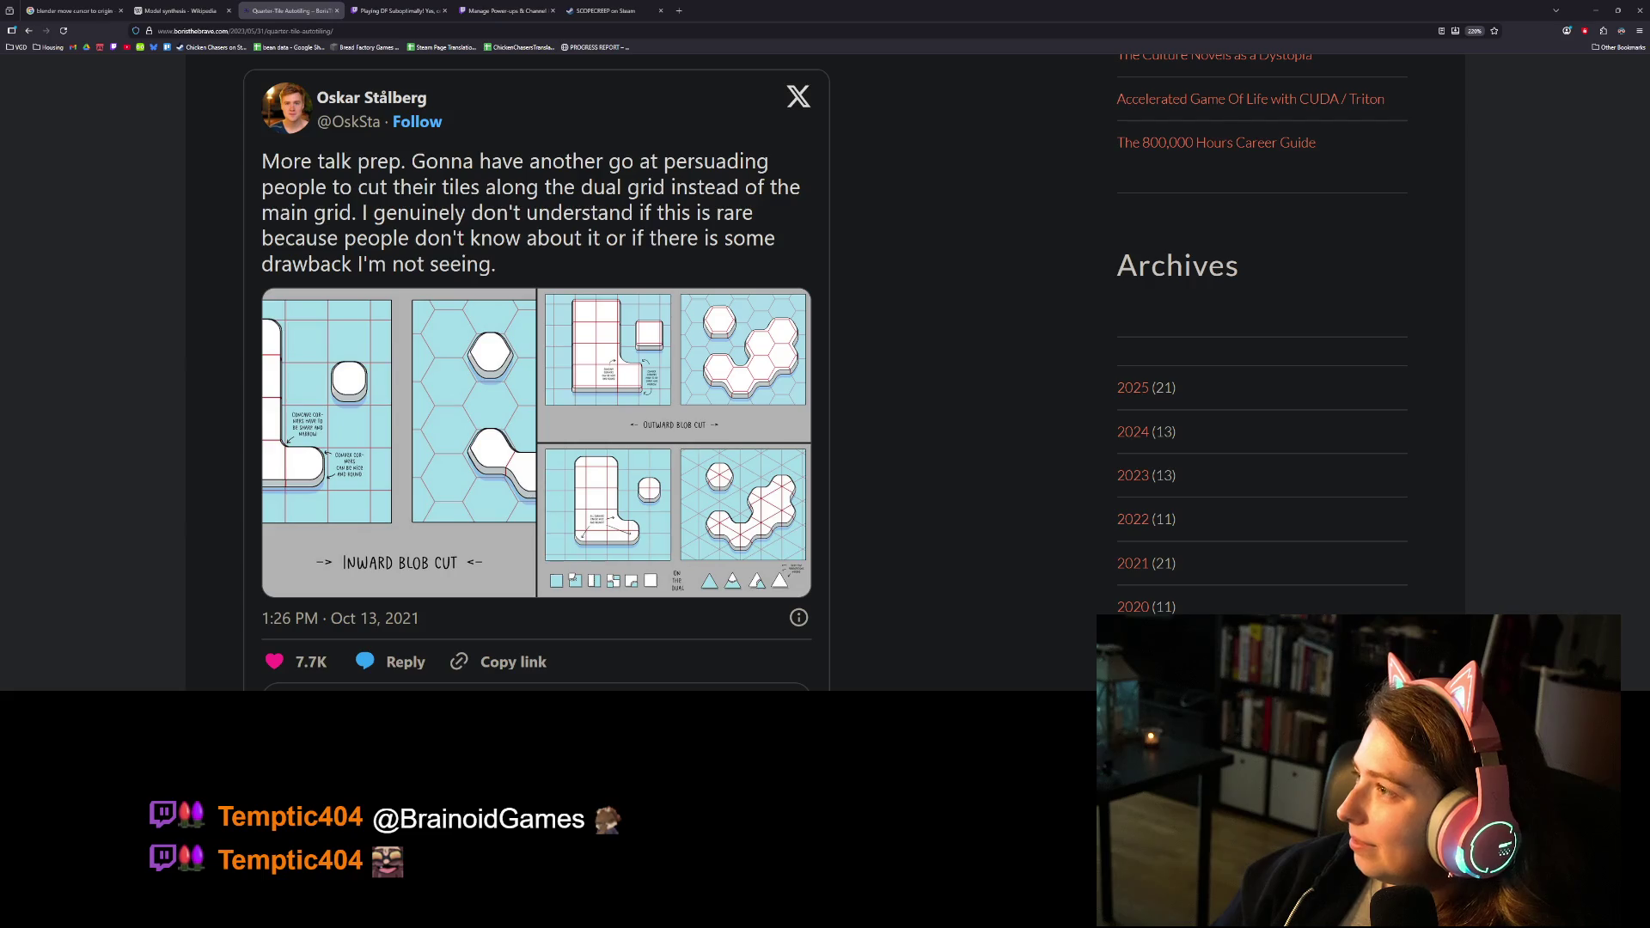
Drag the bell-pepper meme window left, then dismiss the pop-out image window with Escape.
left_click_drag(1649, 121, 954, 127)
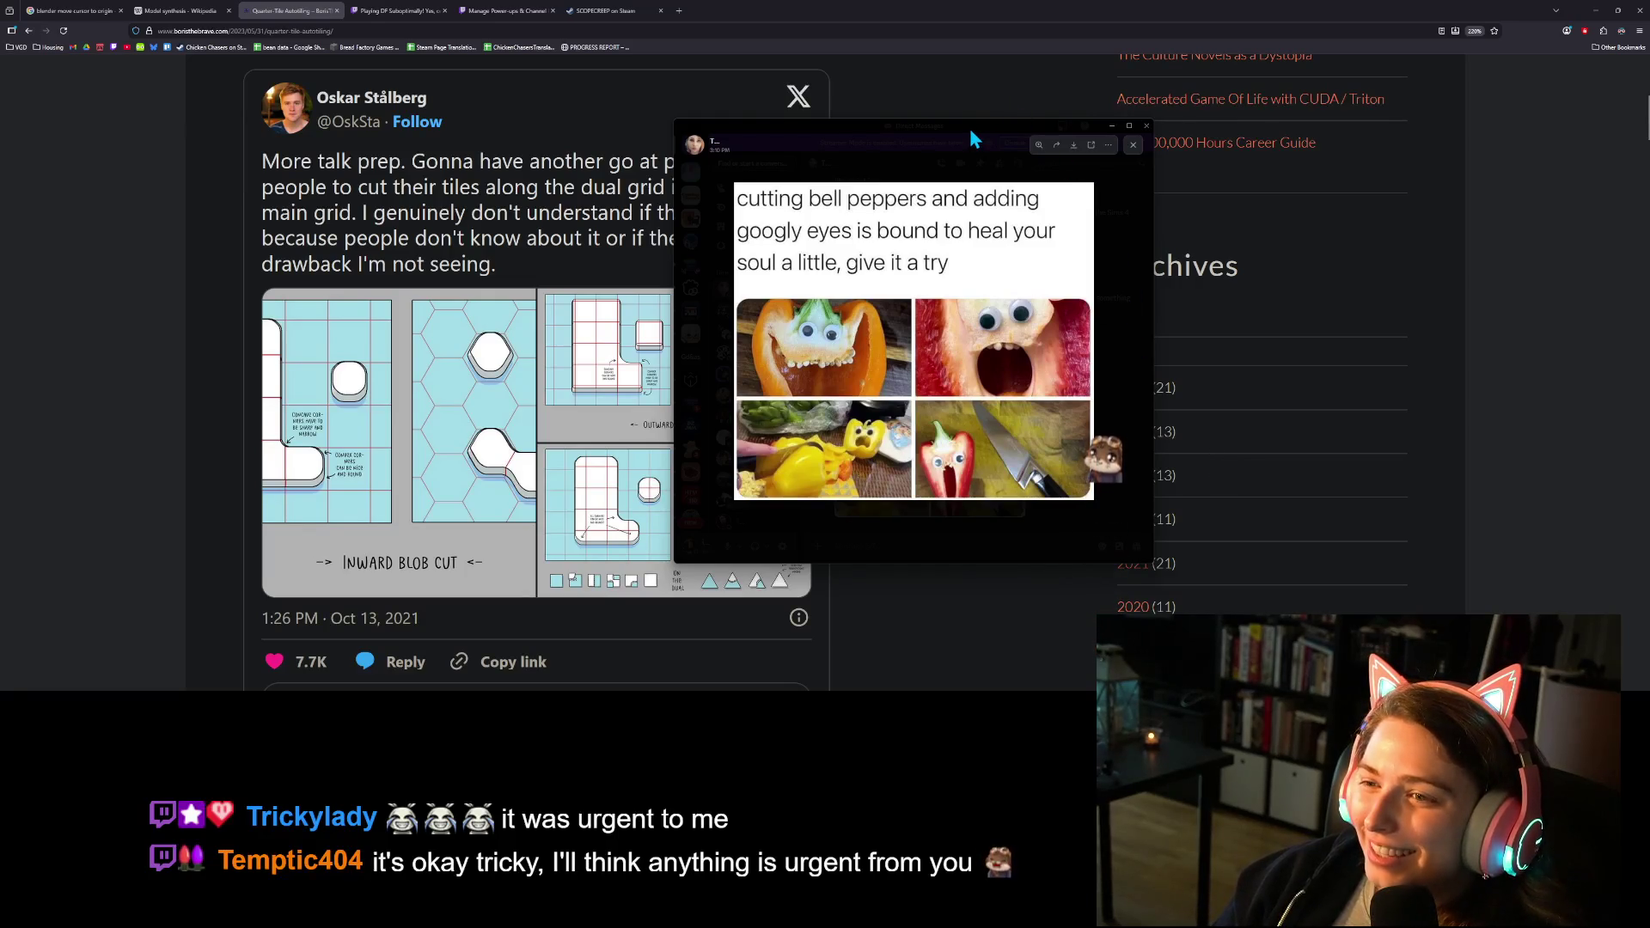
key("Escape")
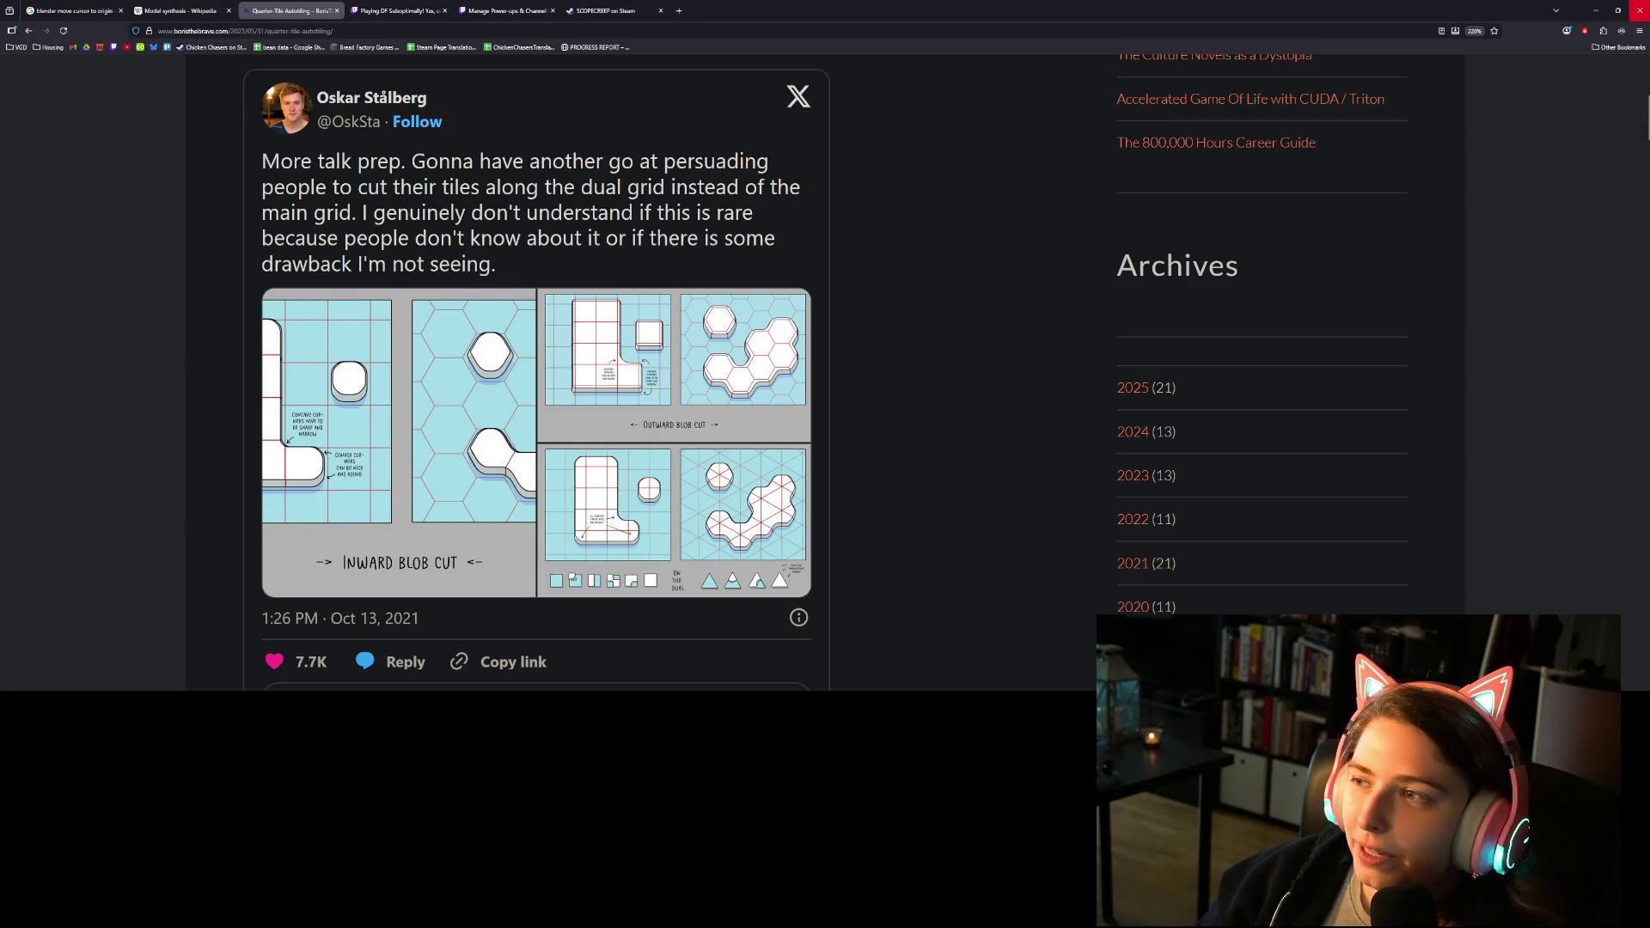
Back in Godot, review script lines 15–17, then open ground_piece.gd and run the game.
left_click(1600, 13)
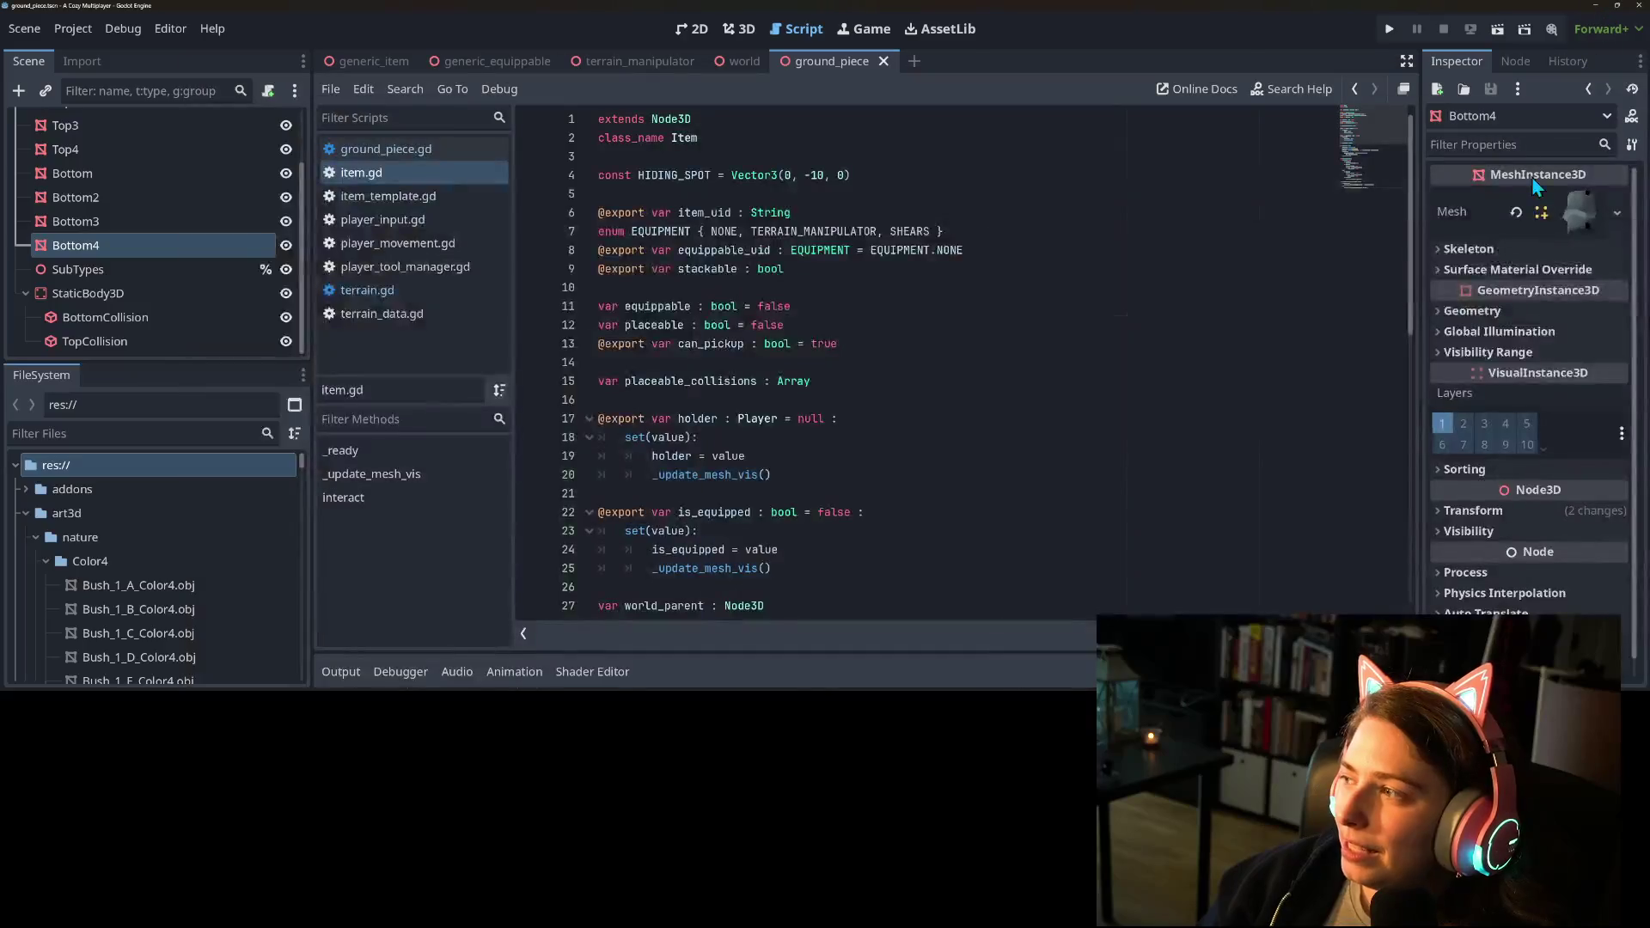
left_click(1233, 385)
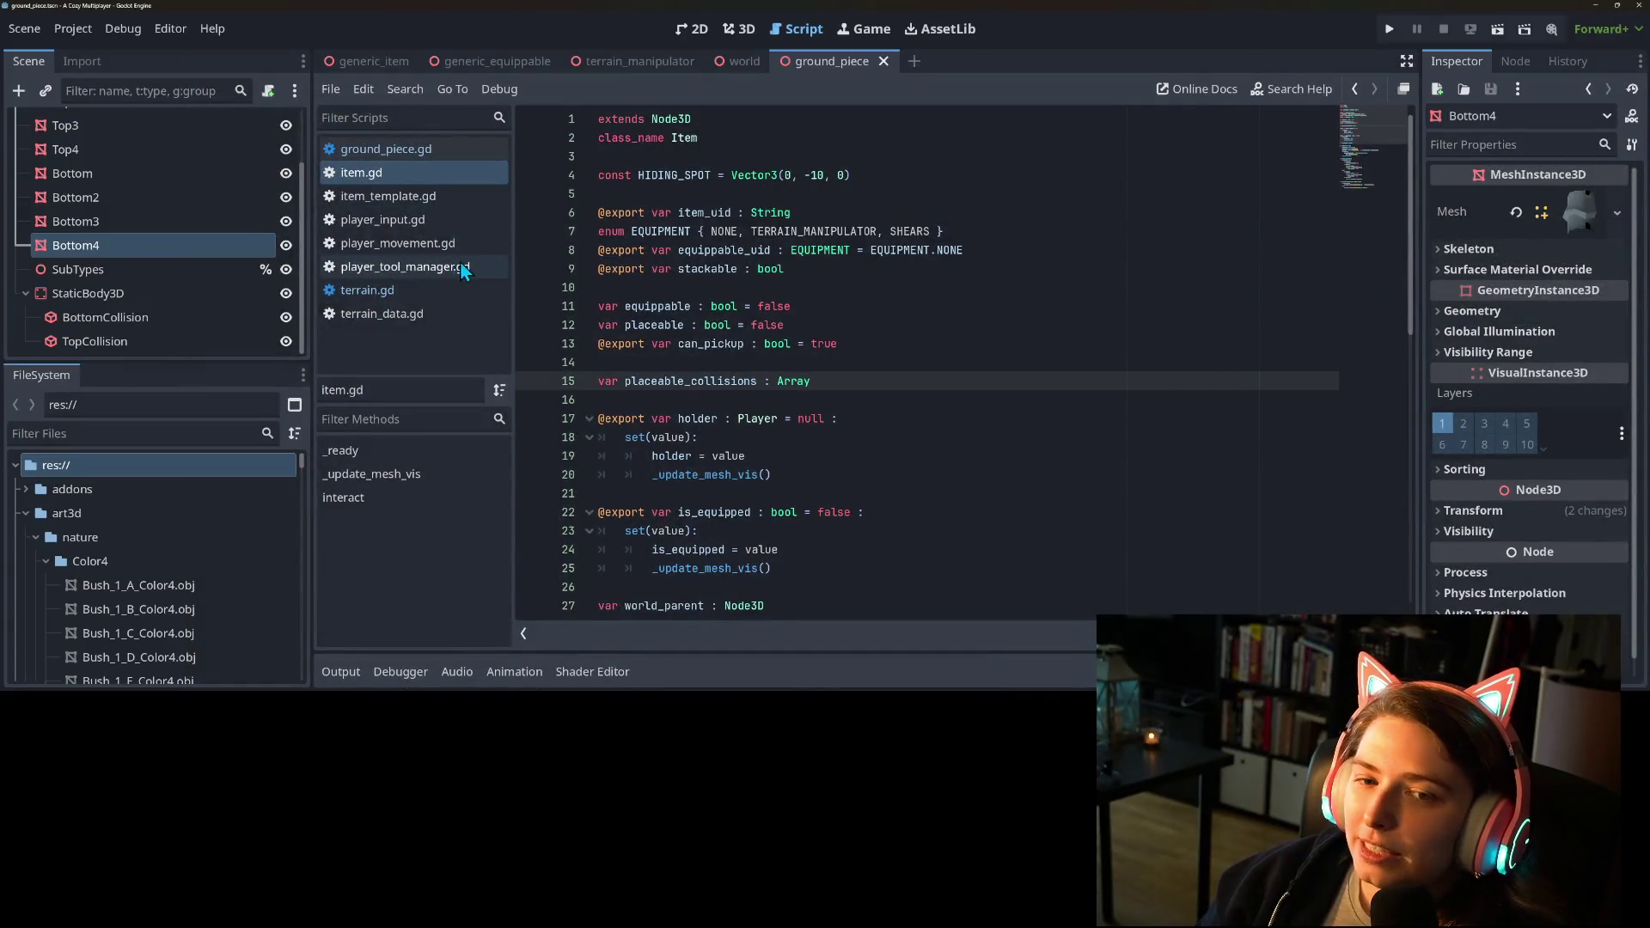
left_click_drag(514, 234, 489, 233)
left_click(1026, 427)
scroll(1025, 428, "down", 1)
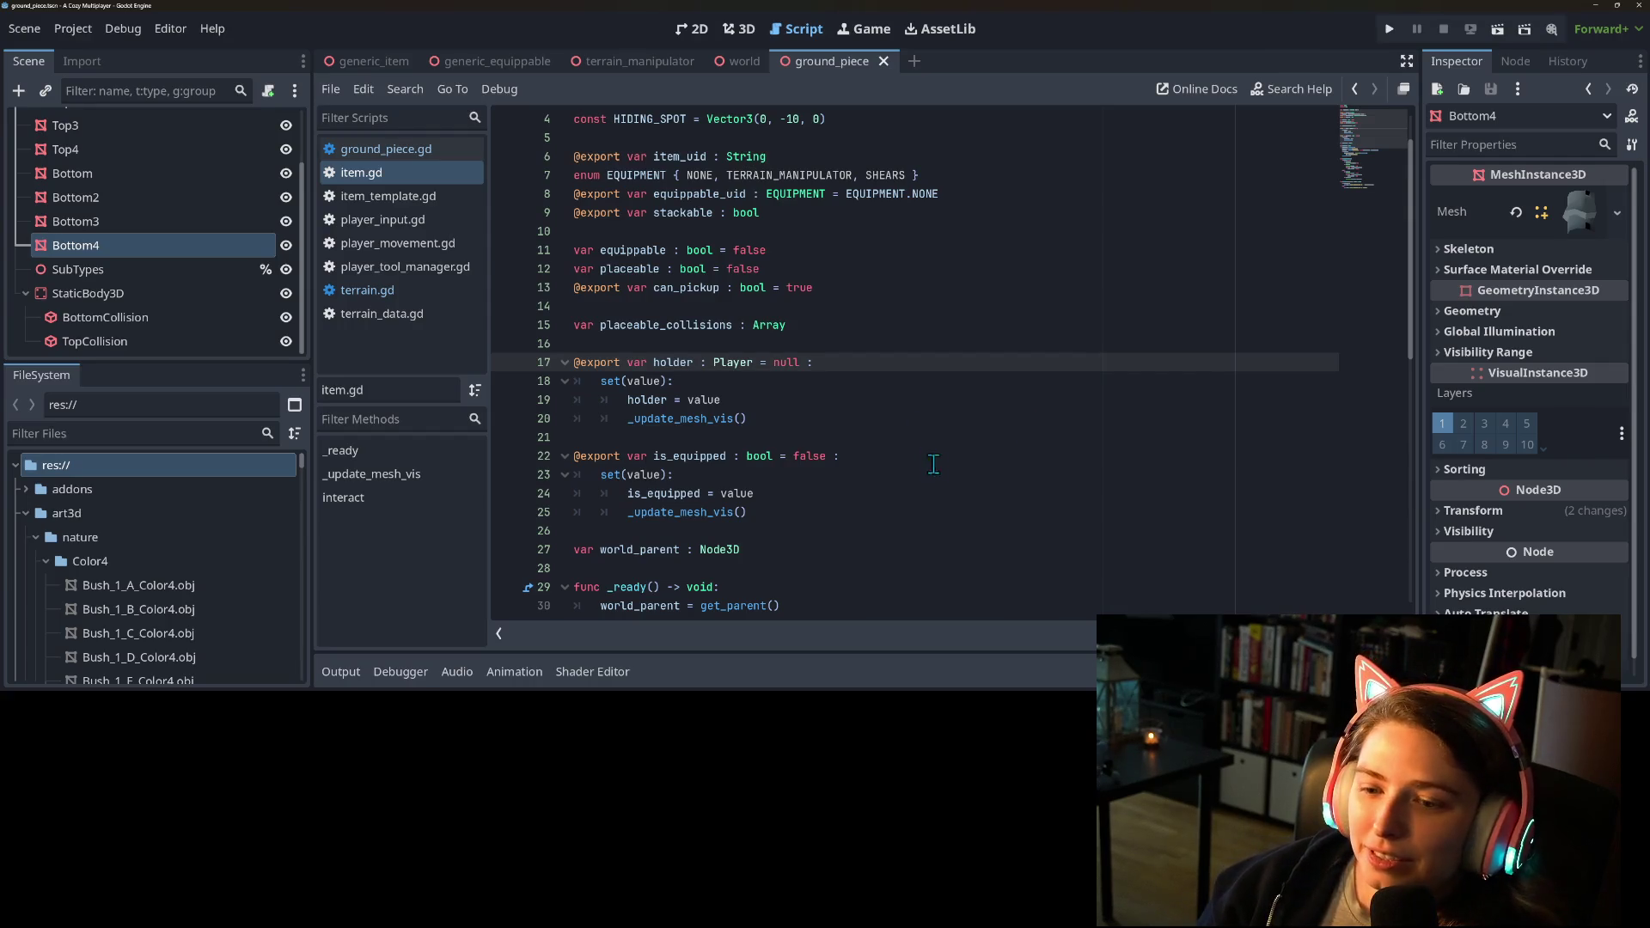
scroll(929, 460, "up", 1)
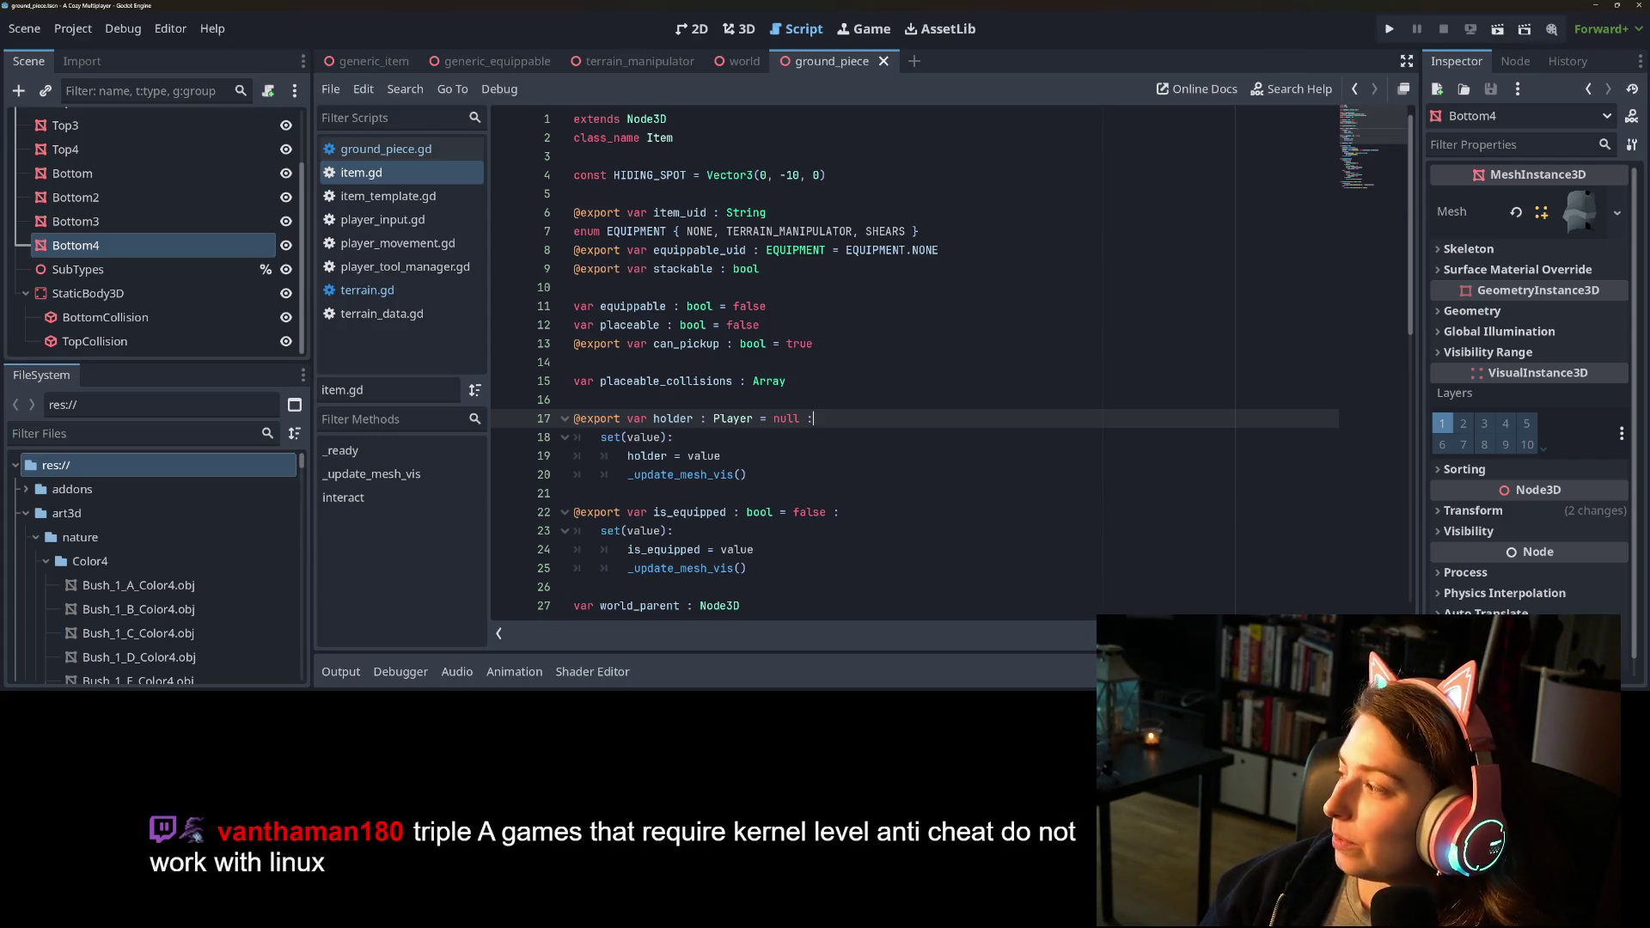
left_click(922, 397)
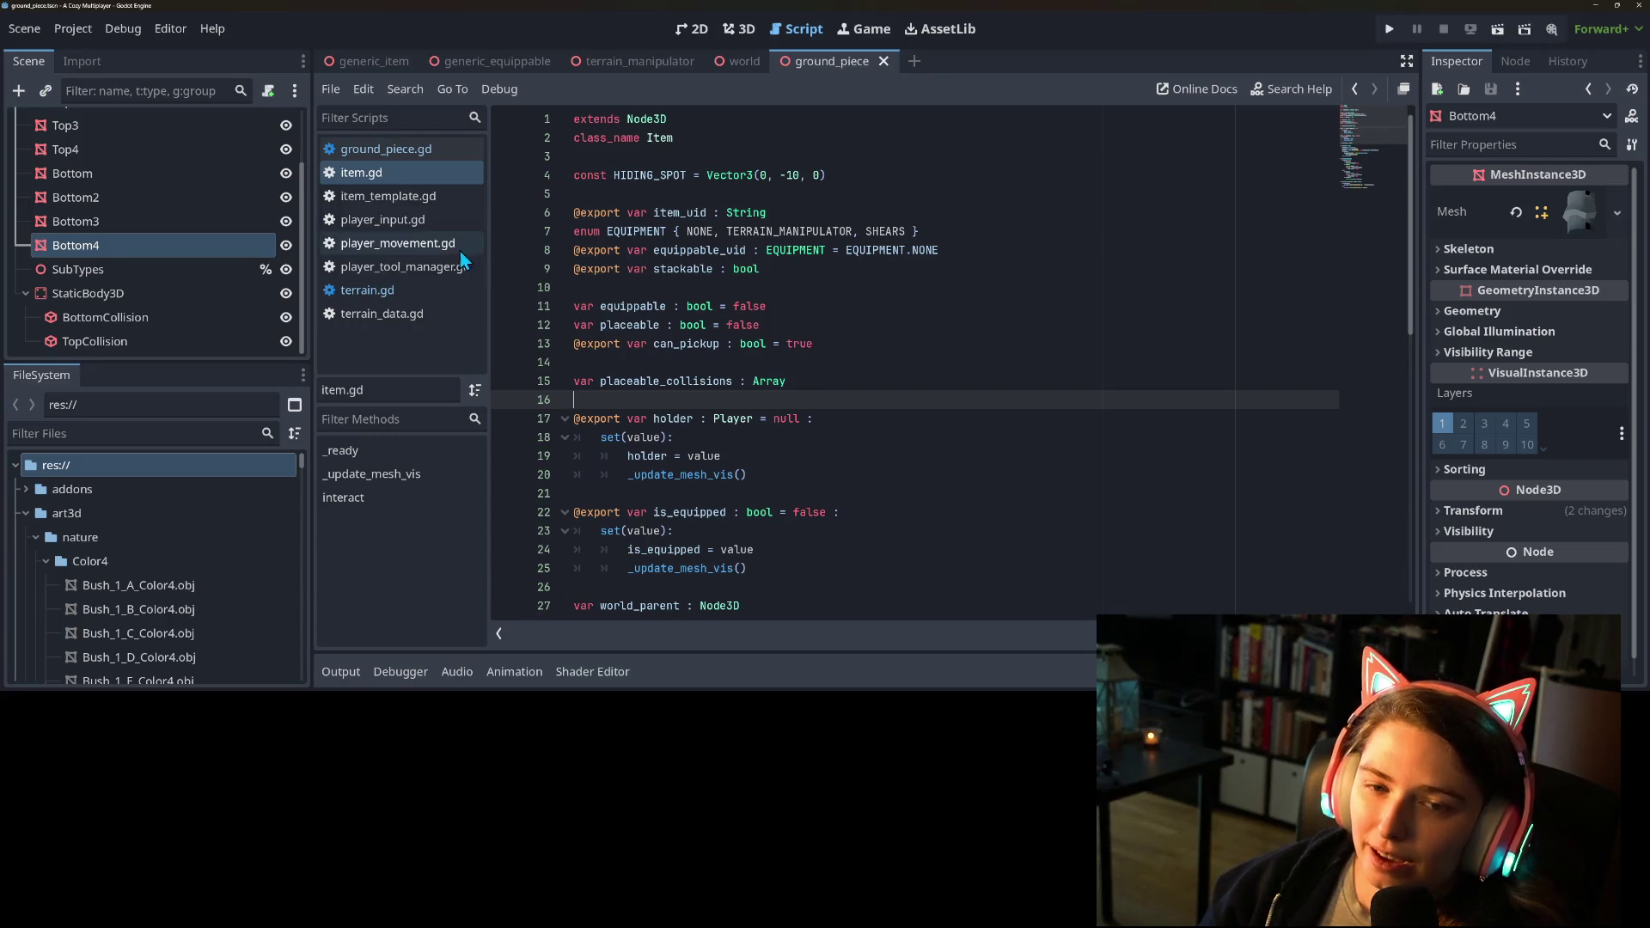
left_click(386, 152)
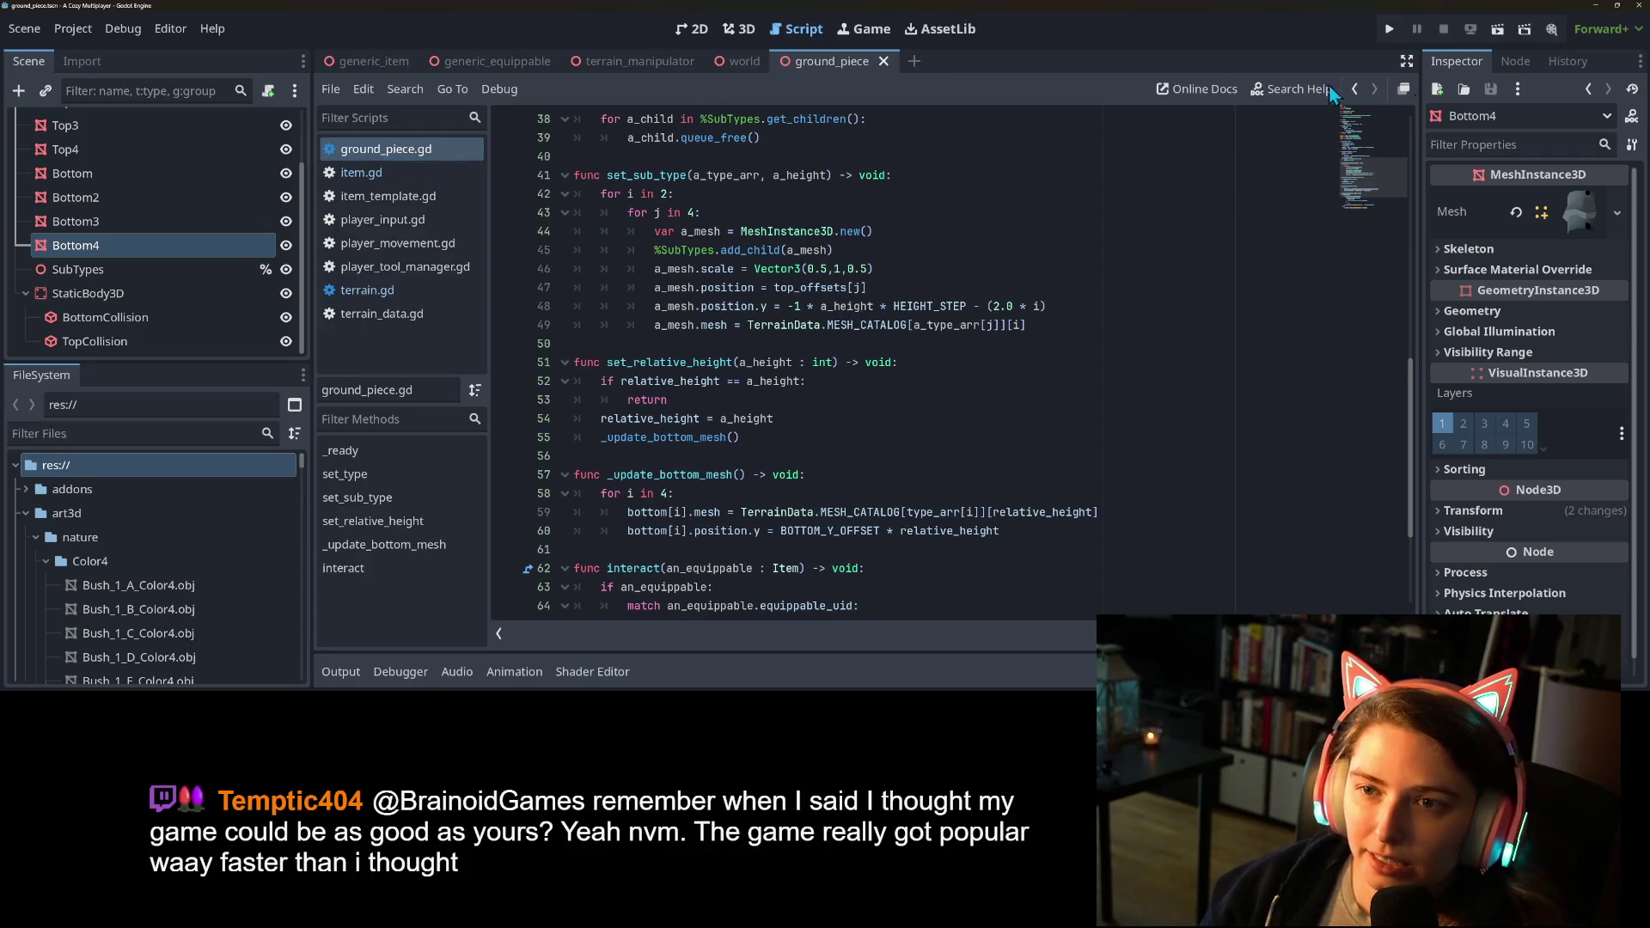
left_click(1389, 28)
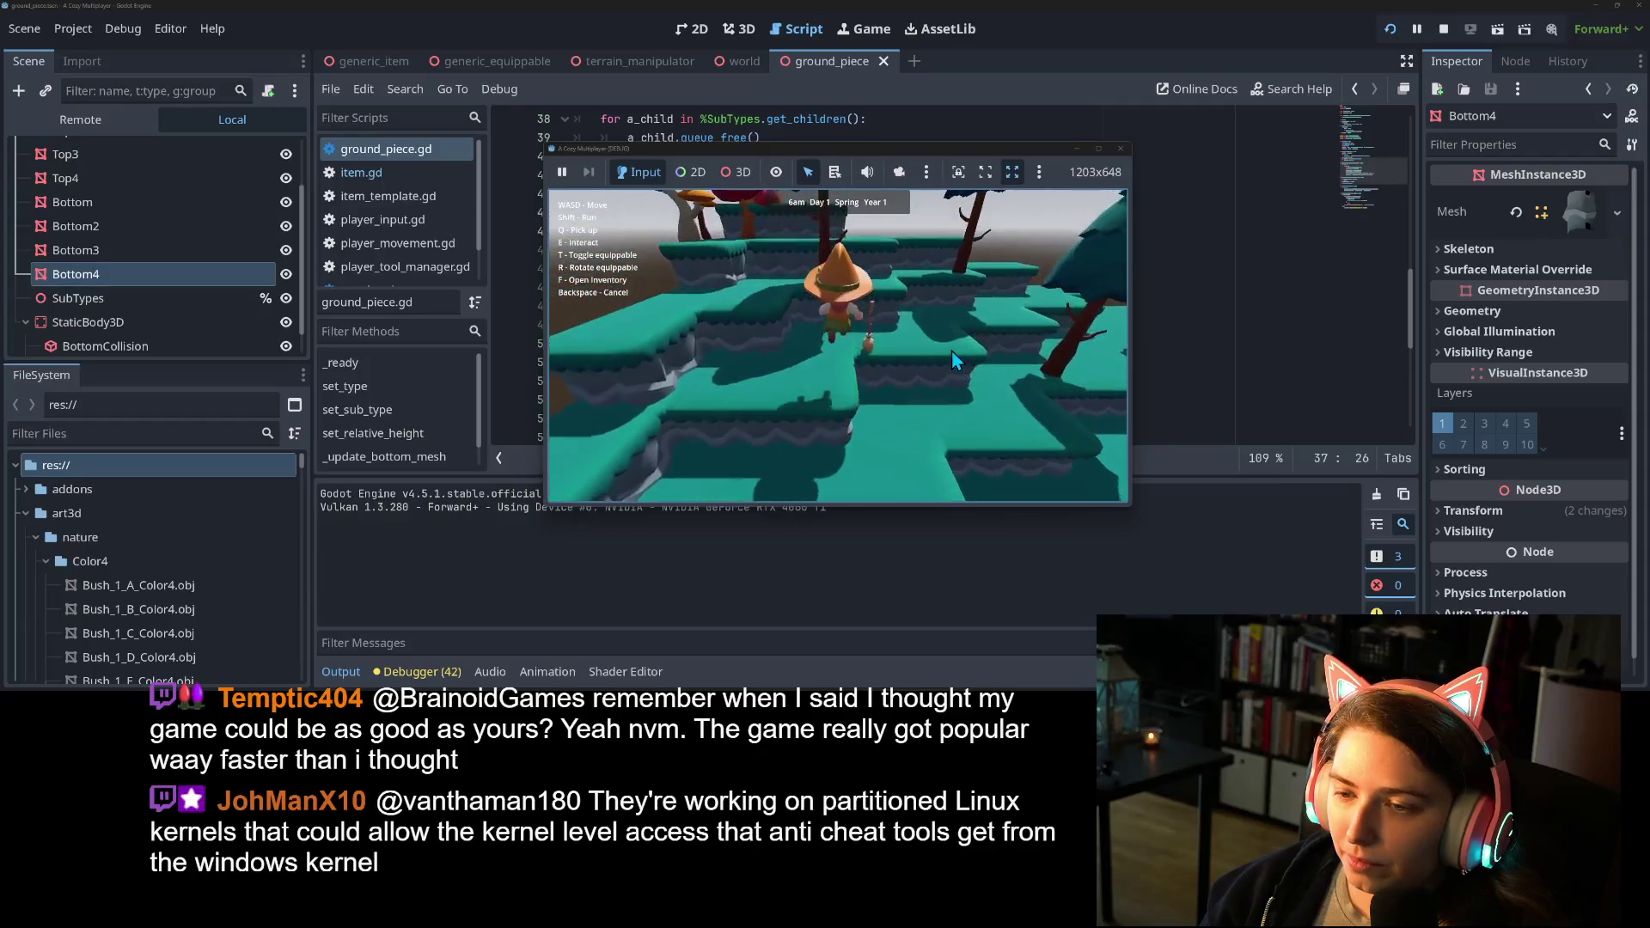
Pick up and equip the TerrainManipulator, then raise the ground piece ahead twice.
key("w")
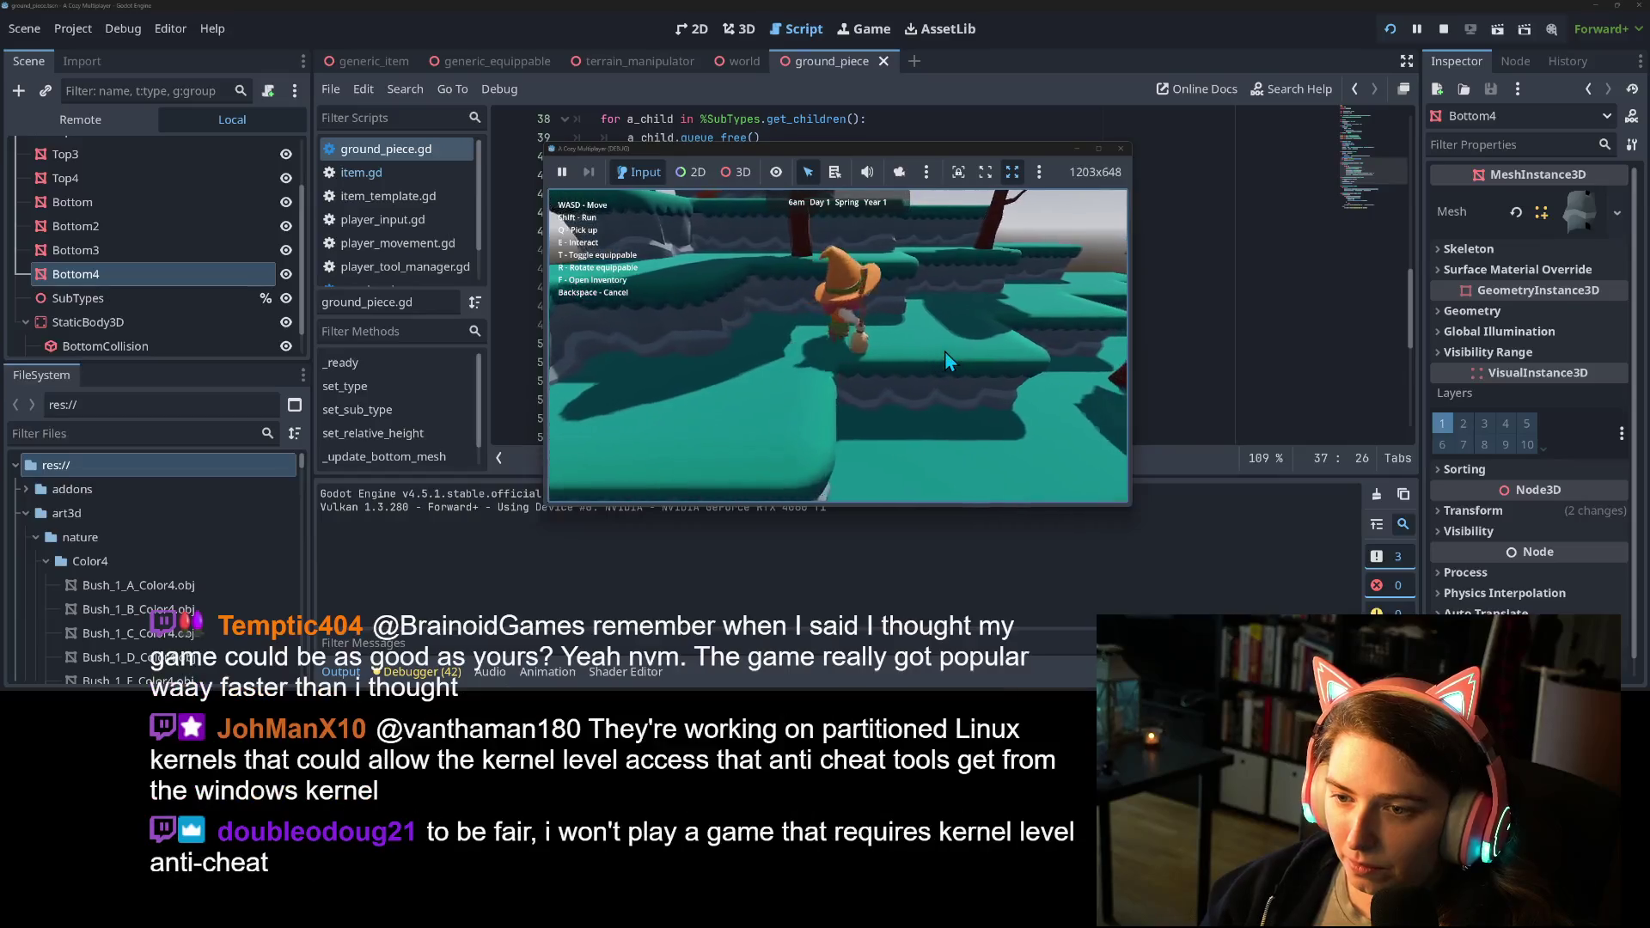
key("q")
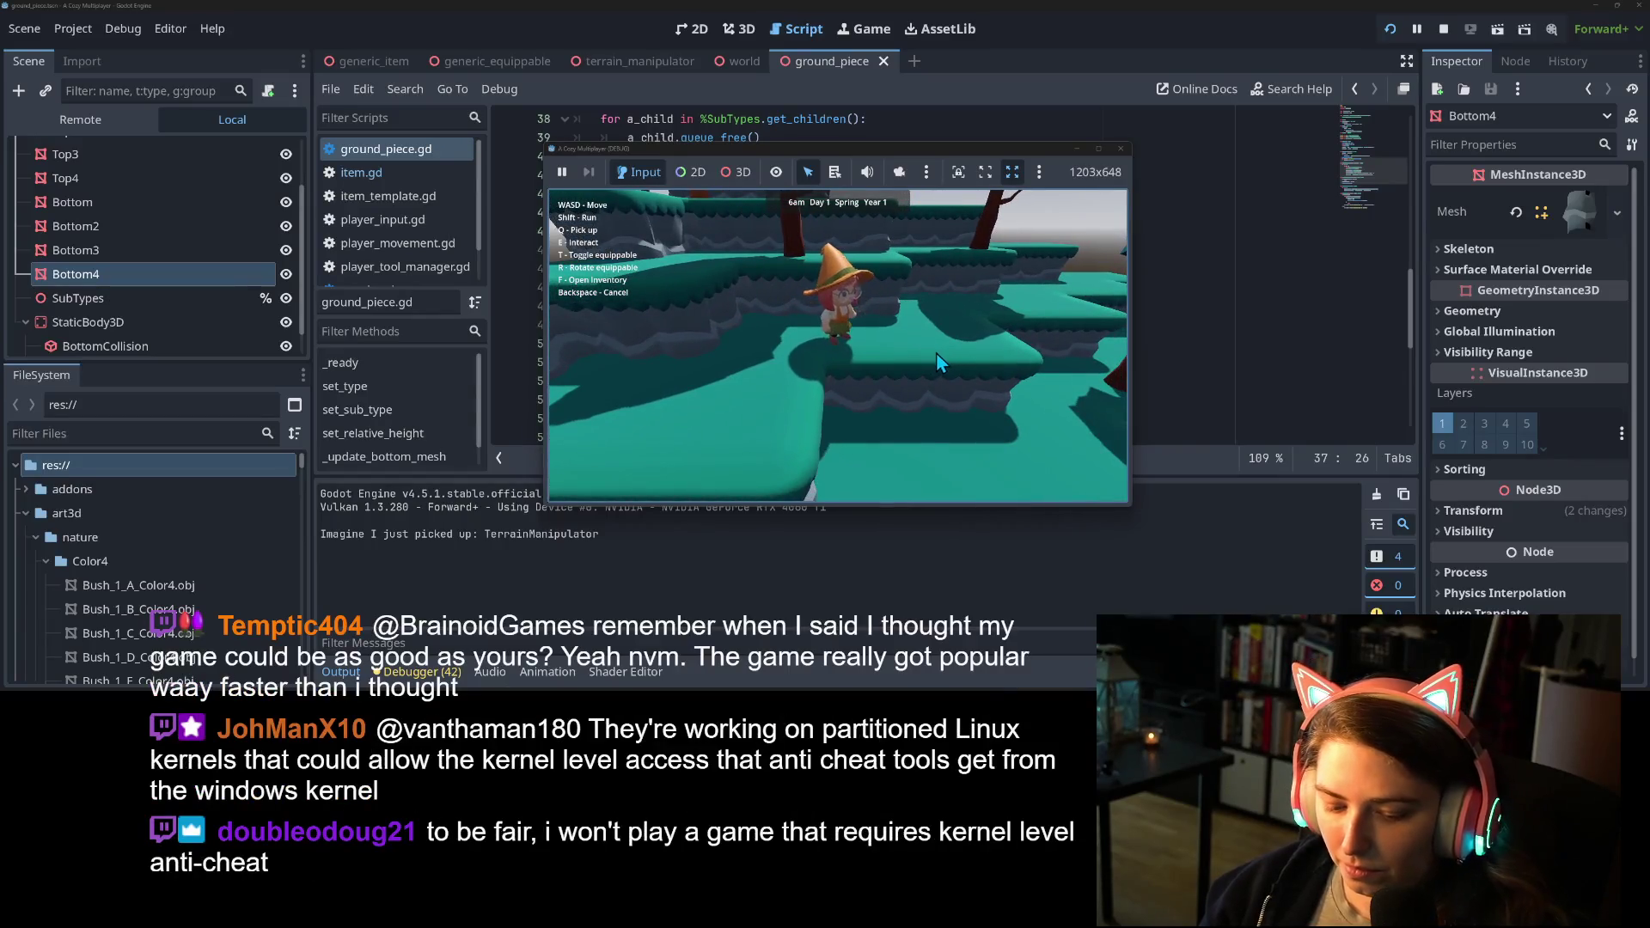
key("t")
key("s")
key("s")
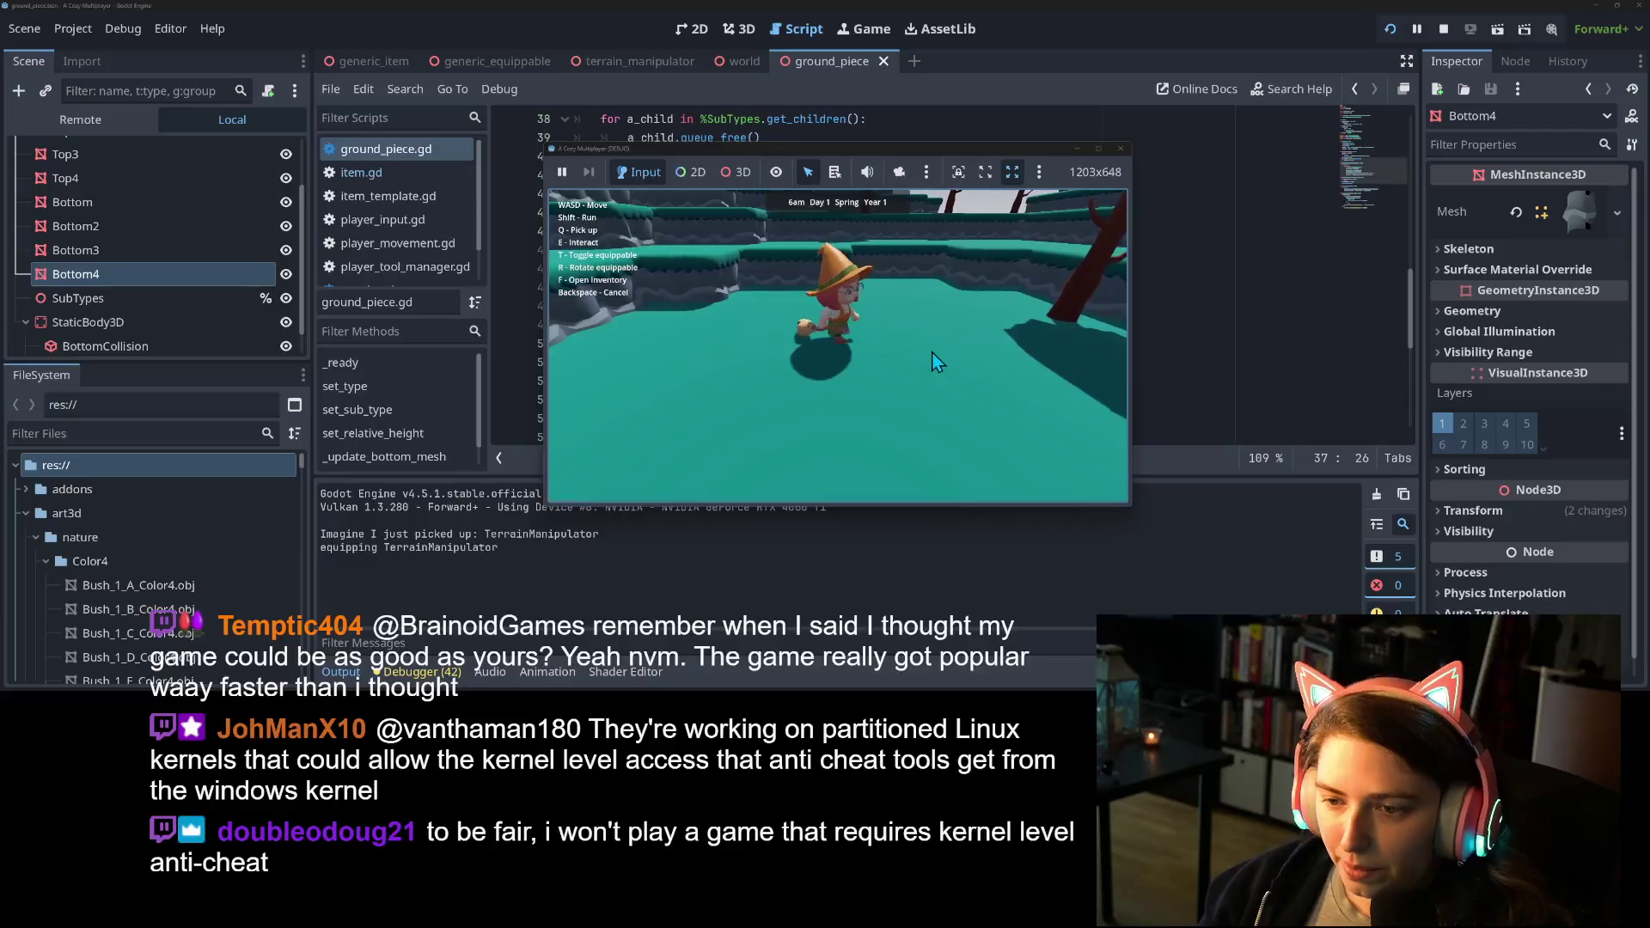
key("e")
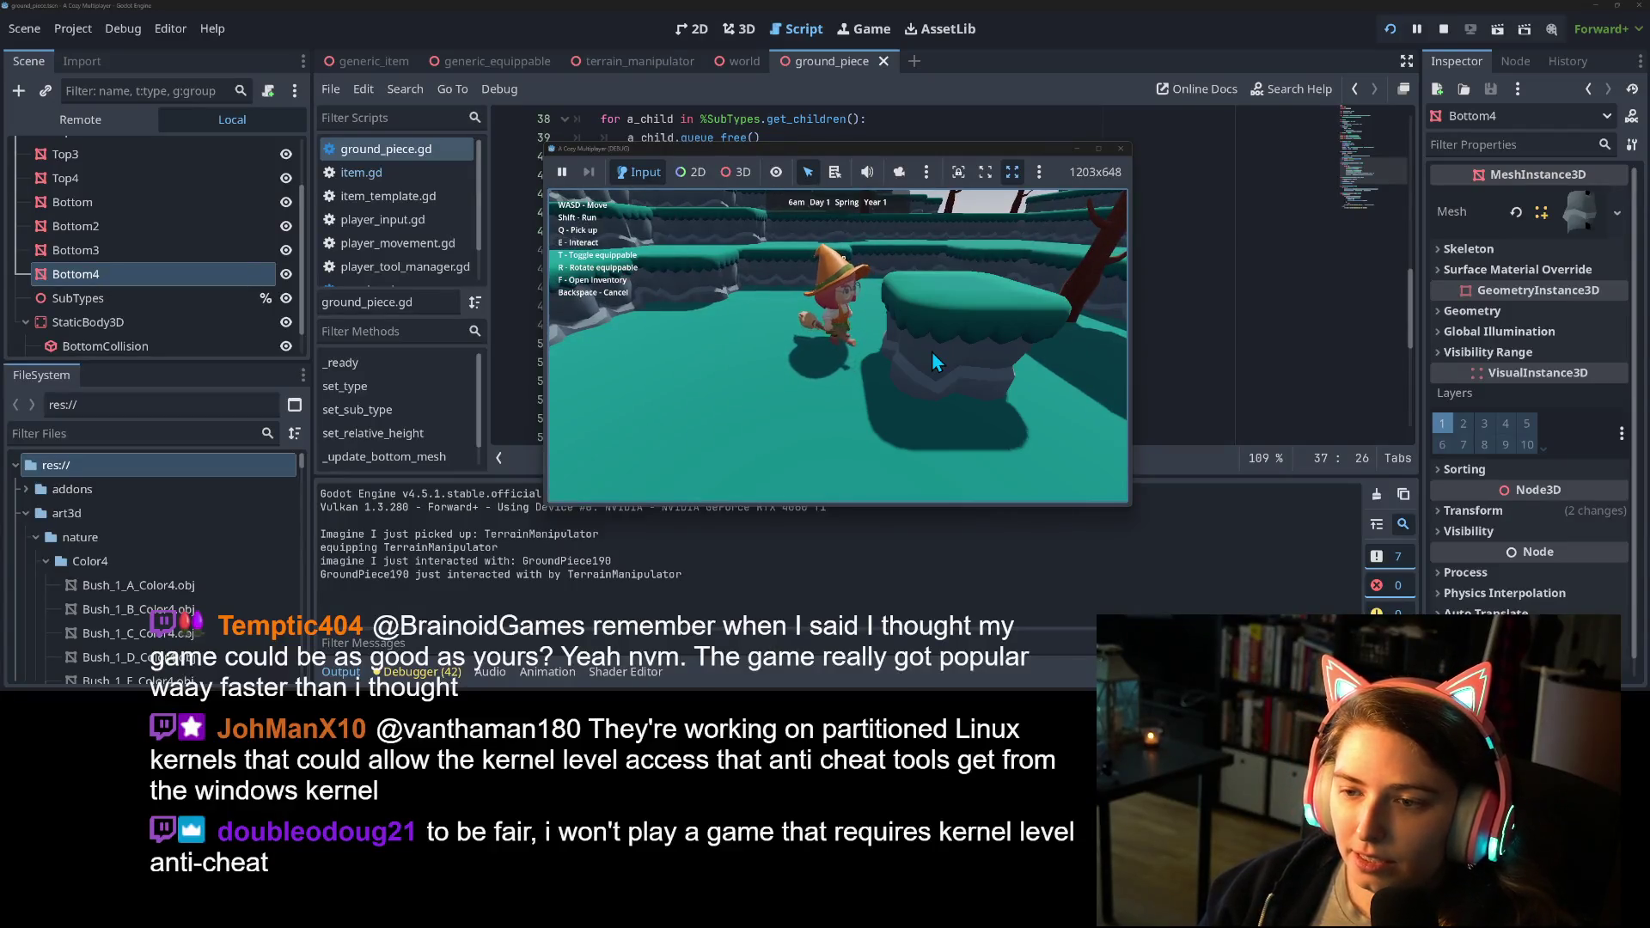
key("e")
key("e")
Walk the witch across the terraces, past the rock pillar onto open ground, then stop the game.
key("s")
key("w")
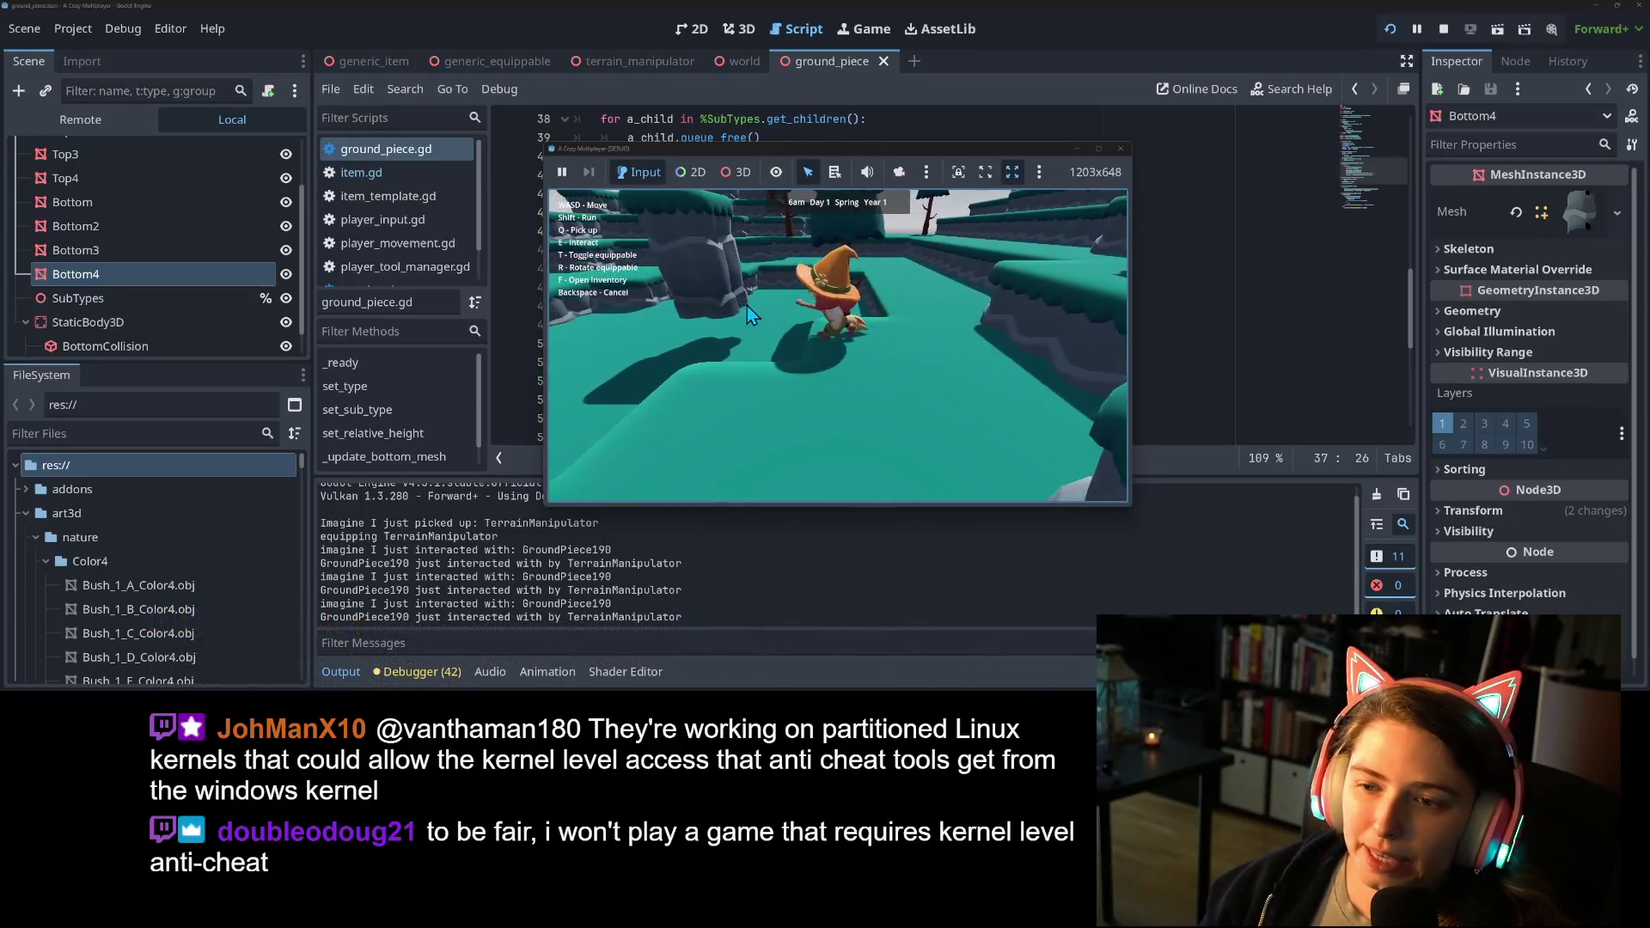
key("w")
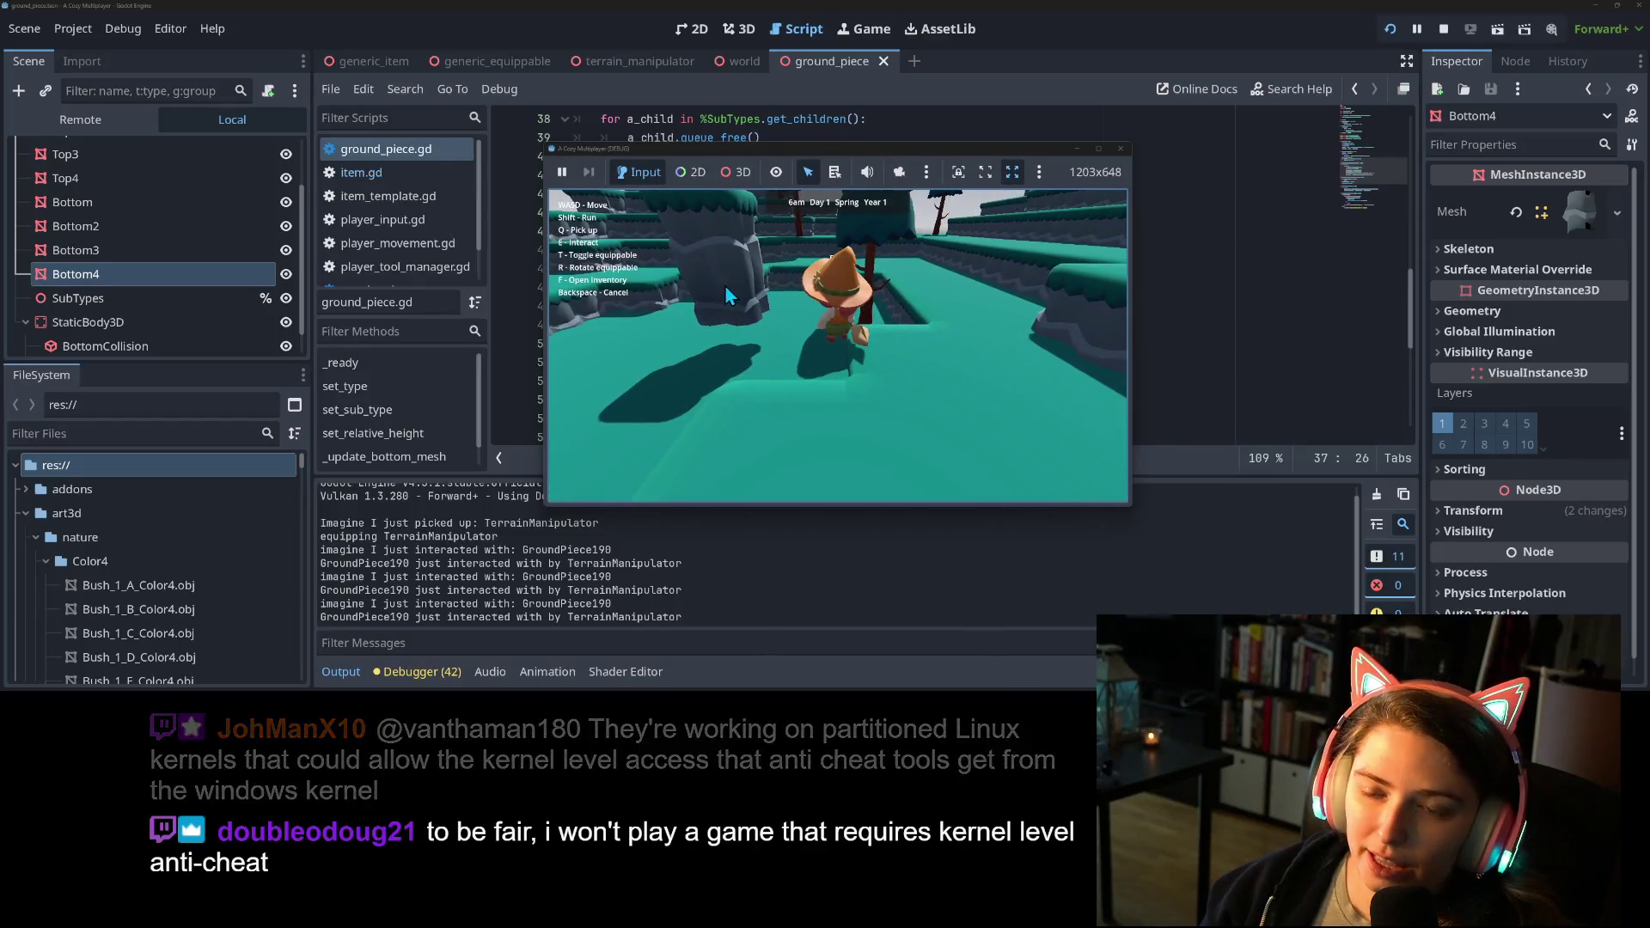
key("a")
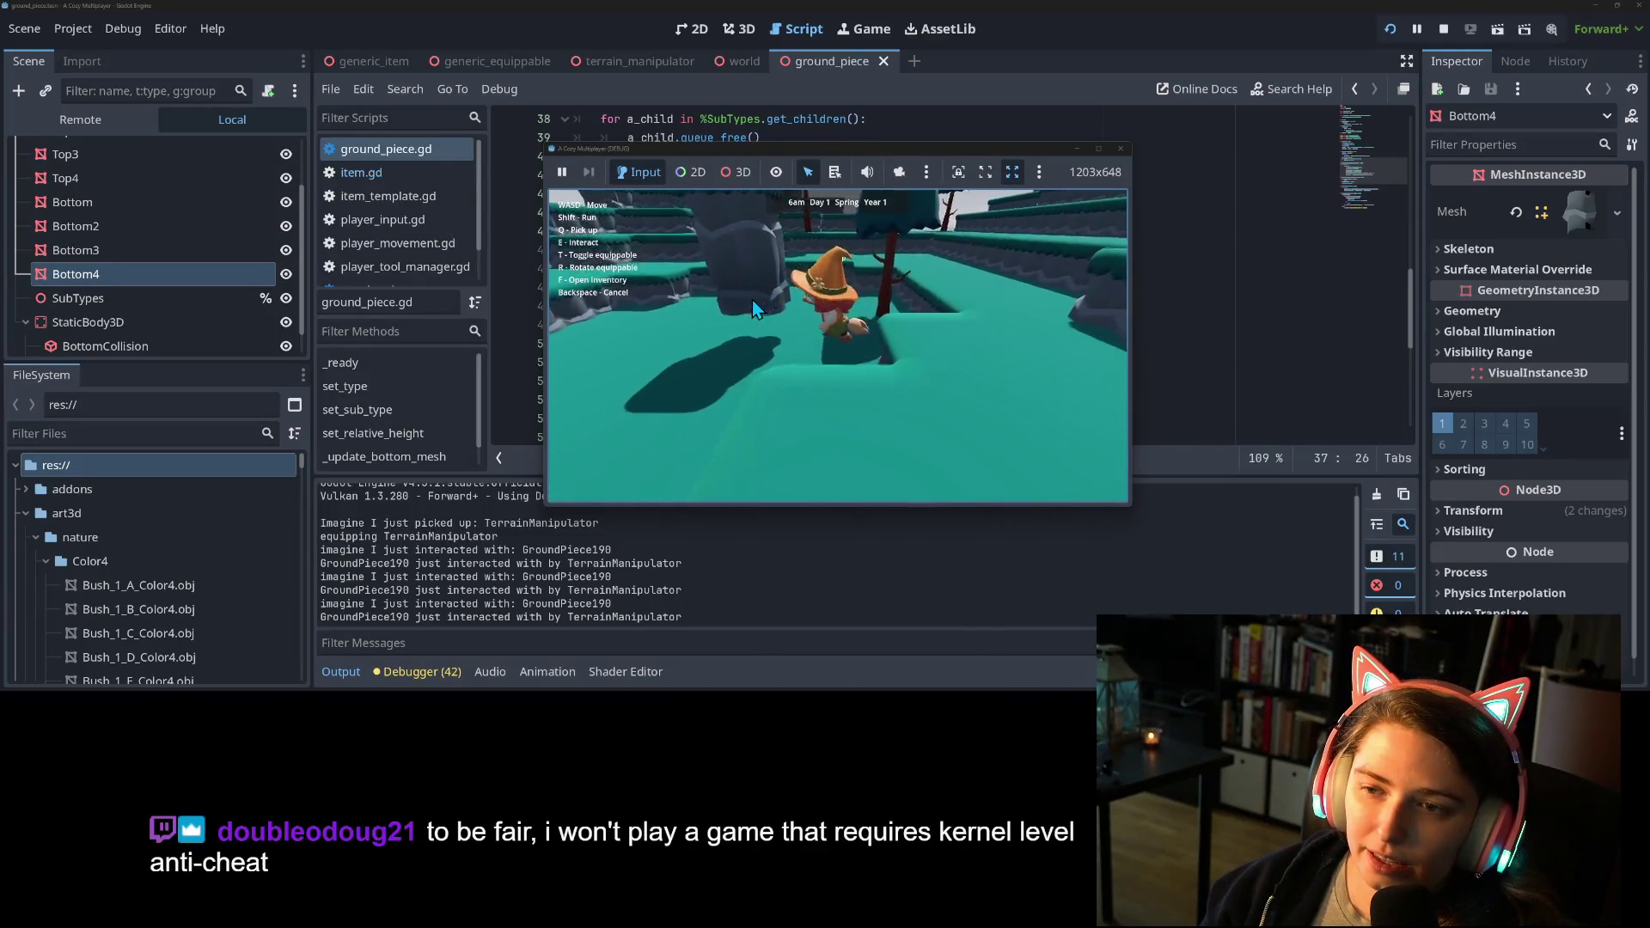
key("w")
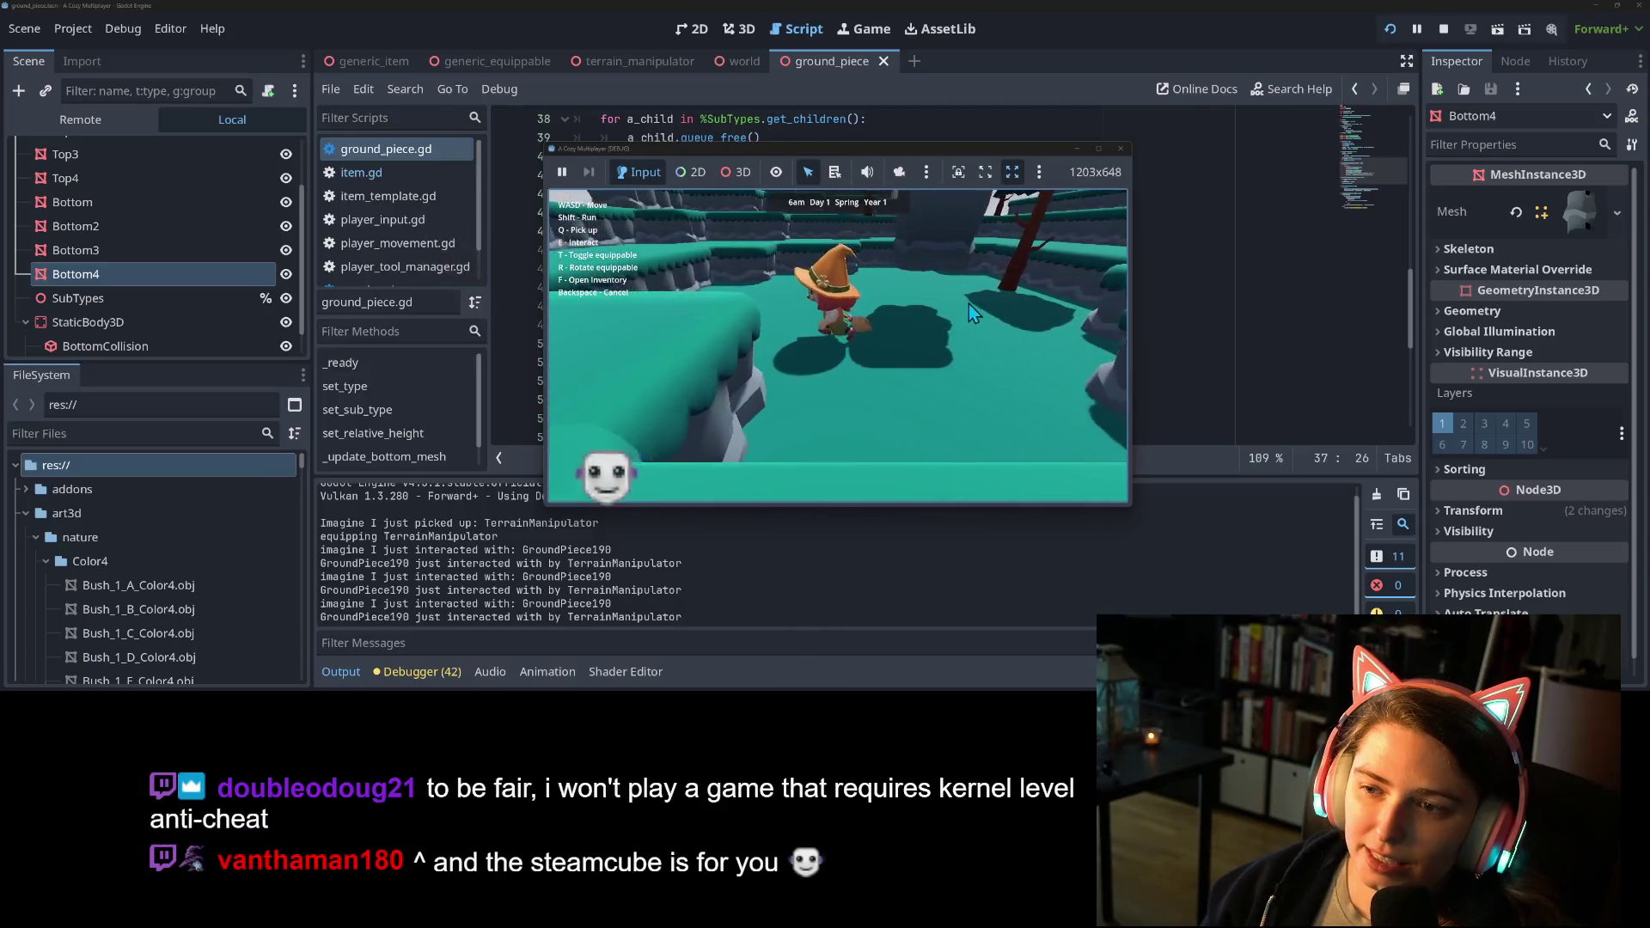
key("w")
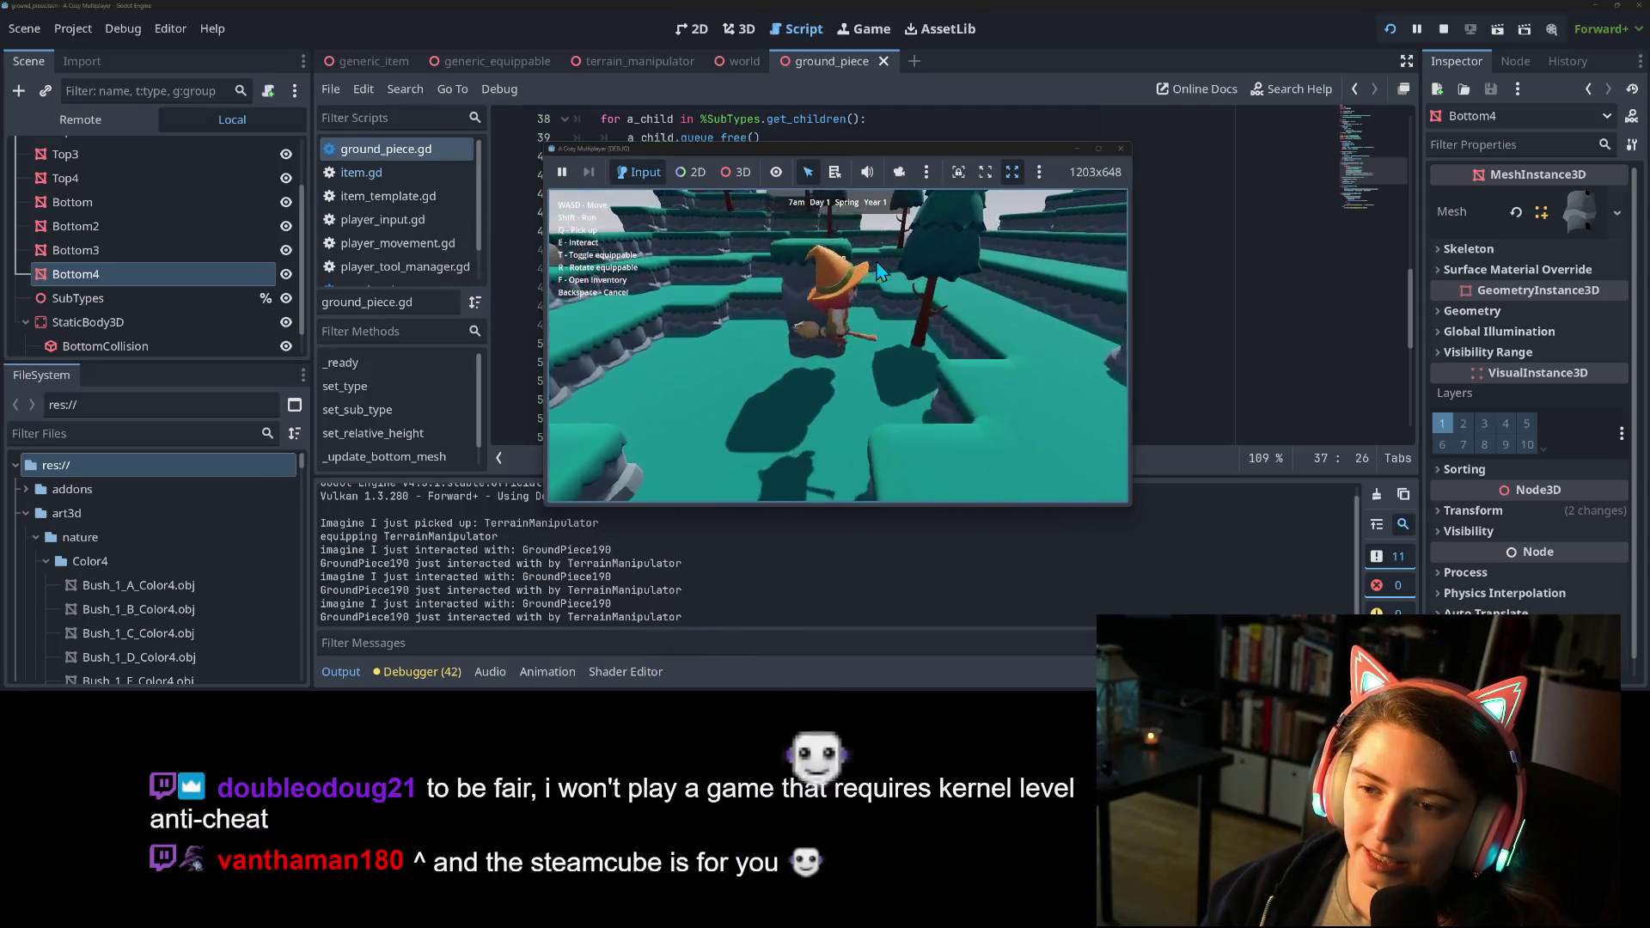
key("w")
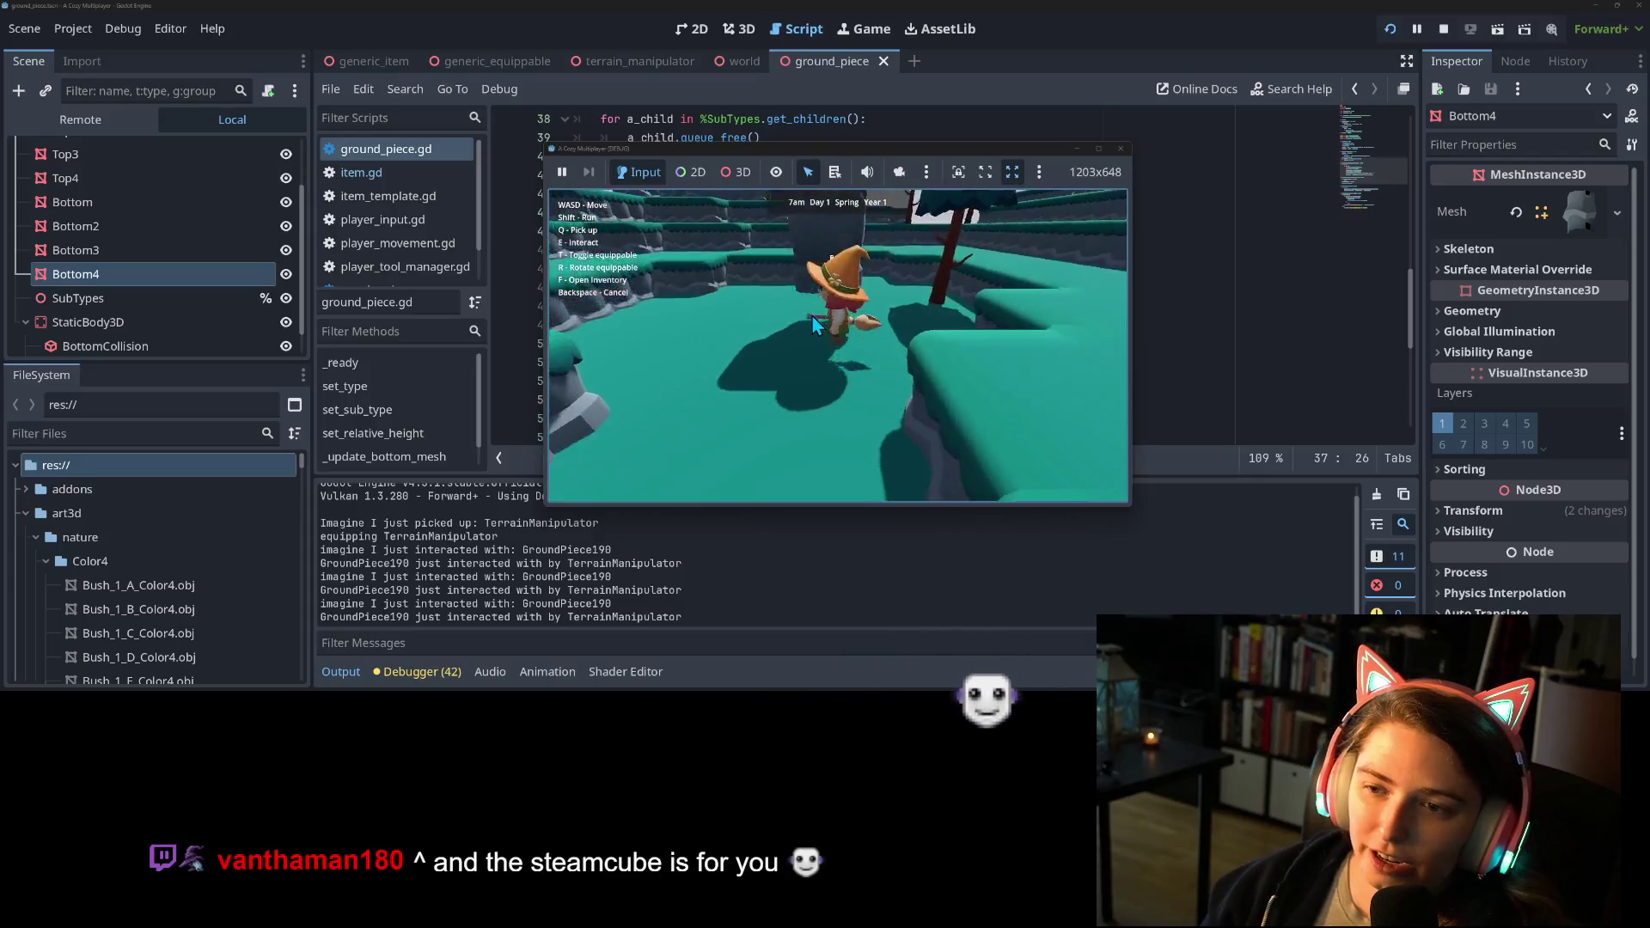
key("w")
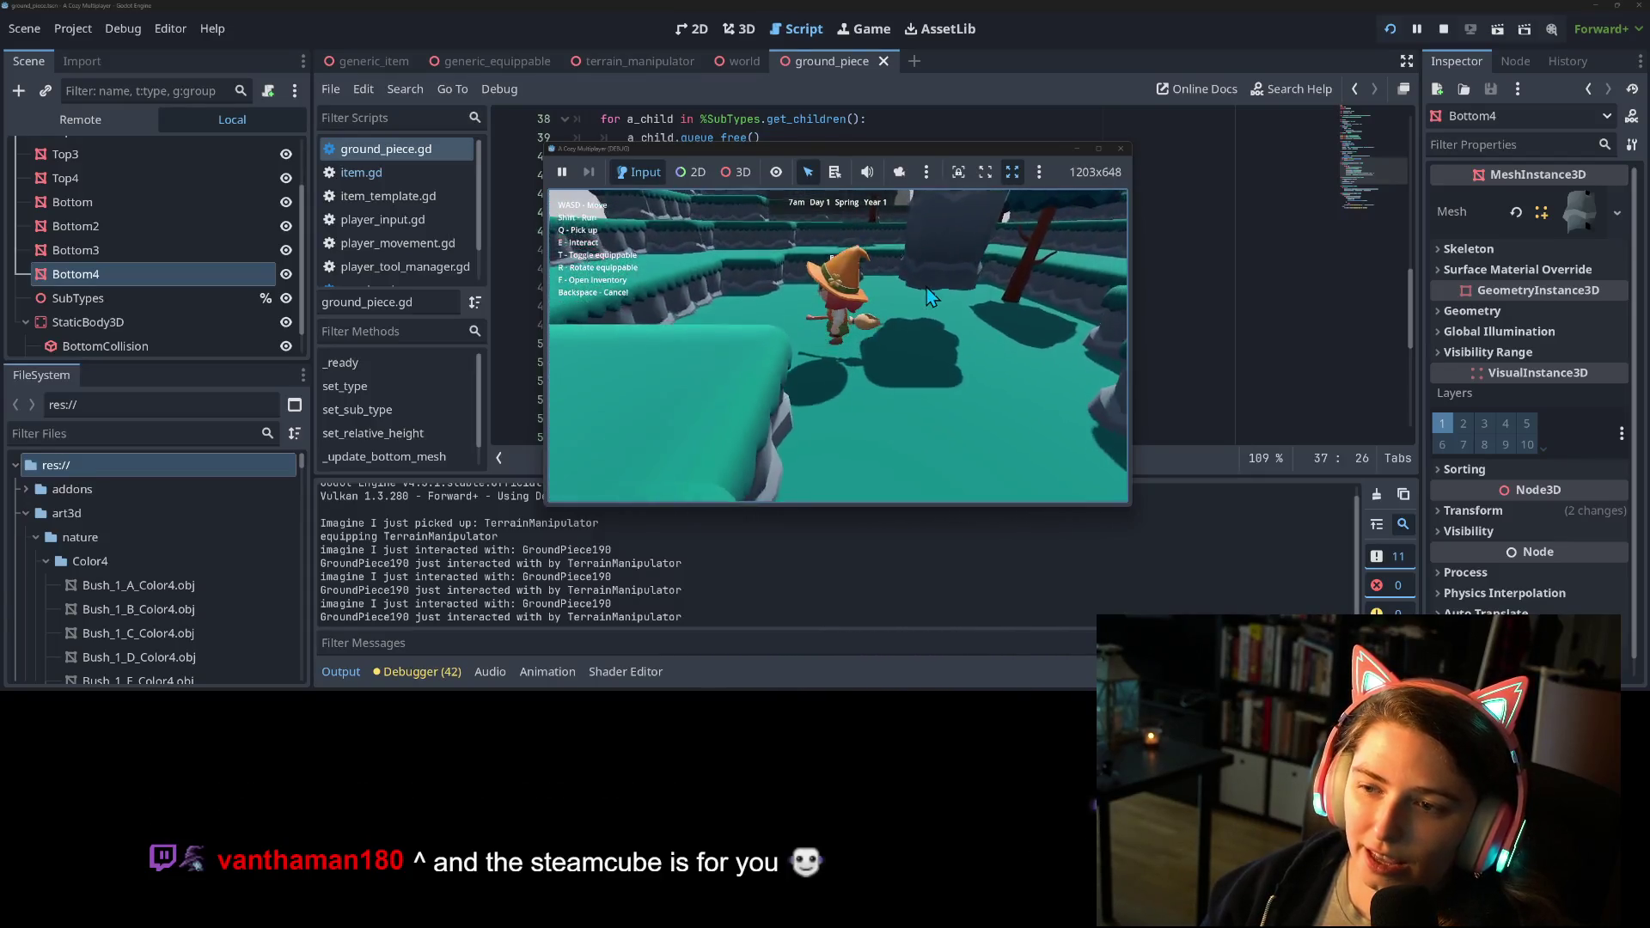
key("w")
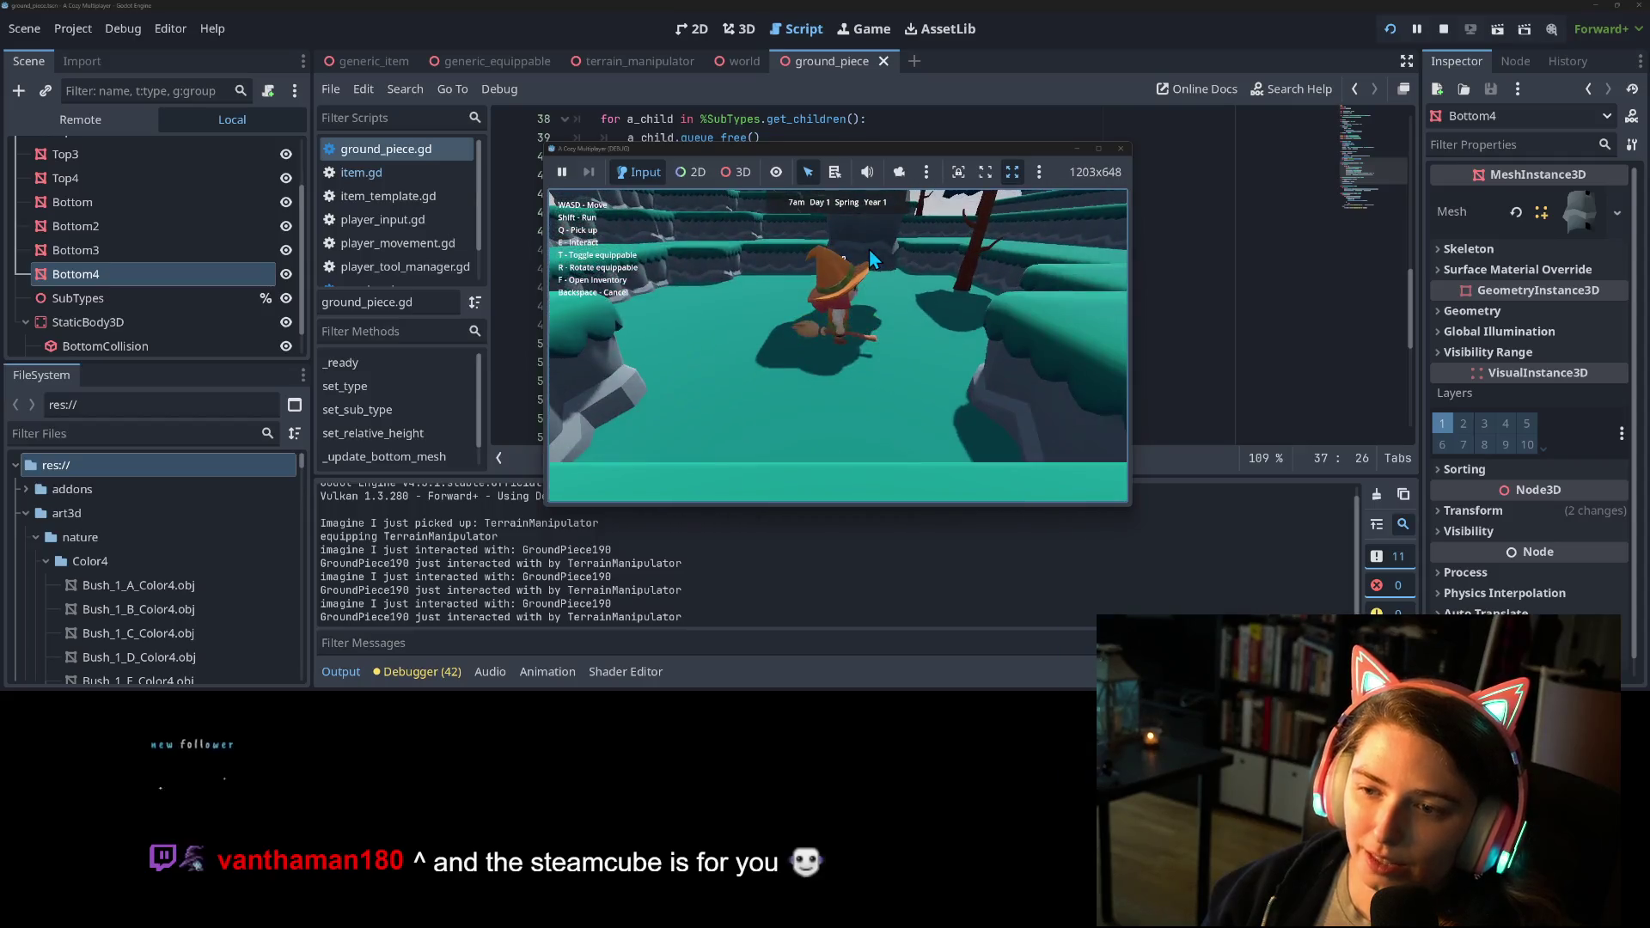
key("w")
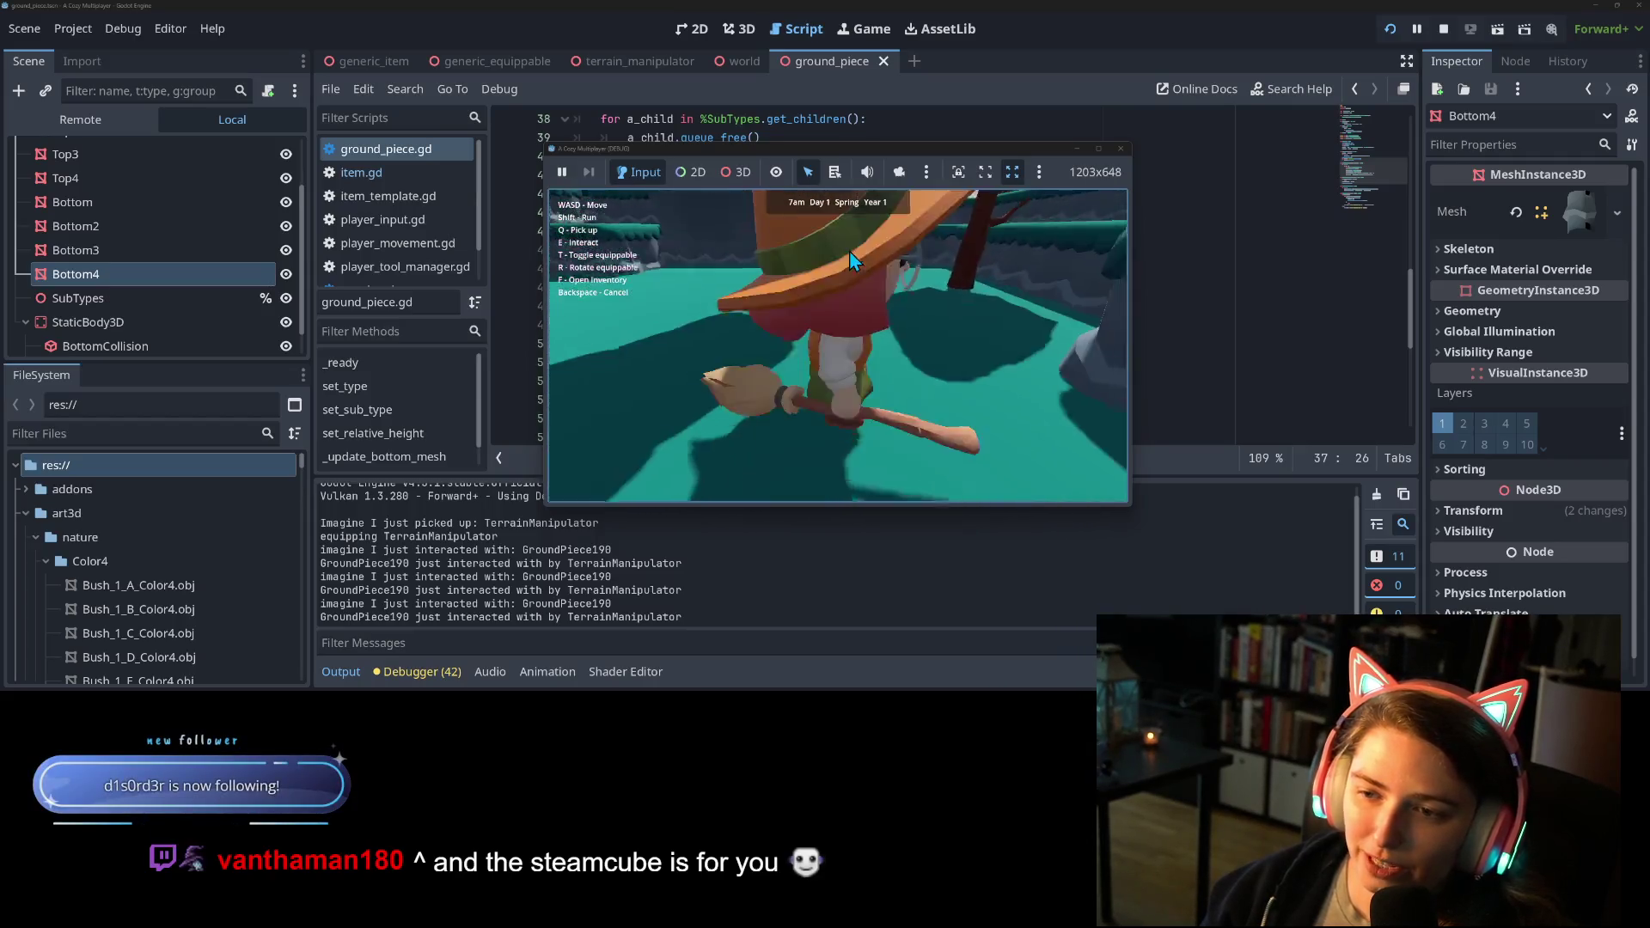
key("w")
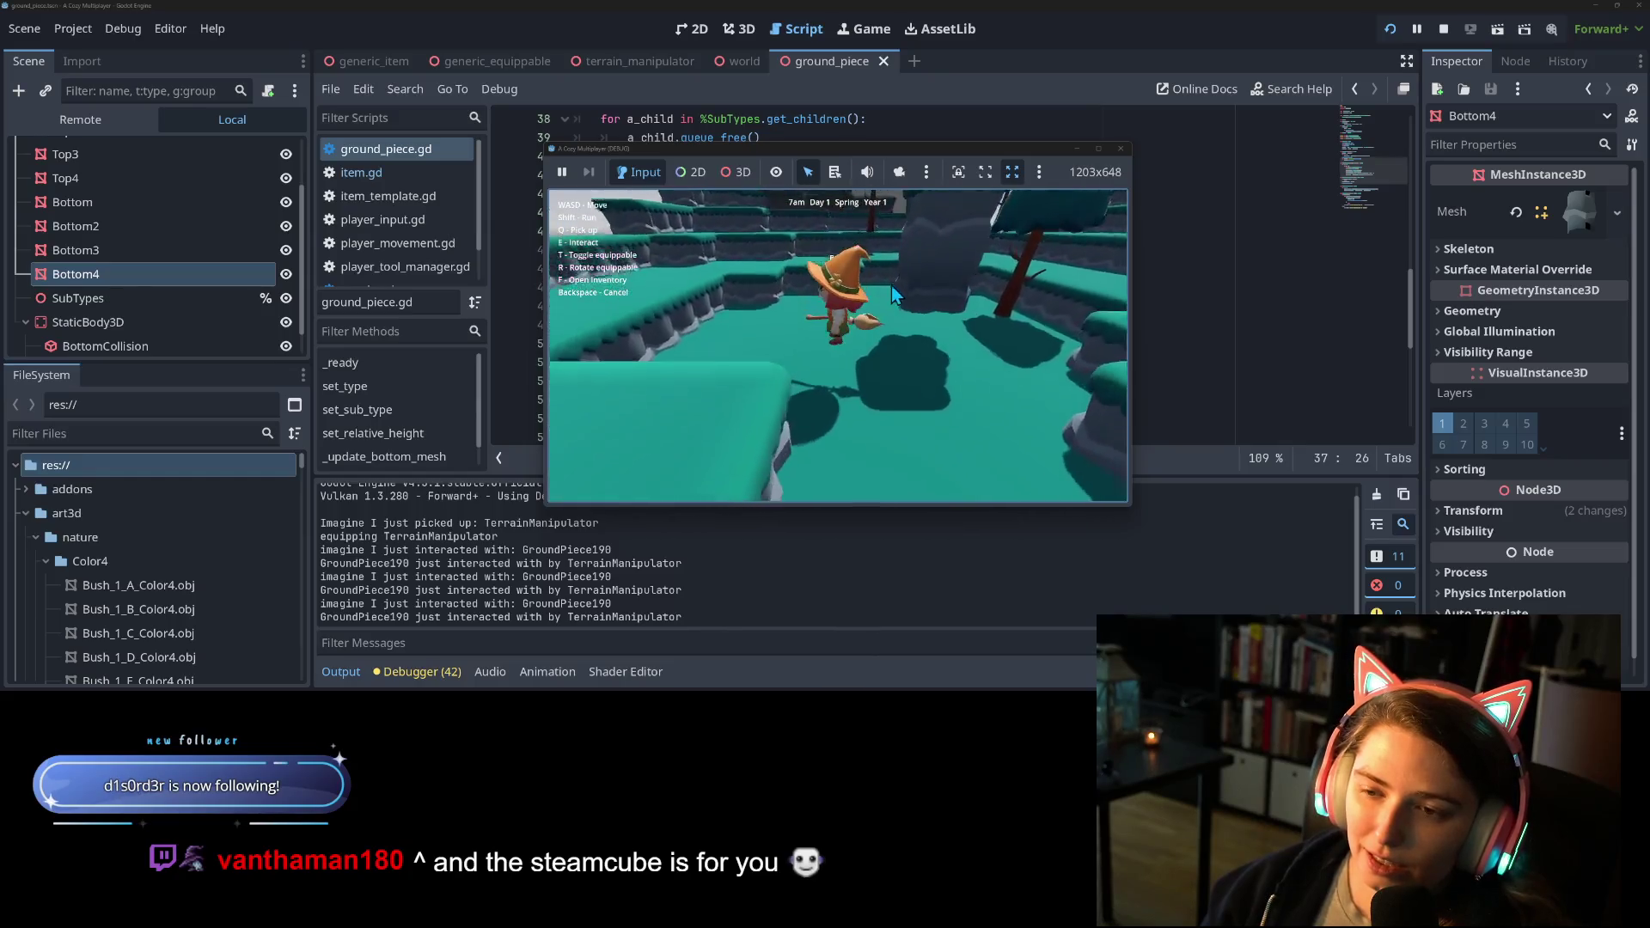
key("w")
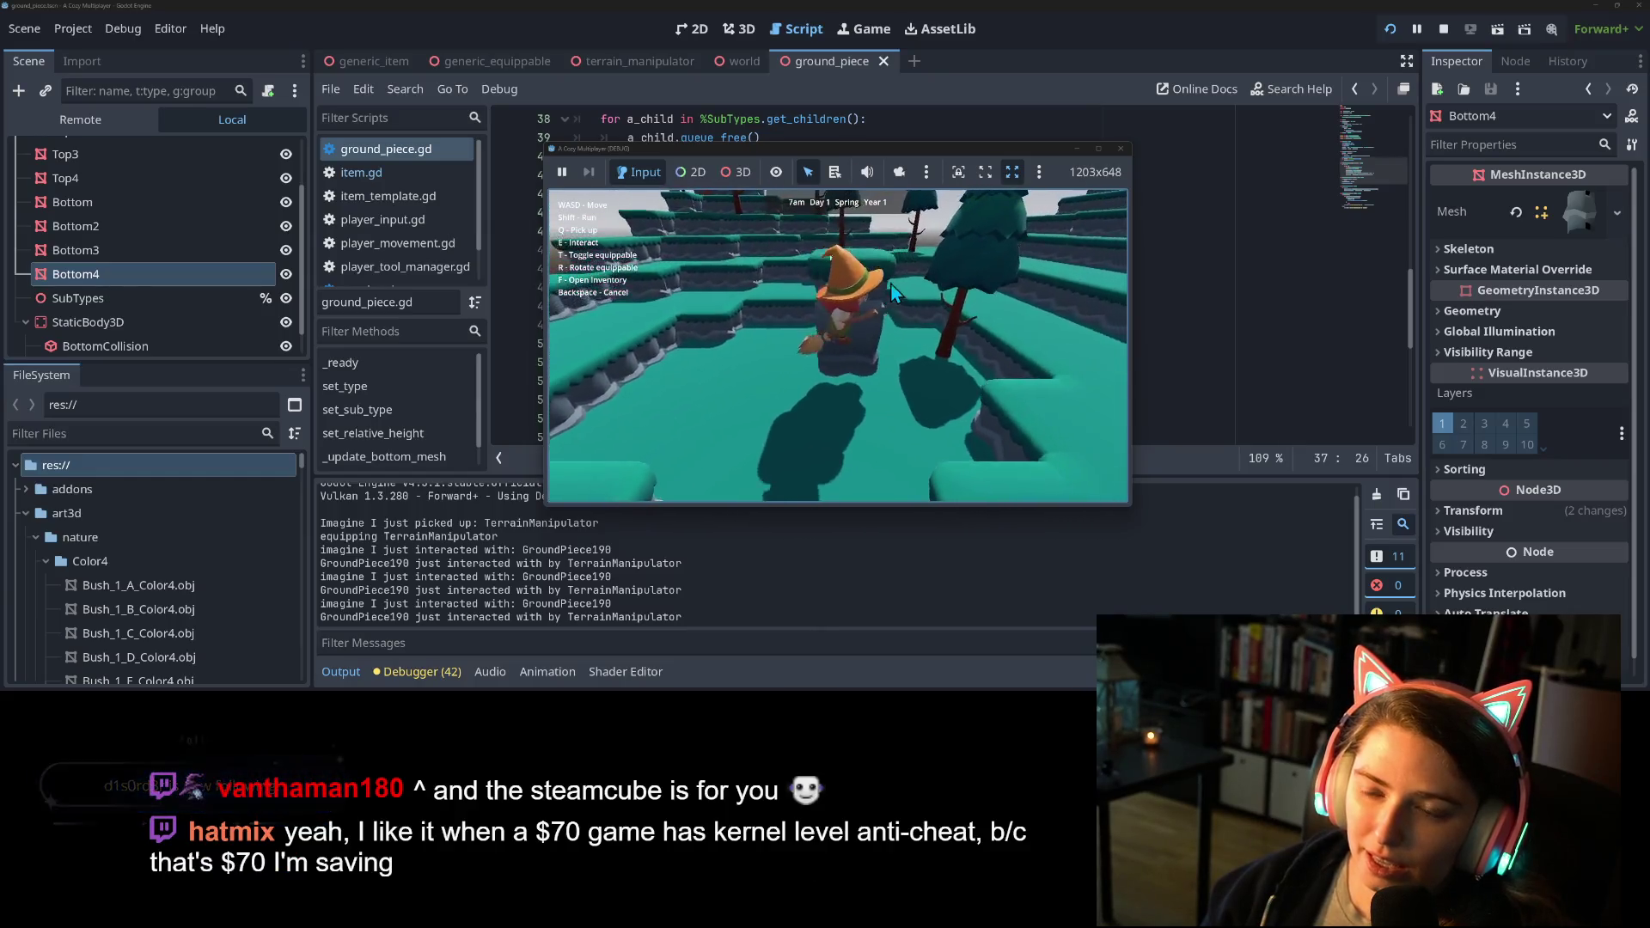
key("w")
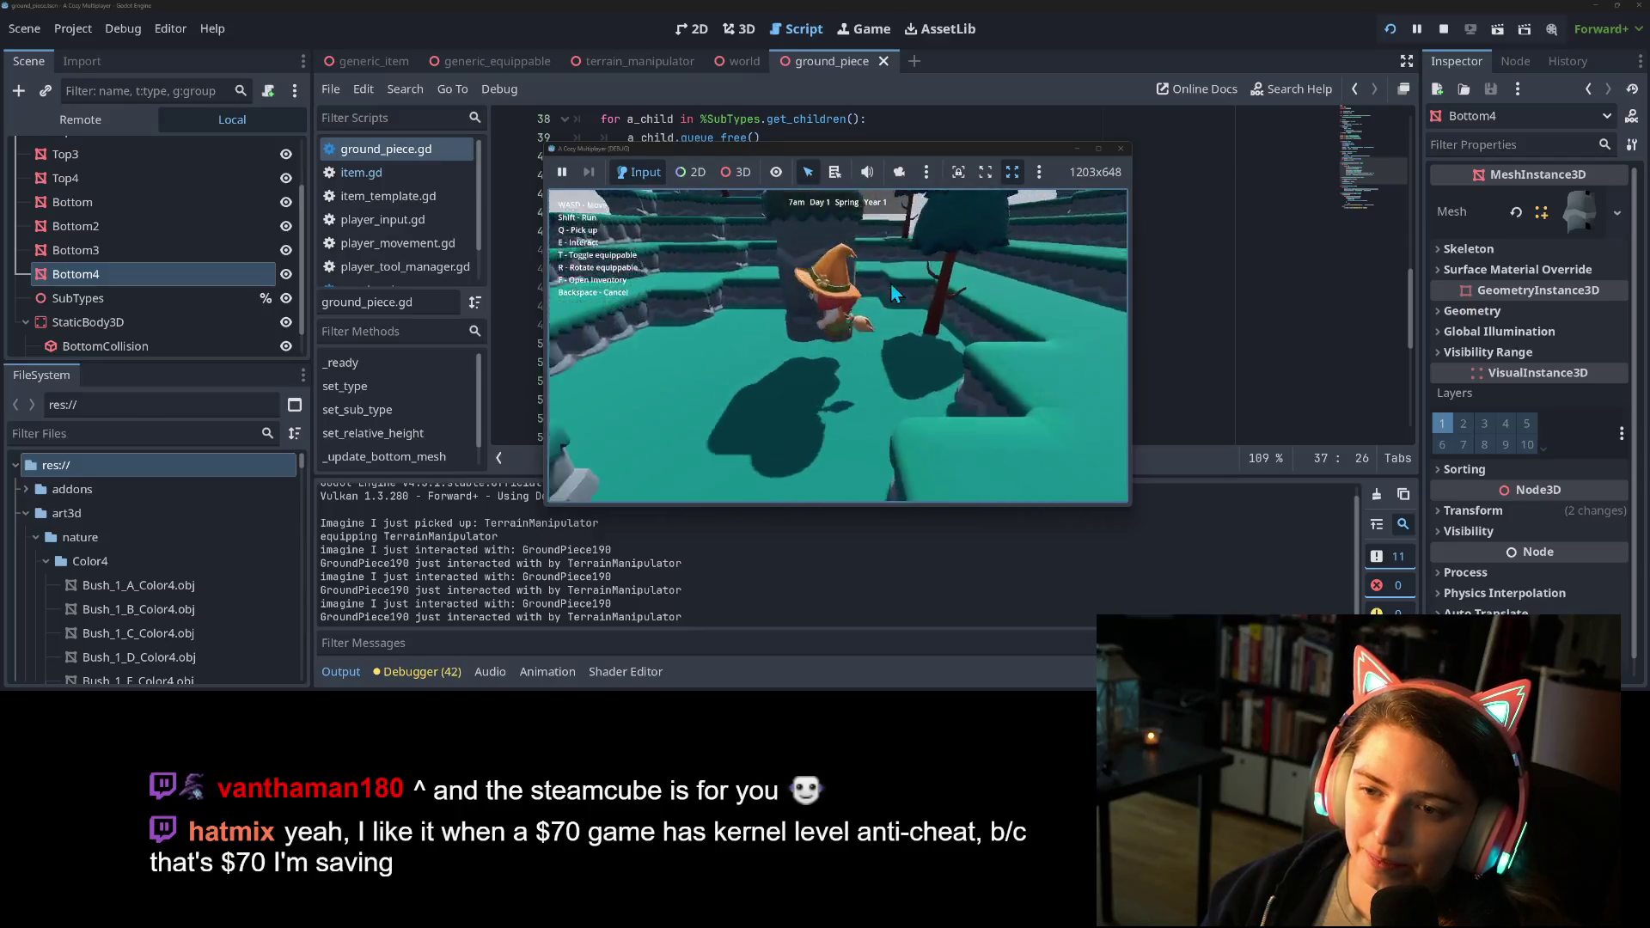
key("w")
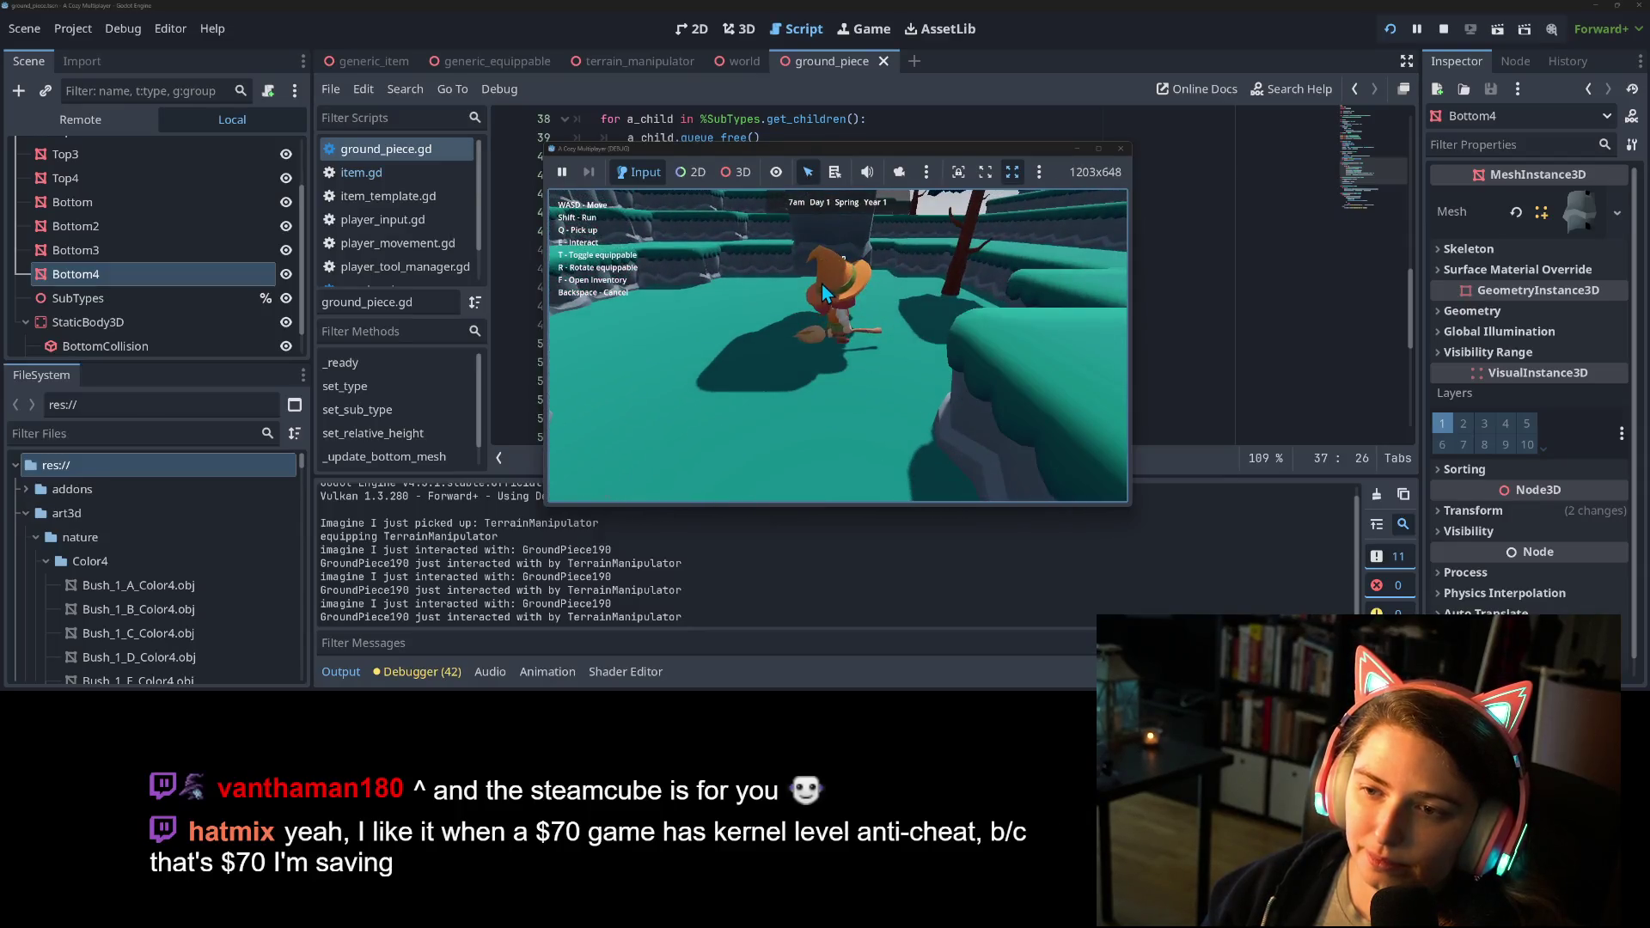
key("w")
key("w")
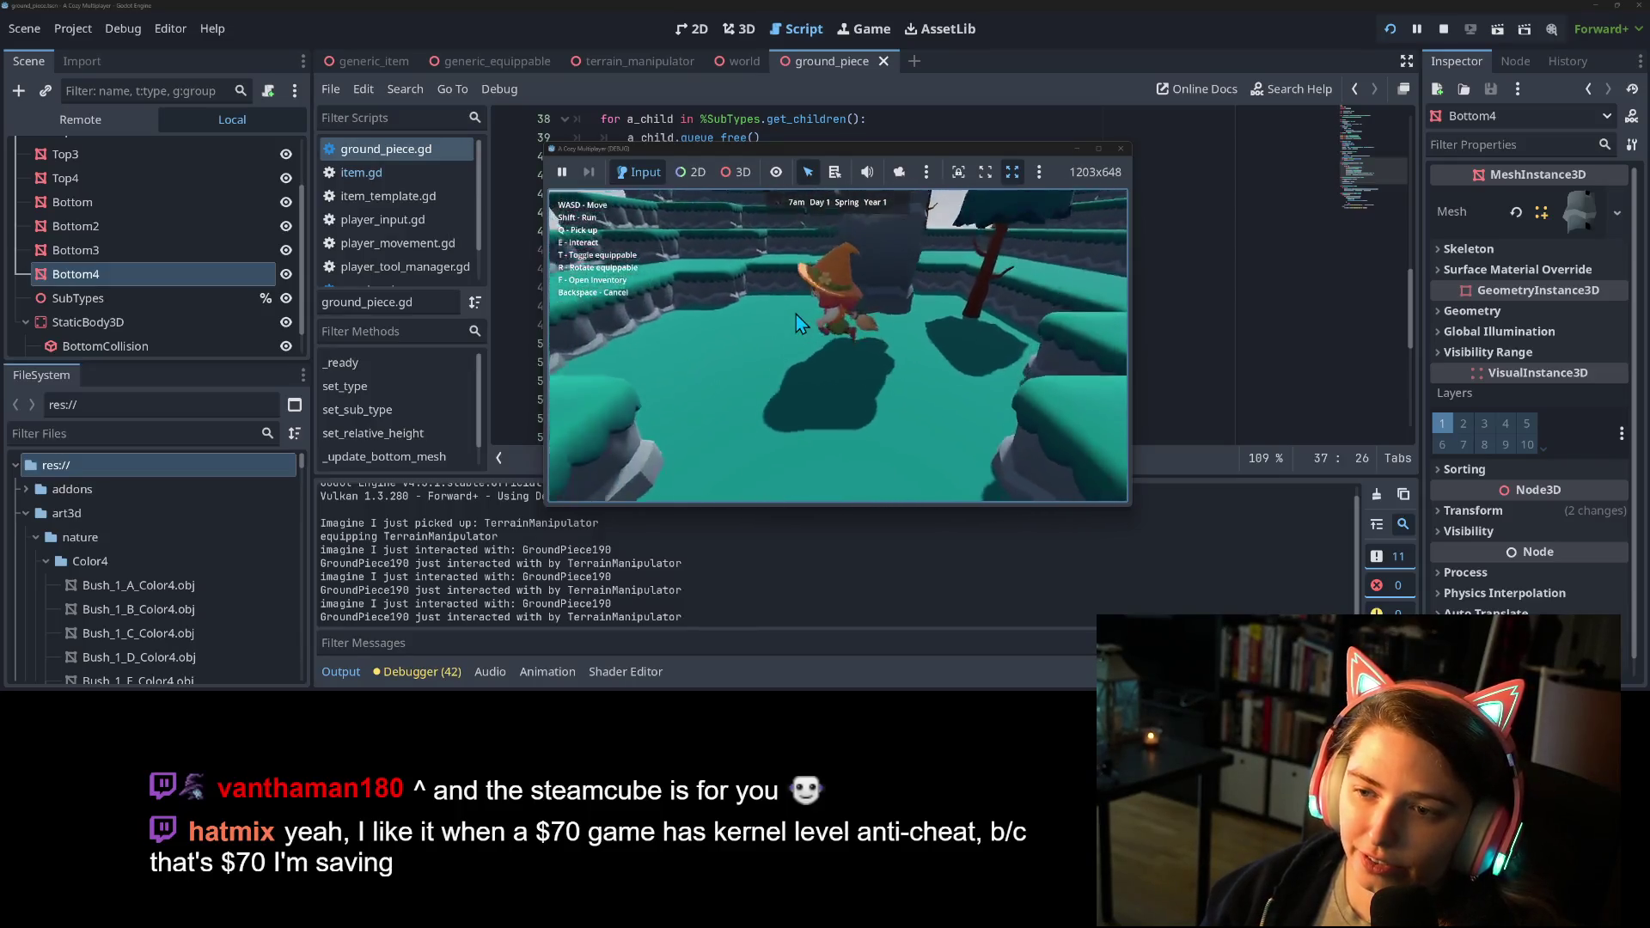
key("w")
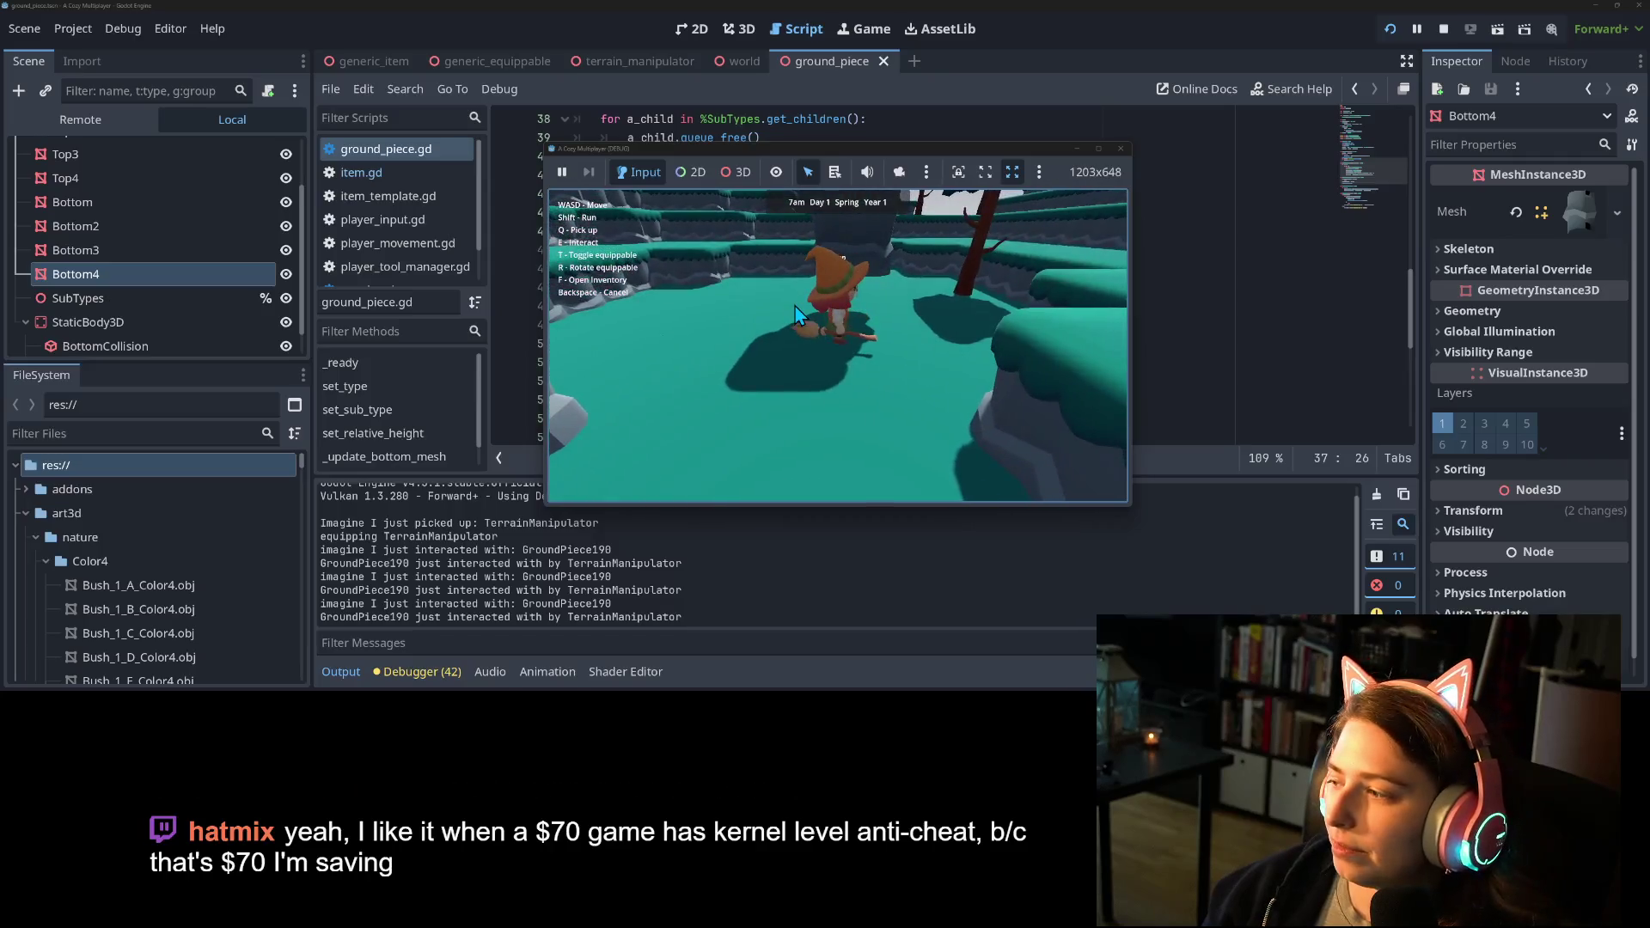
key("w")
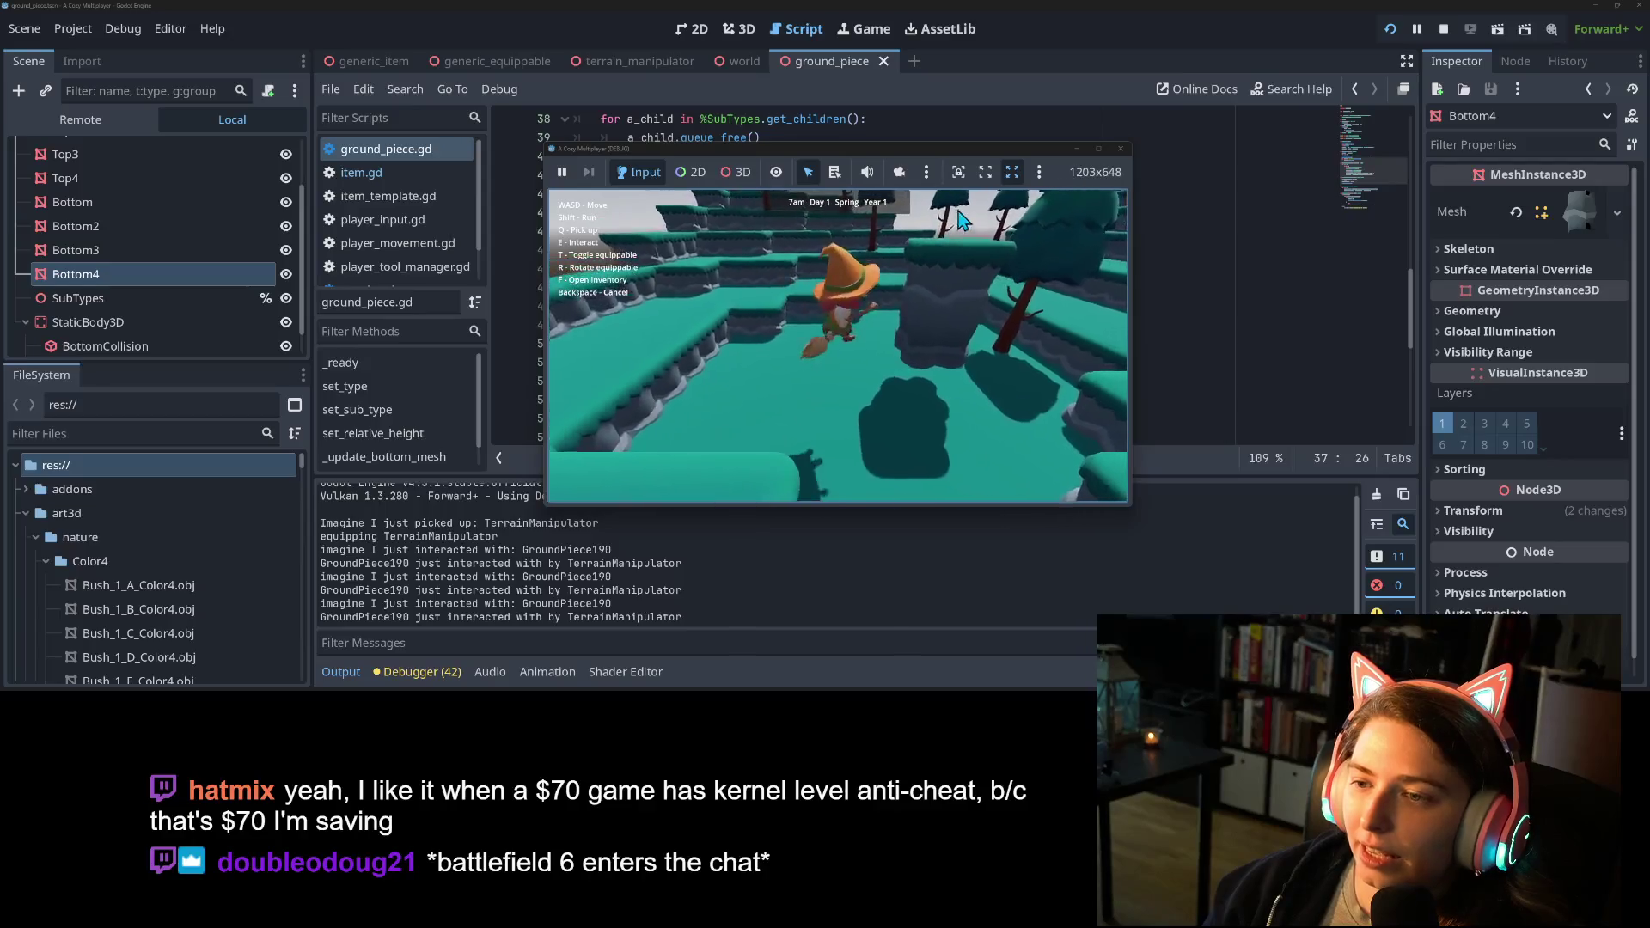
key("w")
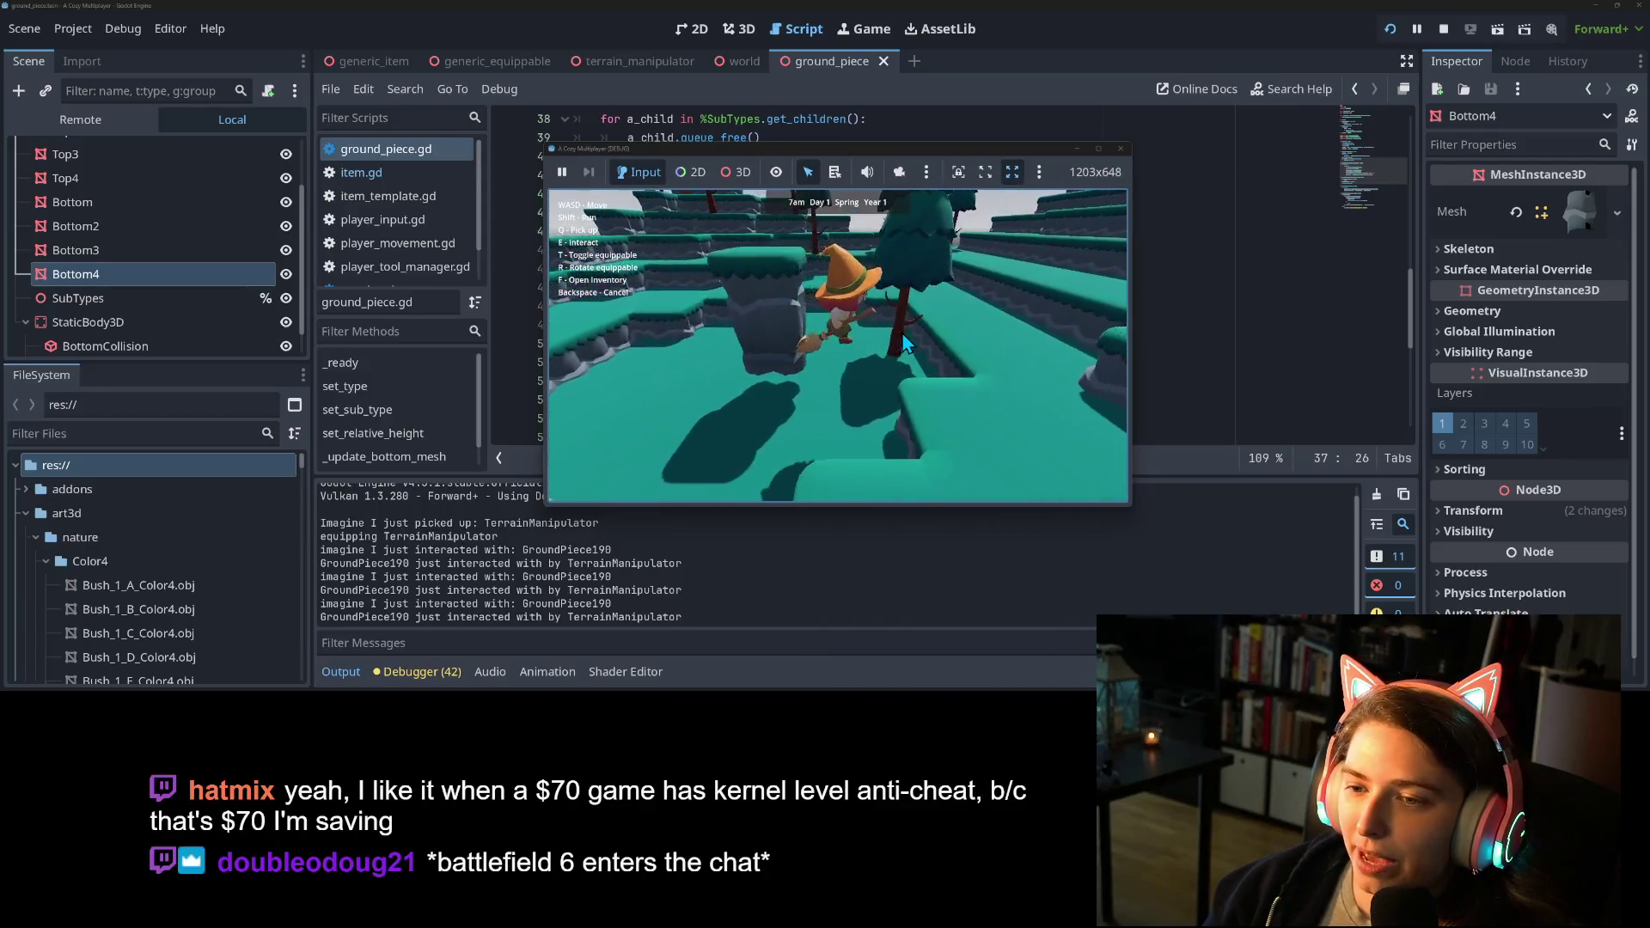
key("w")
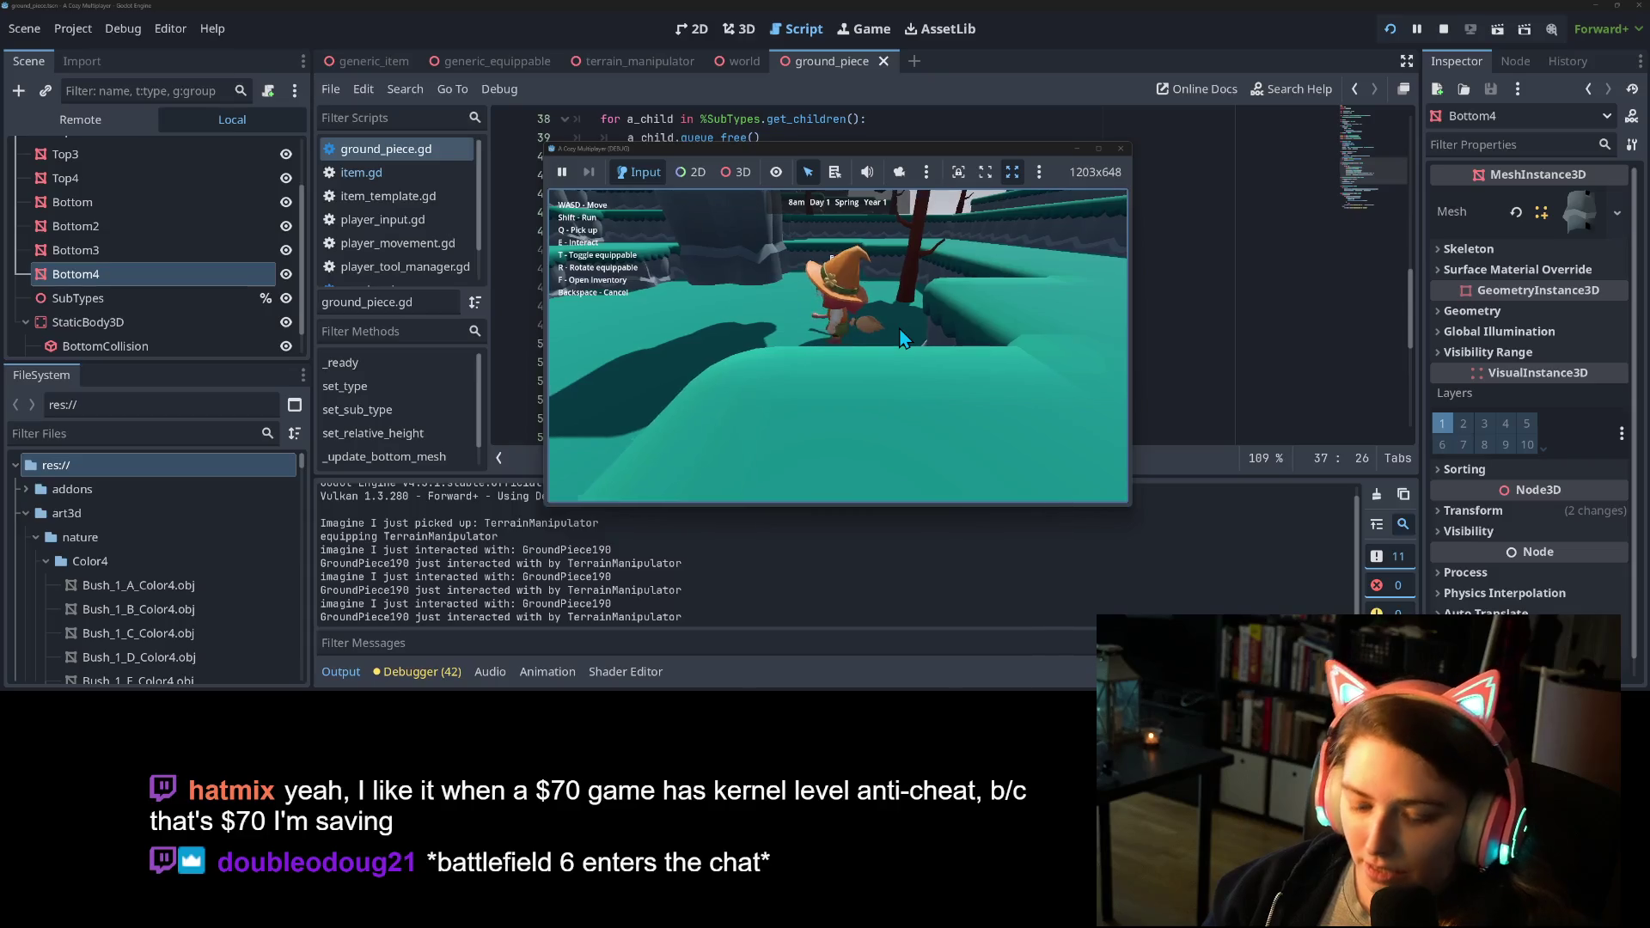
key("w")
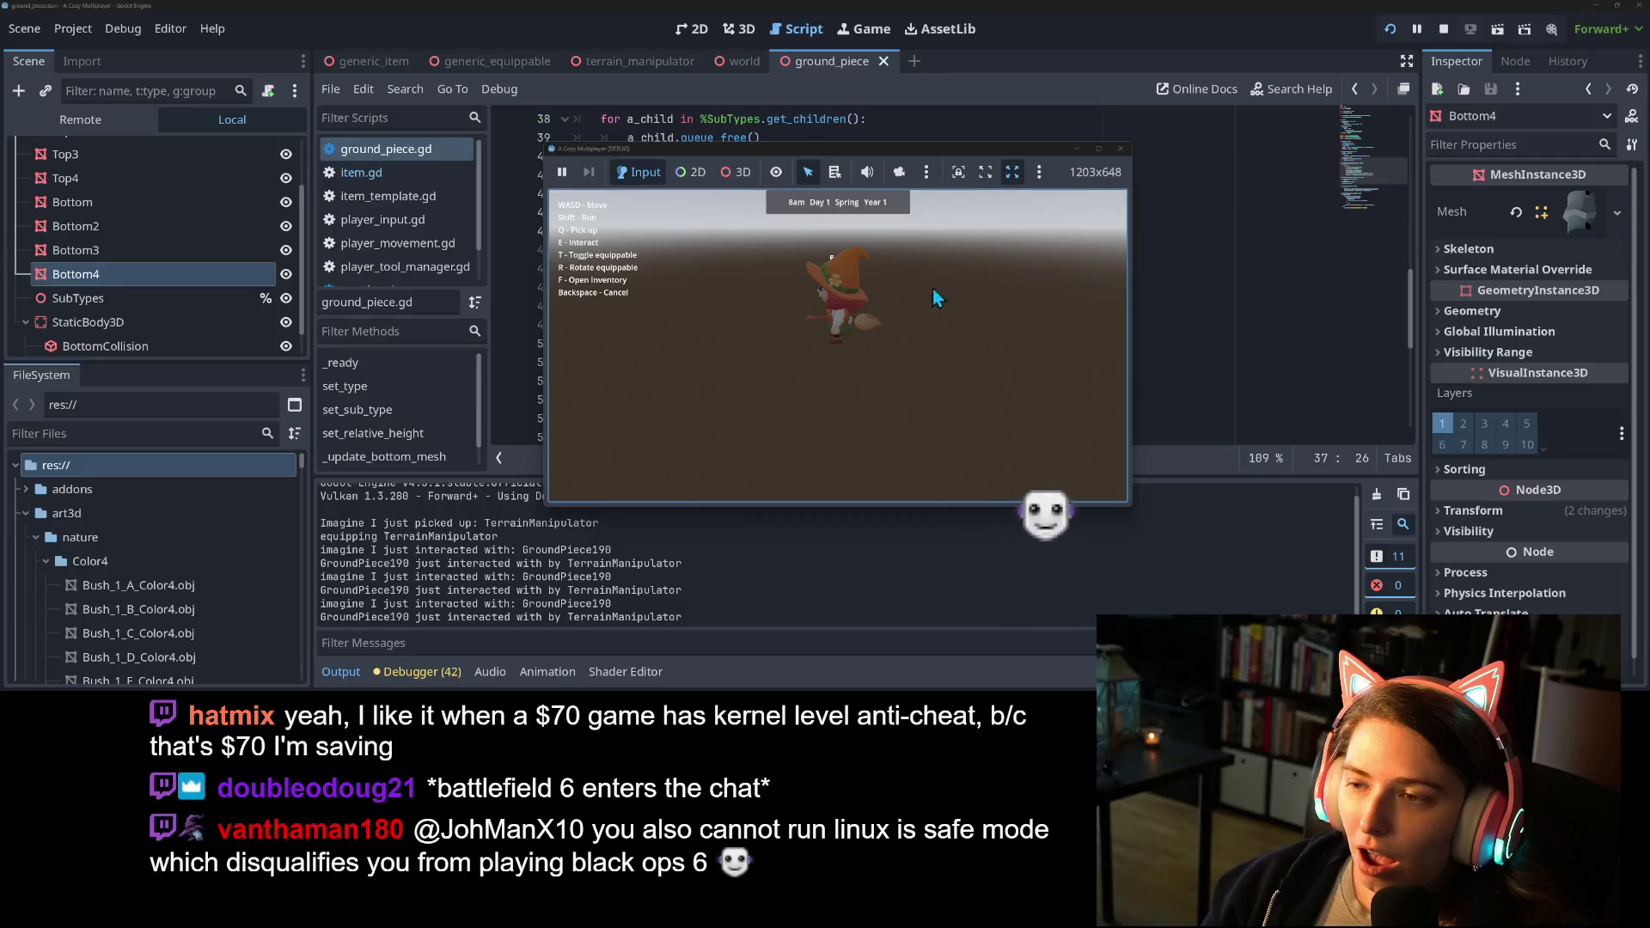
left_click(1121, 149)
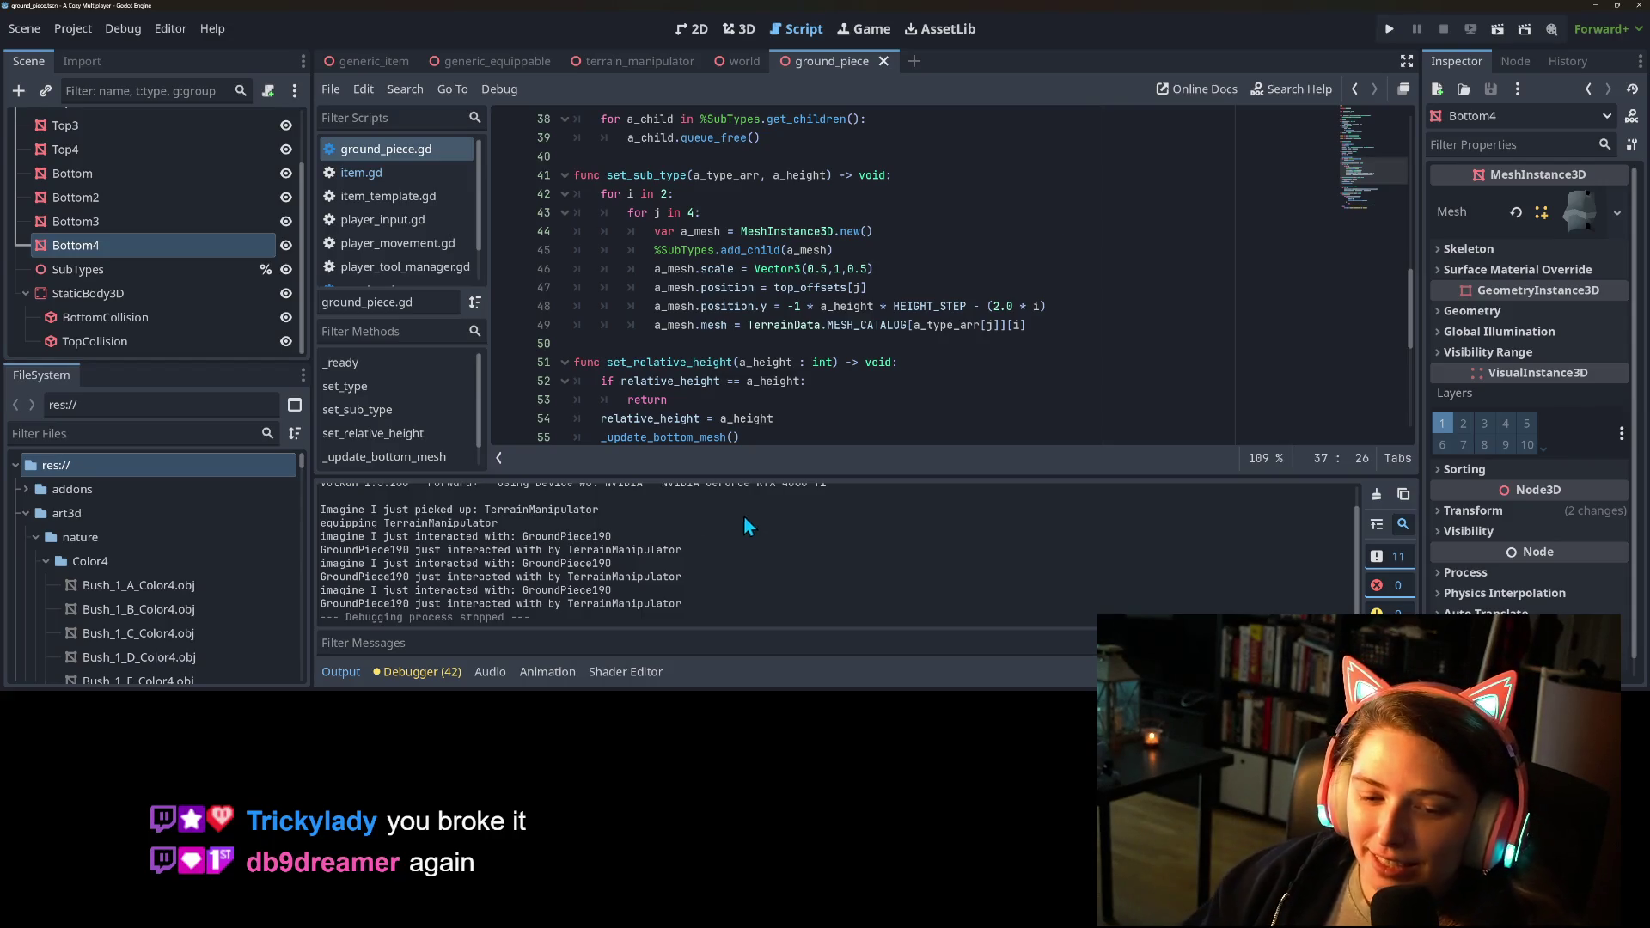
Open the debugger's Errors list and select an import error entry to read it.
left_click(451, 670)
left_click(454, 464)
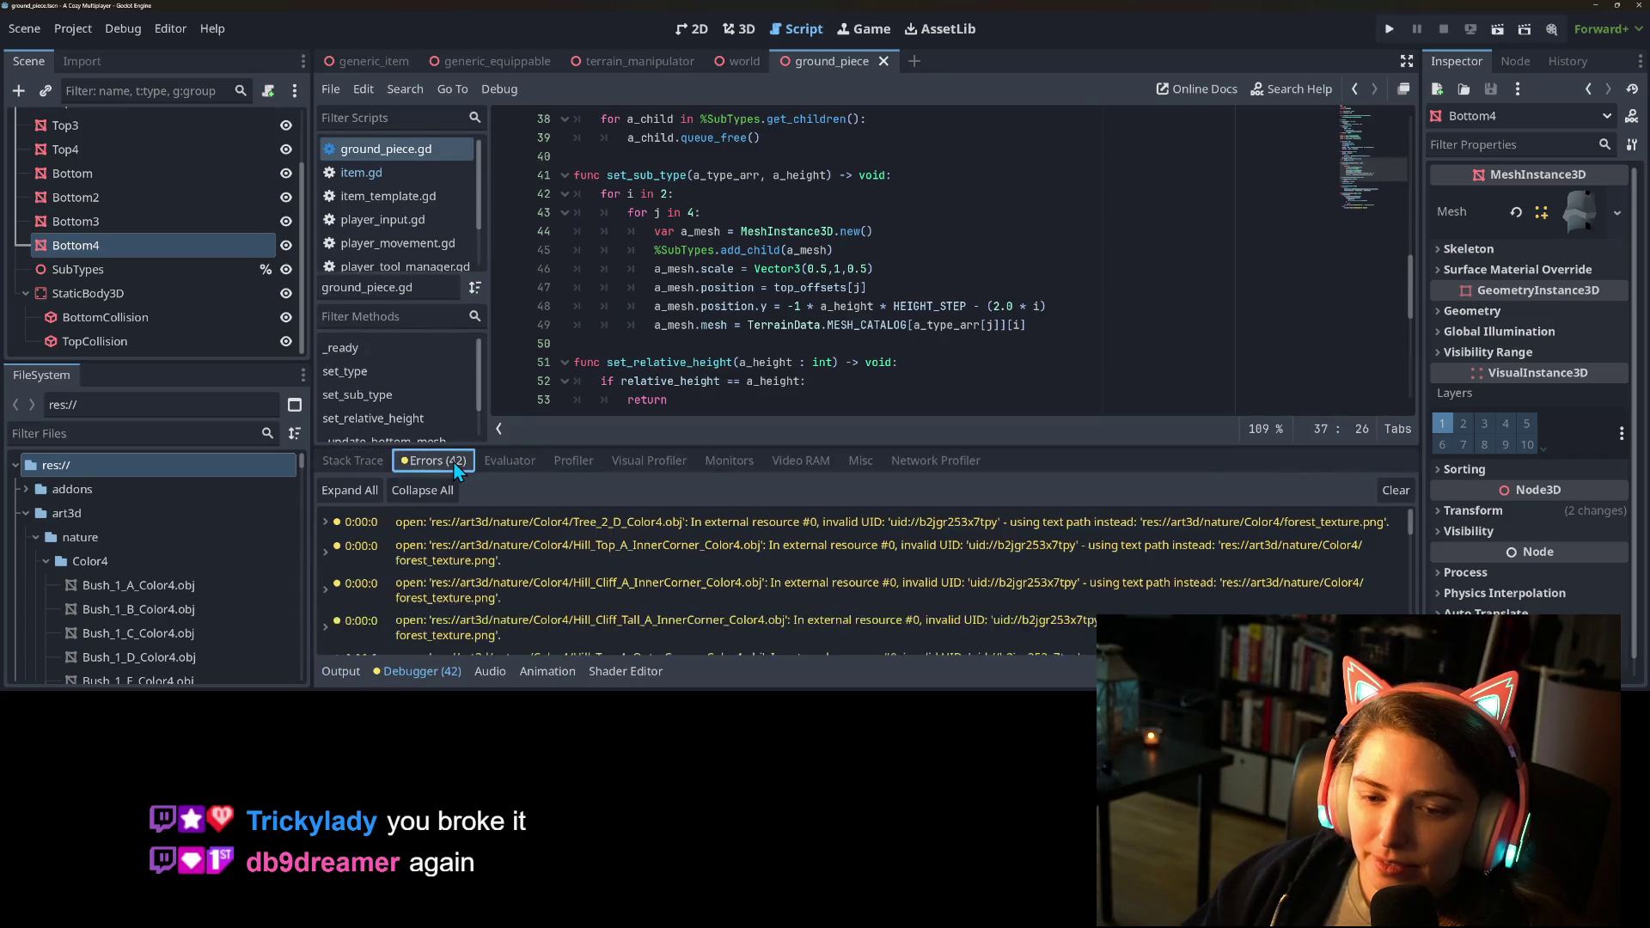
mouse_move(729, 533)
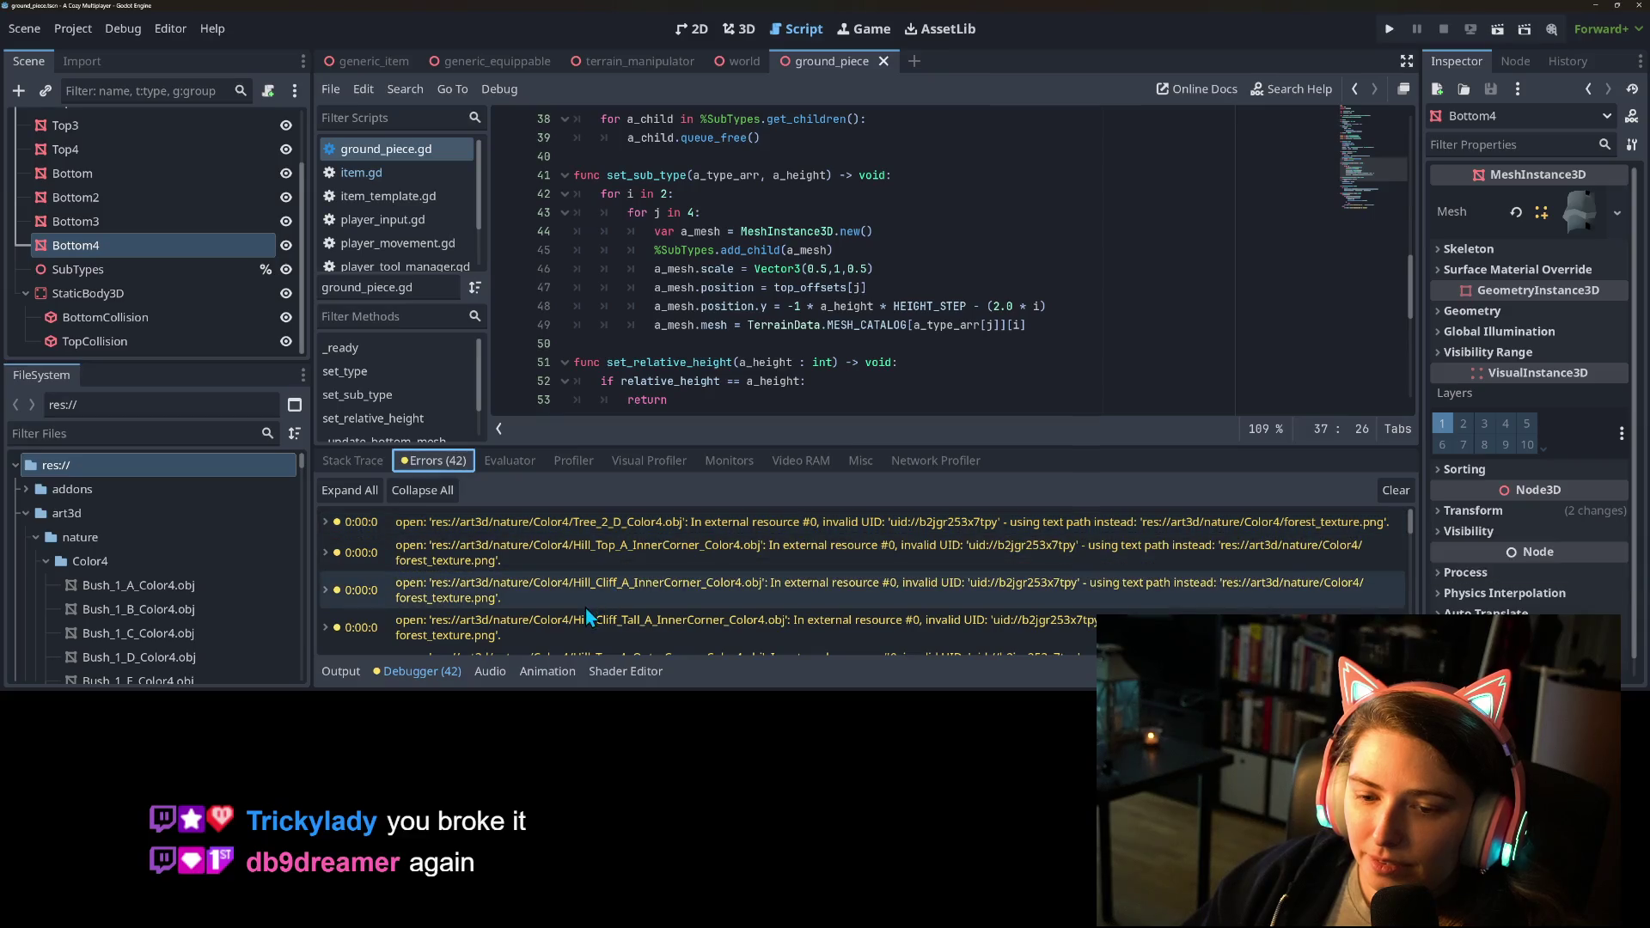
mouse_move(593, 608)
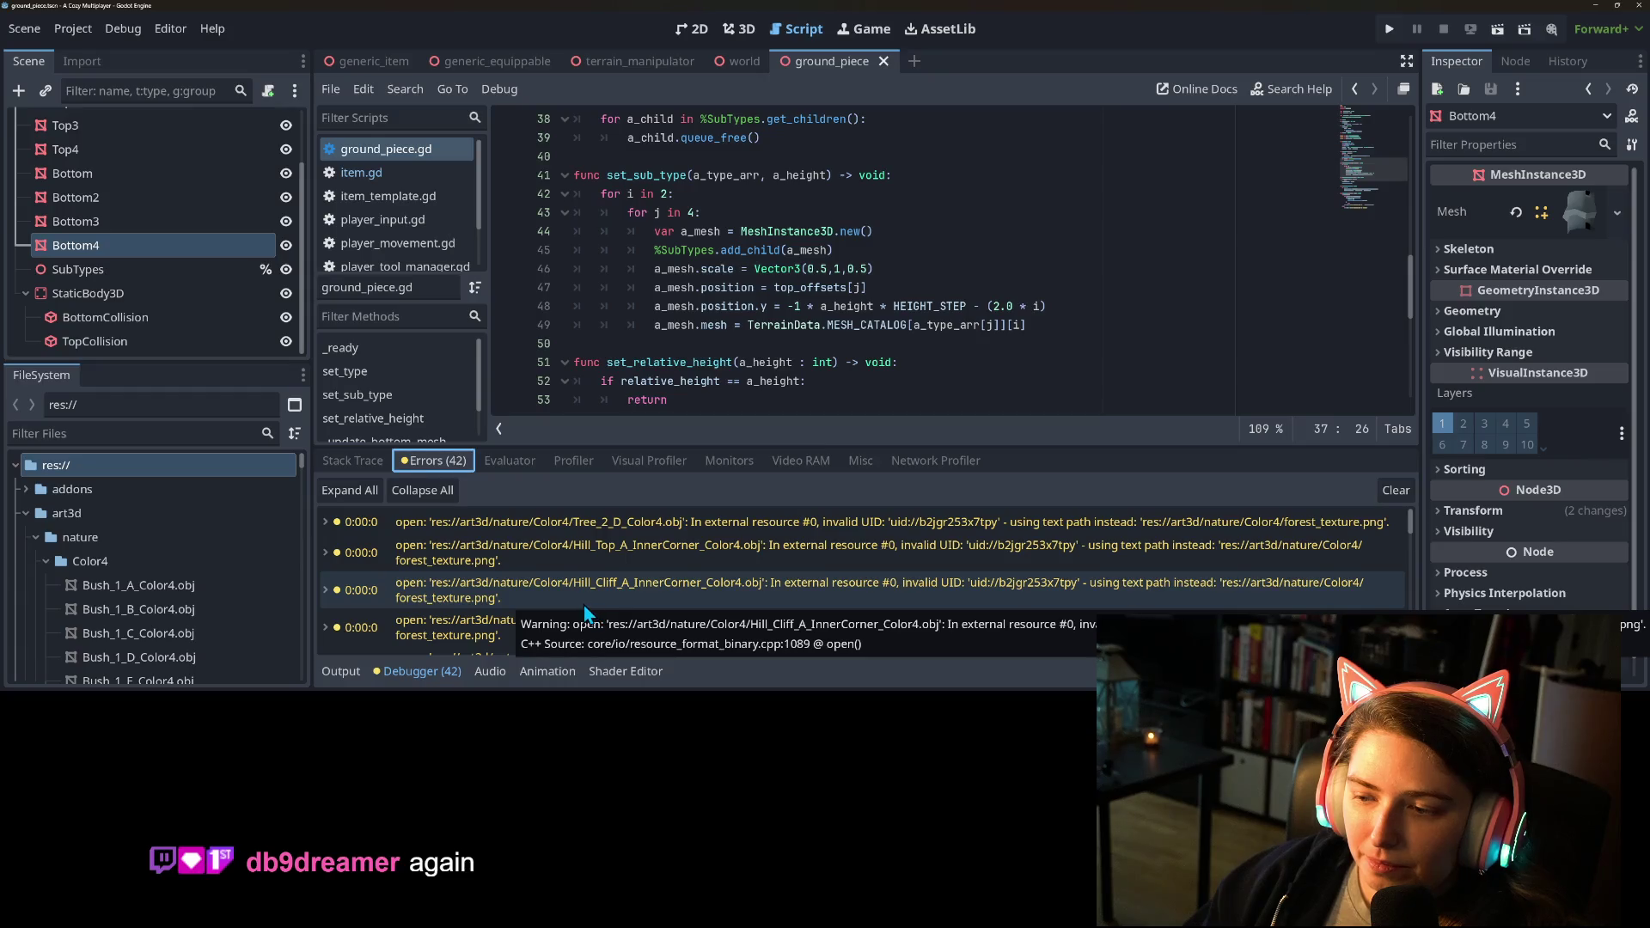
left_click(581, 606)
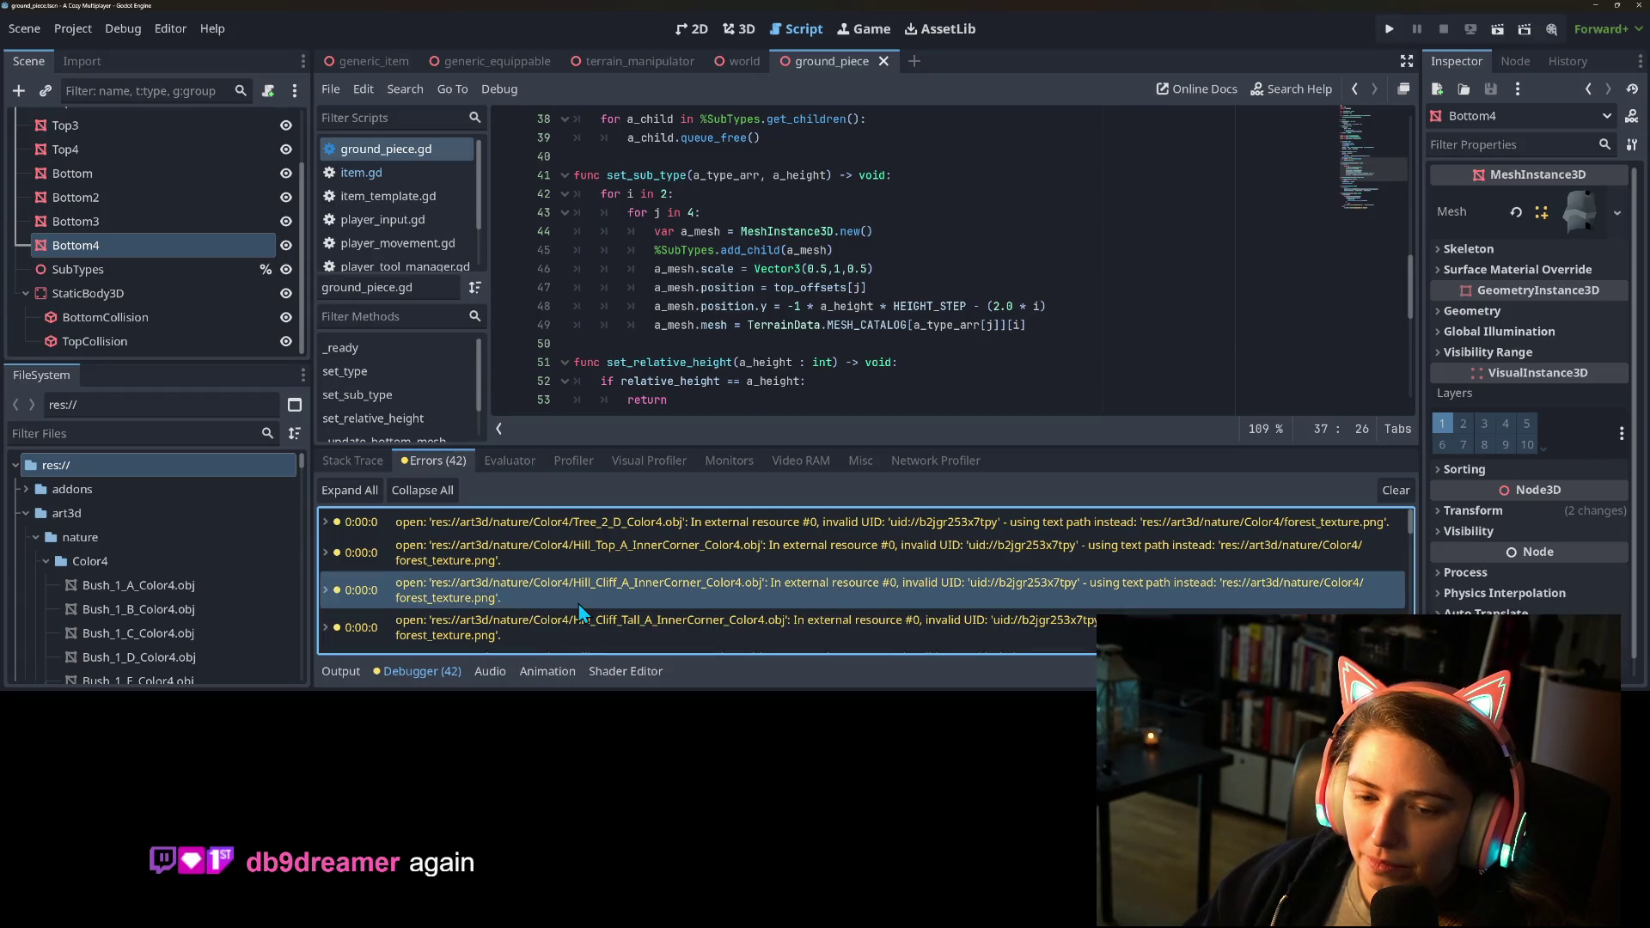
Clear the errors, rerun and stop the game, then read the first Color4 OBJ forest_texture UID warning.
left_click(1397, 490)
left_click(1390, 29)
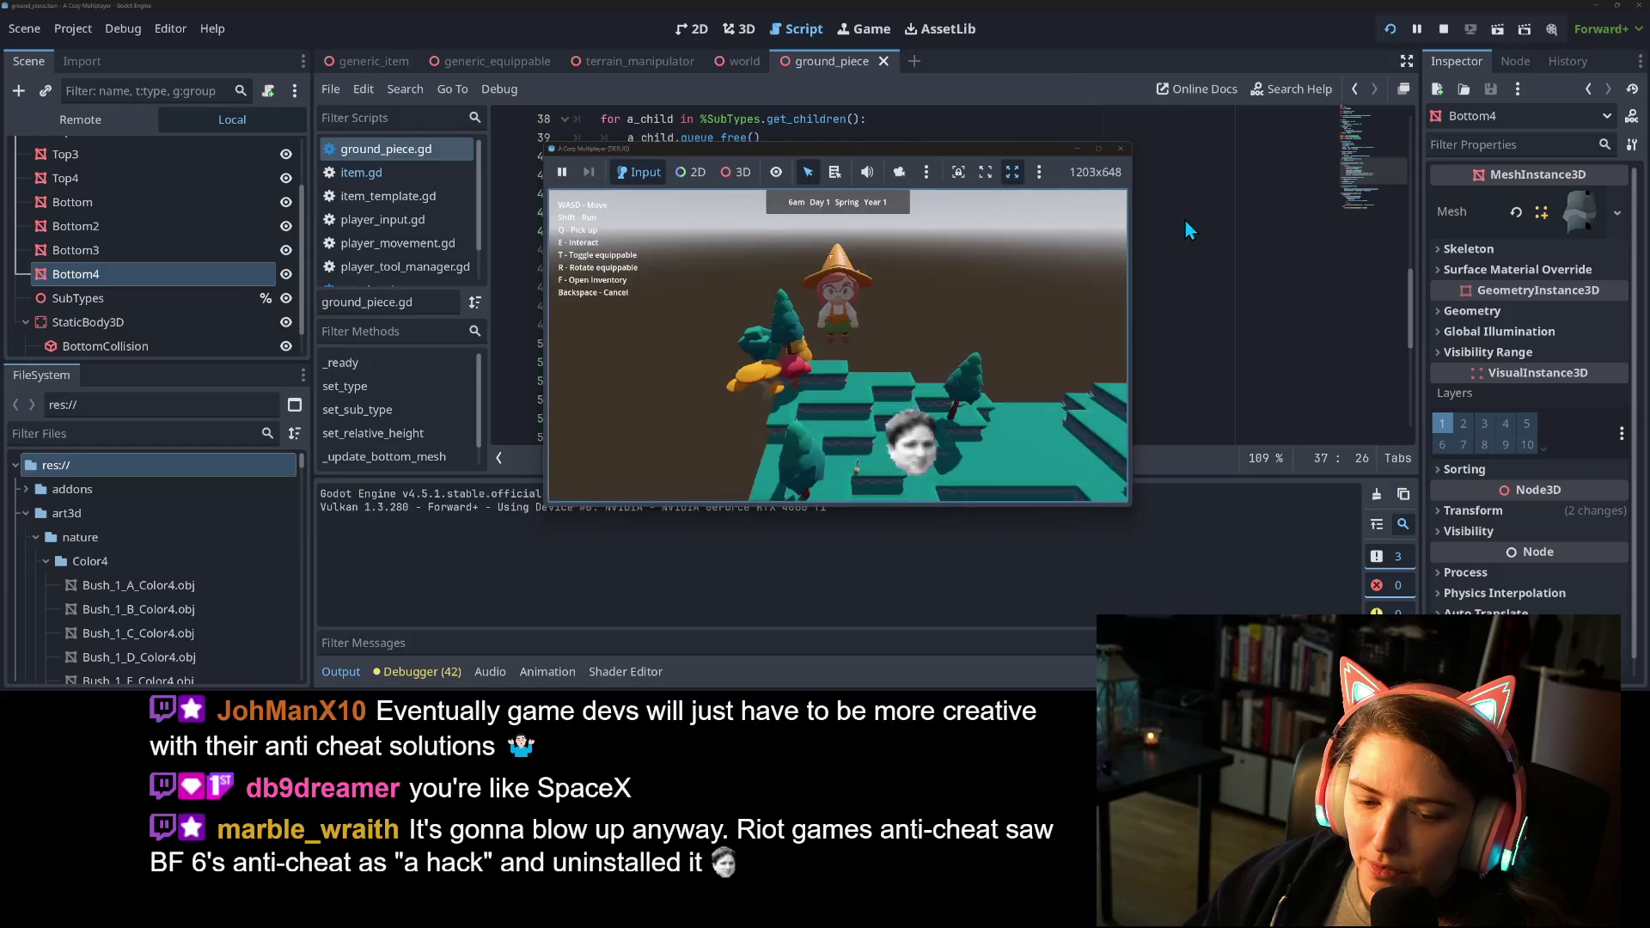
left_click(1126, 152)
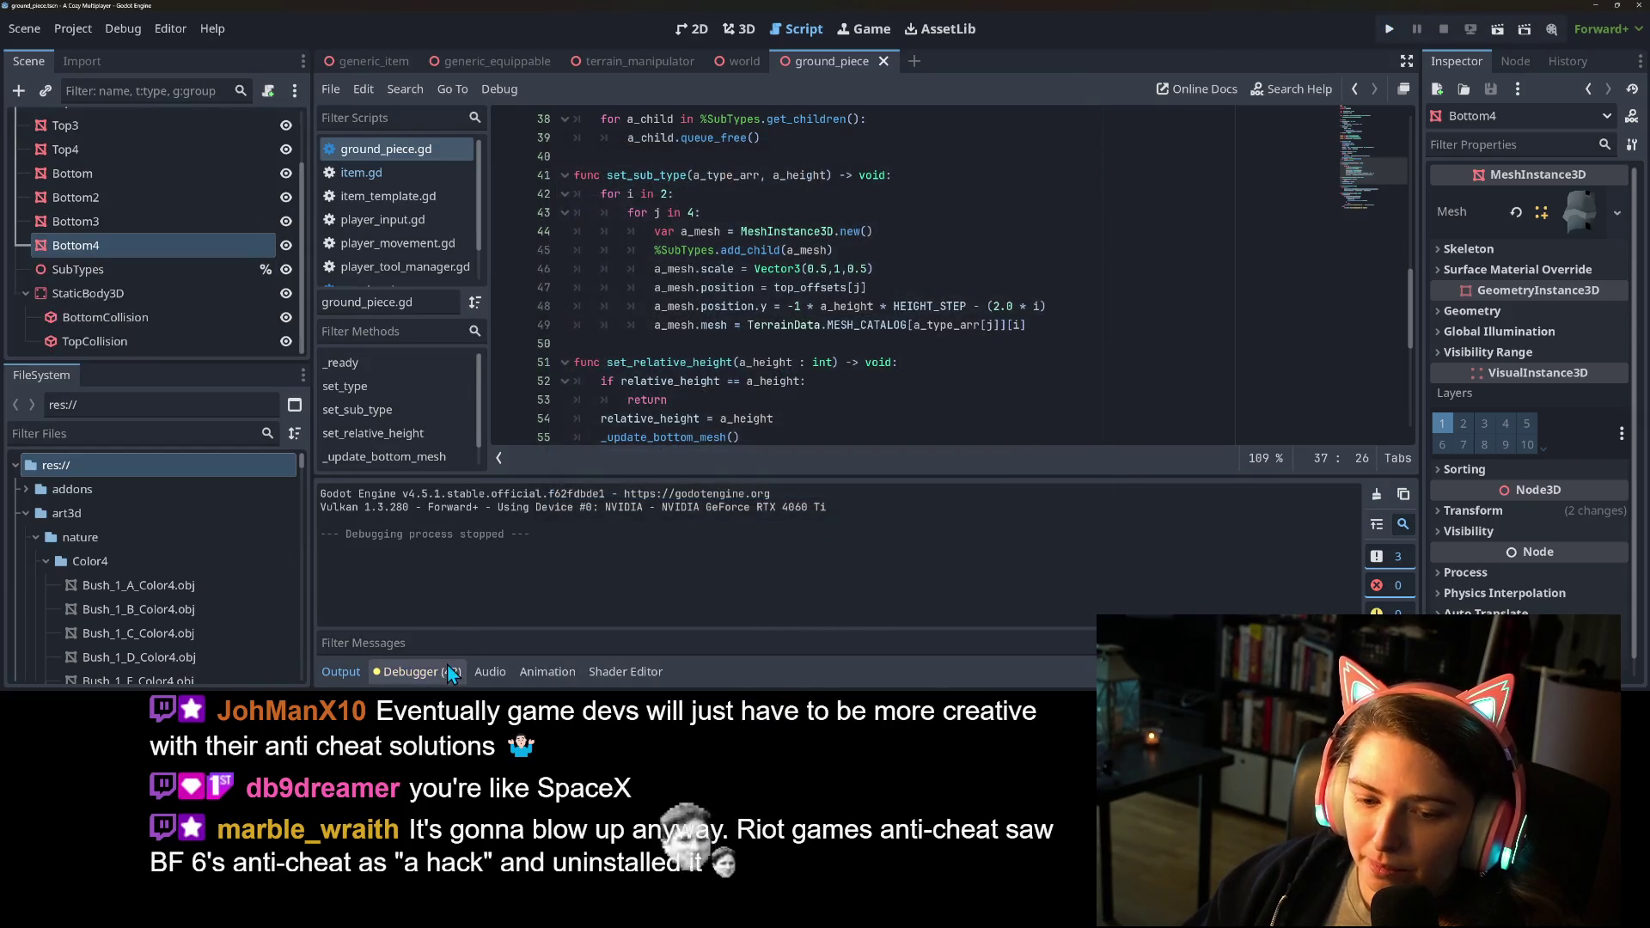
left_click(421, 671)
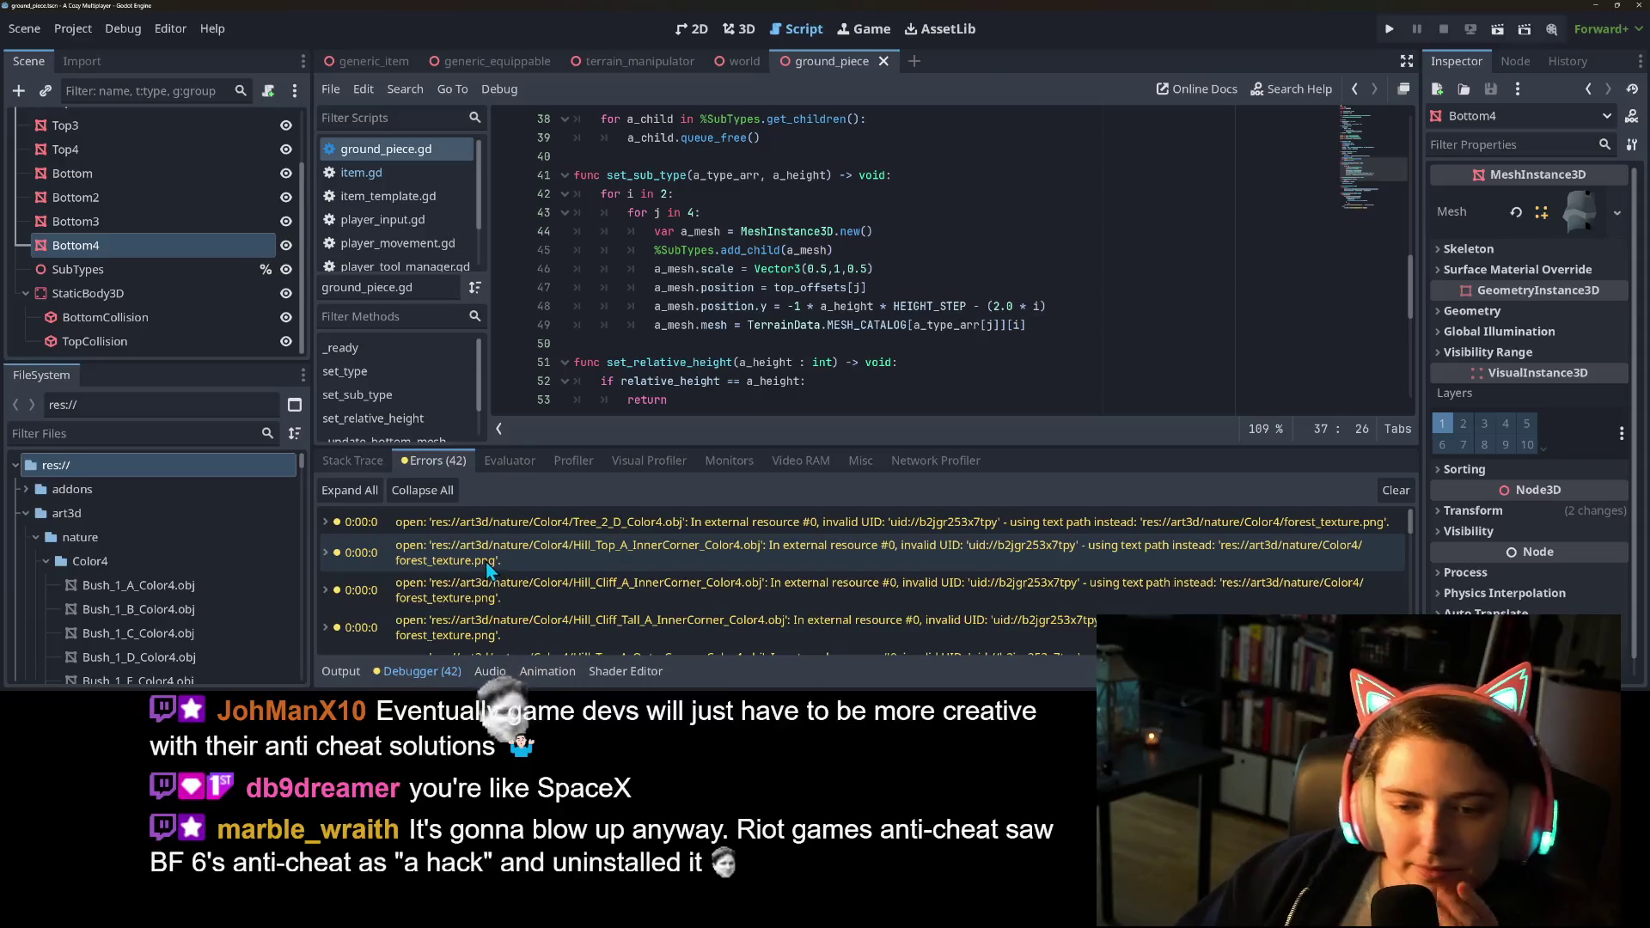
left_click(806, 533)
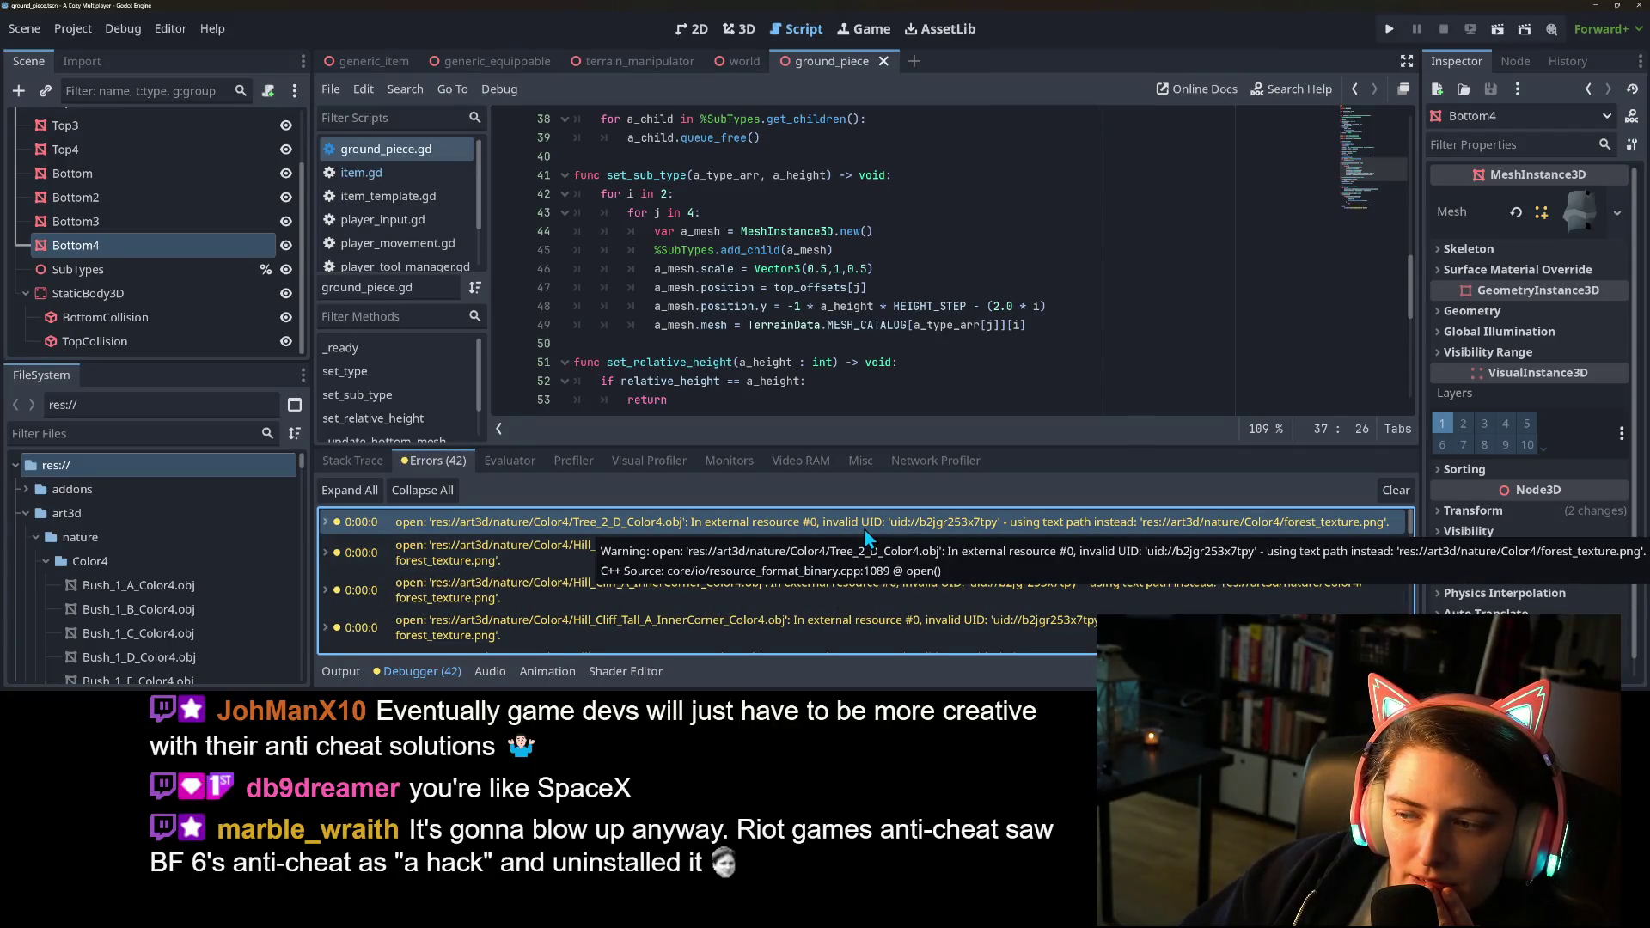
Select the 176 Color4 OBJ files from Bush_1_A to Tree_Bare_2_C and reimport them.
left_click(137, 587)
scroll(157, 616, "down", 15)
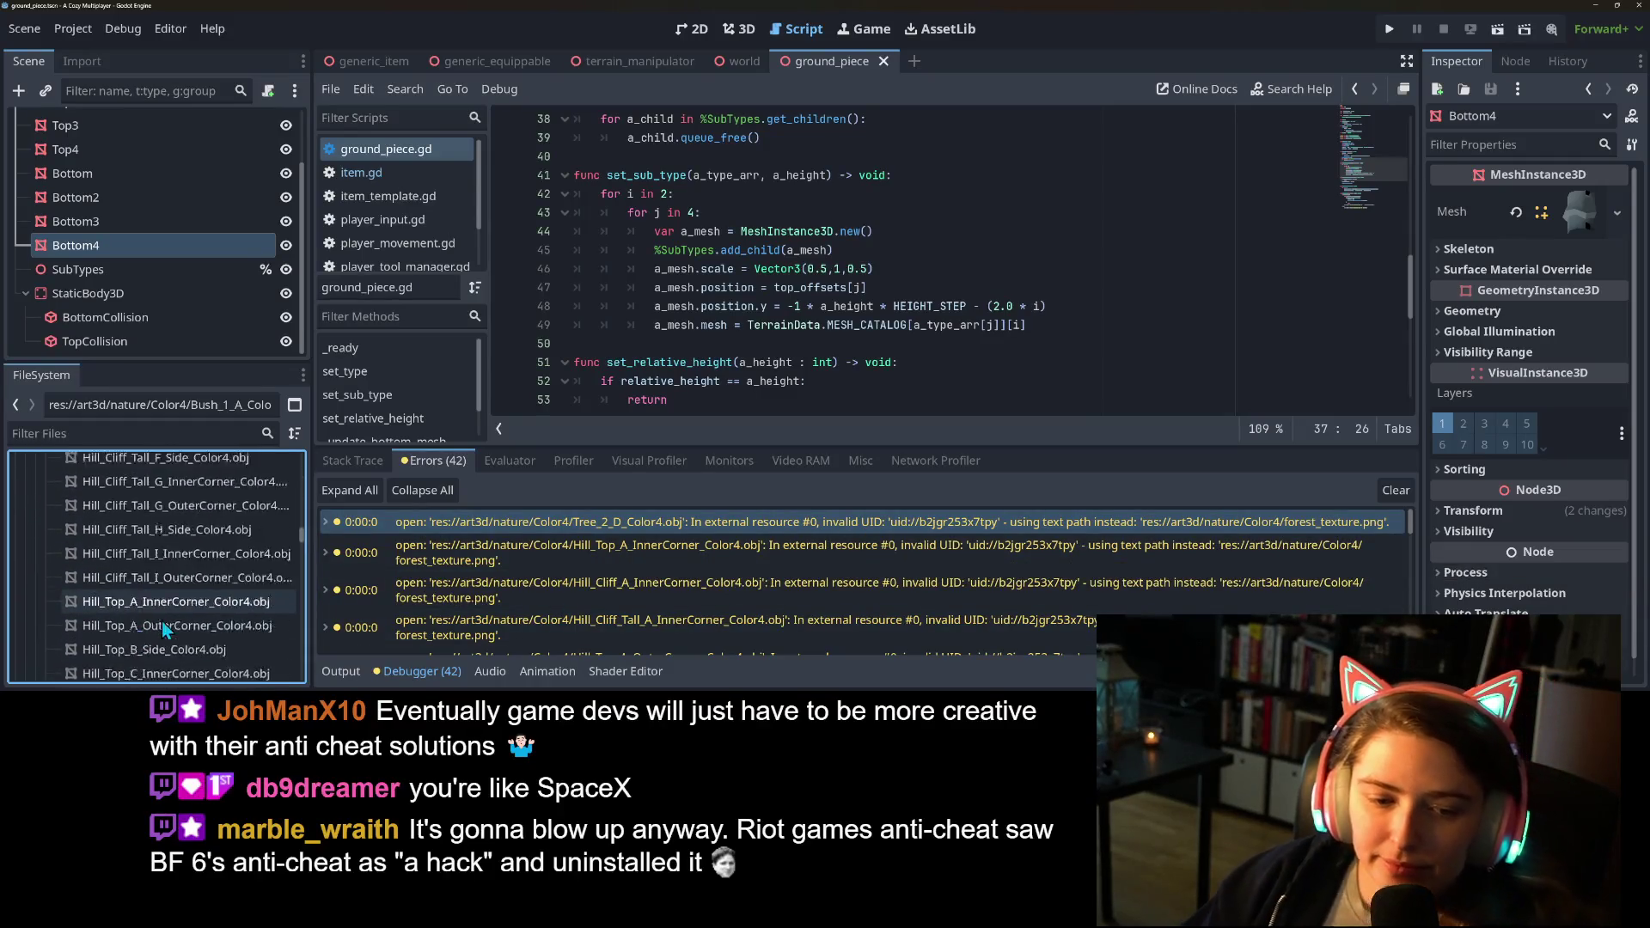
scroll(166, 636, "down", 10)
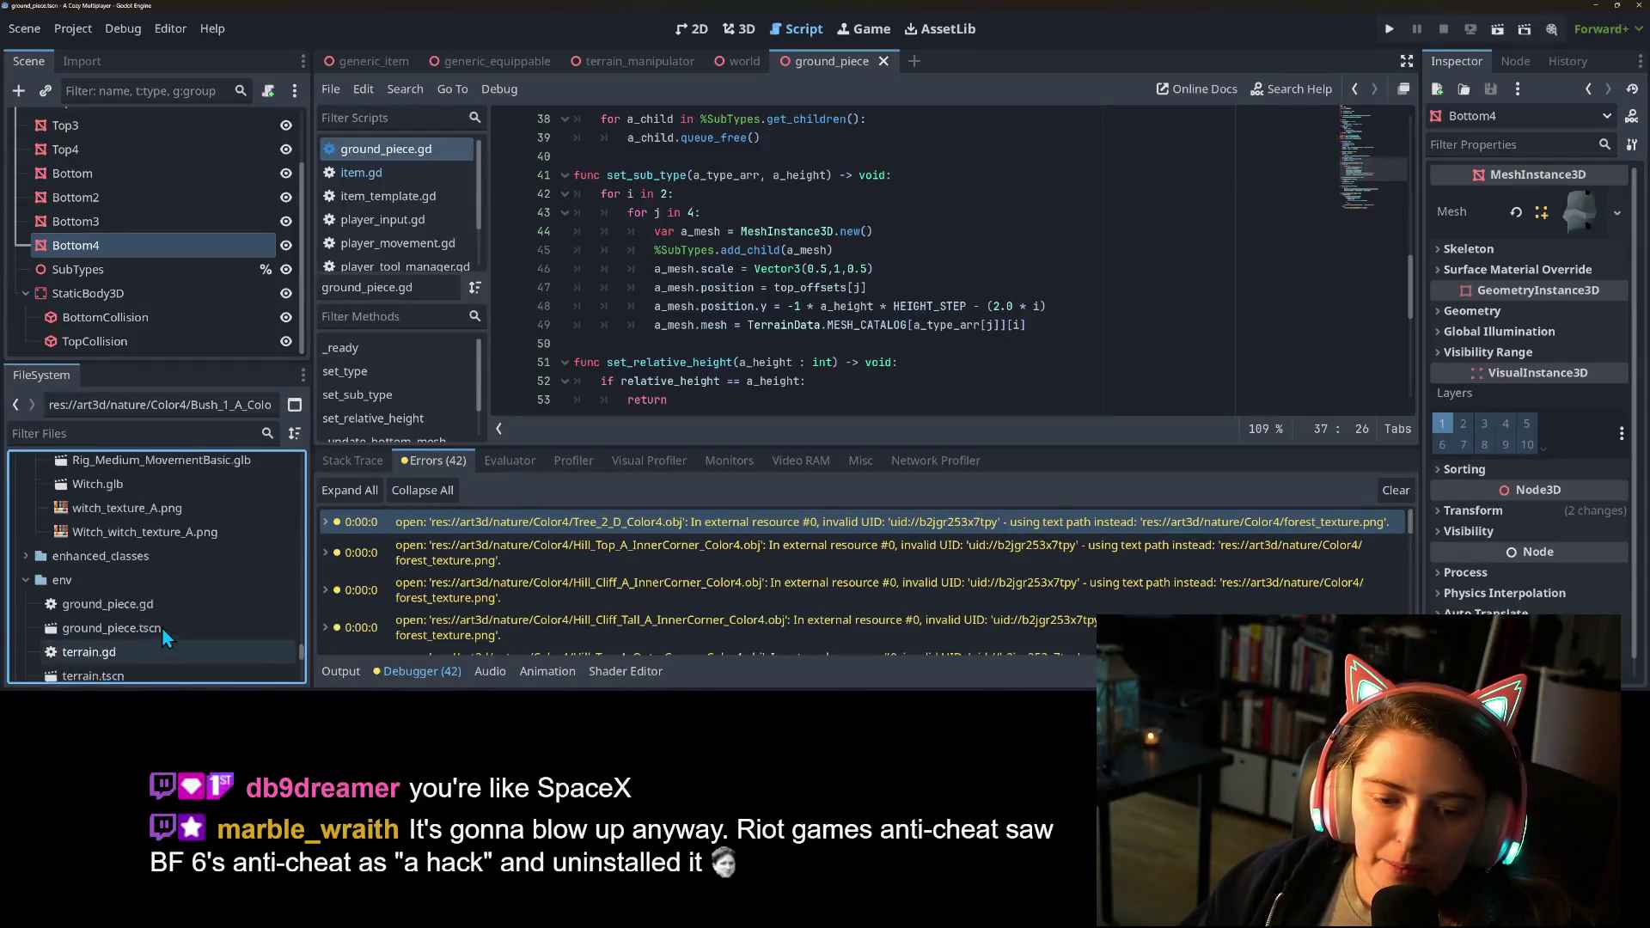
scroll(161, 630, "up", 8)
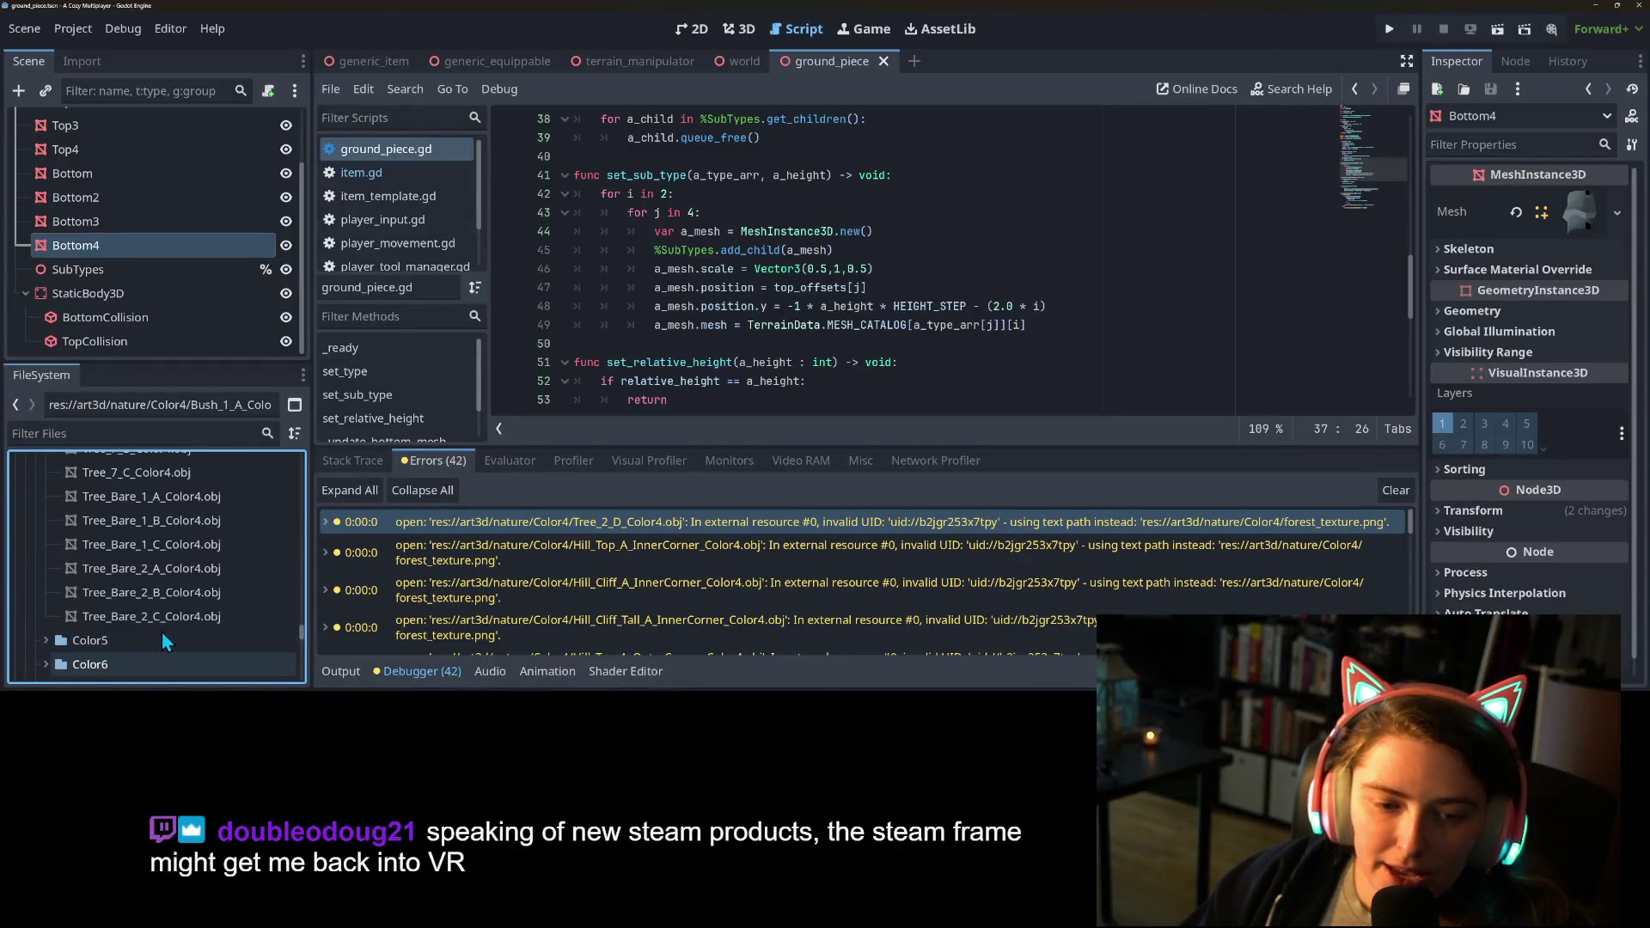
scroll(254, 583, "down", 2)
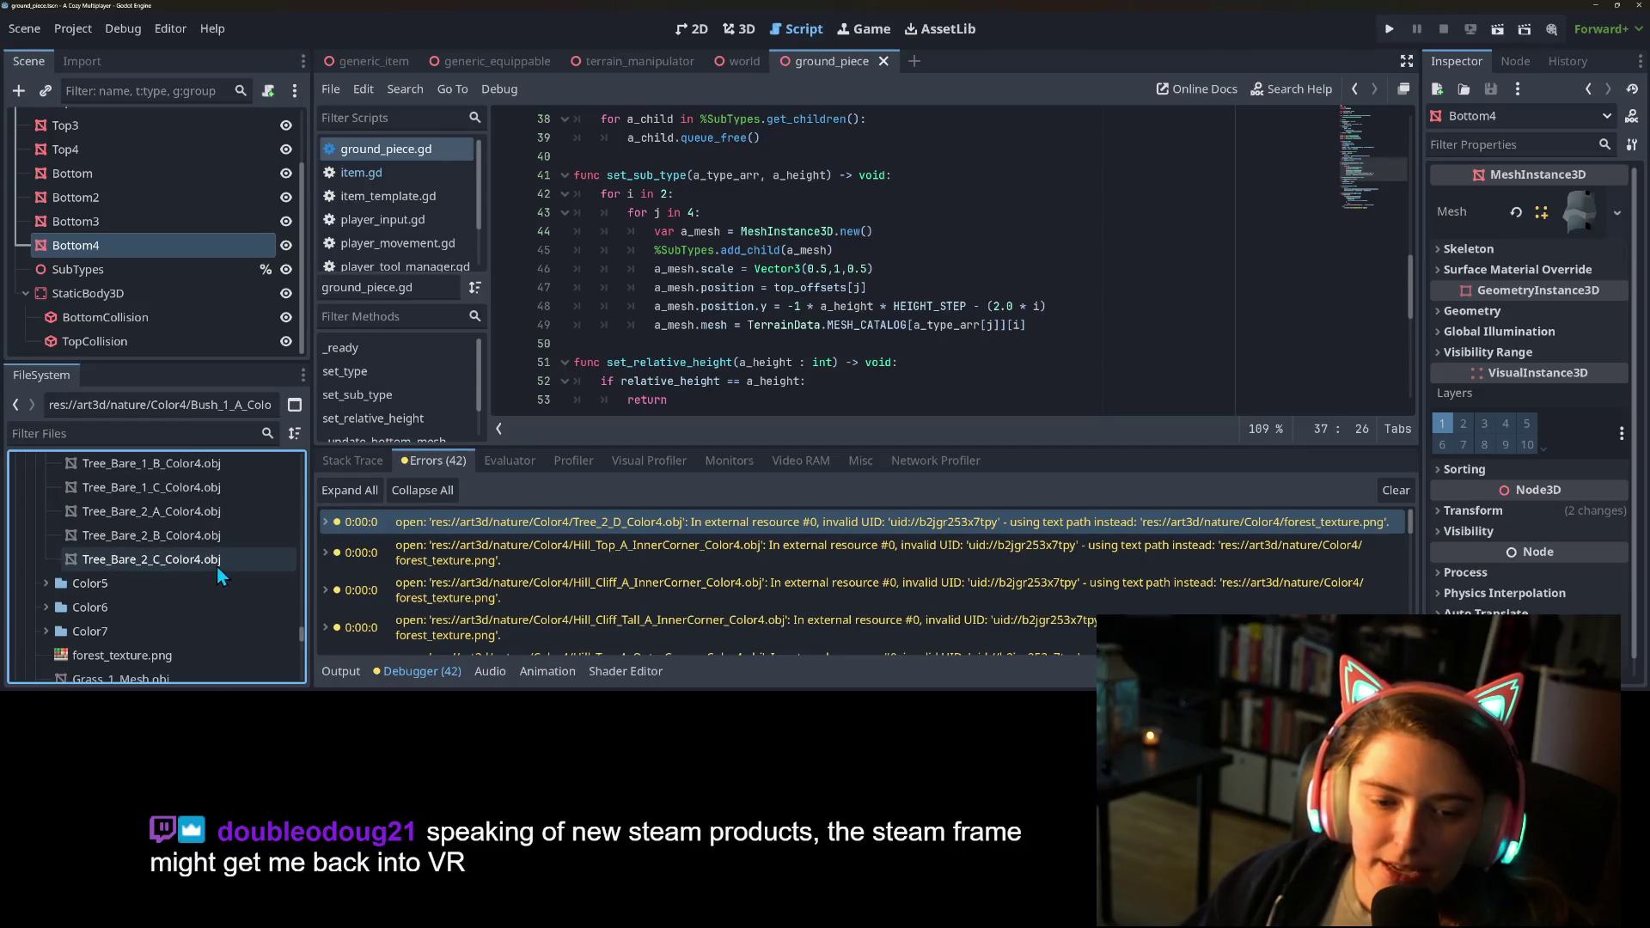
left_click(217, 566, "shift")
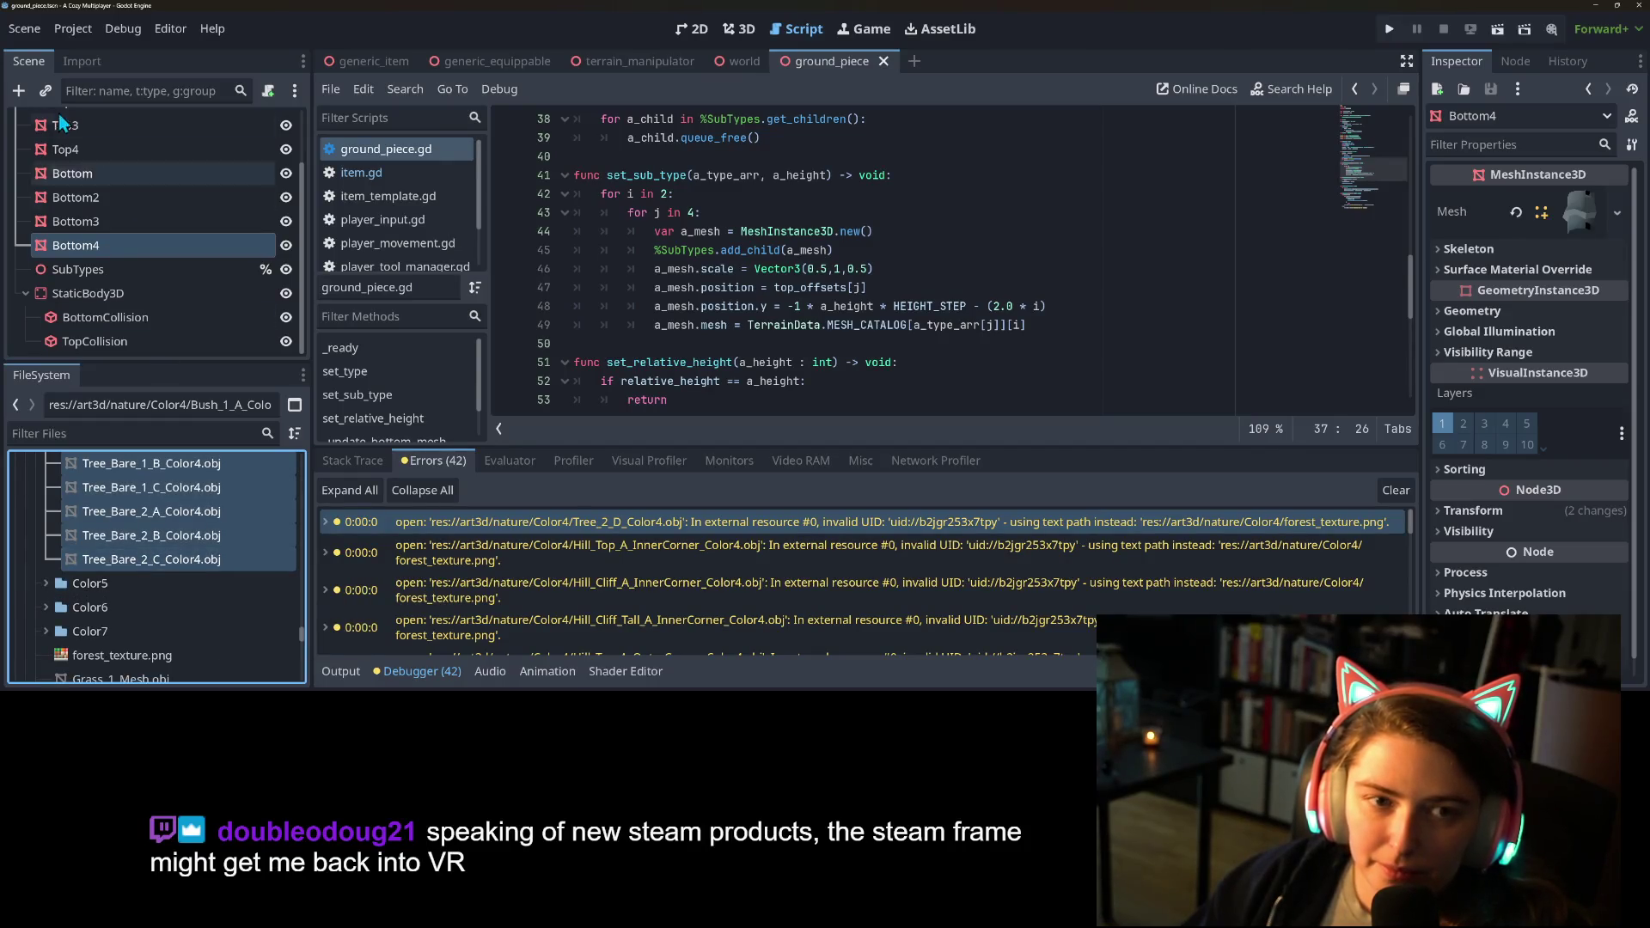
left_click(75, 61)
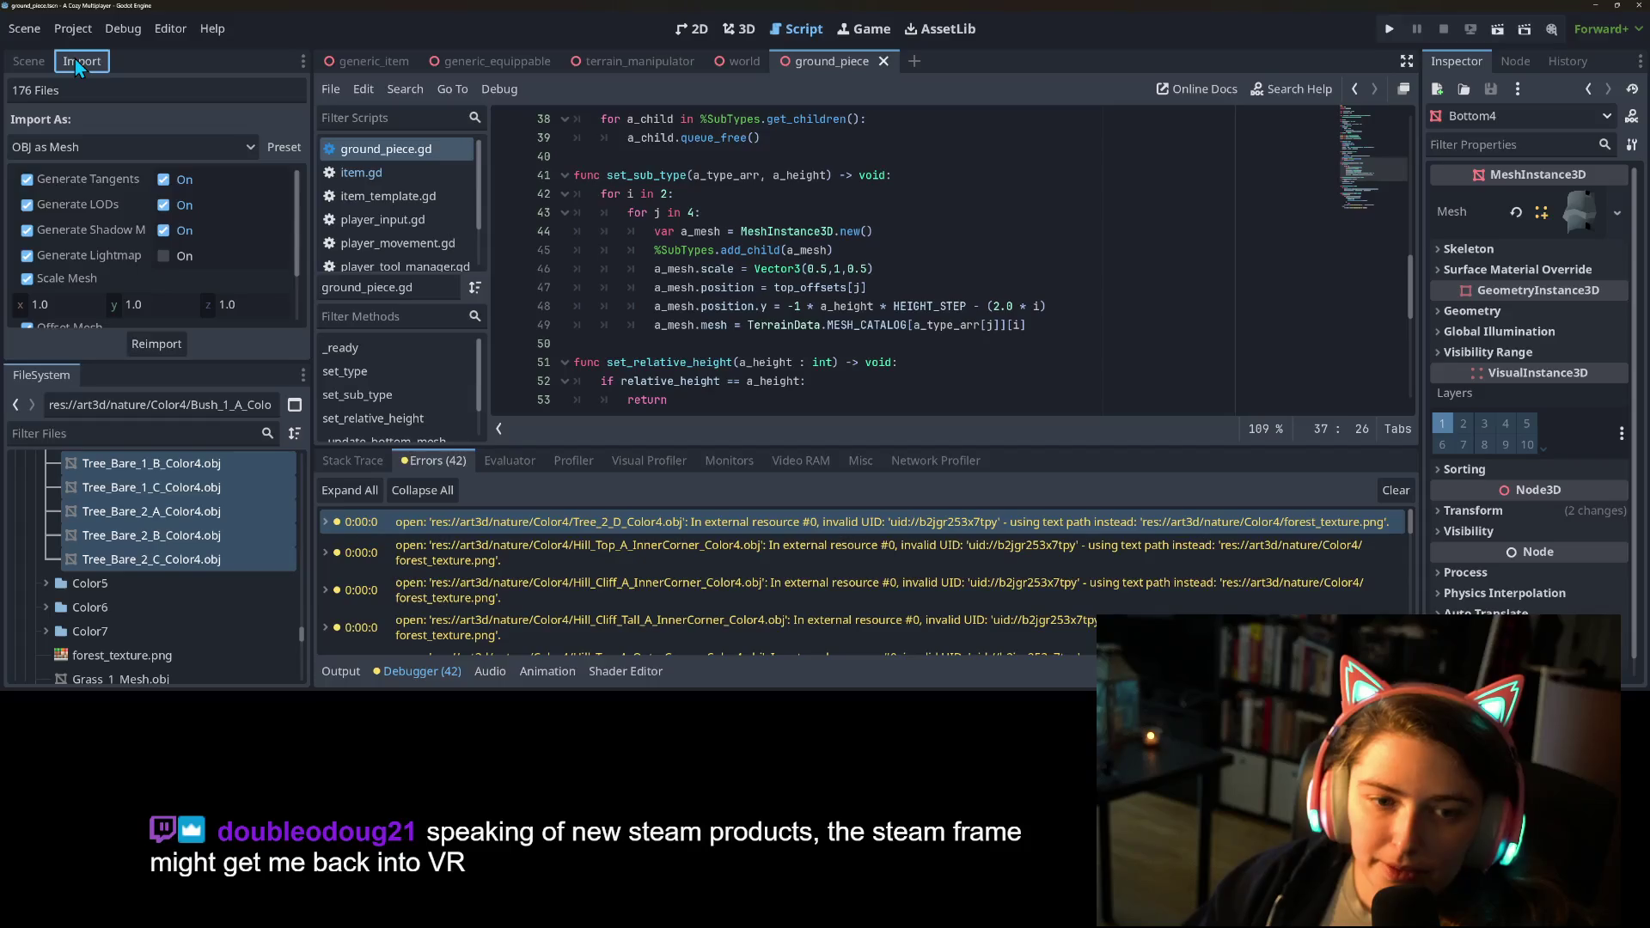
left_click(166, 343)
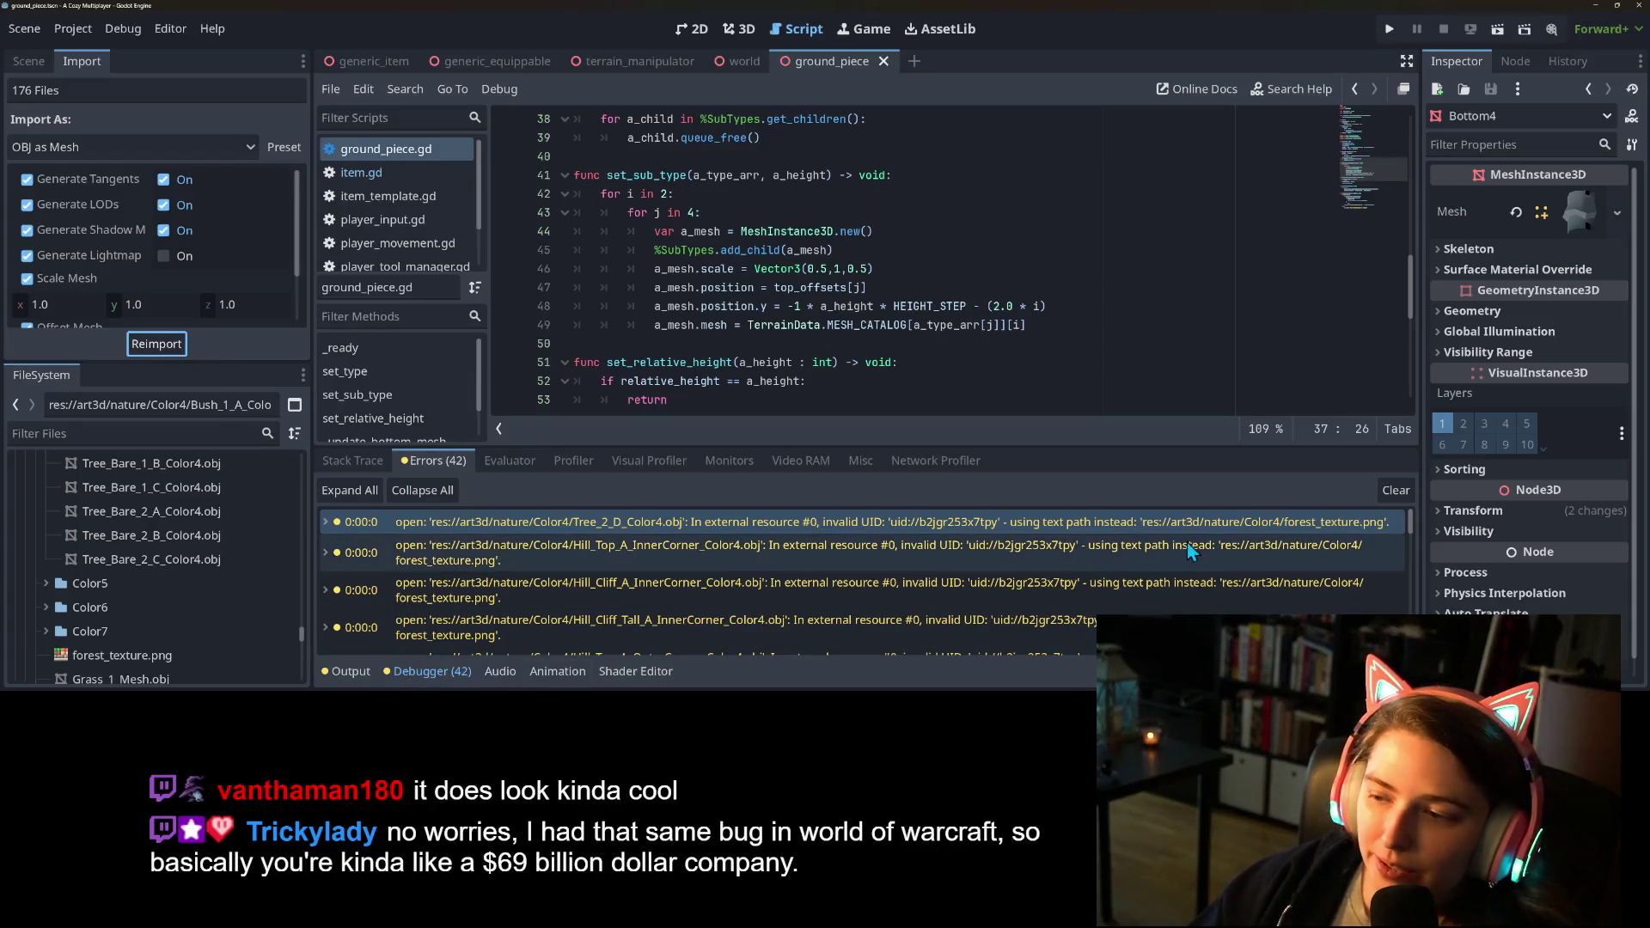
Clear the old error list and test-run the game to confirm the texture errors are gone.
left_click(1397, 492)
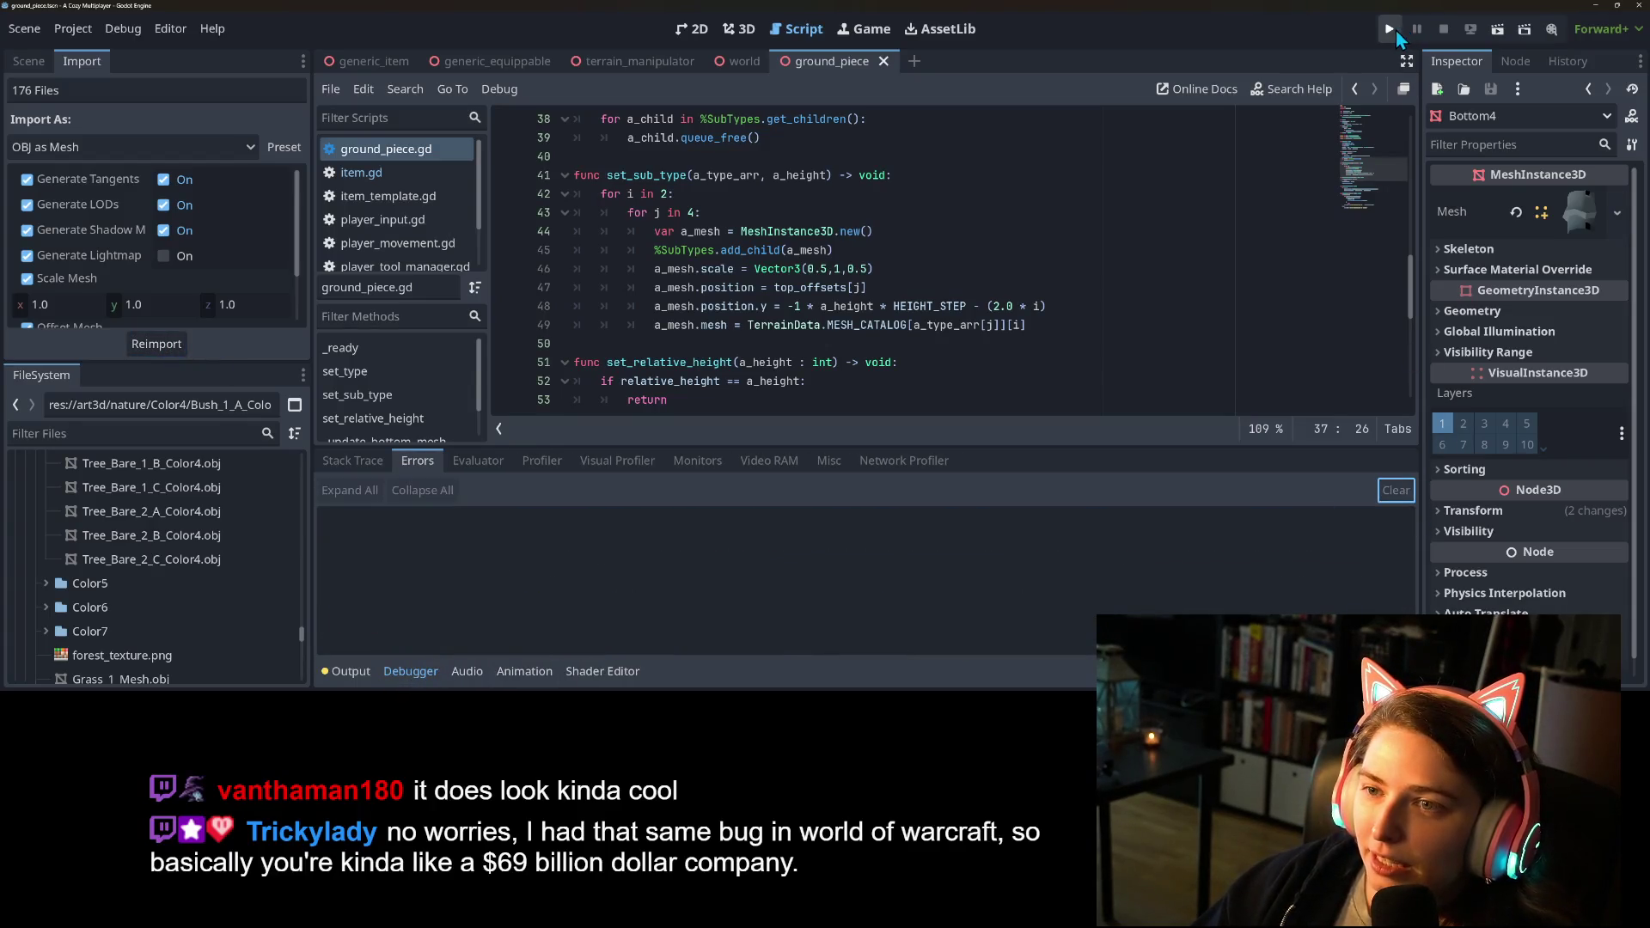
left_click(1392, 30)
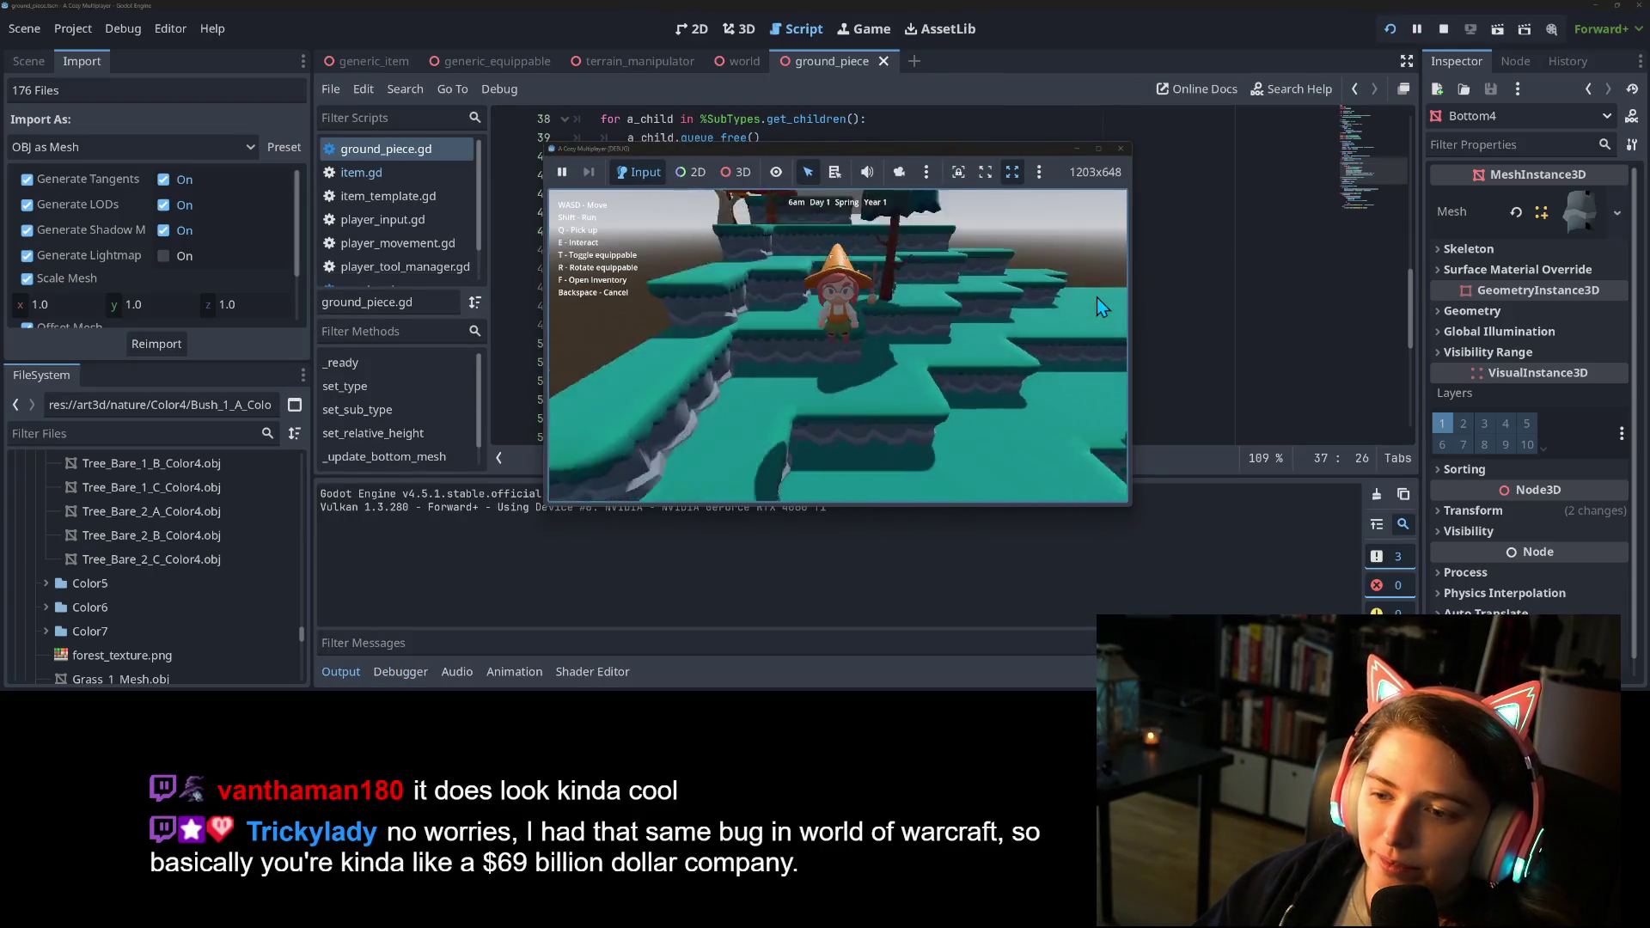
left_click(1121, 148)
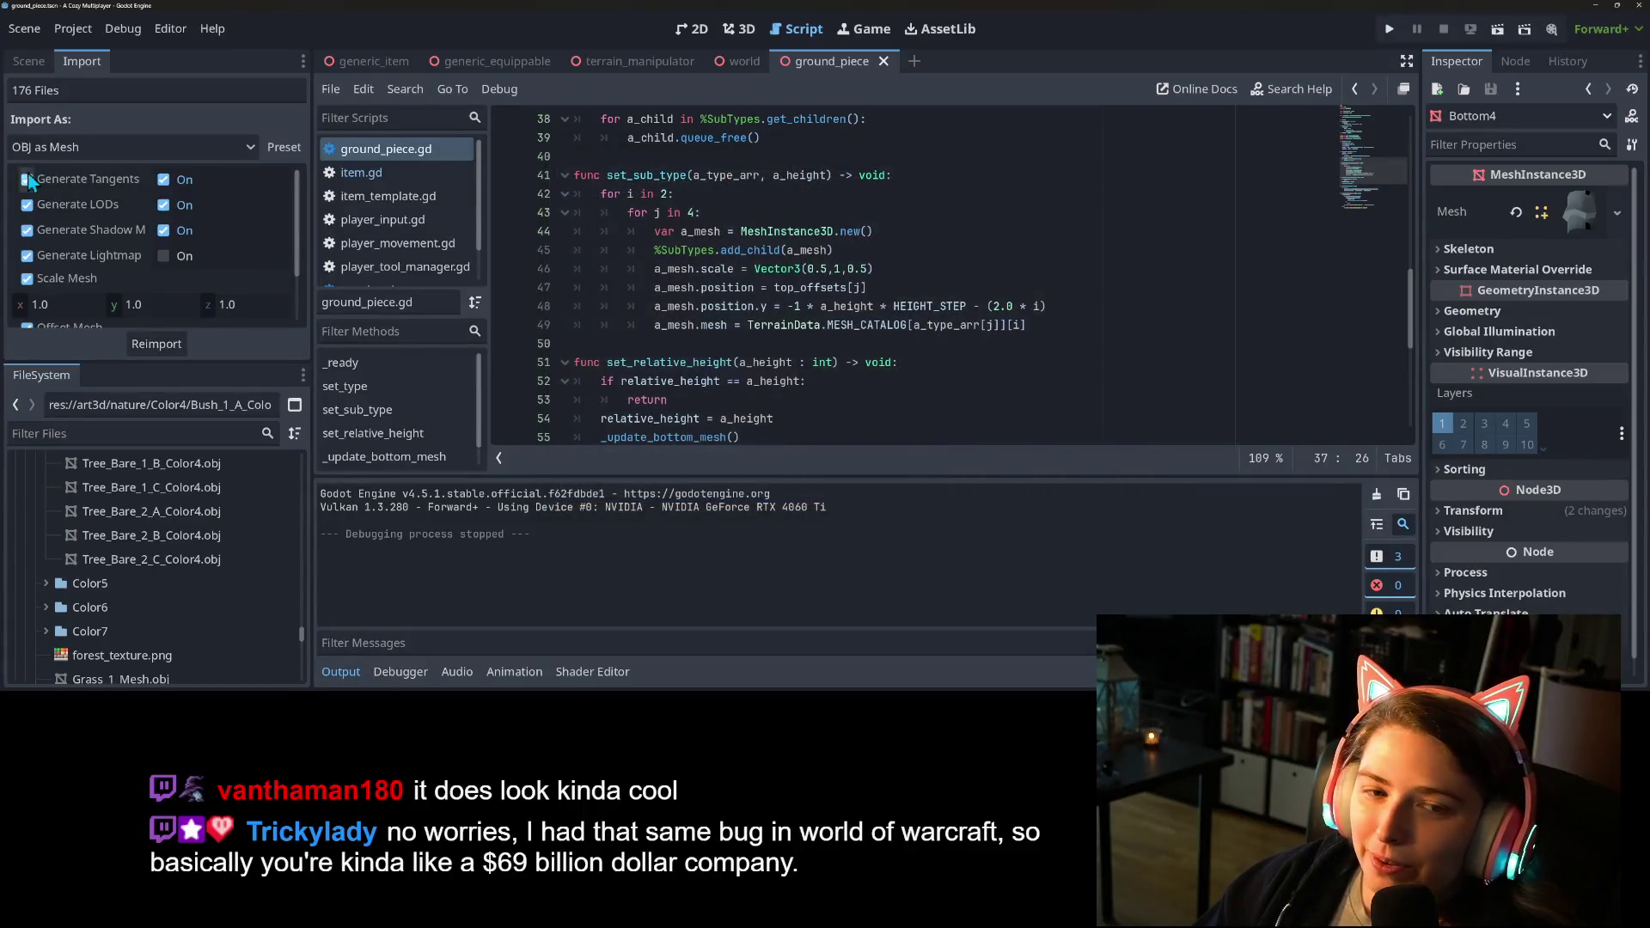
left_click(29, 61)
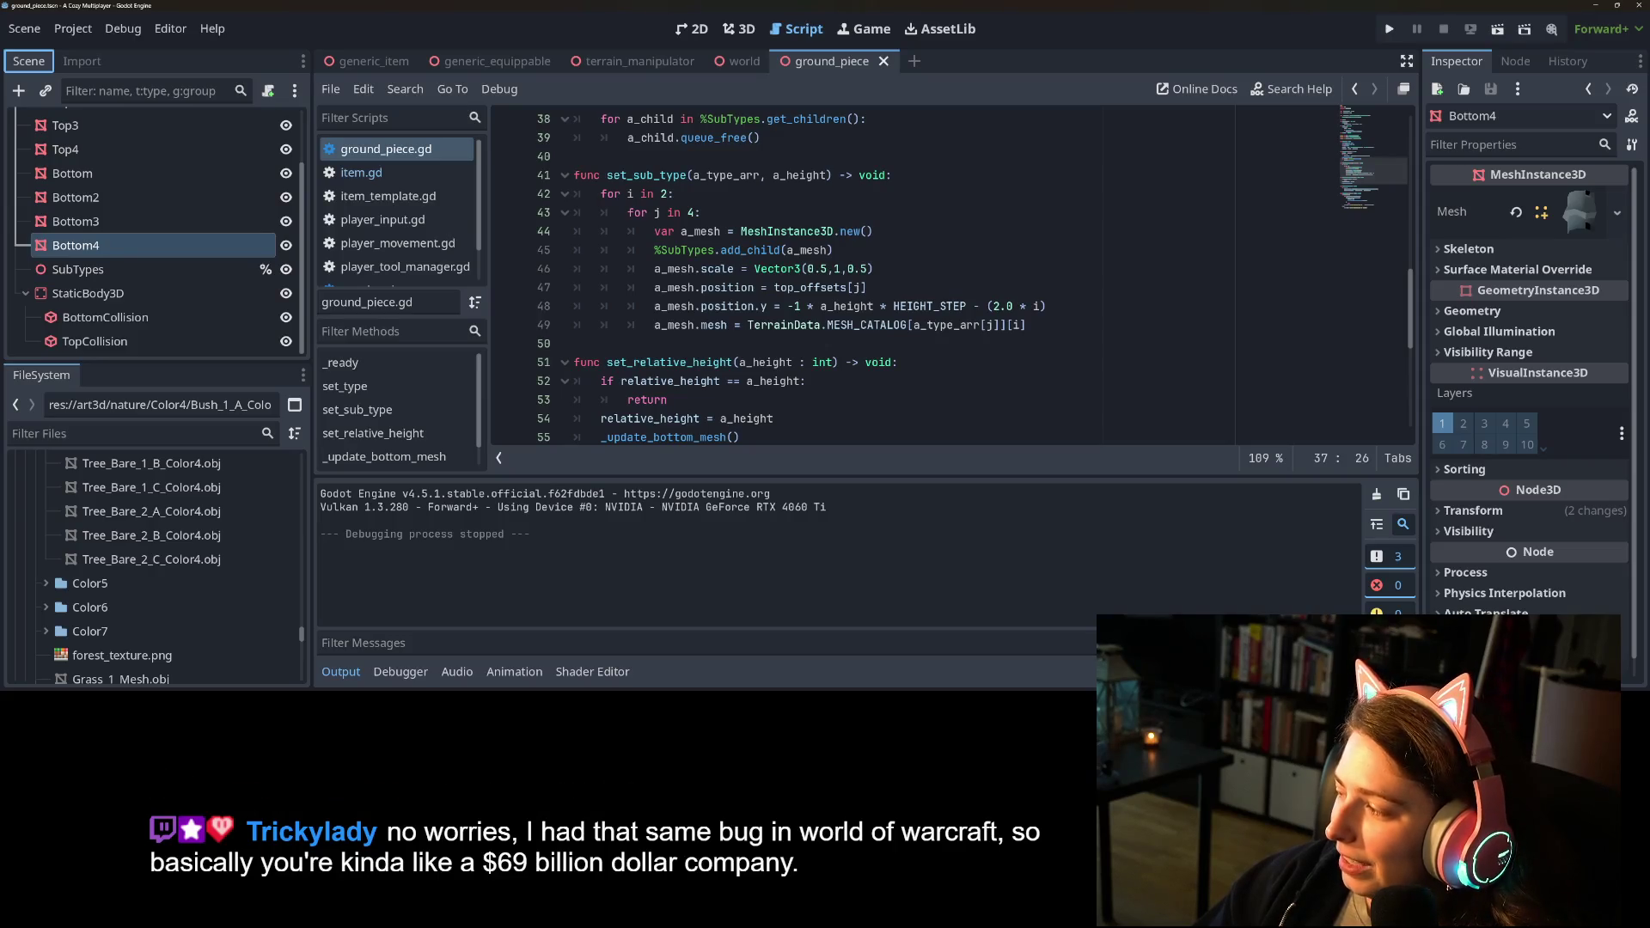
key("alt+Tab")
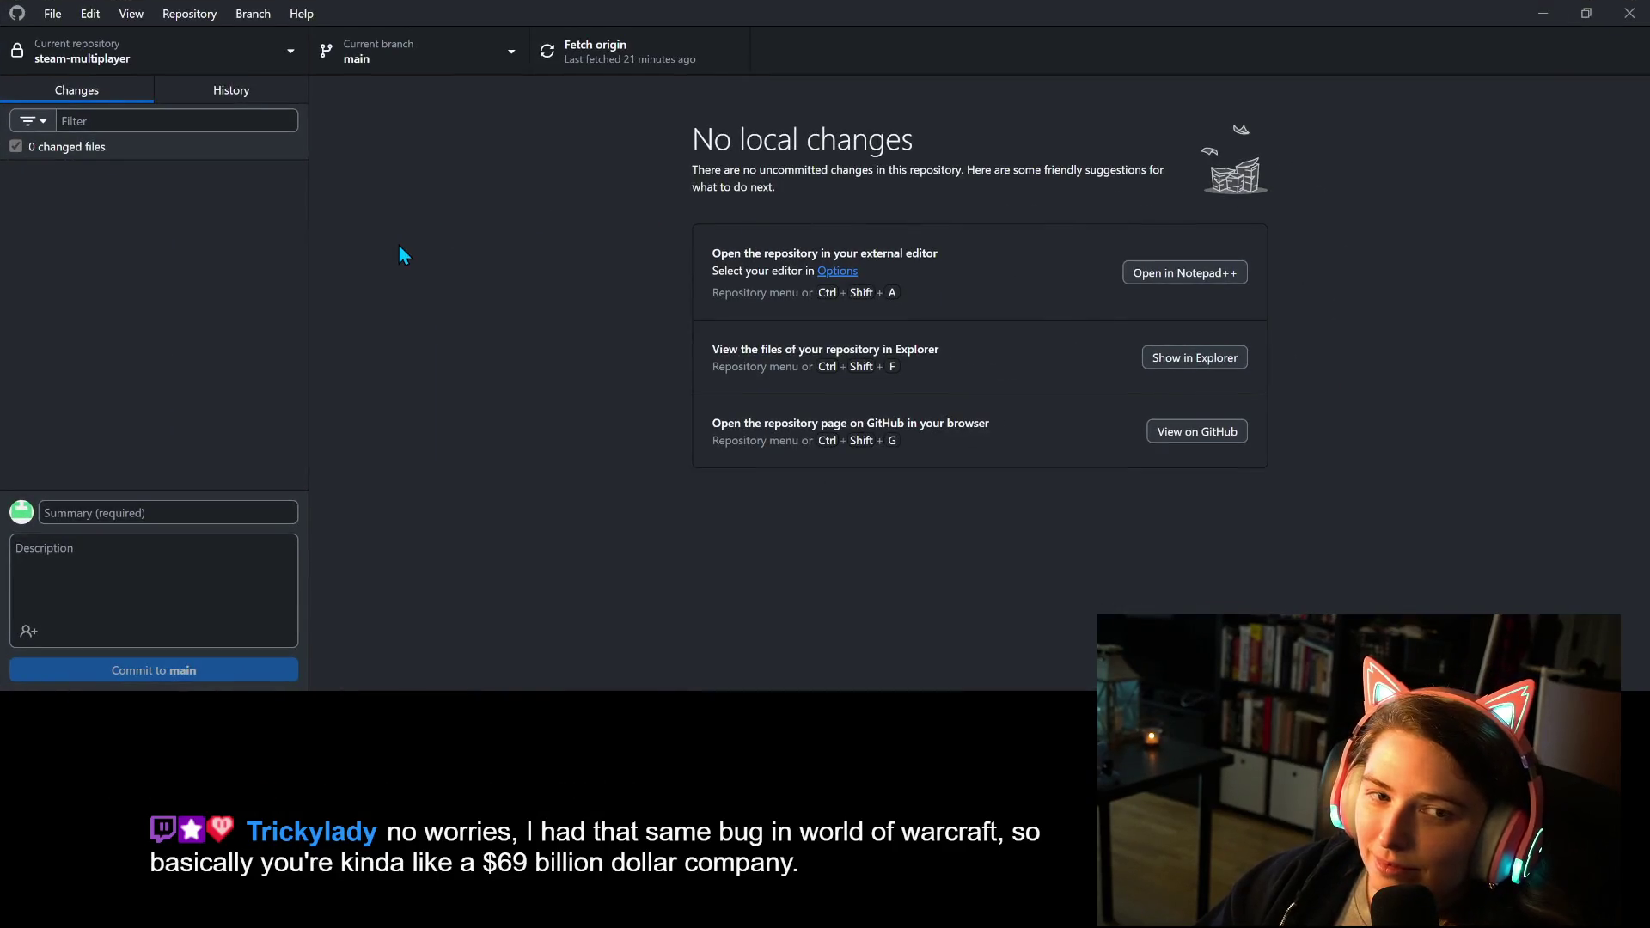
left_click(1543, 13)
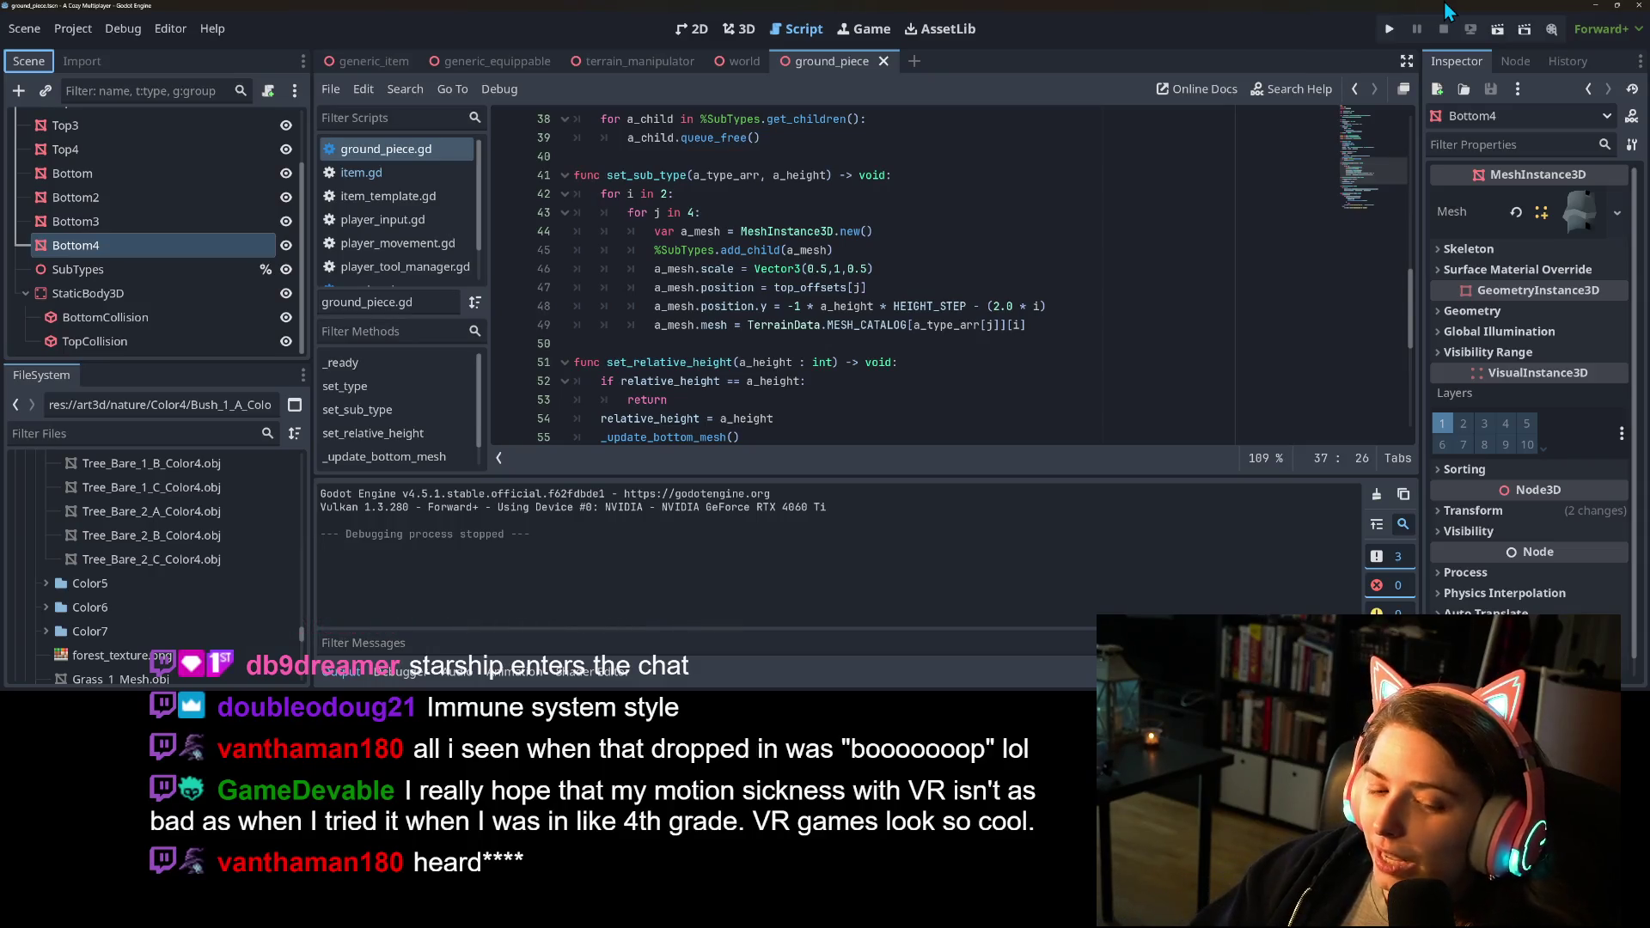
Collapse the Output log panel to give the ground_piece.gd script editor more room.
left_click(341, 672)
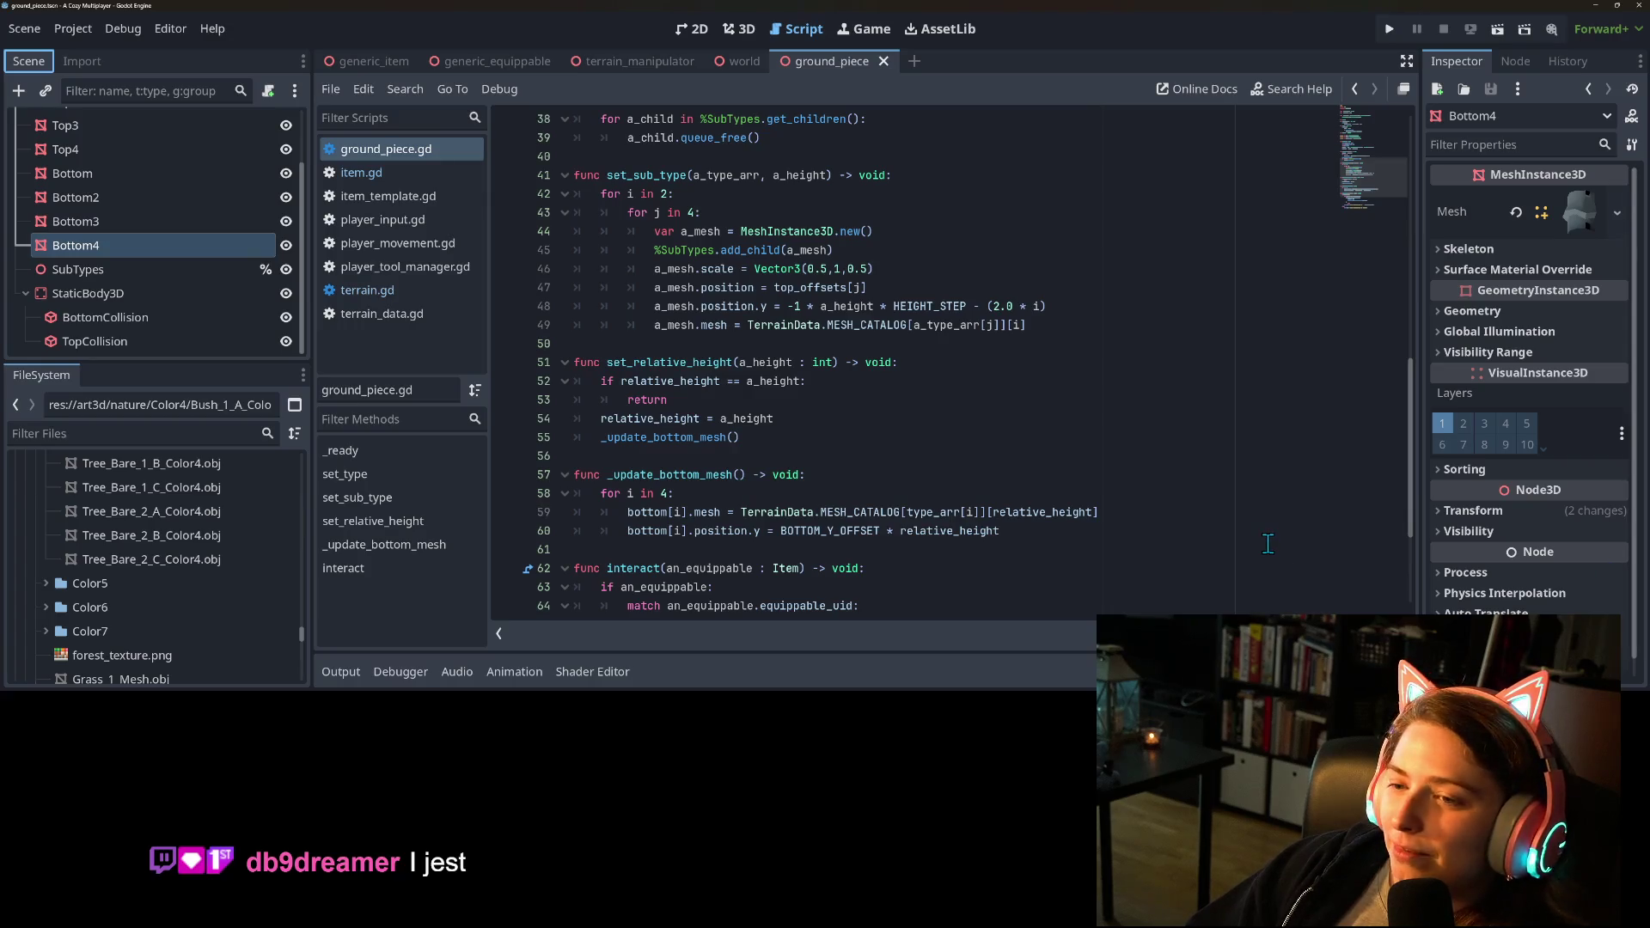
scroll(1268, 543, "down", 2)
scroll(1268, 543, "up", 1)
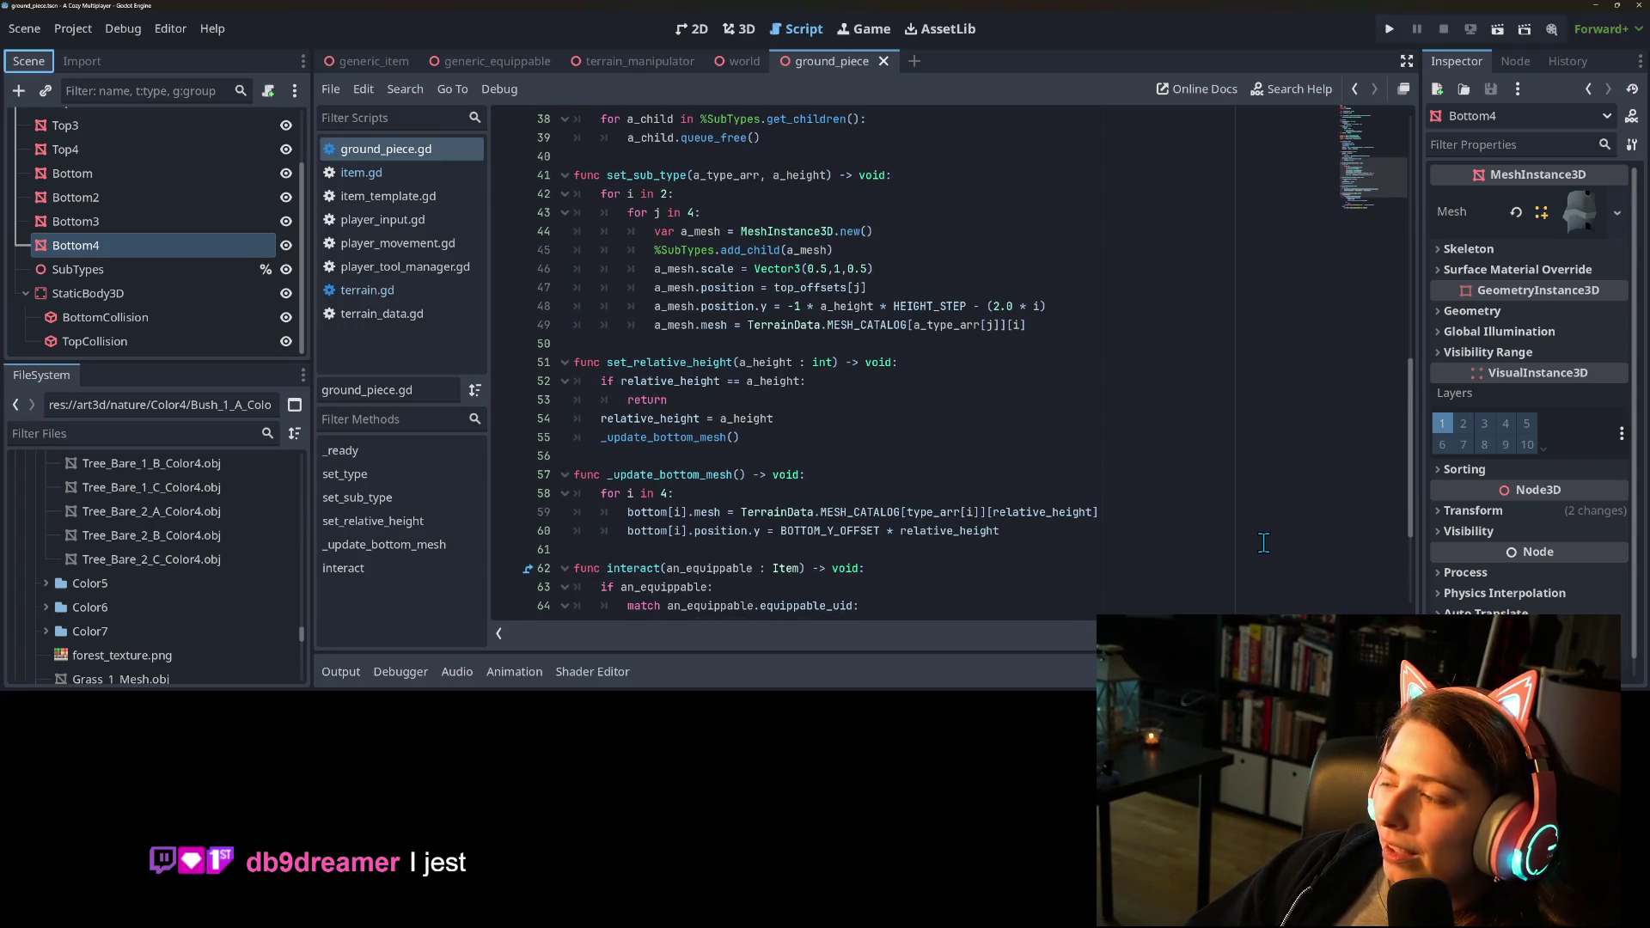
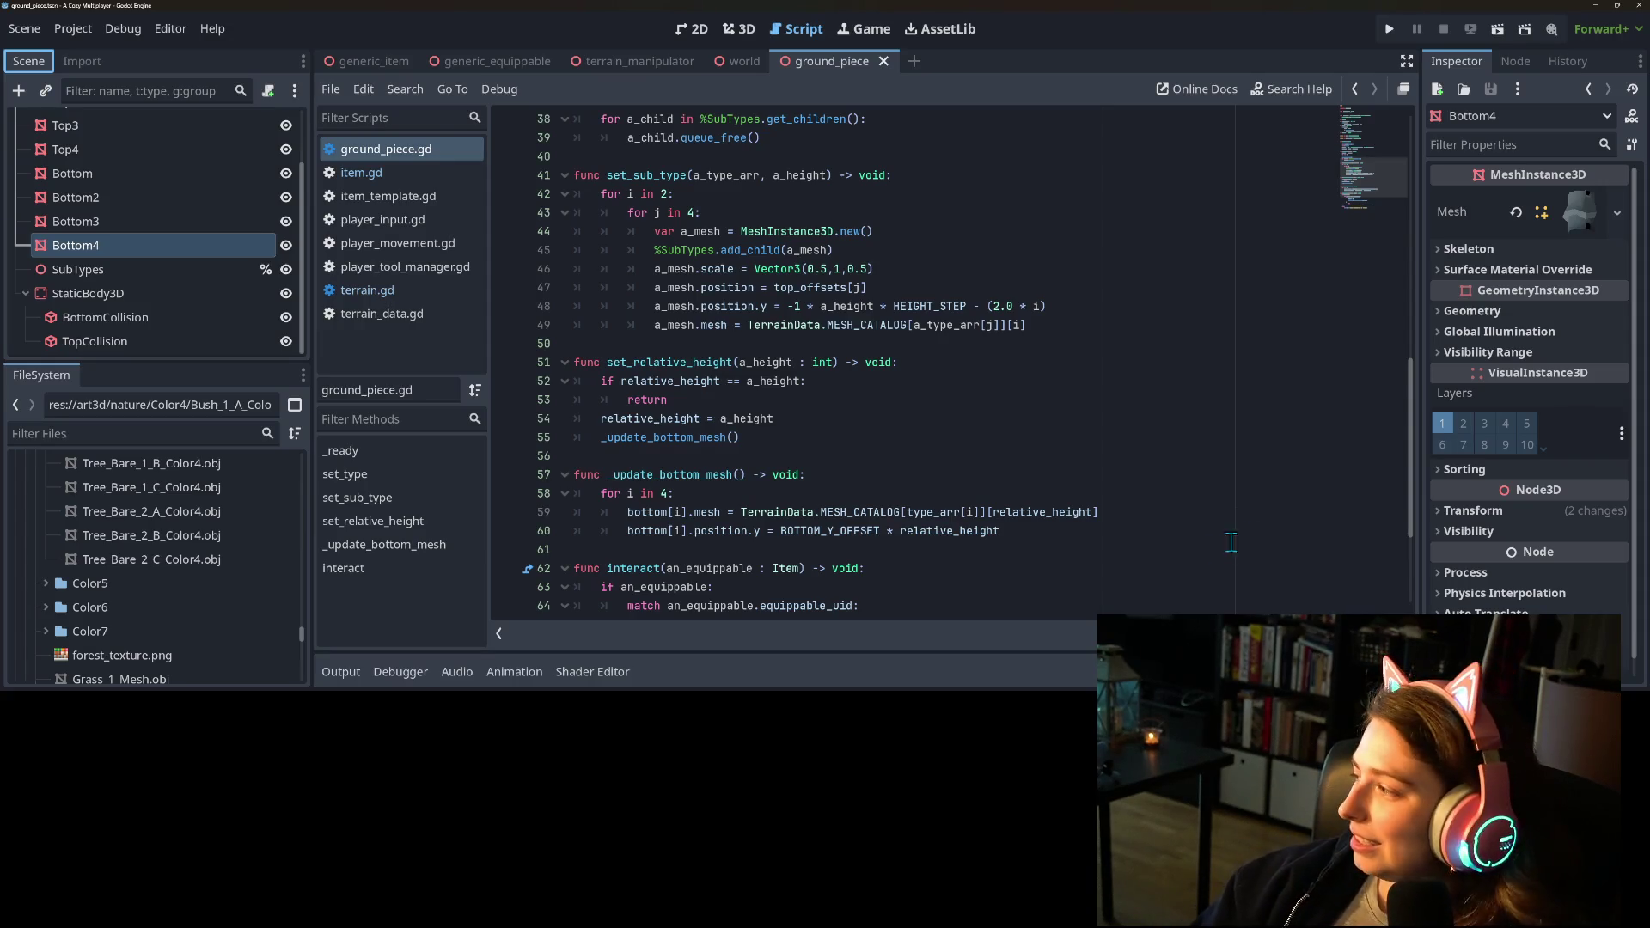
Enlarge the ground_piece.gd code font and put the caret on blank line 50.
scroll(971, 522, "up", 1)
scroll(971, 522, "up", 2)
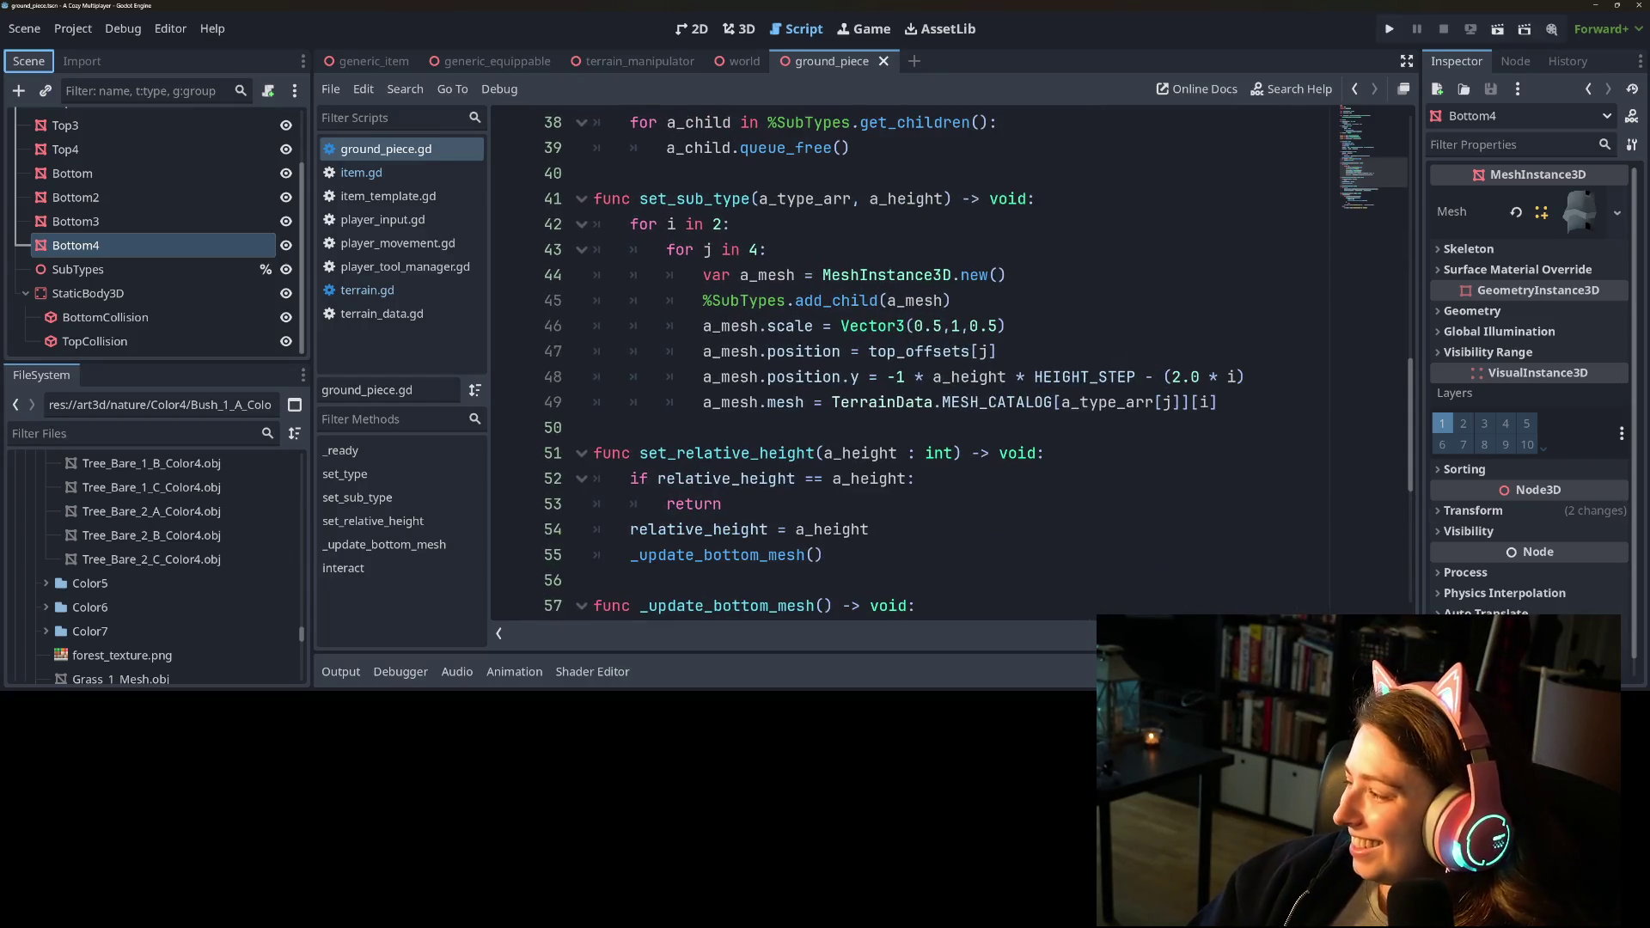
key("alt+Tab")
key("alt+Tab")
left_click(817, 437)
left_click(816, 453)
left_click(1049, 403)
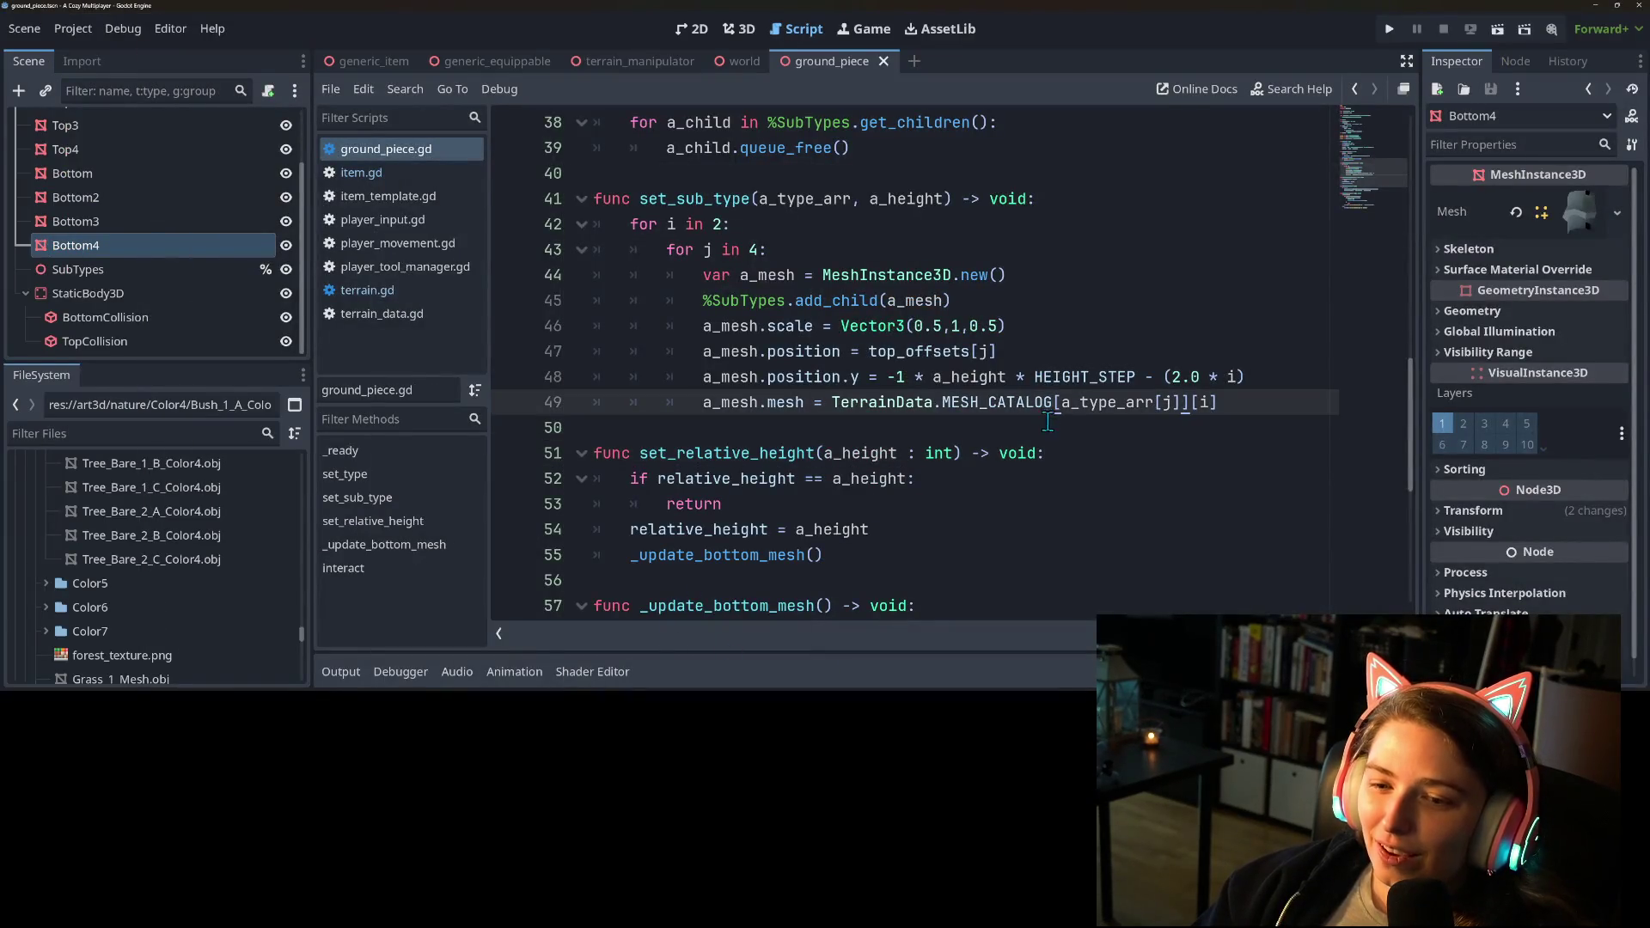
key("Down")
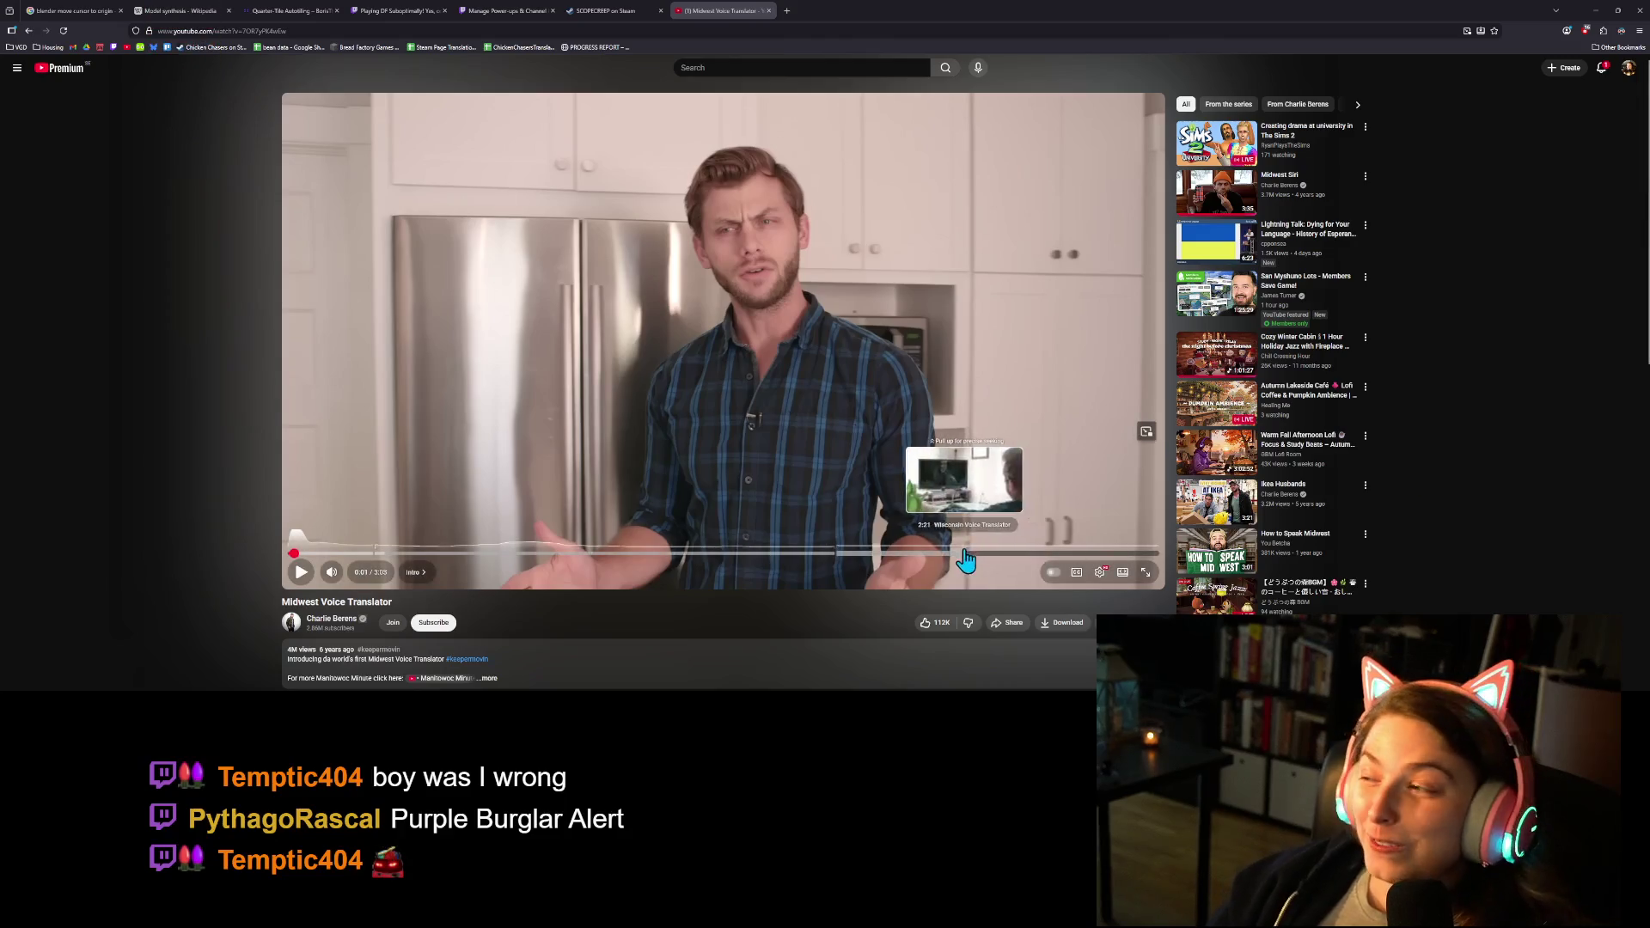
Play the Midwest Voice Translator video full screen from 1:08.
left_click(1146, 575)
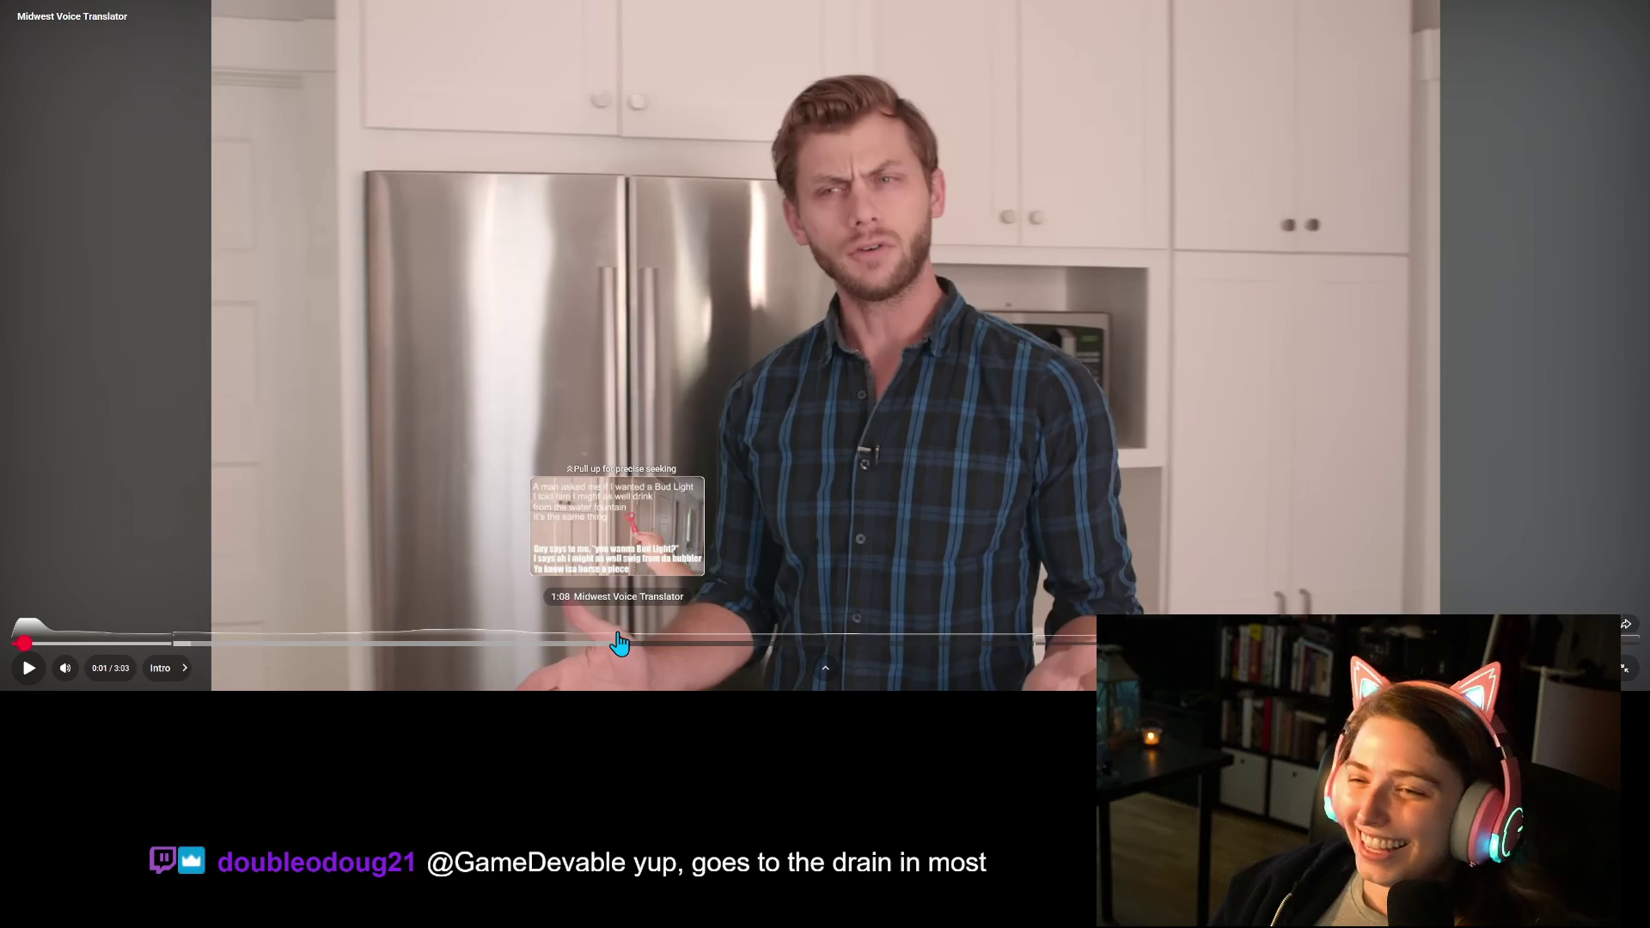
left_click(619, 643)
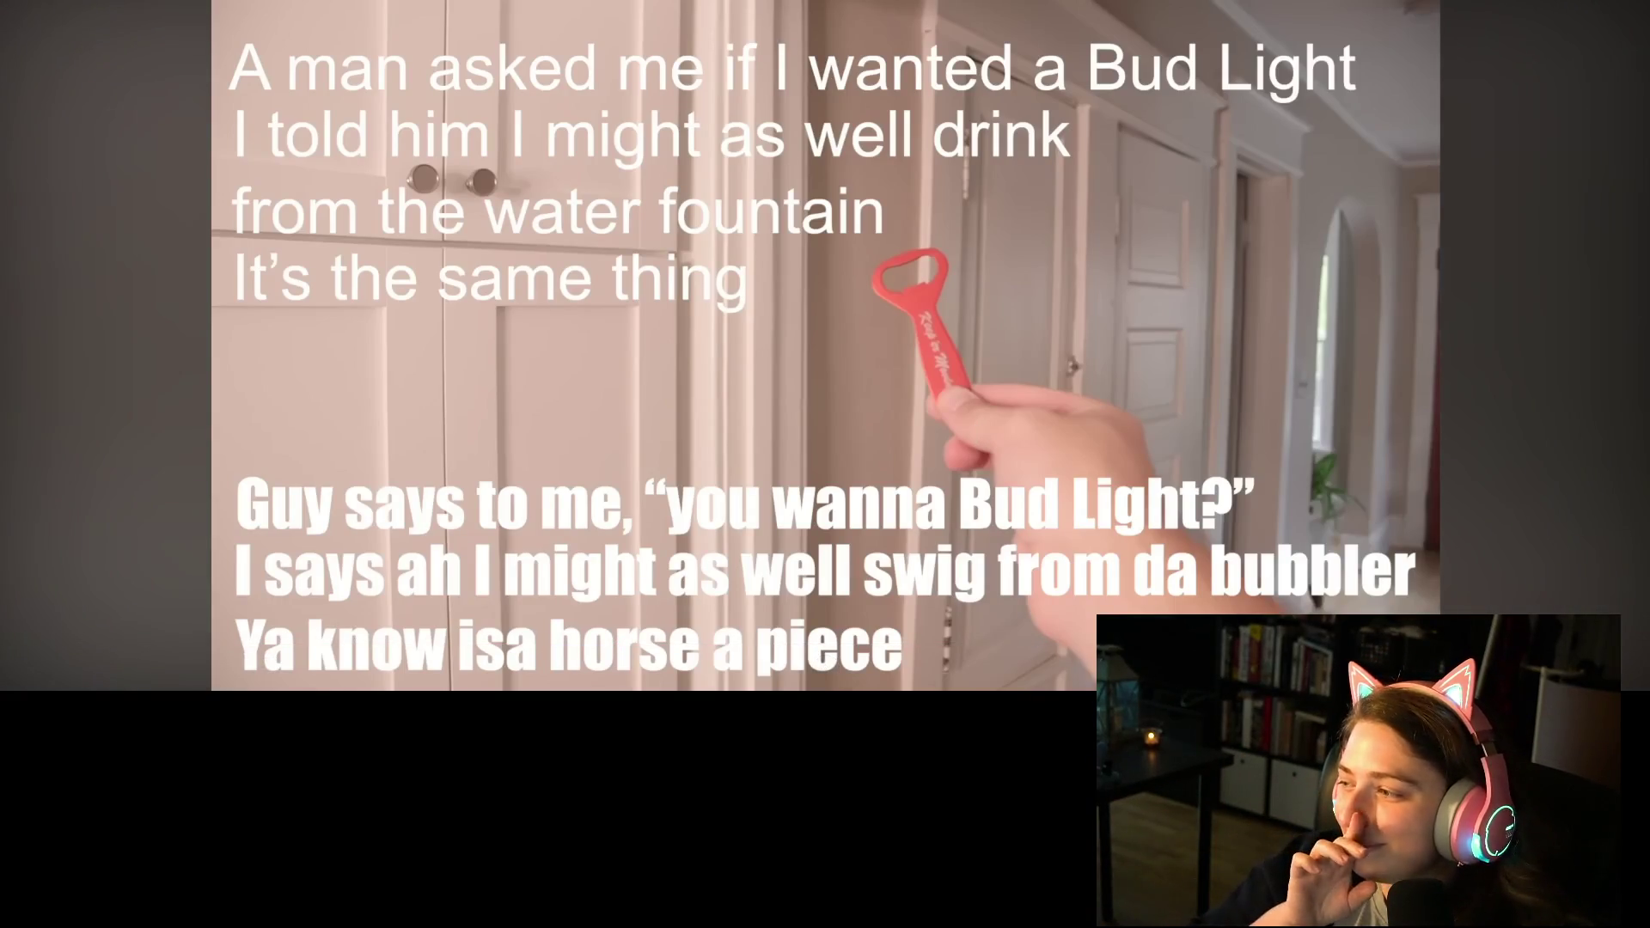
mouse_move(906, 387)
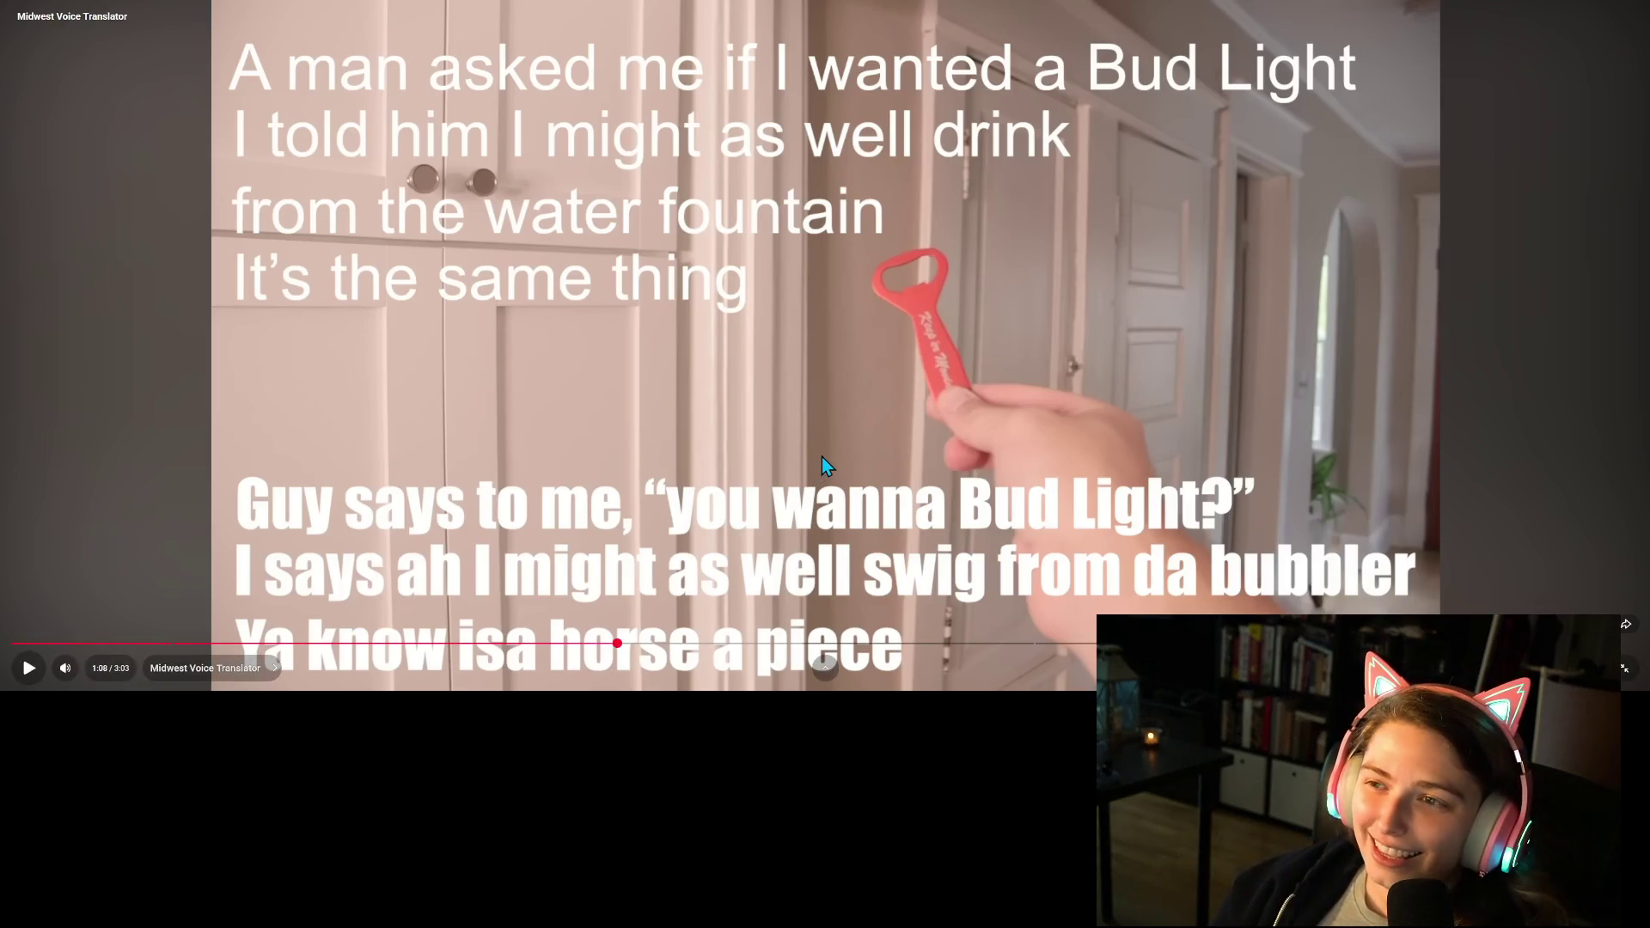
left_click(29, 671)
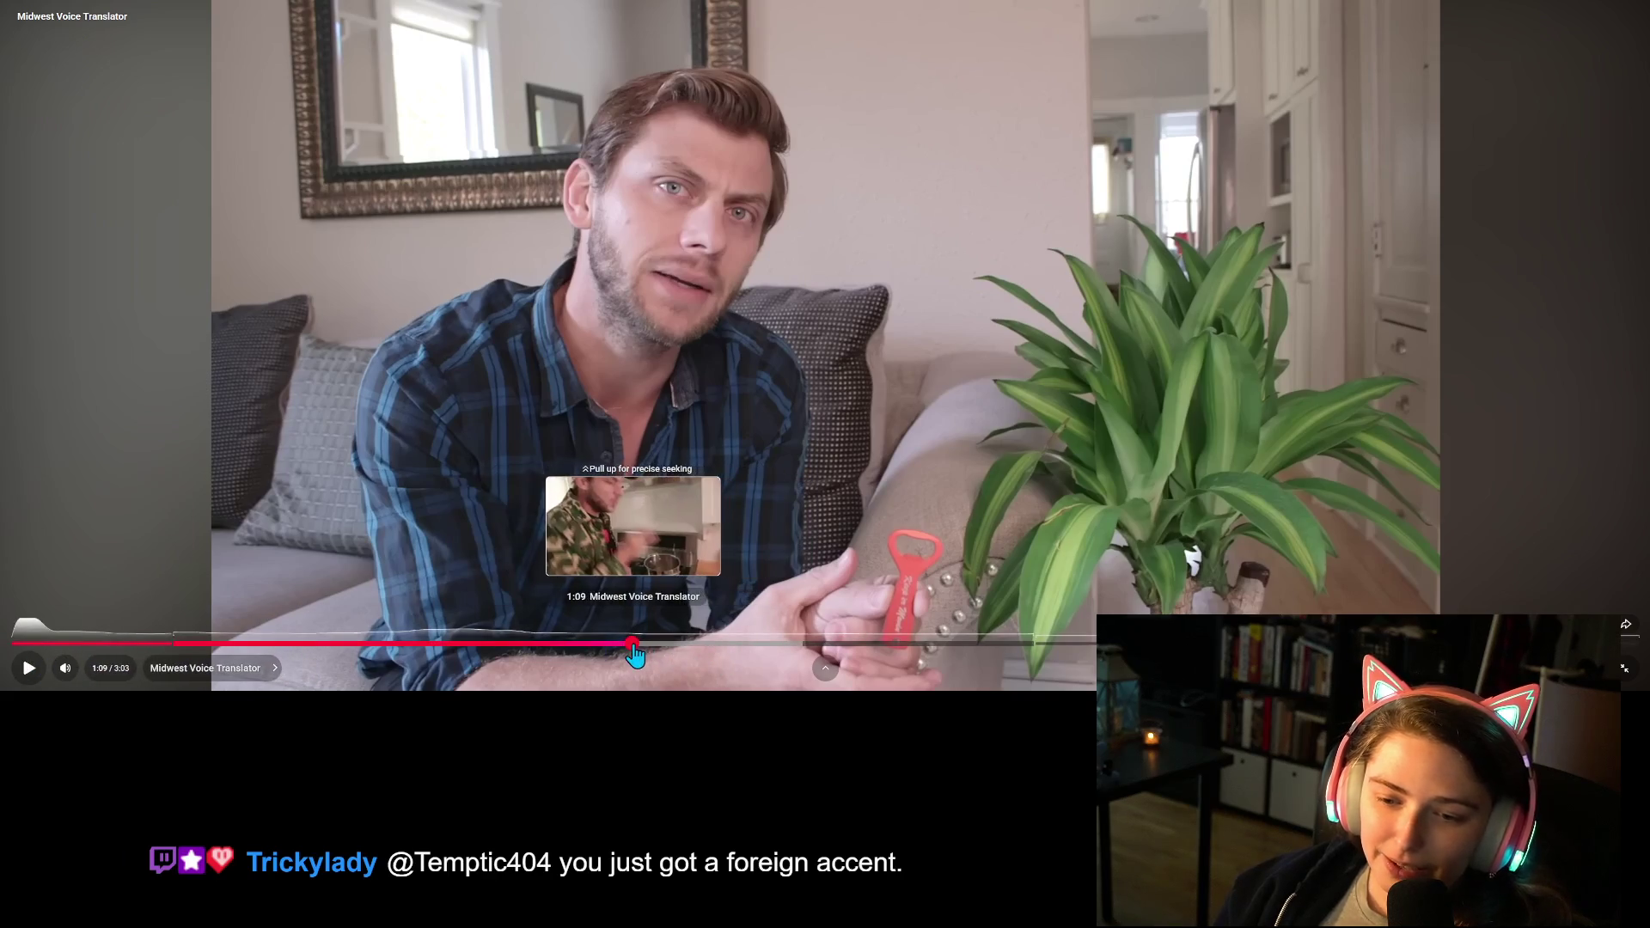
left_click_drag(629, 654, 626, 654)
left_click(28, 667)
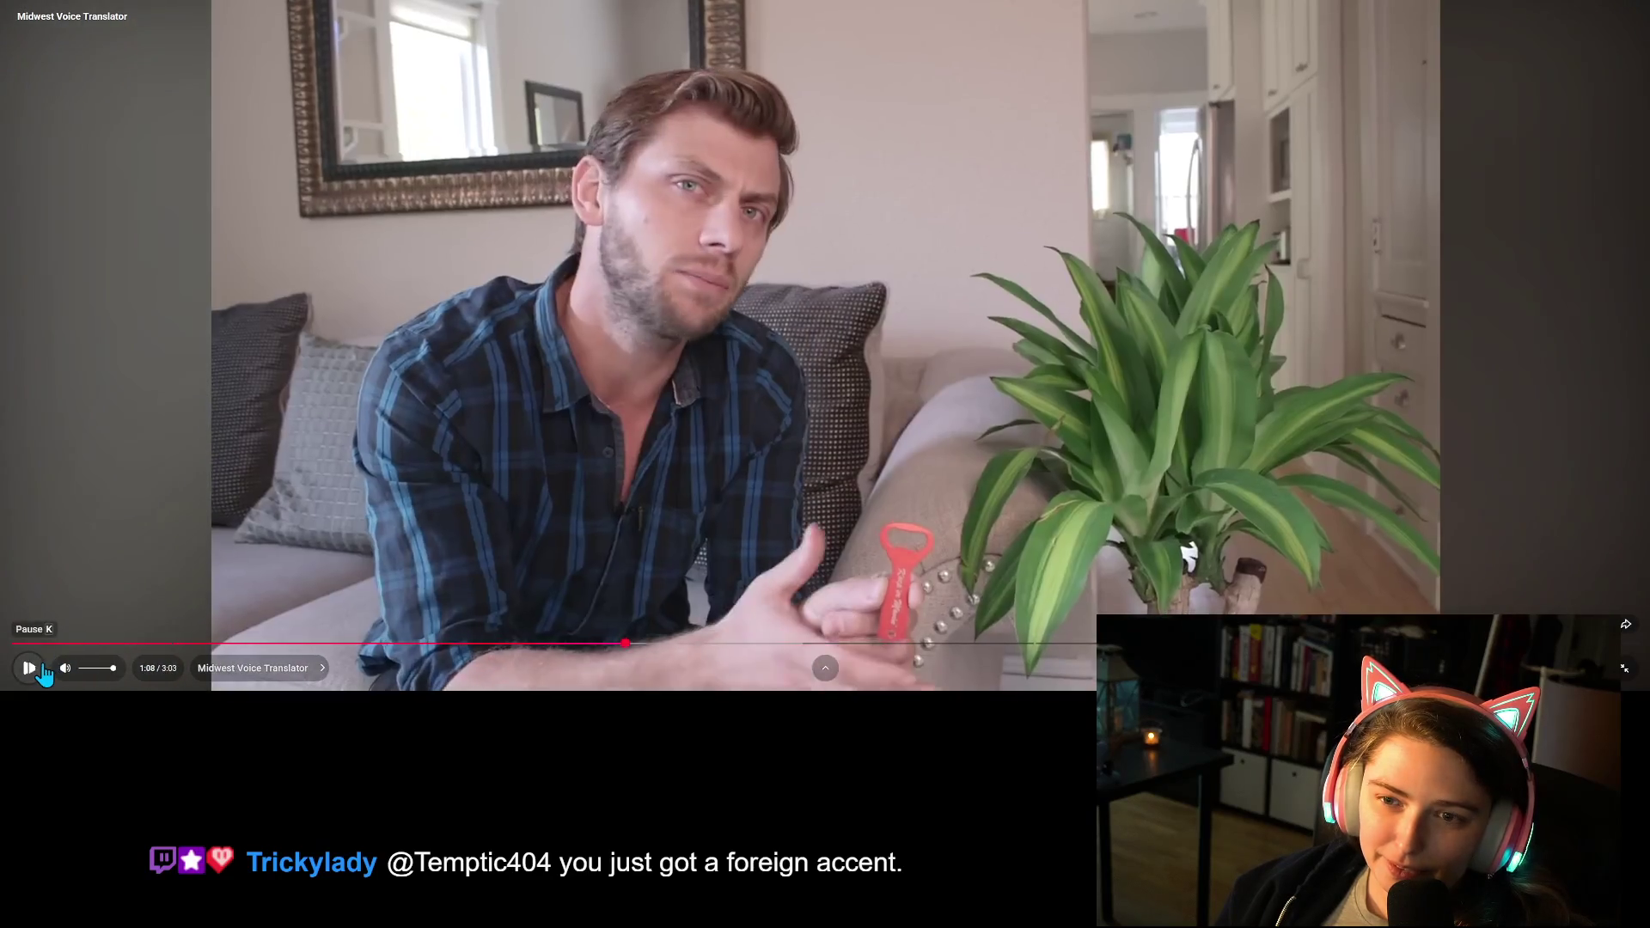
Lower the volume, pause at 1:16, exit full screen and minimize the browser.
left_click(95, 668)
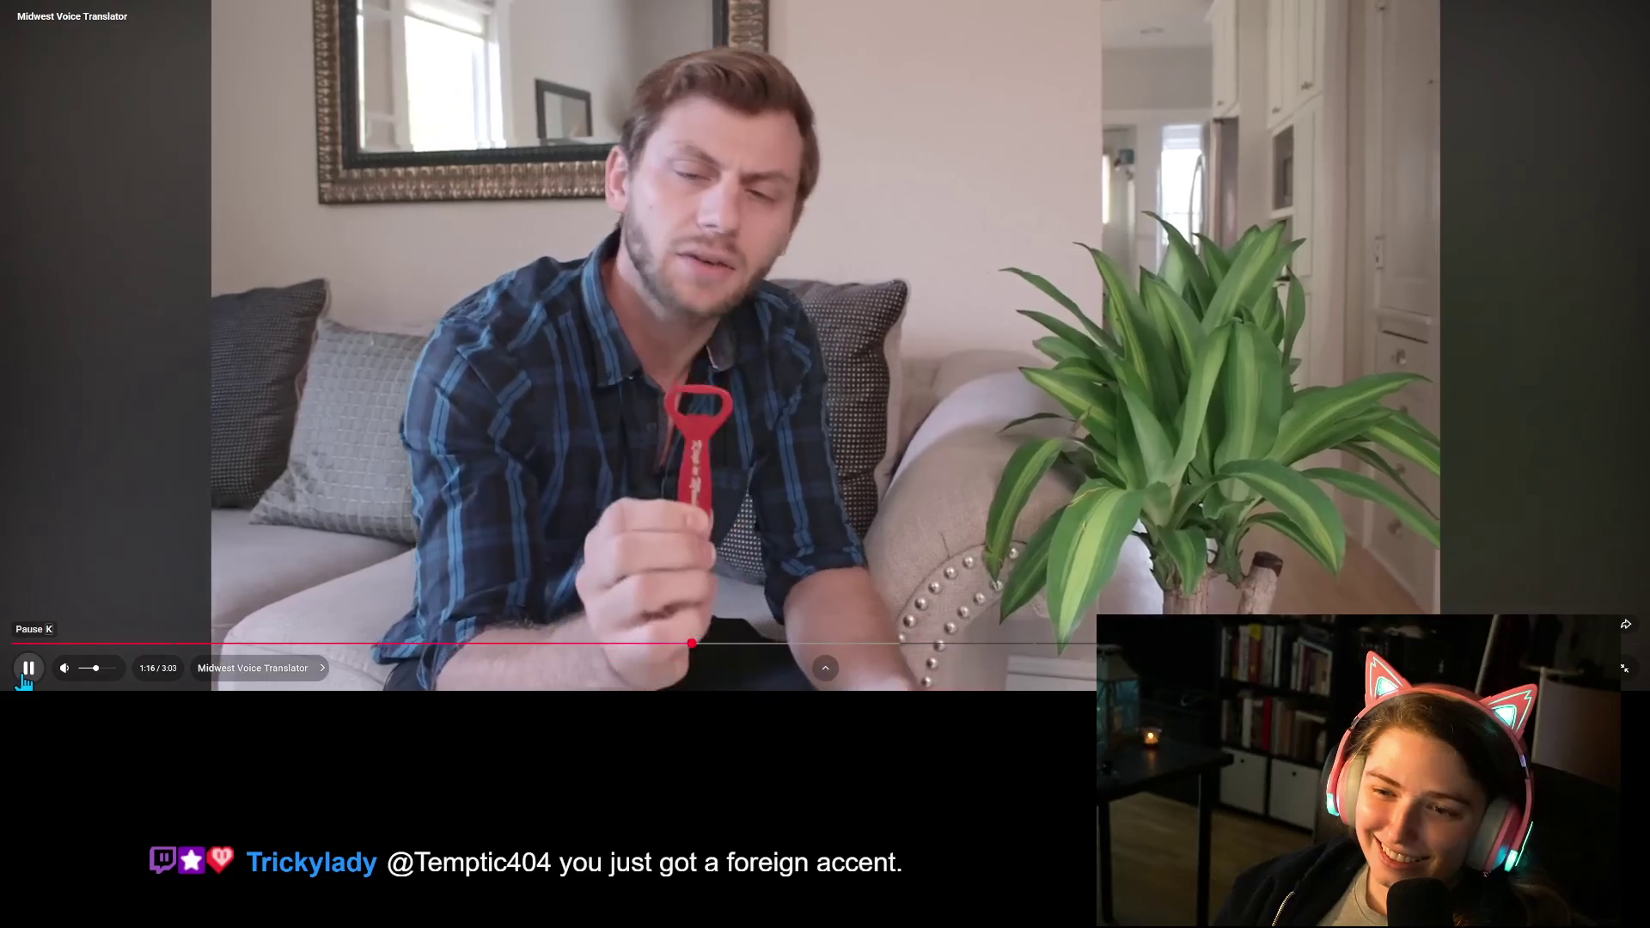
left_click(25, 679)
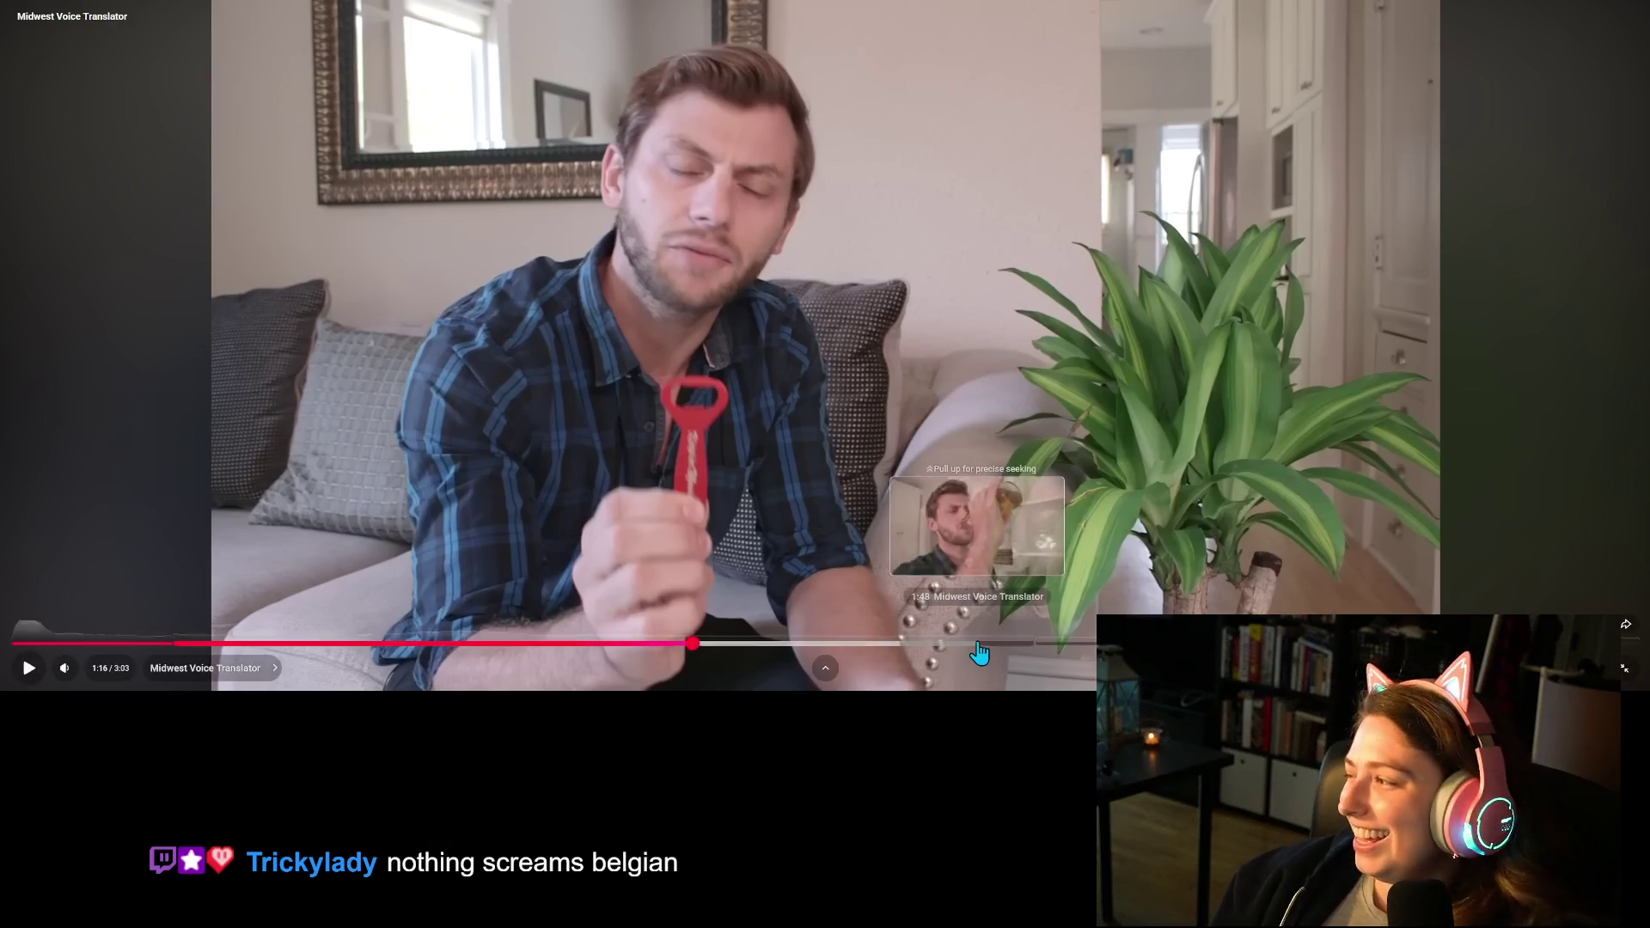
left_click(1624, 669)
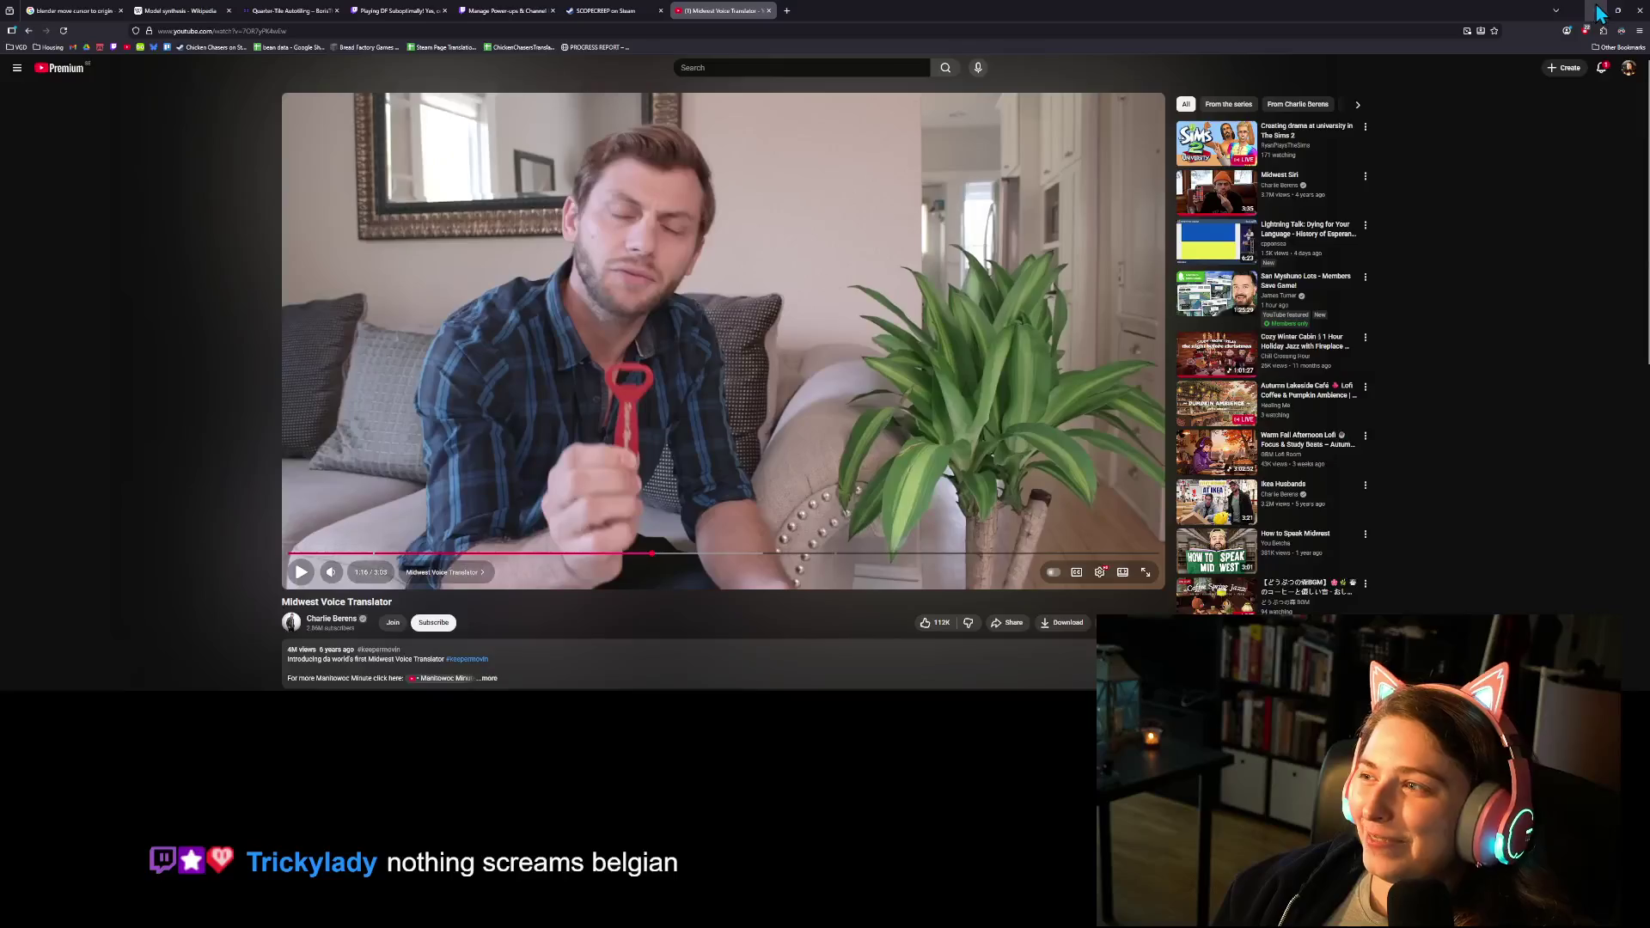
left_click(1598, 11)
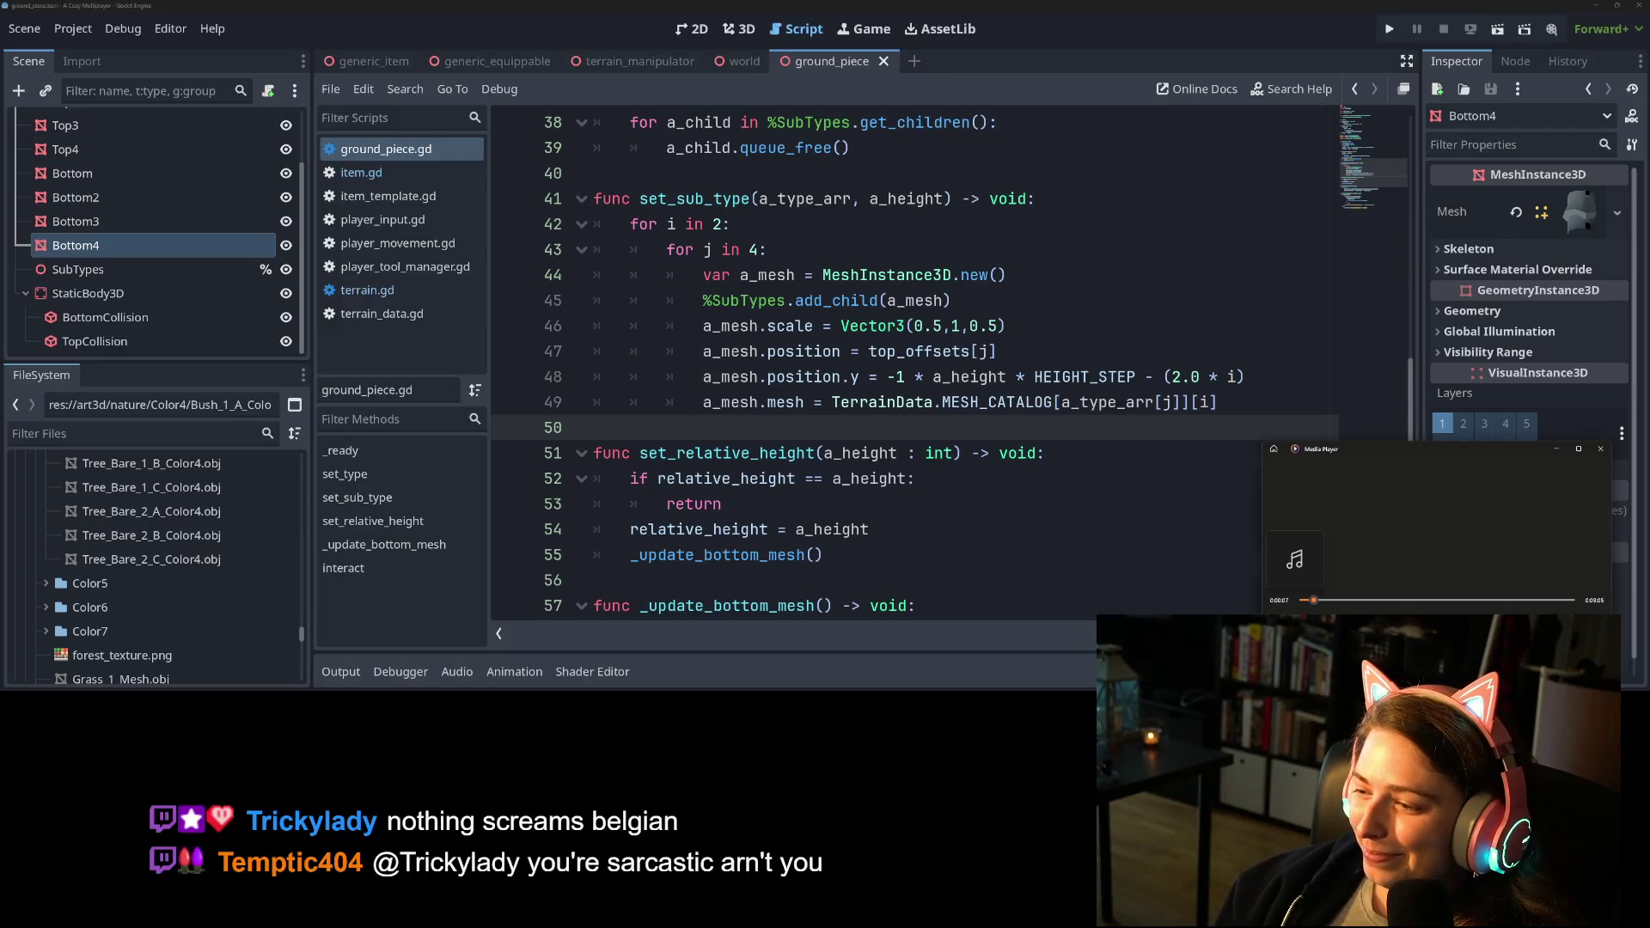
Close the Media Player window over the editor and switch back to the YouTube video.
left_click(961, 437)
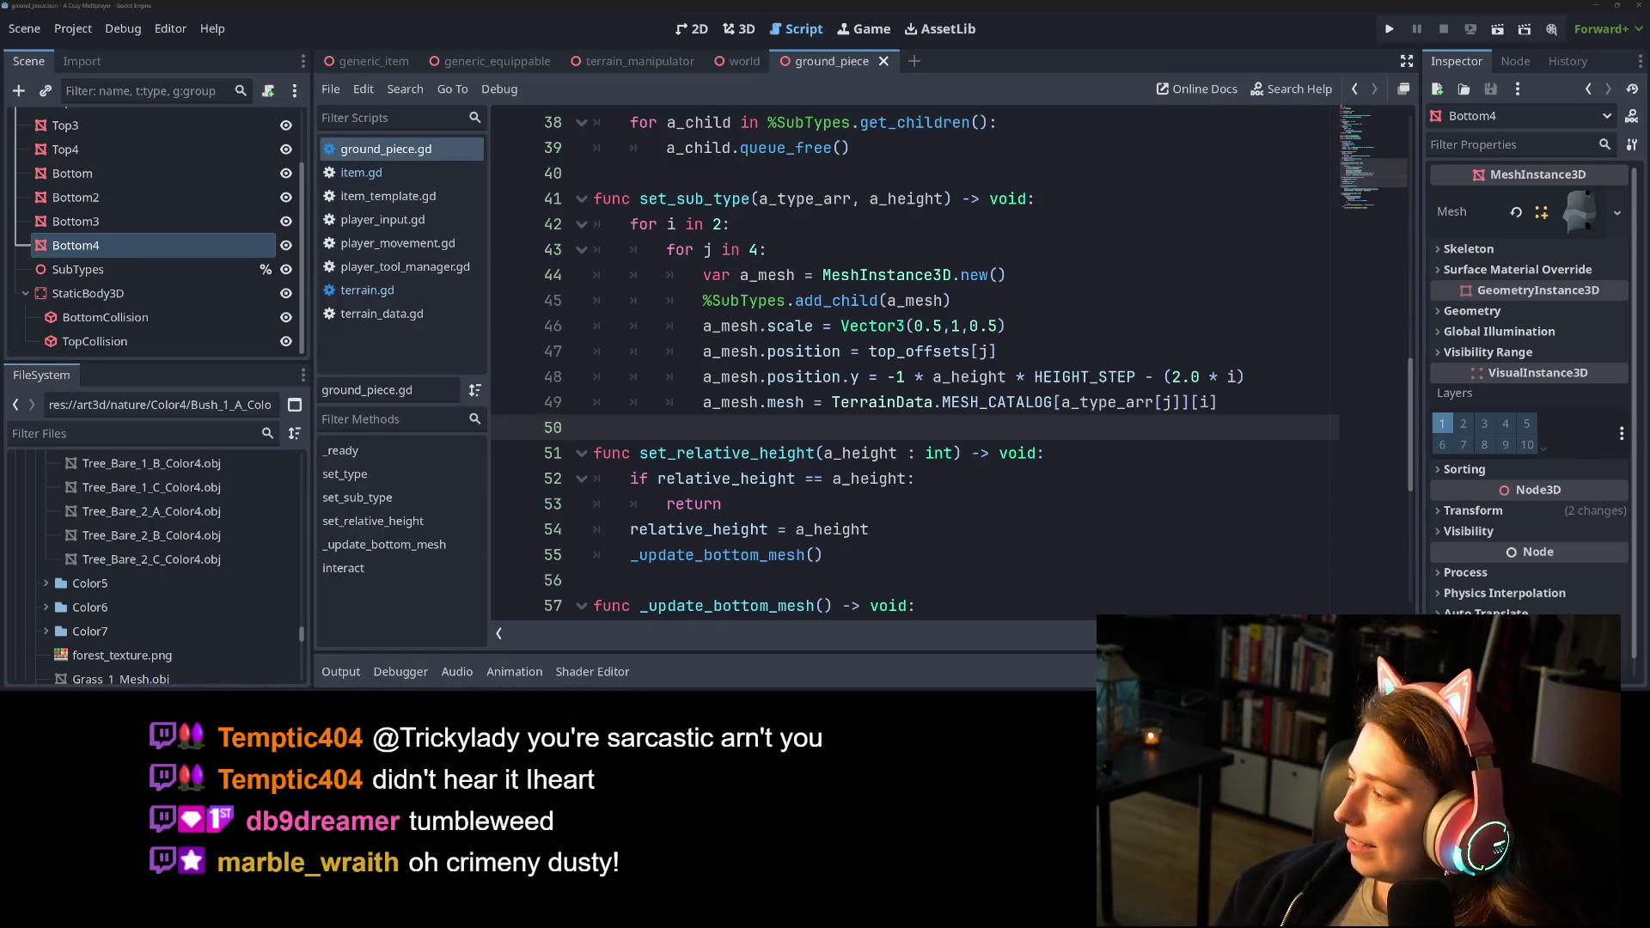
key("alt+Tab")
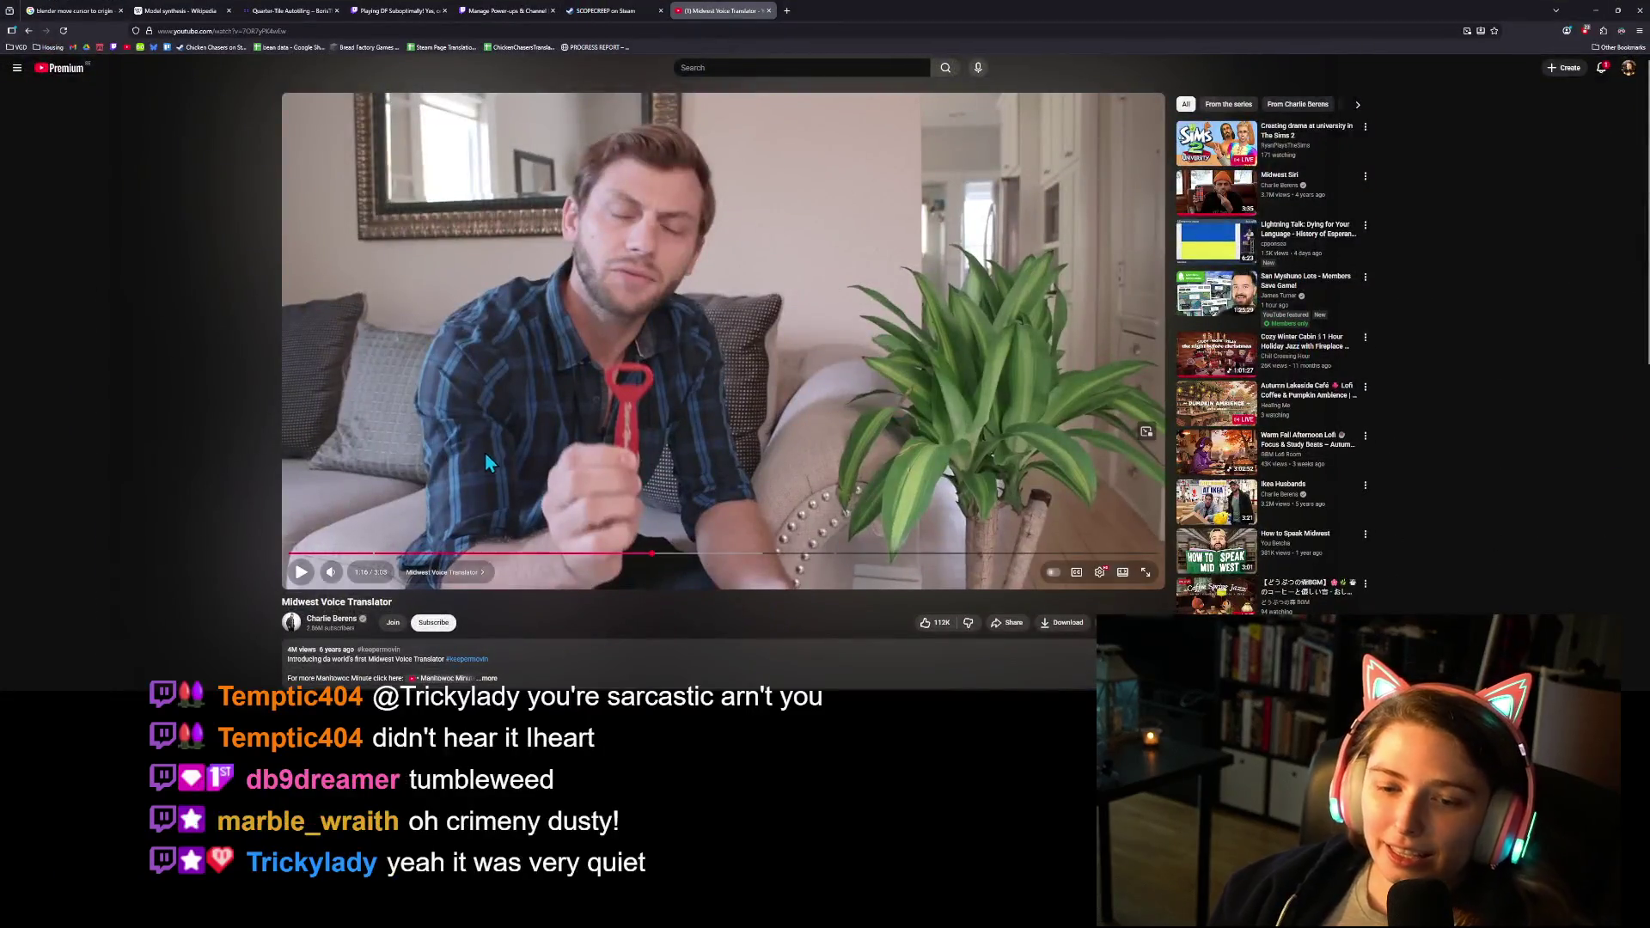
Copy a share link for the video starting at 1:08, then minimize the browser.
left_click_drag(646, 555, 630, 563)
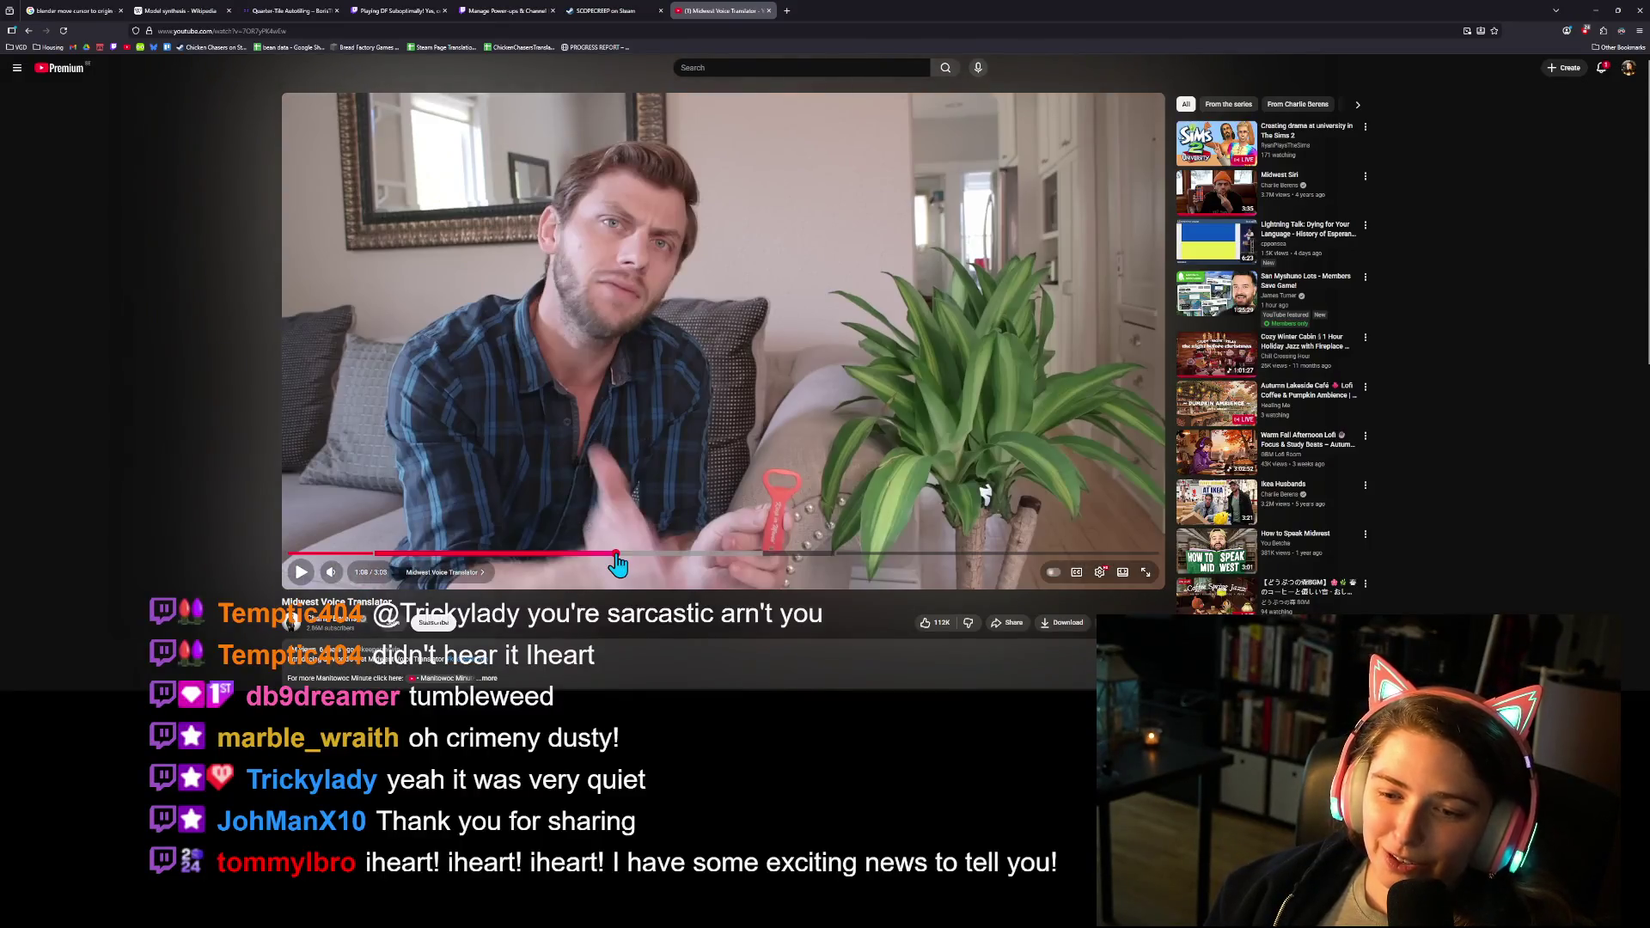
left_click(1008, 625)
left_click(730, 463)
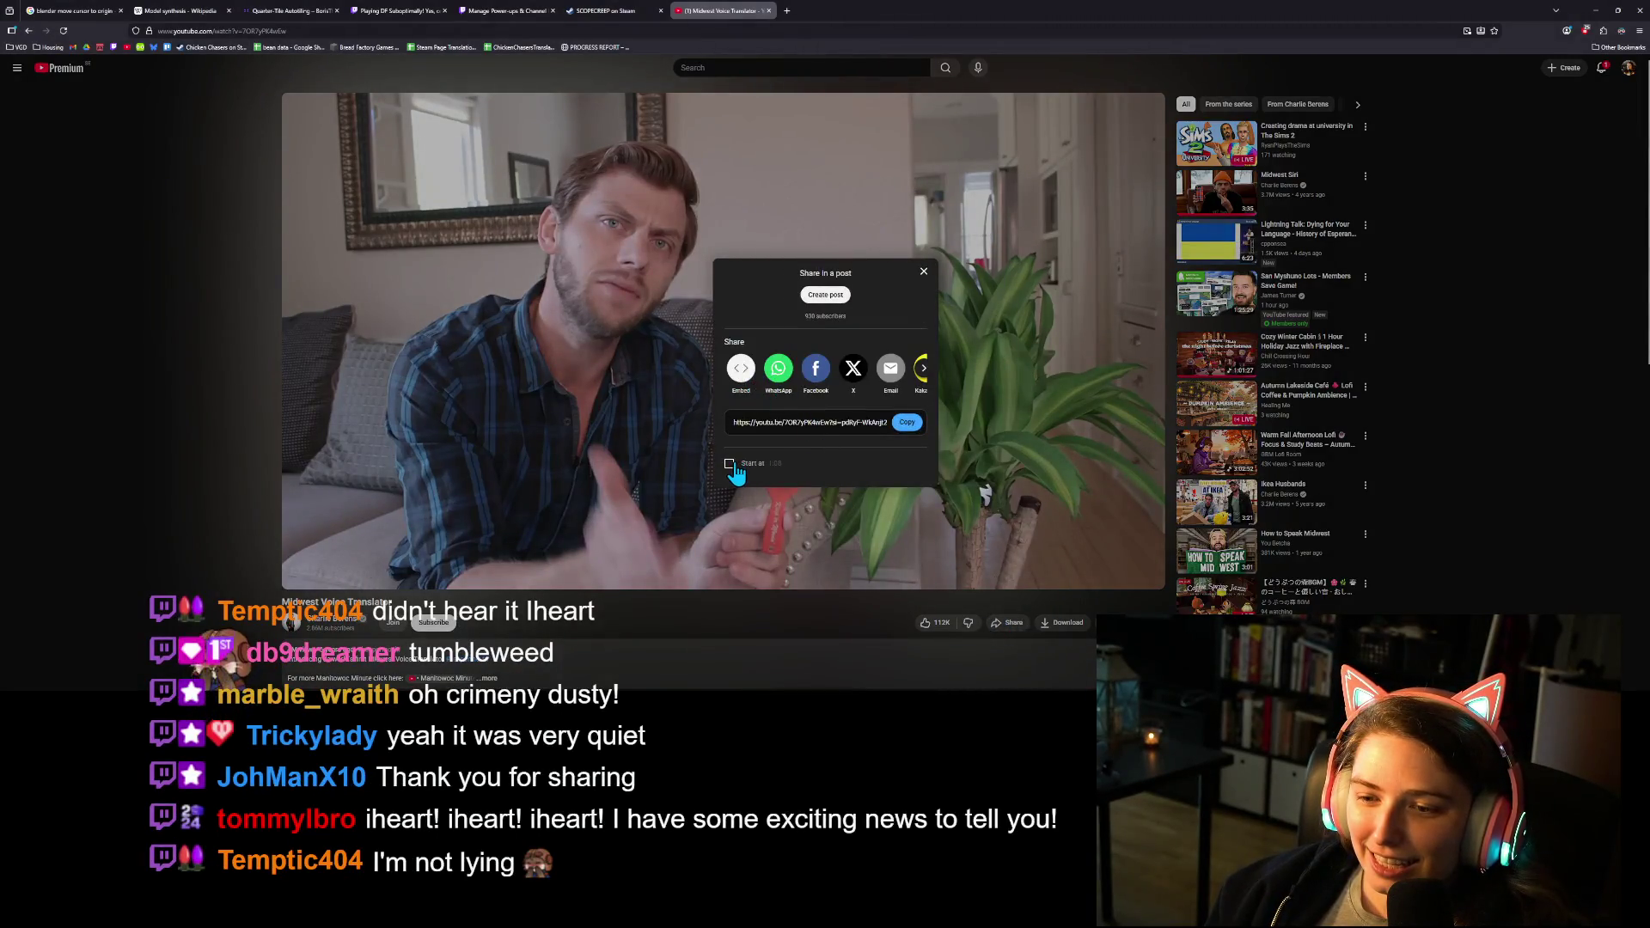
left_click(906, 422)
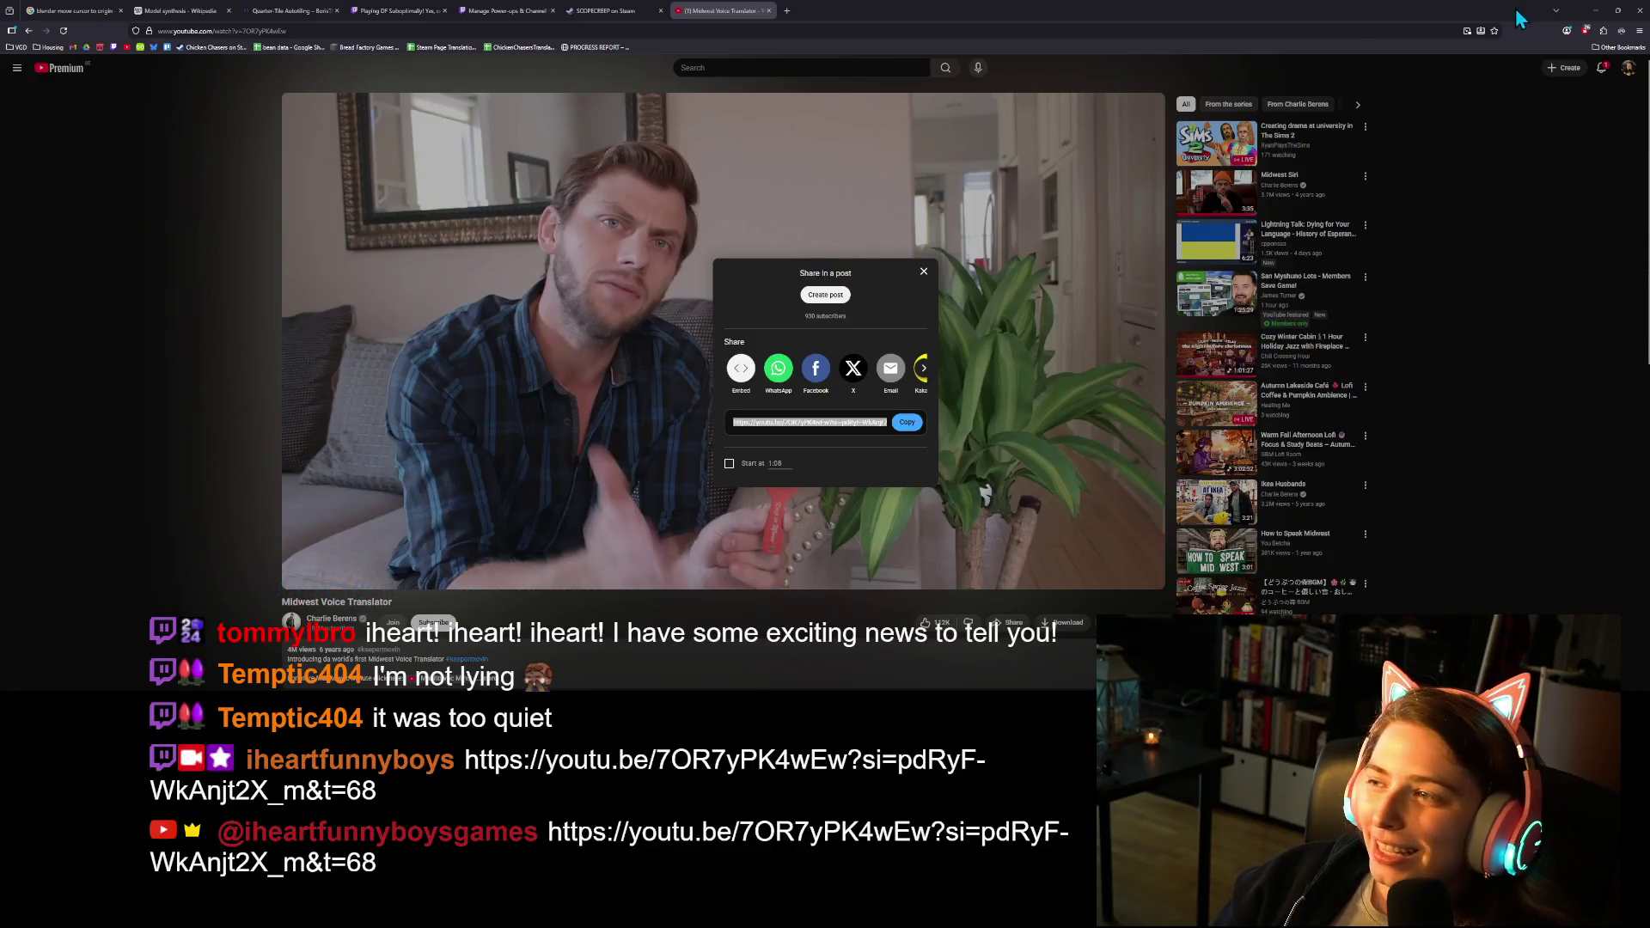
left_click(923, 273)
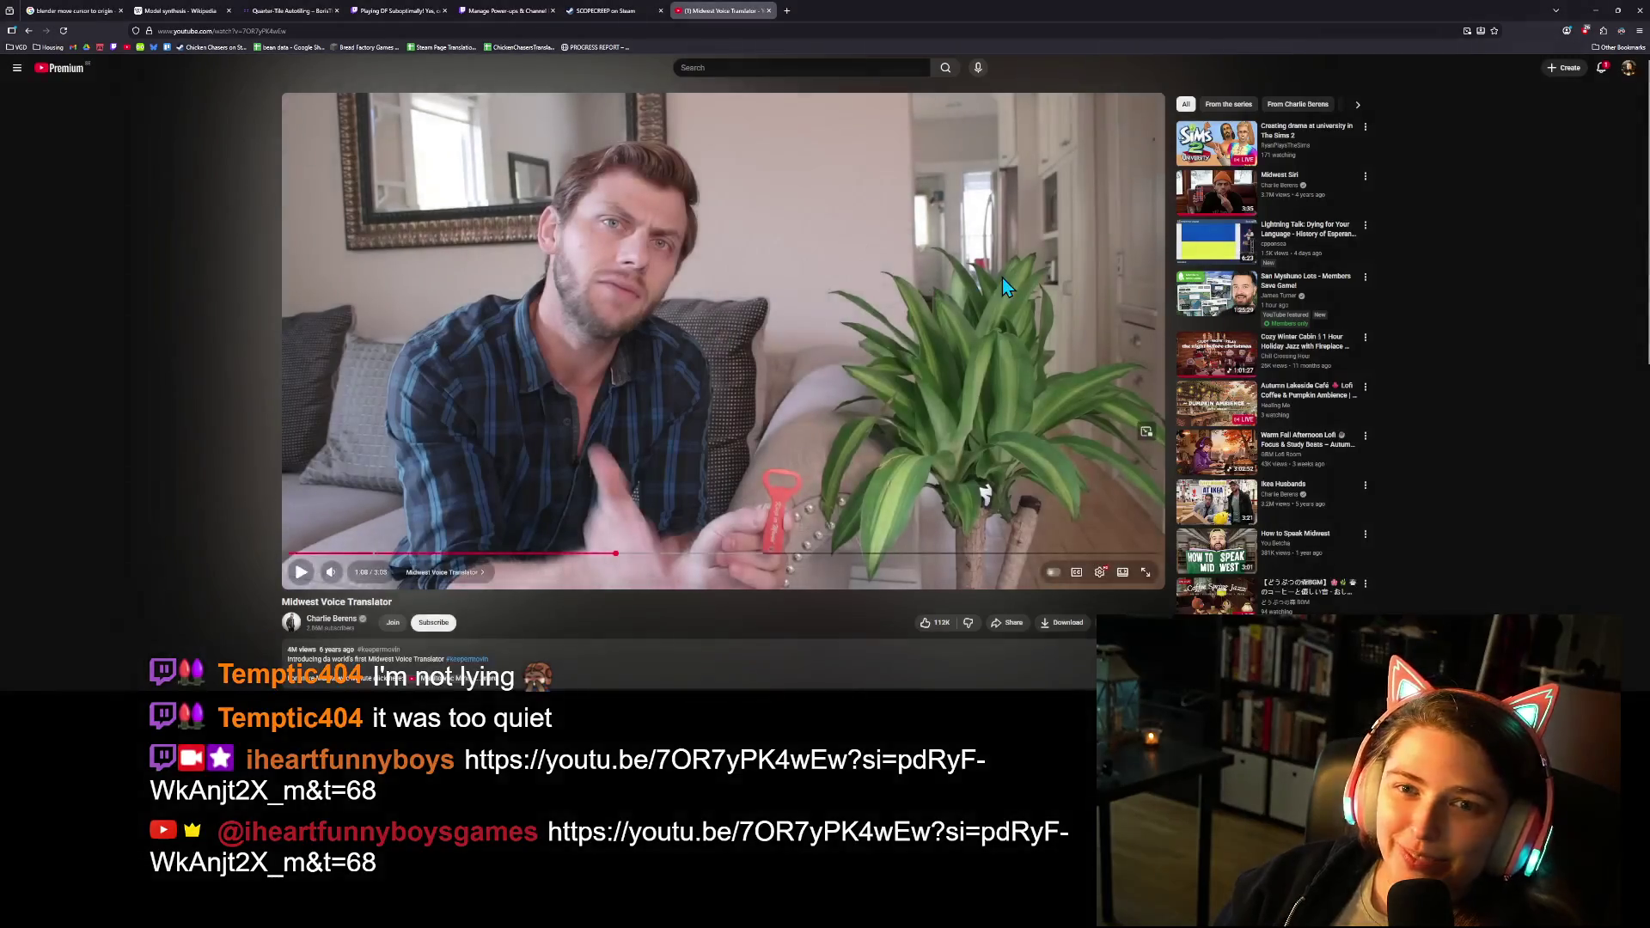
left_click(1595, 11)
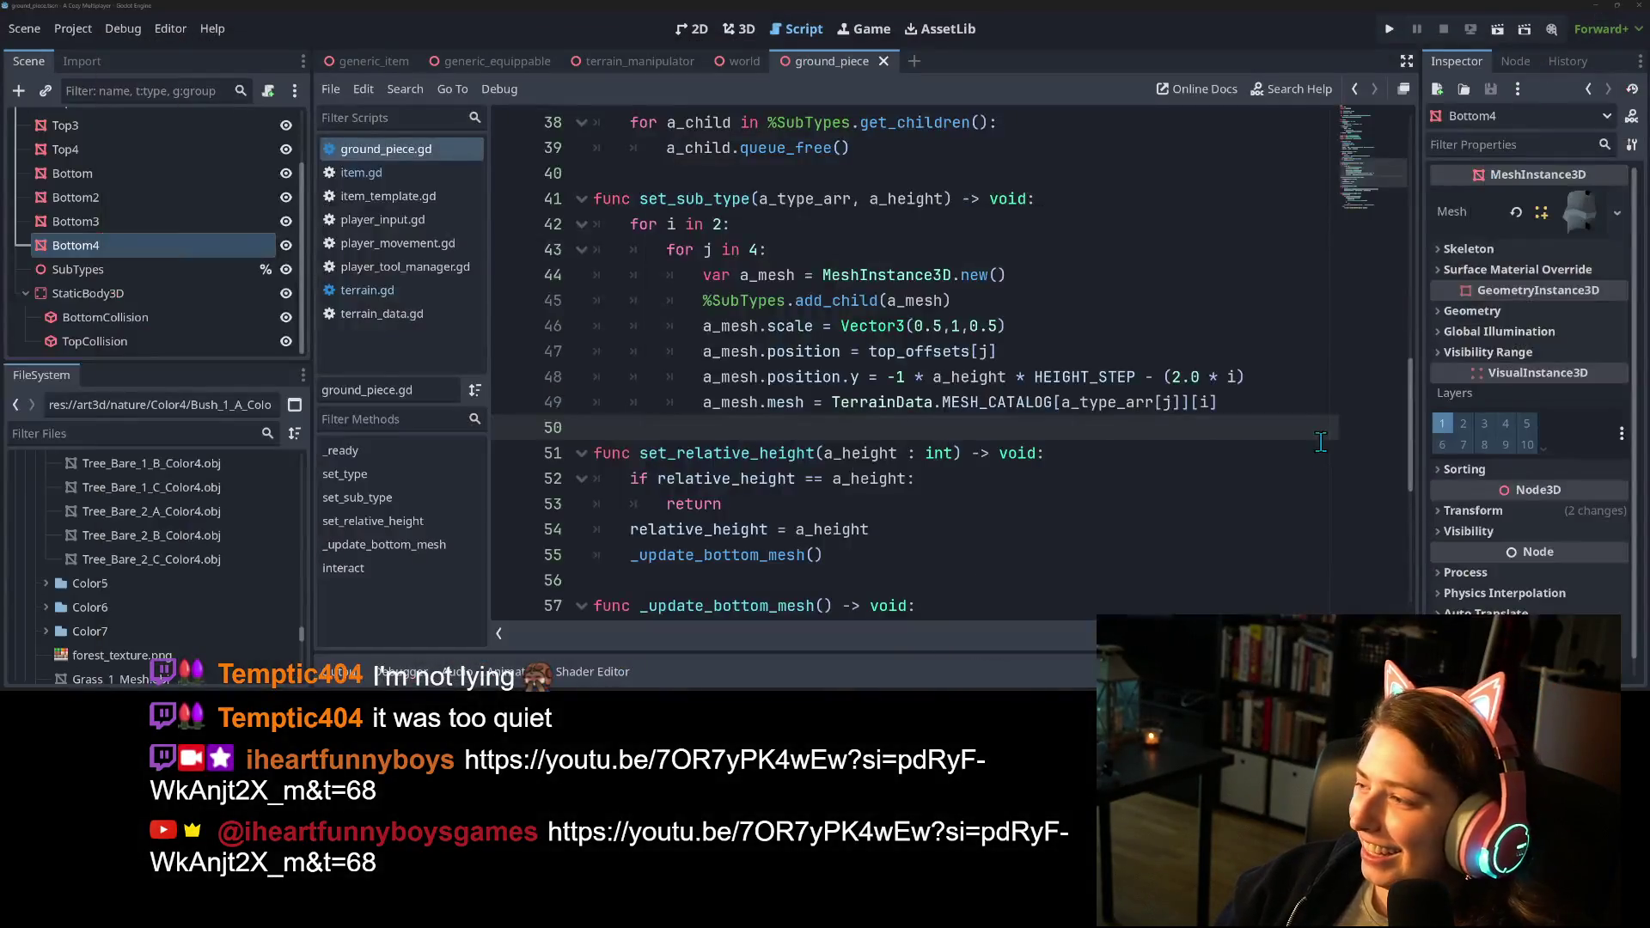
Delete relative_height's clampi setter, leaving a plain int = 1, and save the script.
left_click(1074, 502)
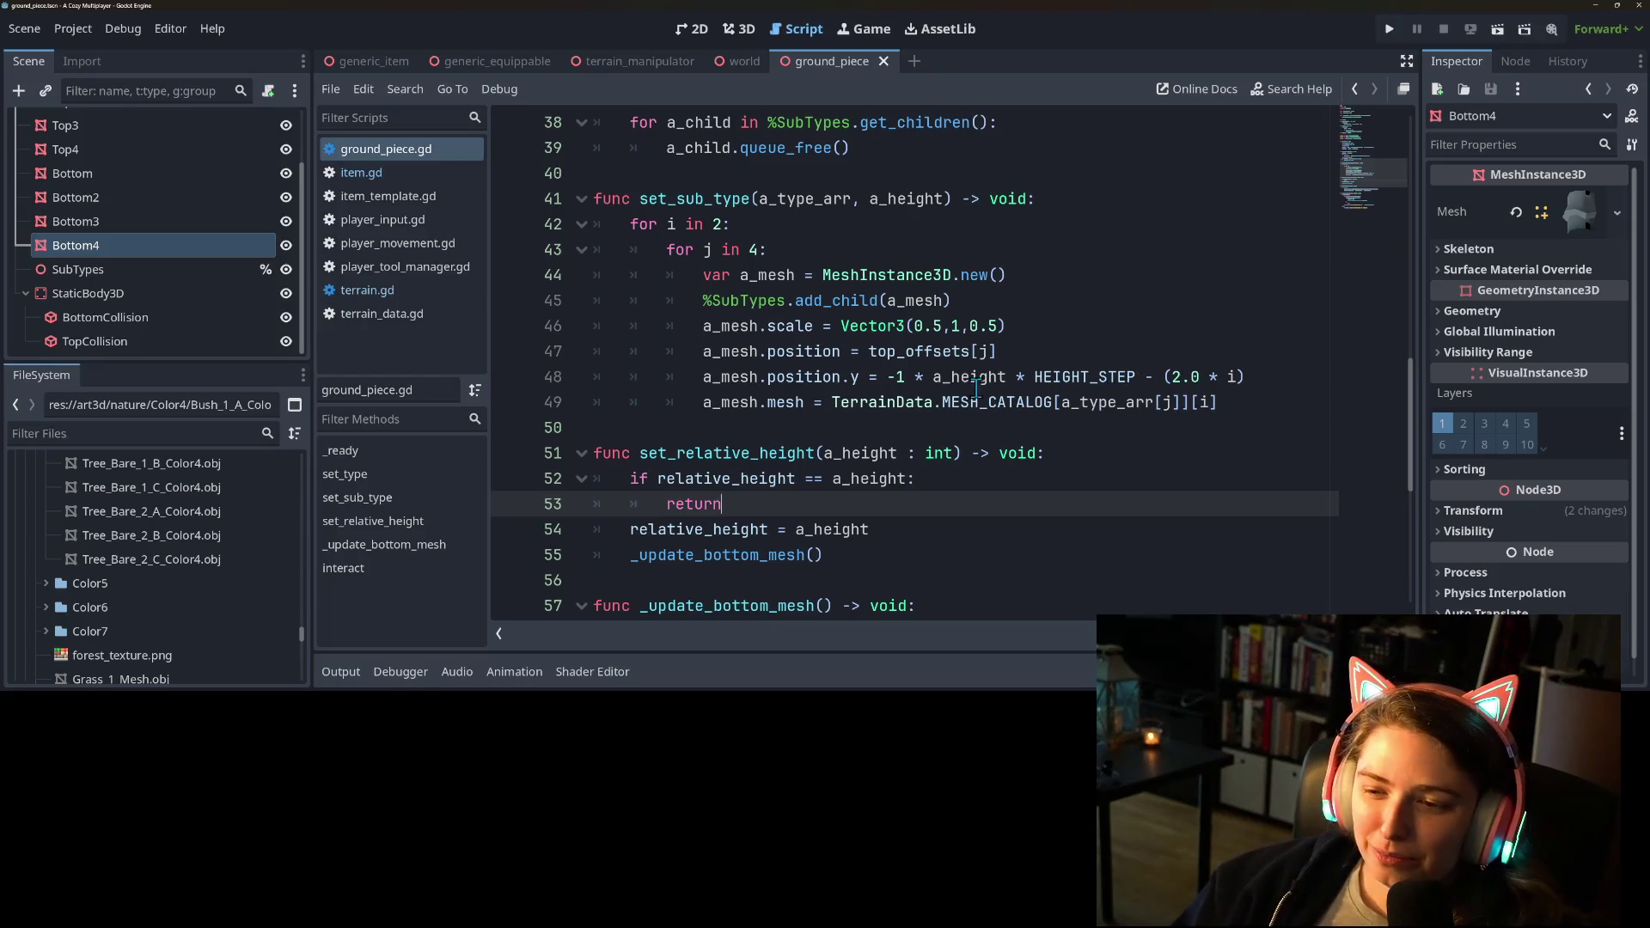
double_click(725, 455)
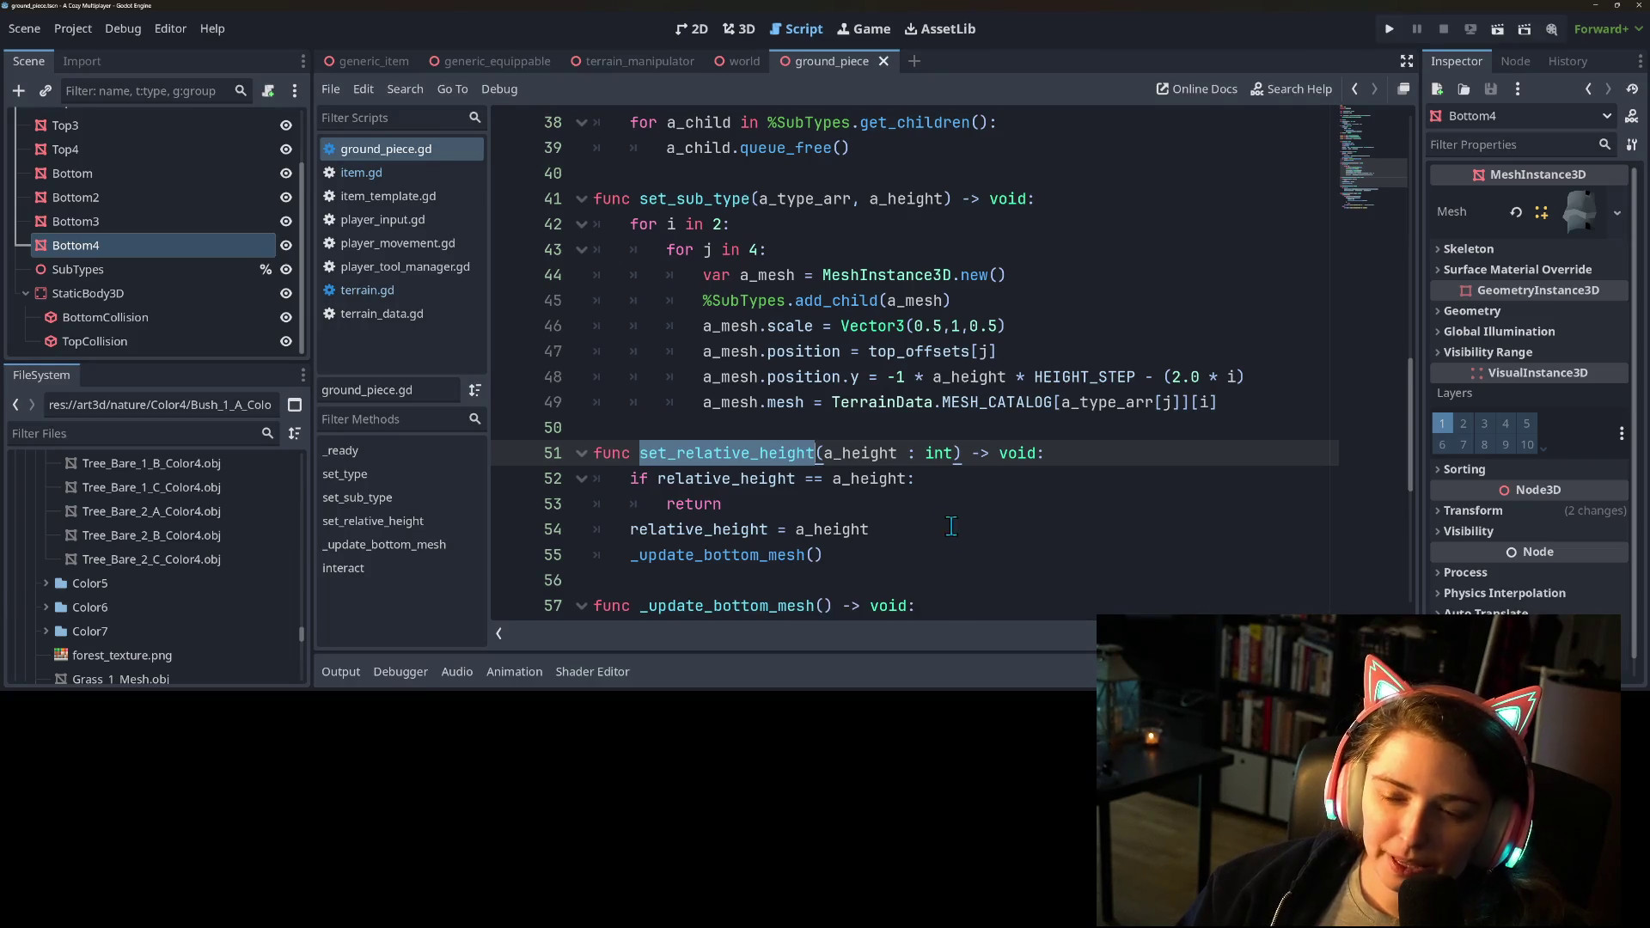
scroll(899, 534, "up", 12)
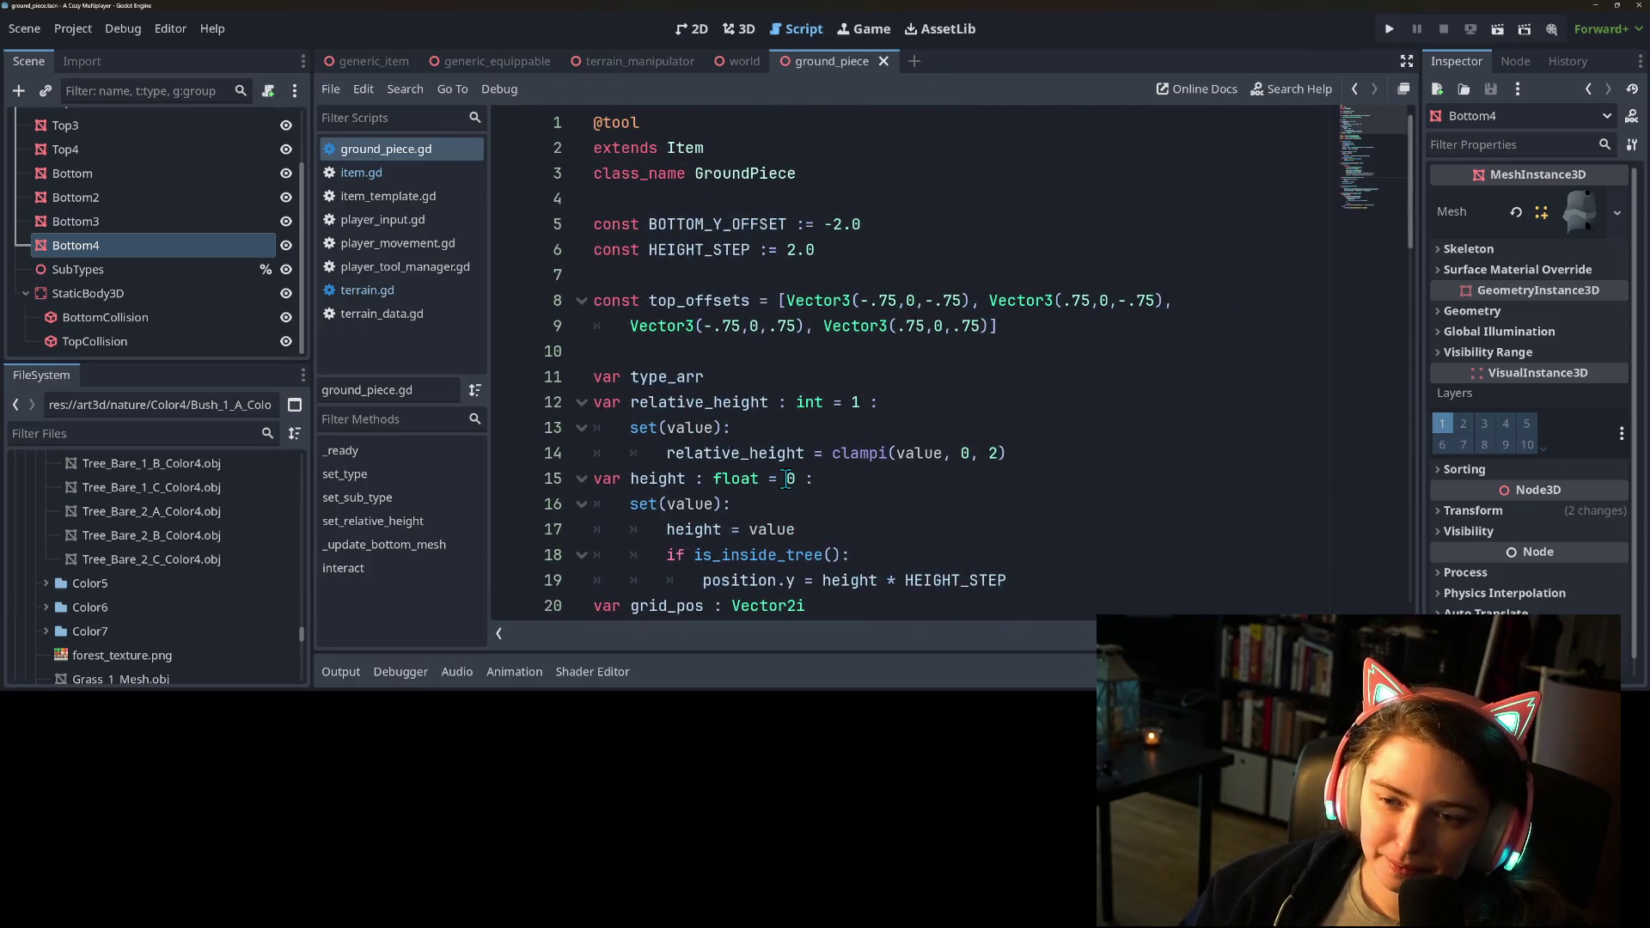
double_click(707, 401)
mouse_move(1008, 453)
left_mouse_down()
mouse_move(774, 425)
mouse_move(862, 406)
left_mouse_up()
key("BackSpace")
key("ctrl+s")
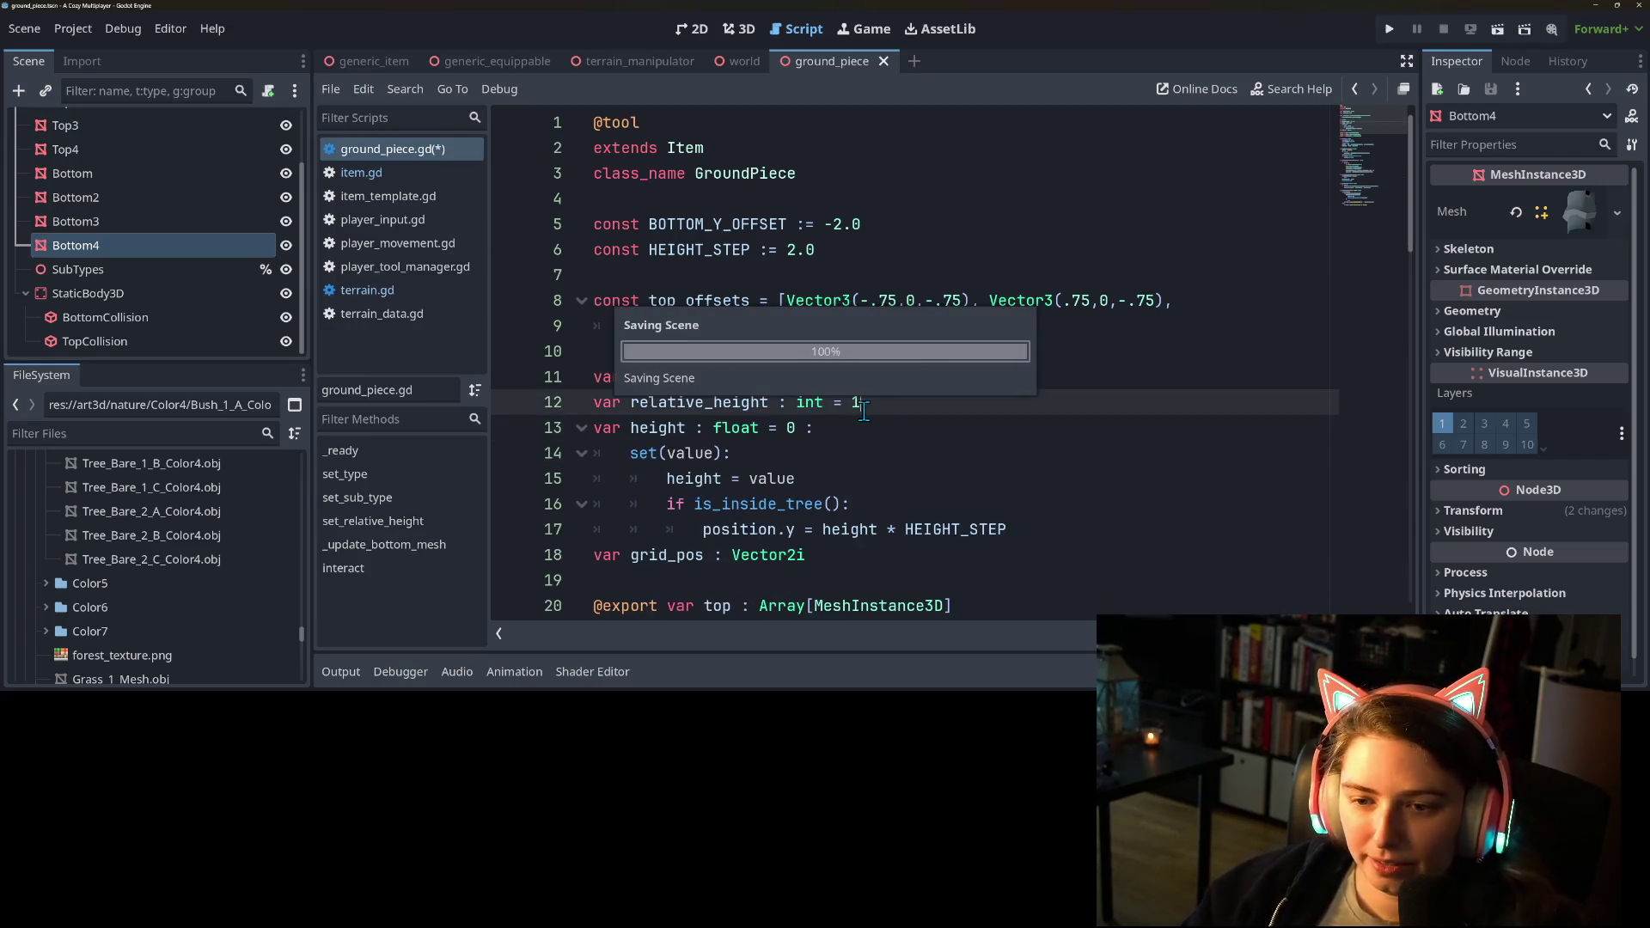
scroll(826, 438, "down", 6)
scroll(839, 462, "down", 4)
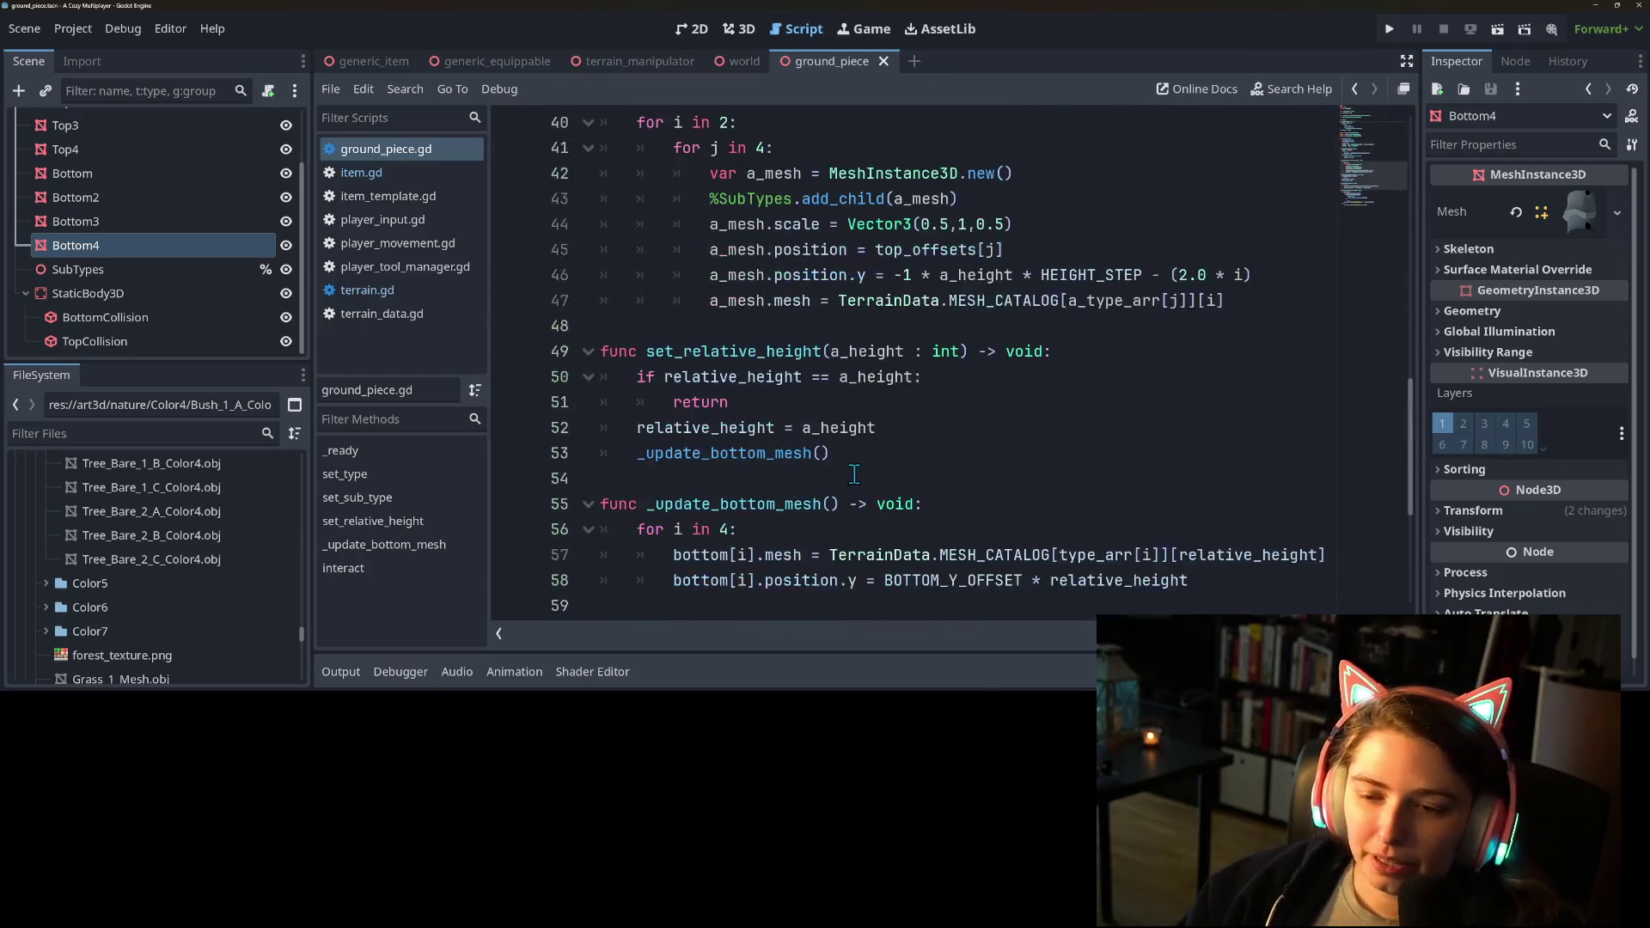
left_click(751, 350)
left_click(792, 235)
left_click(840, 199)
left_click(906, 270)
left_click(864, 300)
double_click(756, 305)
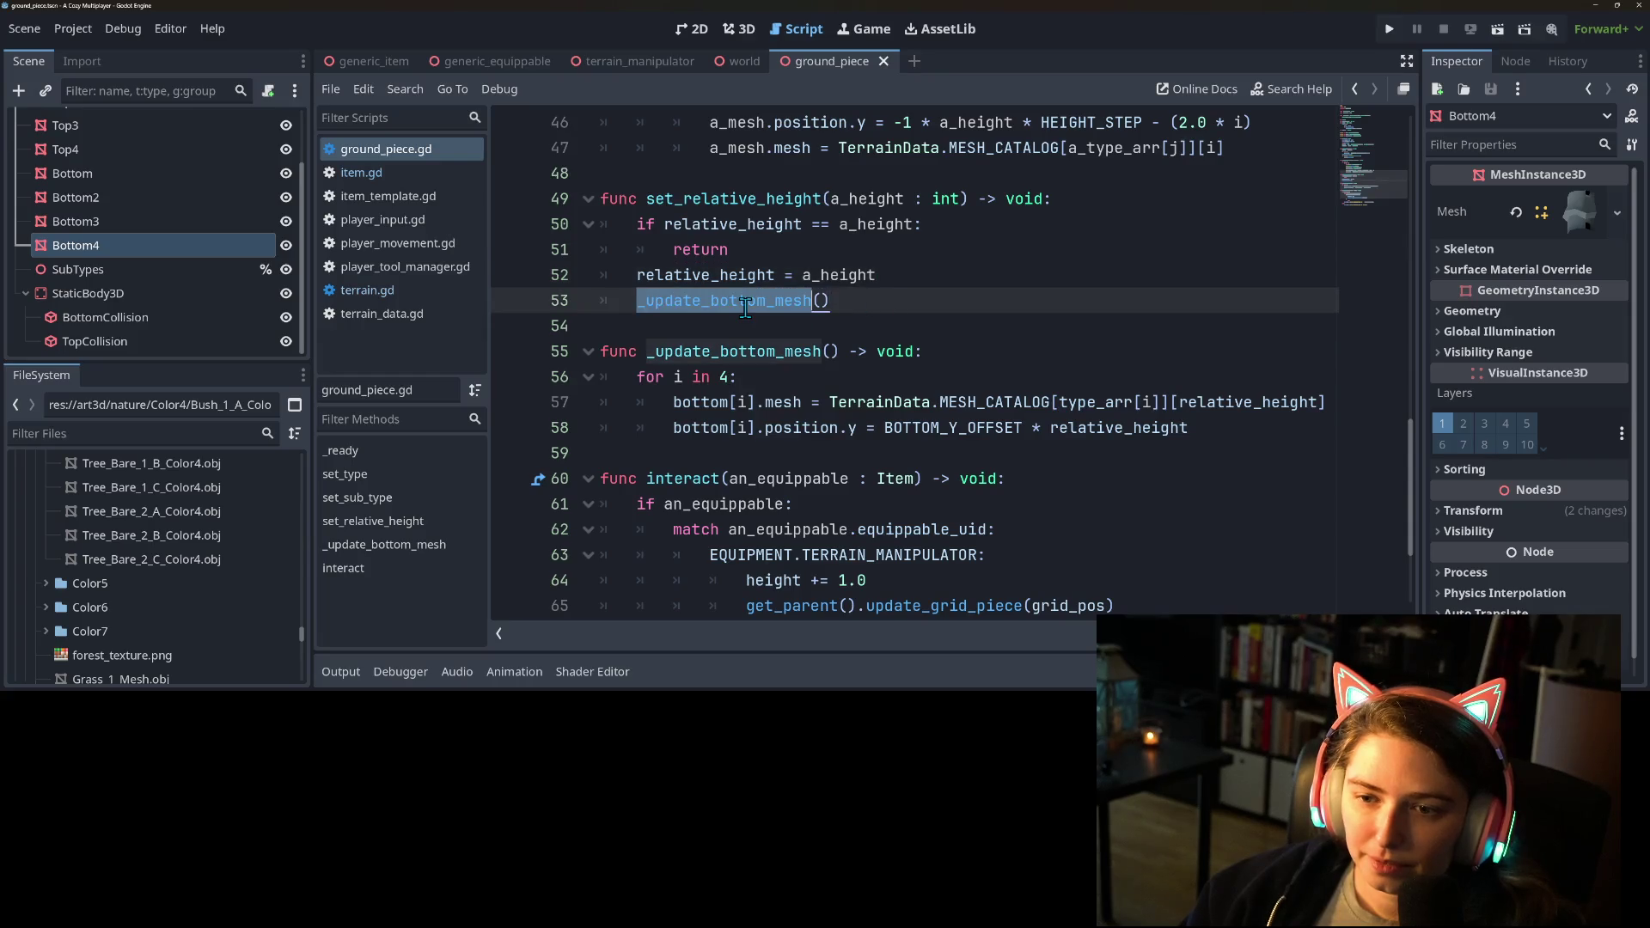
scroll(769, 369, "down", 2)
scroll(777, 386, "up", 2)
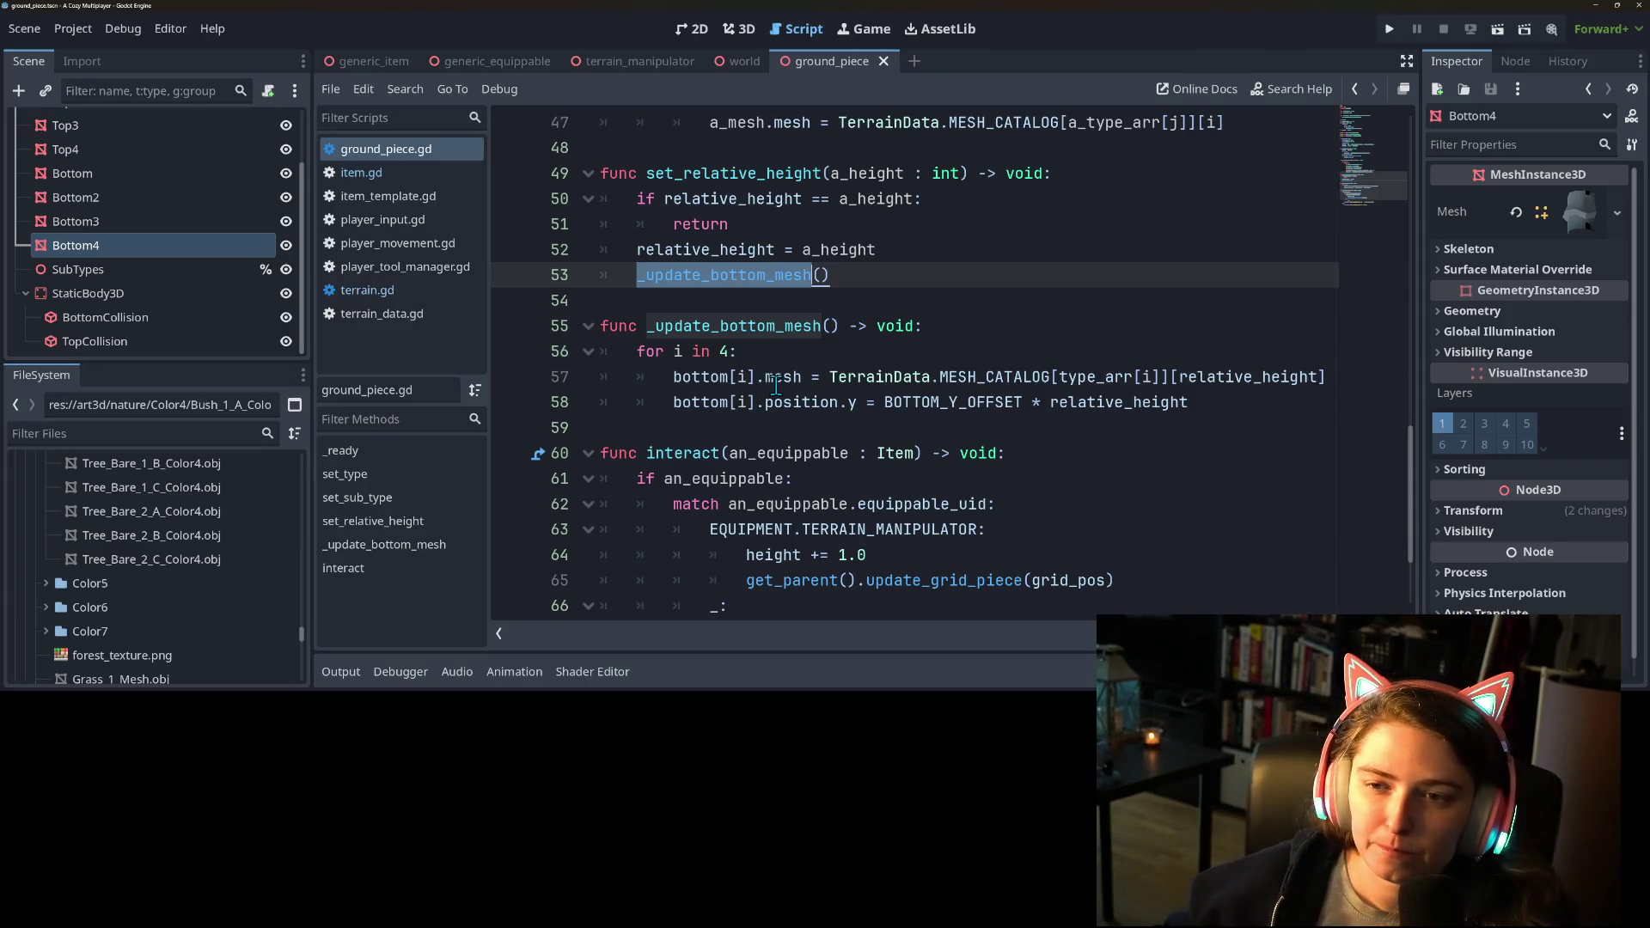
scroll(748, 371, "down", 2)
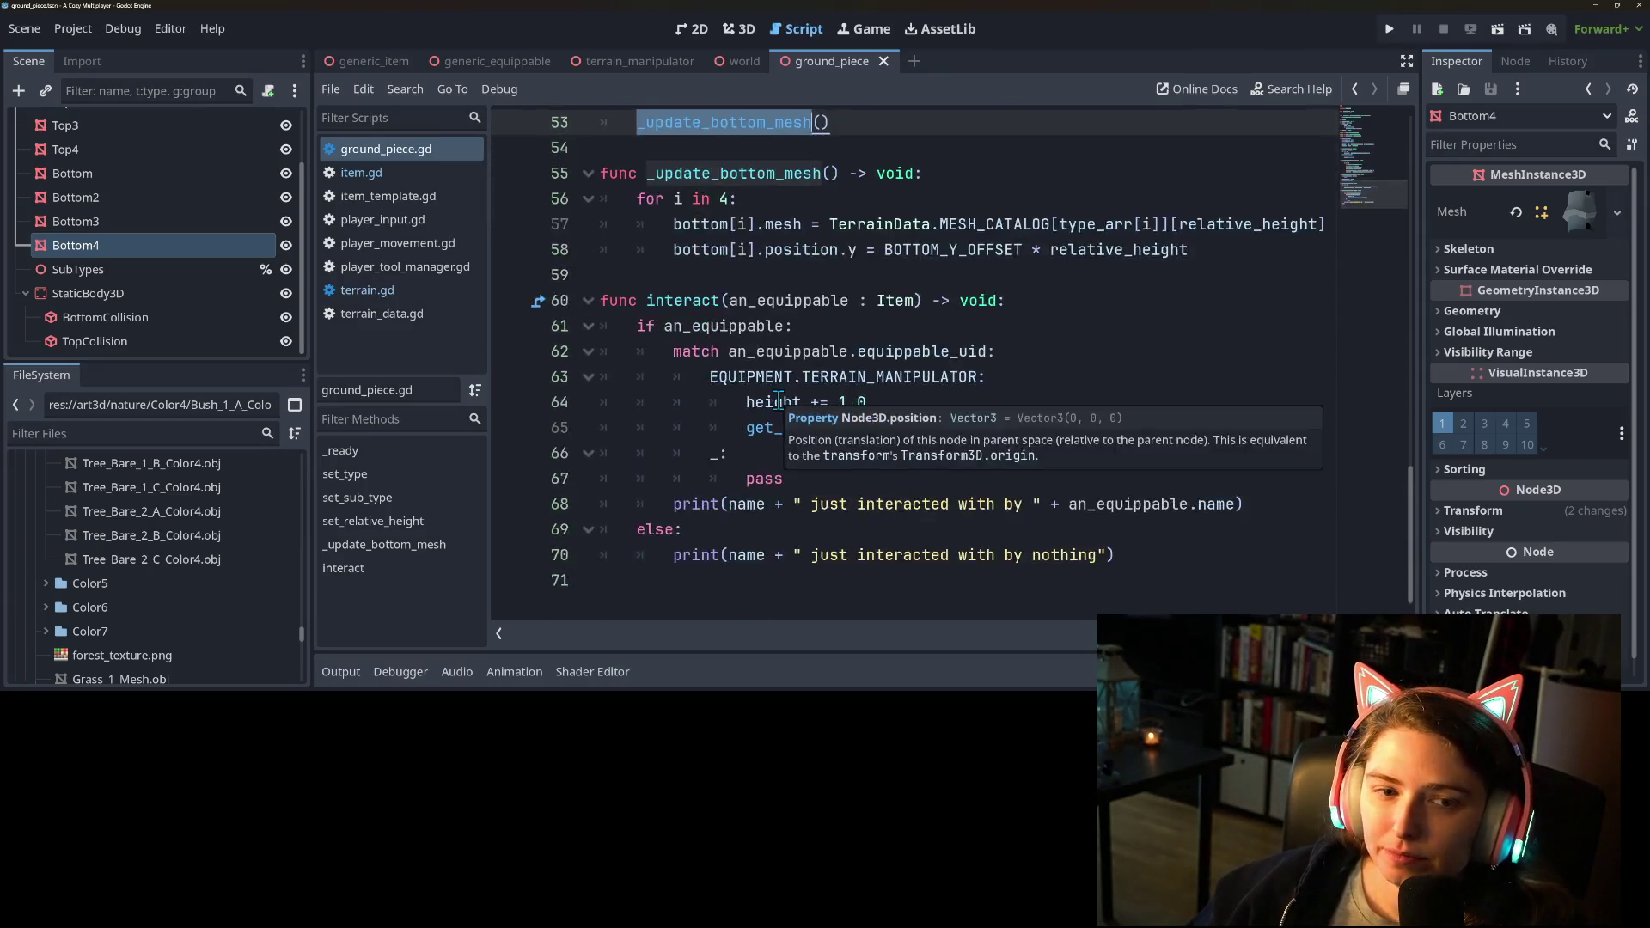
scroll(767, 394, "up", 9)
scroll(773, 404, "up", 5)
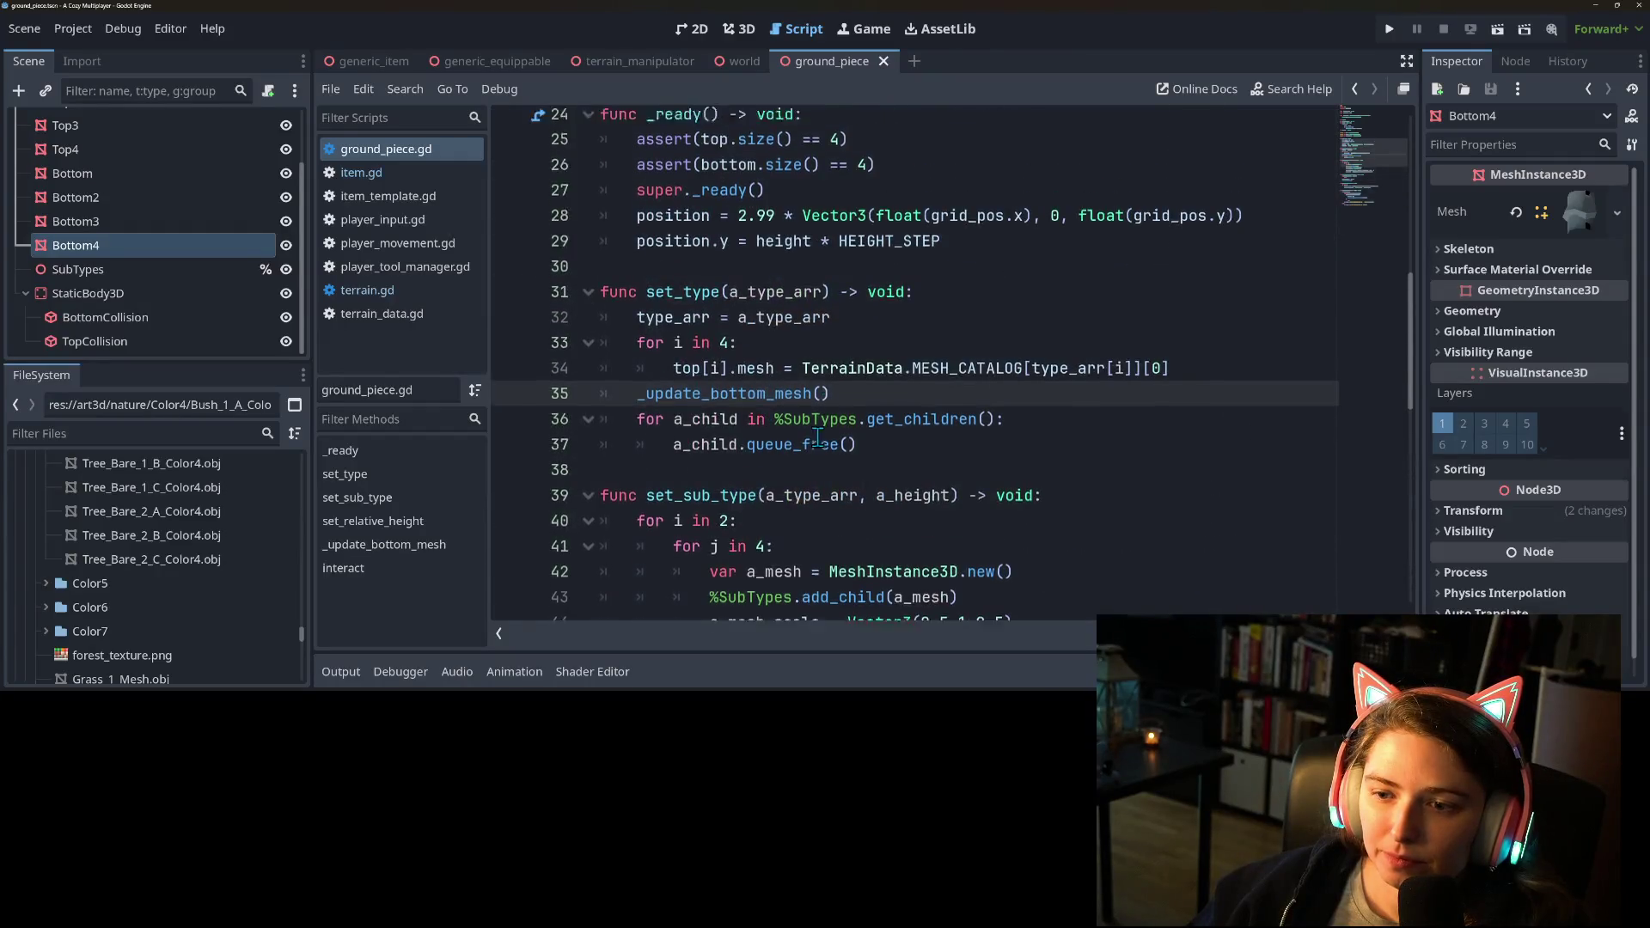
scroll(808, 430, "down", 14)
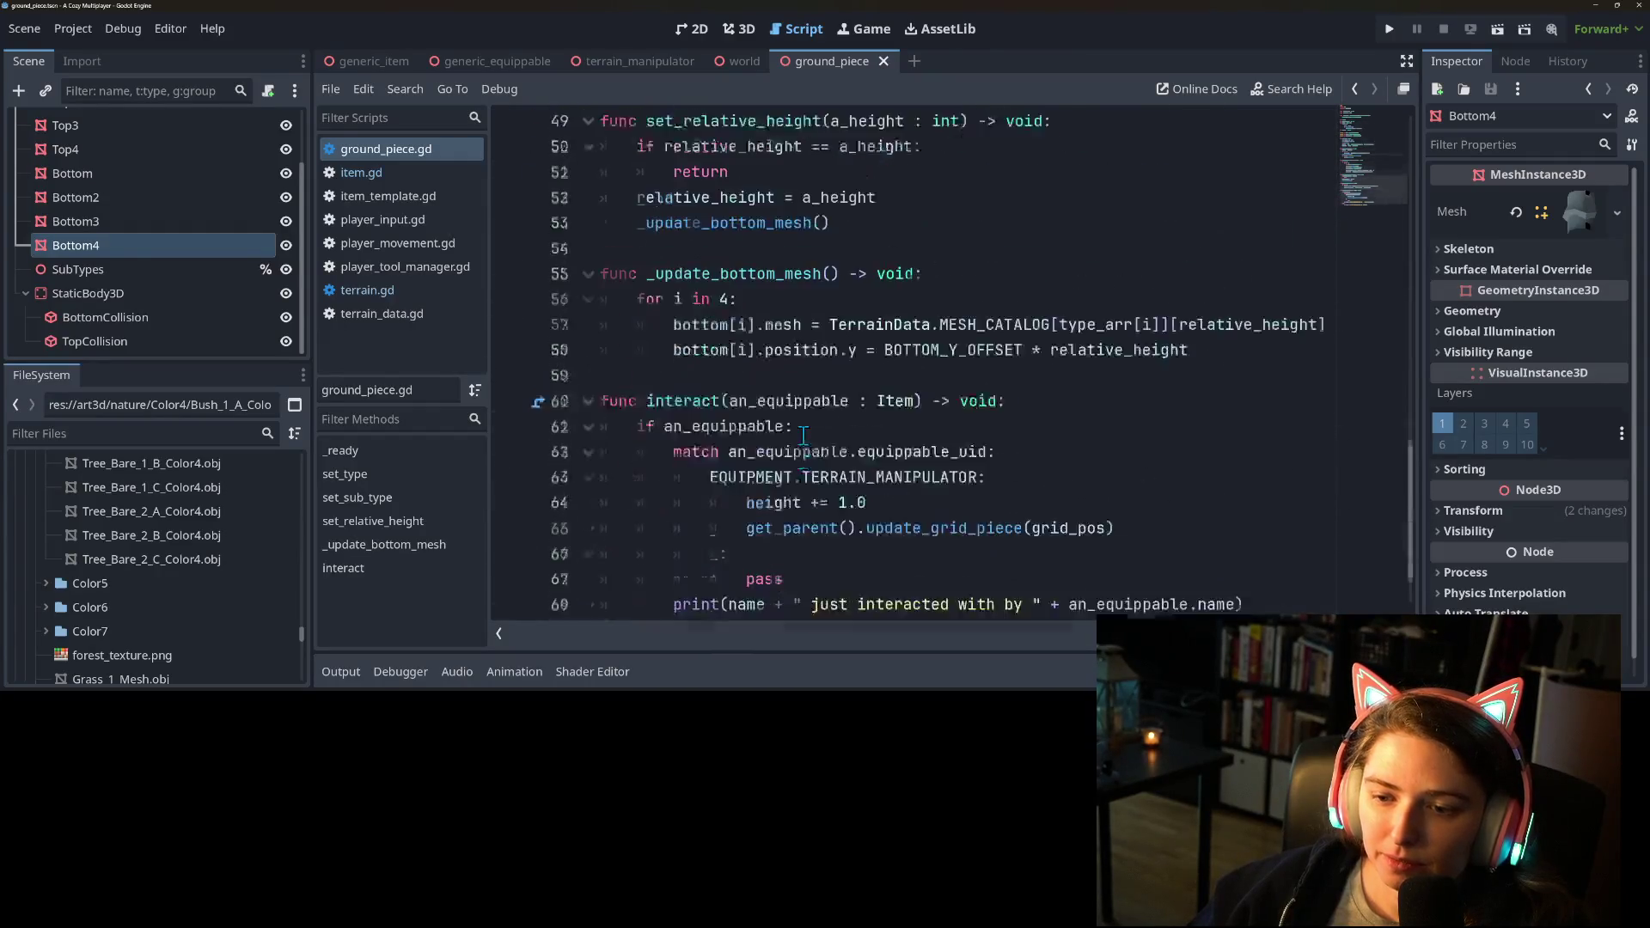
Select the SubTypes node in the Scene dock while reviewing set_sub_type's SubTypes references.
scroll(808, 425, "up", 7)
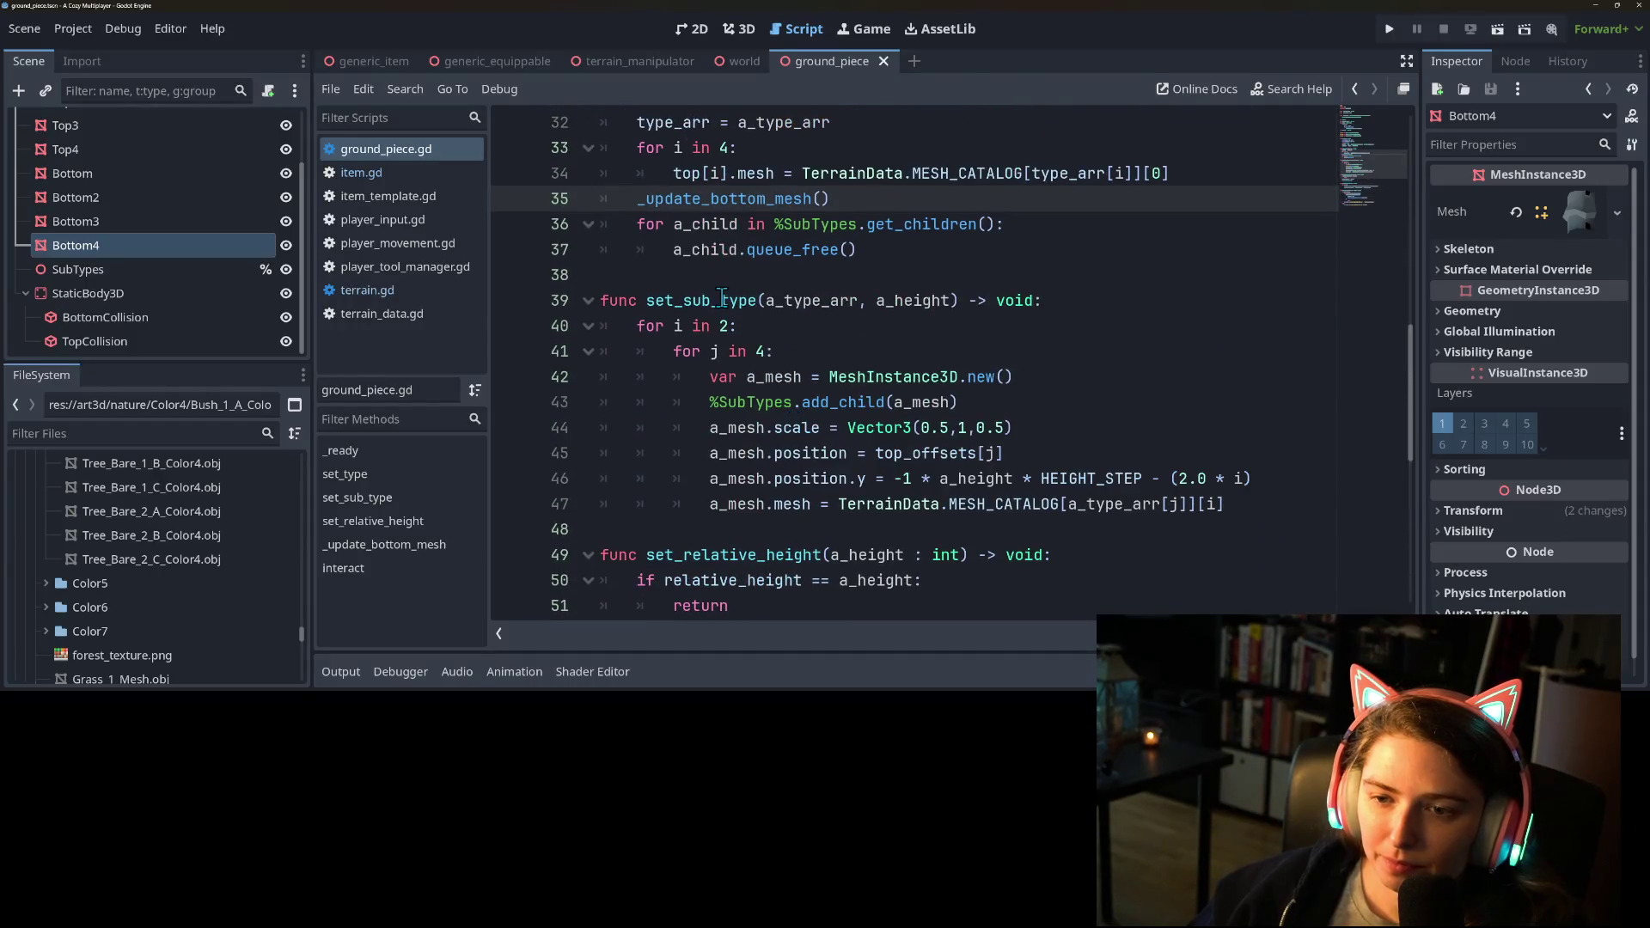
double_click(726, 302)
double_click(726, 427)
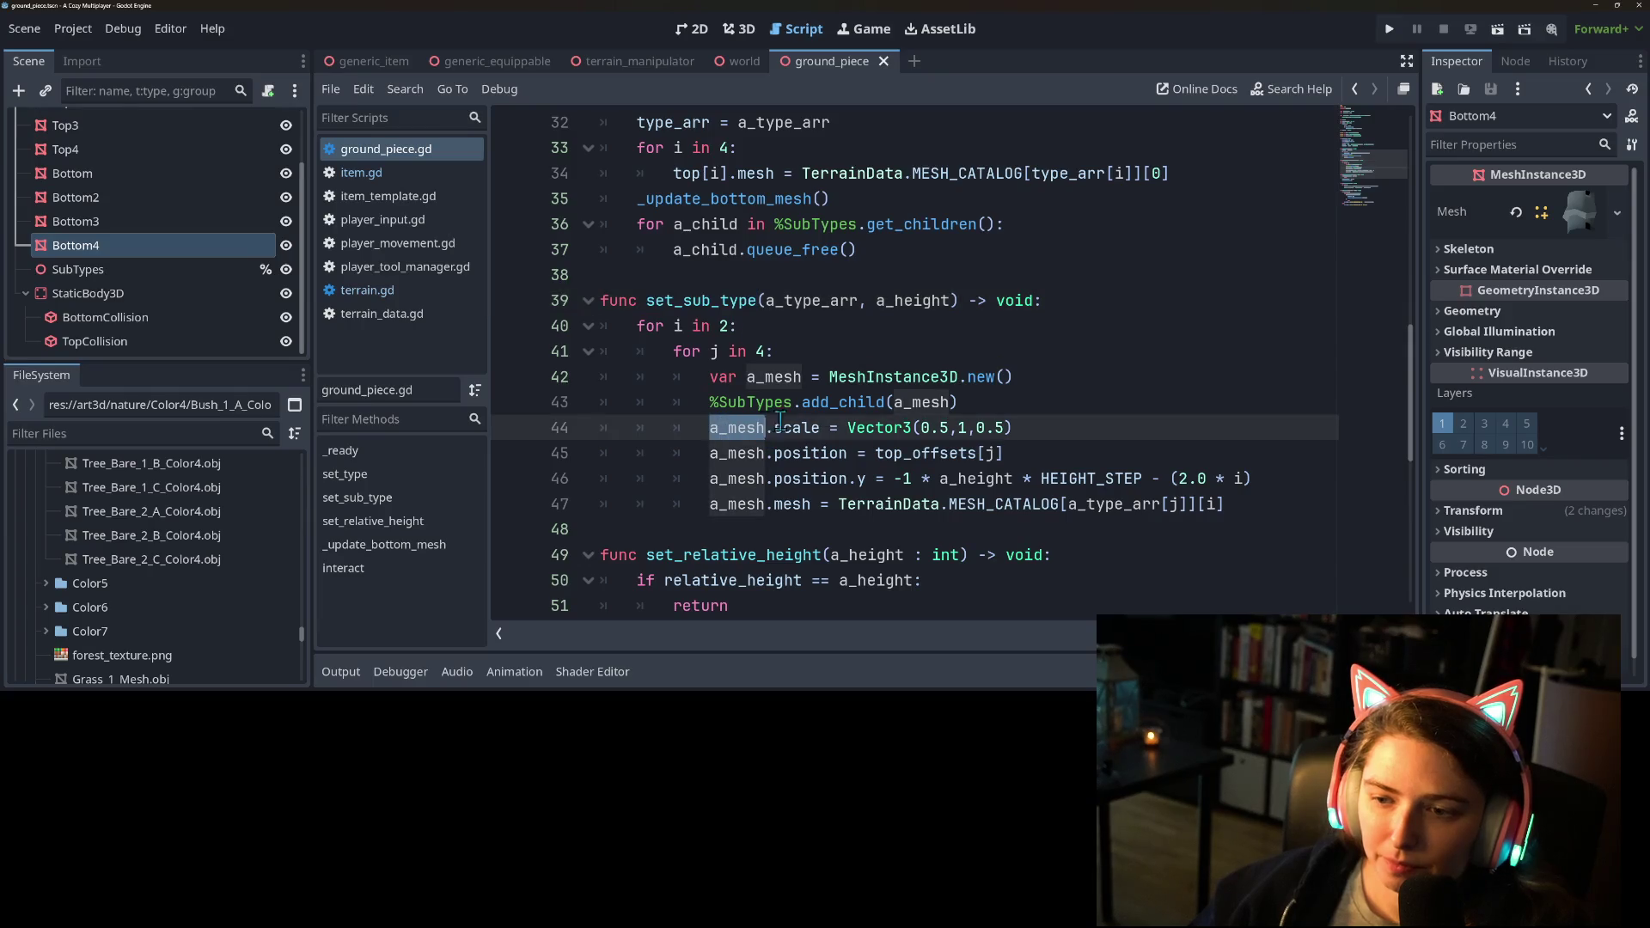
double_click(750, 402)
left_click(78, 269)
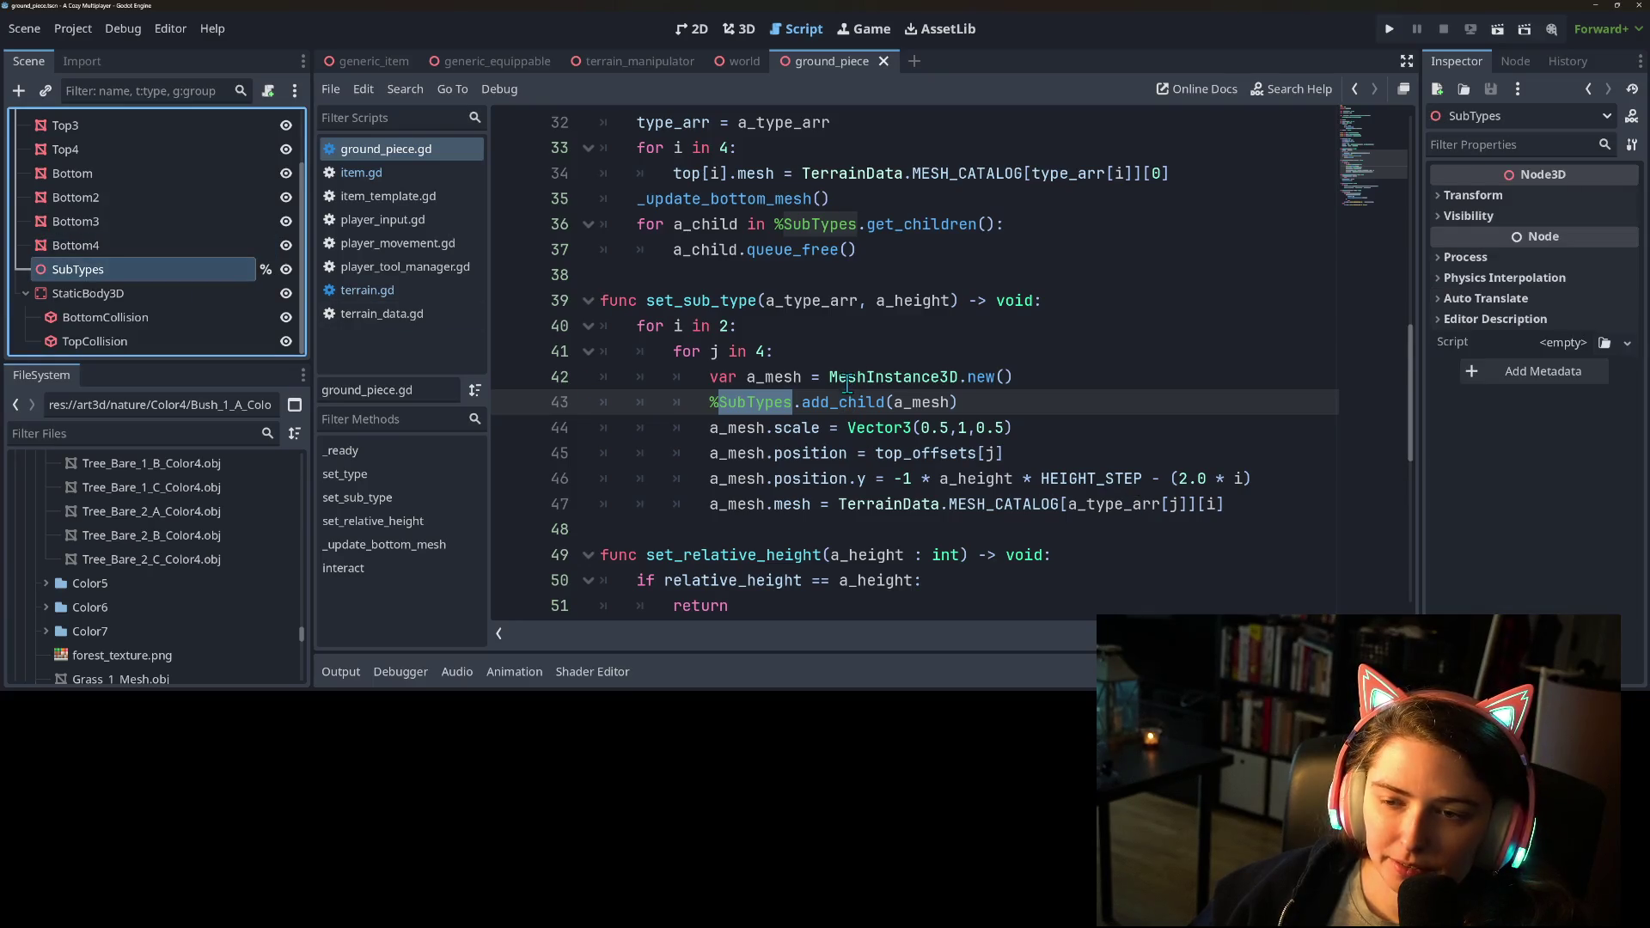
double_click(726, 302)
scroll(748, 404, "up", 4)
scroll(791, 439, "down", 4)
double_click(753, 401)
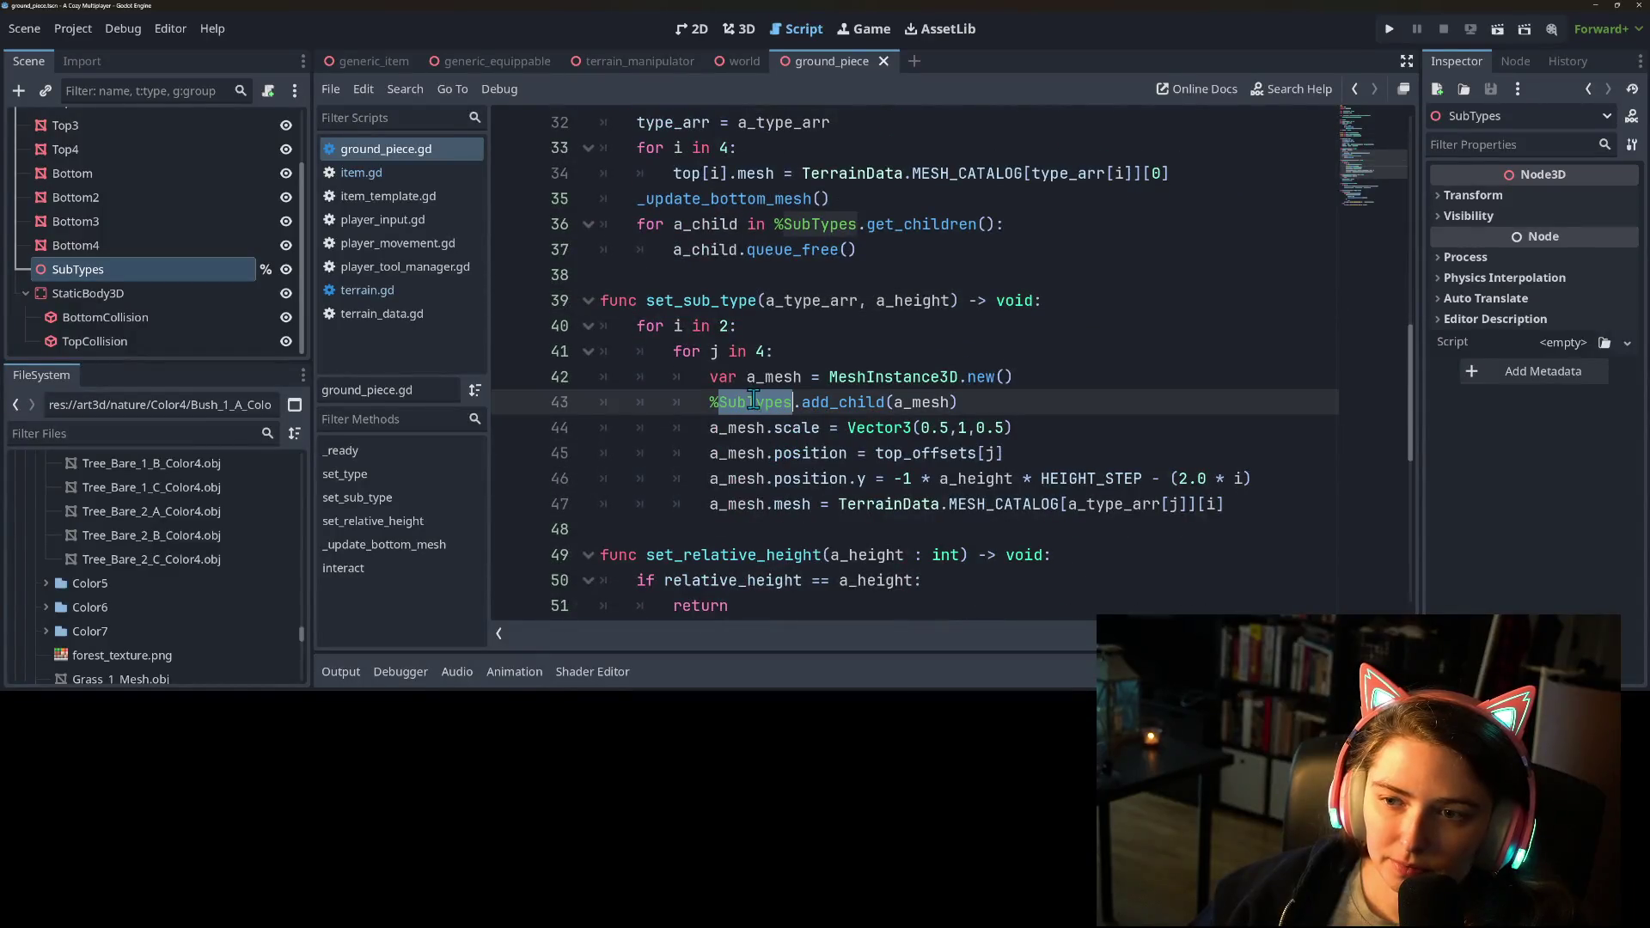
scroll(773, 402, "up", 1)
scroll(775, 404, "up", 1)
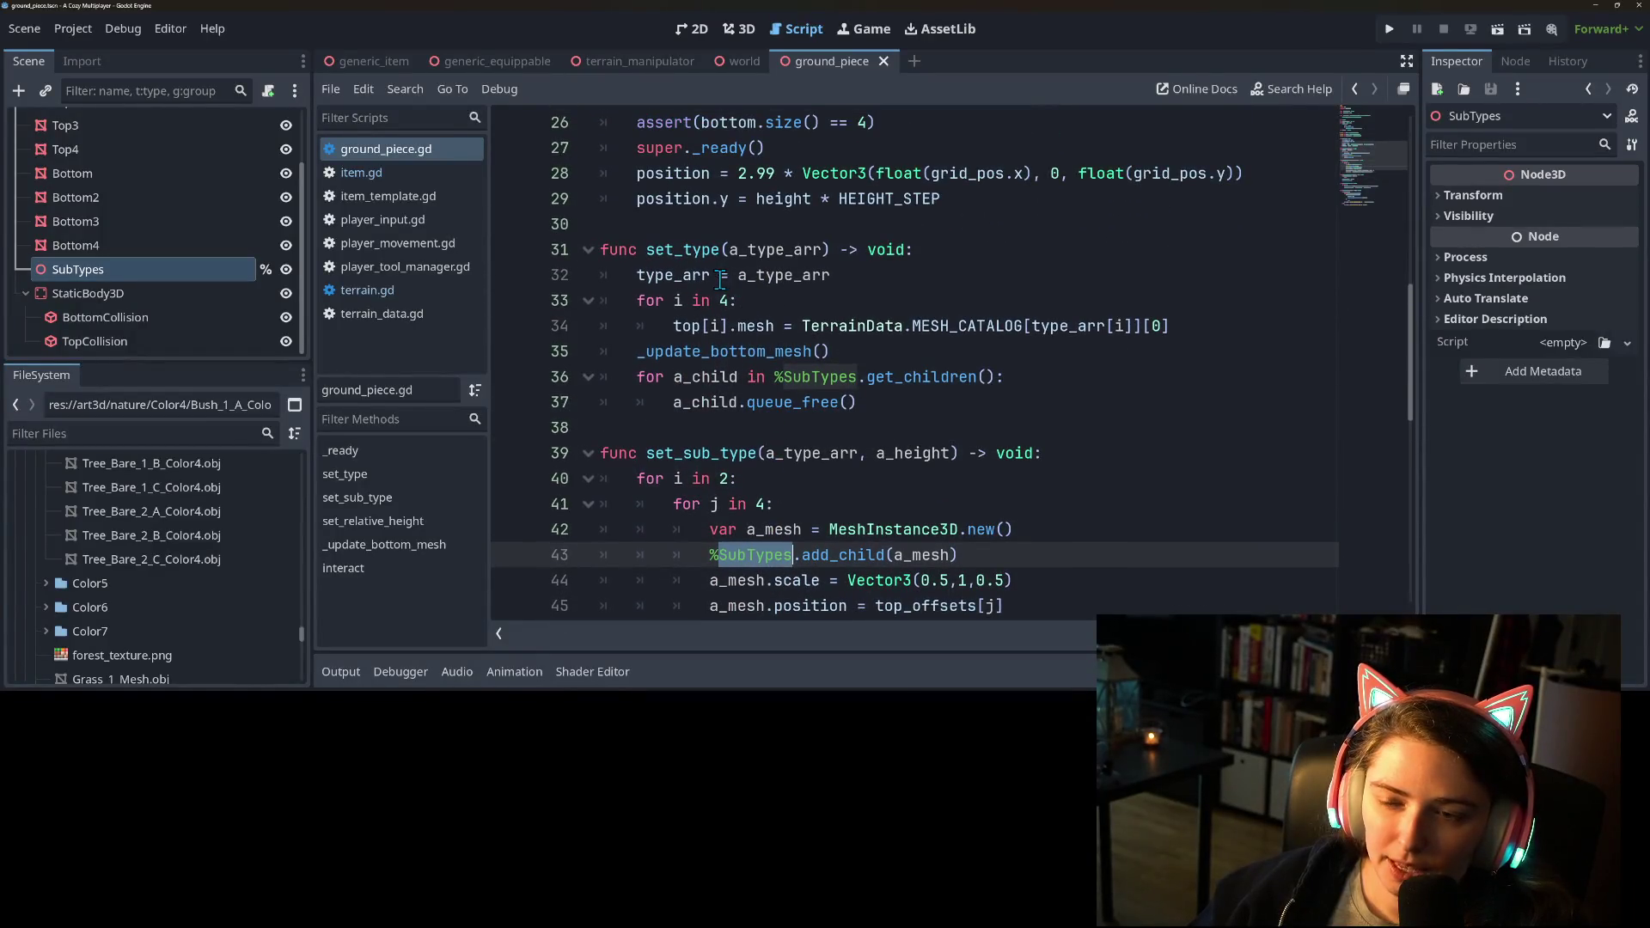
Fold the child-clearing for loop on line 36 of set_type.
left_click(718, 378)
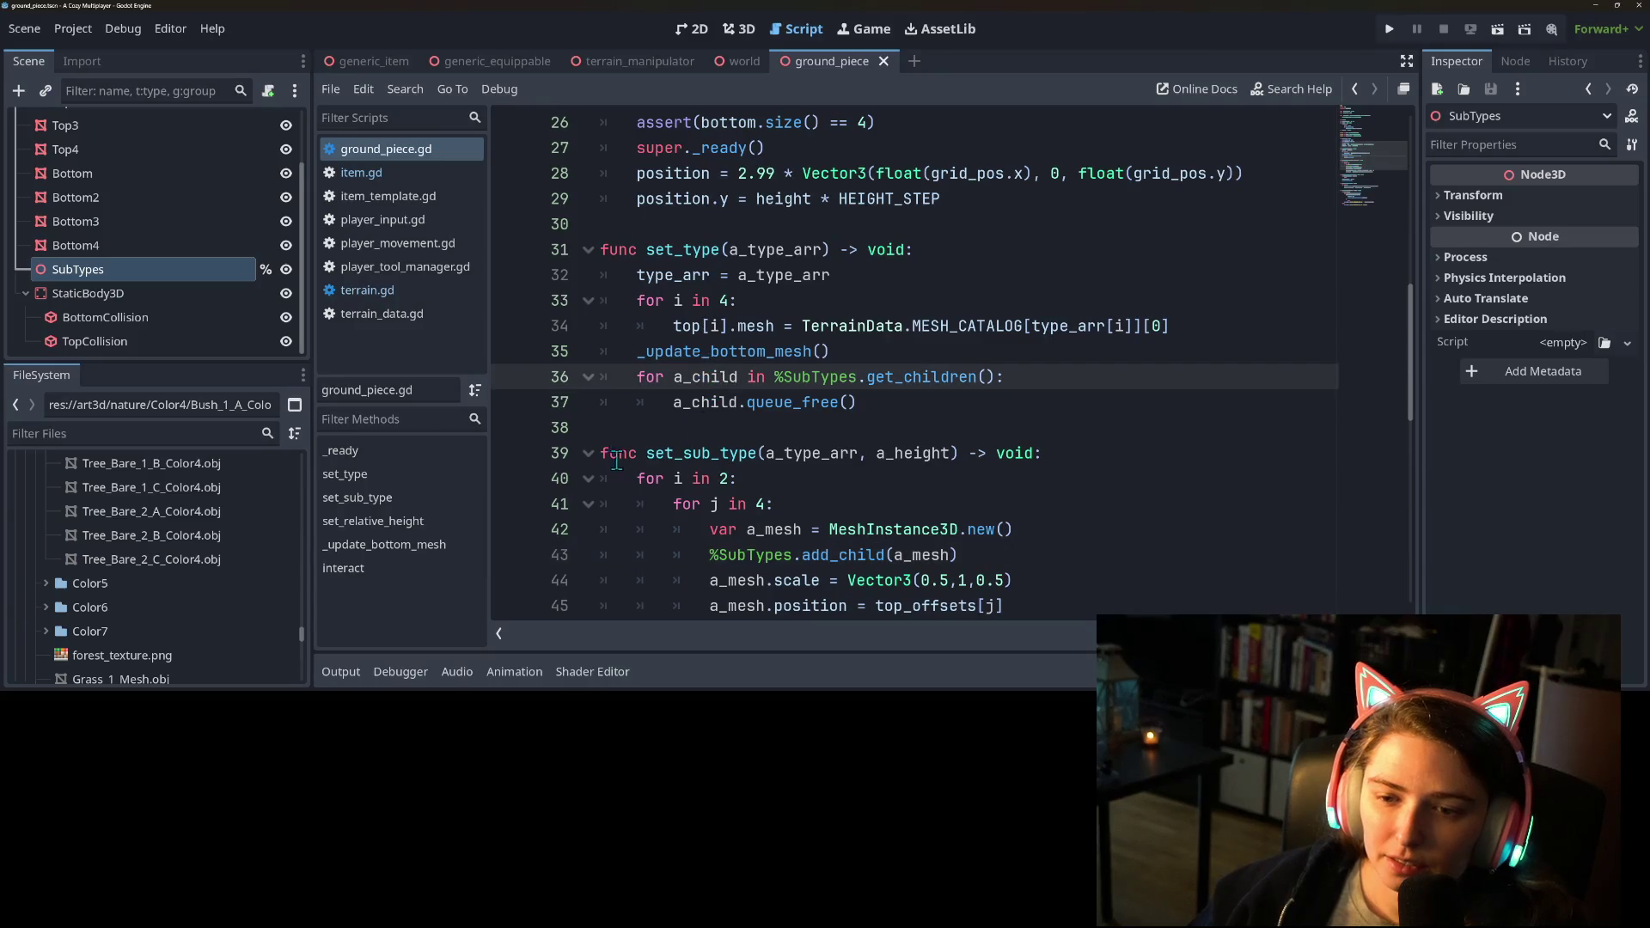
left_click(588, 453)
left_click(658, 507)
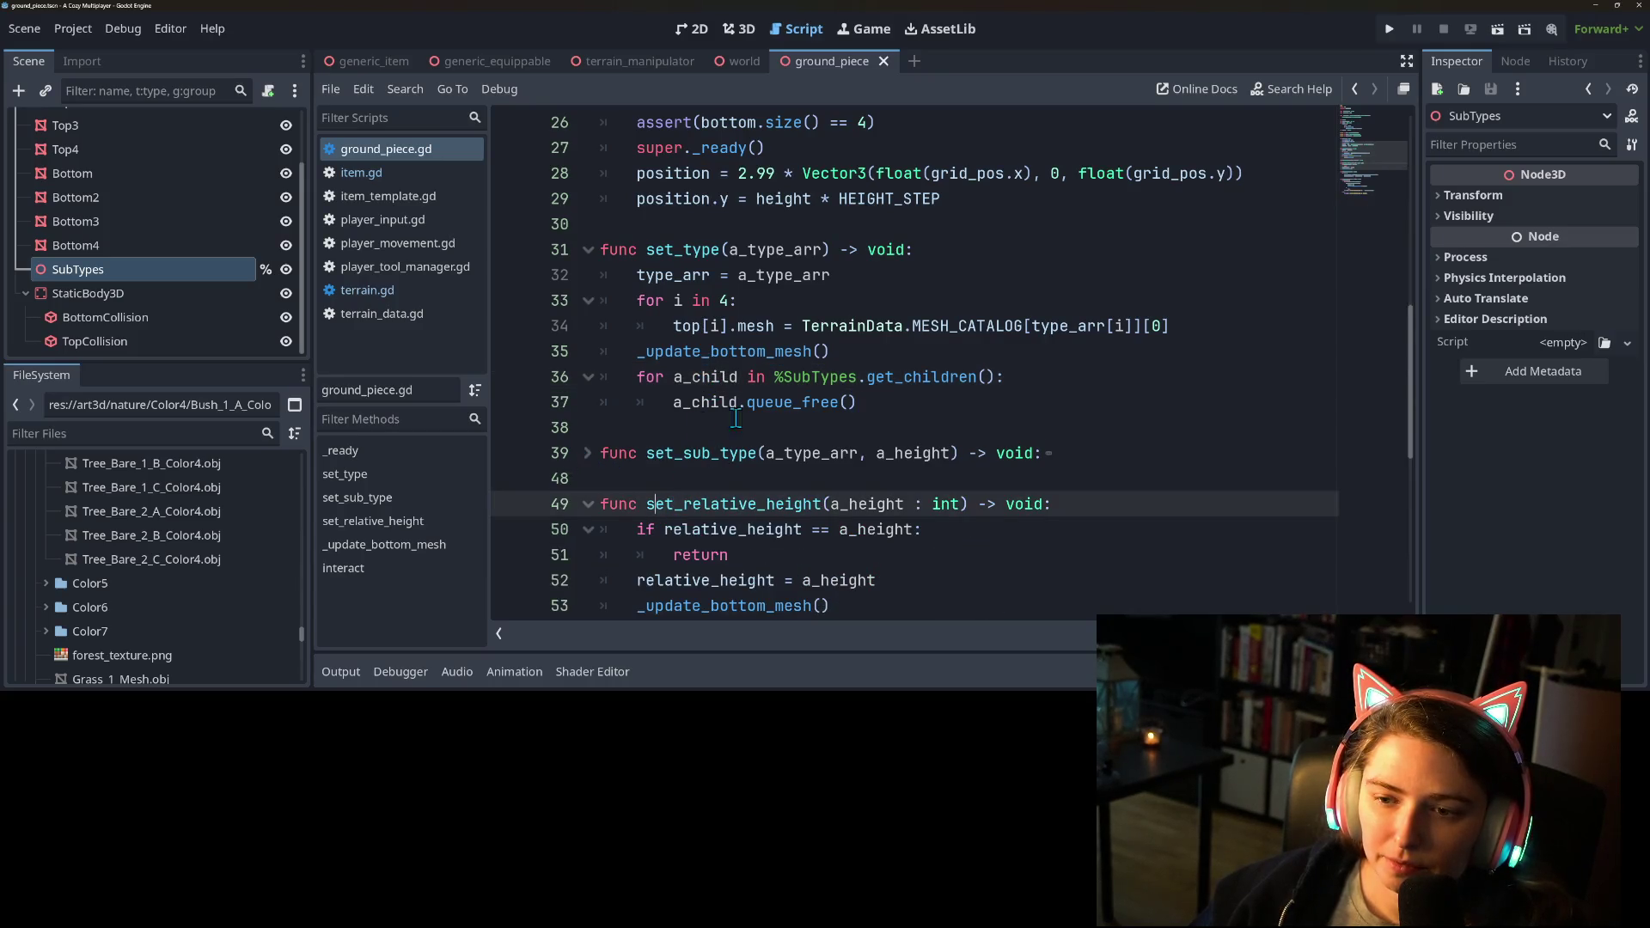
double_click(941, 377)
left_click(1034, 377)
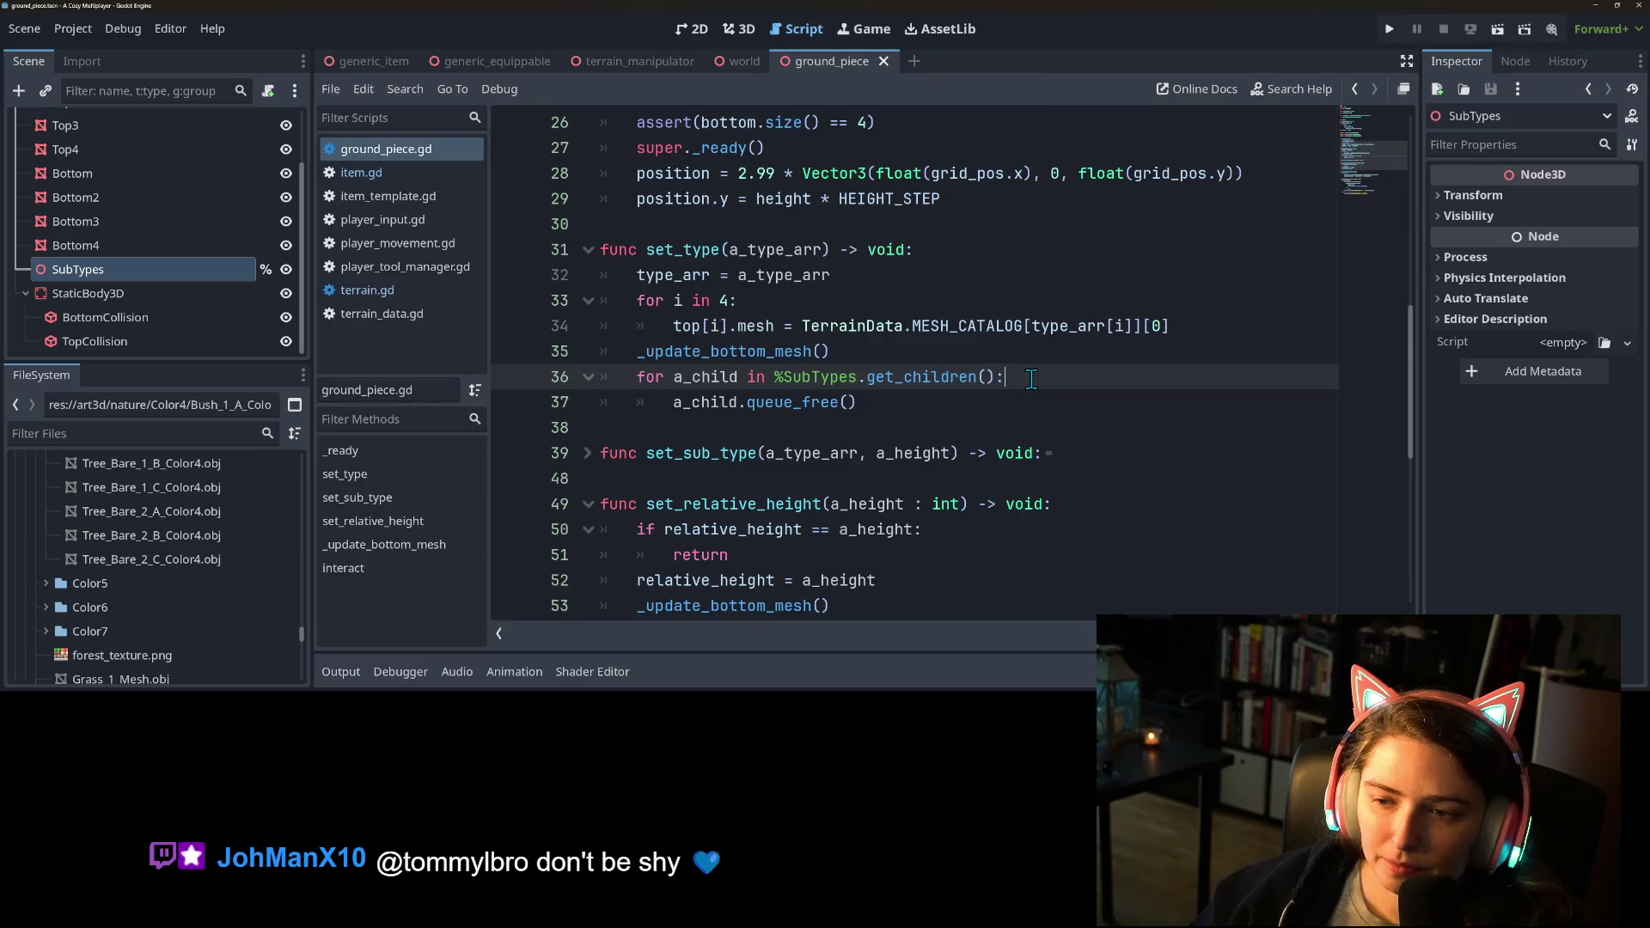
left_click(849, 396)
left_click(588, 378)
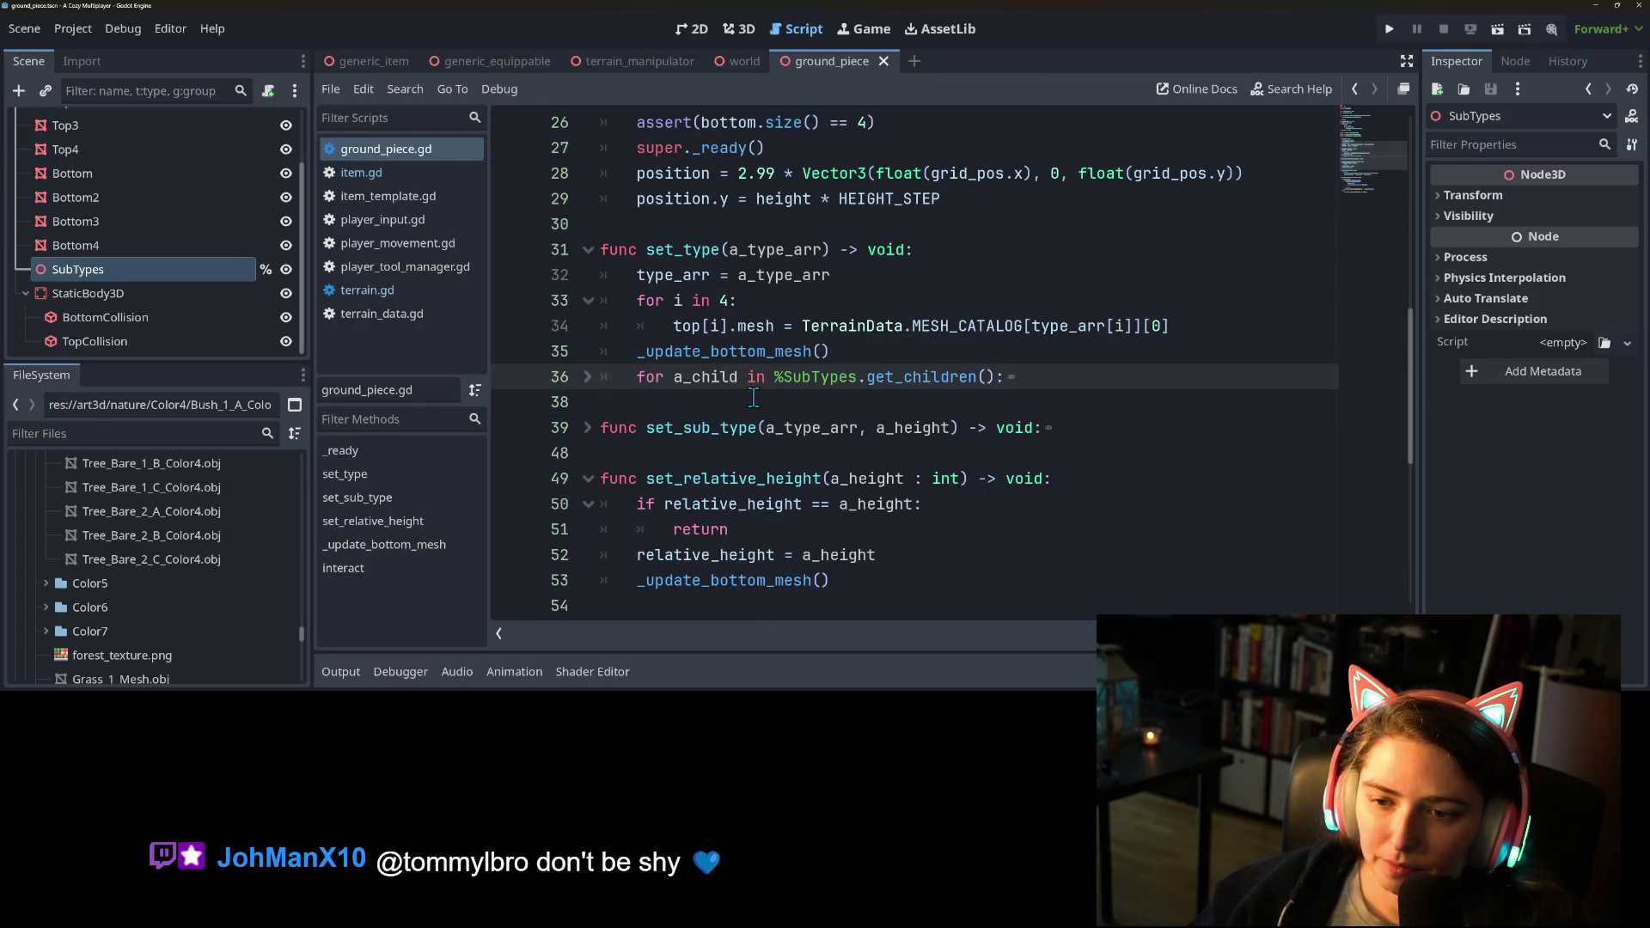
left_click(588, 378)
left_click(588, 453)
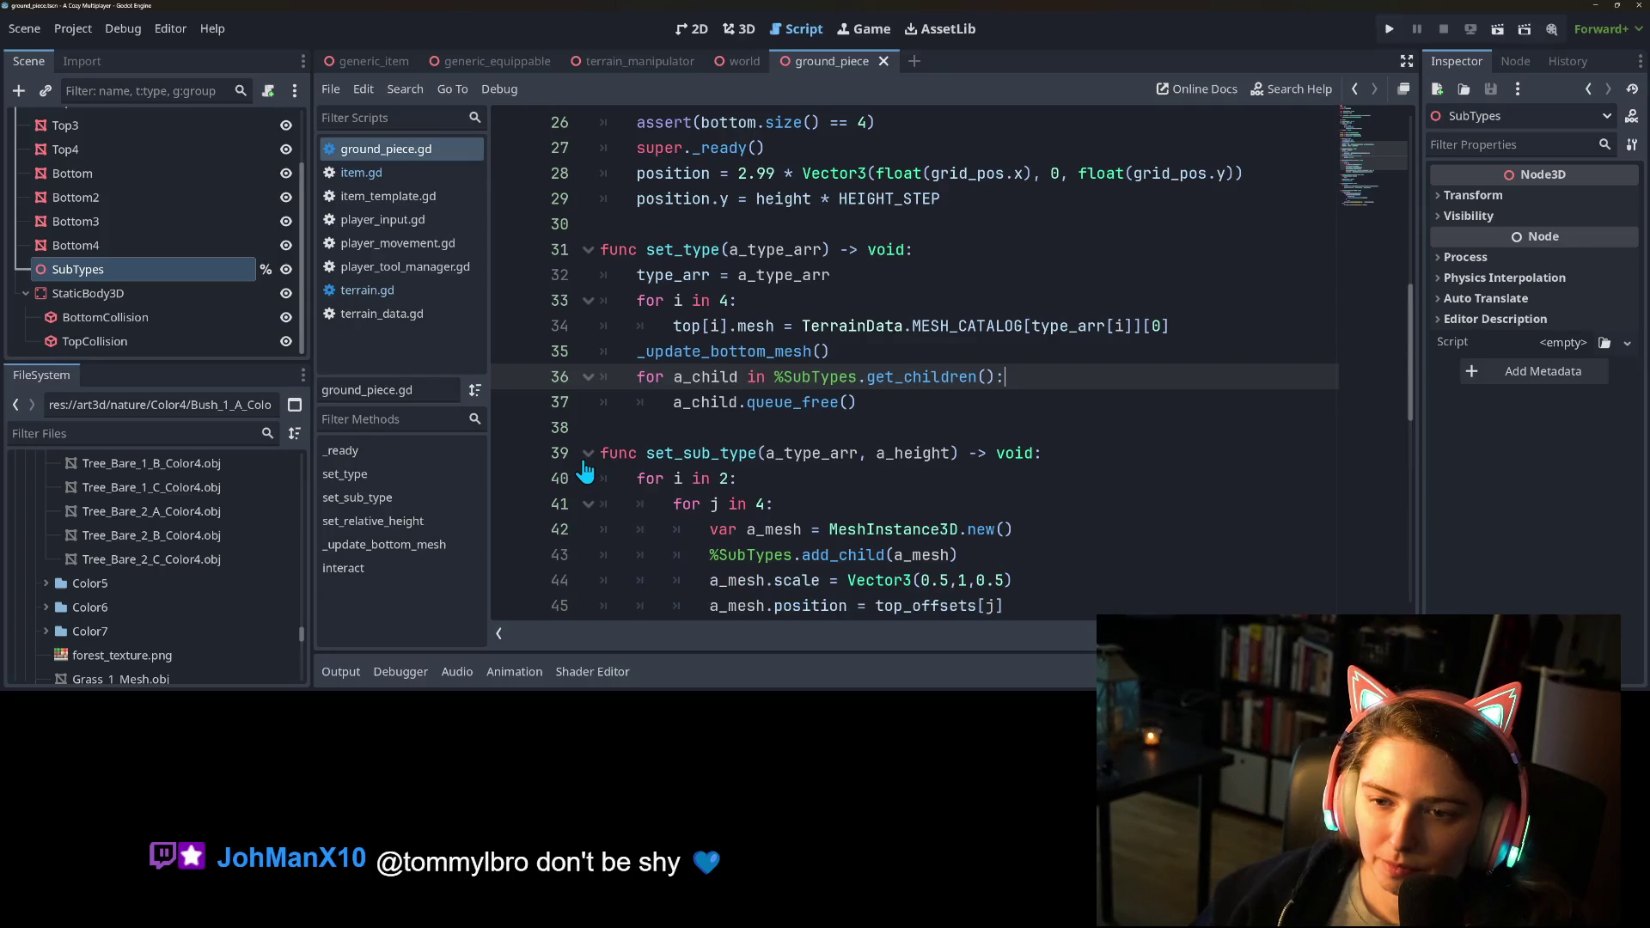
left_click(587, 378)
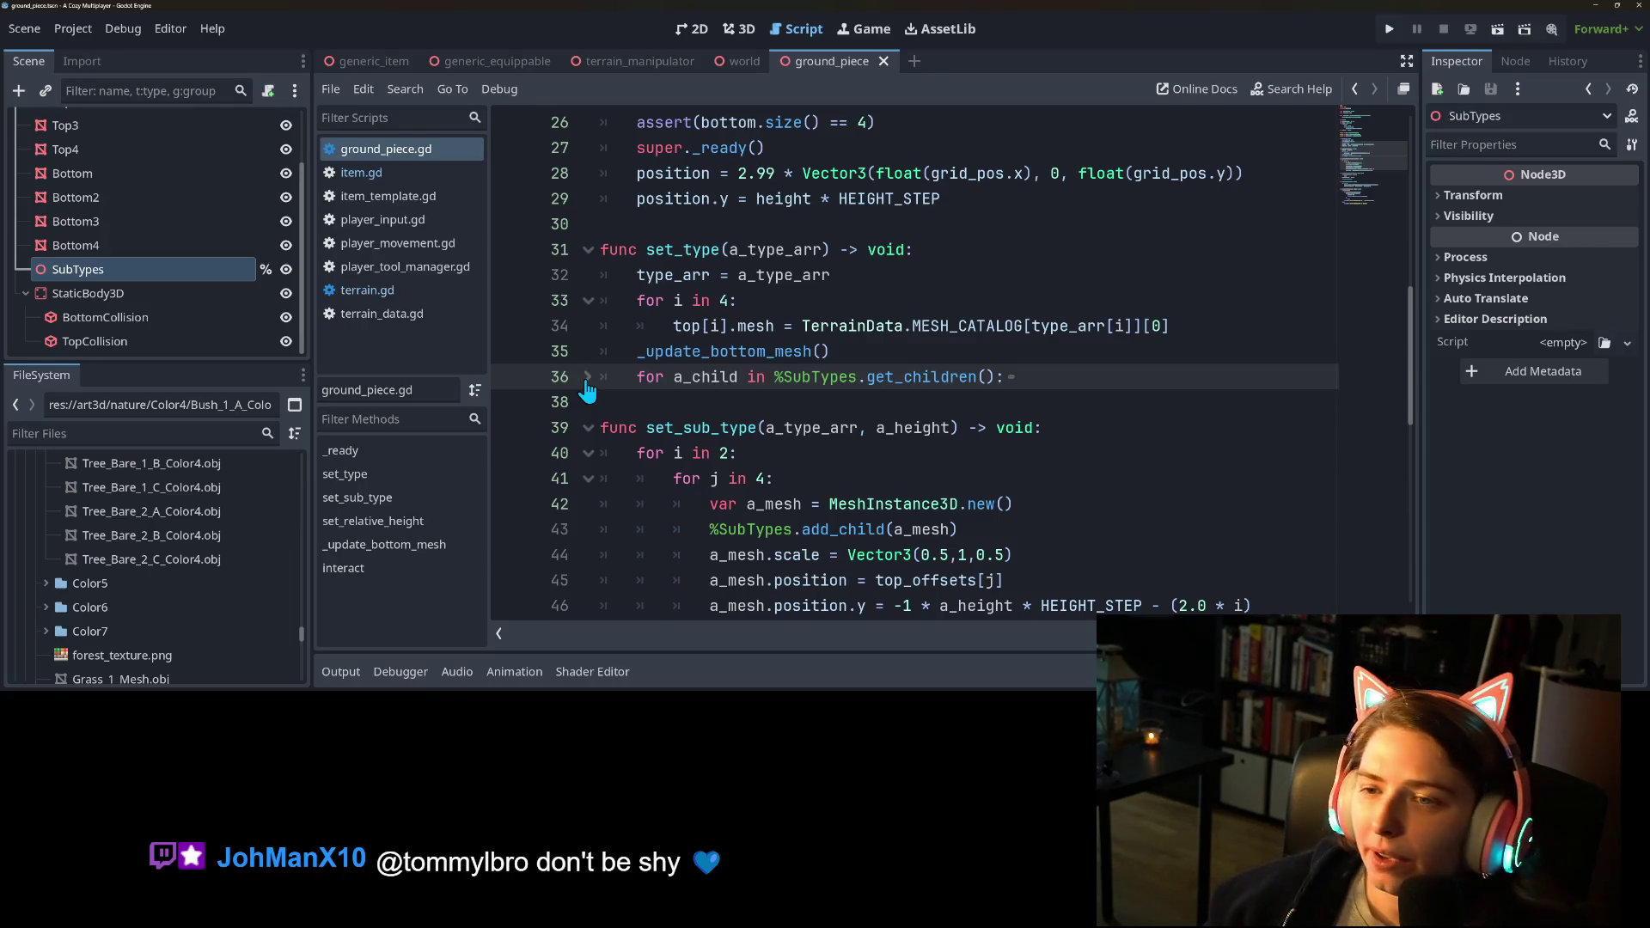
scroll(996, 524, "down", 3)
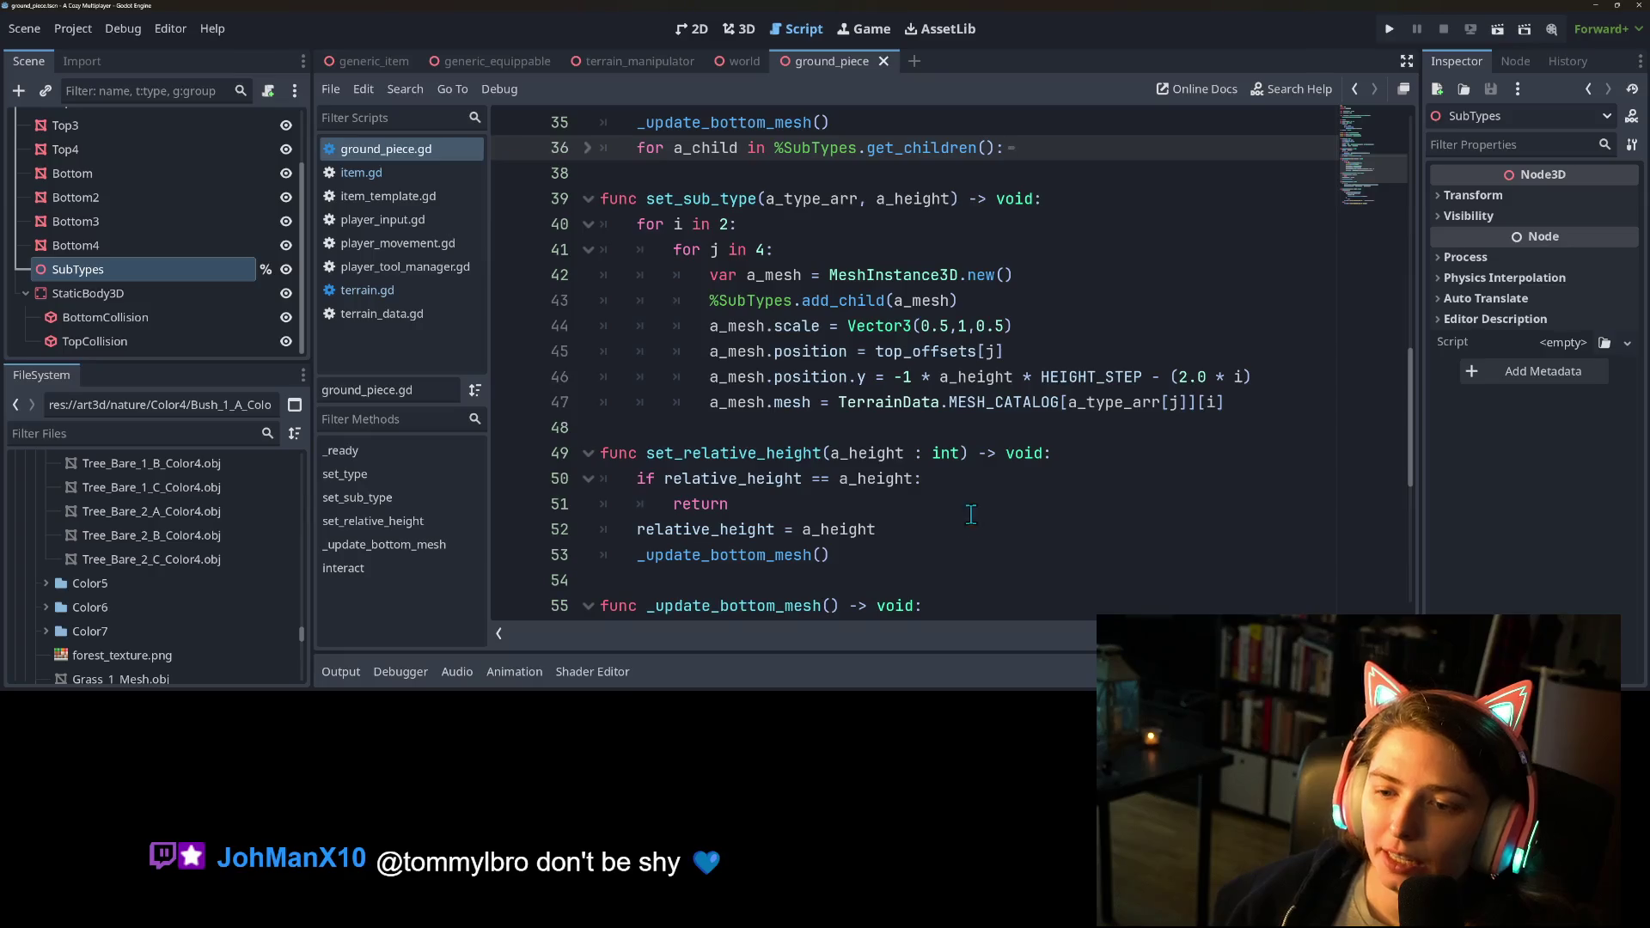
Locate the _update_bottom_mesh function header and its call site.
left_click(903, 451)
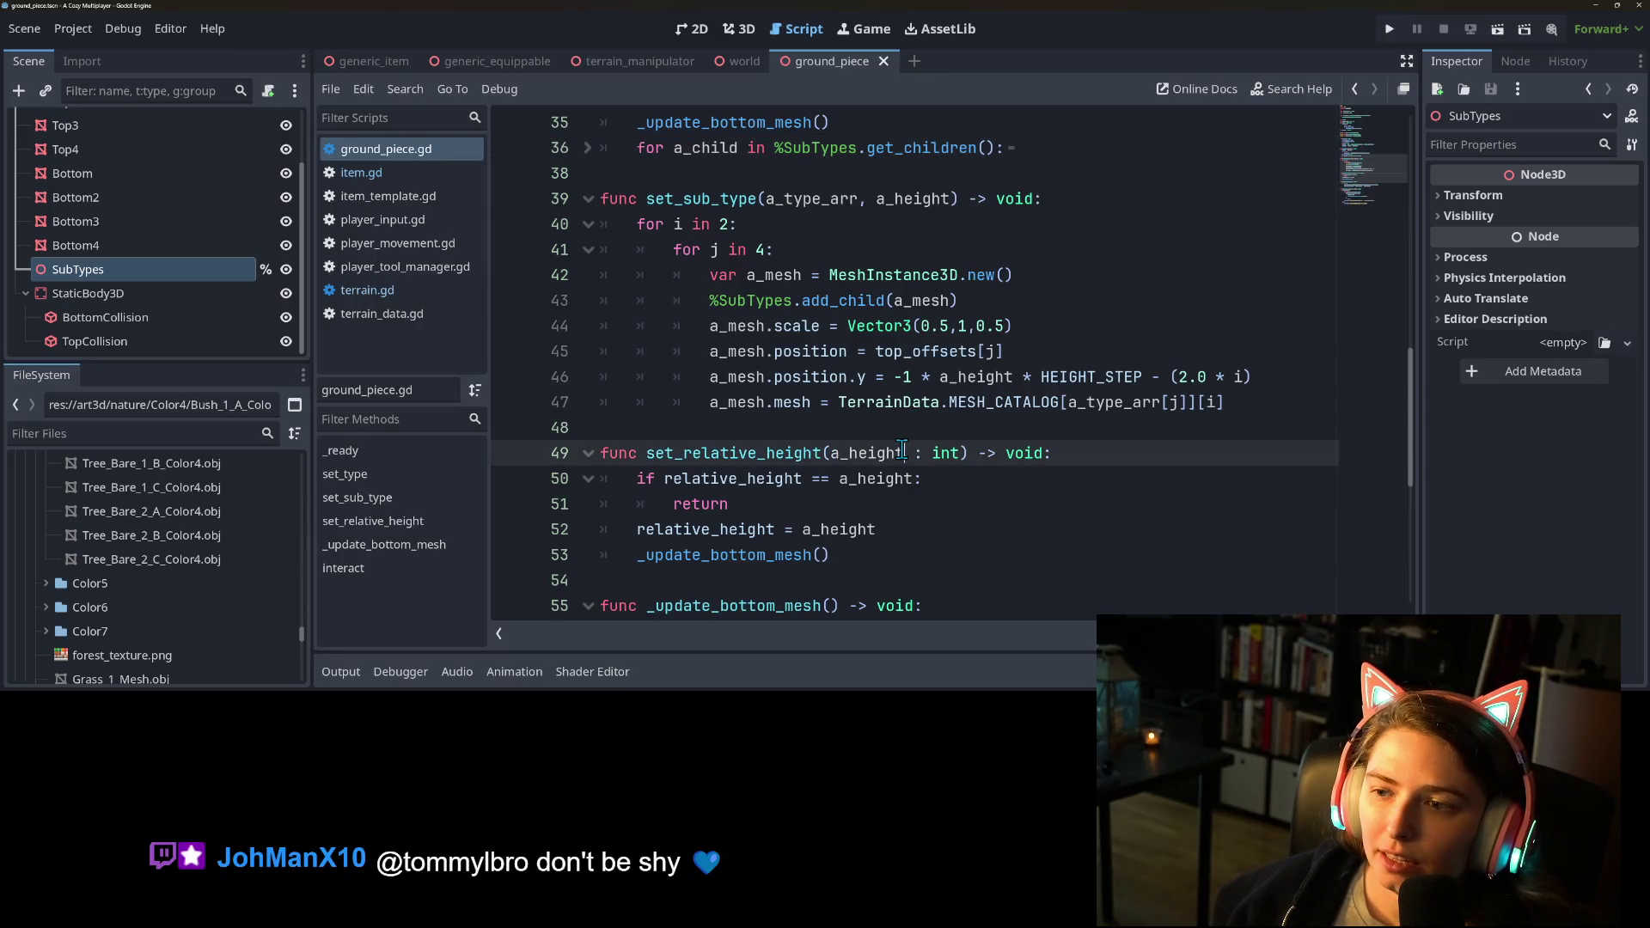
left_click(878, 531)
double_click(813, 554)
scroll(825, 541, "down", 4)
left_click(884, 401)
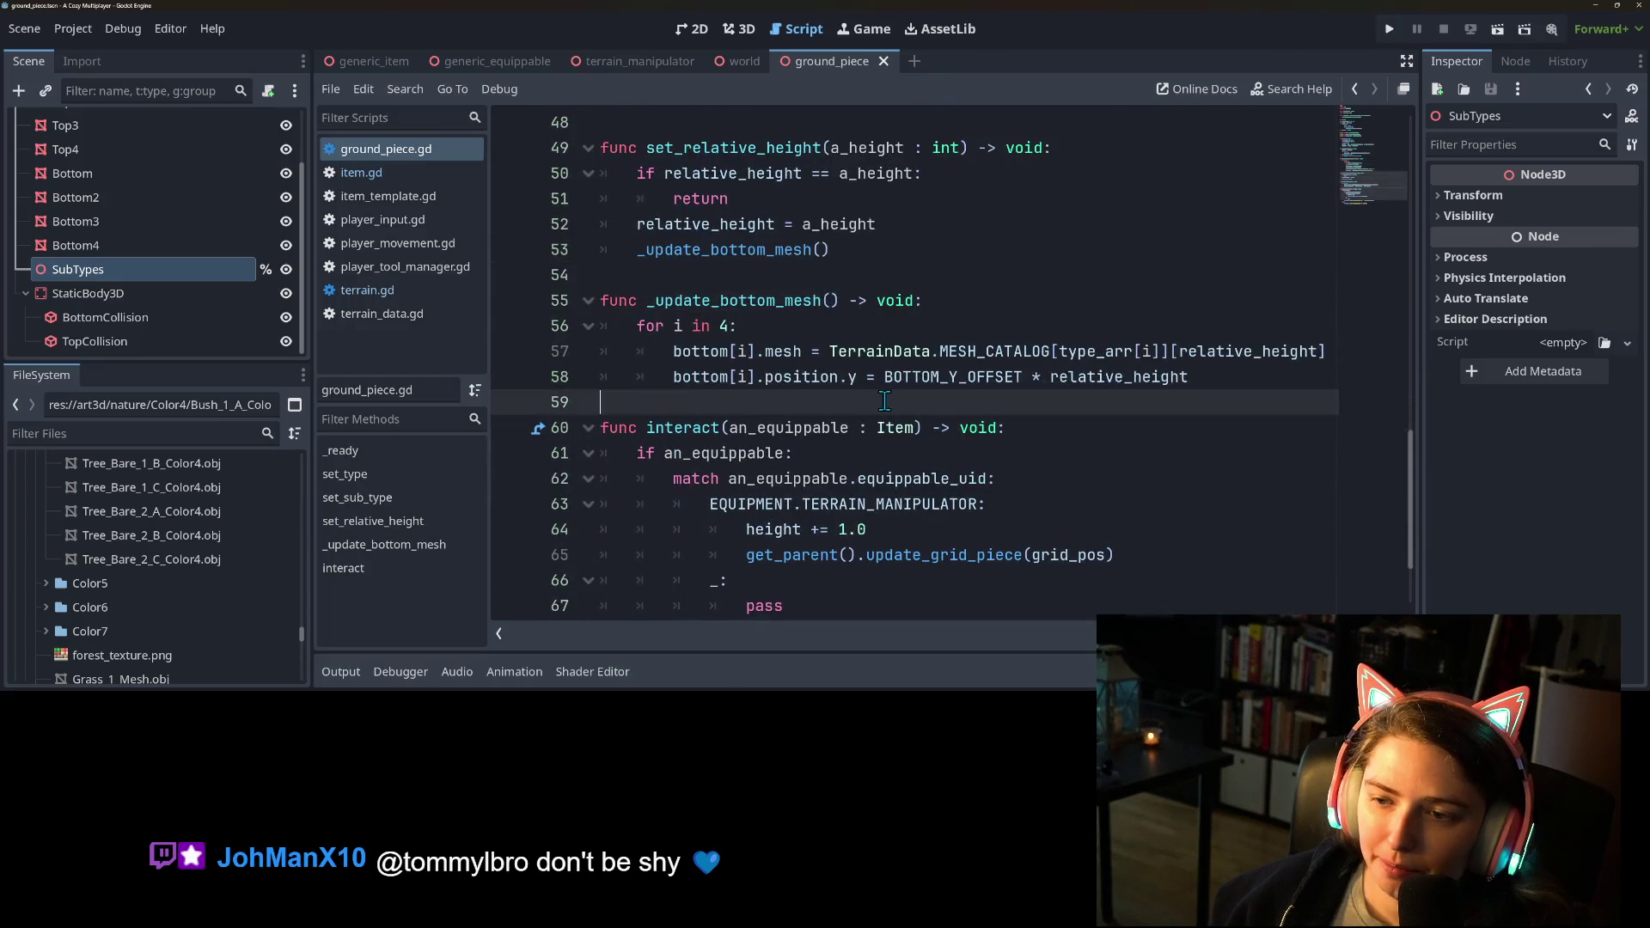
left_click(763, 324)
double_click(765, 301)
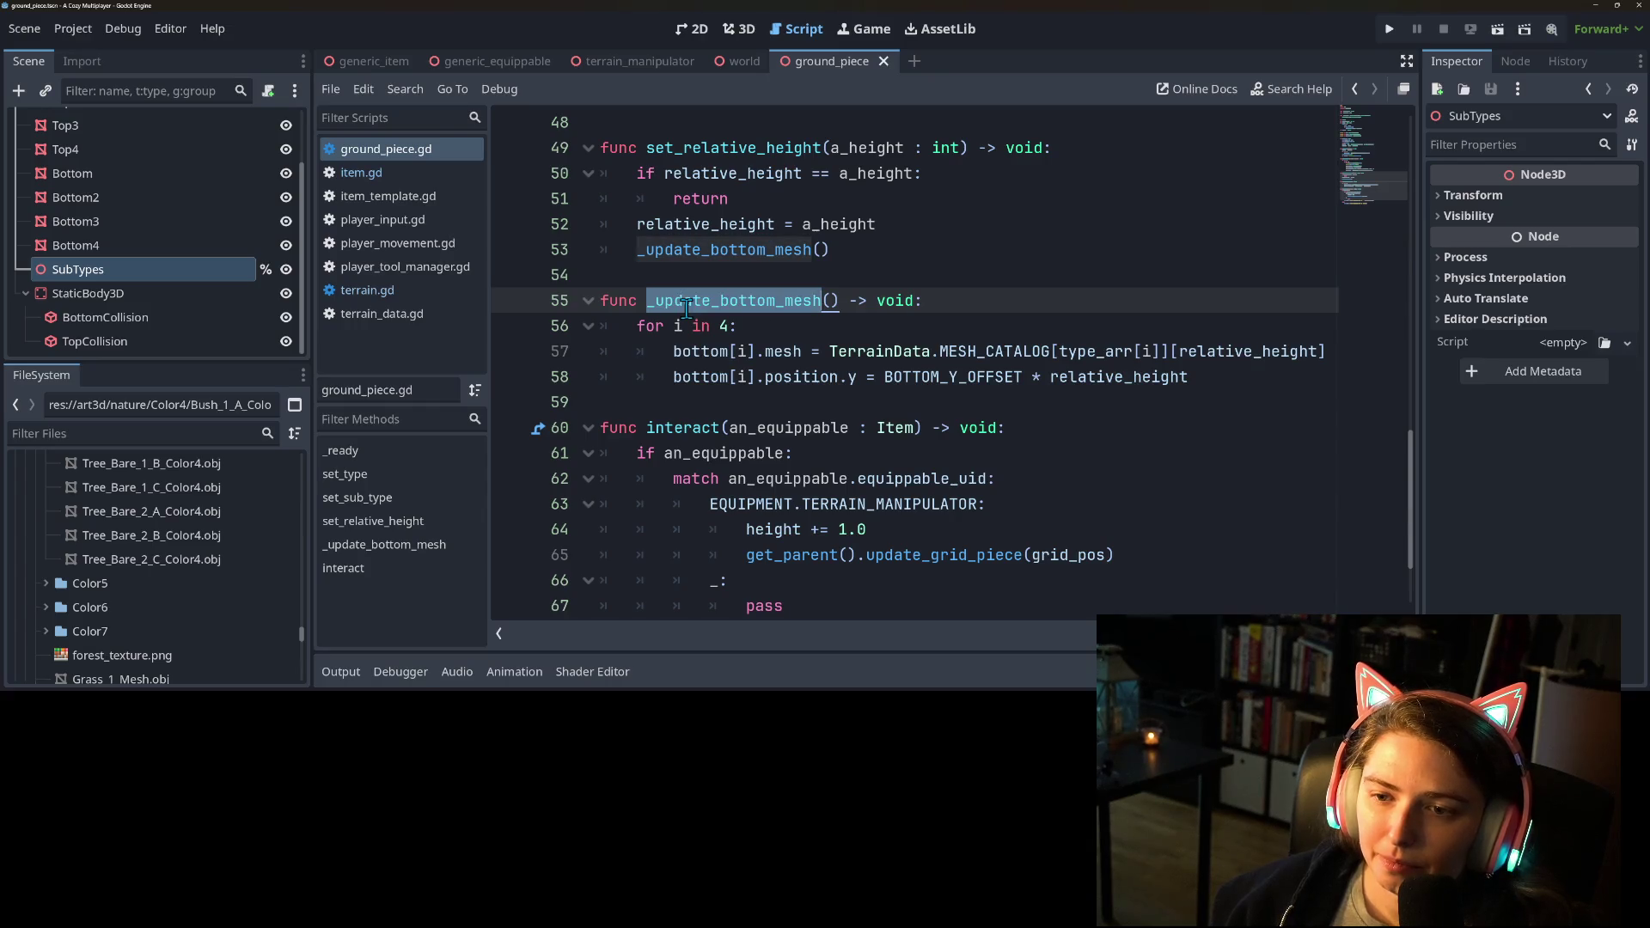
left_click(660, 325)
left_click(977, 308)
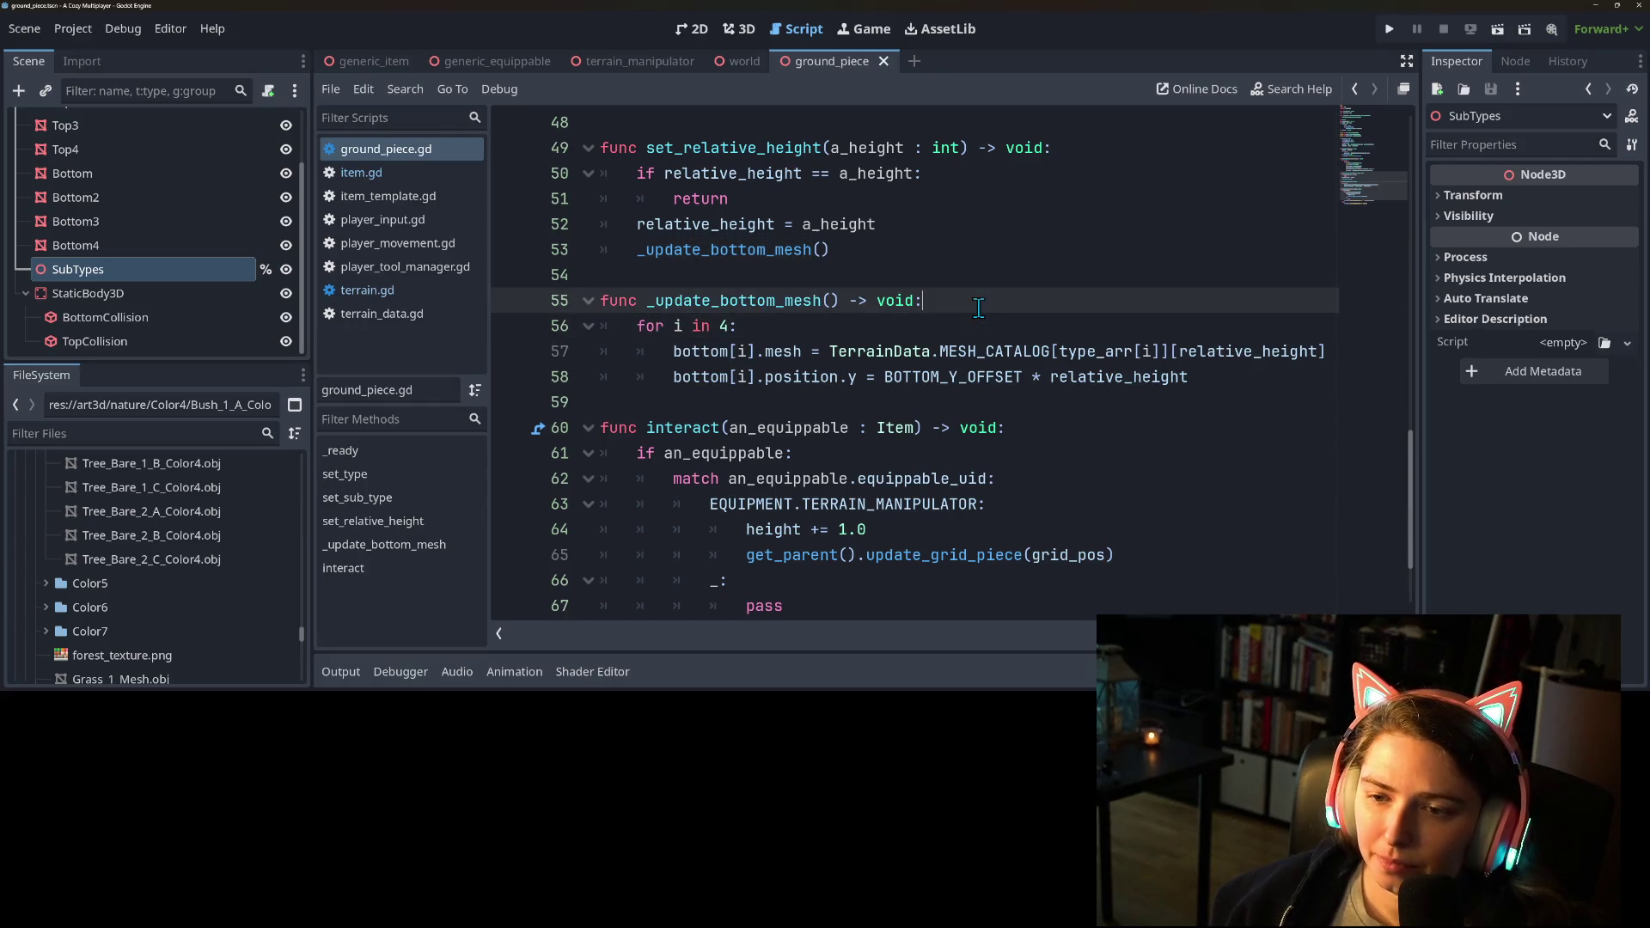
Begin an 'if relative_height >' condition as the first line of _update_bottom_mesh.
key("Return")
type("if i")
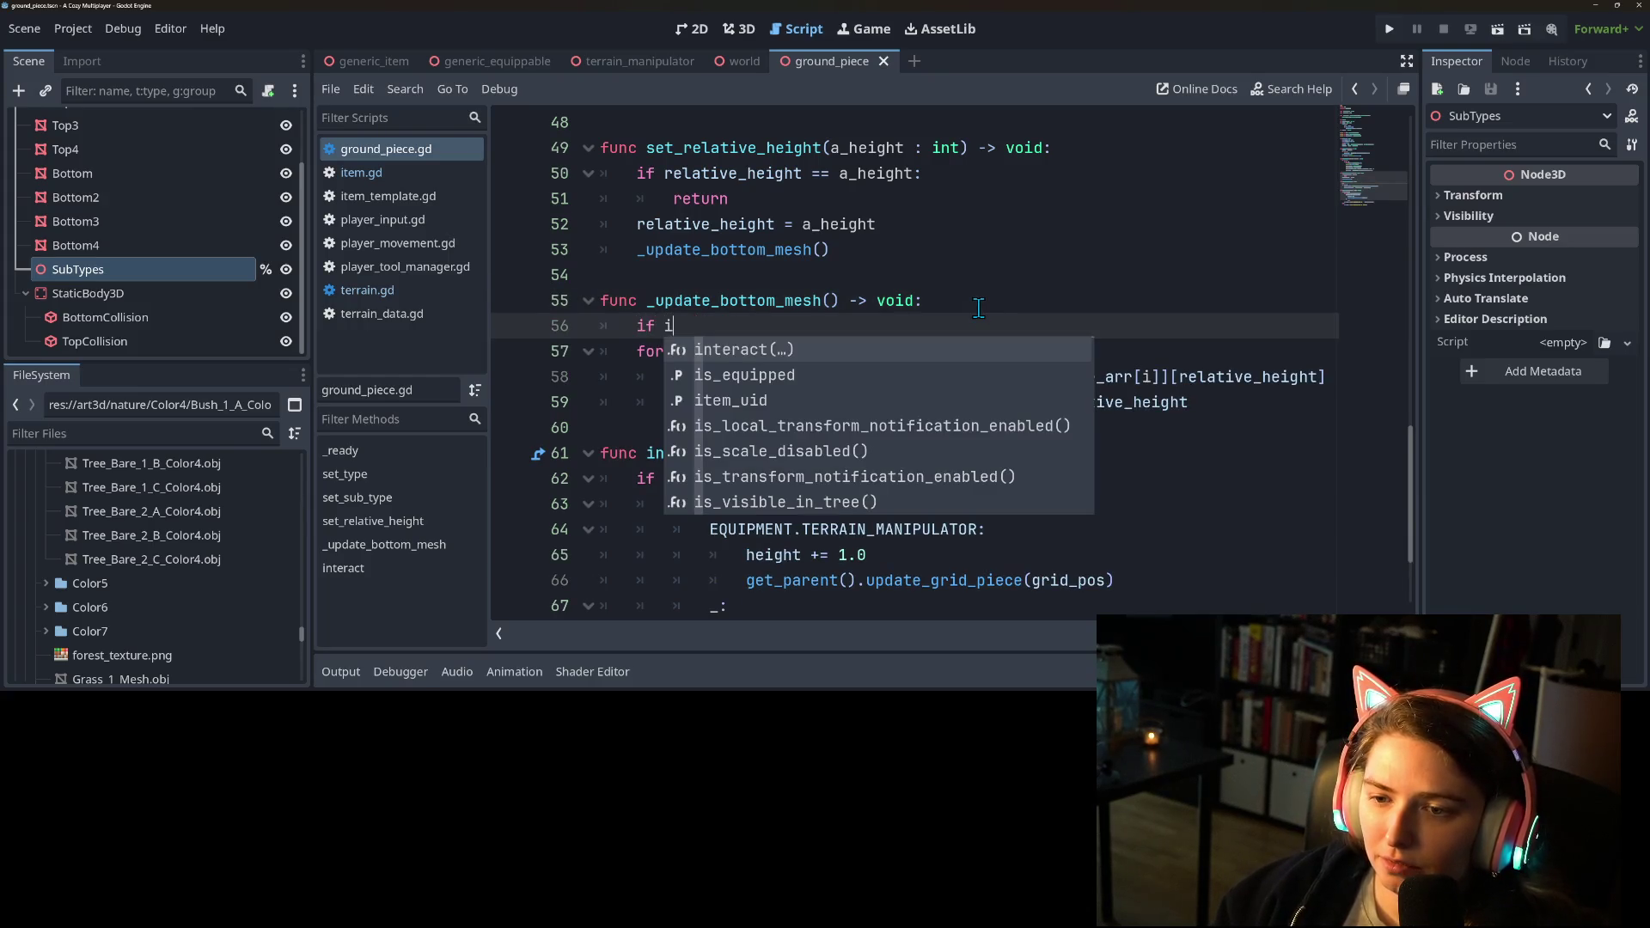
key("BackSpace")
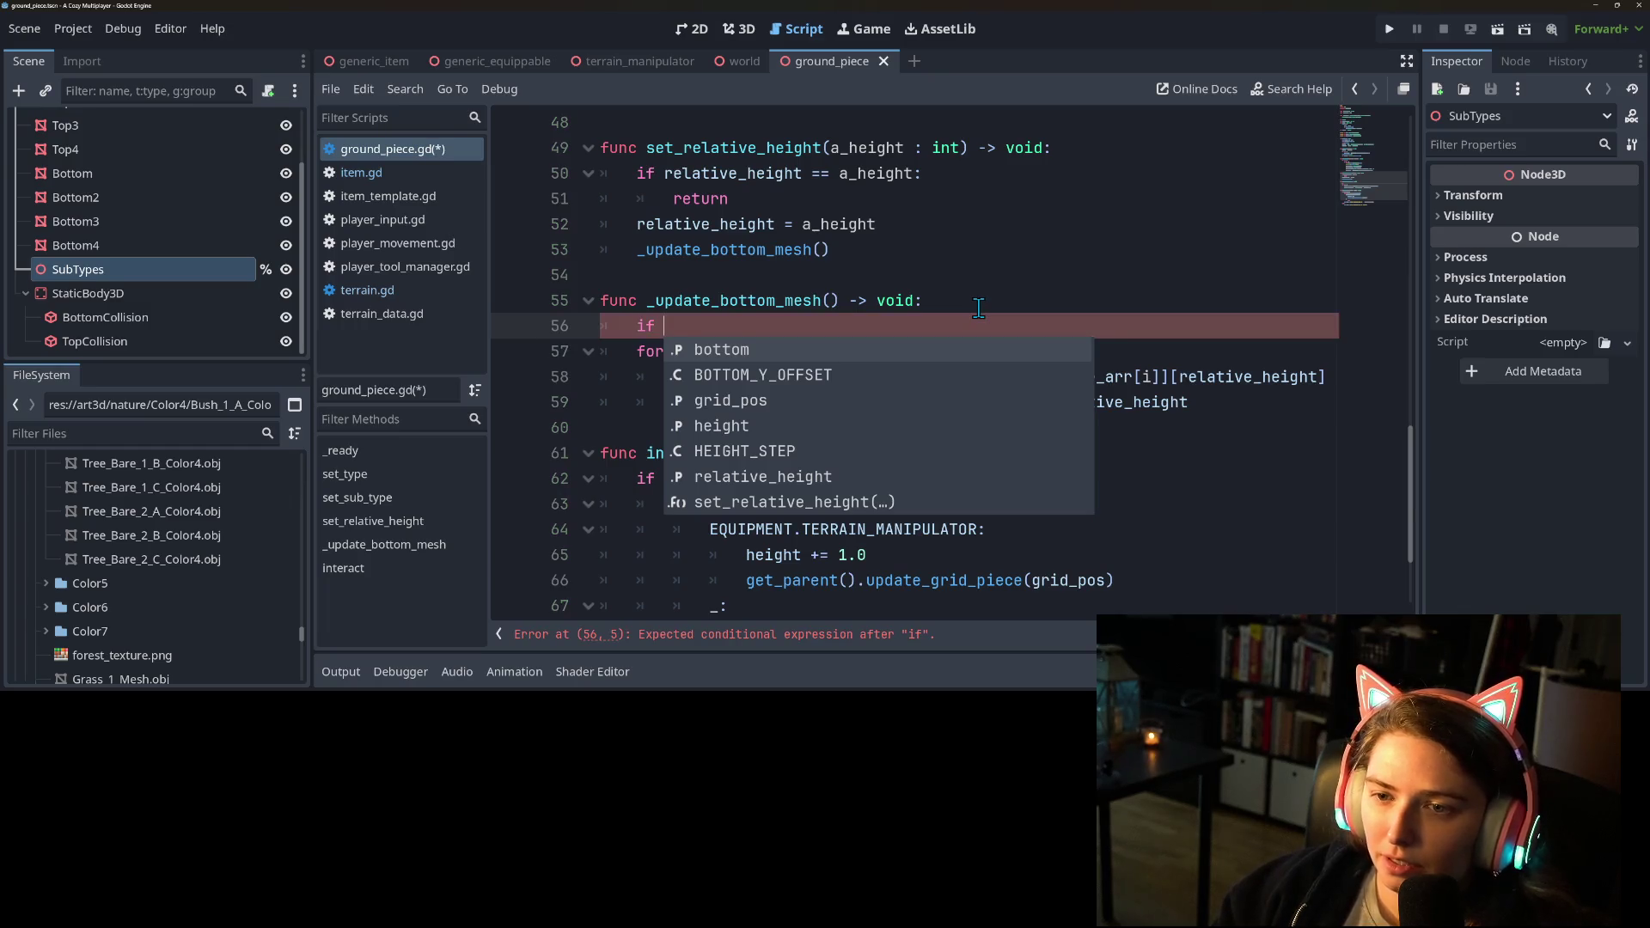
type("i")
key("BackSpace")
type("re")
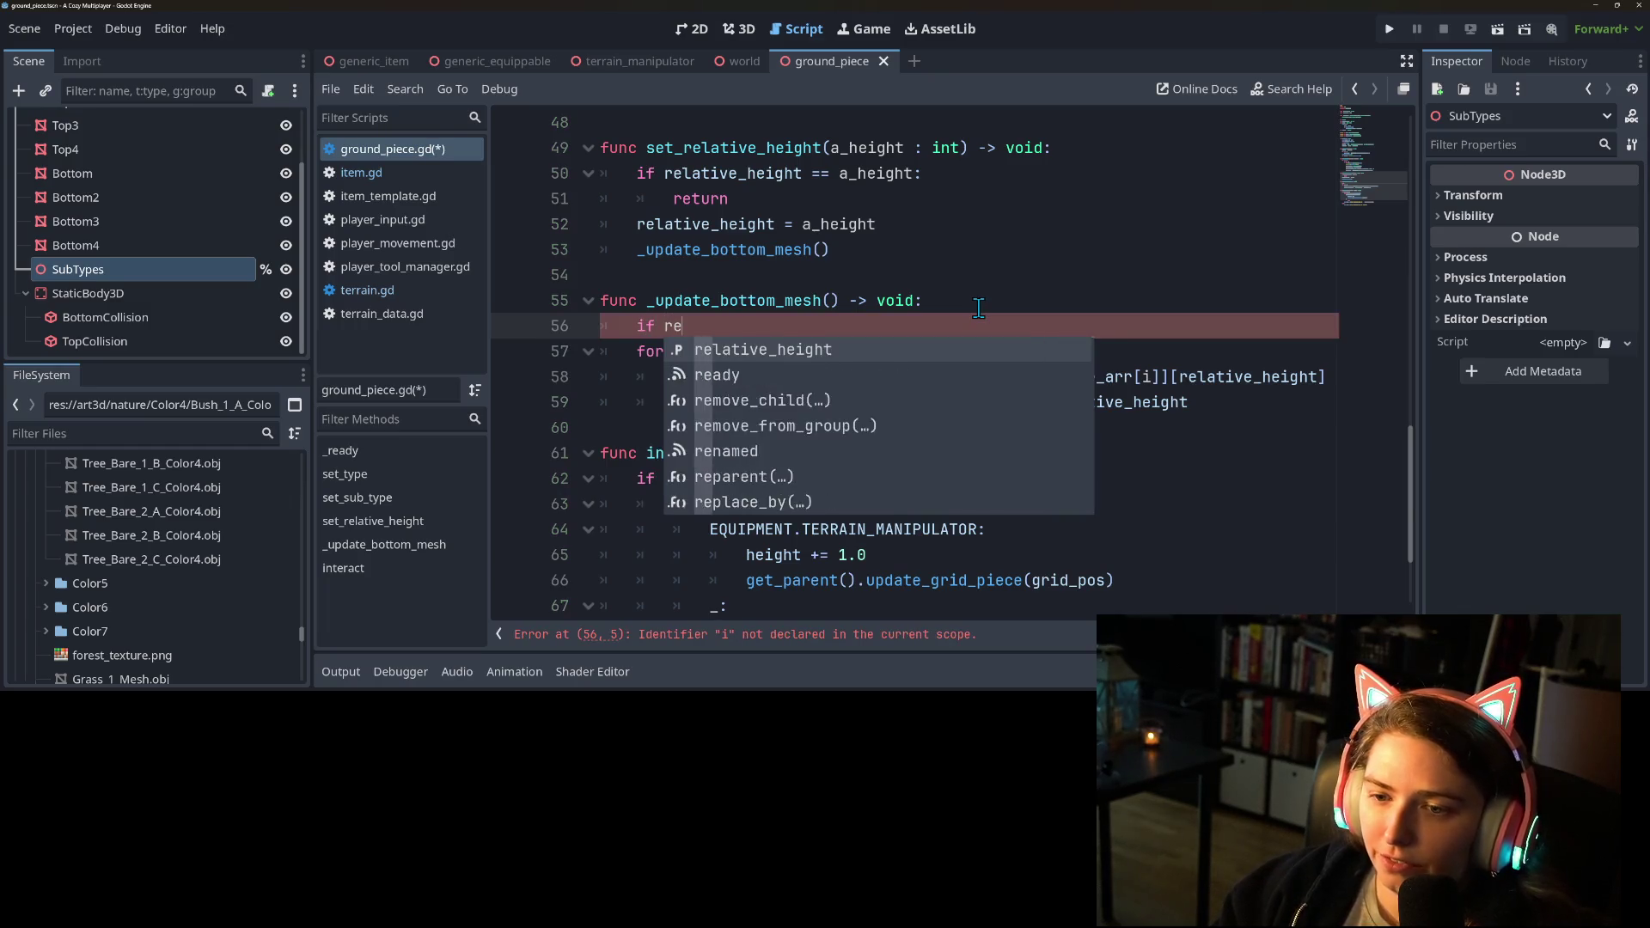
key("Return")
type(">")
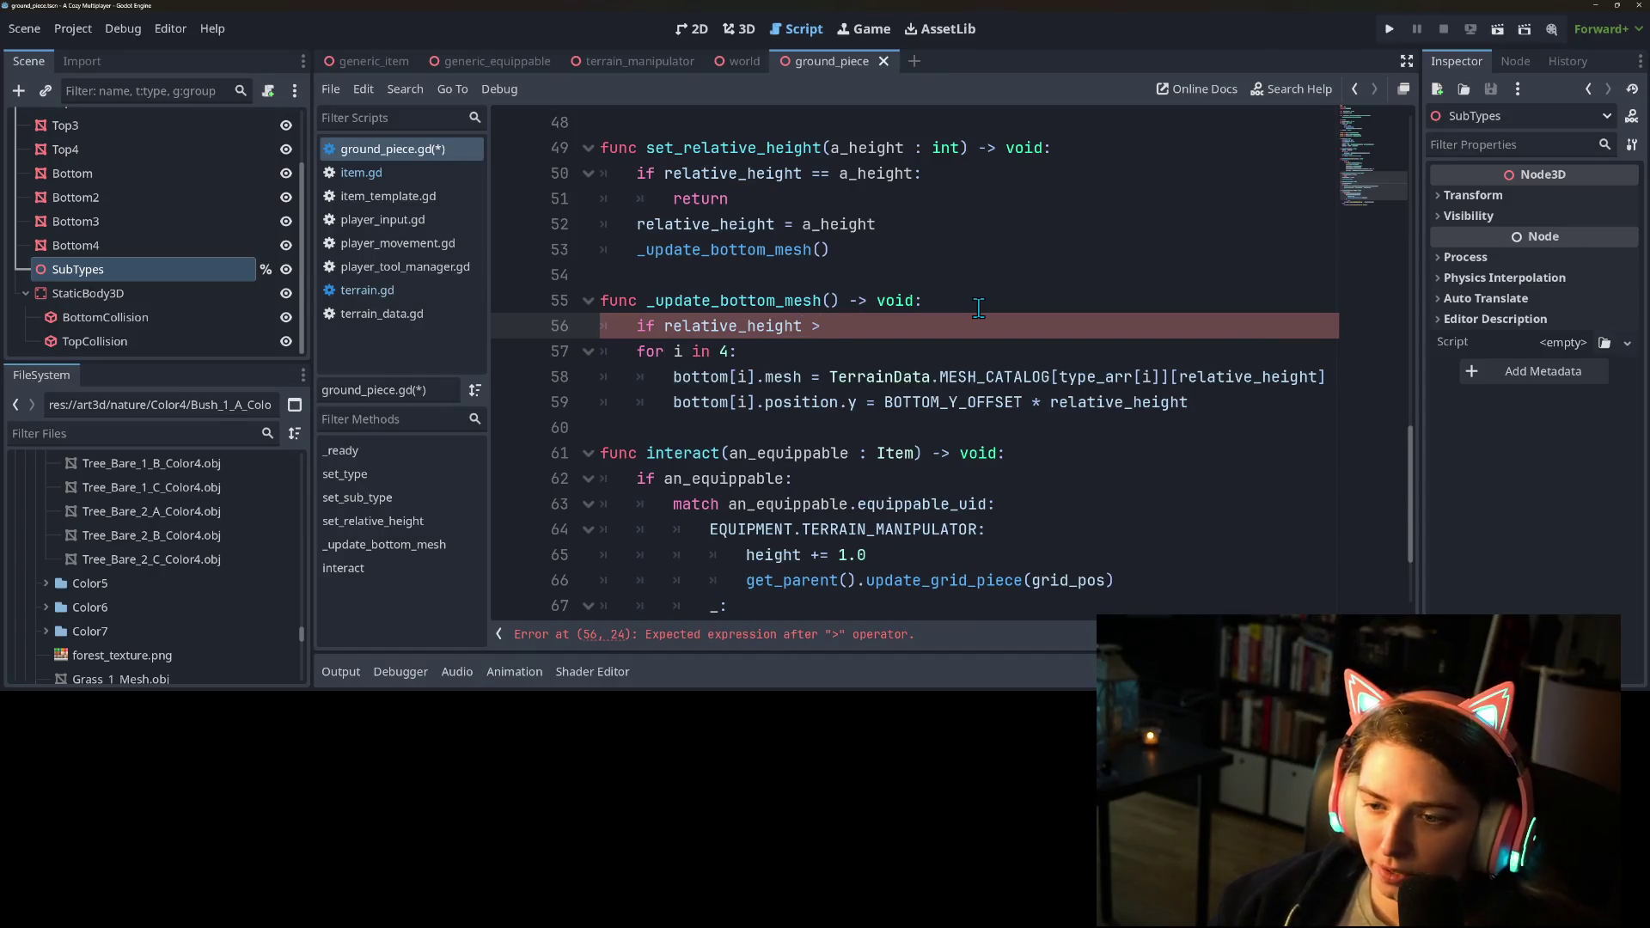
type(" 0:")
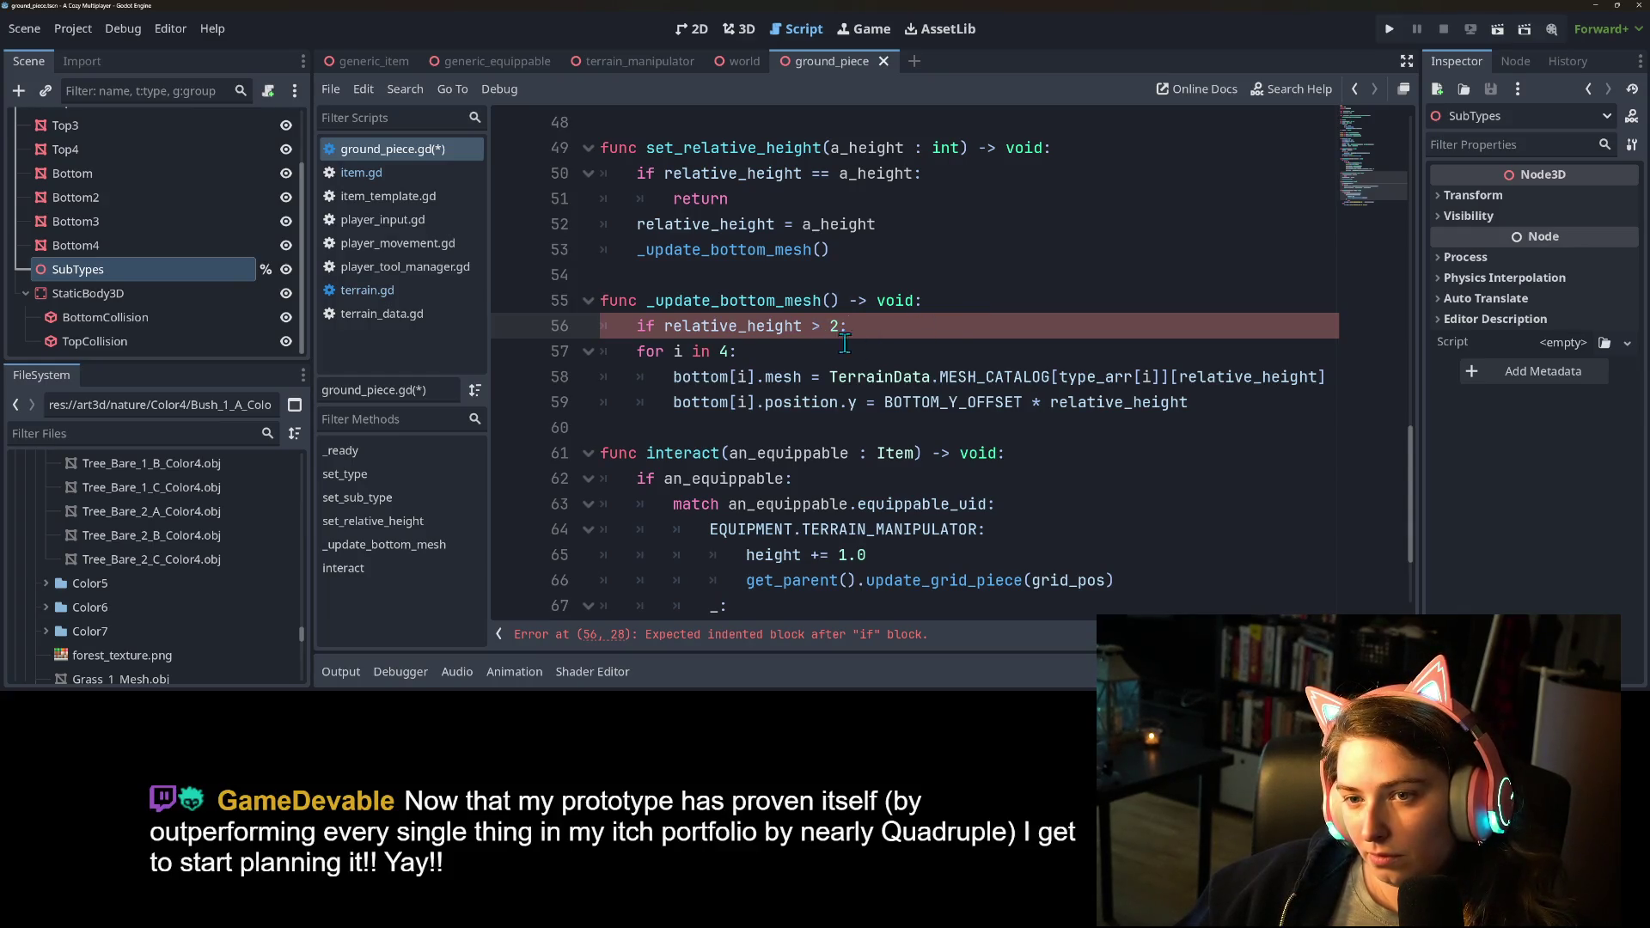
Add r_h = relative_height above the if check, set r_h = 2 inside it, and save.
scroll(911, 387, "up", 1)
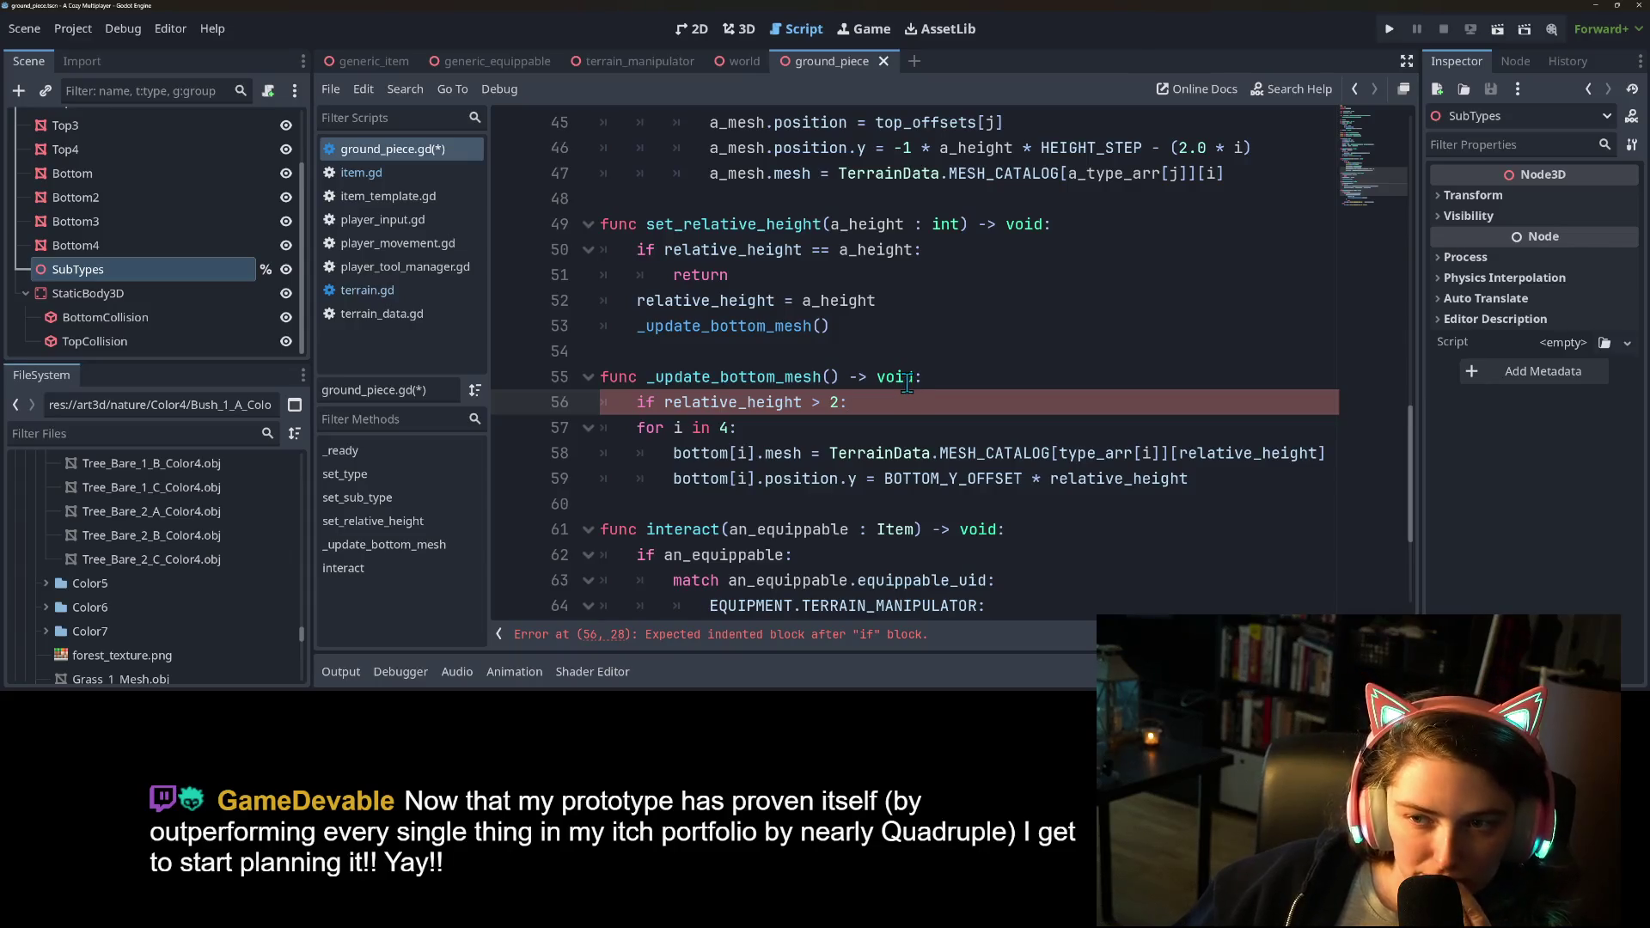
scroll(849, 404, "down", 3)
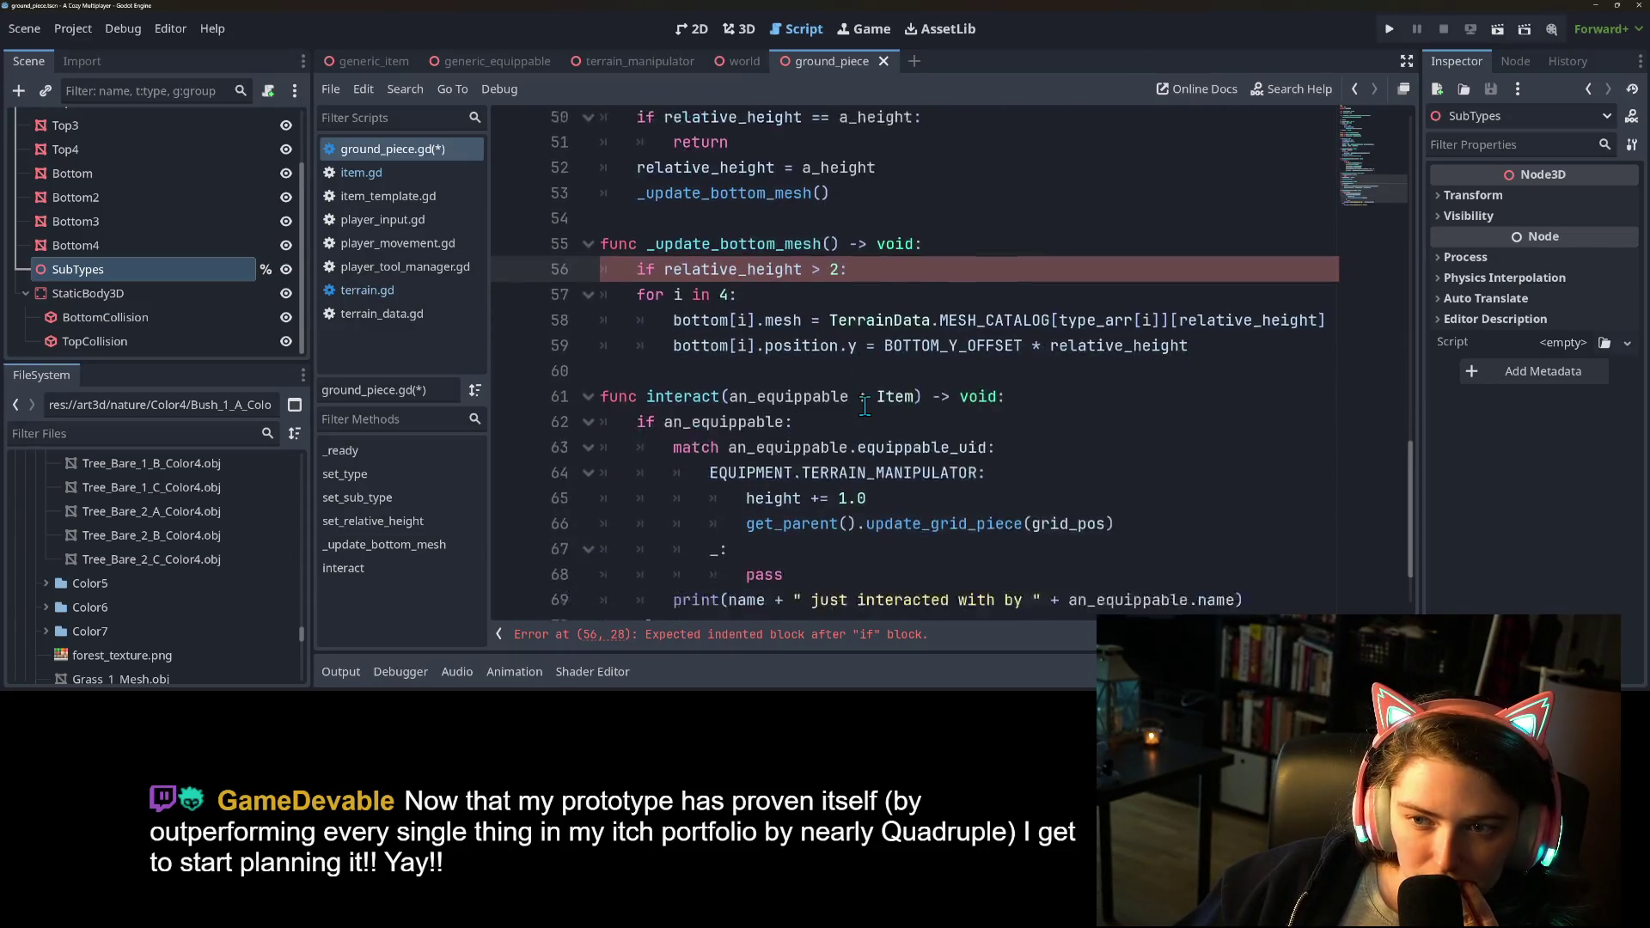
scroll(862, 404, "up", 2)
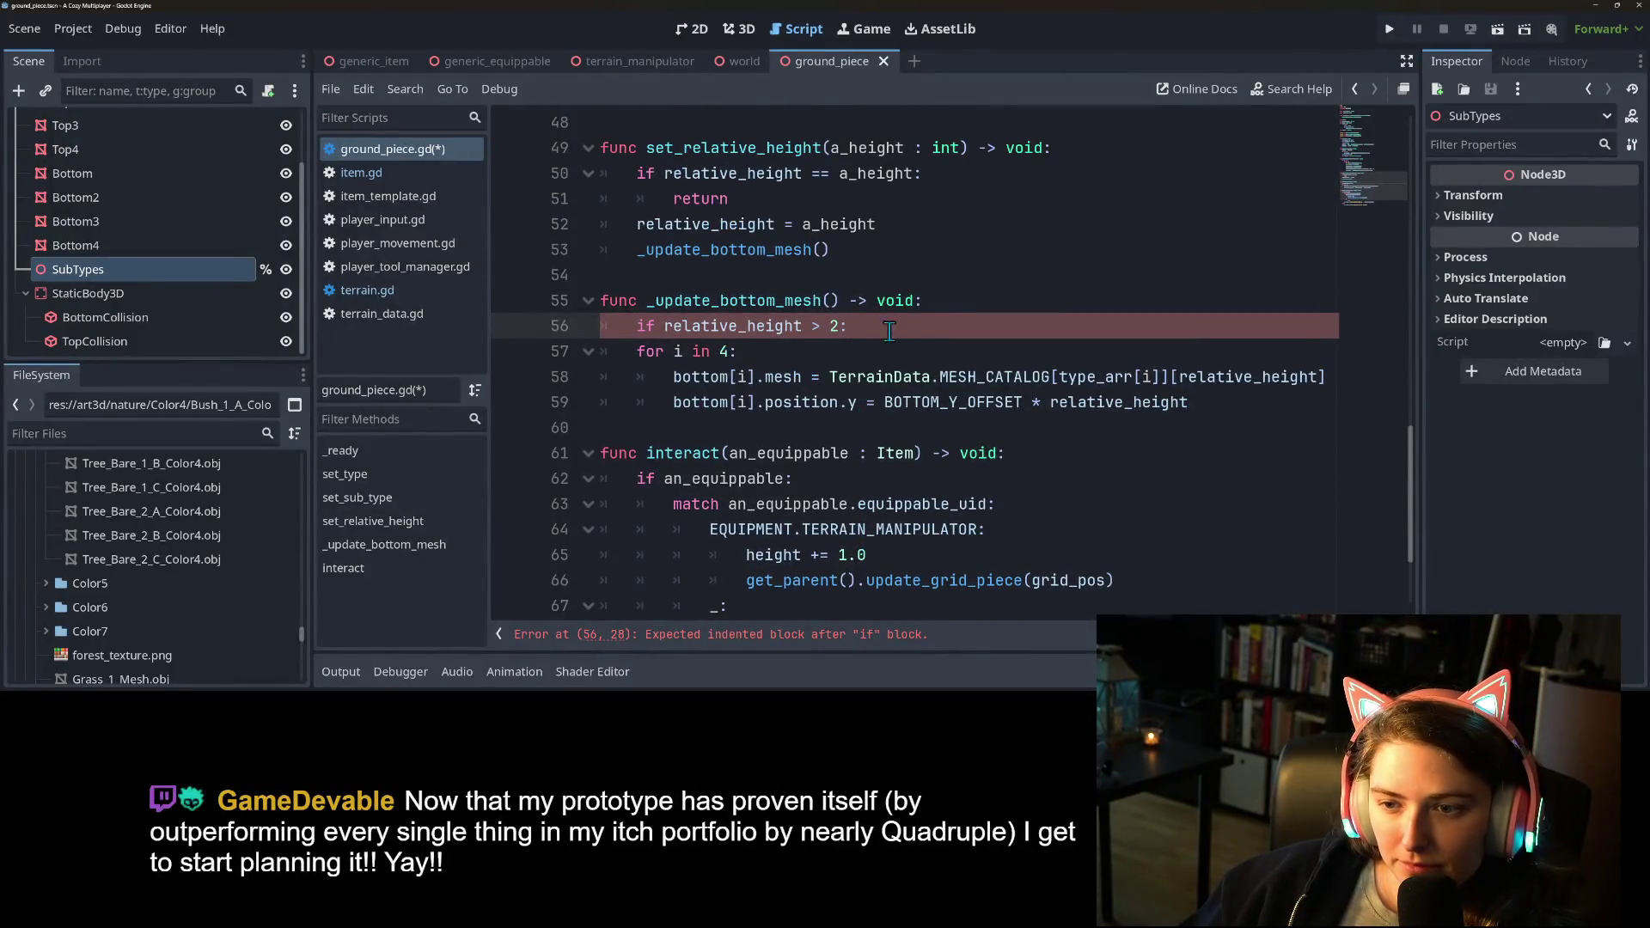
left_click(942, 308)
key("Return")
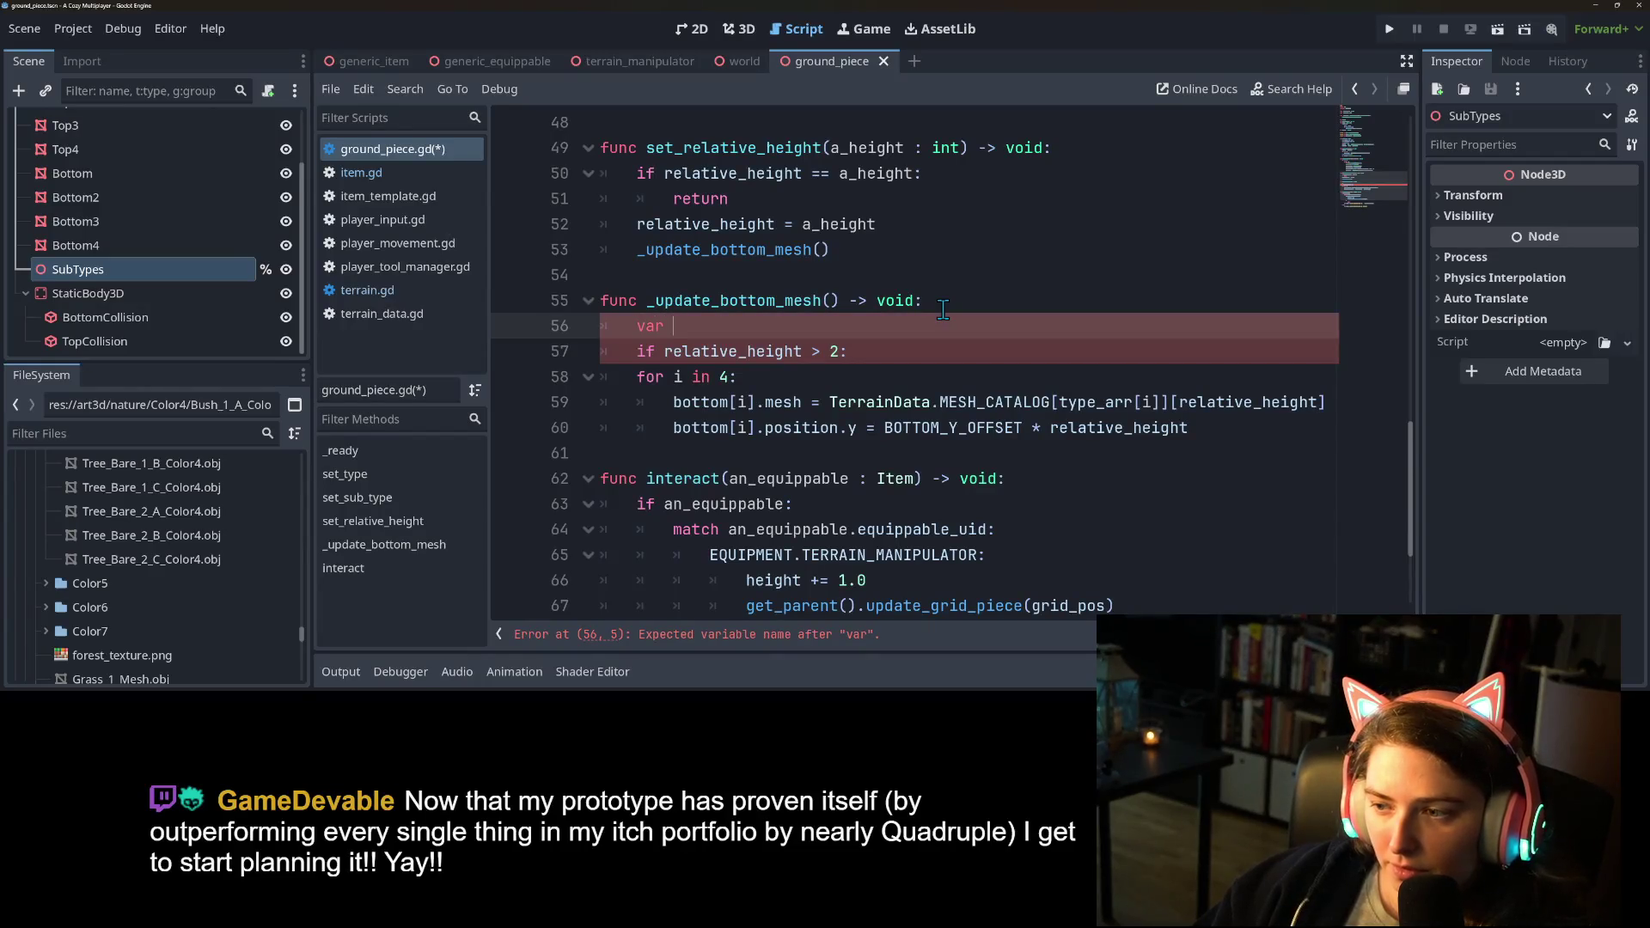
type("rh")
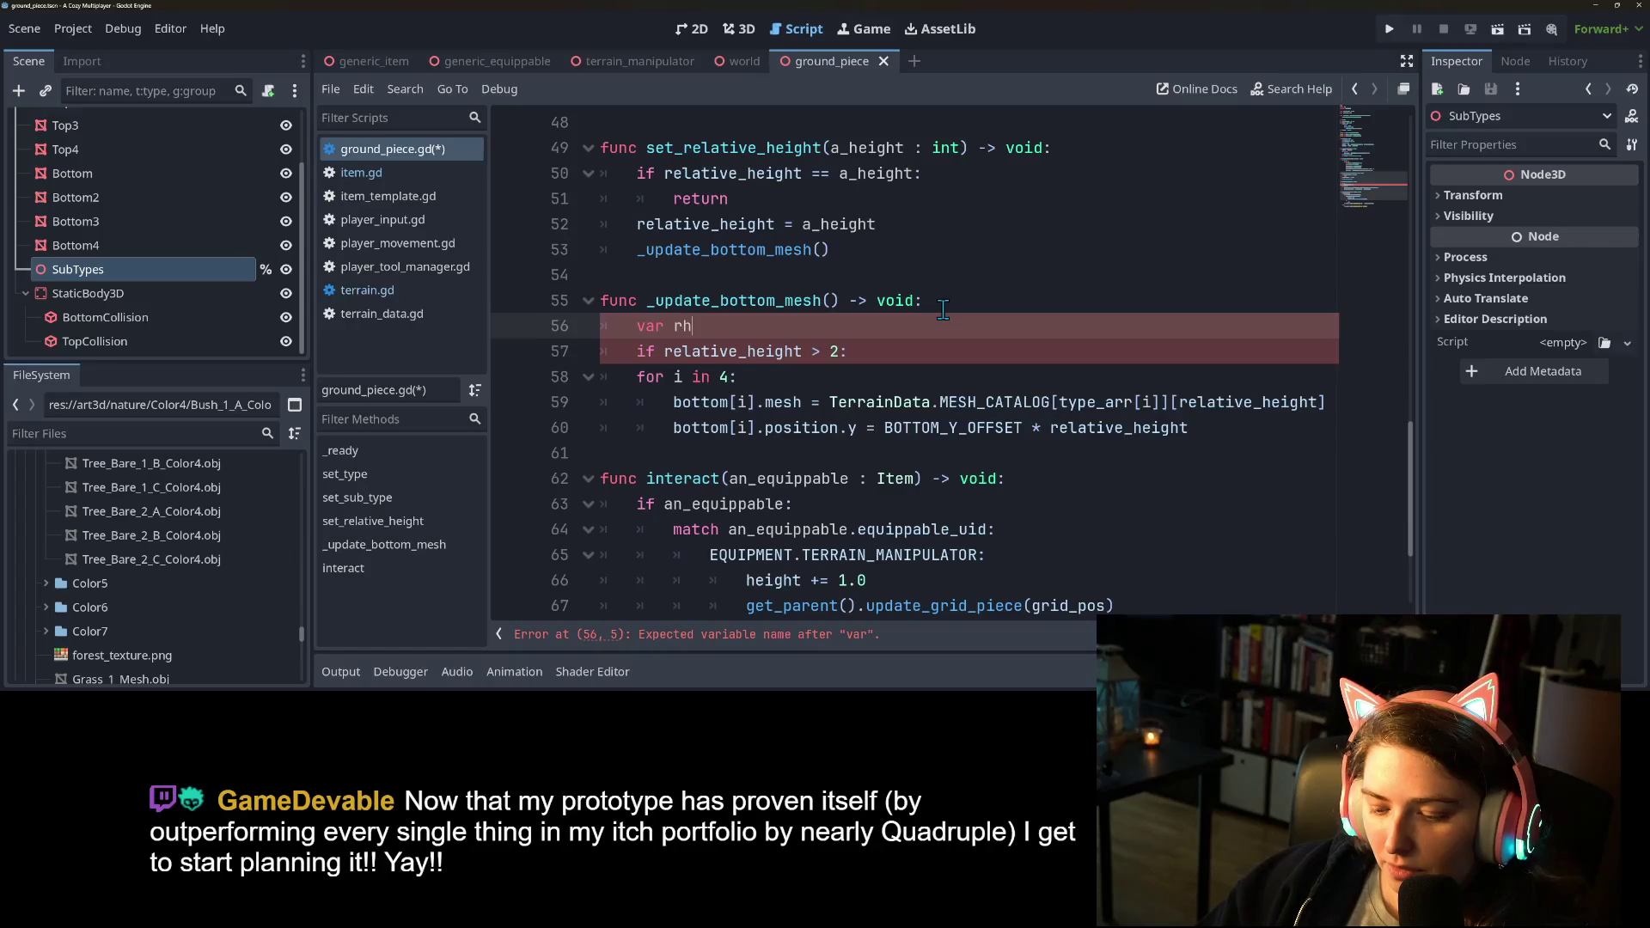
key("BackSpace")
type("+h = ")
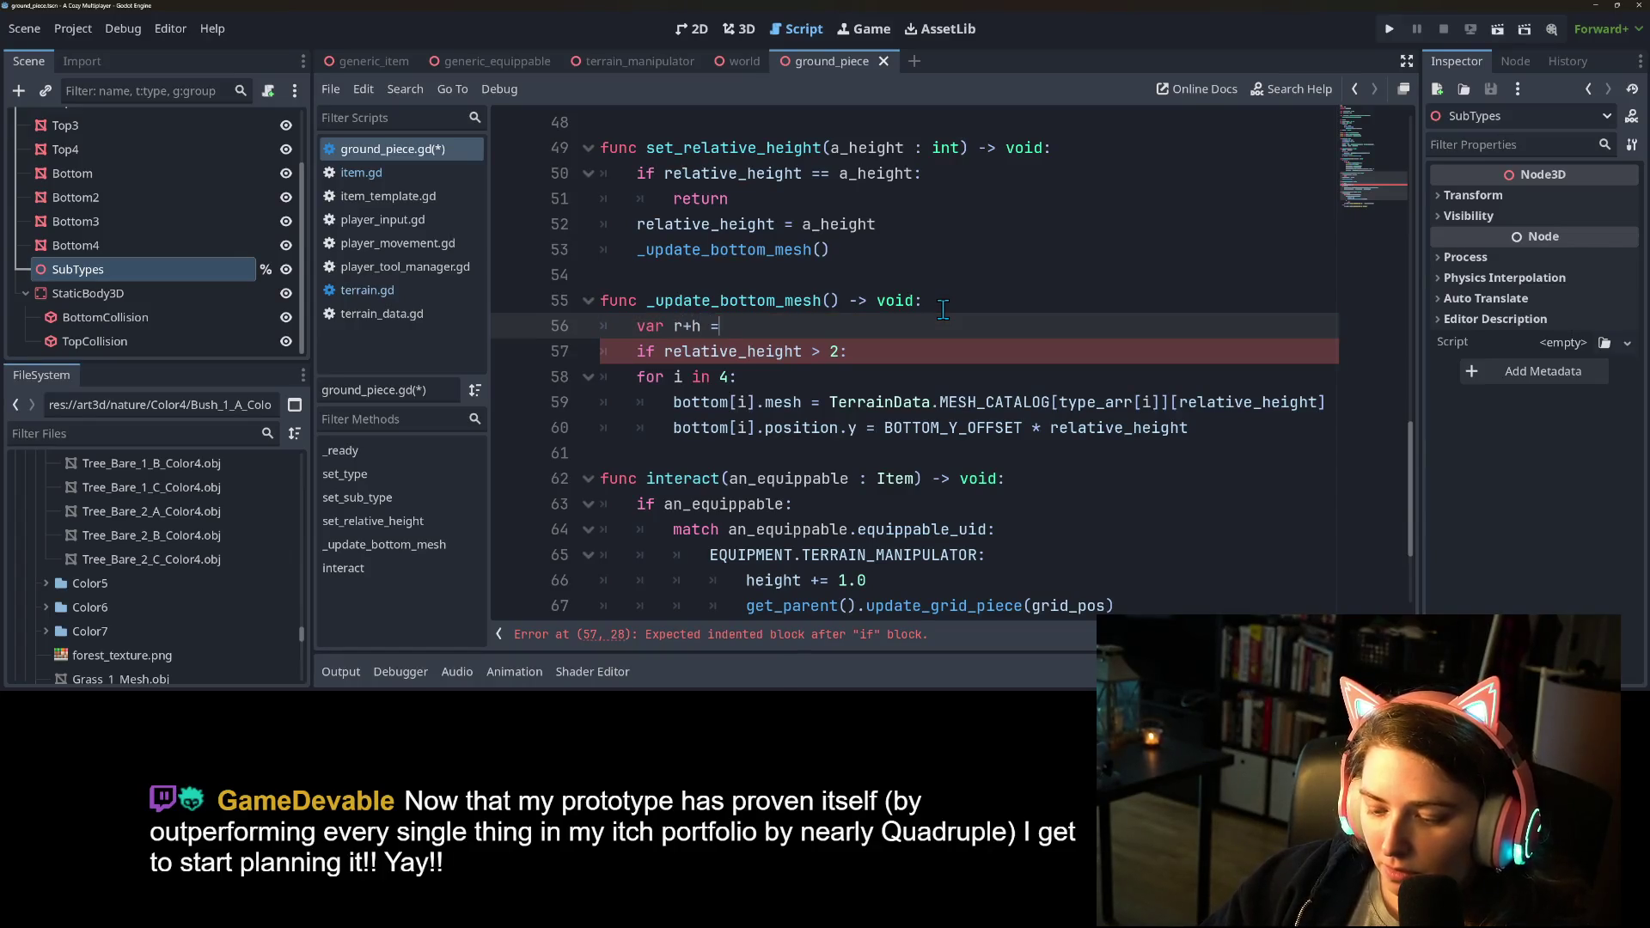
type("relative")
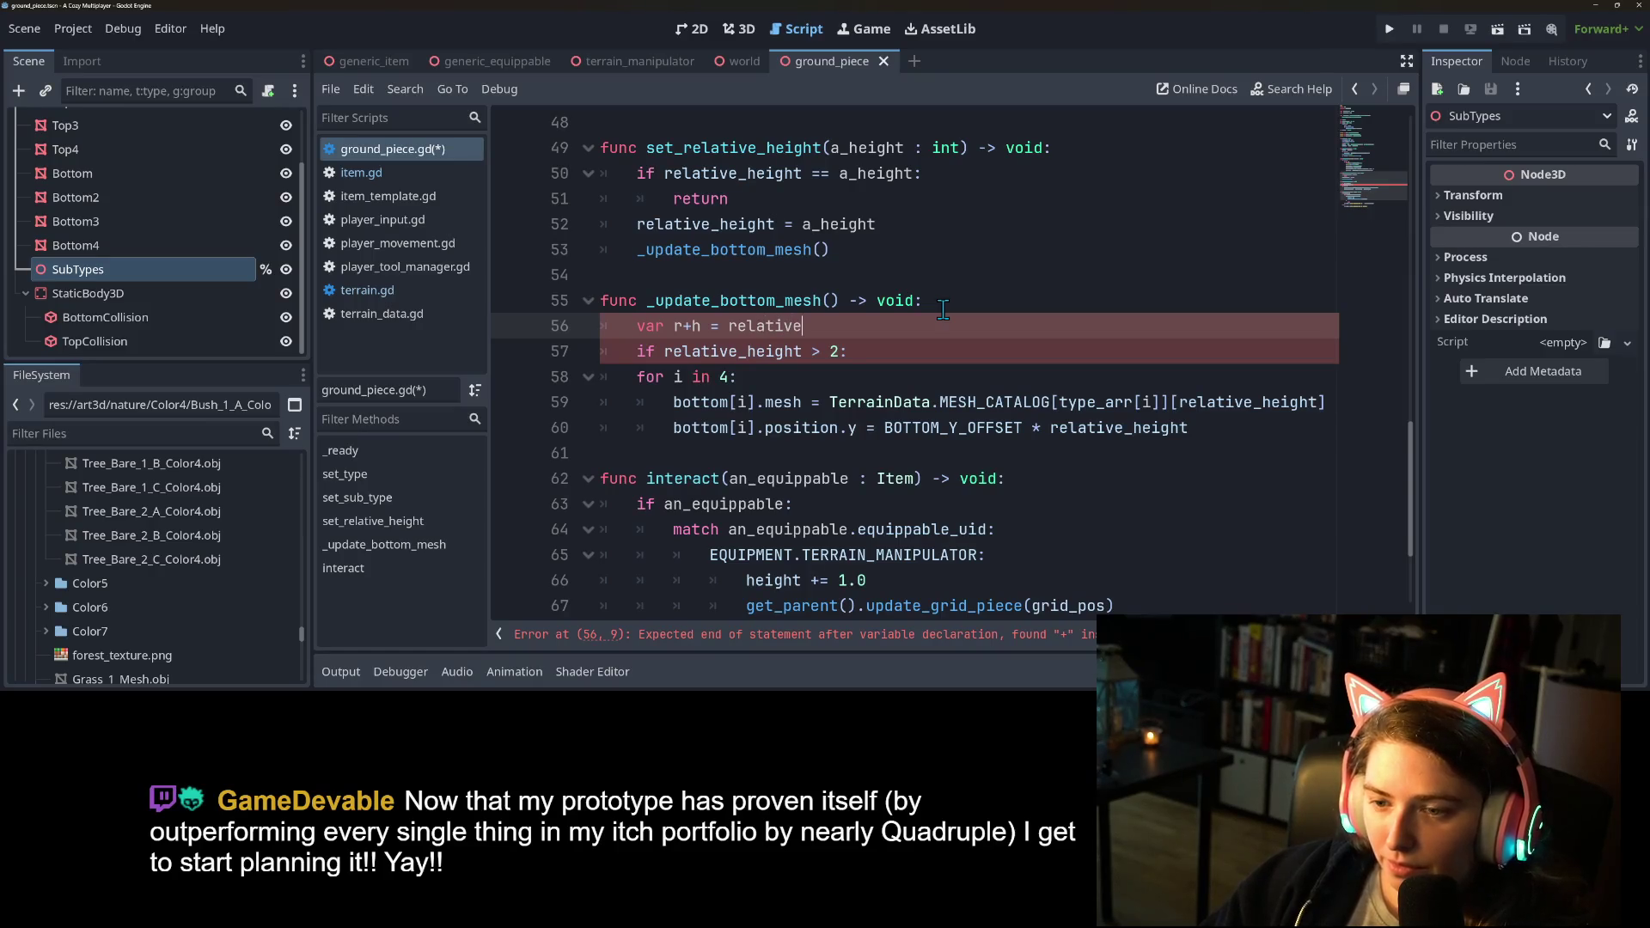
type("_height")
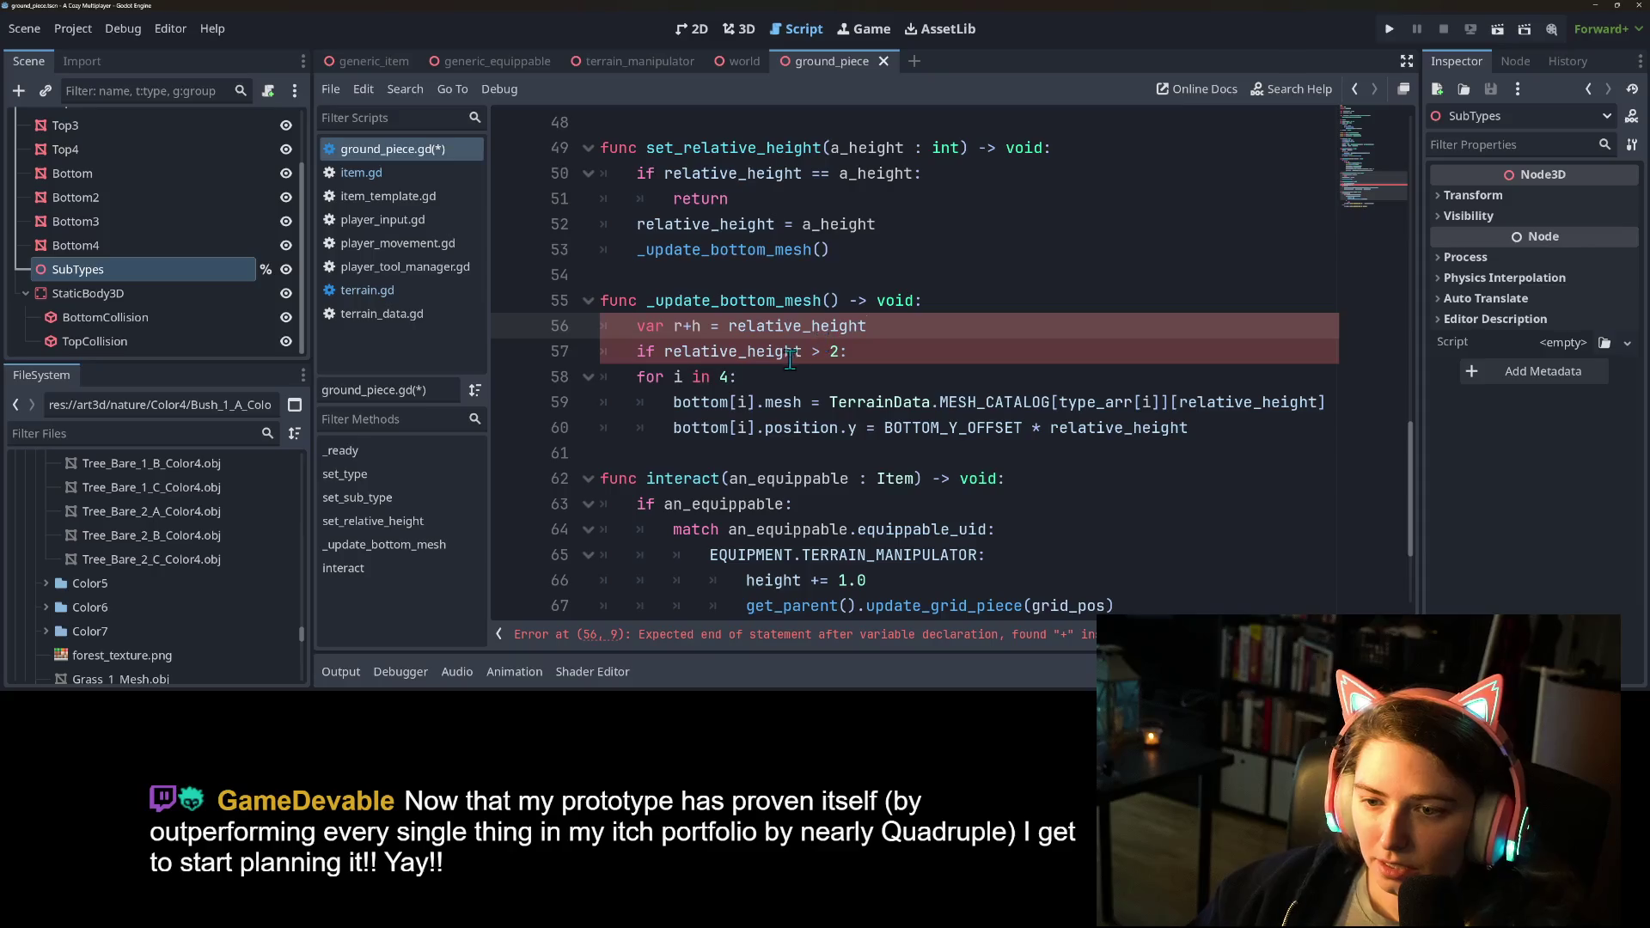
left_click(685, 325)
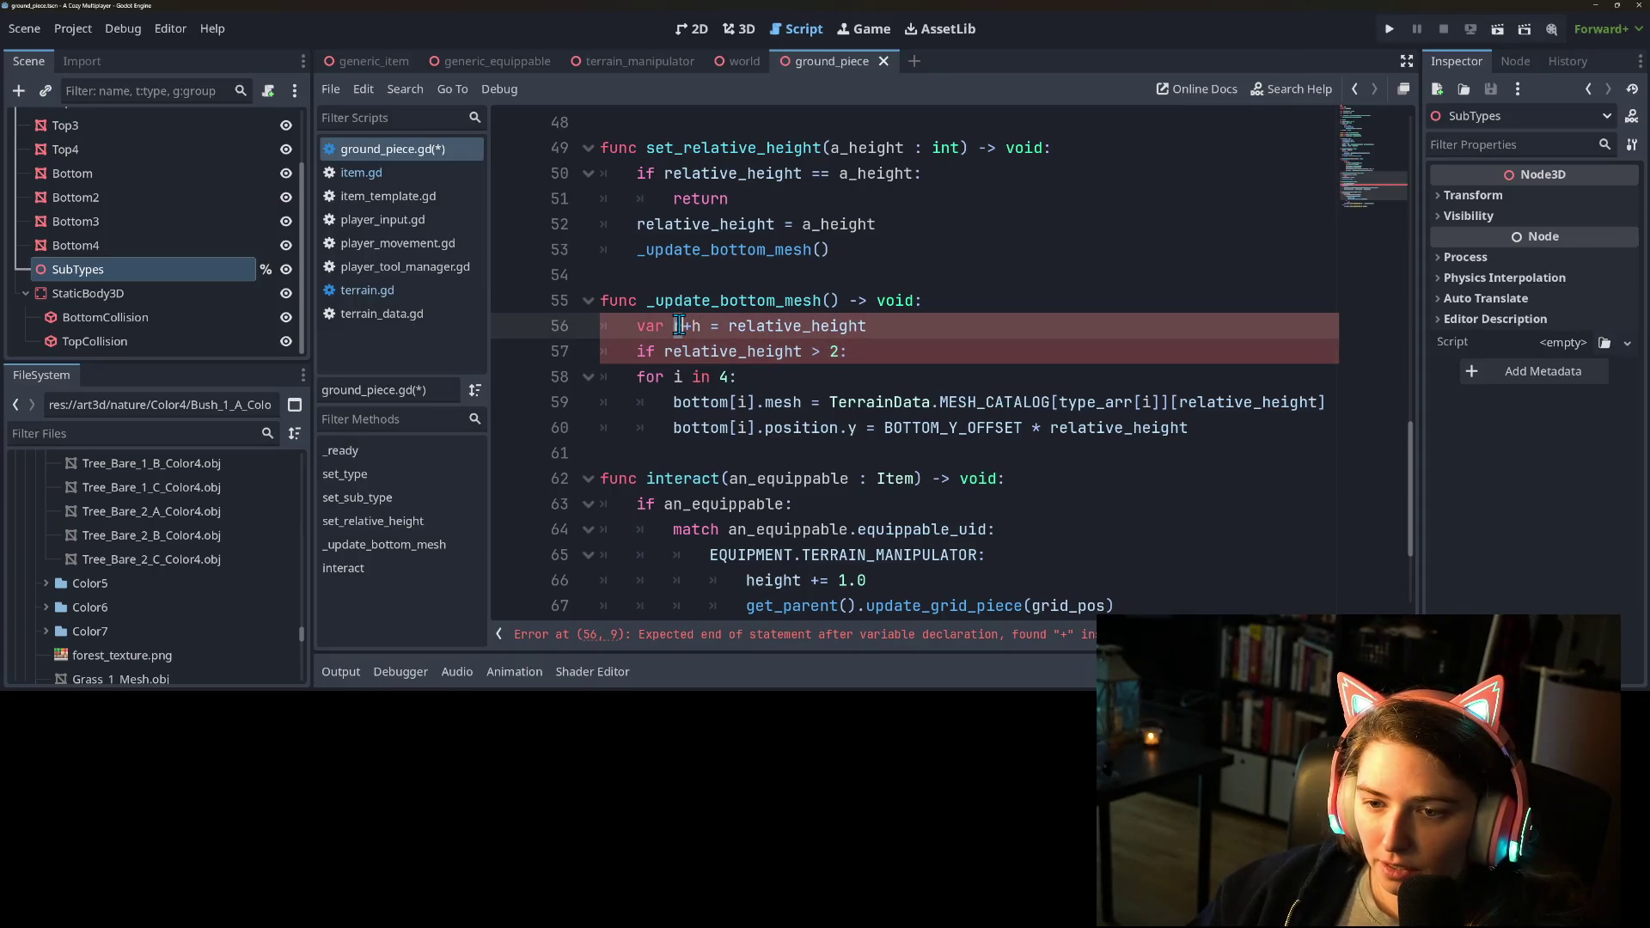
key("Delete")
type("_")
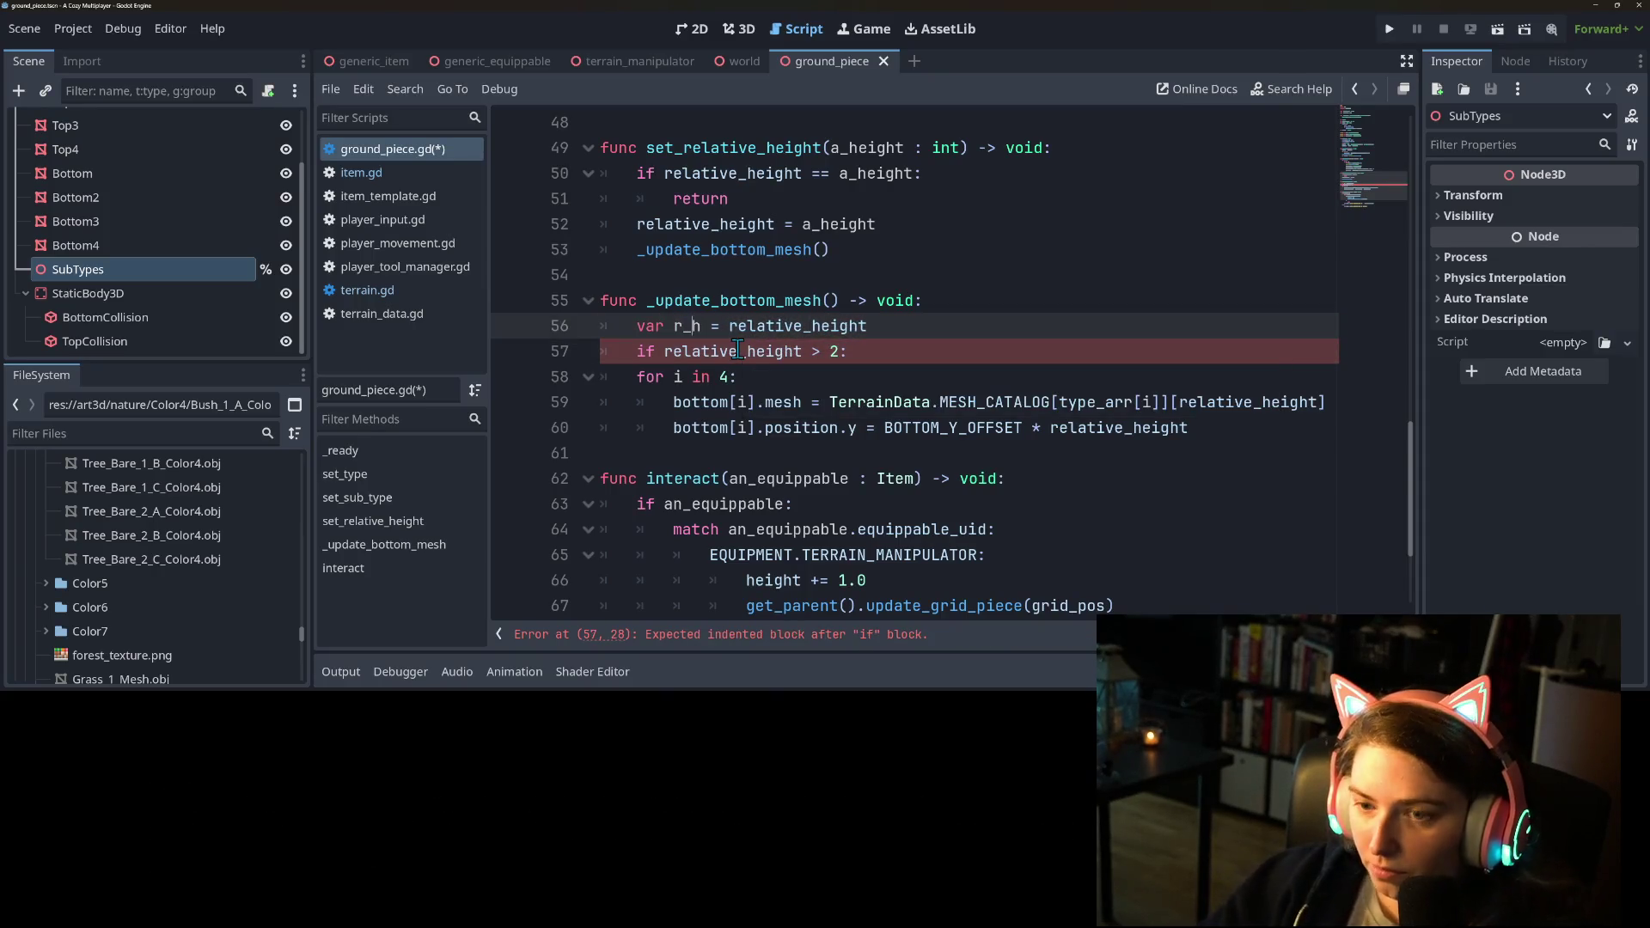
left_click(906, 354)
key("Return")
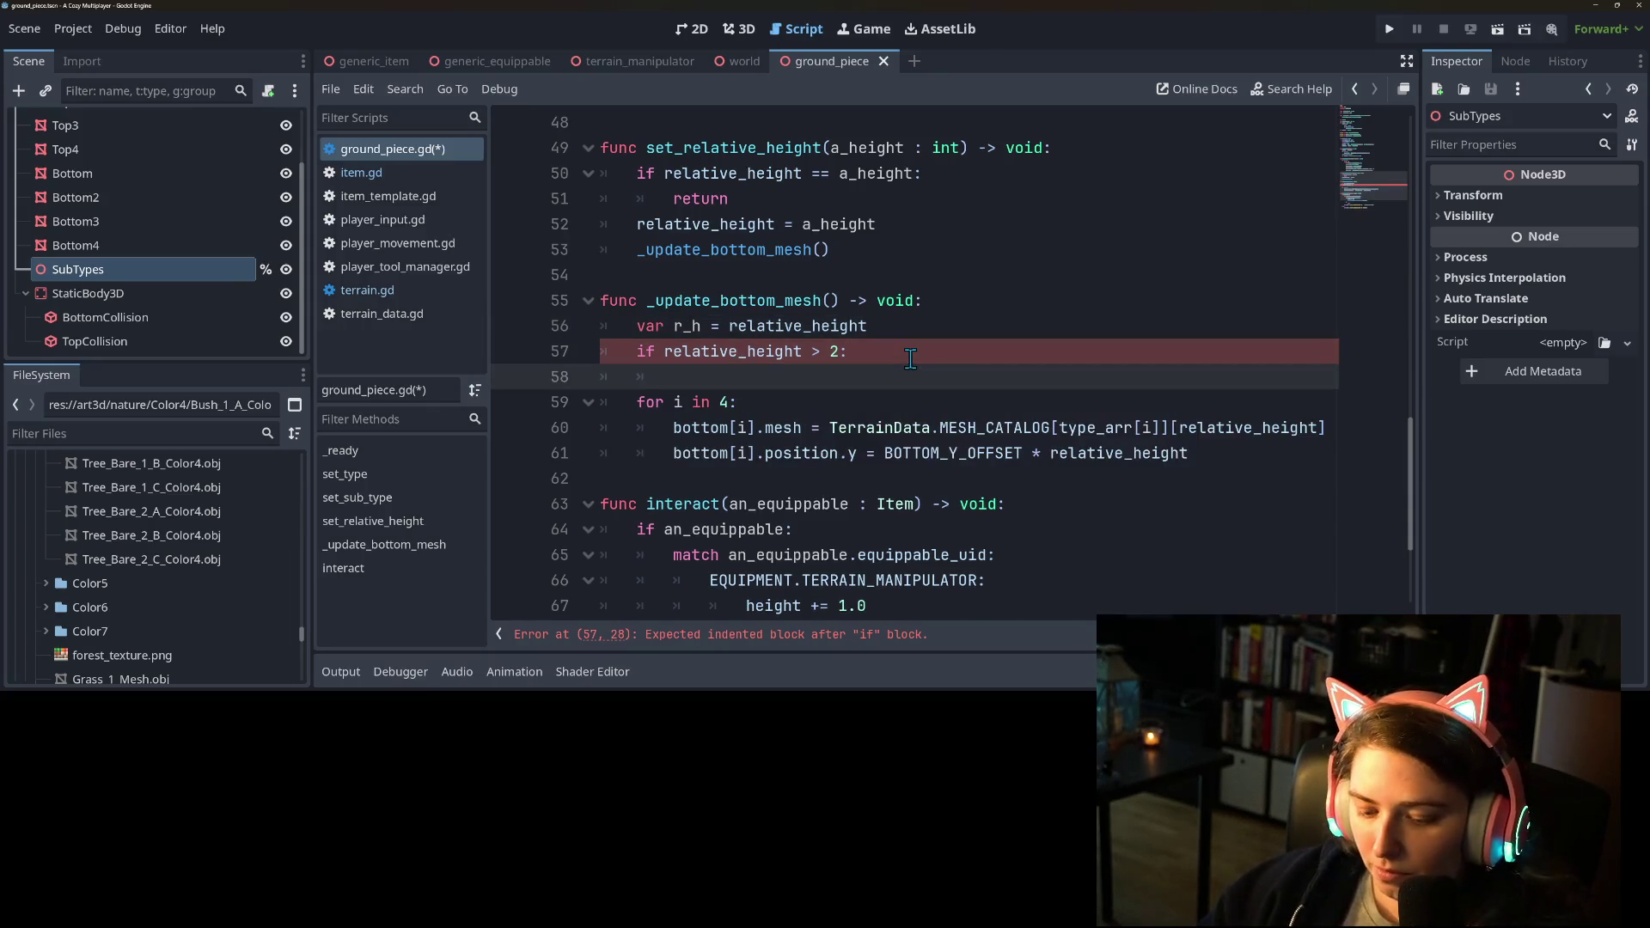
type("r_h ")
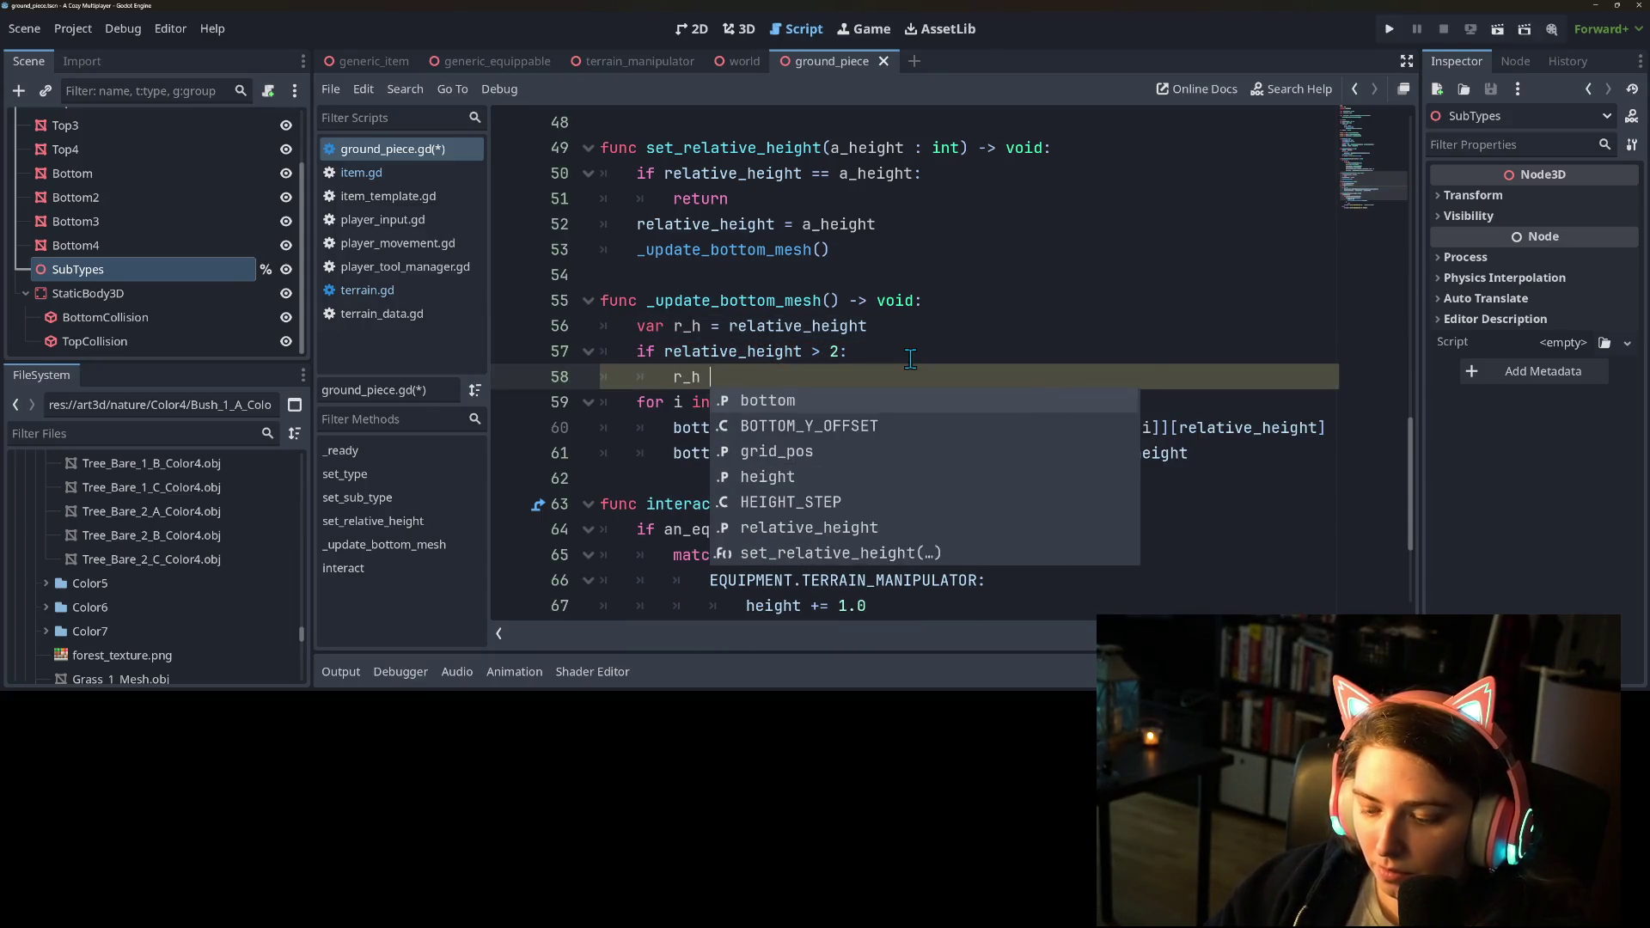
type("= 2")
key("ctrl+s")
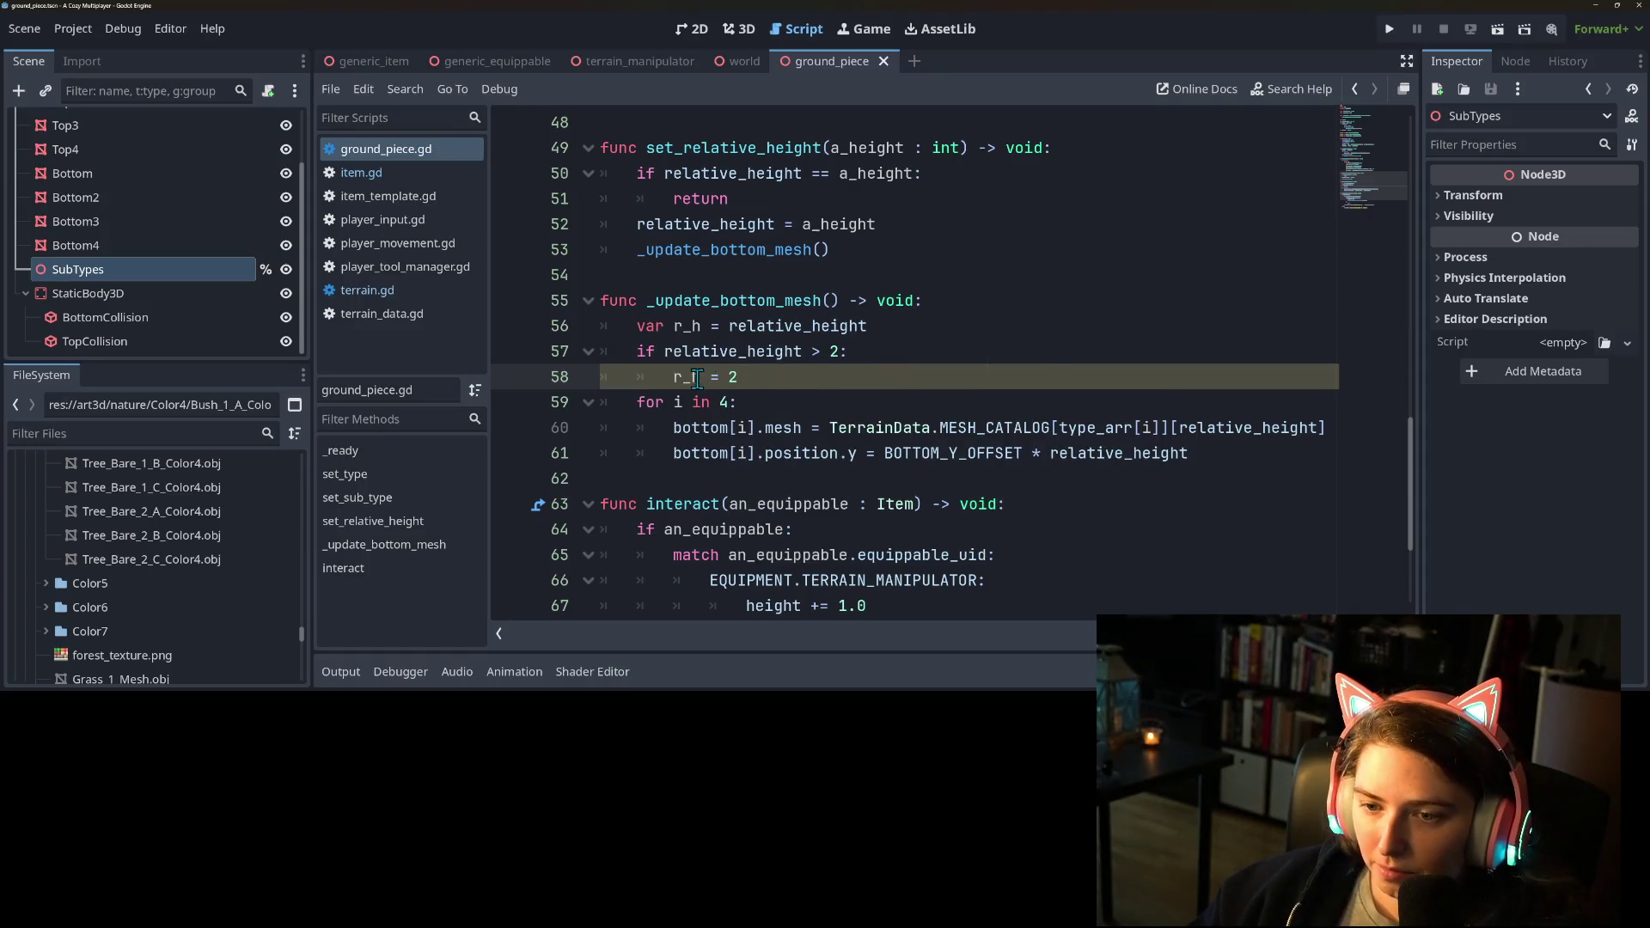
Replace relative_height with r_h in the mesh lookup and Y offset, then save.
double_click(688, 379)
key("ctrl+c")
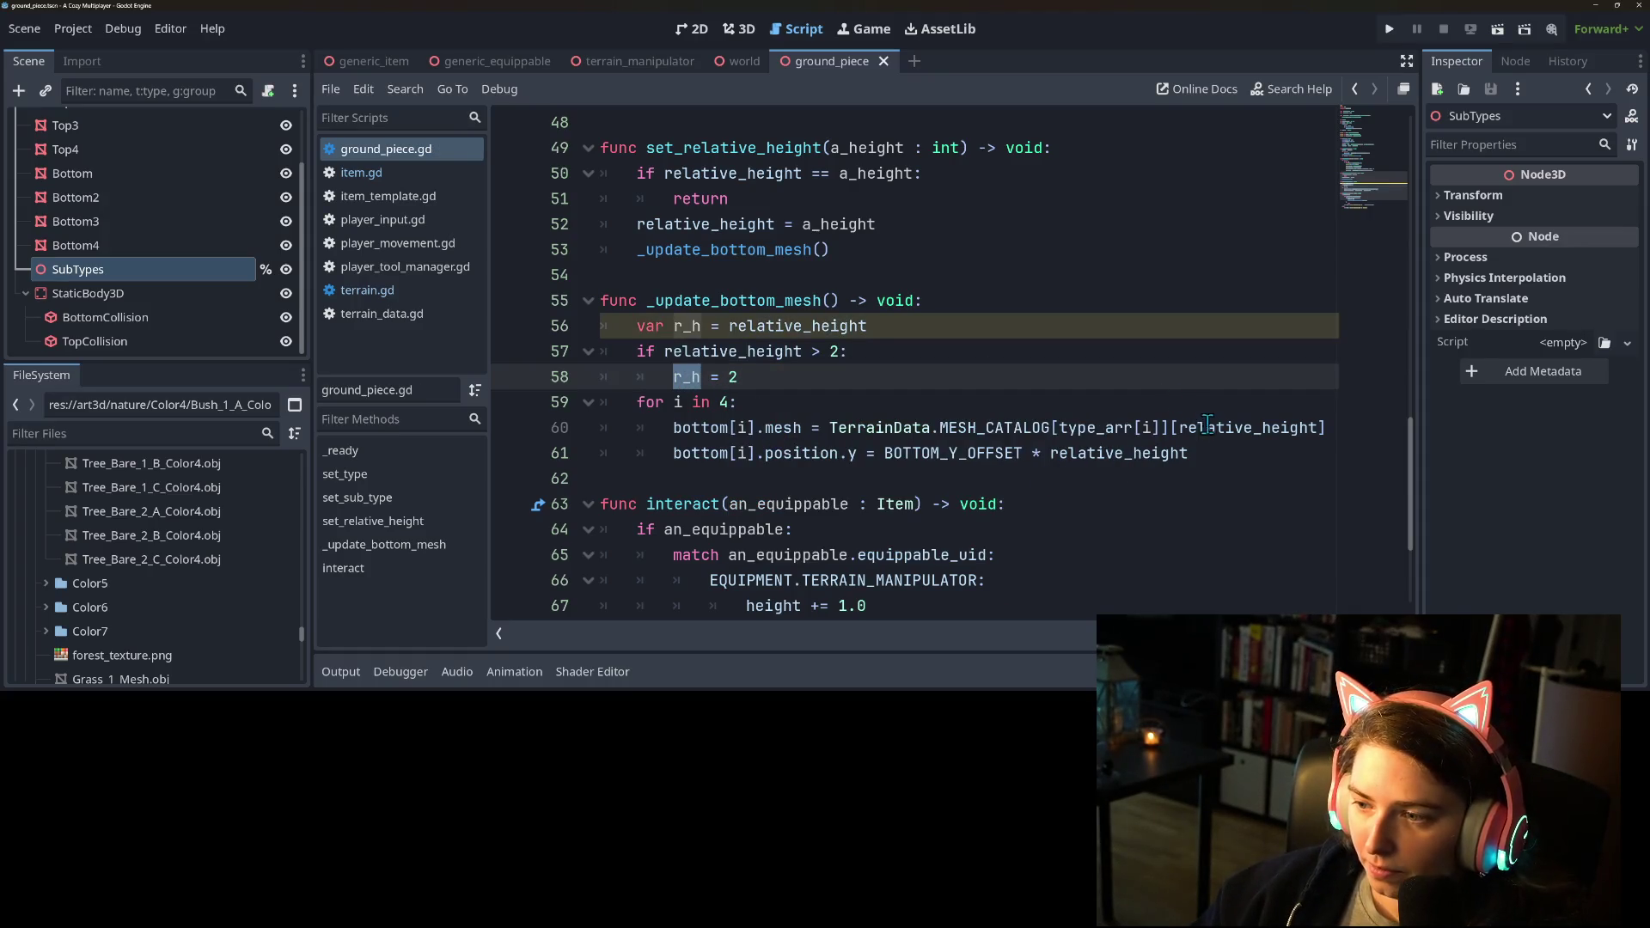
double_click(1206, 427)
key("ctrl+v")
double_click(1126, 453)
key("ctrl+v")
key("ctrl+s")
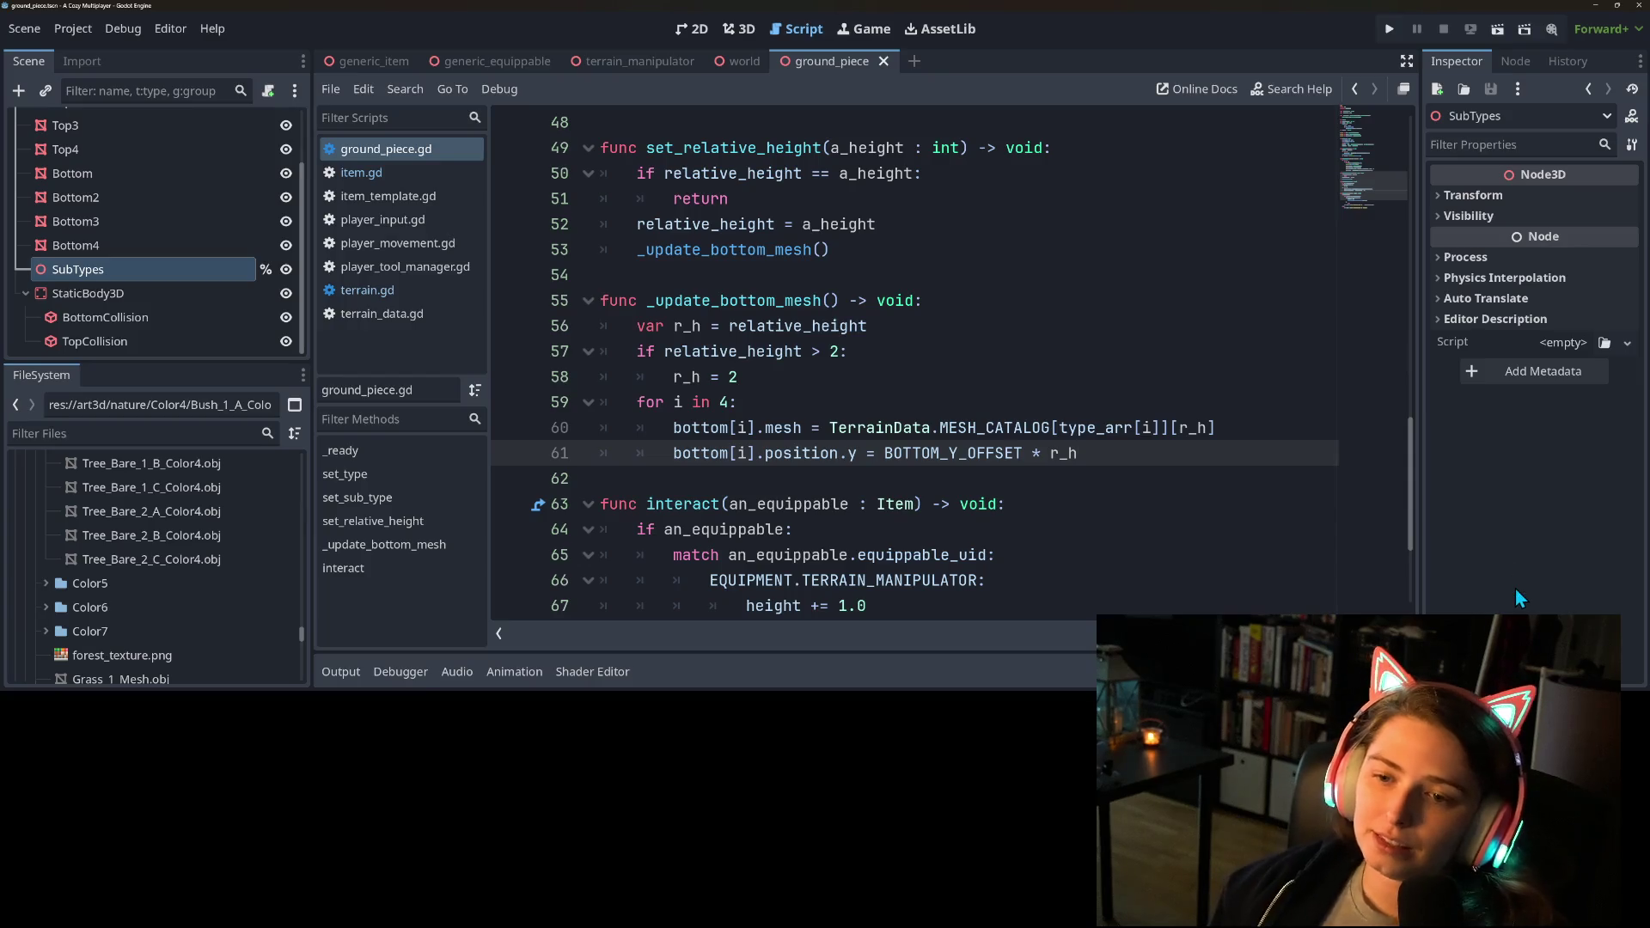
scroll(814, 425, "up", 3)
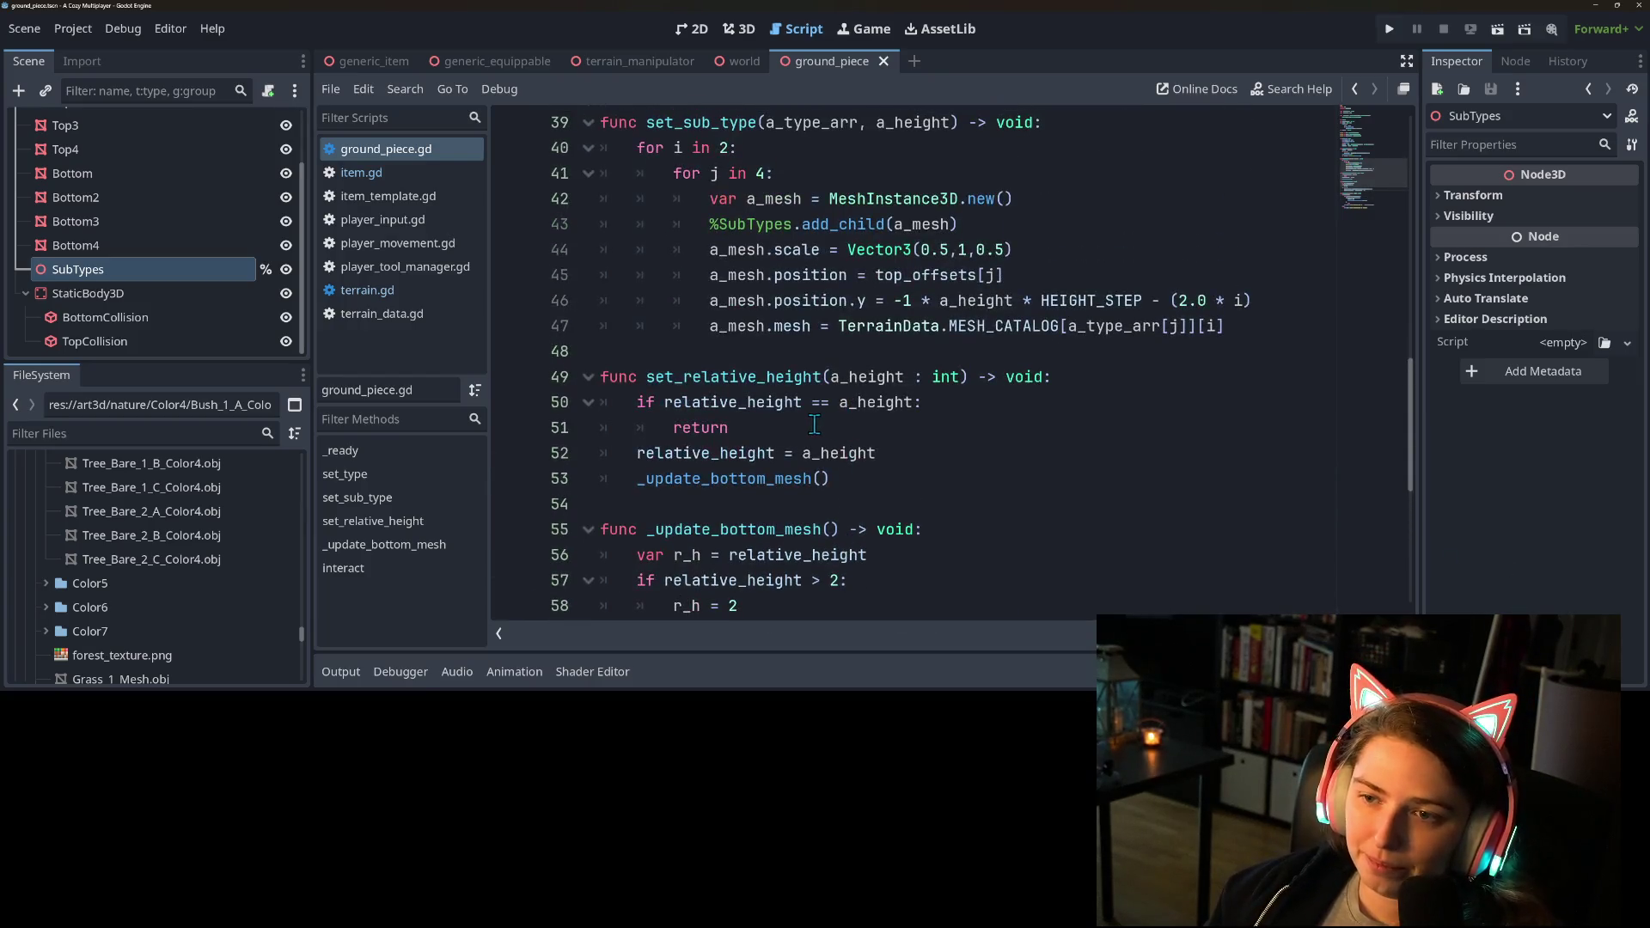
scroll(814, 424, "down", 3)
double_click(942, 453)
left_click(1111, 455)
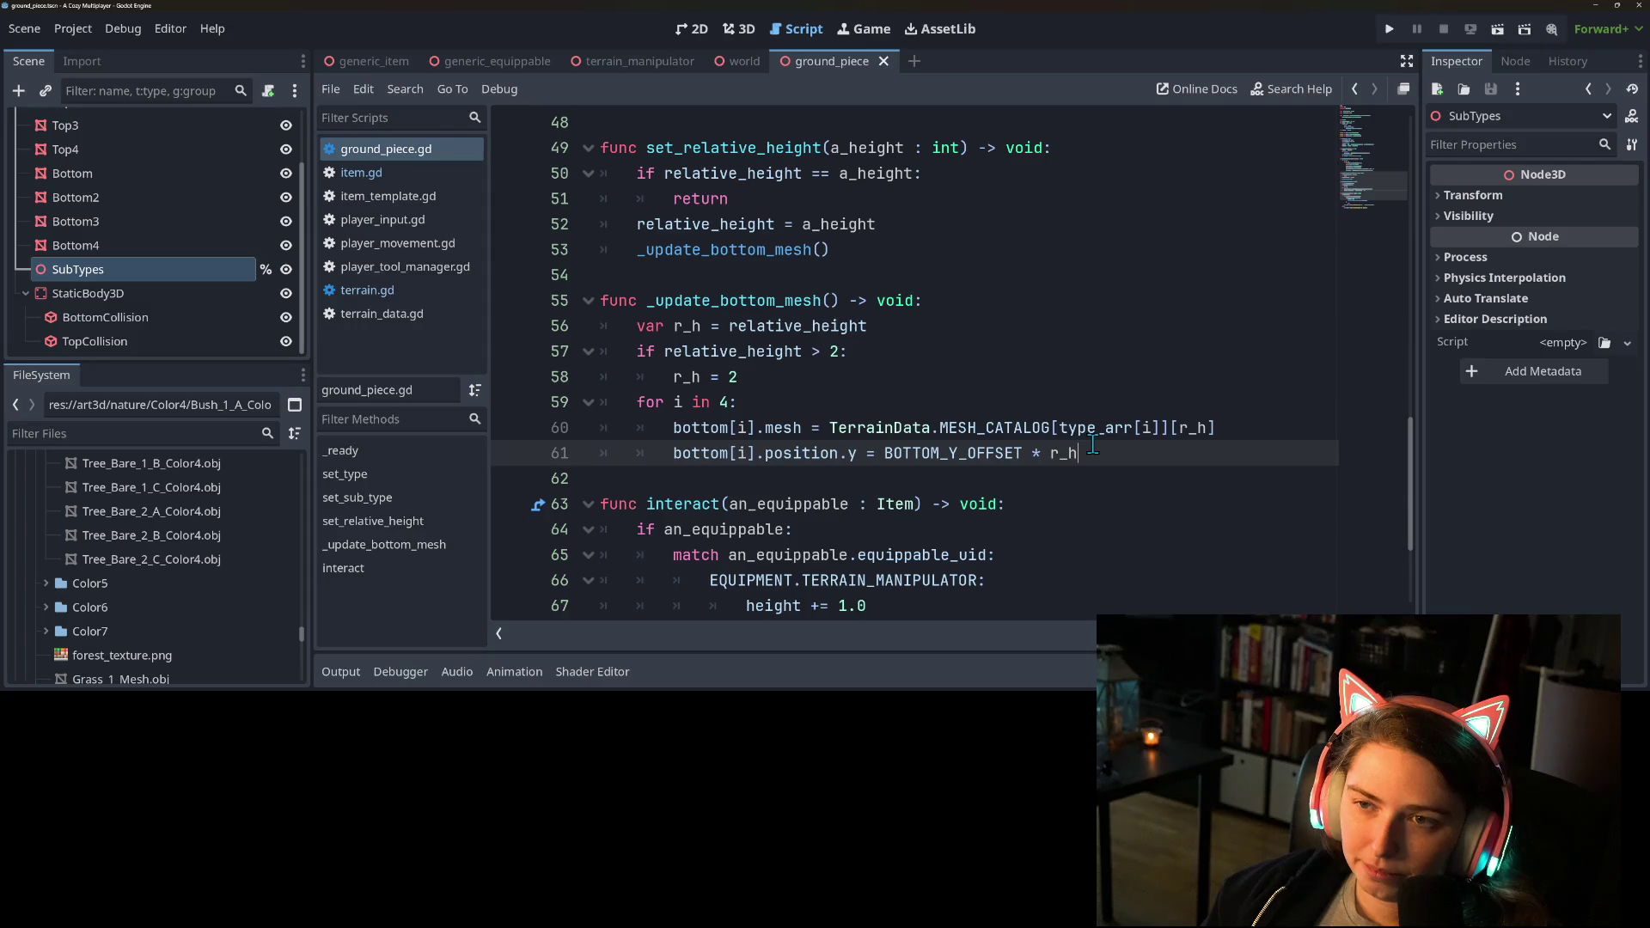
mouse_move(1092, 444)
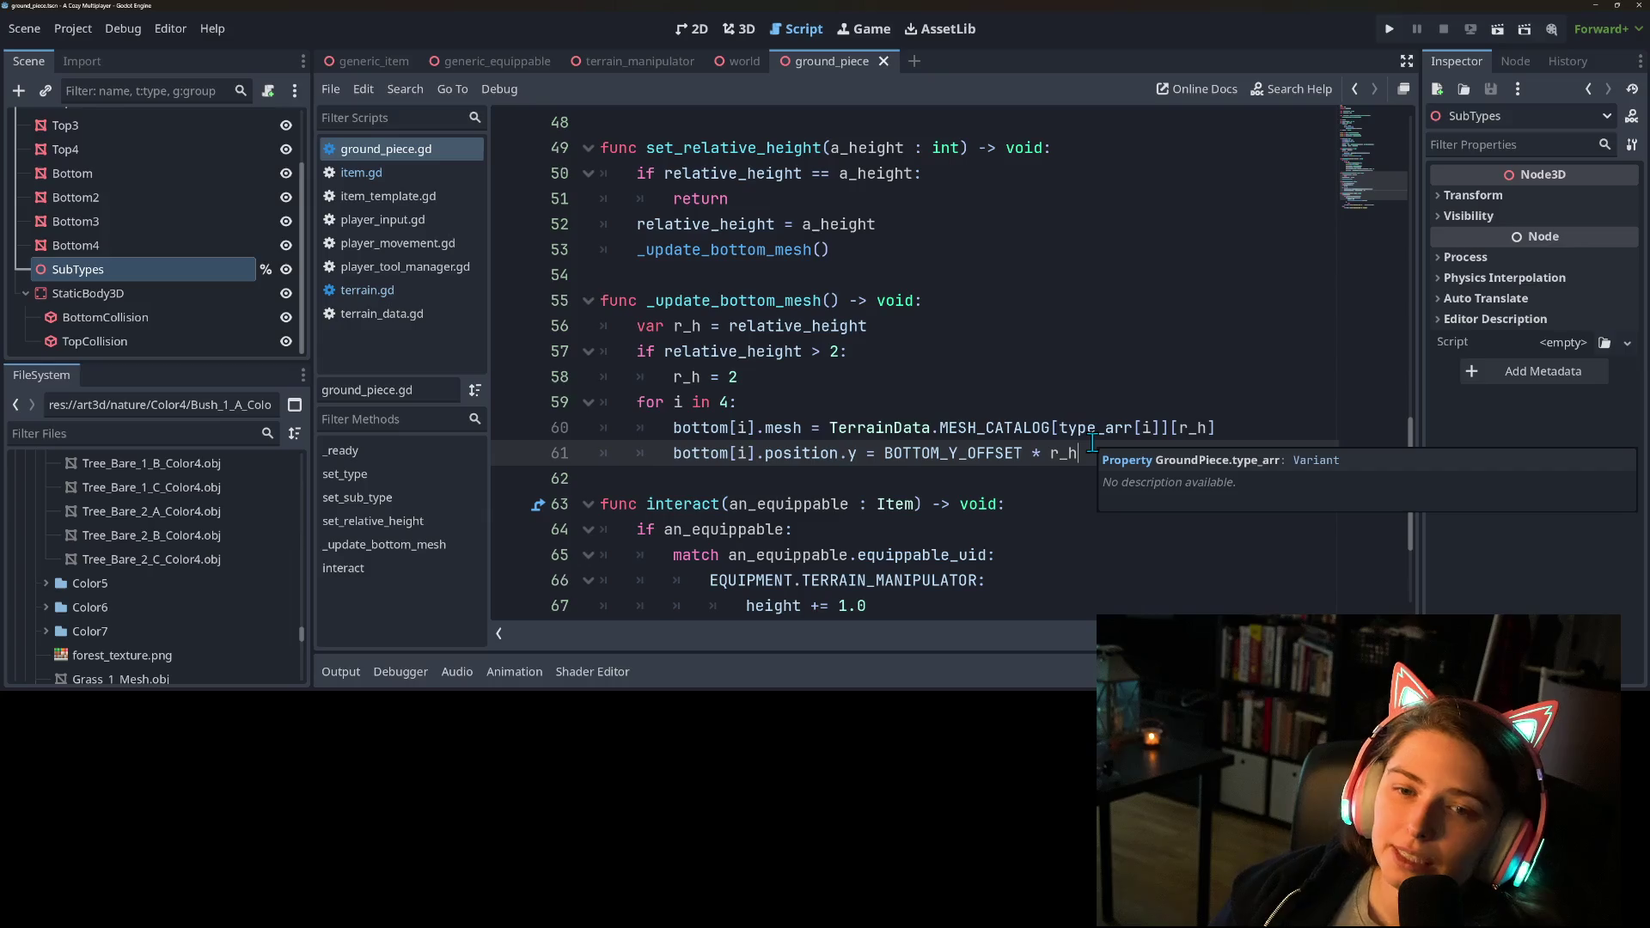
left_click(1047, 400)
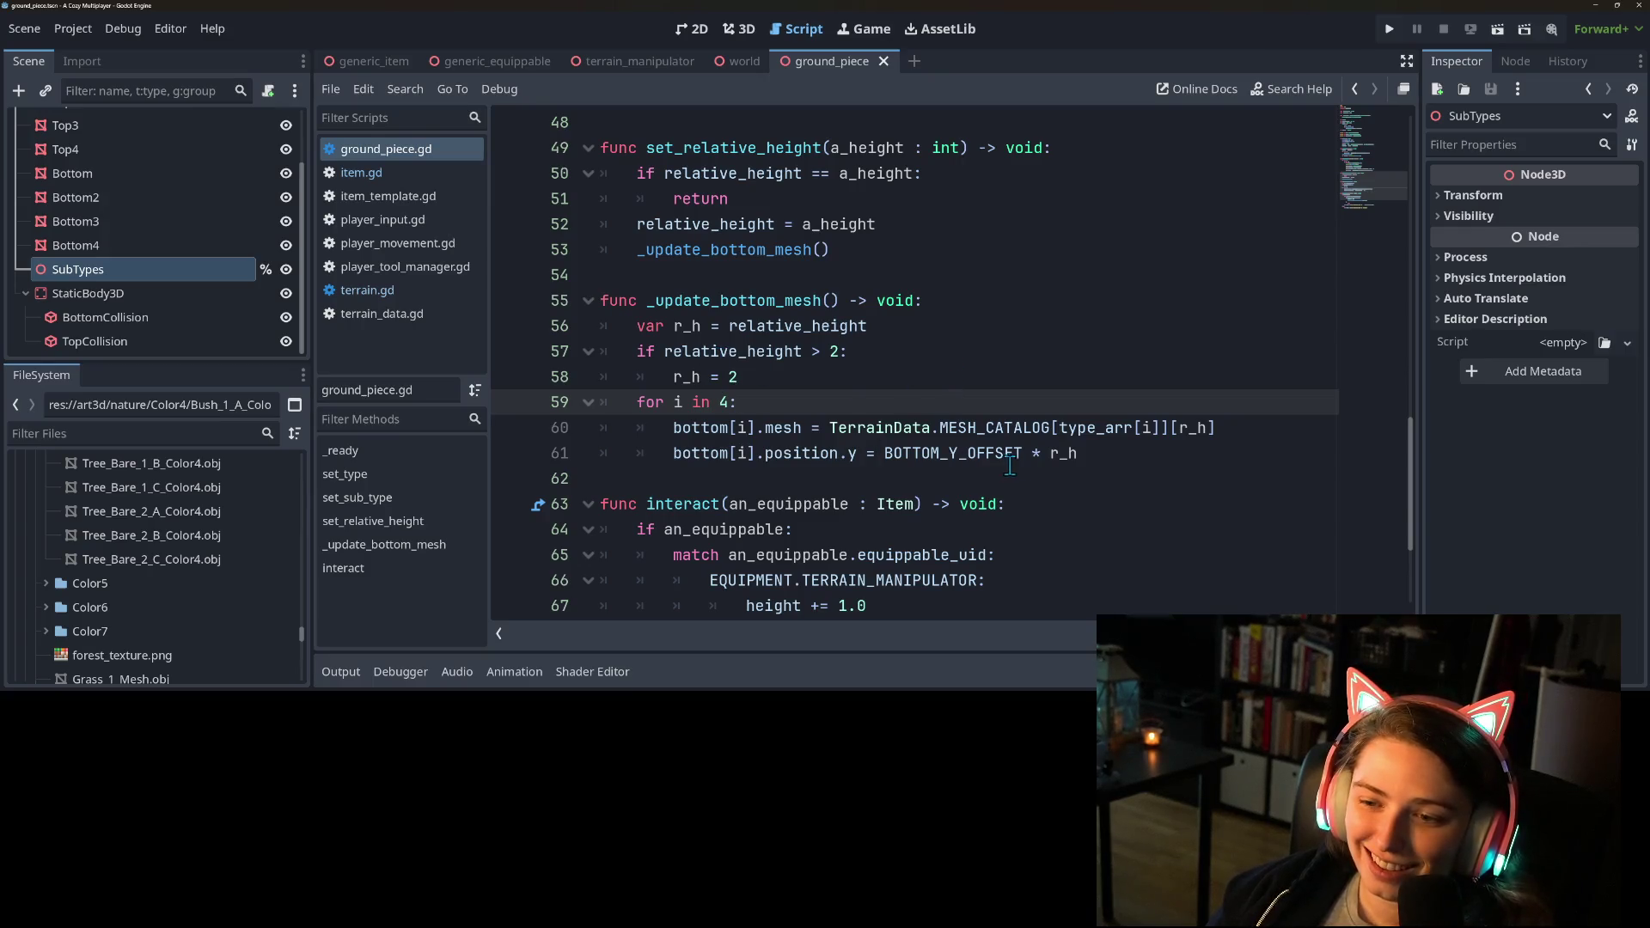
left_click(1096, 452)
left_click(791, 406)
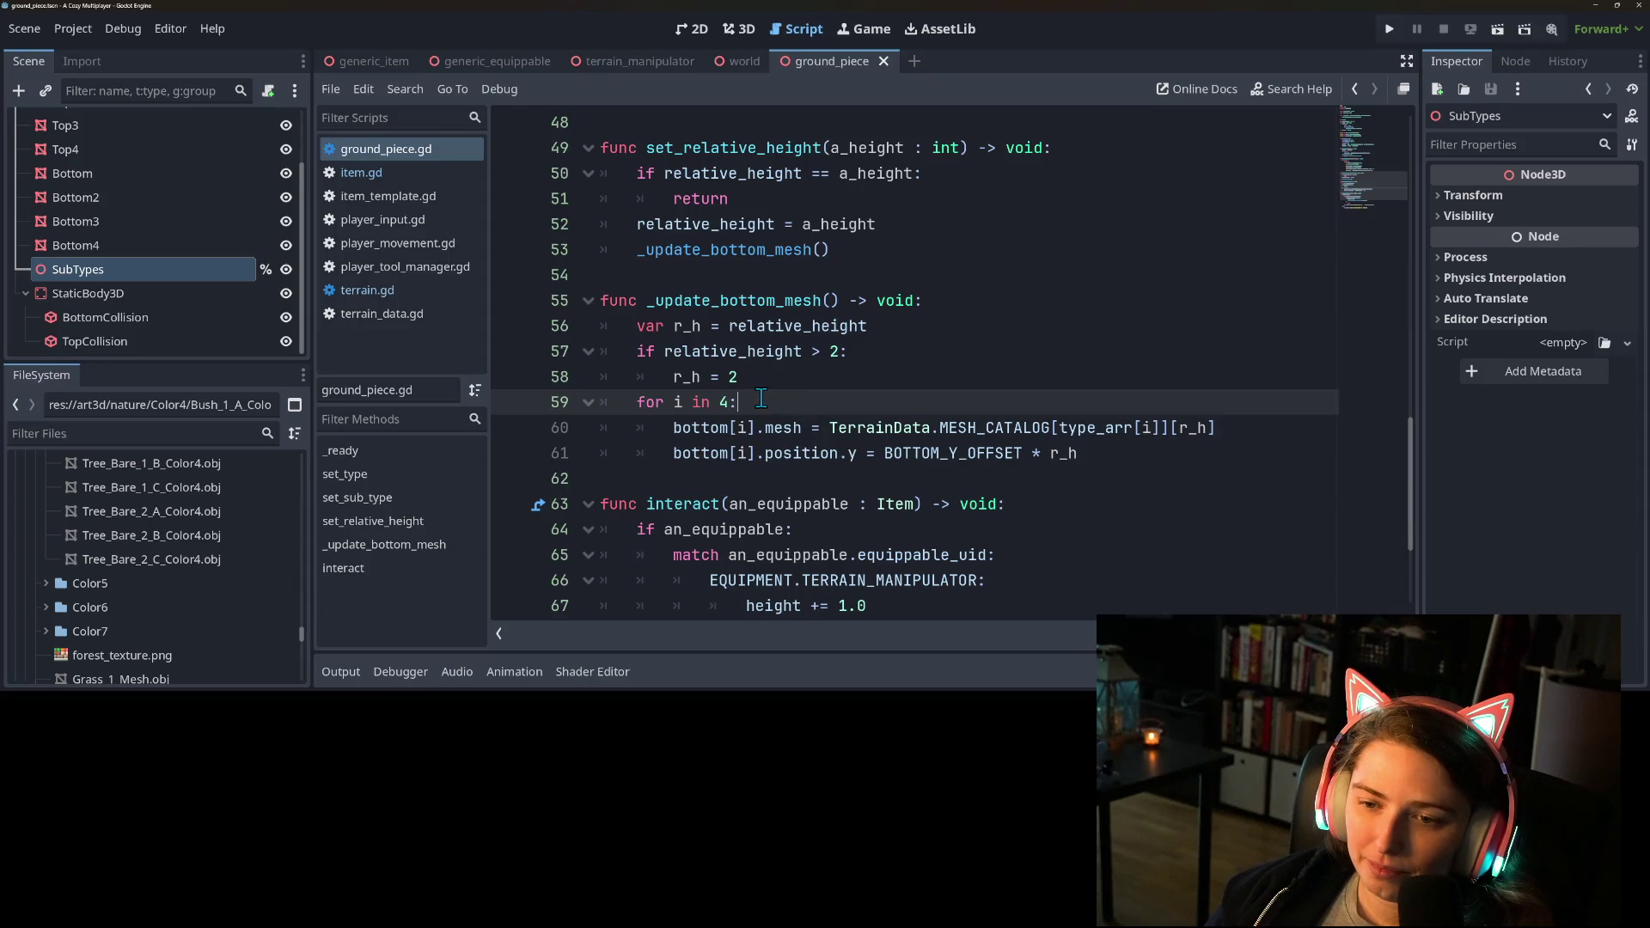
left_click(777, 352)
left_click(868, 353)
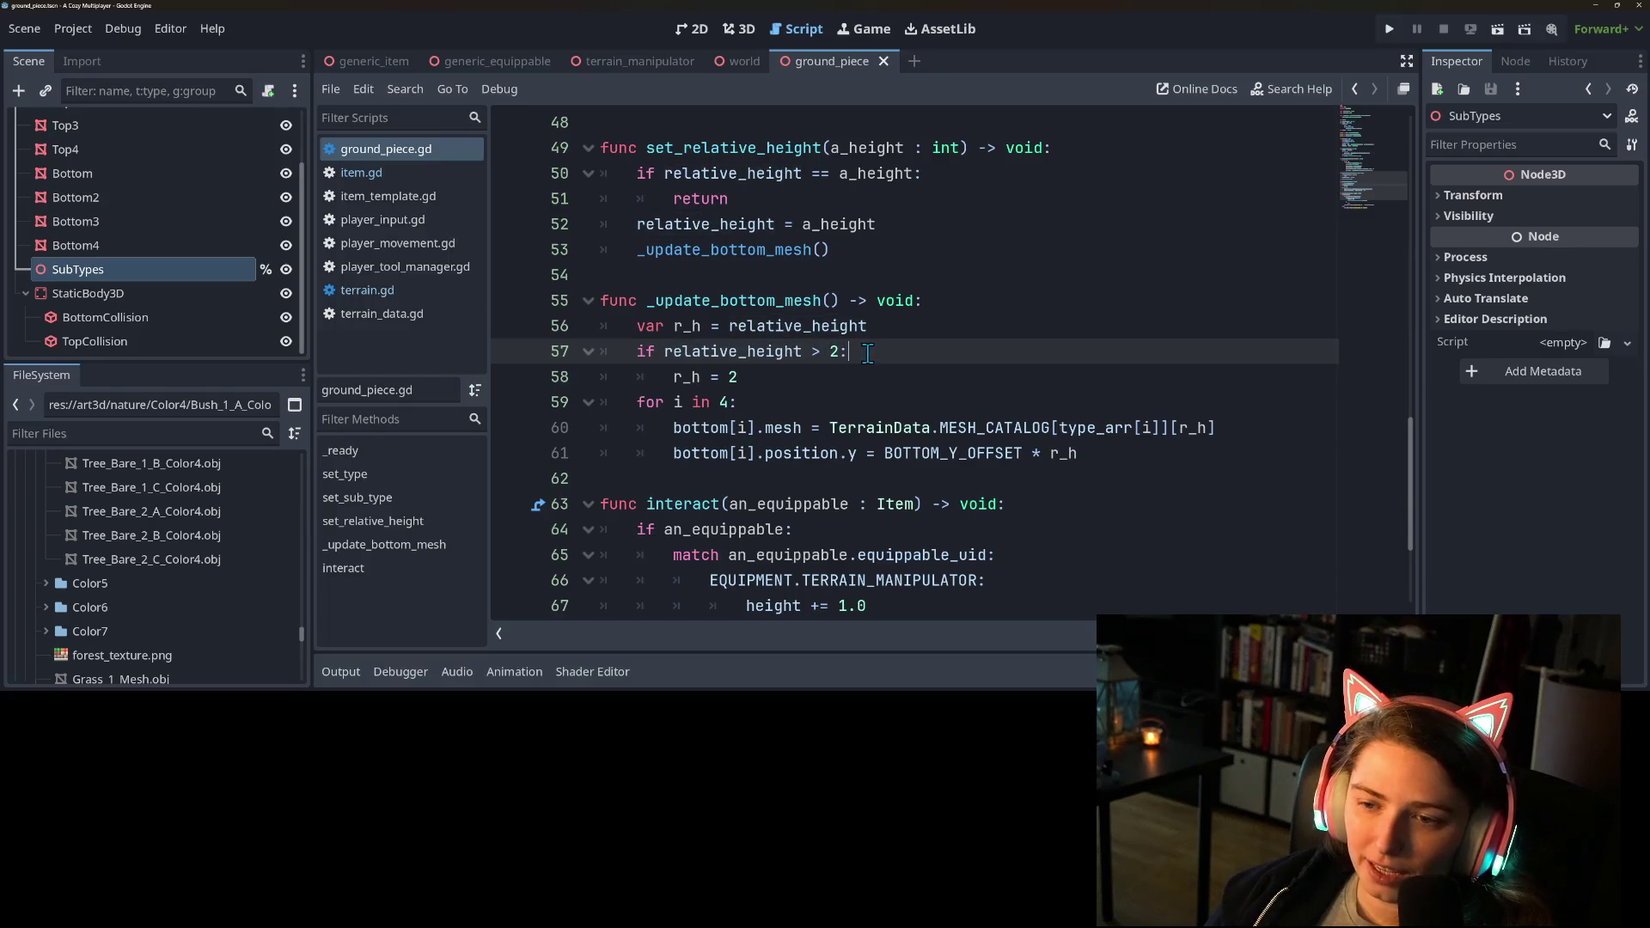
double_click(782, 351)
left_click(739, 378)
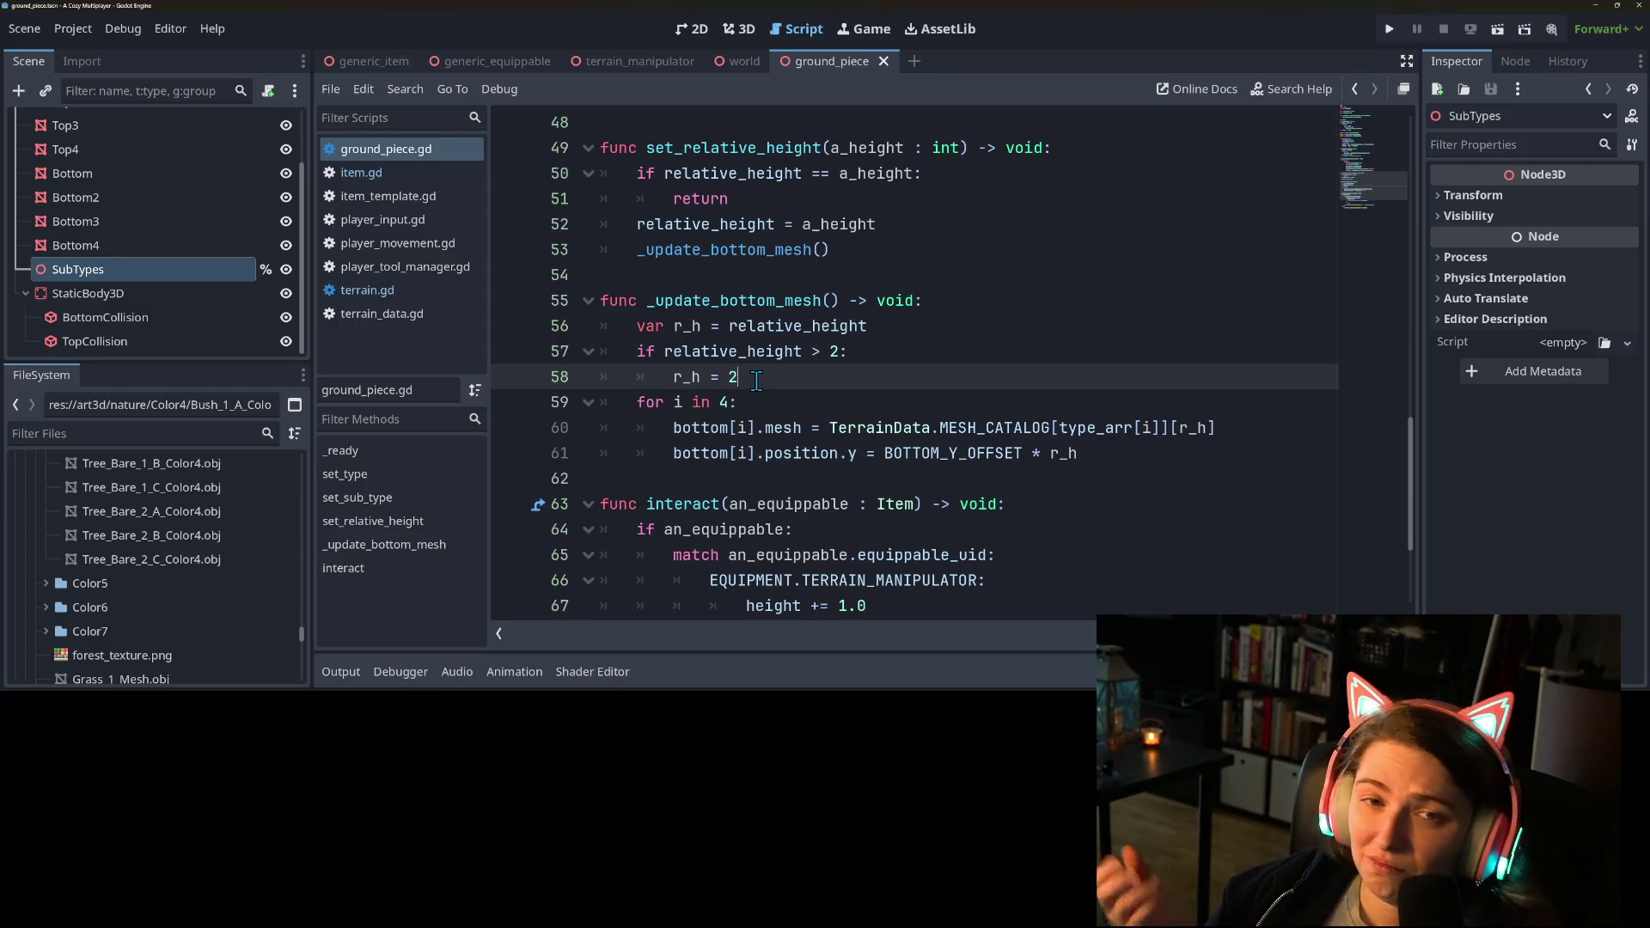
double_click(732, 303)
scroll(825, 456, "down", 3)
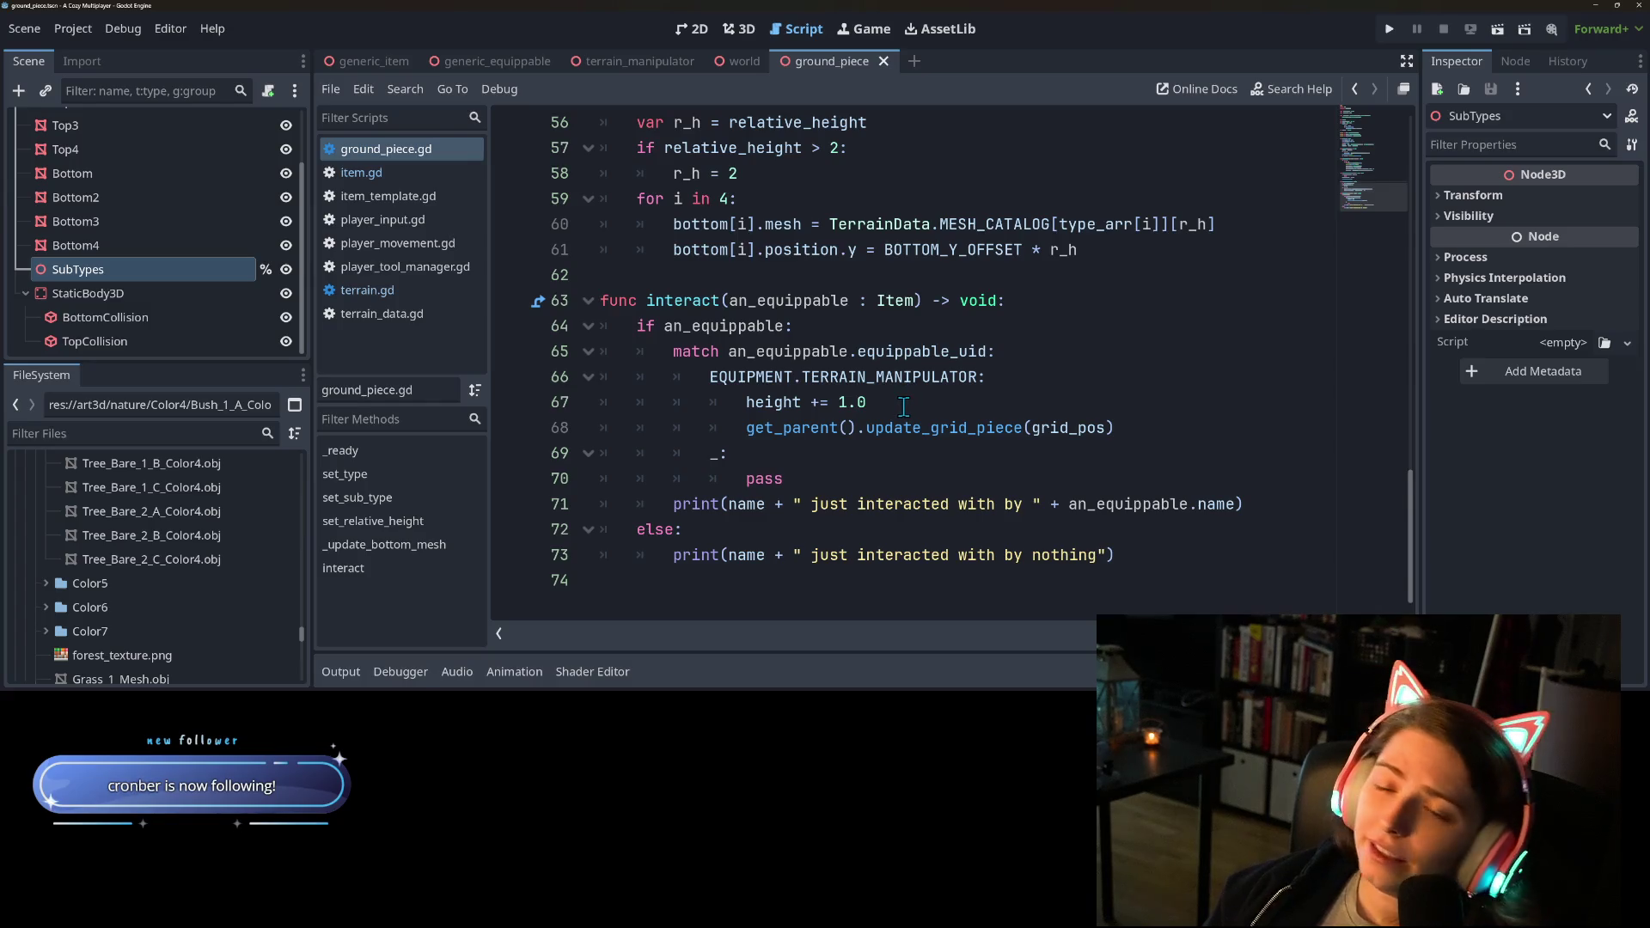
scroll(821, 370, "up", 1)
scroll(821, 370, "up", 4)
scroll(860, 431, "up", 4)
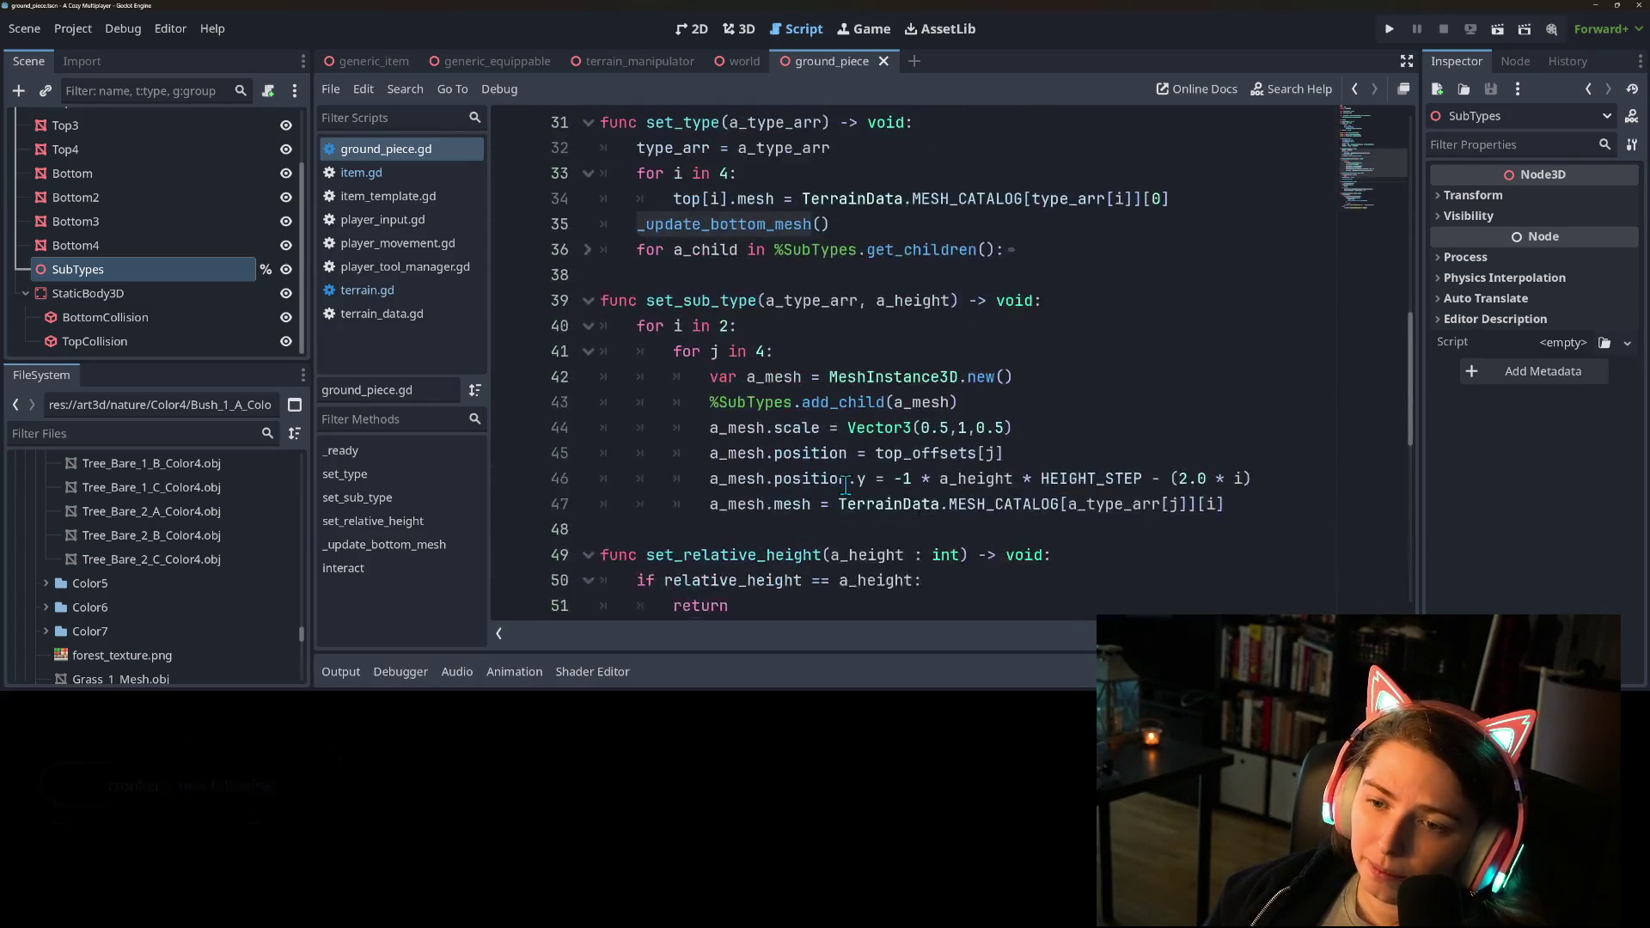
scroll(835, 480, "up", 2)
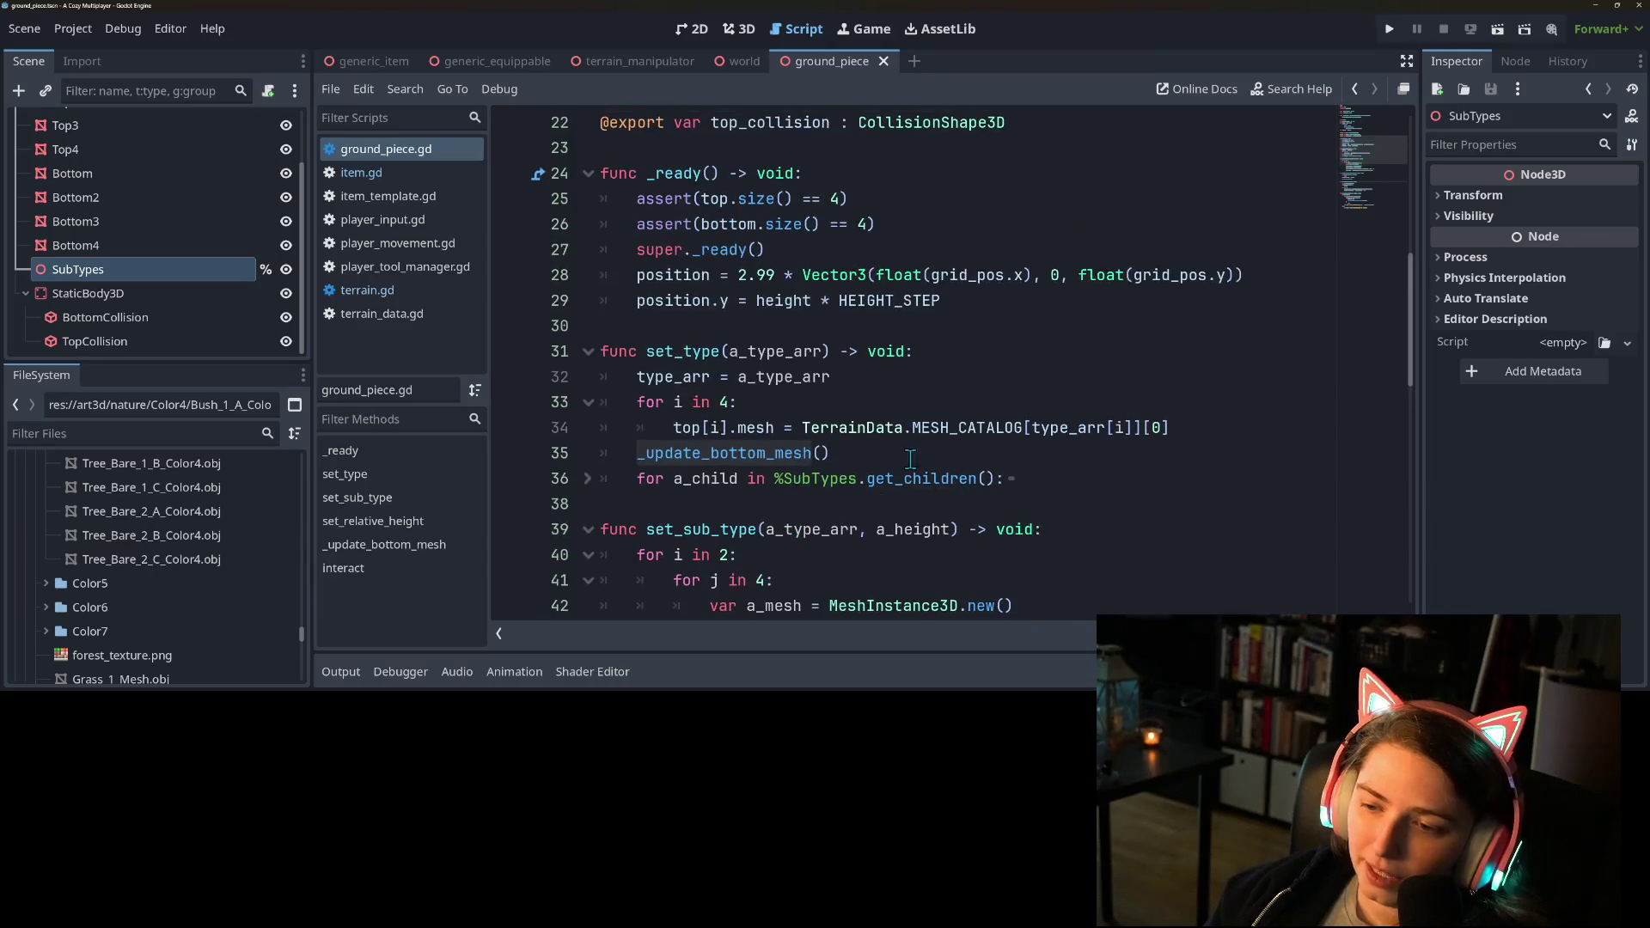
left_click(910, 459)
double_click(706, 457)
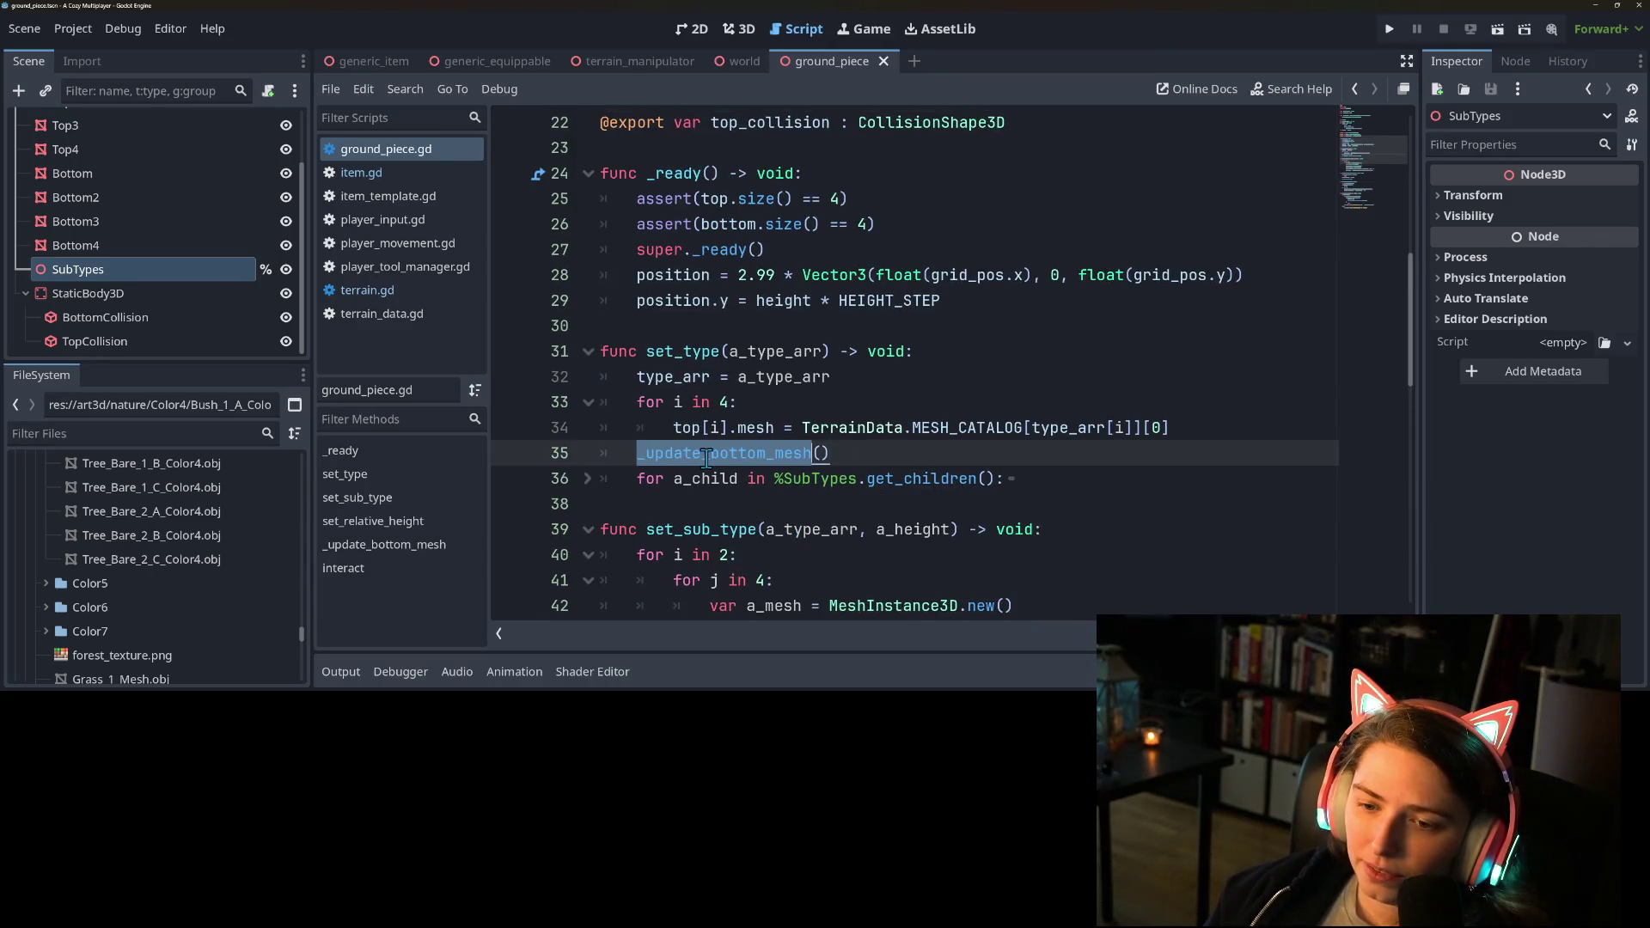
scroll(731, 447, "down", 5)
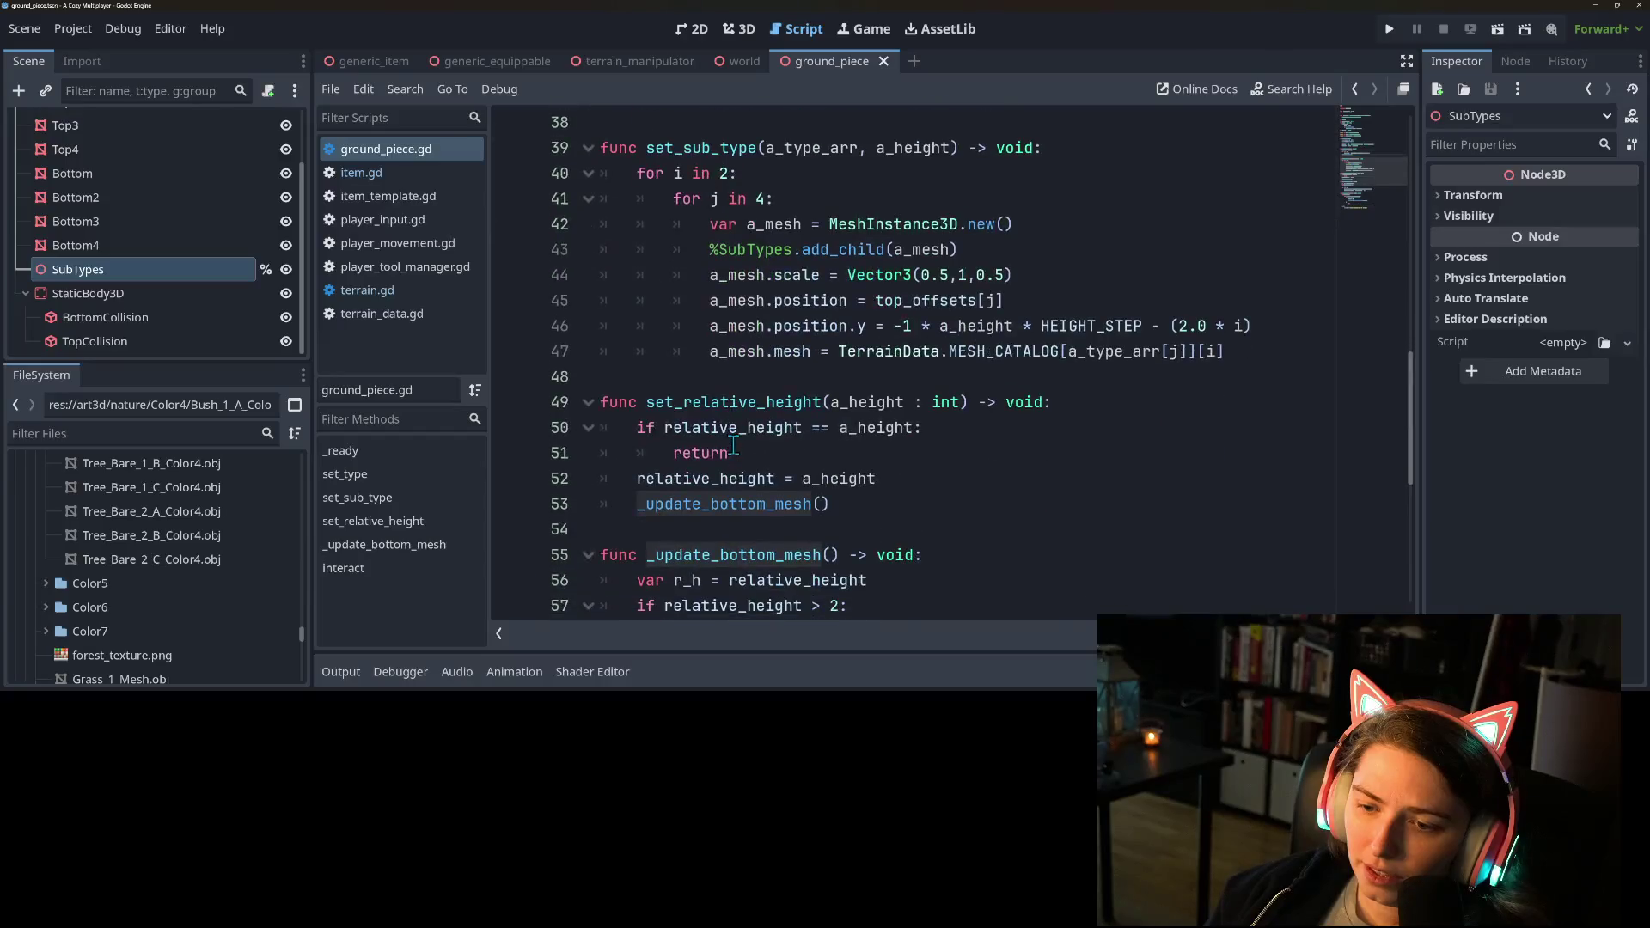
double_click(733, 402)
double_click(773, 481)
double_click(773, 503)
scroll(778, 503, "down", 3)
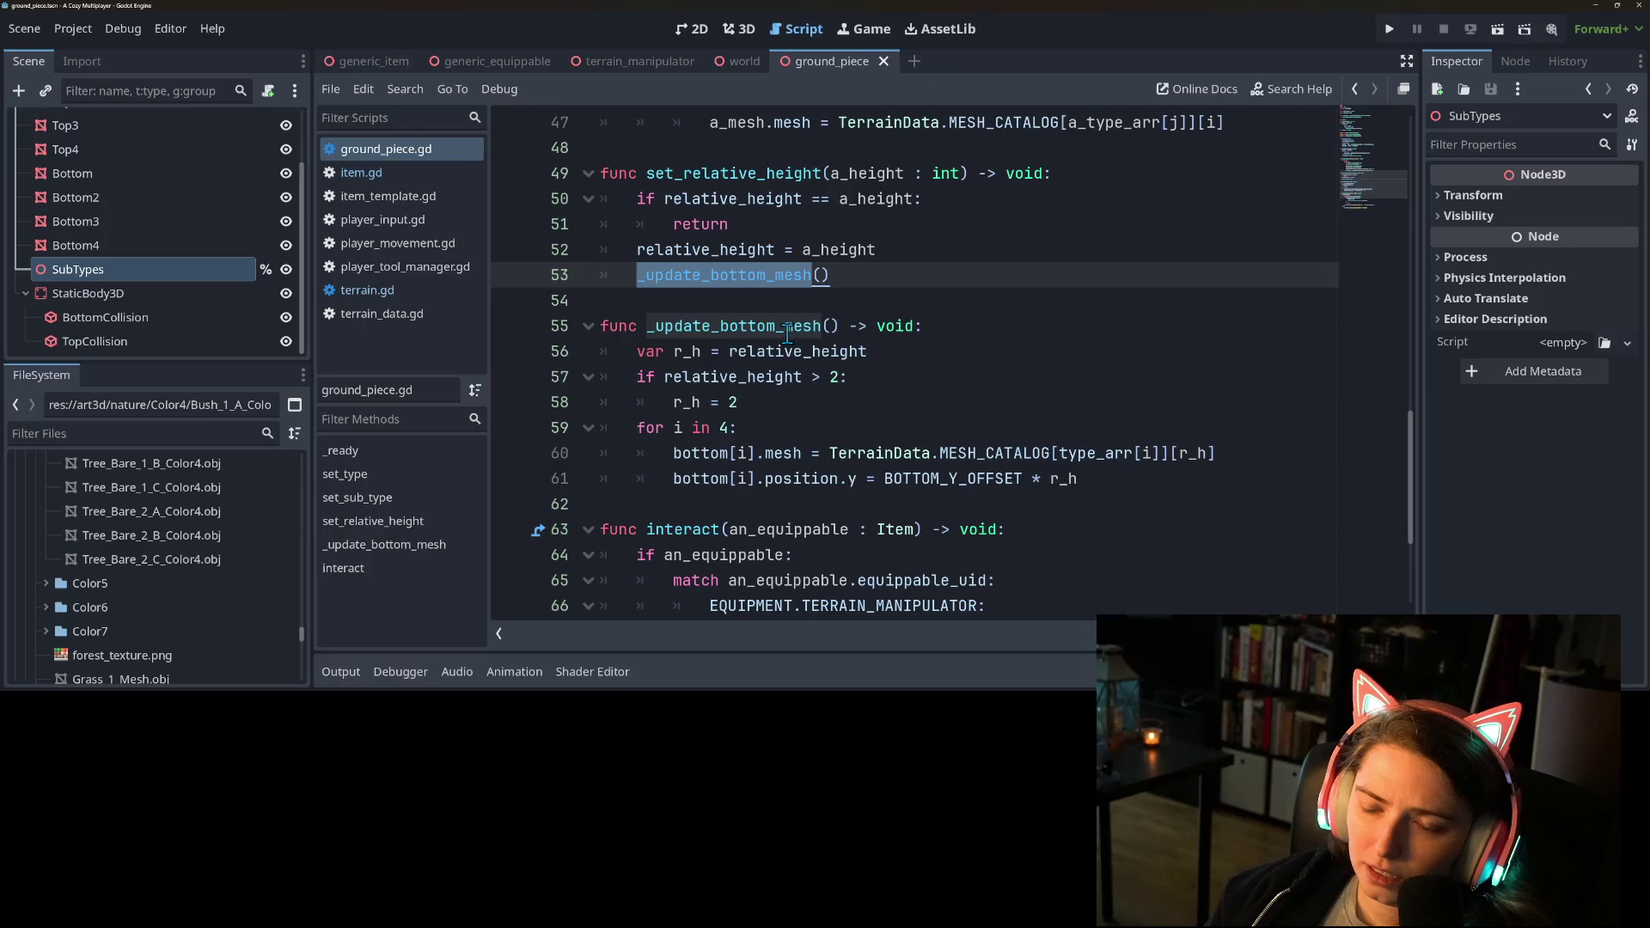
scroll(787, 339, "up", 2)
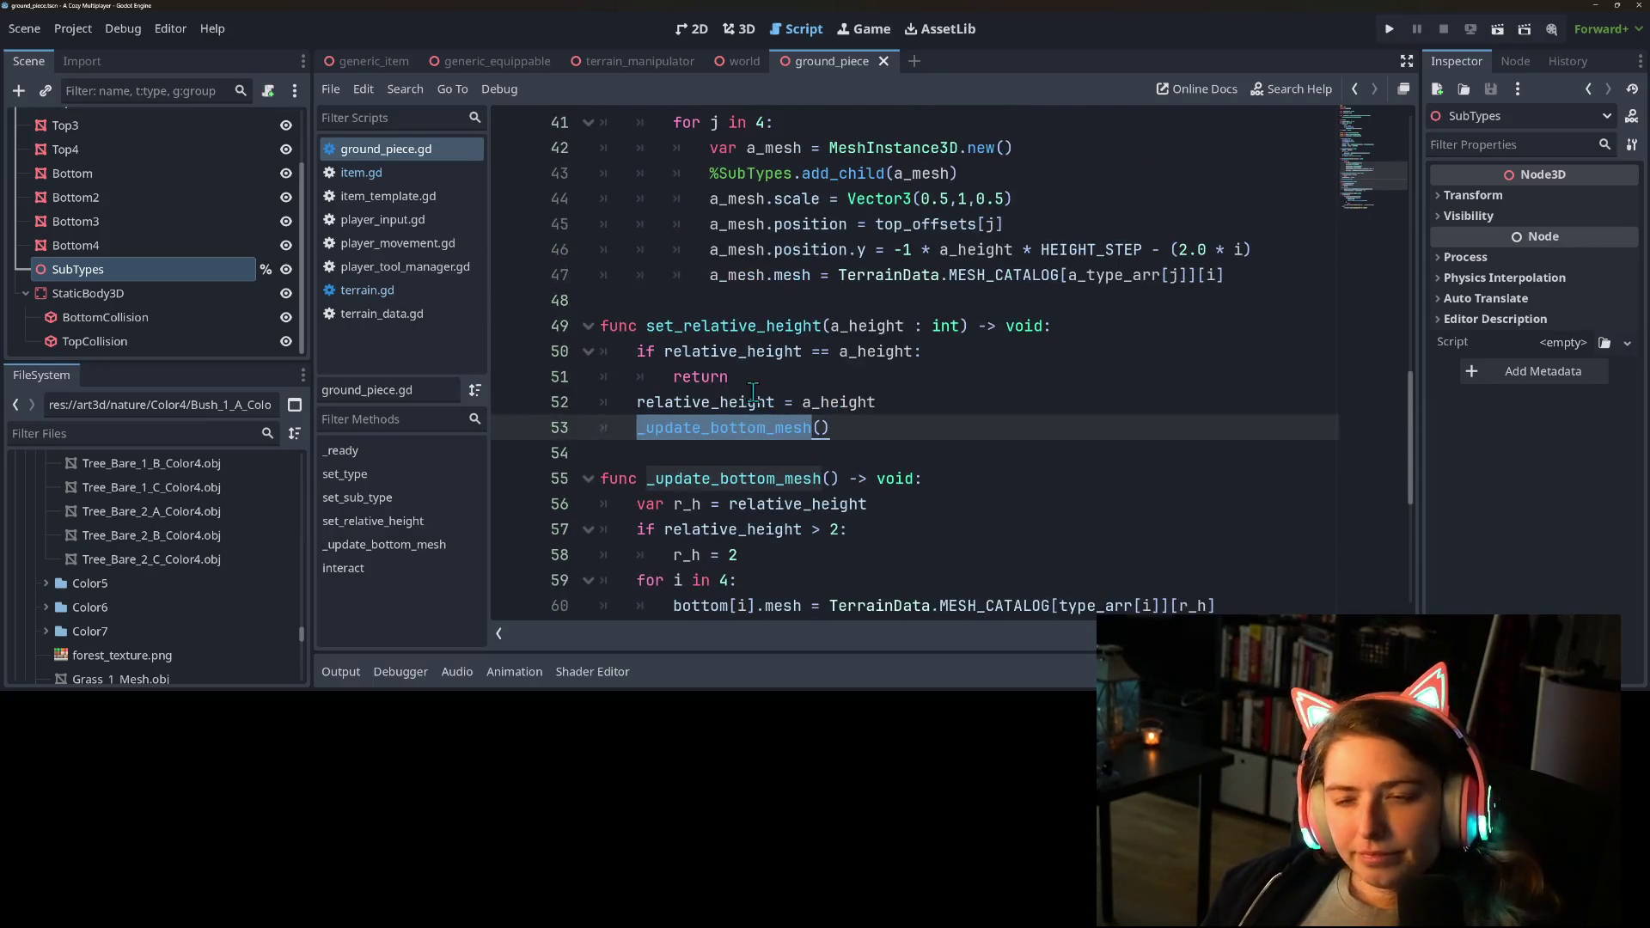
left_click(895, 436)
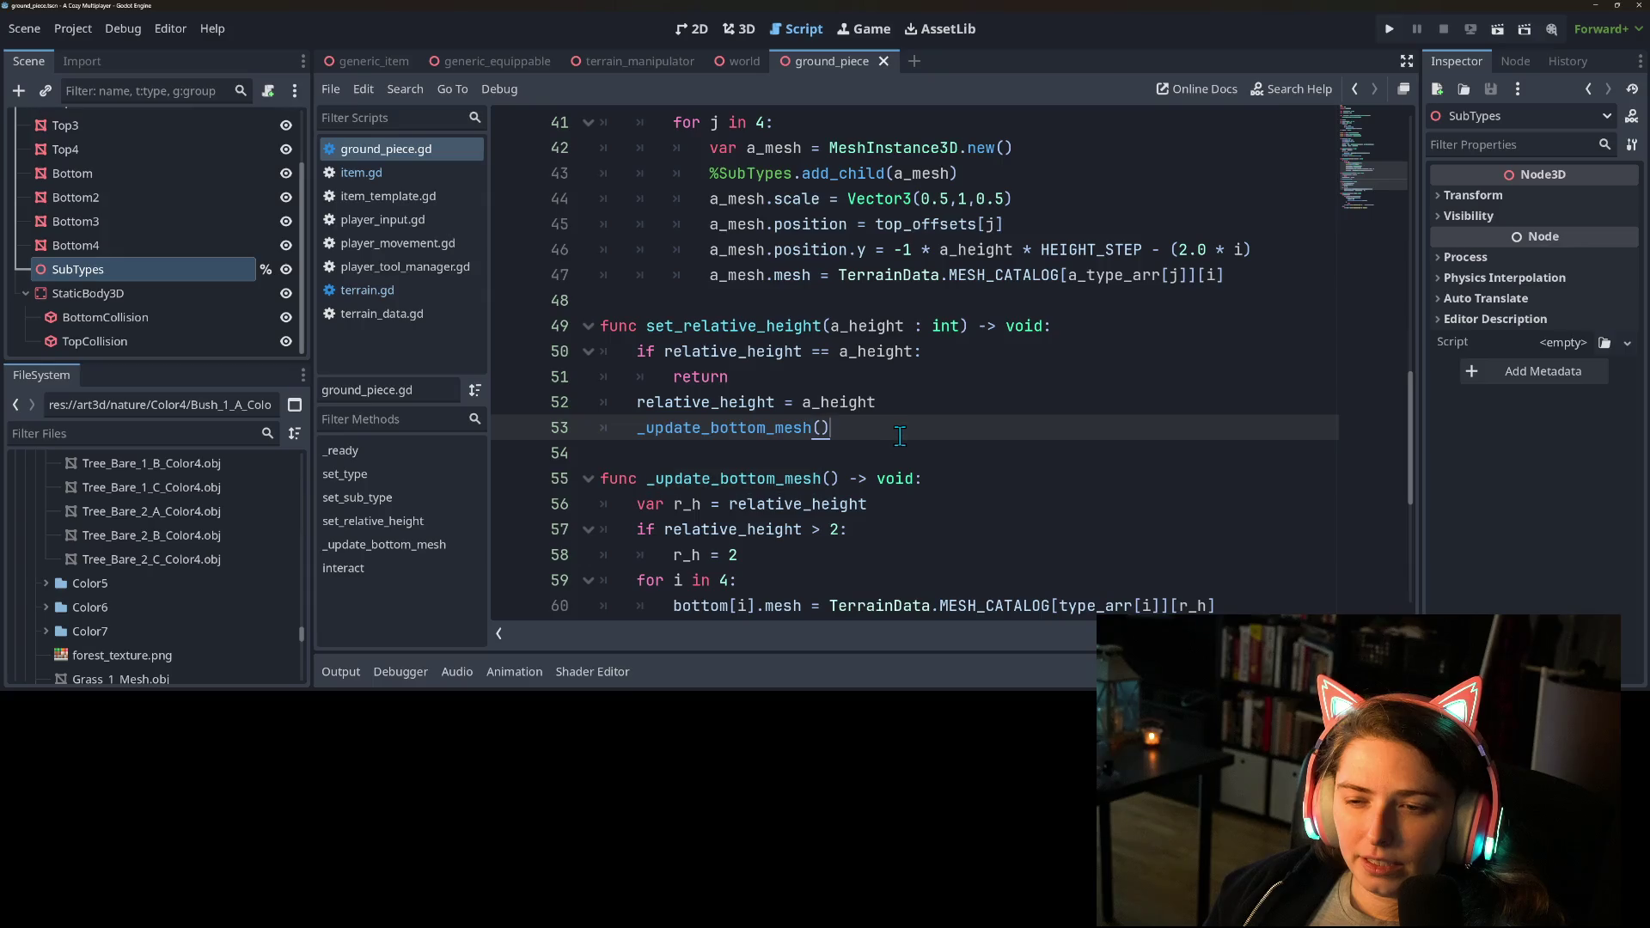